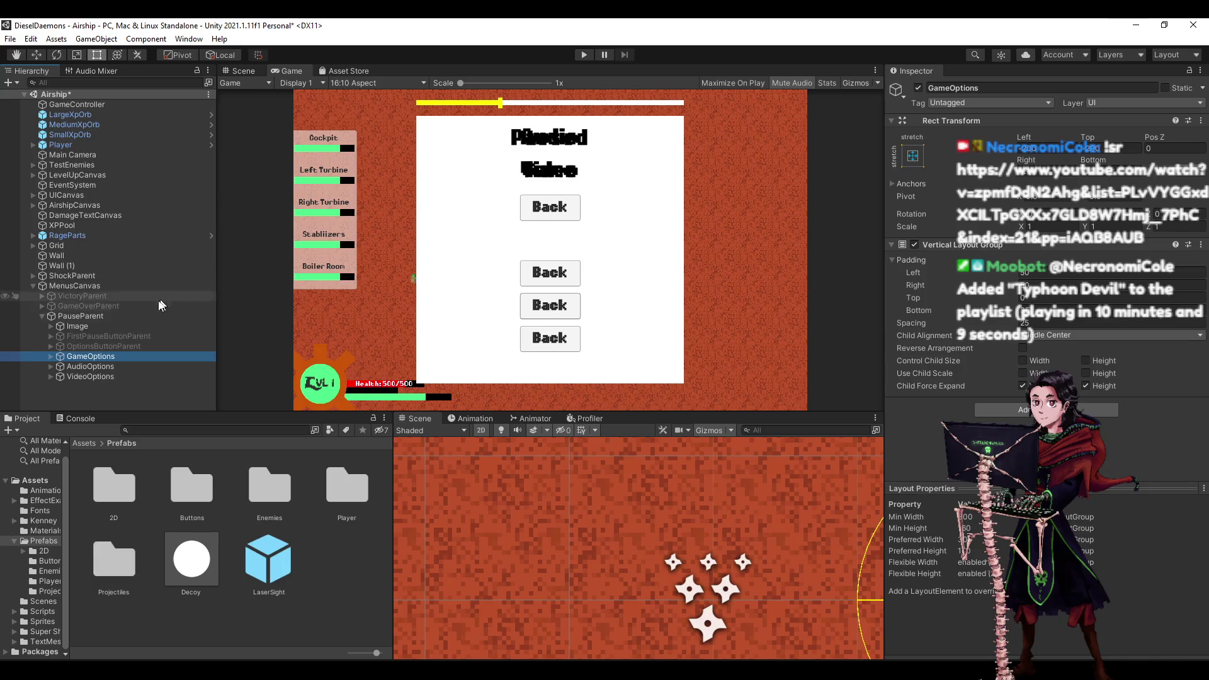
Deactivate the VideoOptions and GameOptions panels, leaving only AudioOptions active.
click(90, 376)
click(918, 88)
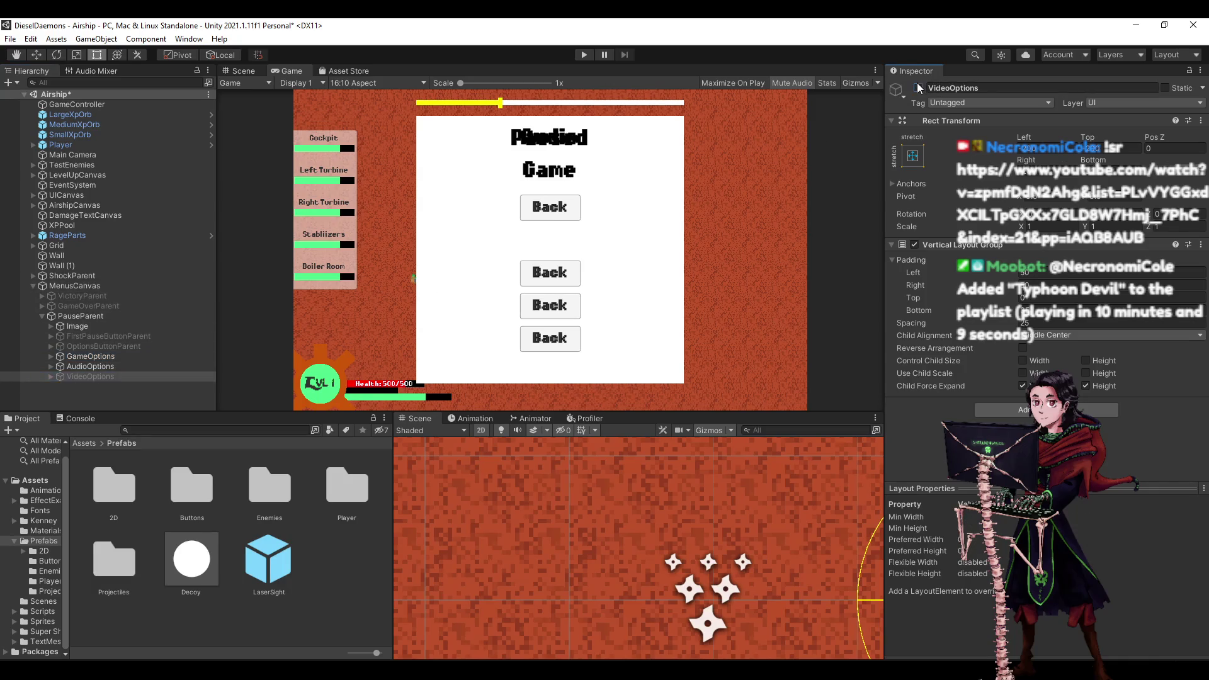
click(168, 366)
click(917, 88)
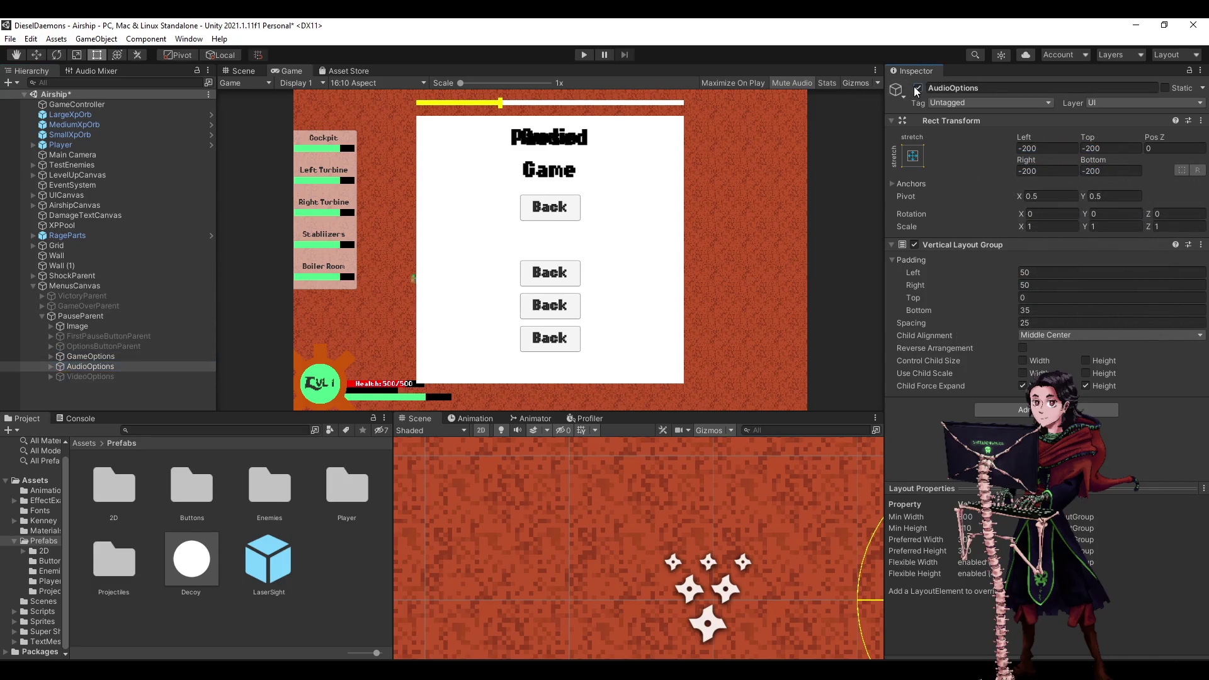
click(106, 356)
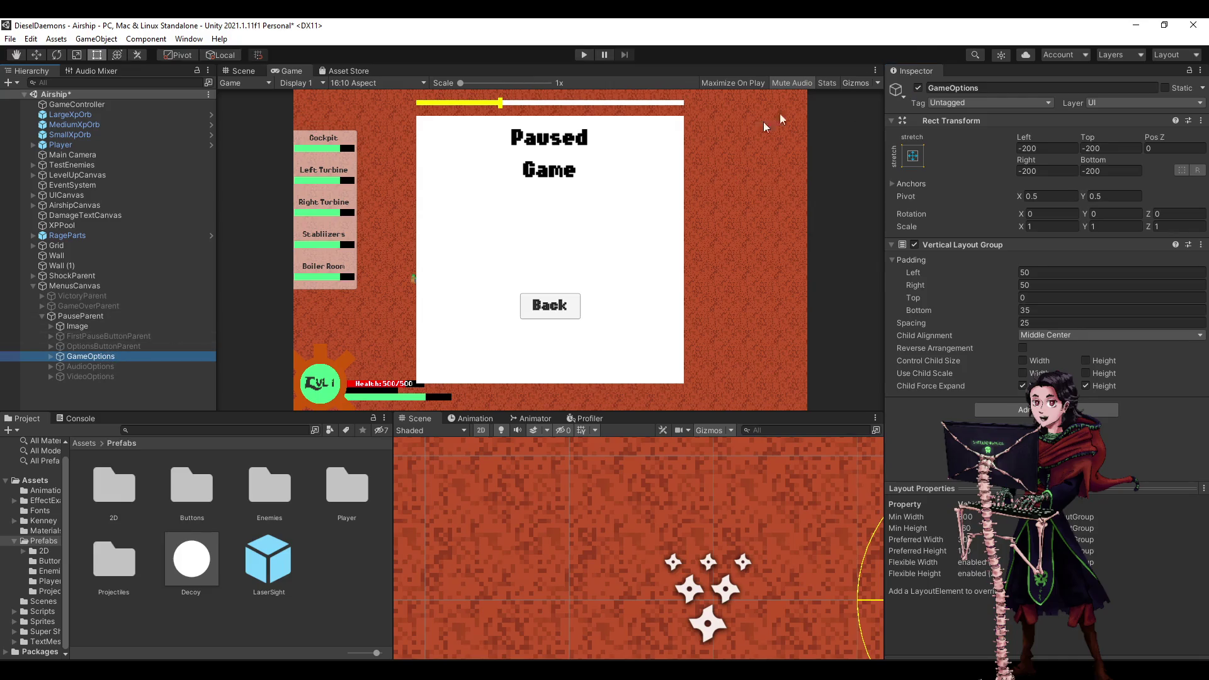
click(918, 88)
click(102, 367)
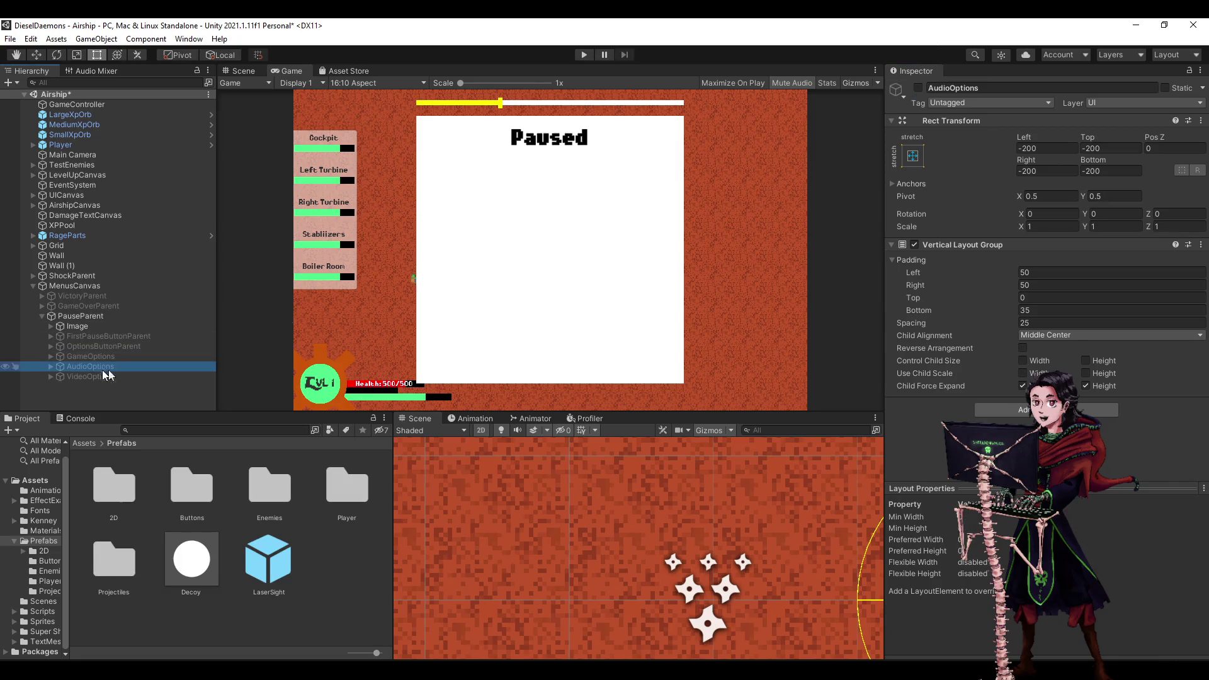
click(918, 89)
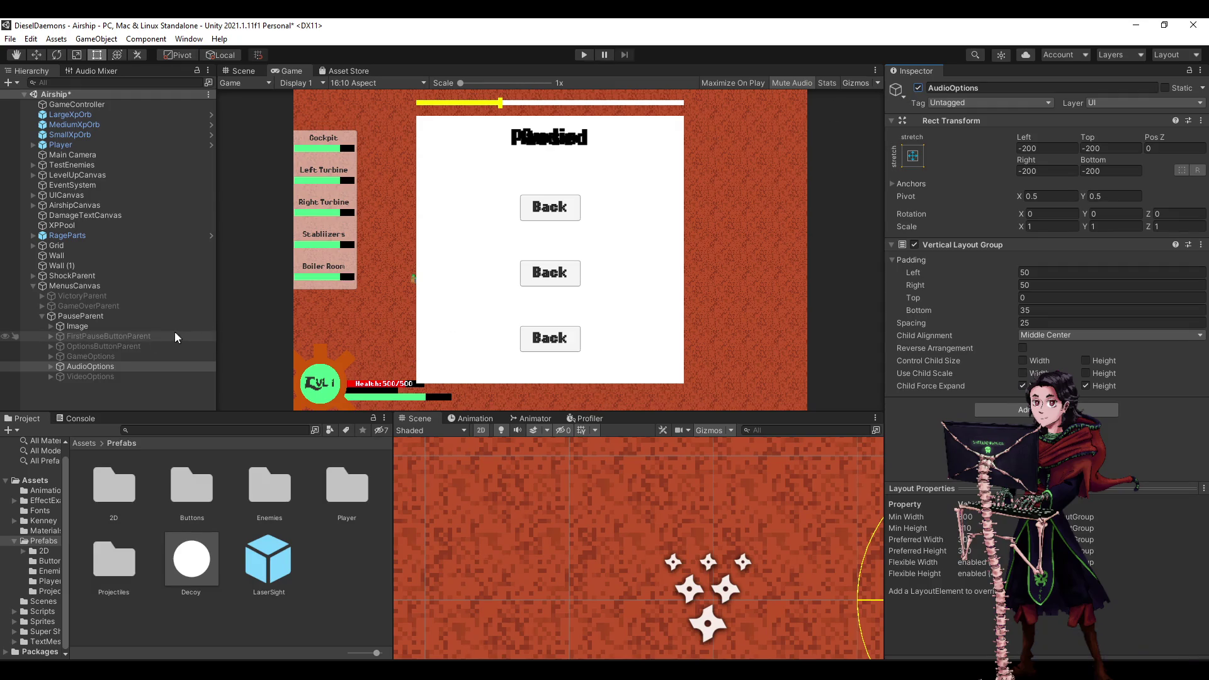
click(141, 346)
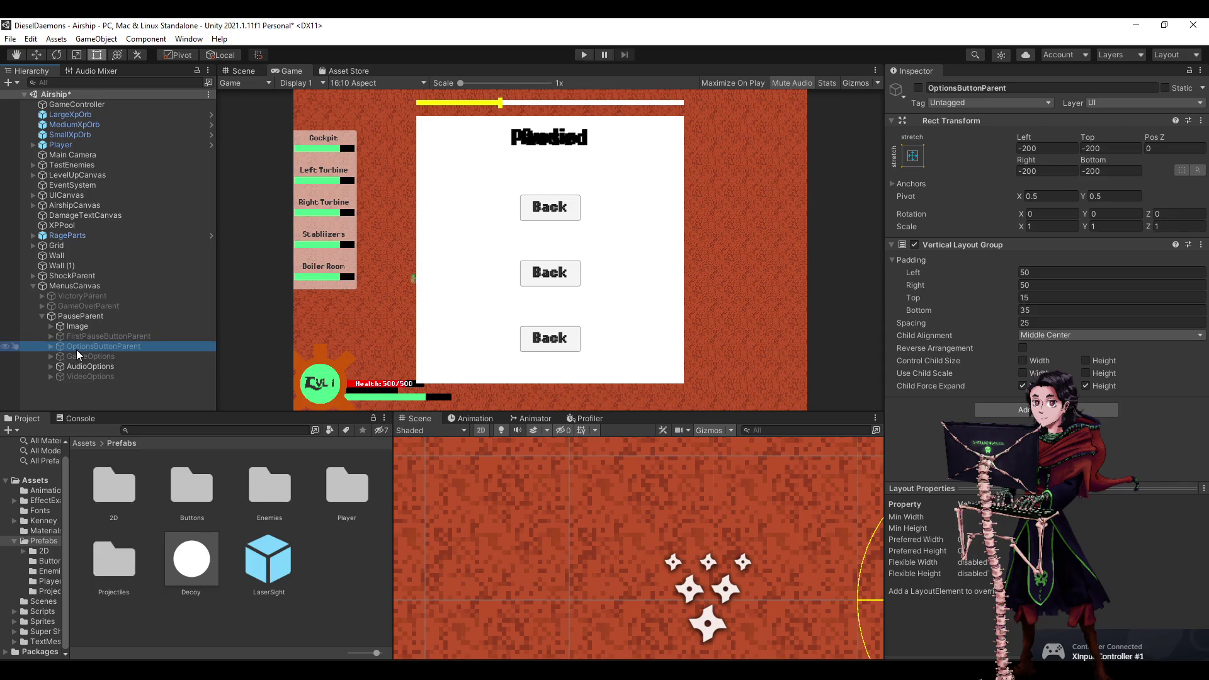
Deactivate GameButton under OptionsButtonParent.
click(49, 347)
click(81, 366)
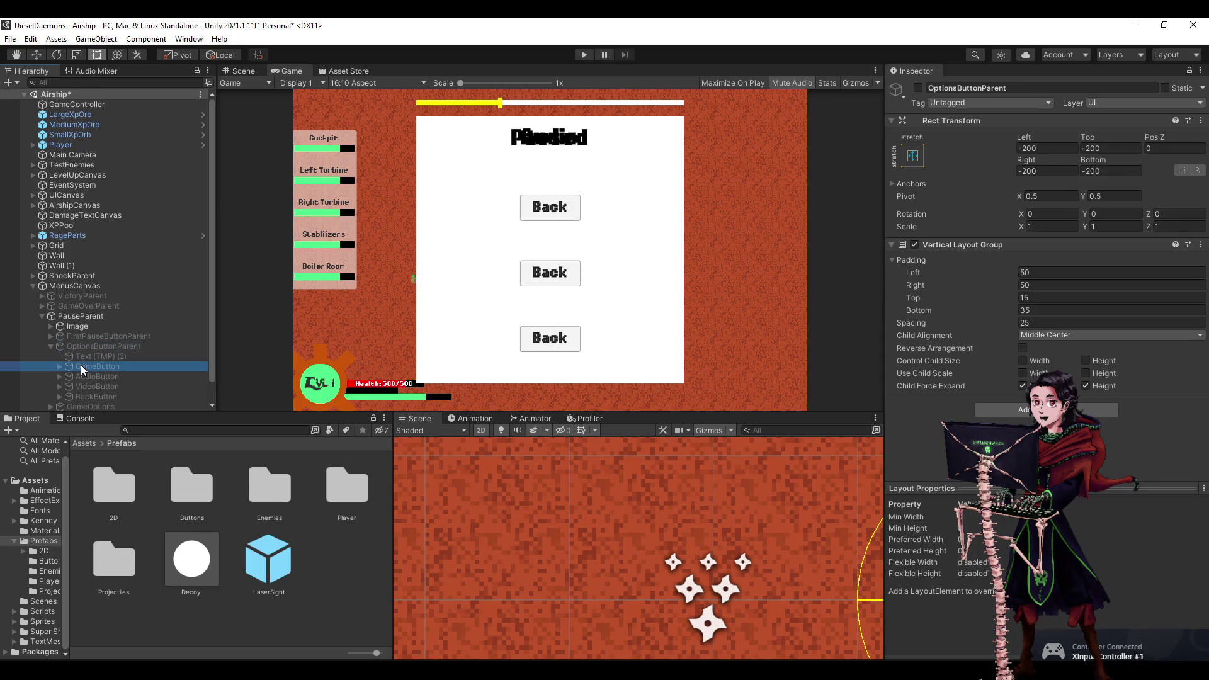
click(918, 89)
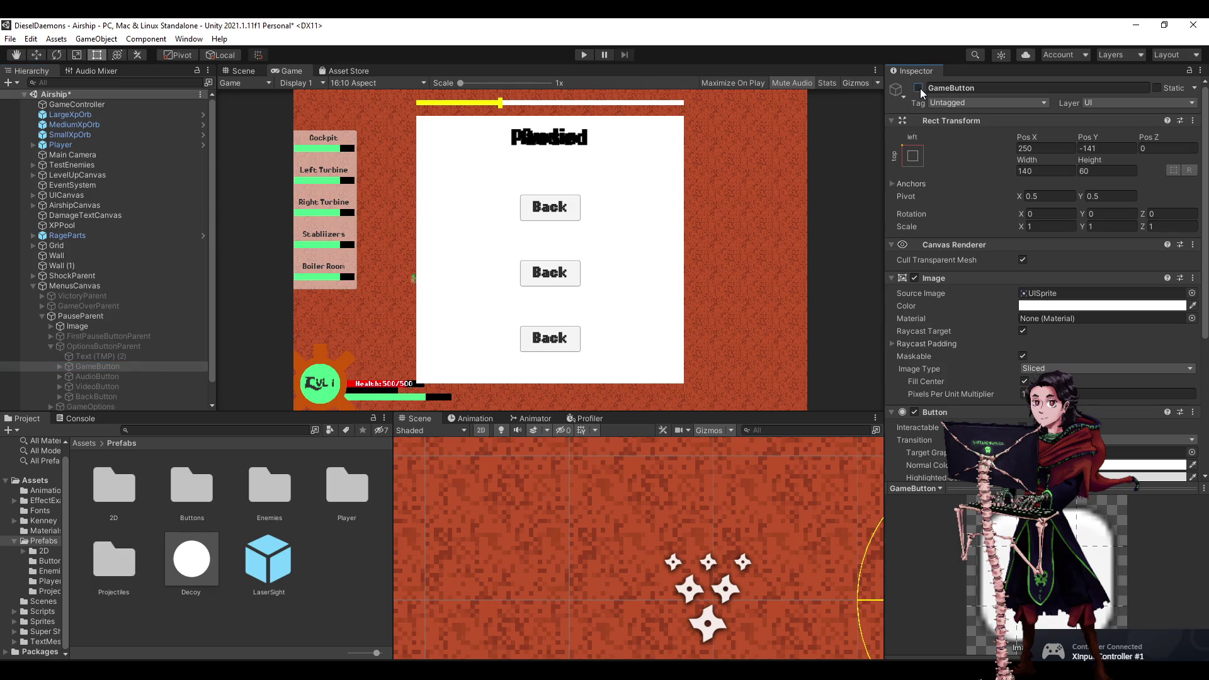
Delete VideoButton from the AudioOptions panel.
click(61, 396)
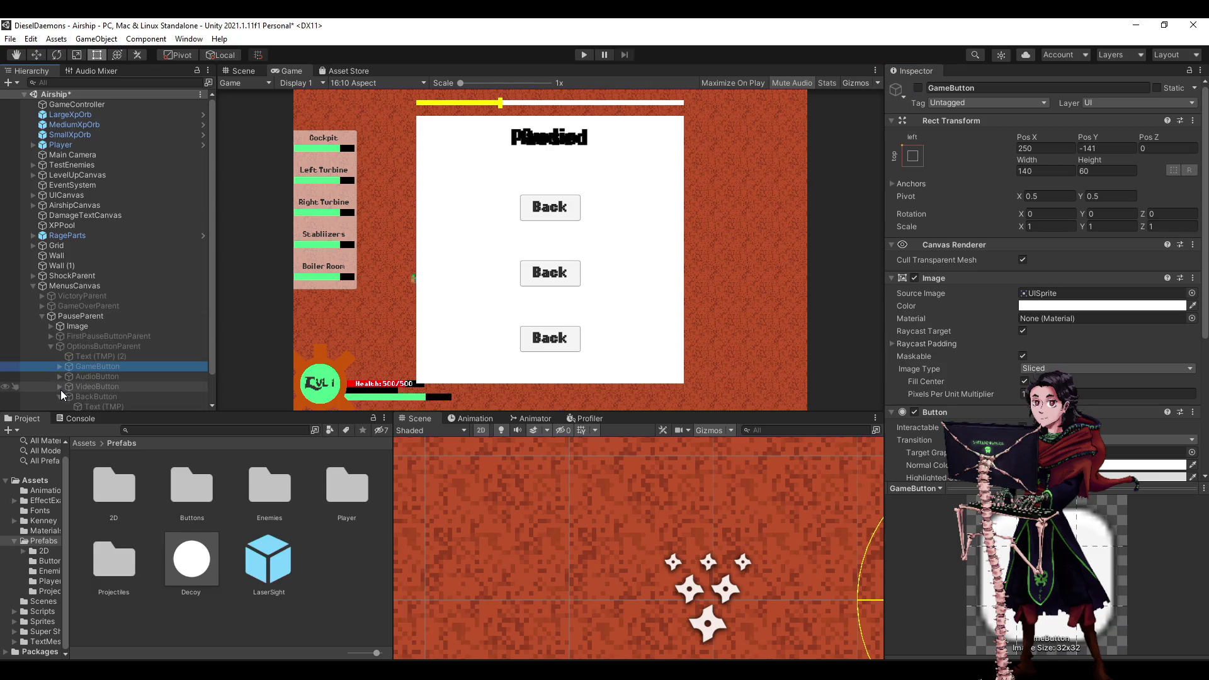
click(61, 391)
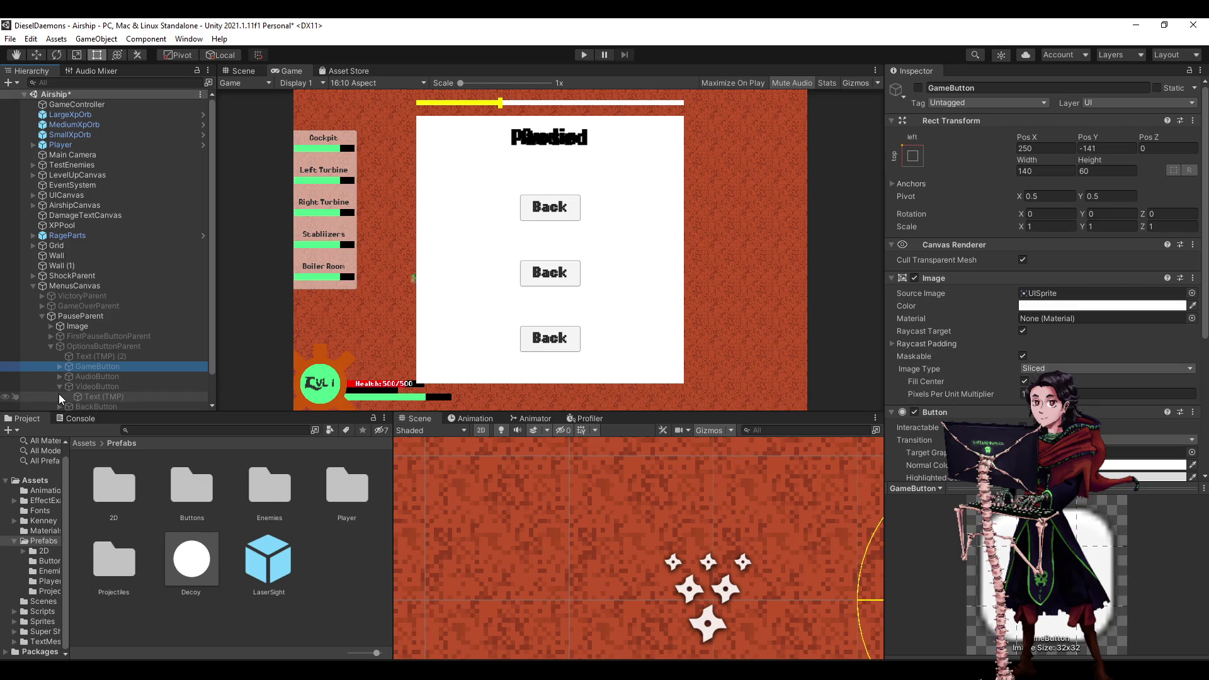
click(58, 384)
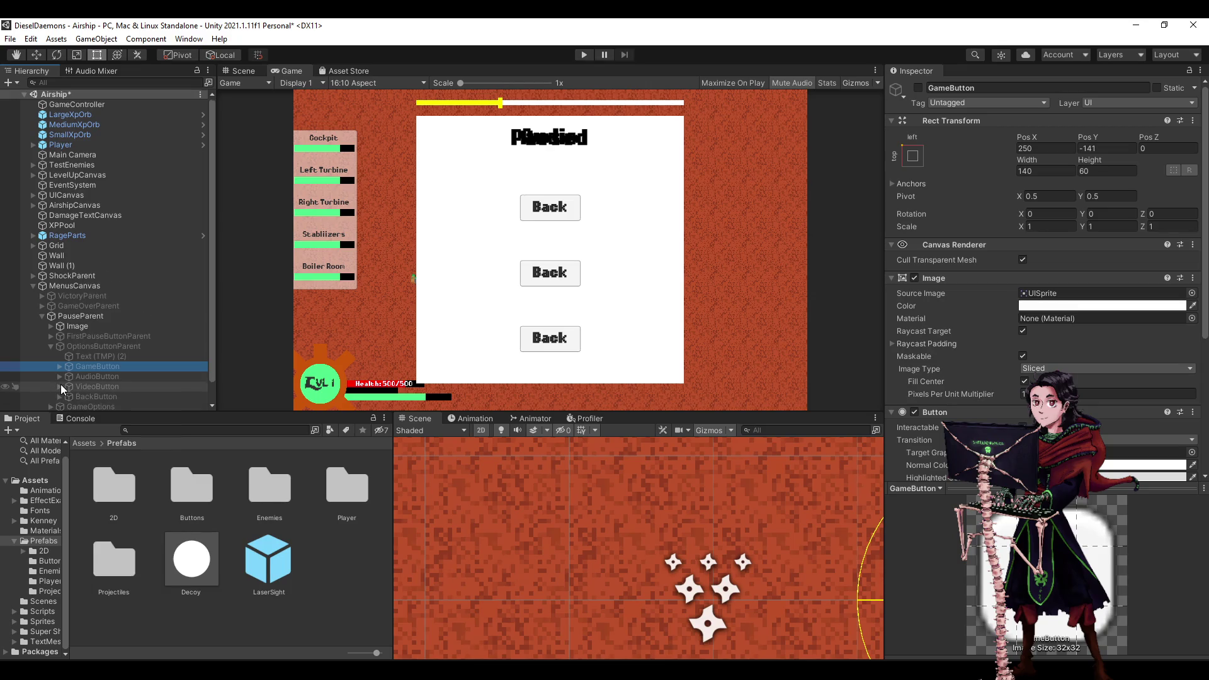
scroll(60, 384, down, 1)
click(52, 395)
click(59, 385)
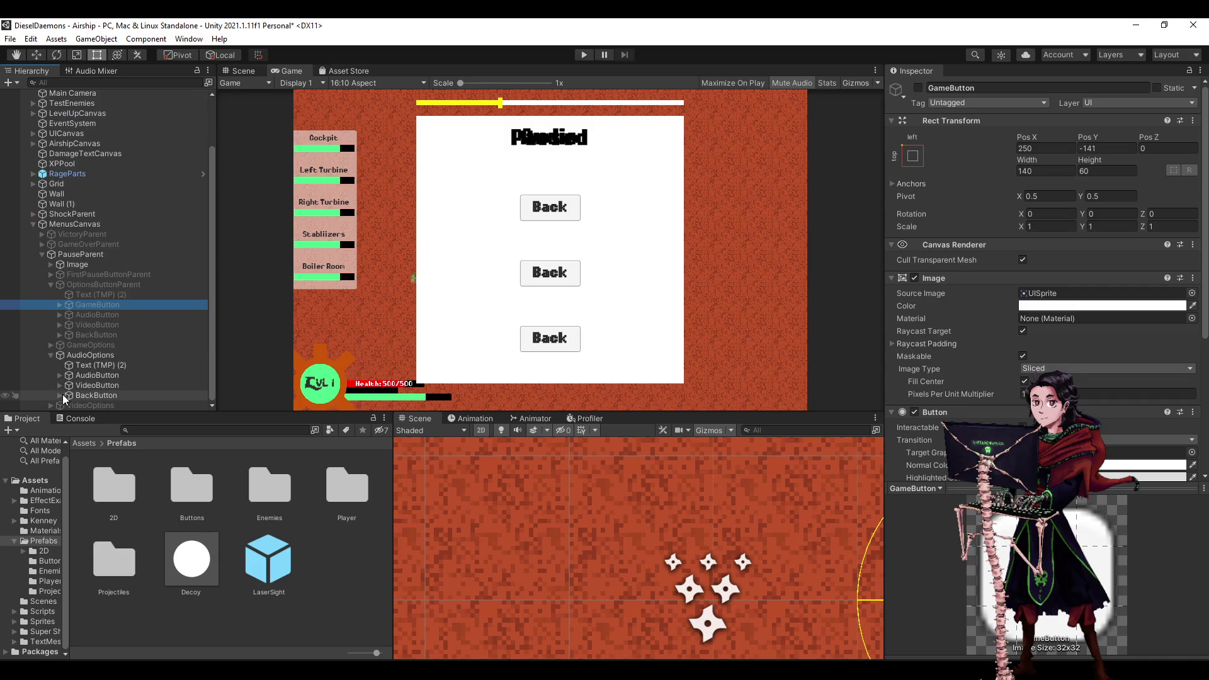
click(59, 376)
scroll(59, 375, down, 1)
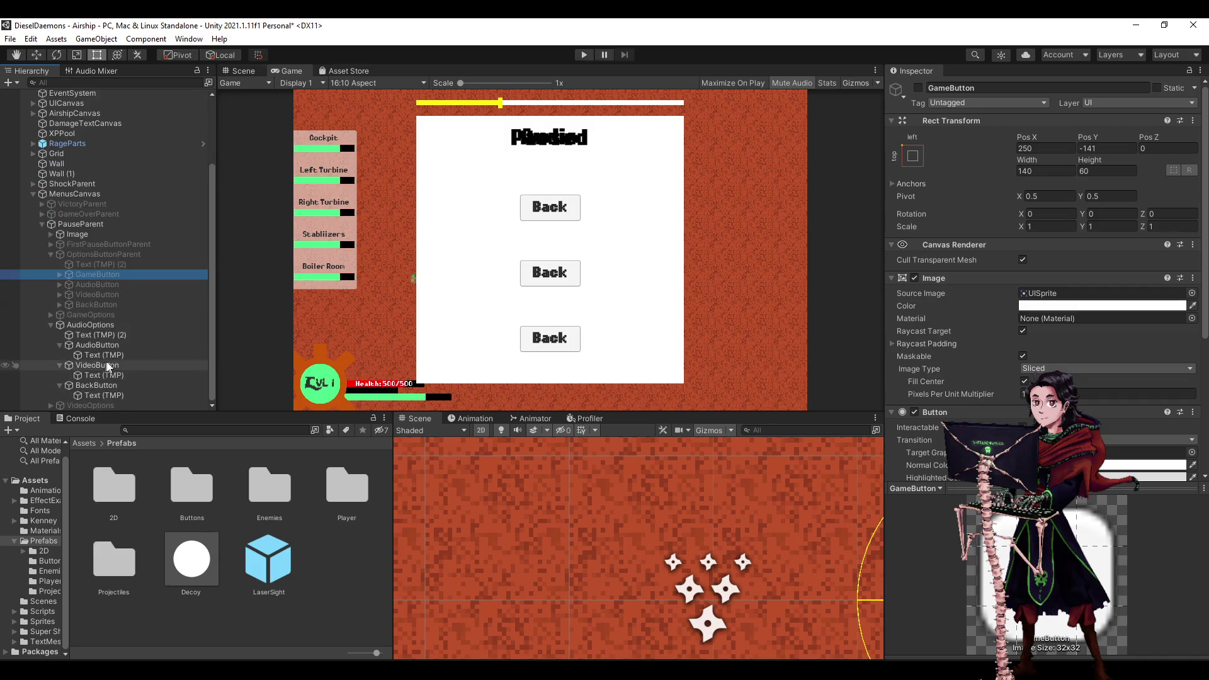
click(107, 366)
key(Delete)
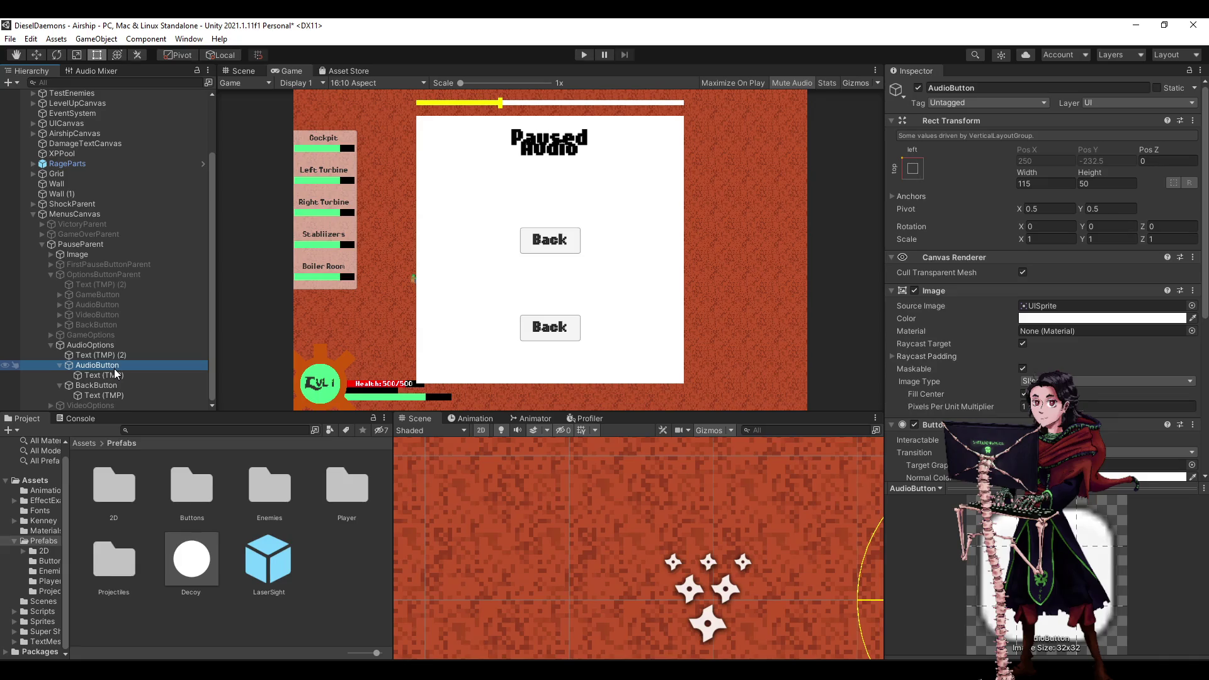
Duplicate AudioButton and move BackButton to the bottom of AudioOptions.
click(60, 365)
key(ctrl+d)
key(ctrl+d)
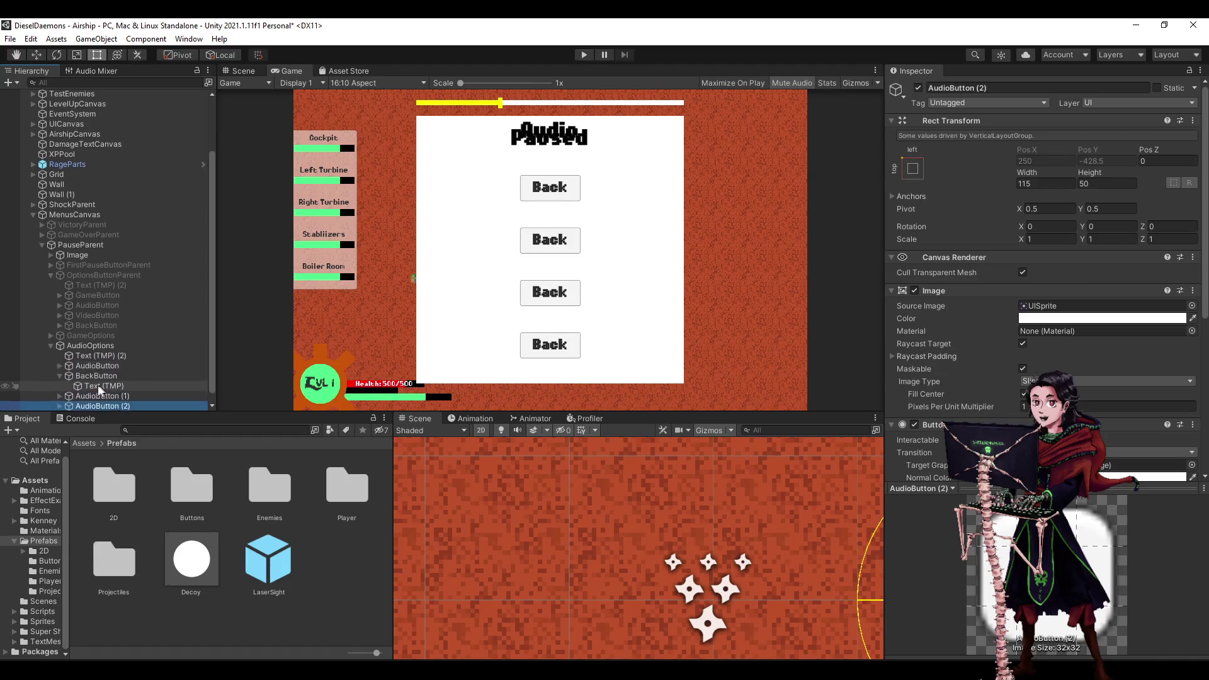
drag(81, 373, 78, 346)
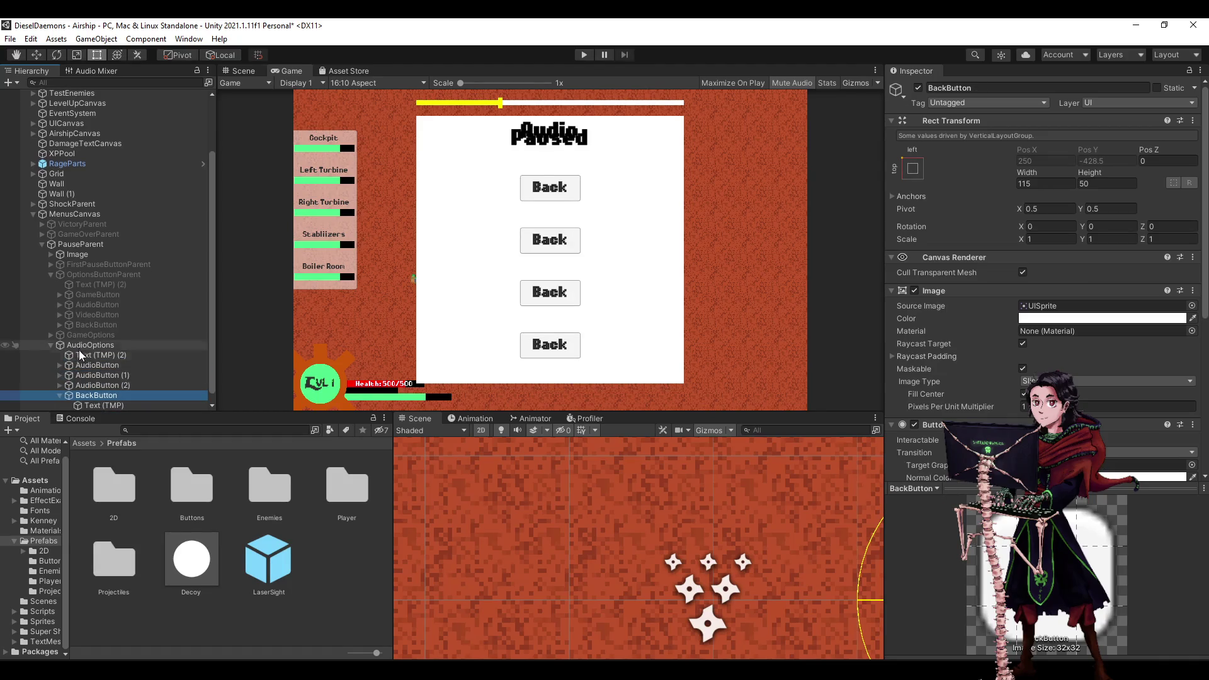
click(60, 395)
Rename the first AudioButton to 'M'.
click(97, 365)
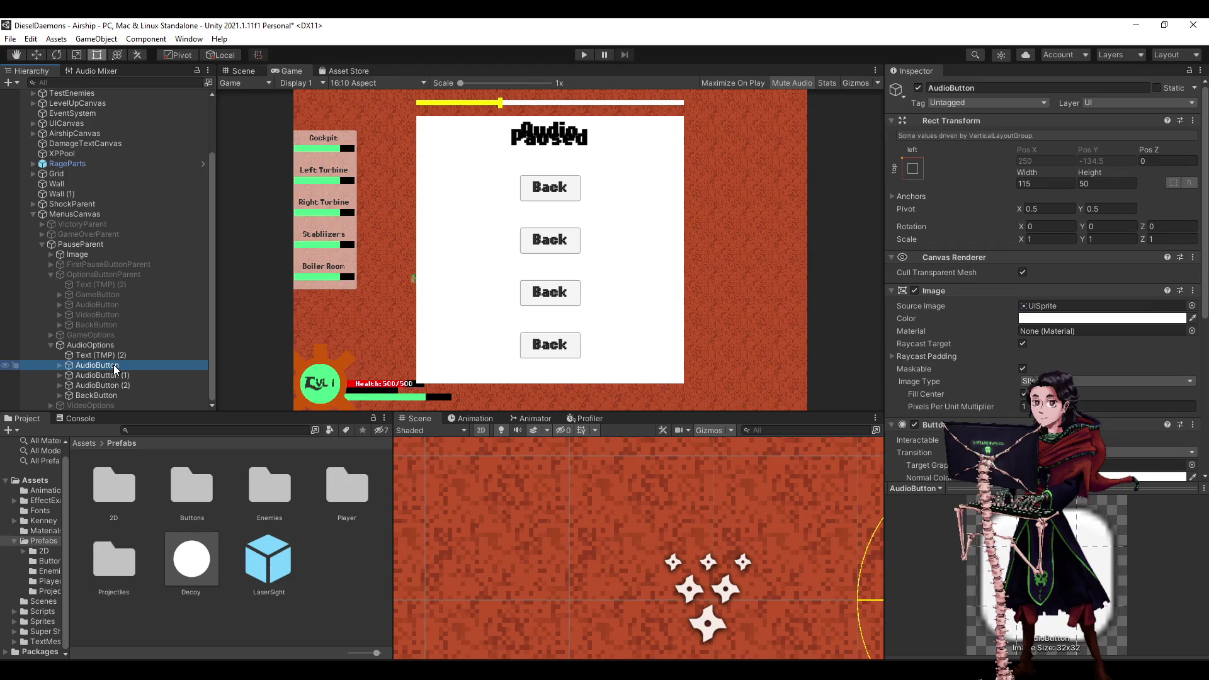
click(113, 365)
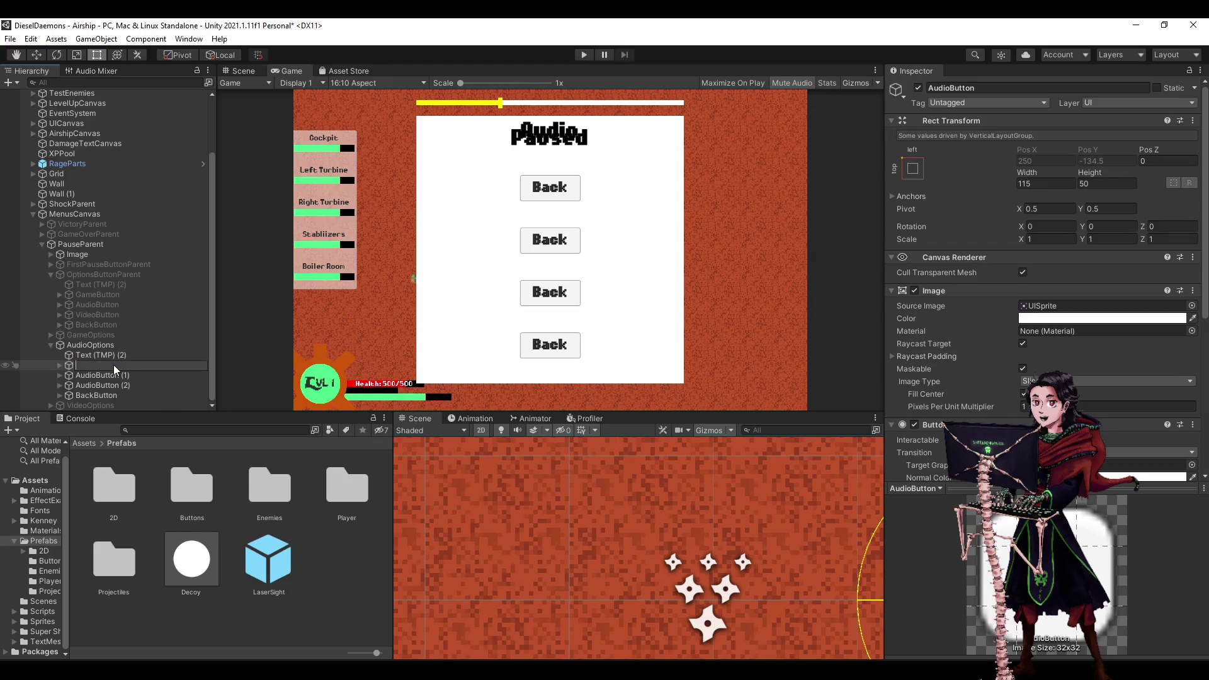
text(M)
key(Return)
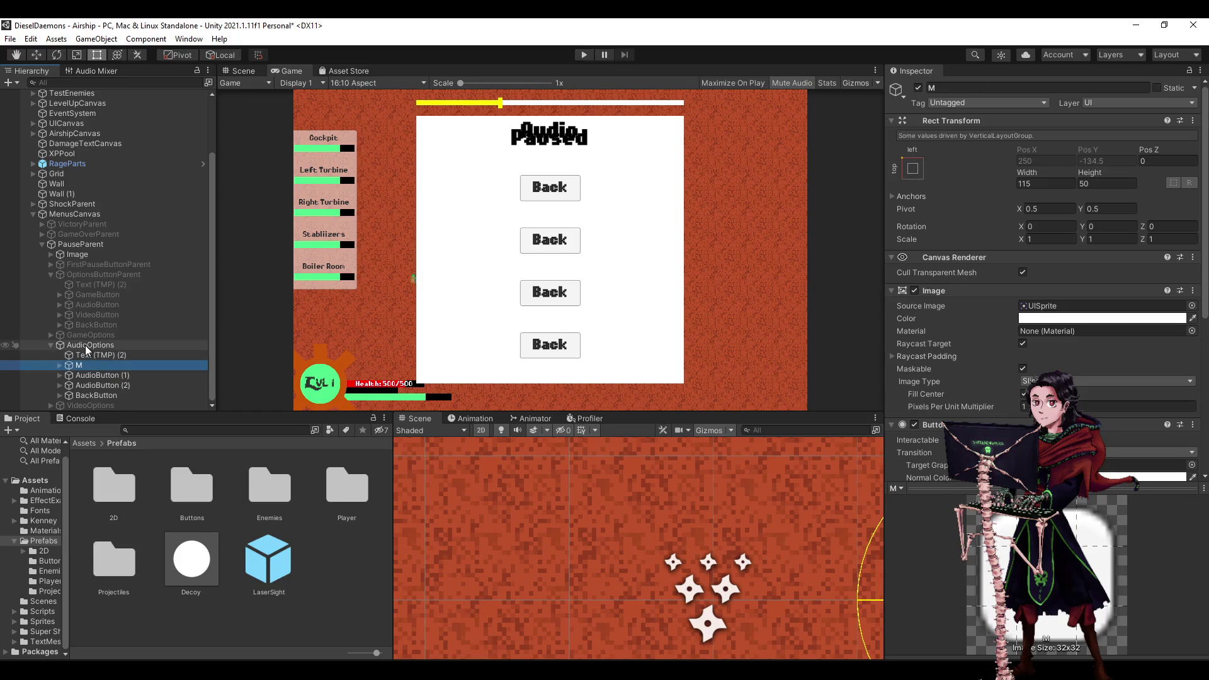
right_click(85, 345)
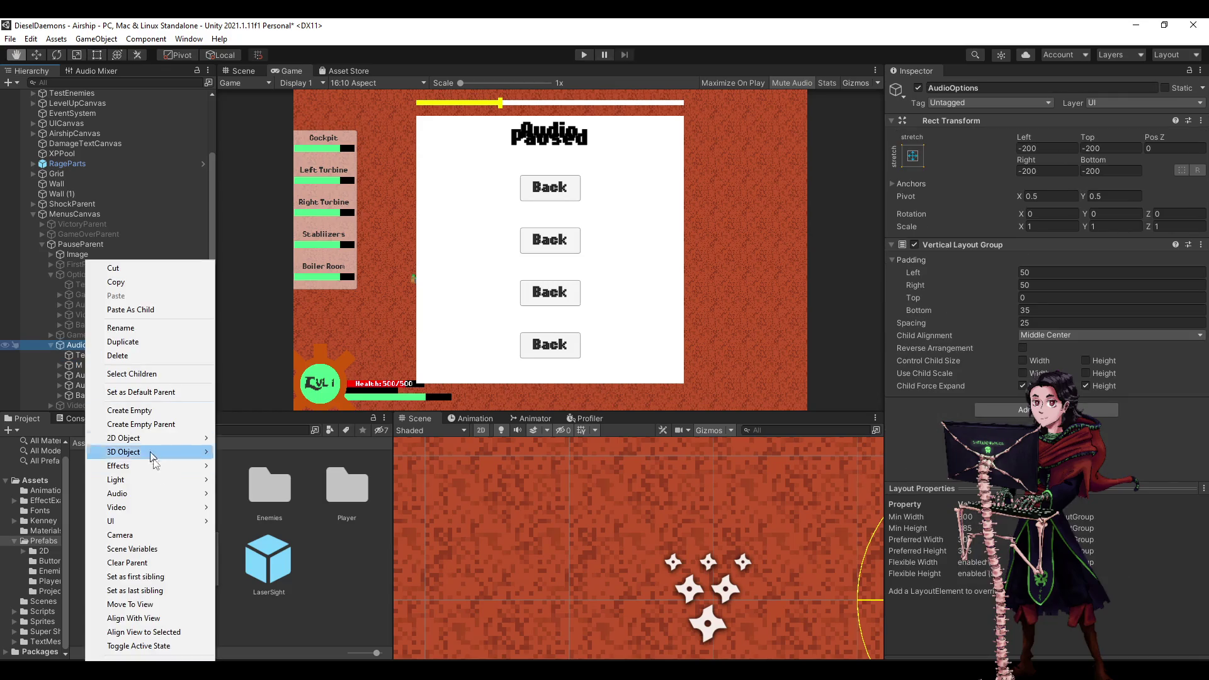
Add a slider named MasterSlider under AudioOptions, just below the panel title.
mouse_move(165, 522)
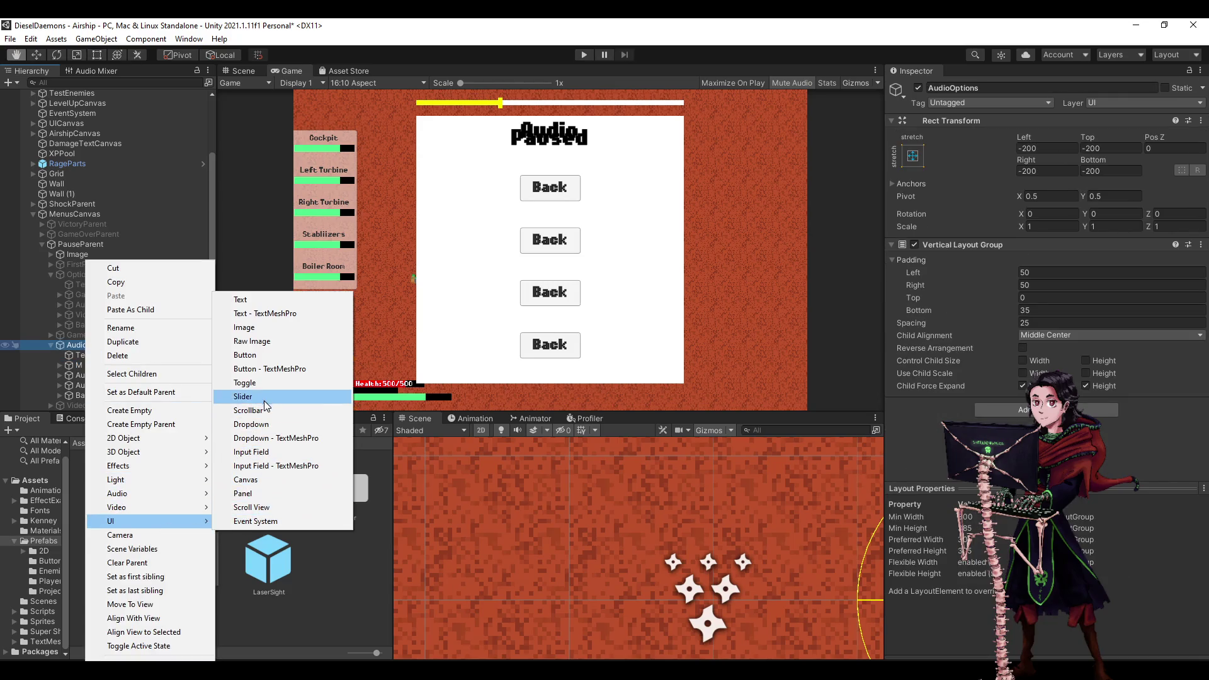
click(265, 398)
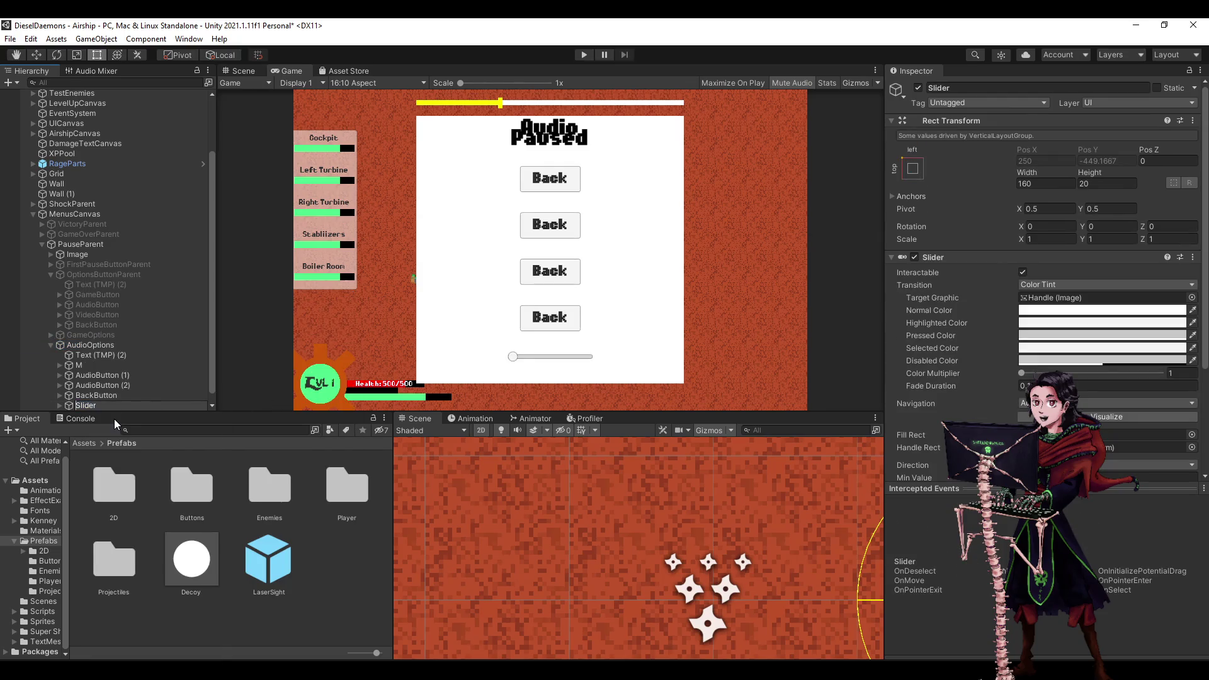
text(Master)
key(Return)
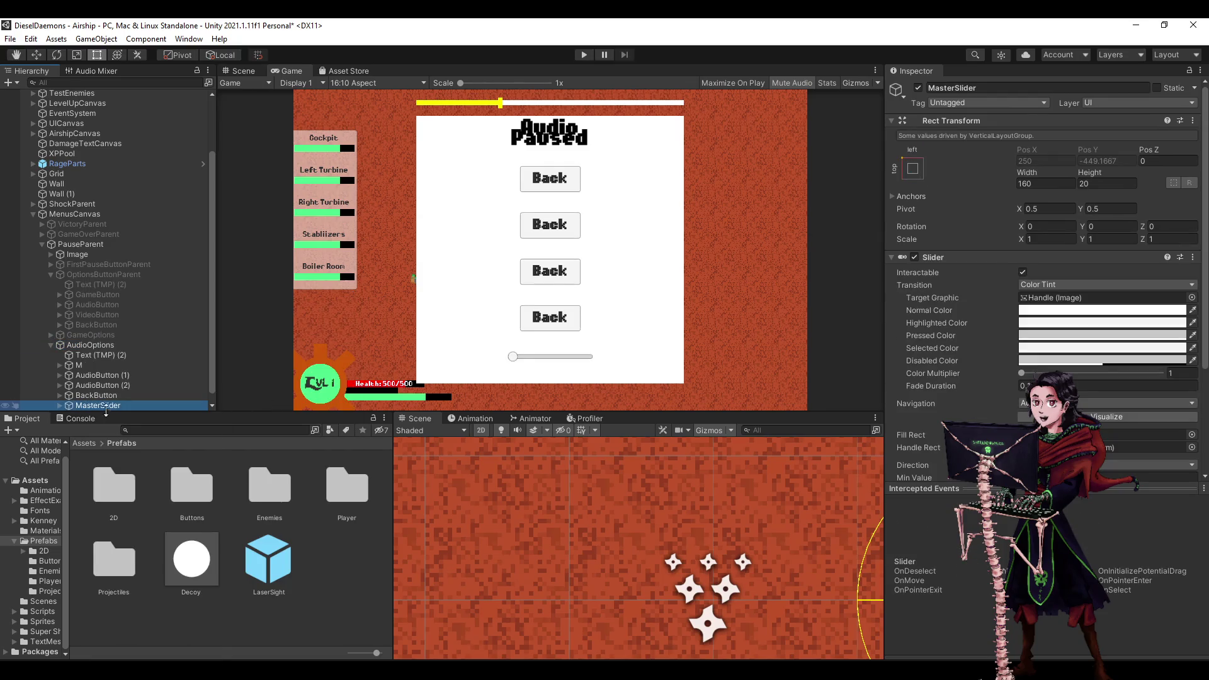
drag(104, 357, 104, 364)
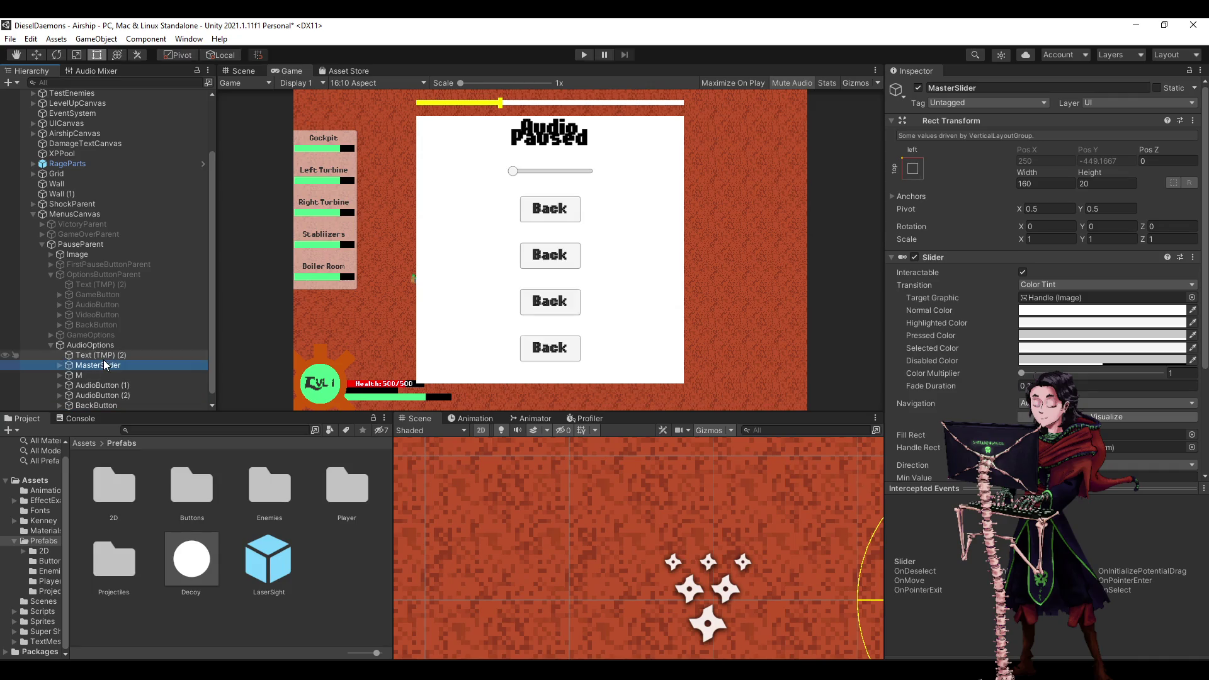
Delete the M object and both AudioButton copies.
click(98, 372)
key(Delete)
click(97, 366)
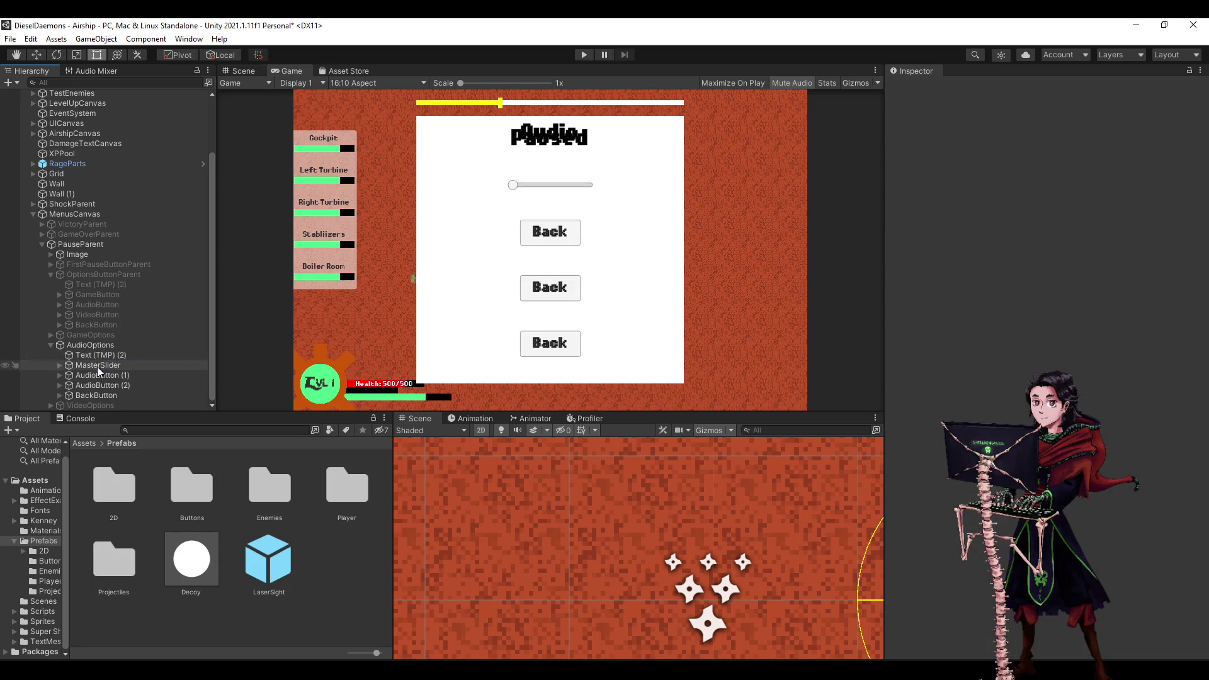
click(110, 376)
shift+click(112, 385)
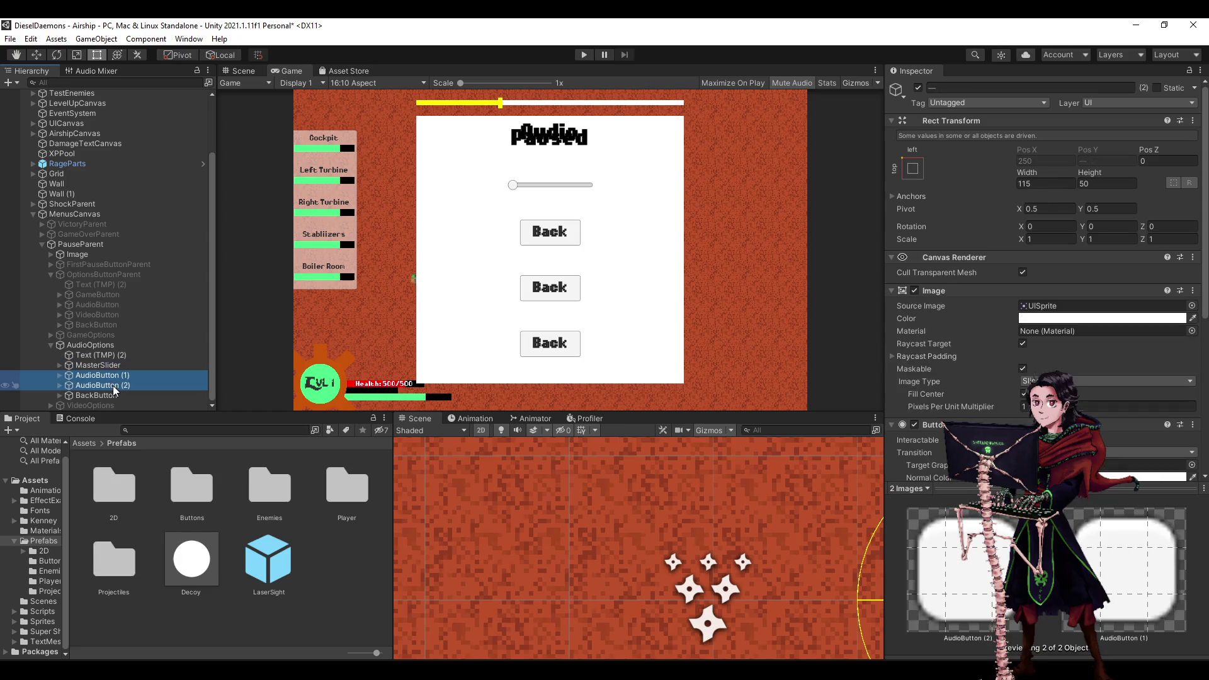
key(Delete)
Duplicate MasterSlider twice, return BackButton to the bottom, and rename one copy MusicSlider.
click(102, 387)
key(ctrl+d)
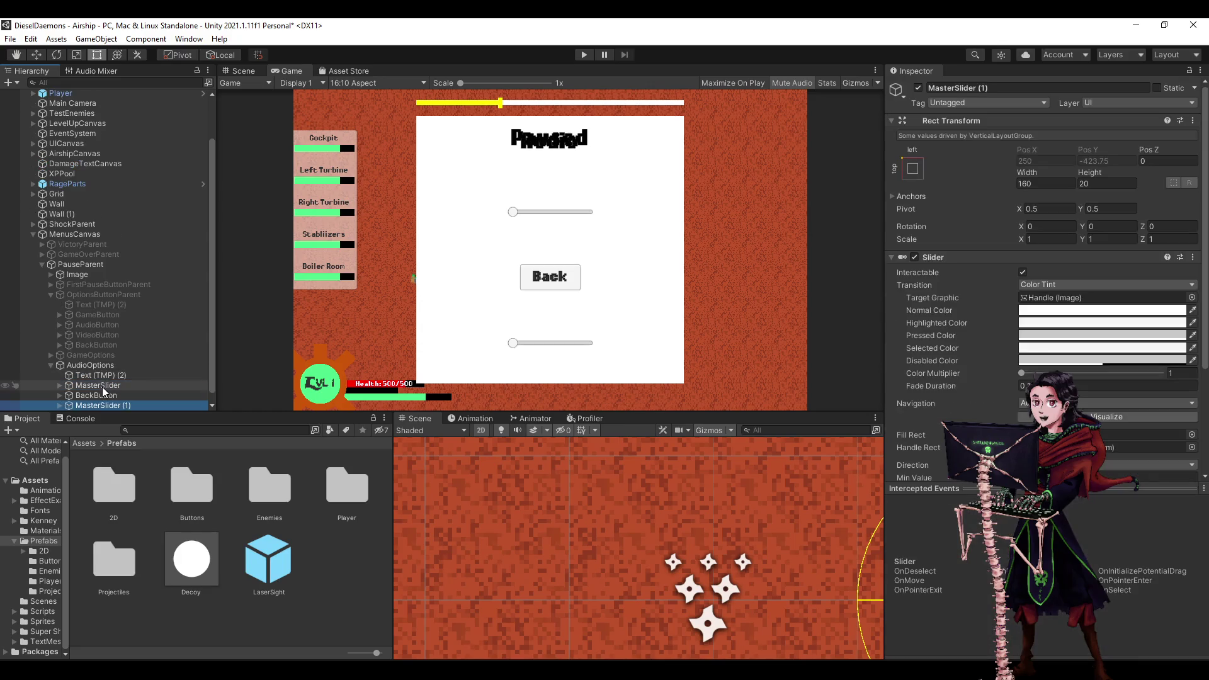
key(ctrl+d)
drag(104, 386, 97, 355)
click(104, 385)
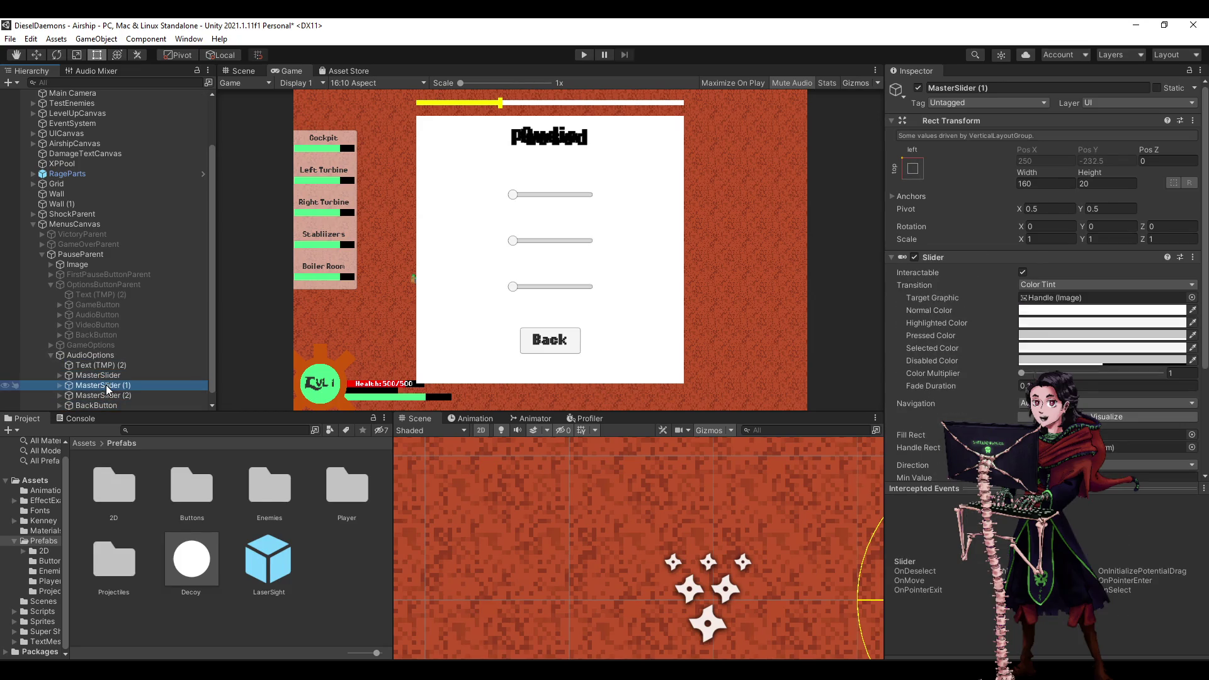
click(120, 386)
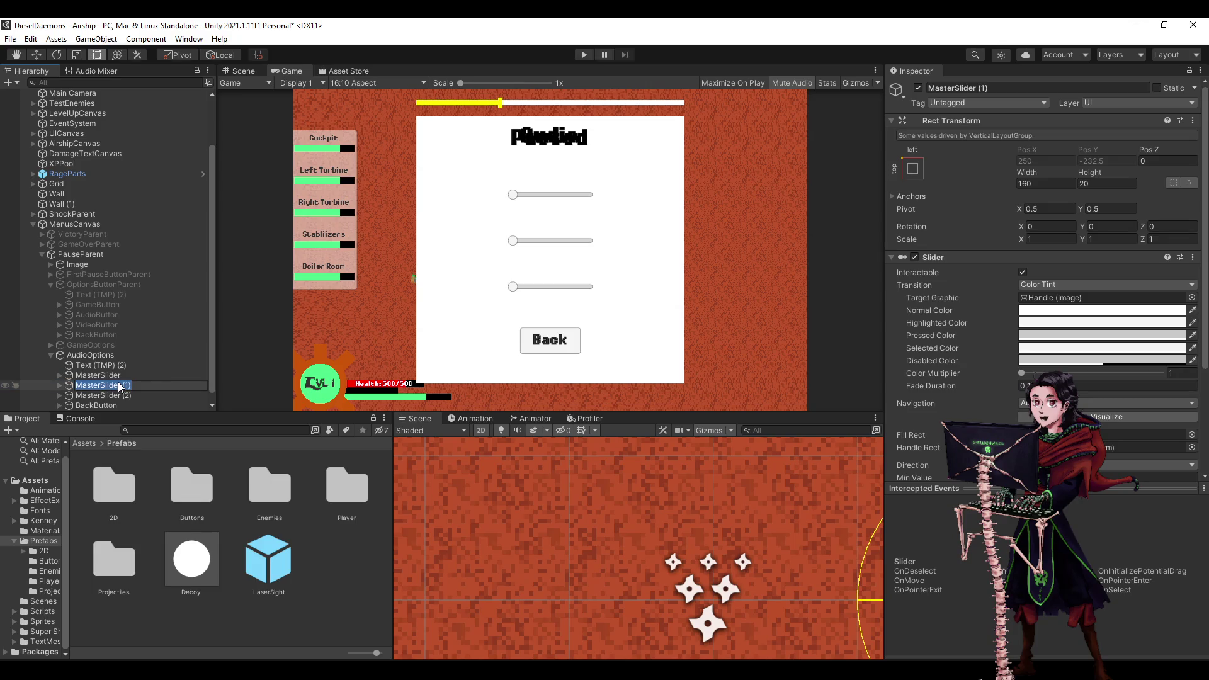
text(Music)
text(Slider)
key(Return)
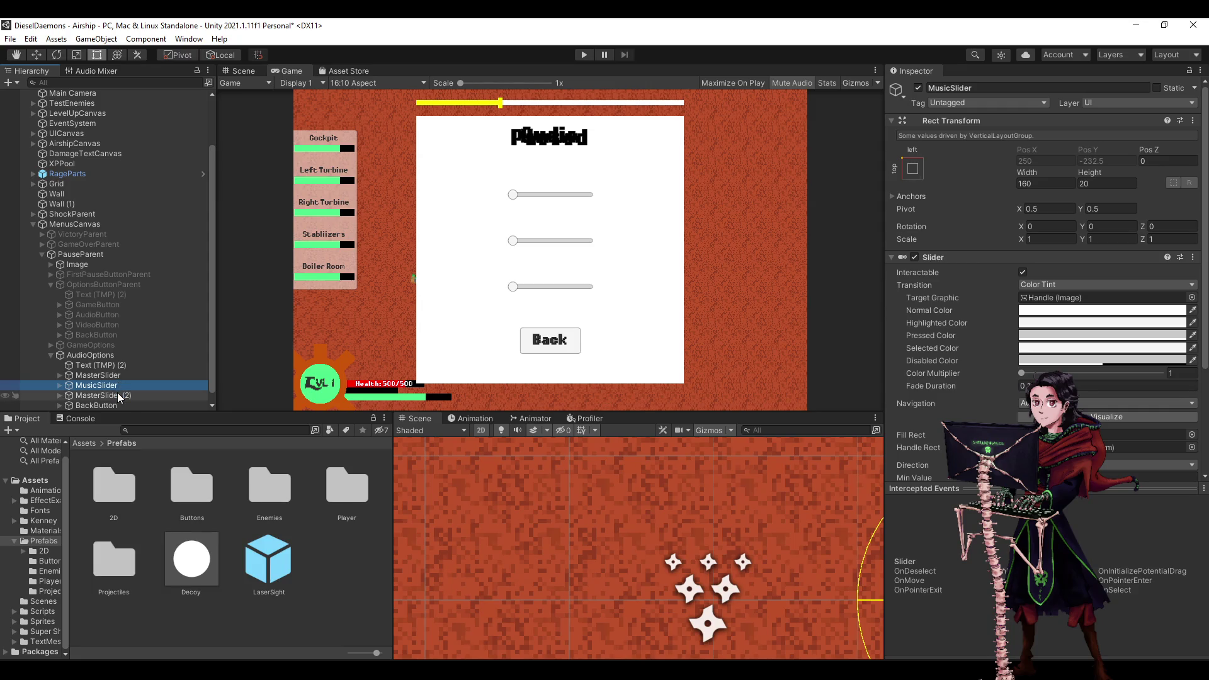
Delete MusicSlider and MasterSlider (2), leaving one slider above Back.
click(119, 396)
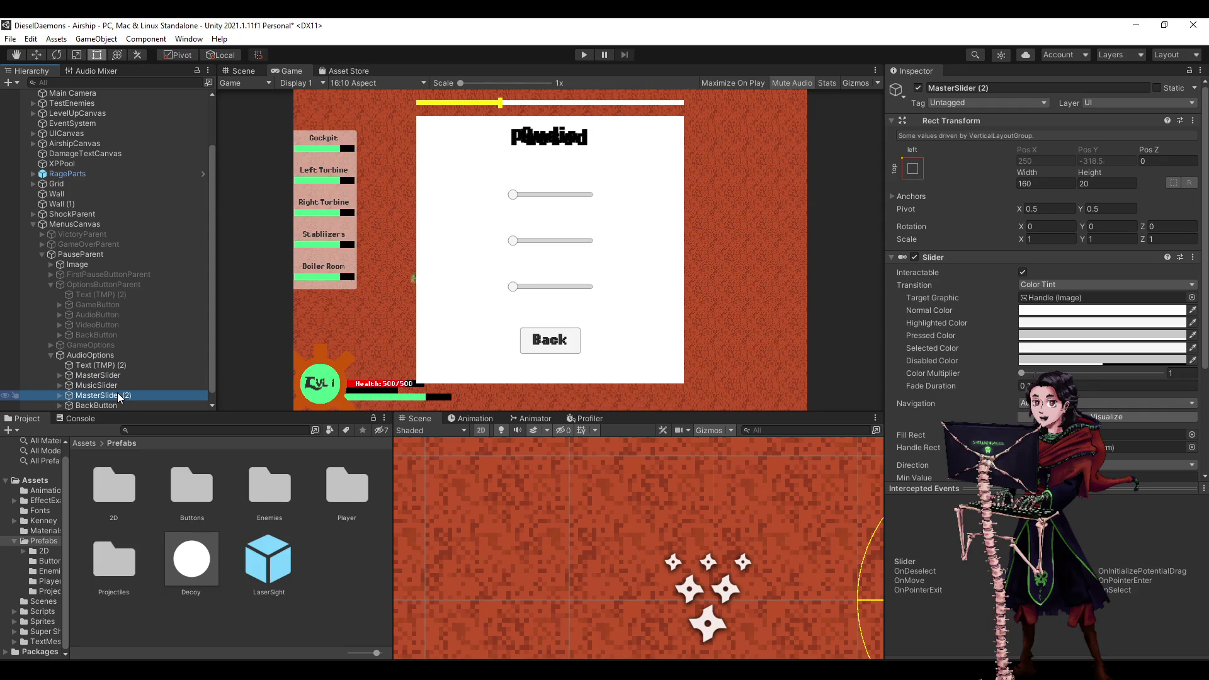
click(120, 395)
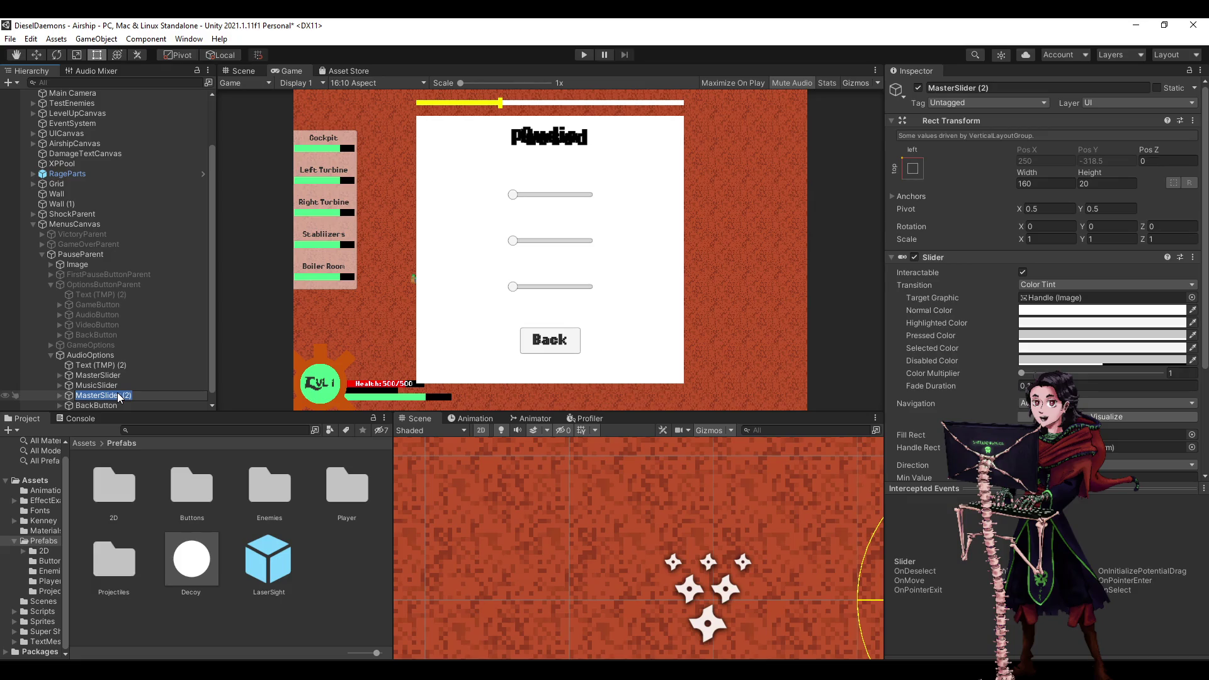
click(103, 384)
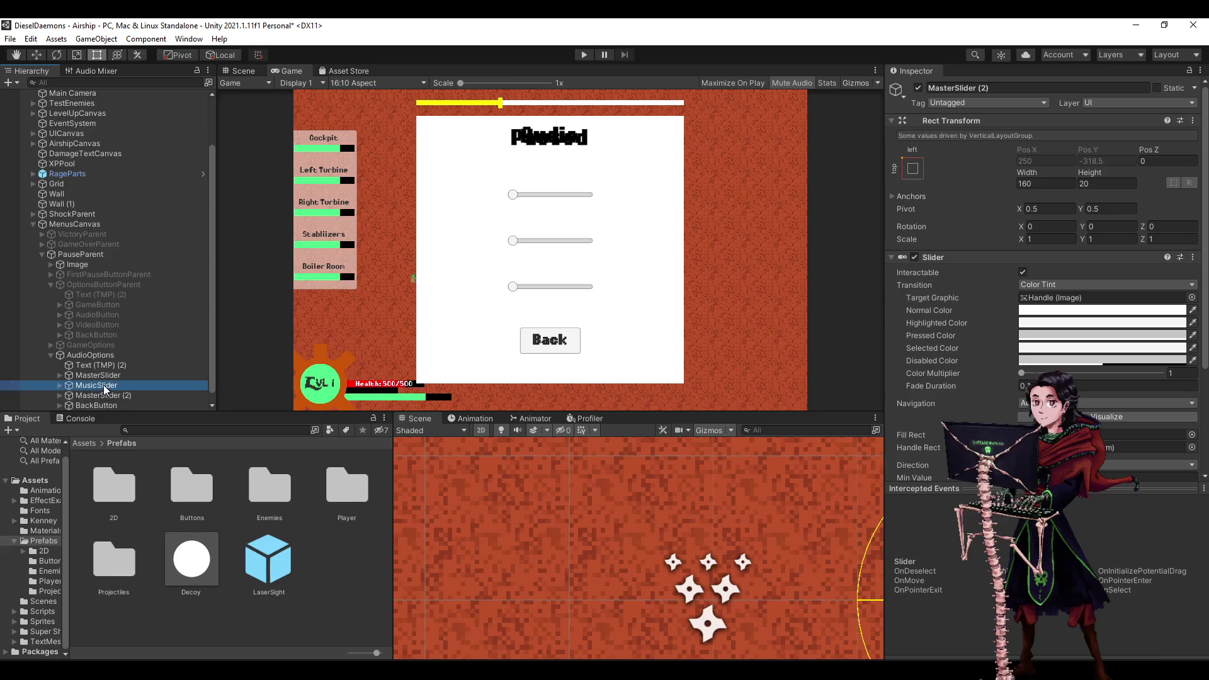
key(Delete)
click(103, 388)
key(Delete)
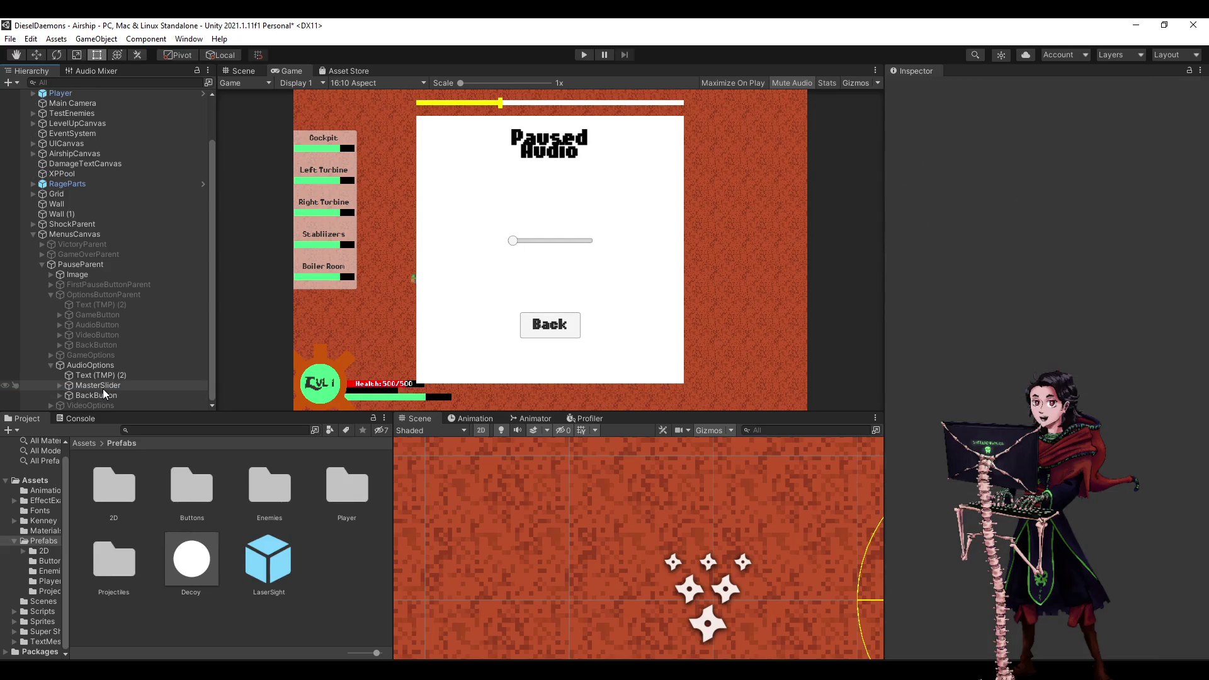
Create a new folder named UI inside Prefabs.
click(87, 563)
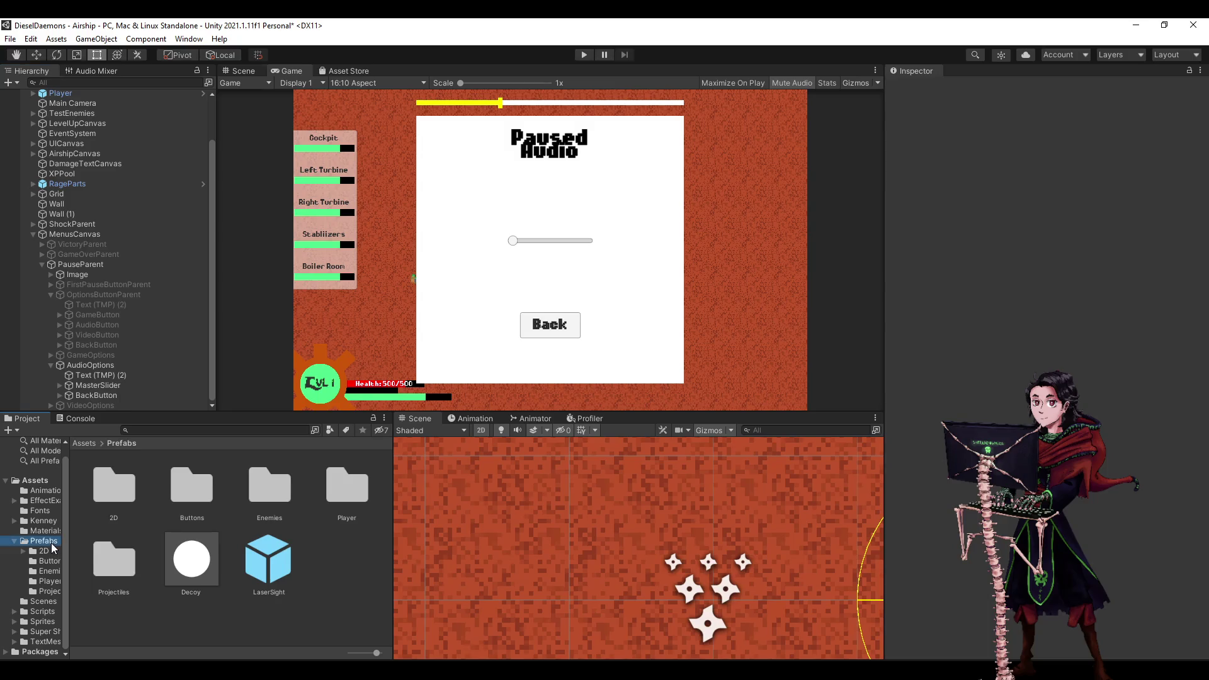
click(49, 560)
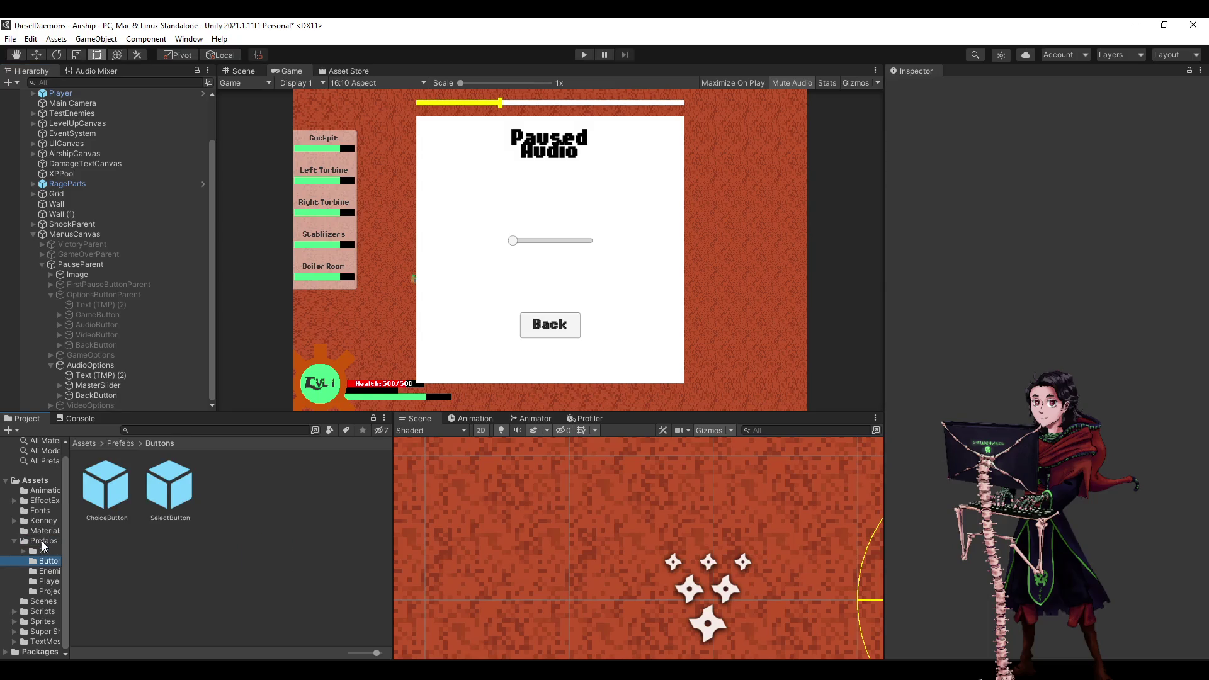
click(41, 543)
right_click(370, 545)
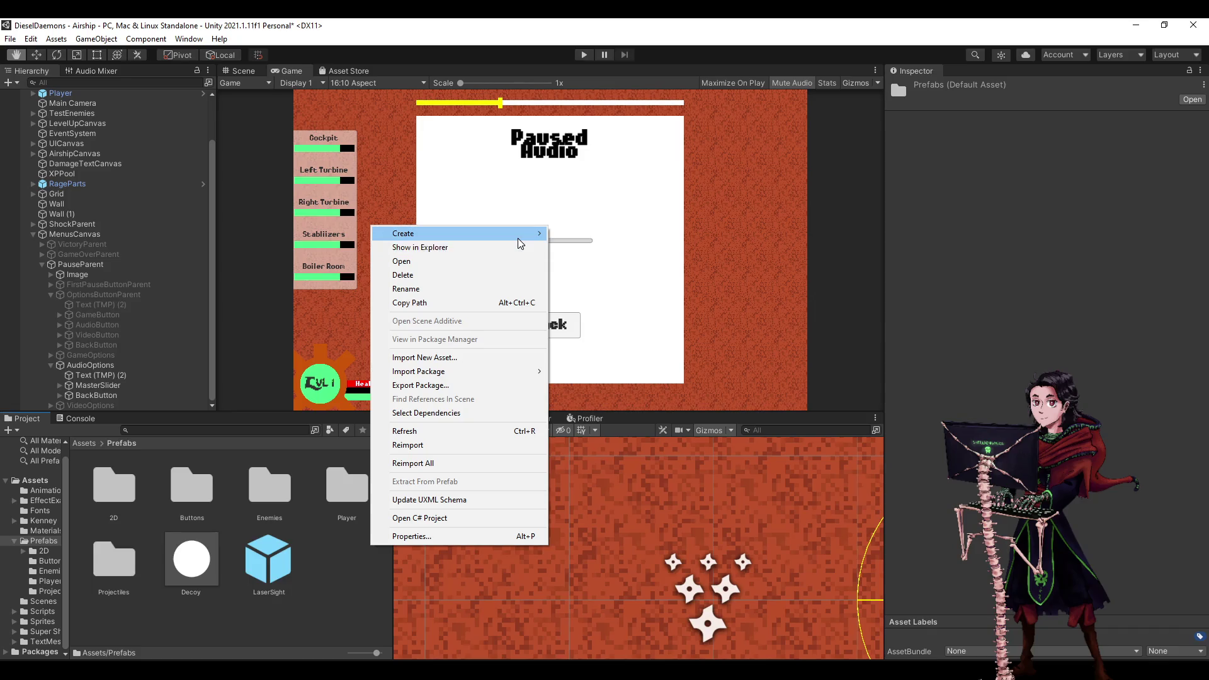
mouse_move(517, 238)
click(598, 148)
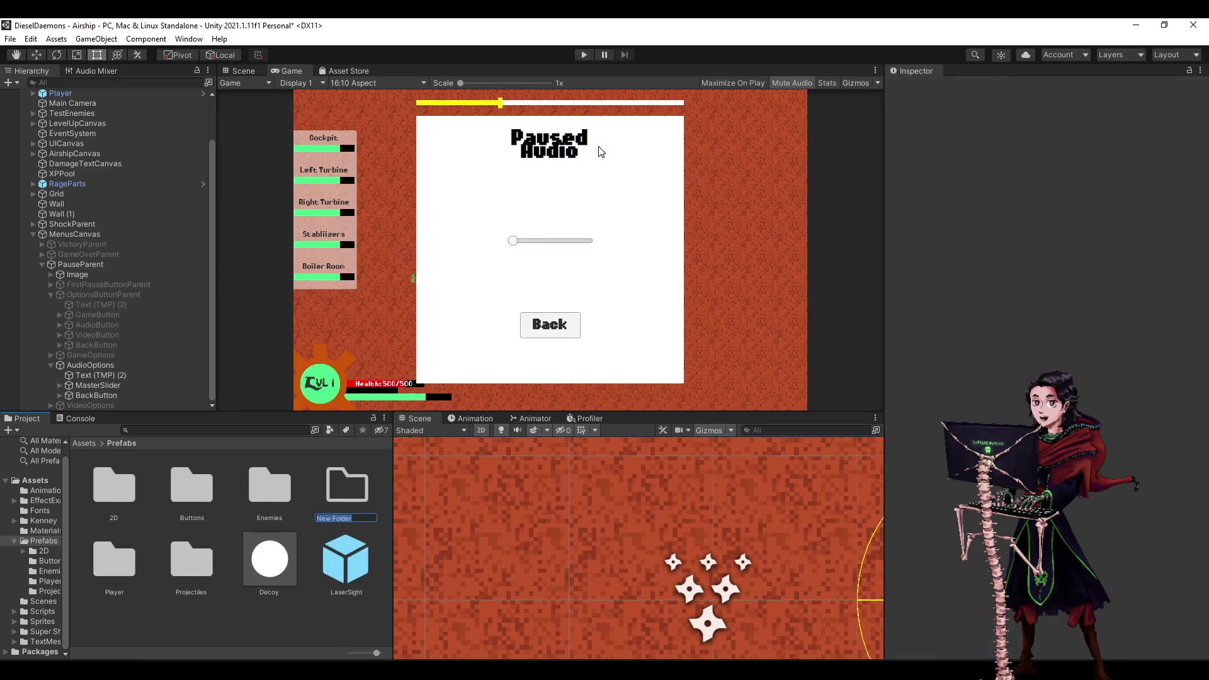
text(UI)
key(Return)
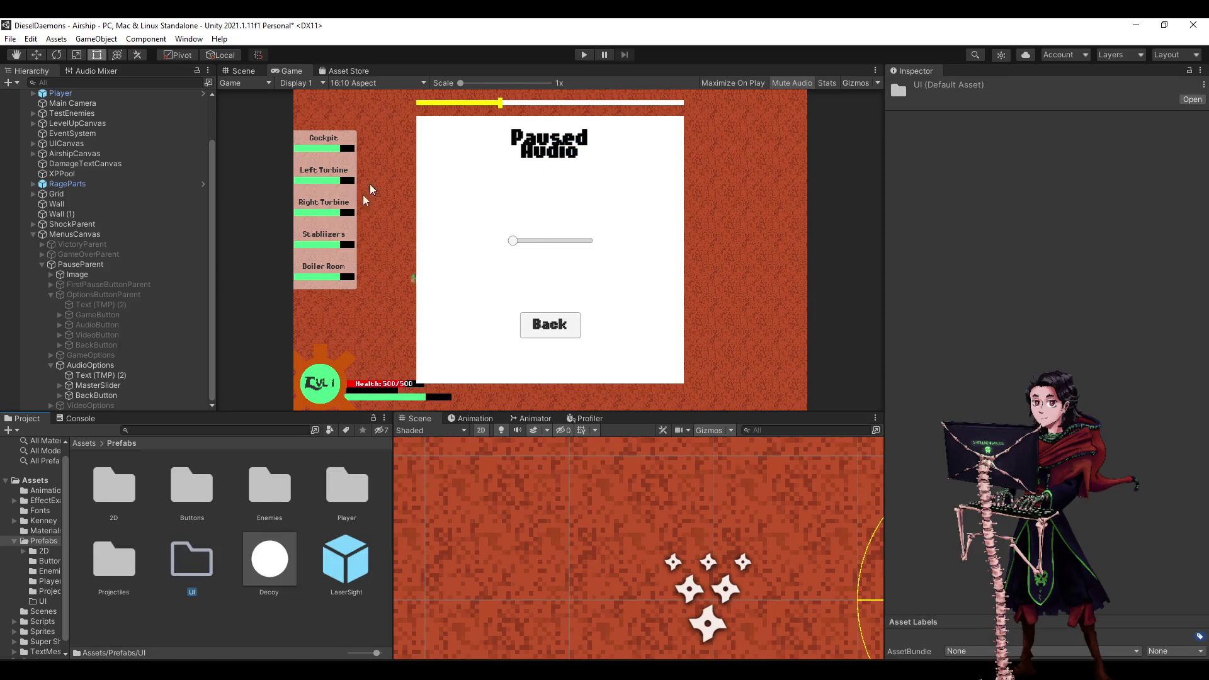
Make MasterSlider a prefab in Prefabs/UI named VolumeSlider.
double_click(191, 595)
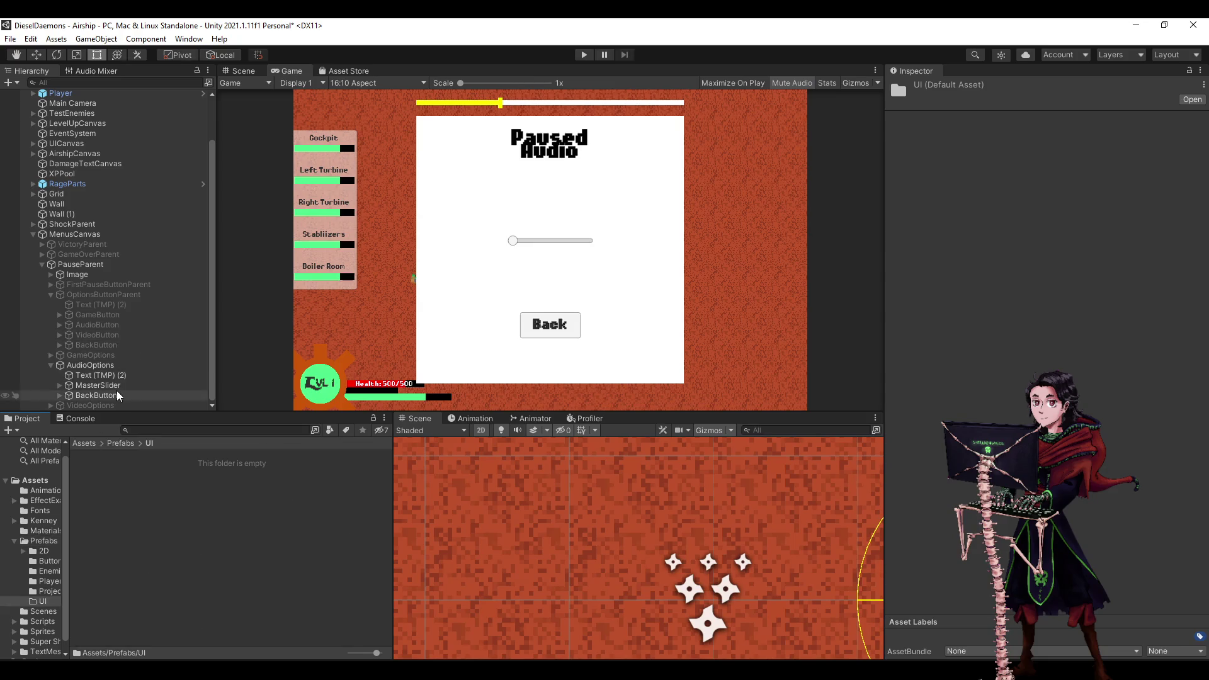
mouse_move(113, 385)
mouse_down()
mouse_move(127, 499)
mouse_move(112, 503)
mouse_up()
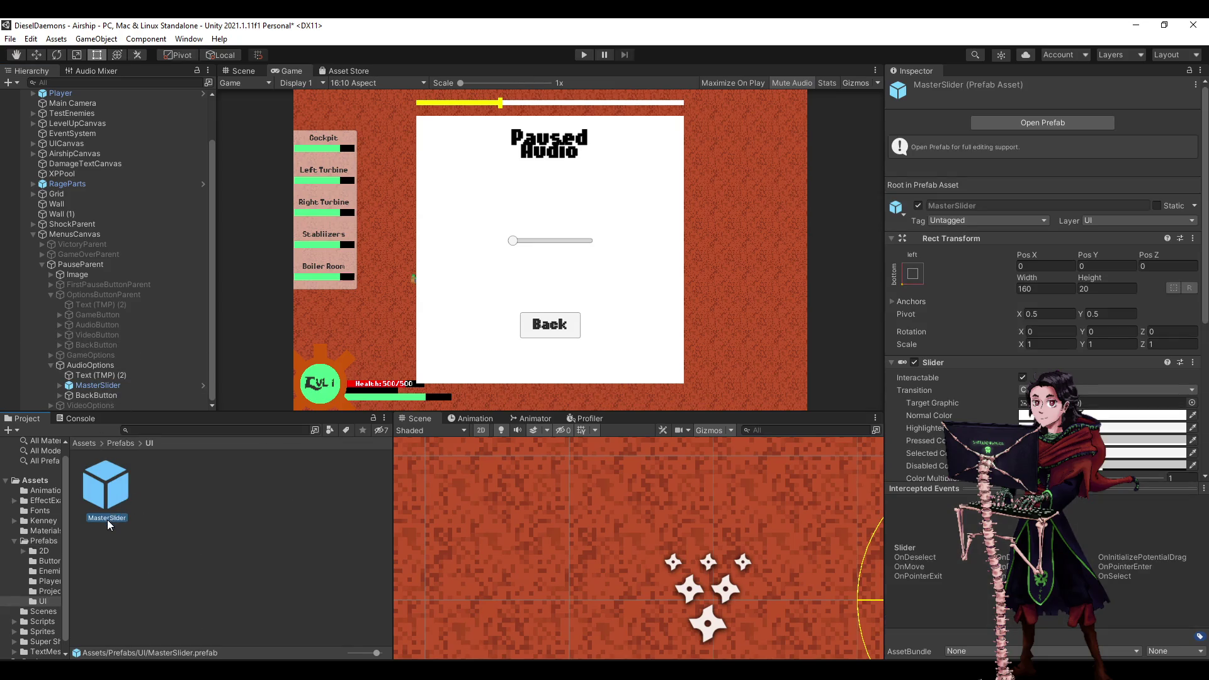
key(Left)
key(Delete)
key(Delete)
key(Delete)
text(lume)
key(Return)
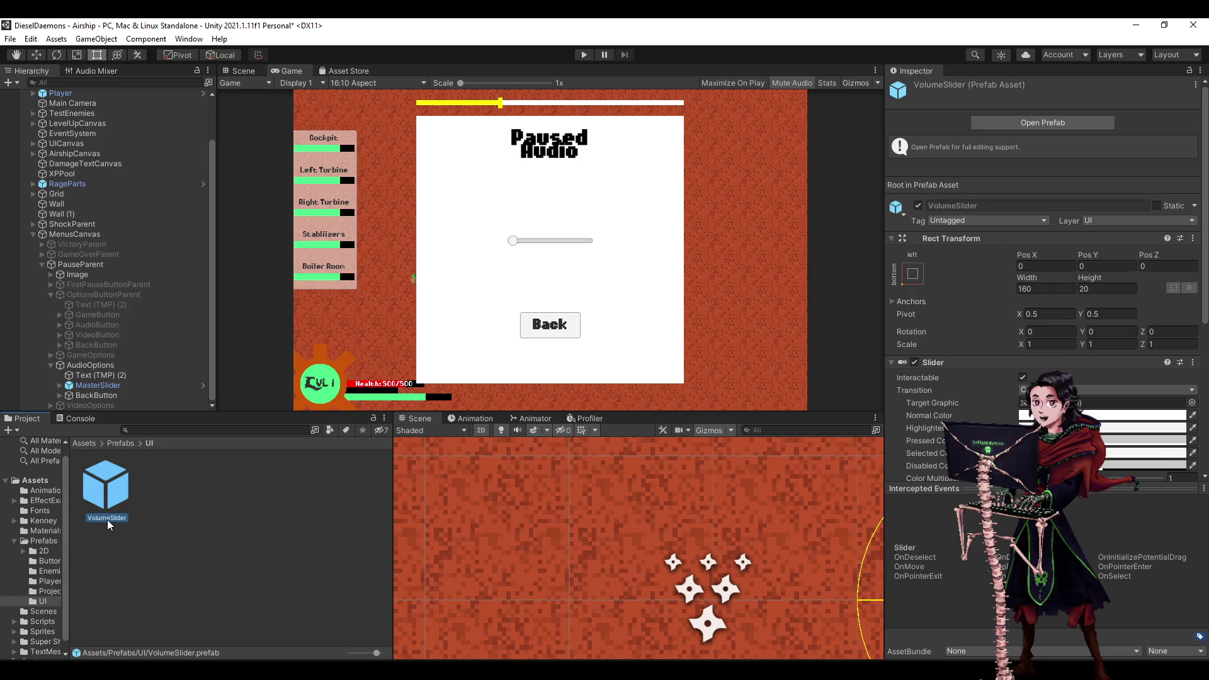
Duplicate MasterSlider and move the Back button below the sliders.
click(116, 386)
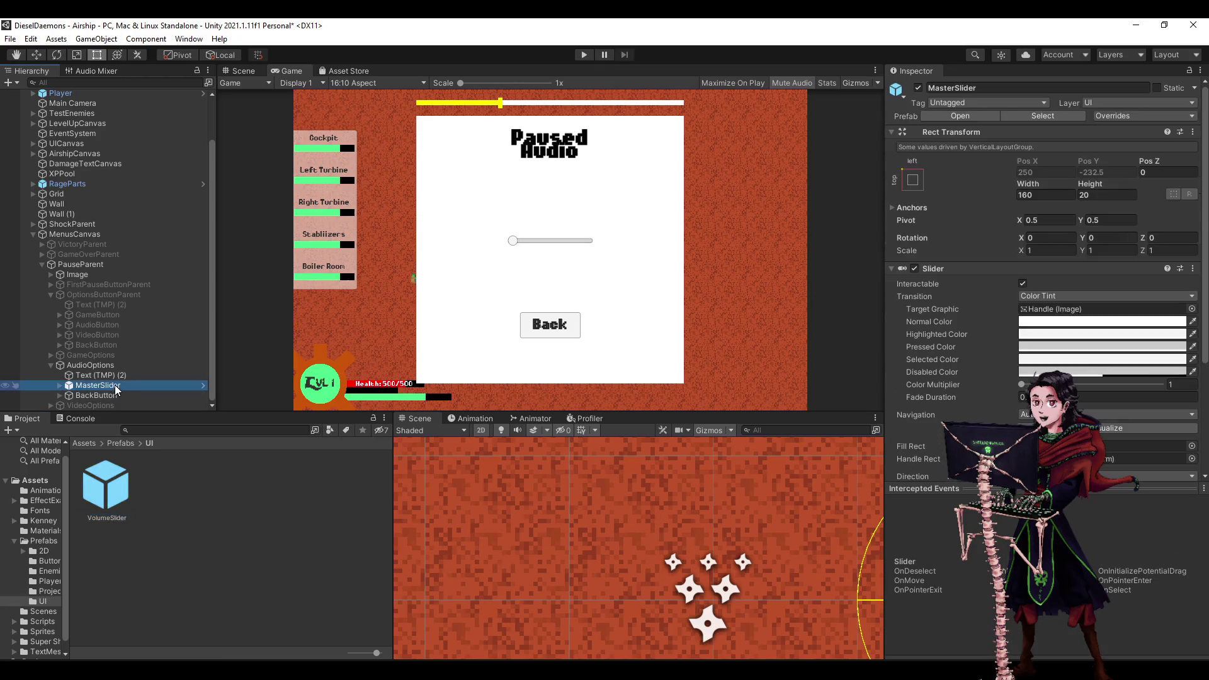
key(ctrl+d)
key(ctrl+d)
drag(116, 405, 104, 365)
click(107, 375)
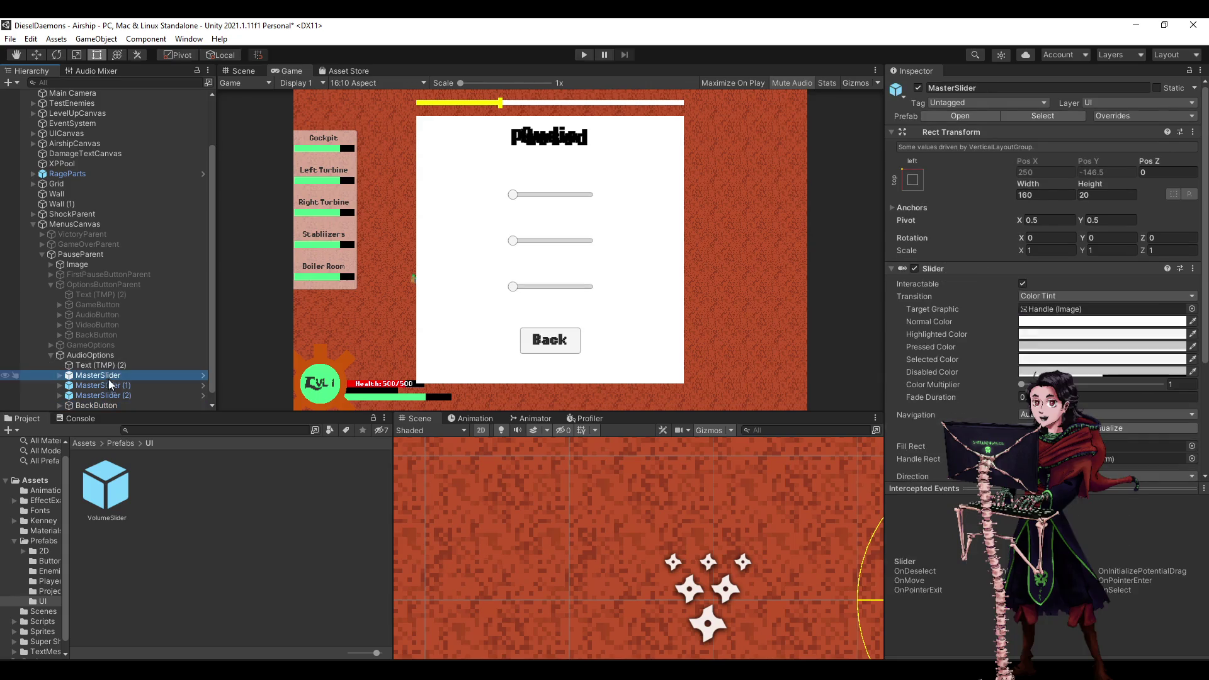
Open the VolumeSlider prefab and keep Color Tint as its transition.
double_click(115, 471)
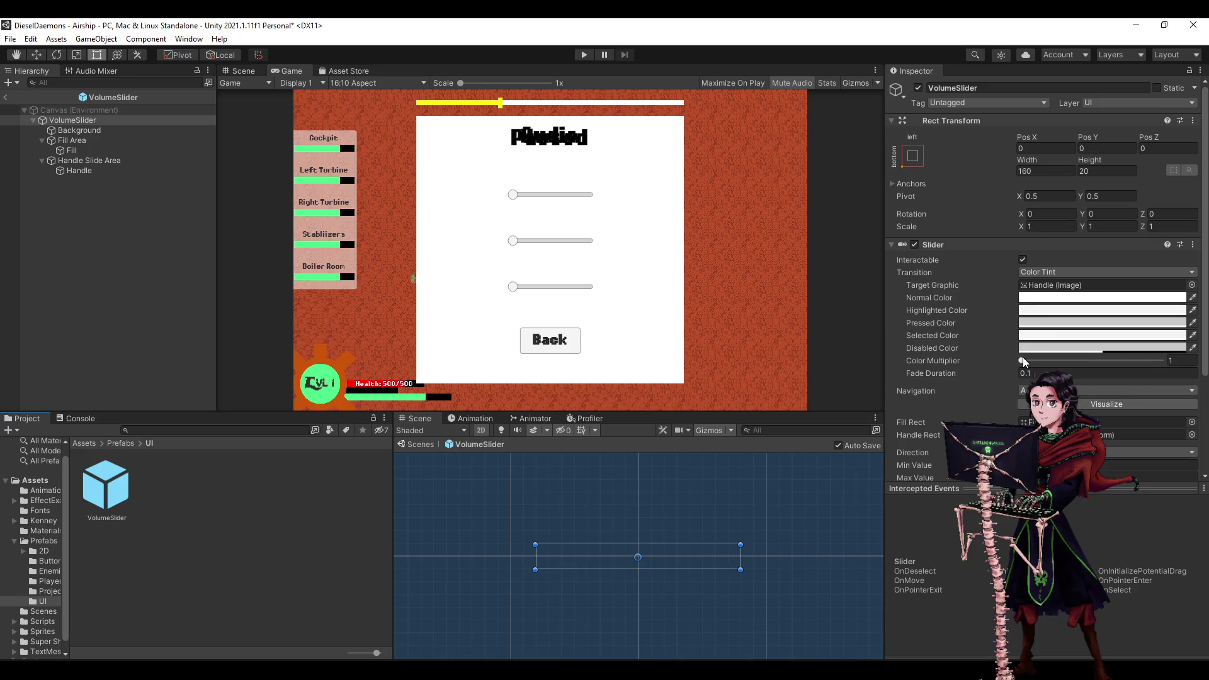
click(1047, 272)
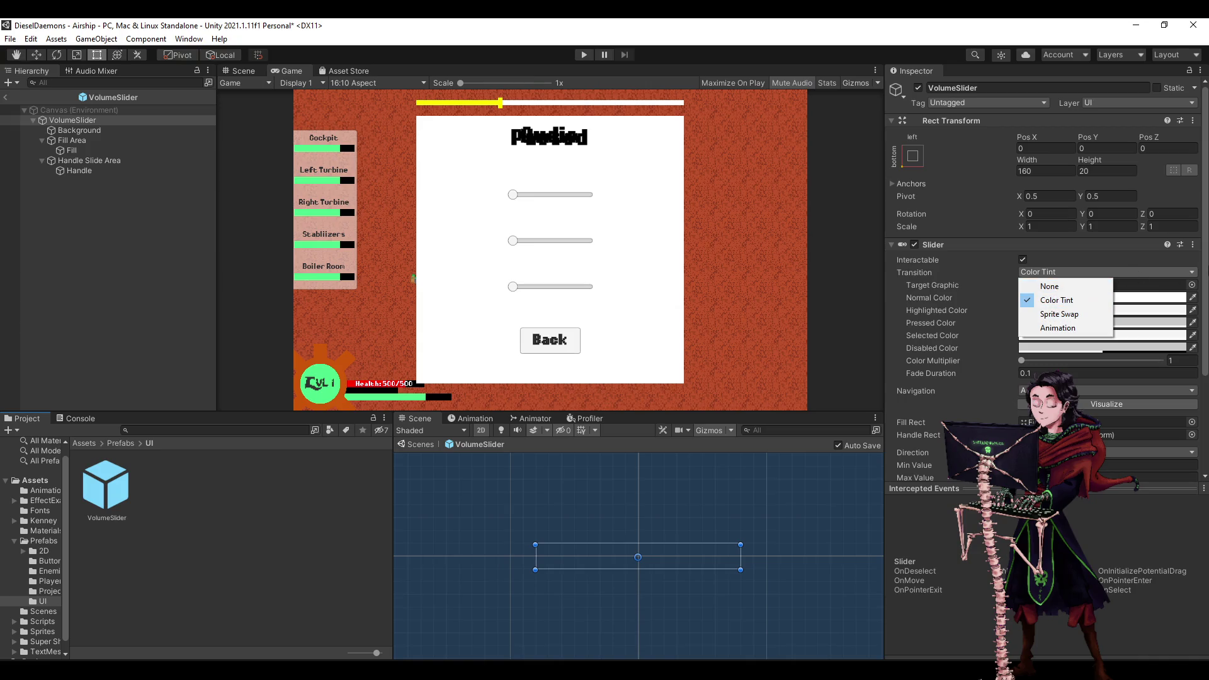
click(1063, 299)
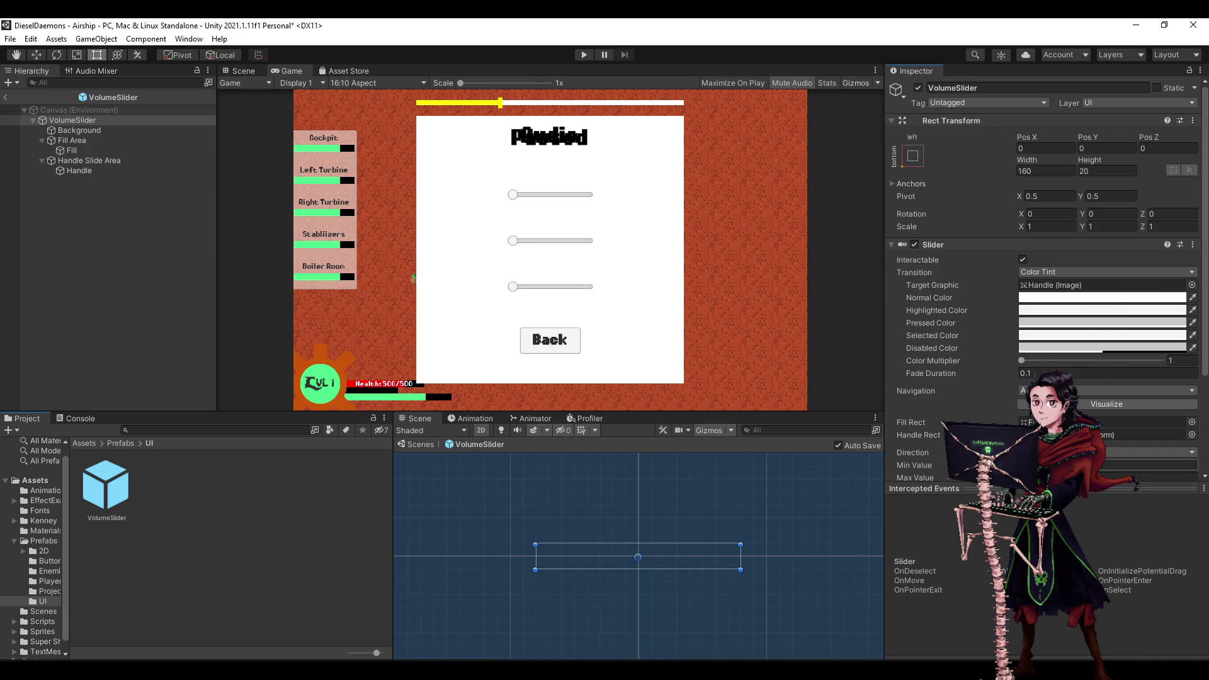
Toggle the Fill Area and all five slider parts off and on, leaving them enabled.
click(63, 141)
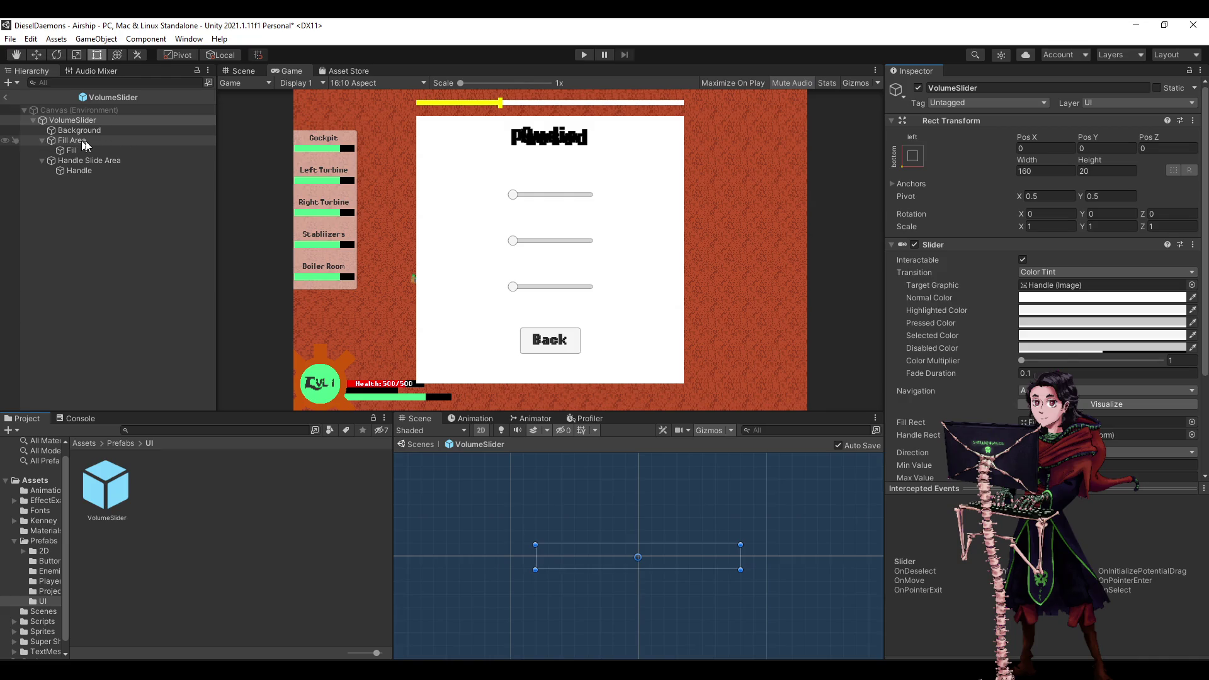
click(918, 88)
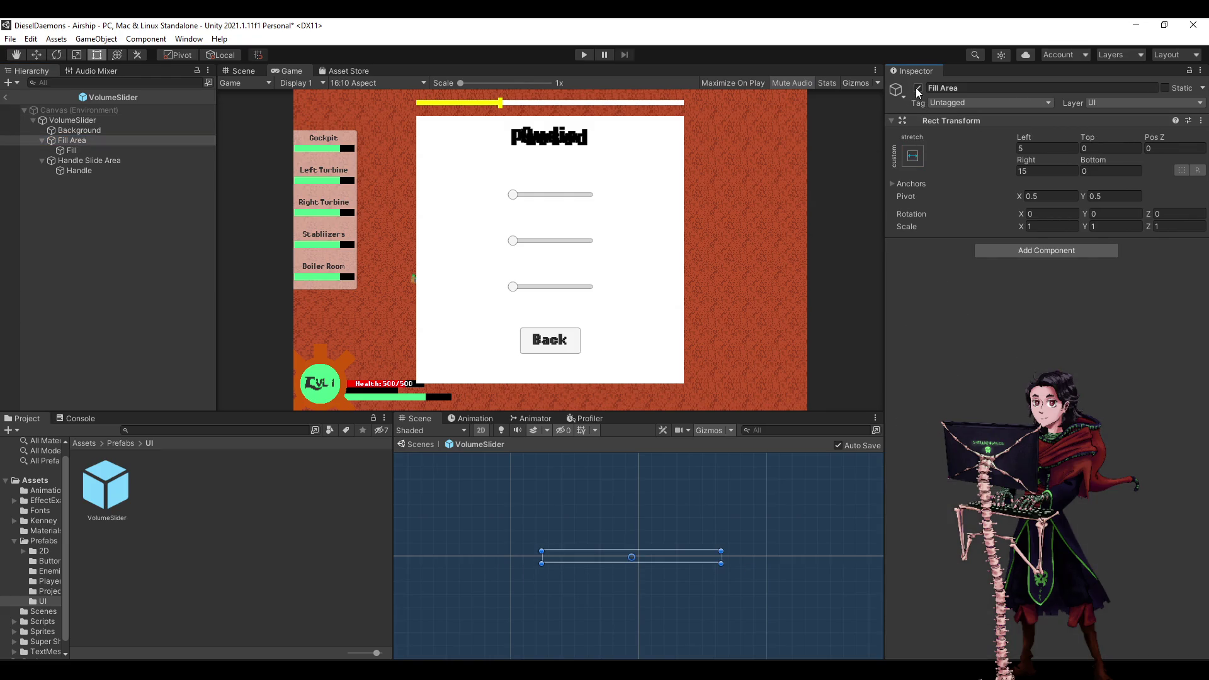
click(917, 88)
click(92, 130)
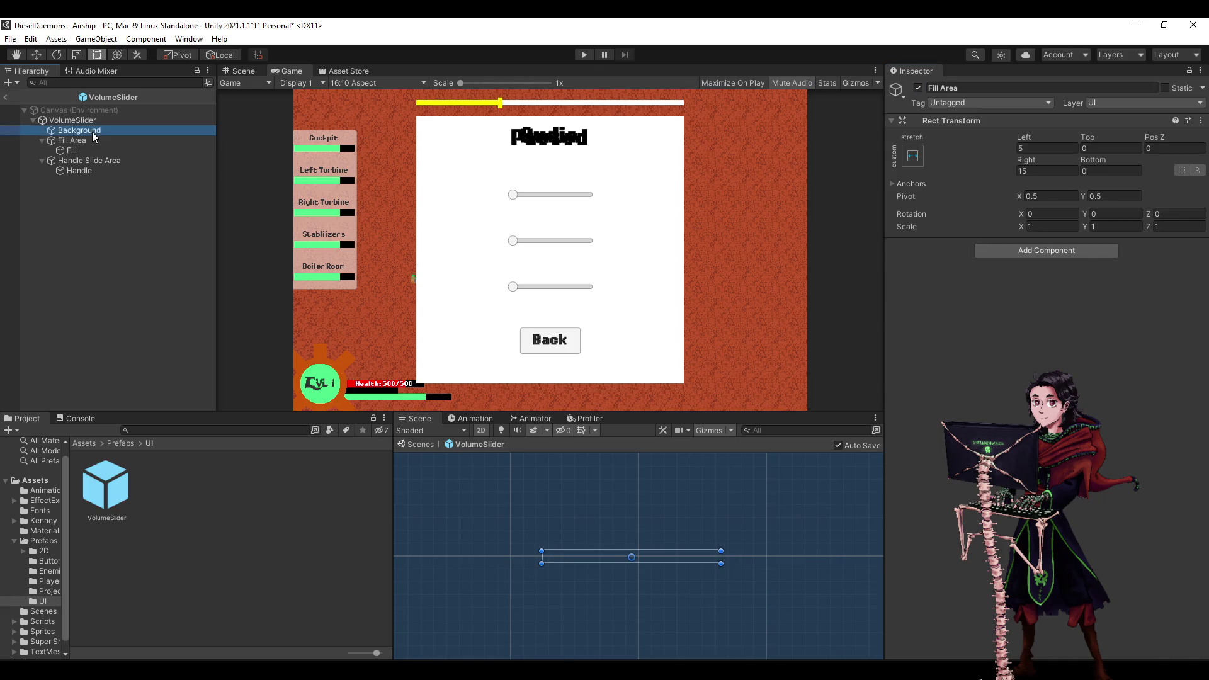
shift+click(79, 170)
click(919, 88)
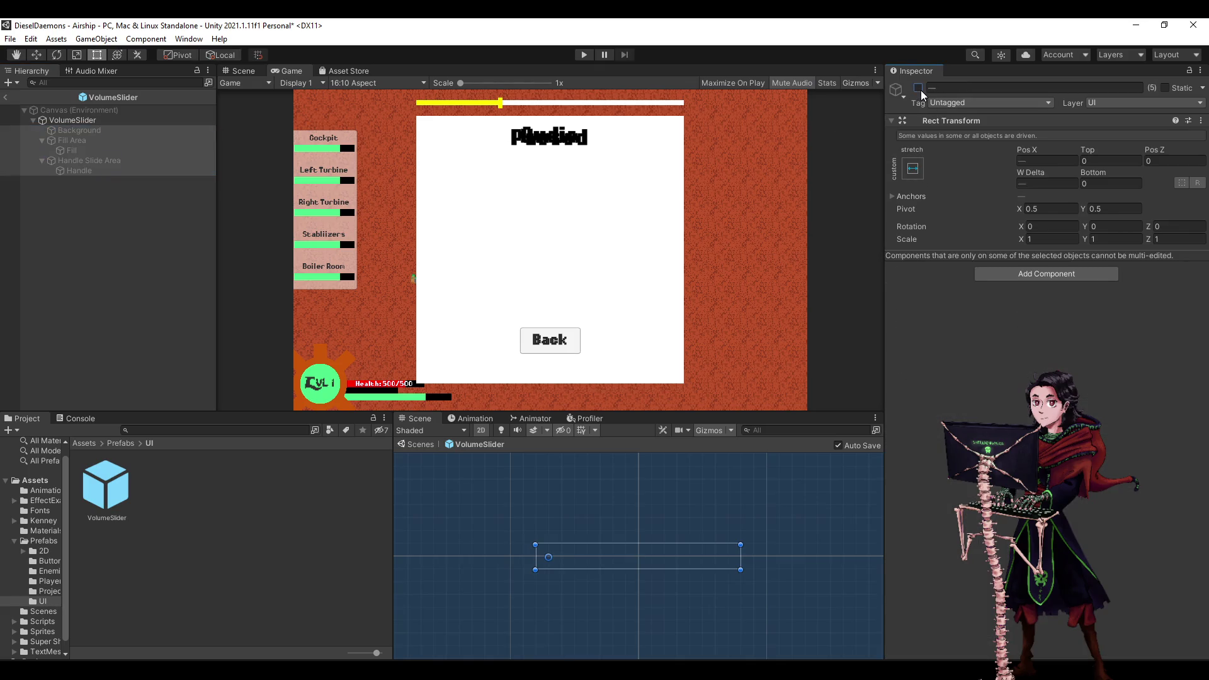
click(918, 88)
click(921, 92)
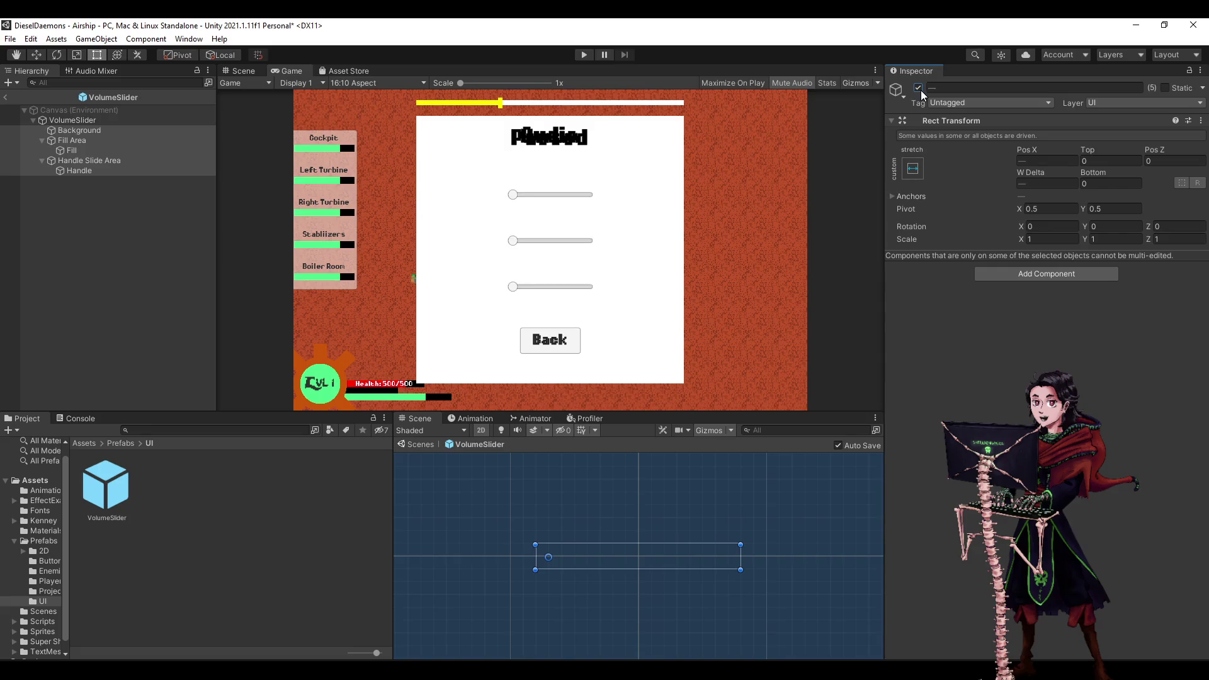
click(52, 231)
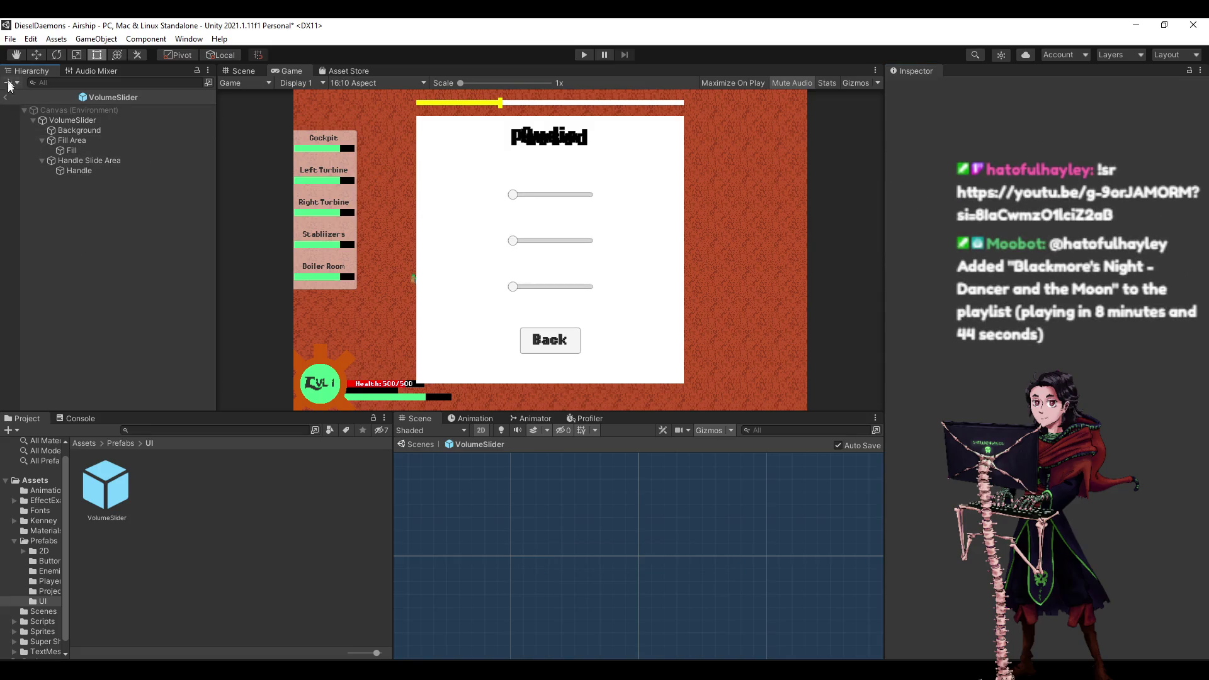
Exit VolumeSlider Prefab Mode back to the scene via the Hierarchy back arrow.
click(6, 97)
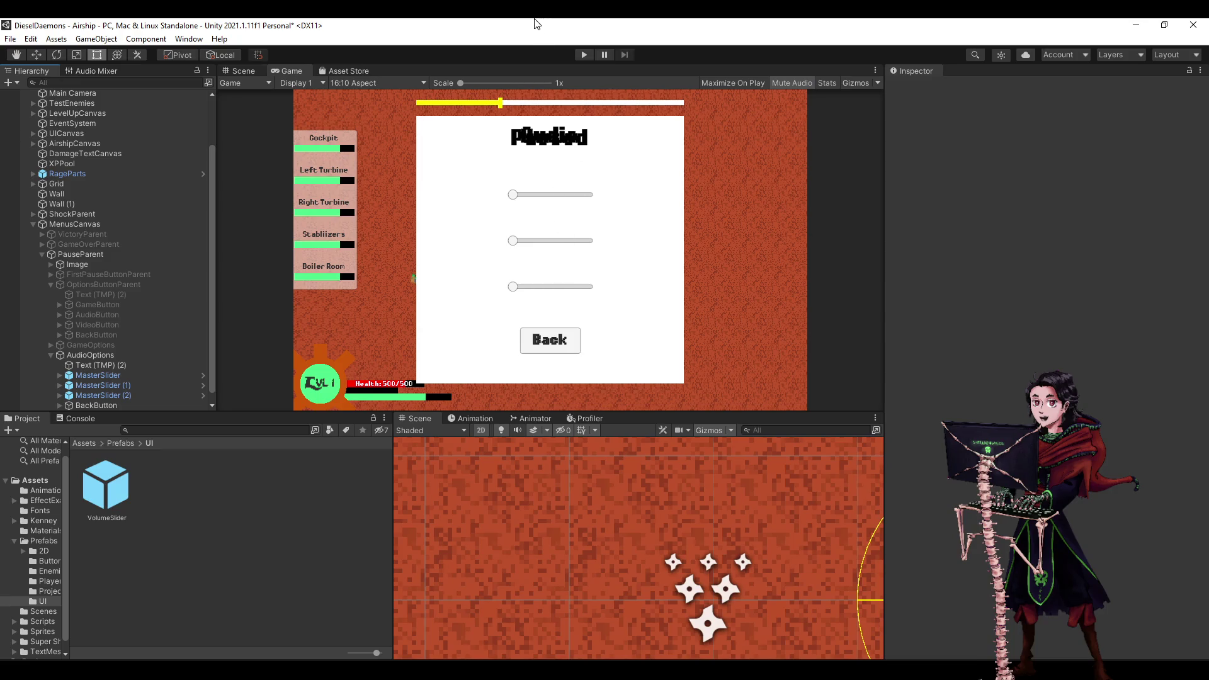
Save the scene and reopen the VolumeSlider prefab for editing.
key(ctrl+s)
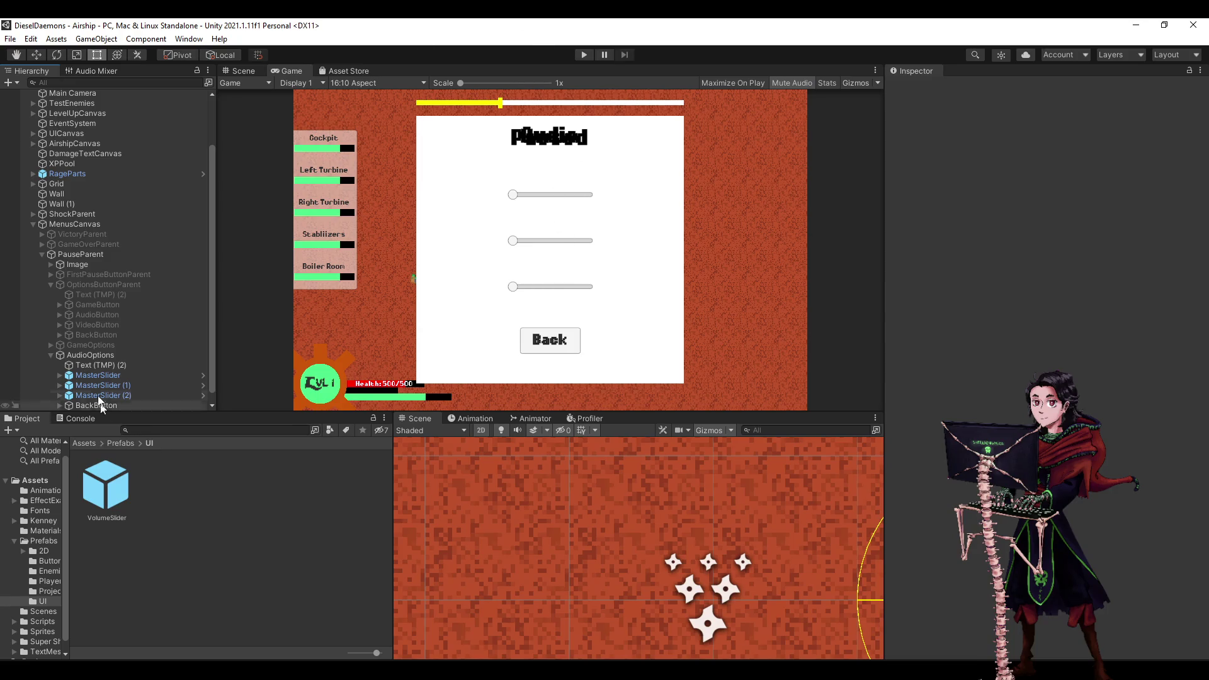
click(94, 366)
click(93, 373)
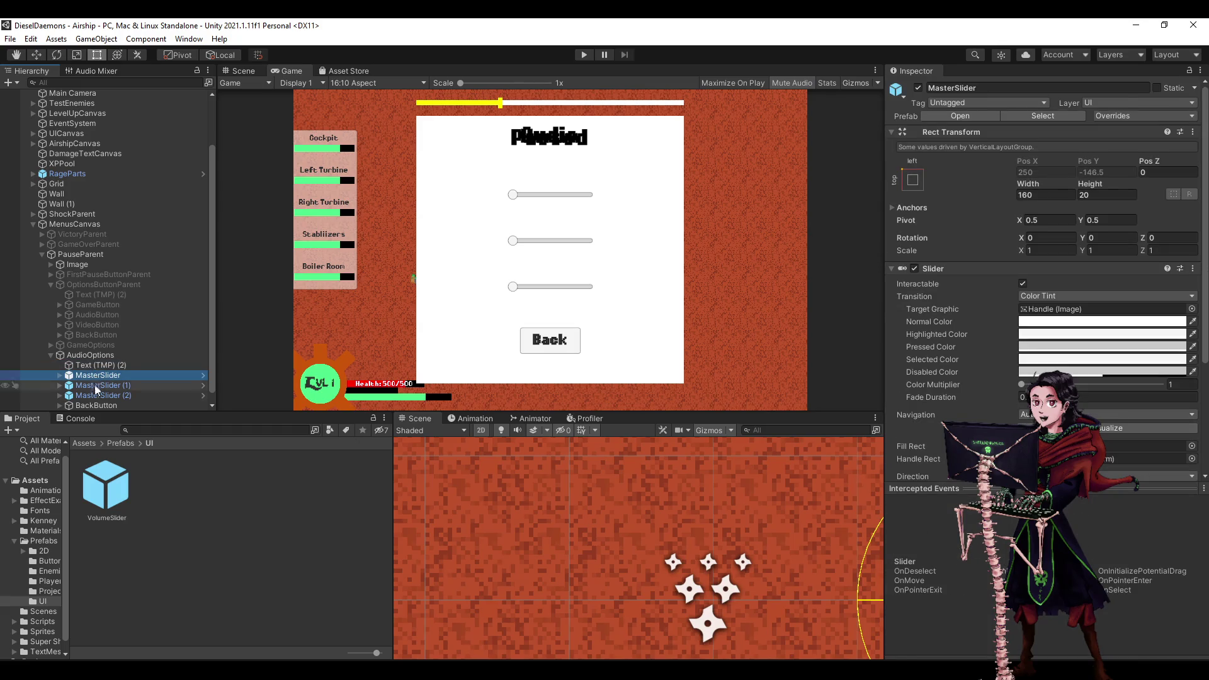
click(105, 477)
double_click(105, 478)
Set the slider's Max Value to 100 and Value to 70, then collapse its children.
scroll(1026, 353, down, 10)
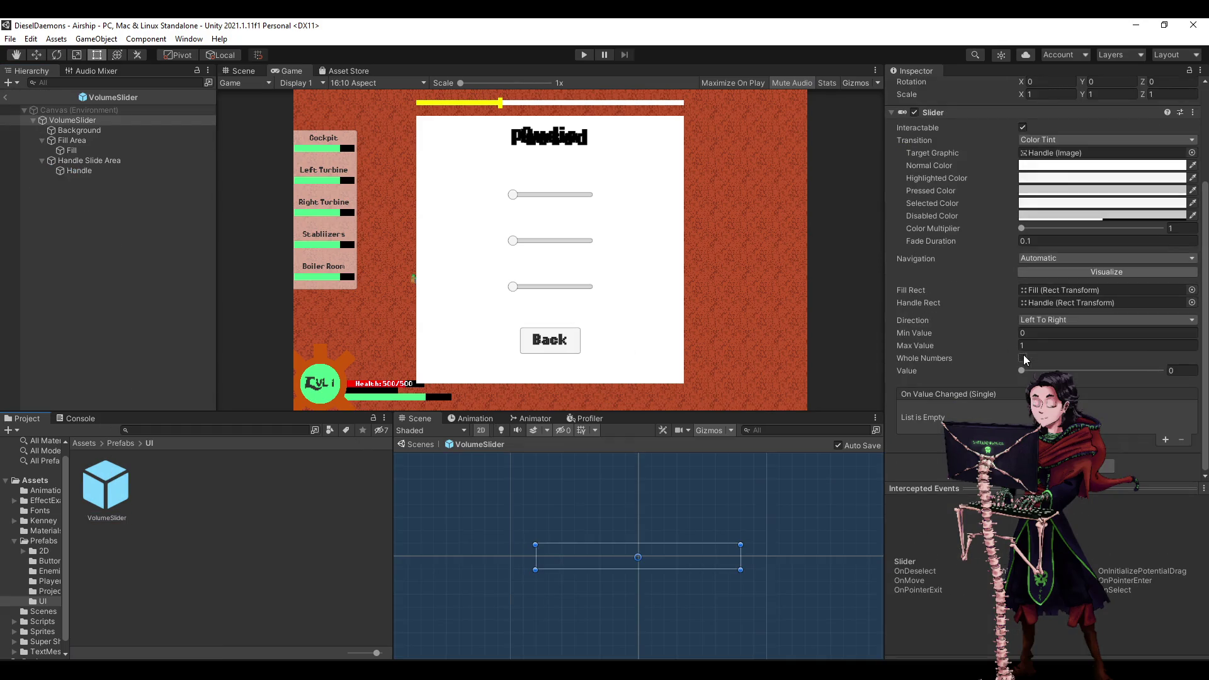
click(1033, 347)
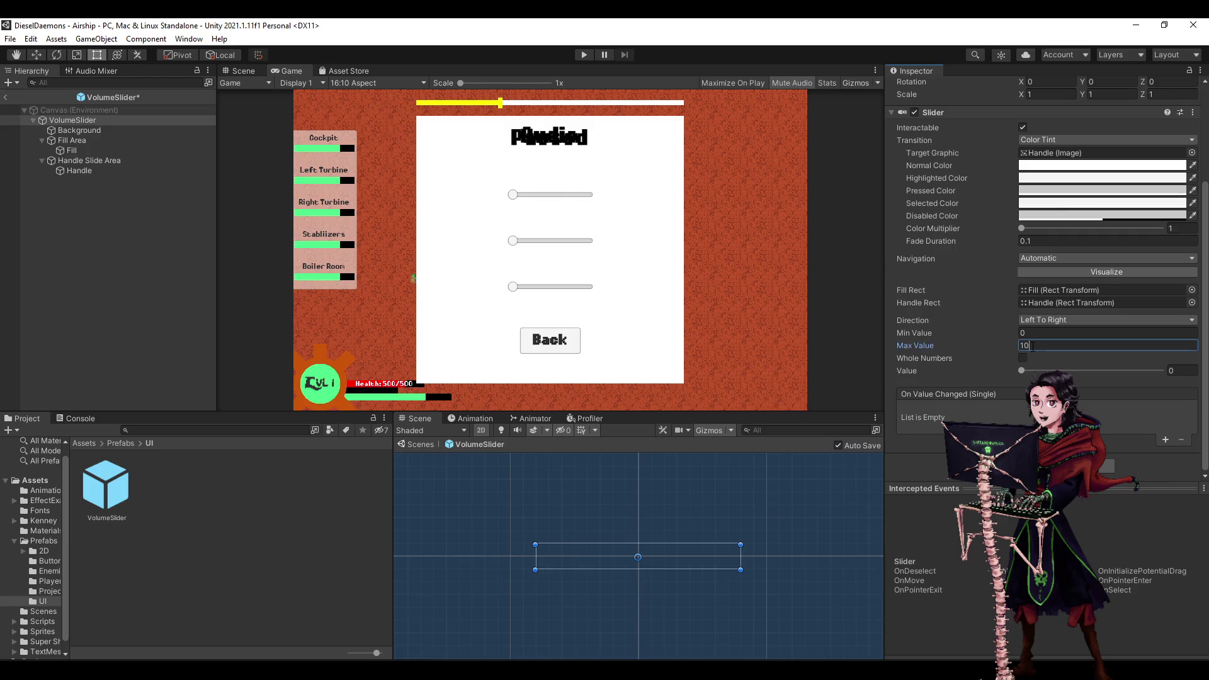
text(100)
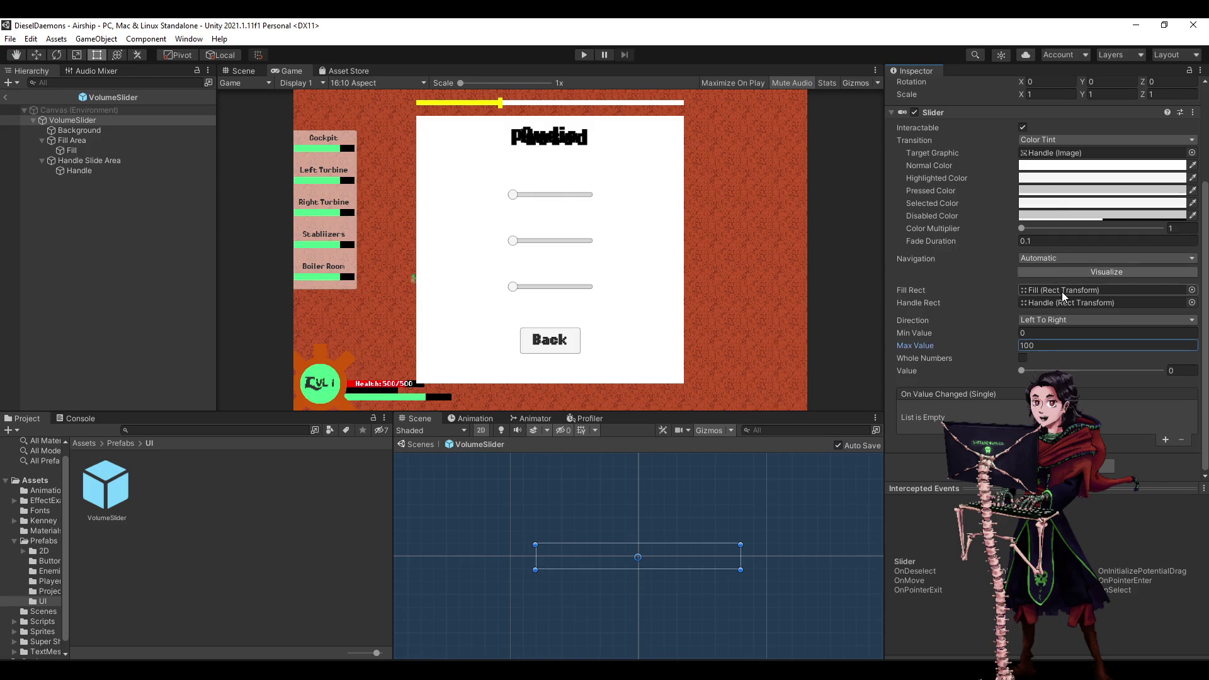
click(1184, 370)
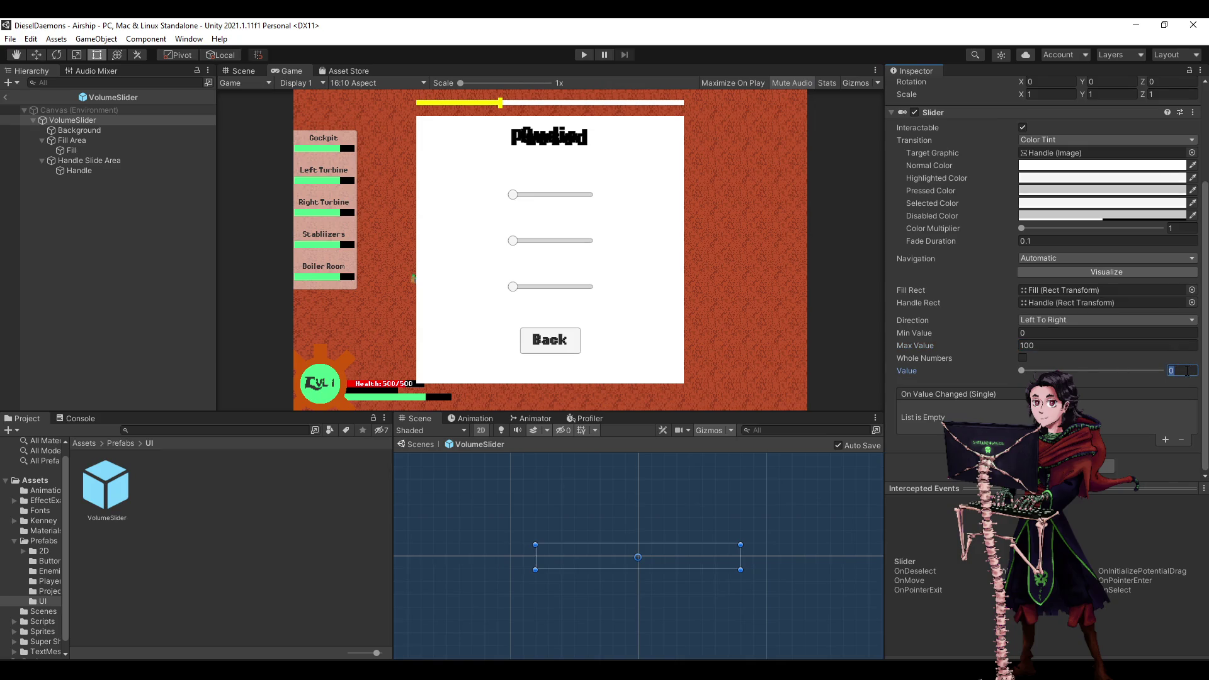
text(80)
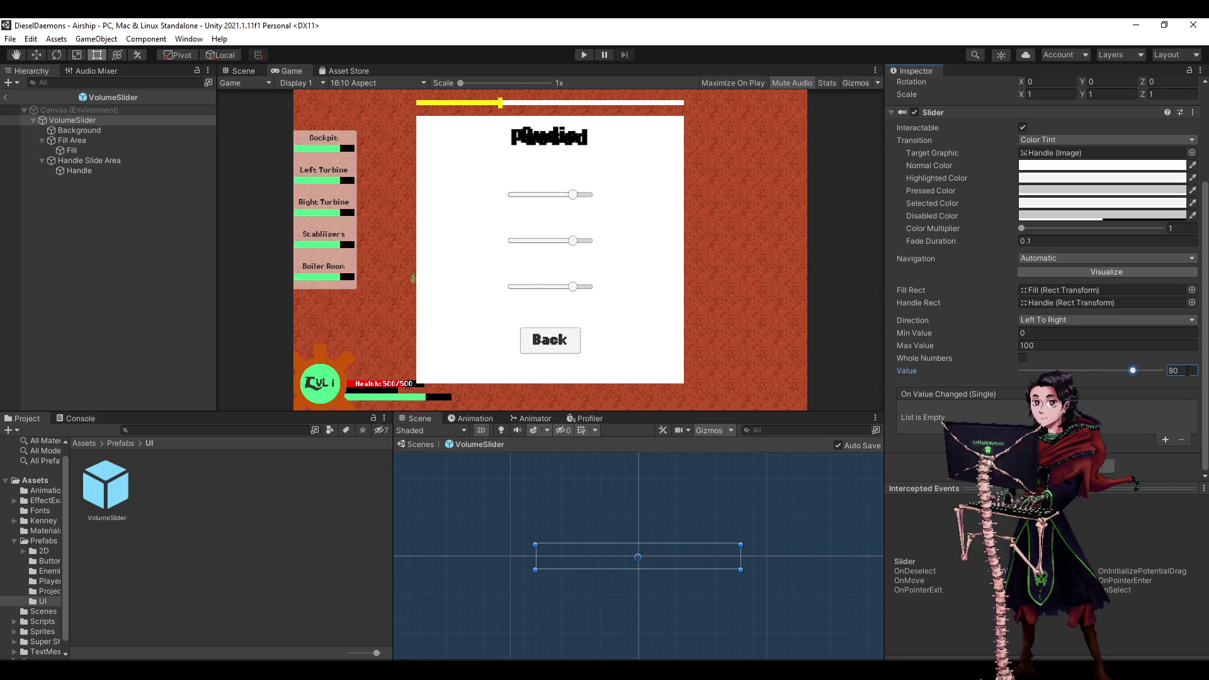
key(BackSpace)
key(BackSpace)
text(70)
key(Return)
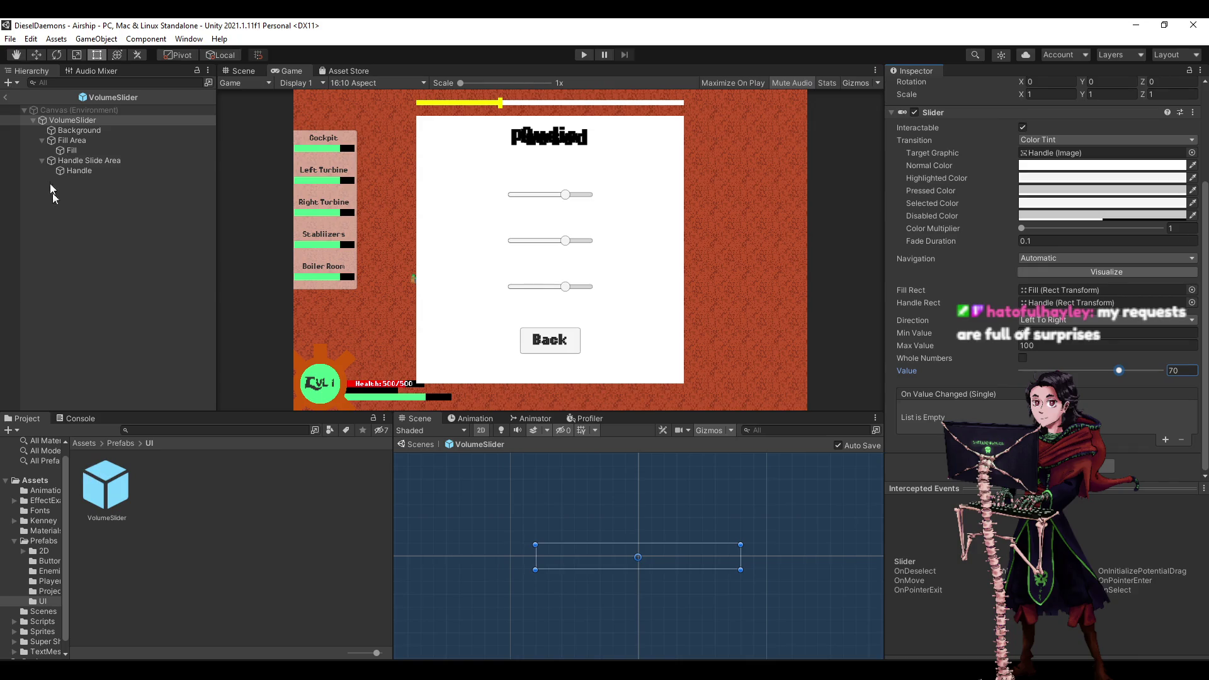
click(34, 121)
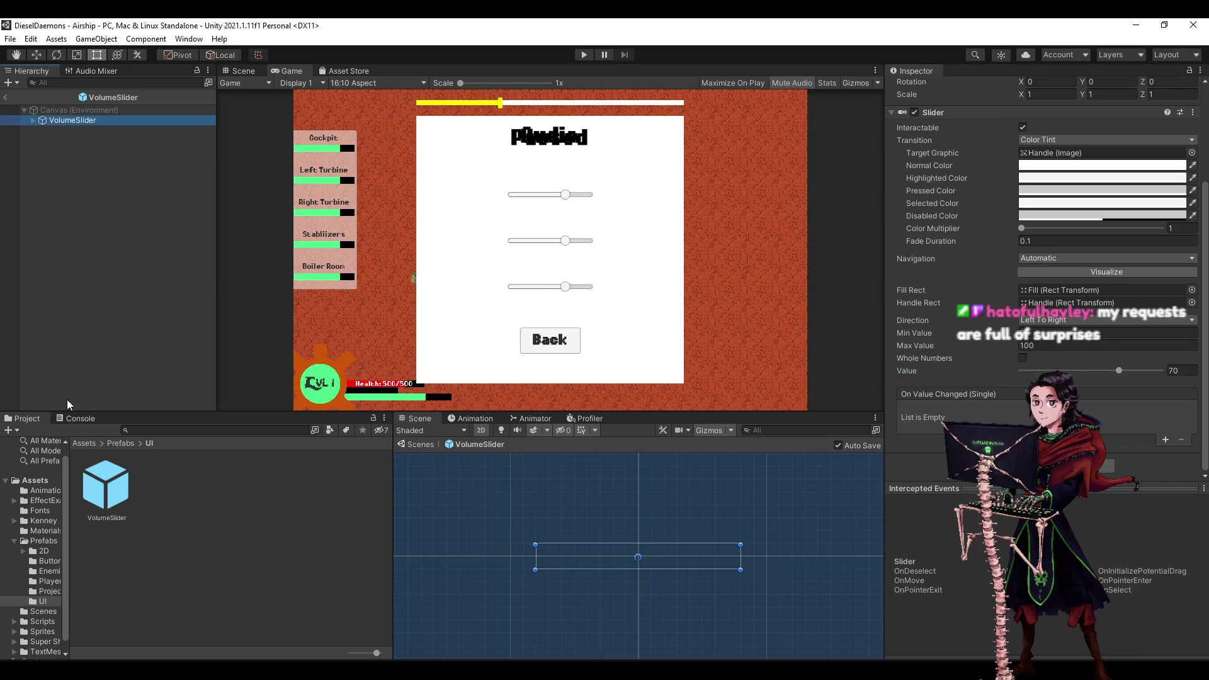
Leave the VolumeSlider prefab editor and return to the scene.
click(4, 100)
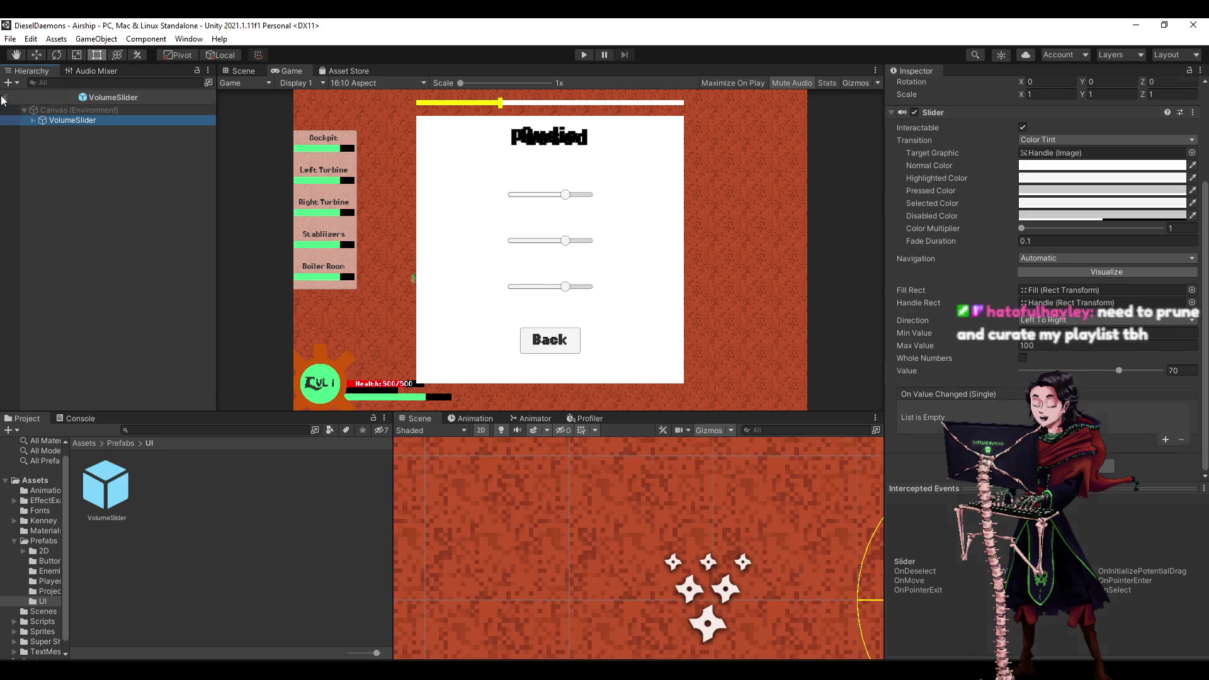
double_click(118, 486)
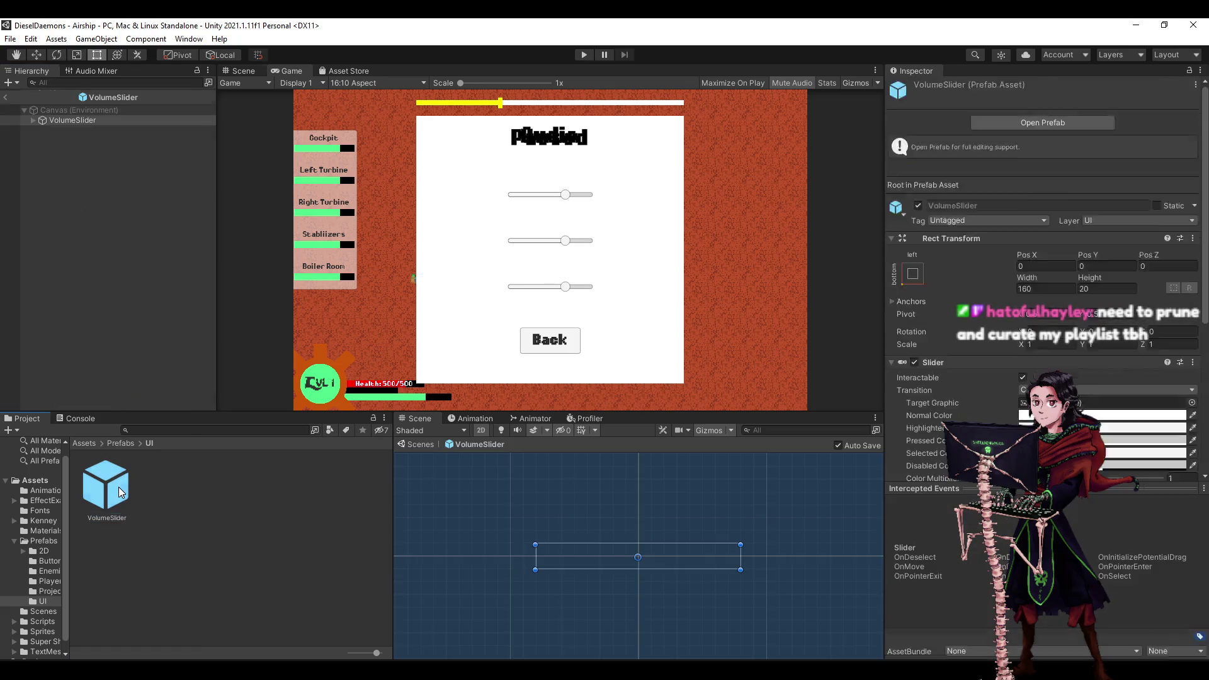
click(11, 96)
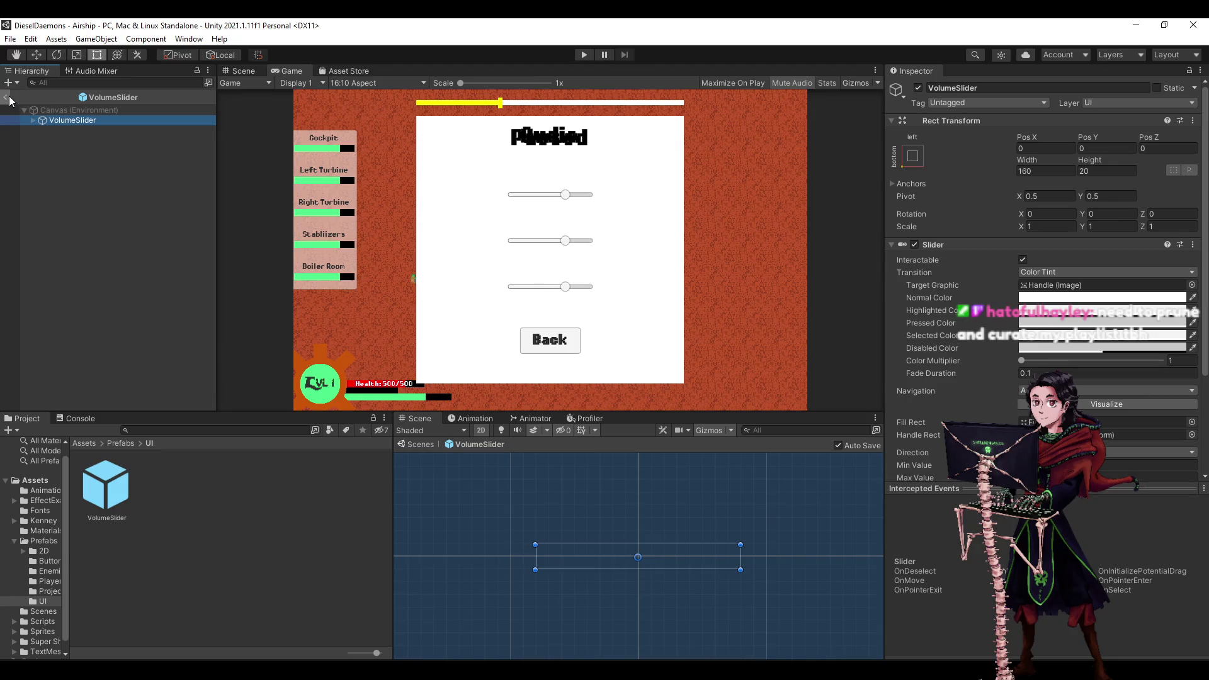
click(7, 97)
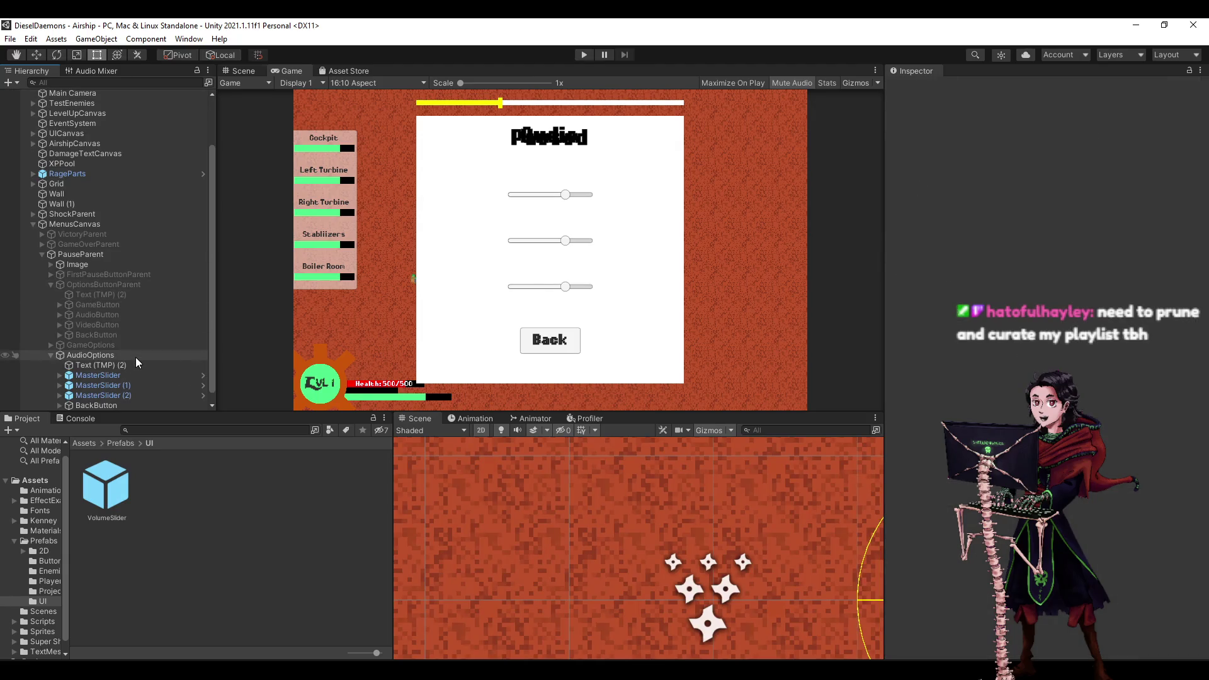
Unpack the three MasterSlider objects from their prefab.
click(127, 377)
shift+click(122, 394)
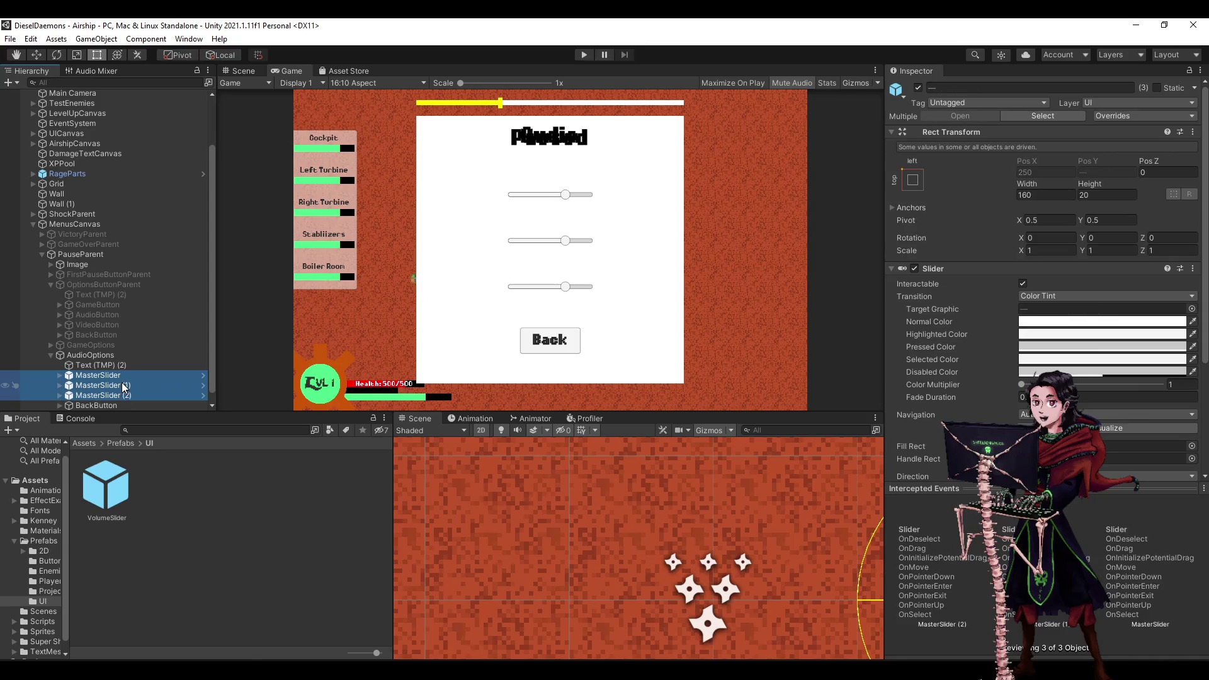
right_click(123, 385)
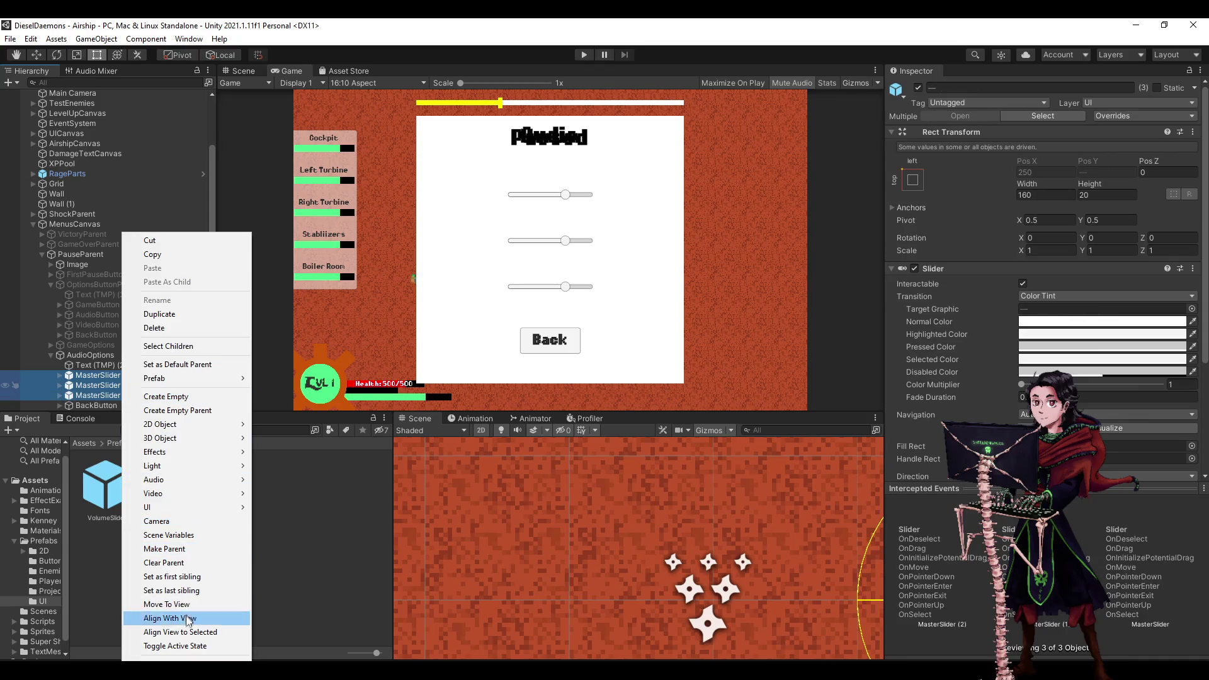
click(213, 475)
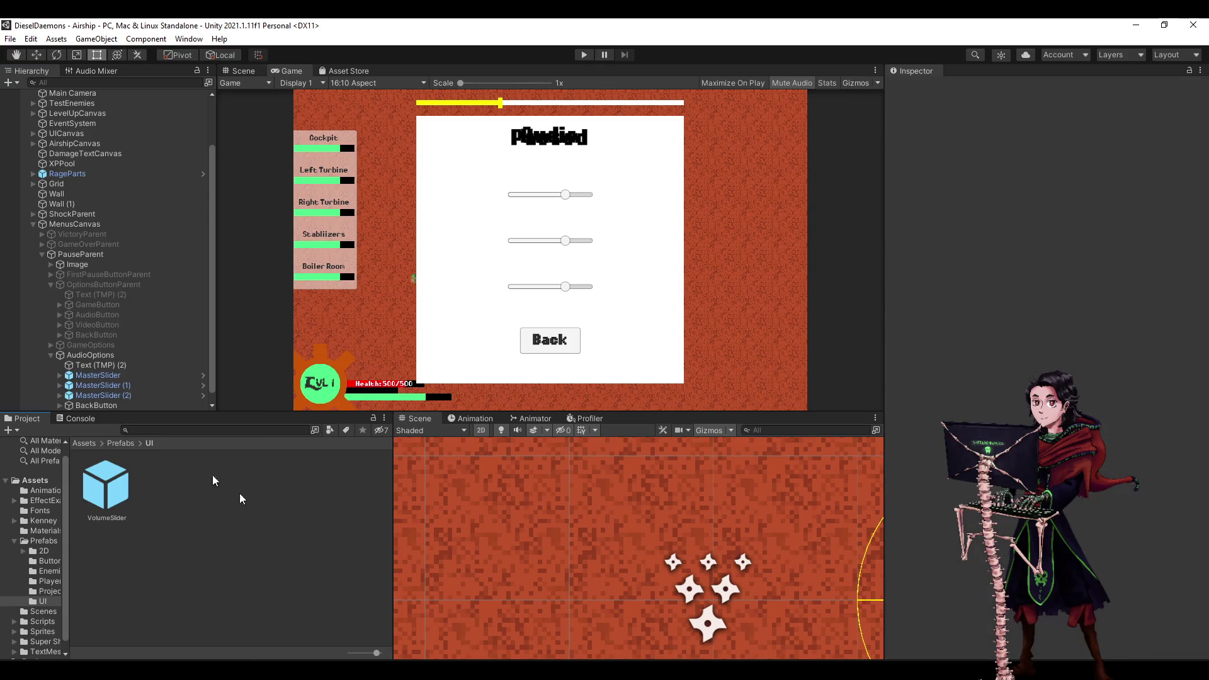
click(126, 376)
shift+click(124, 395)
right_click(123, 381)
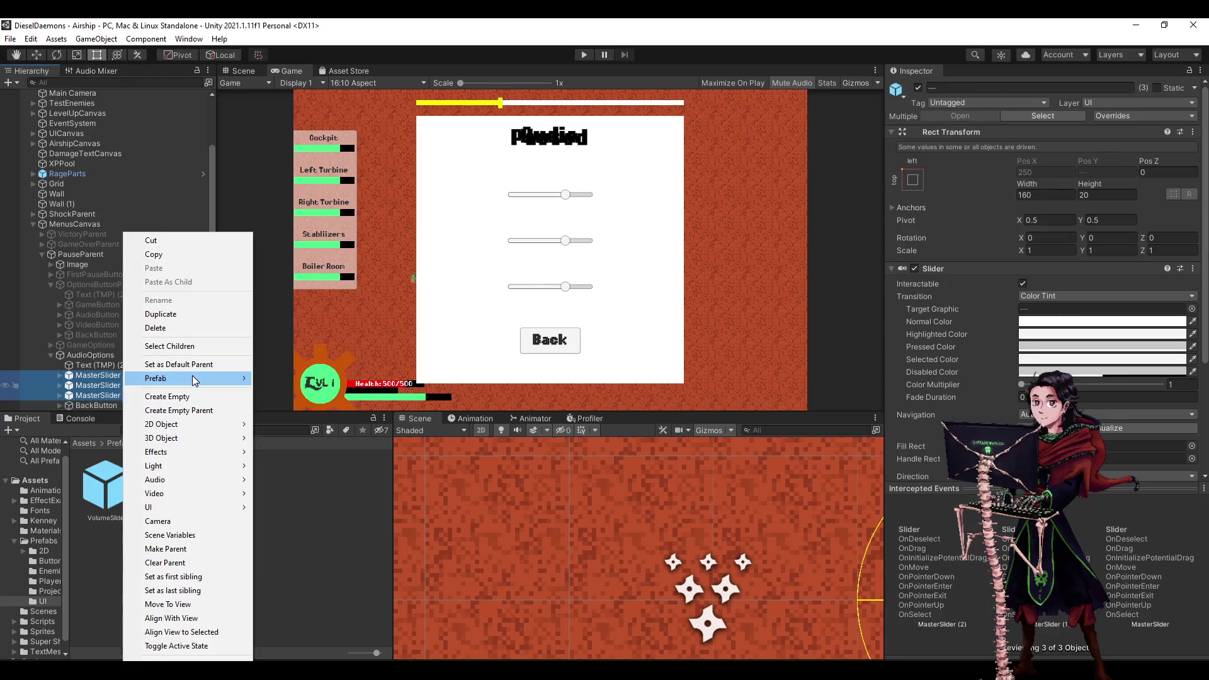
mouse_move(191, 375)
click(280, 393)
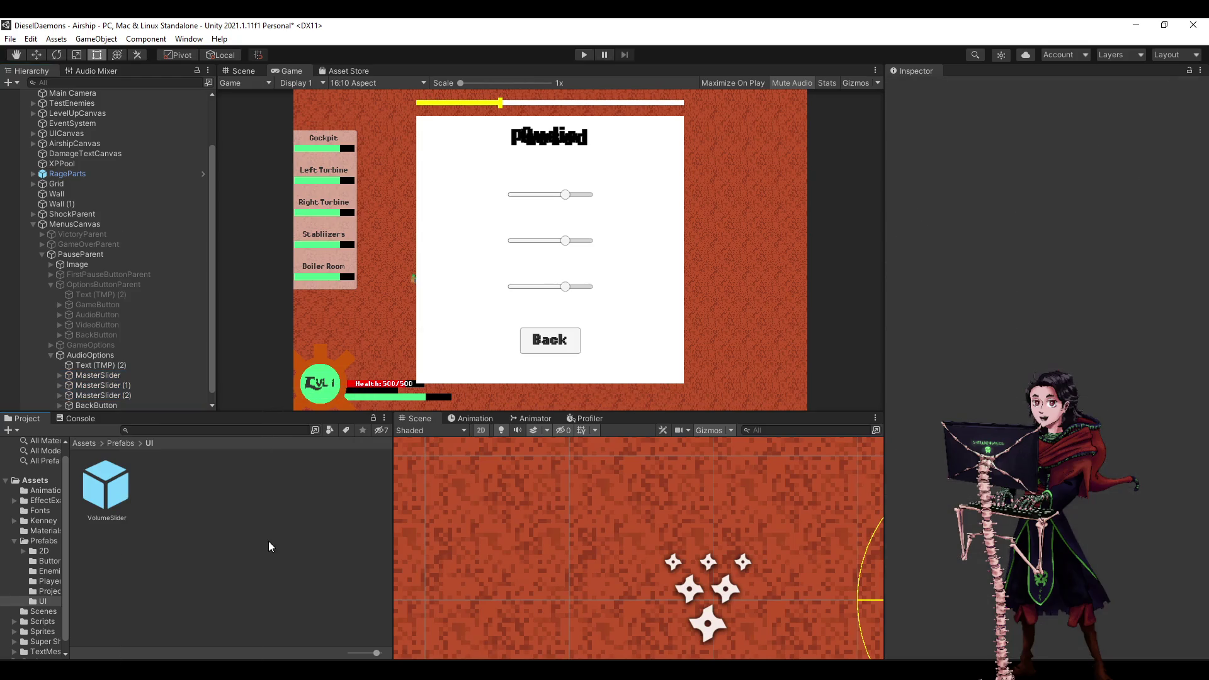
Delete the VolumeSlider prefab asset from Prefabs/UI.
click(105, 486)
key(Delete)
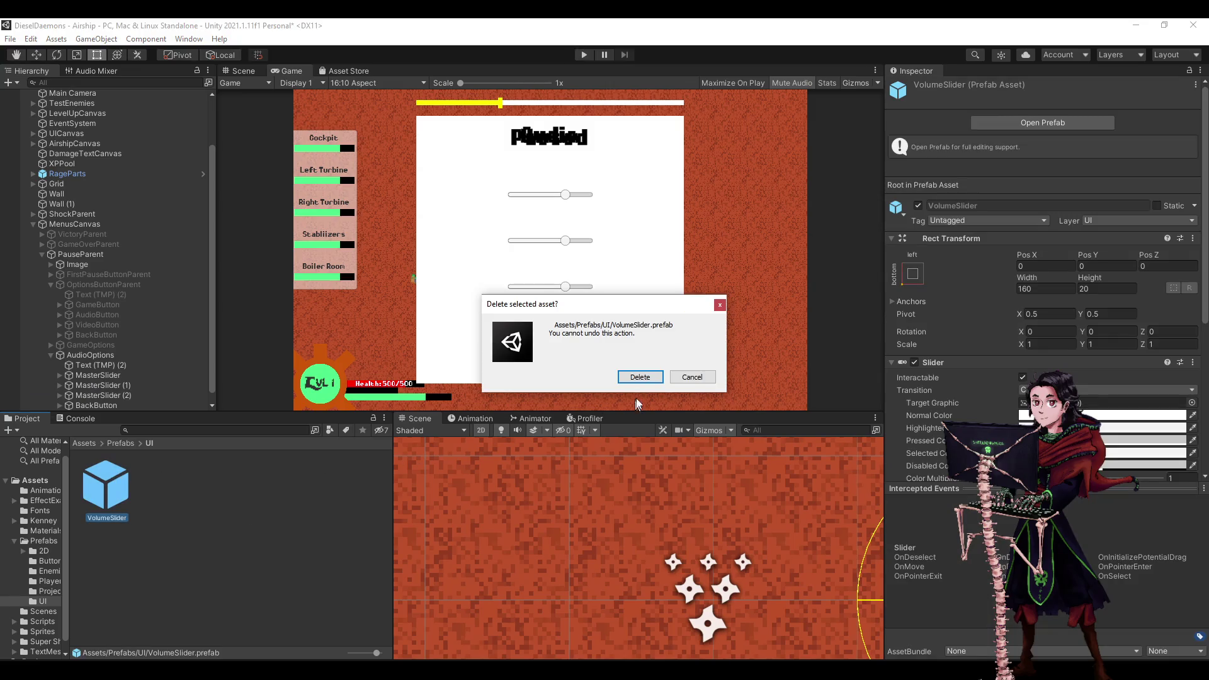
click(640, 376)
click(100, 357)
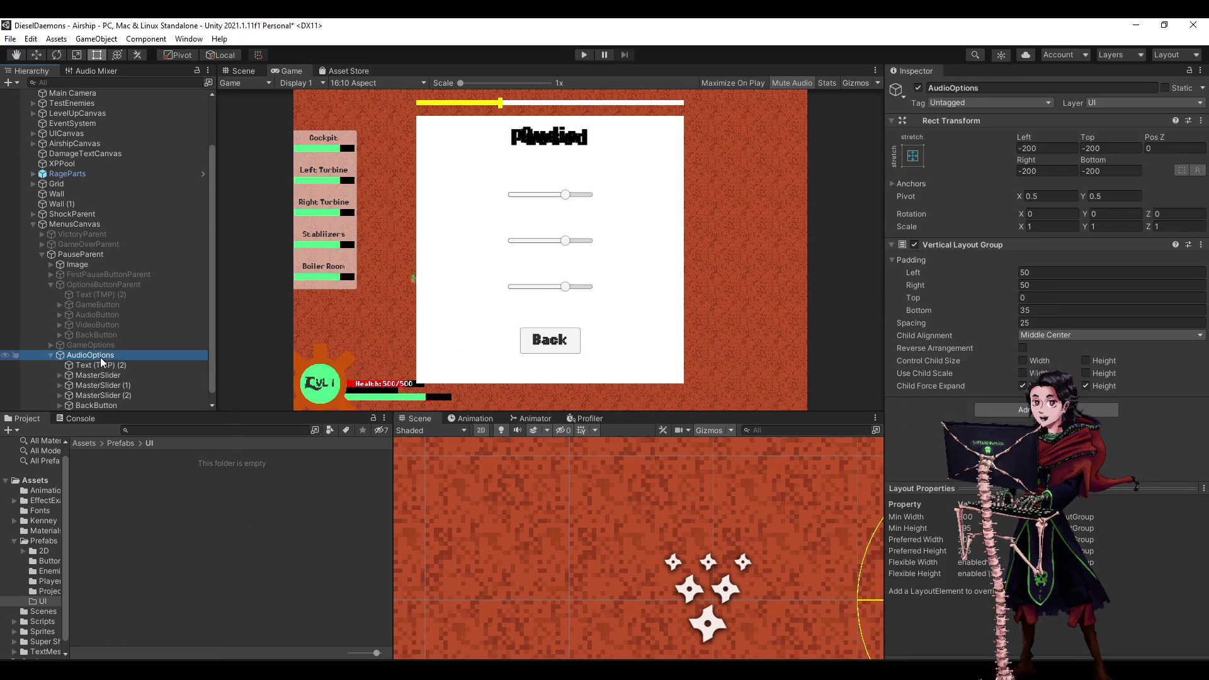
Create an empty child named VolumeSlider under AudioOptions, placed above MasterSlider.
right_click(100, 357)
click(160, 410)
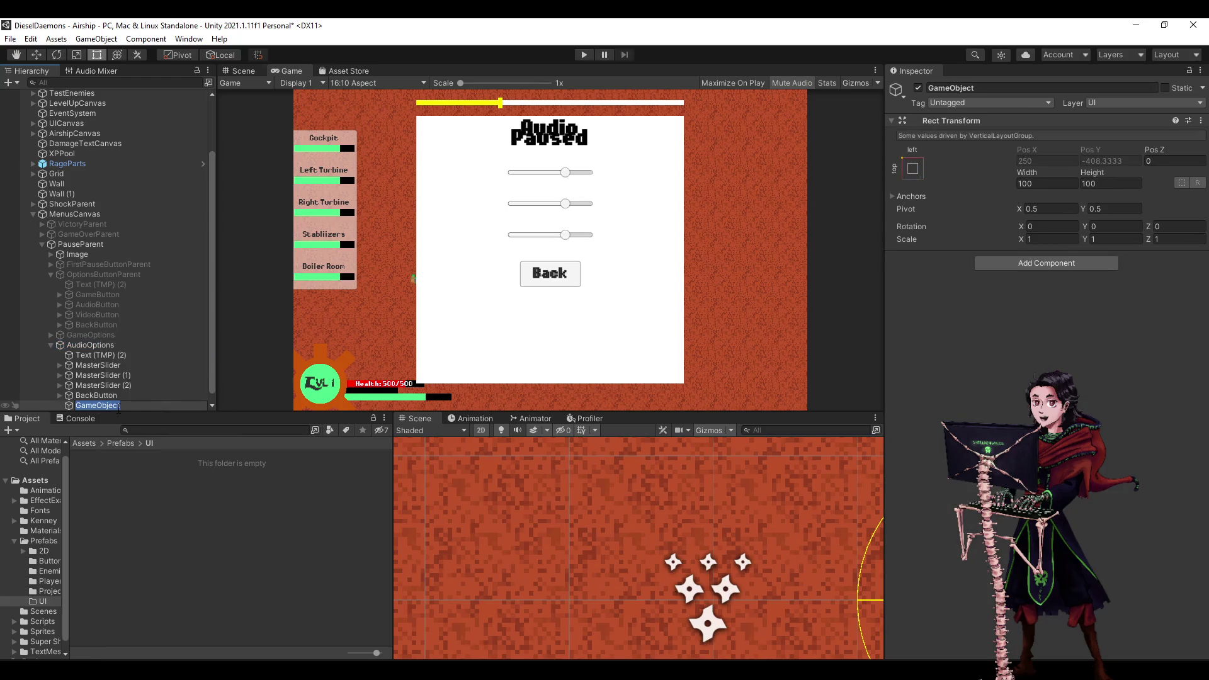
text(Volume)
text(Slider)
key(Return)
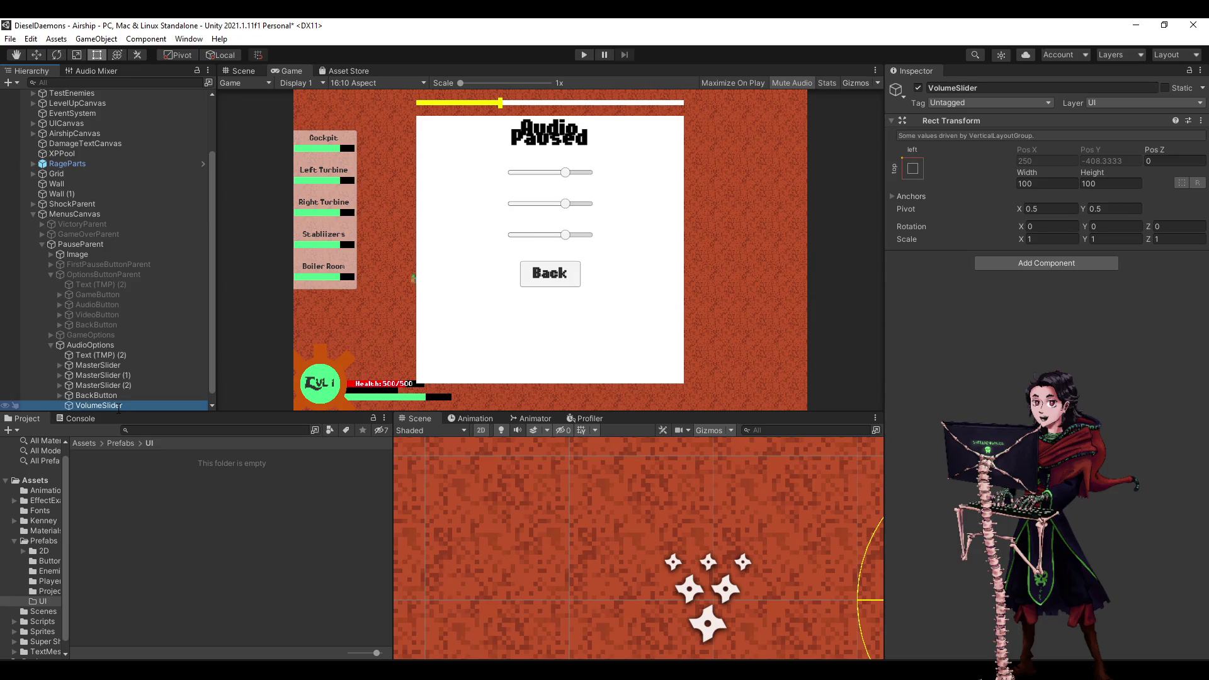
drag(105, 403, 104, 364)
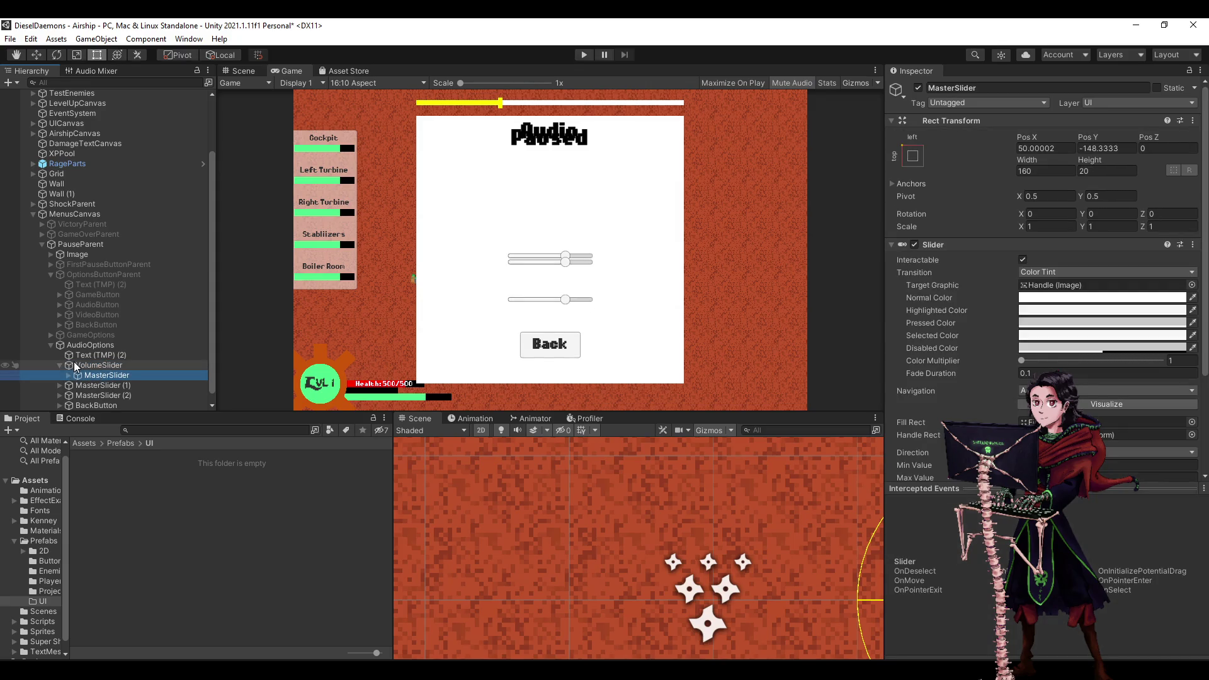
Delete the two extra master sliders.
click(74, 362)
click(74, 383)
shift+click(75, 394)
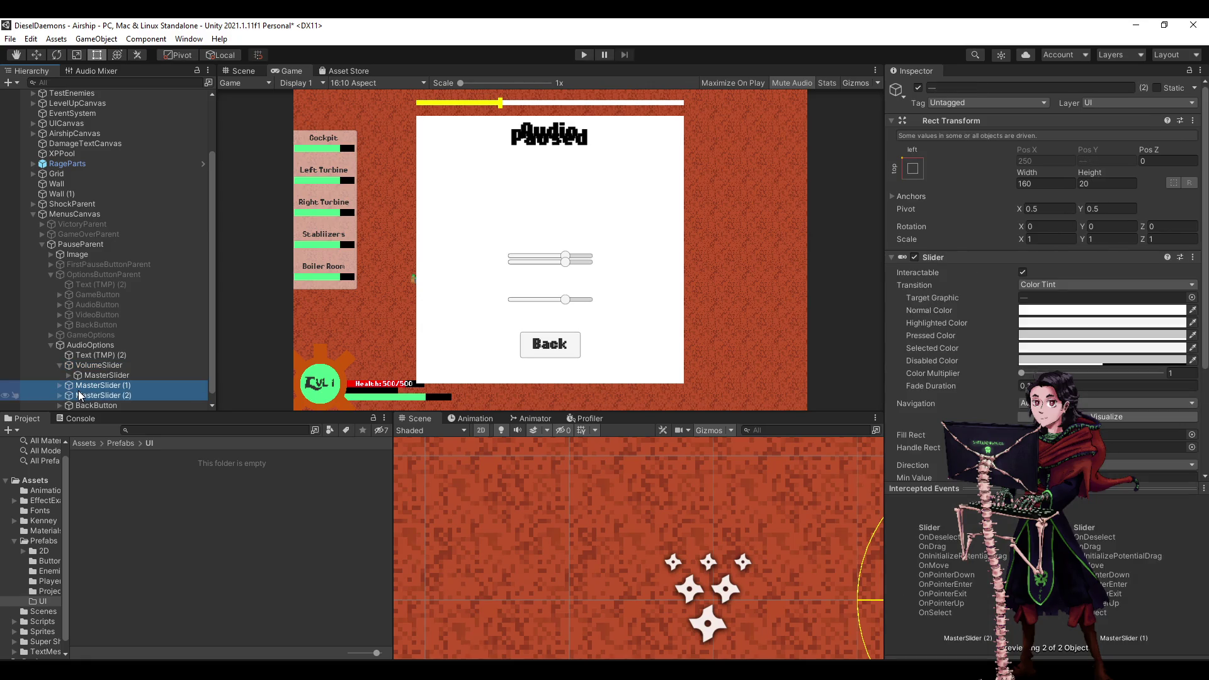
key(Delete)
Duplicate the Audio heading text object.
right_click(82, 376)
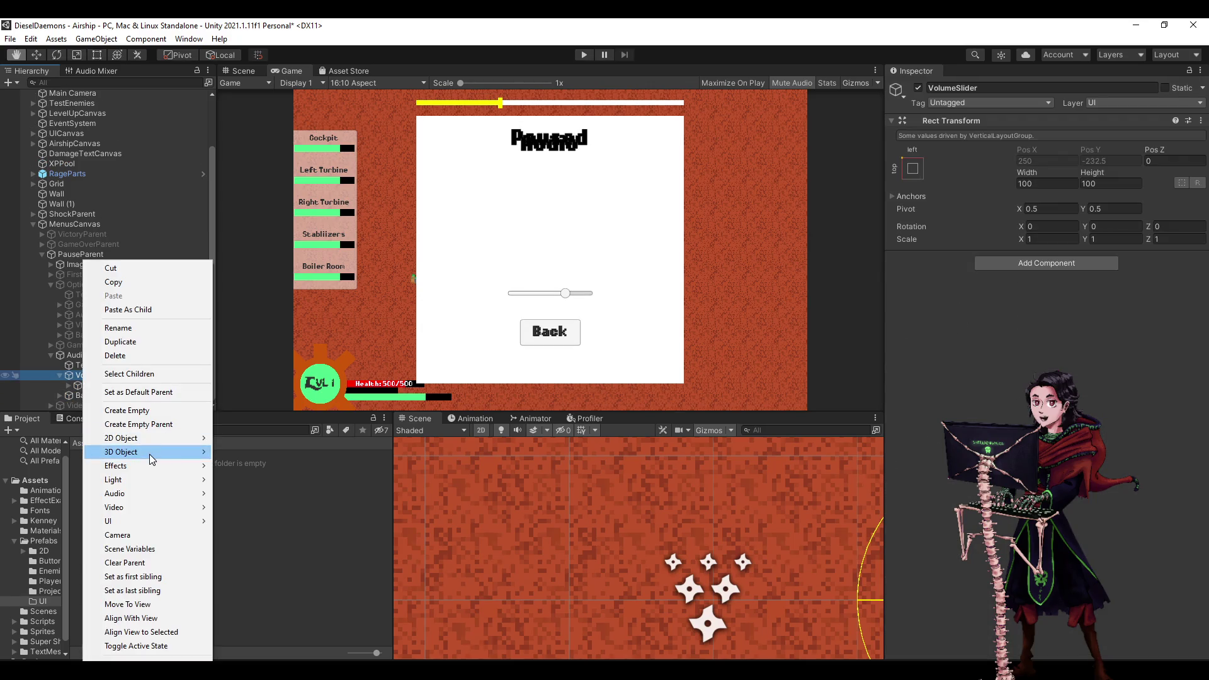
key(Escape)
click(101, 394)
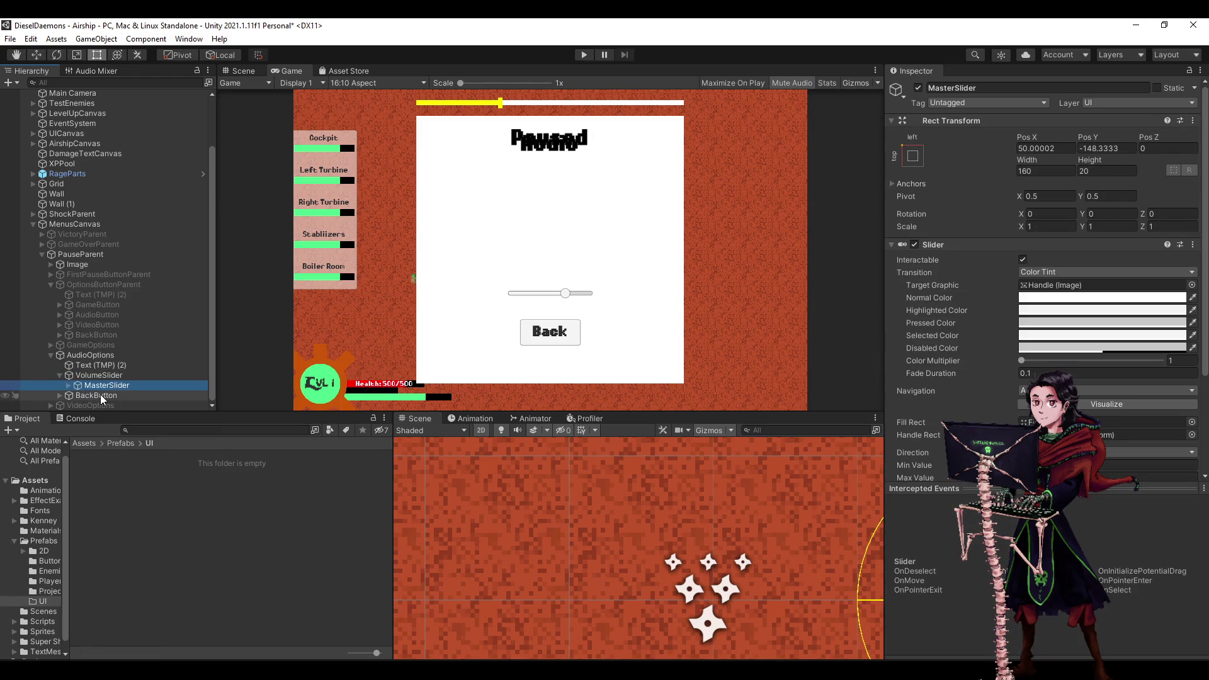
click(92, 362)
key(ctrl+d)
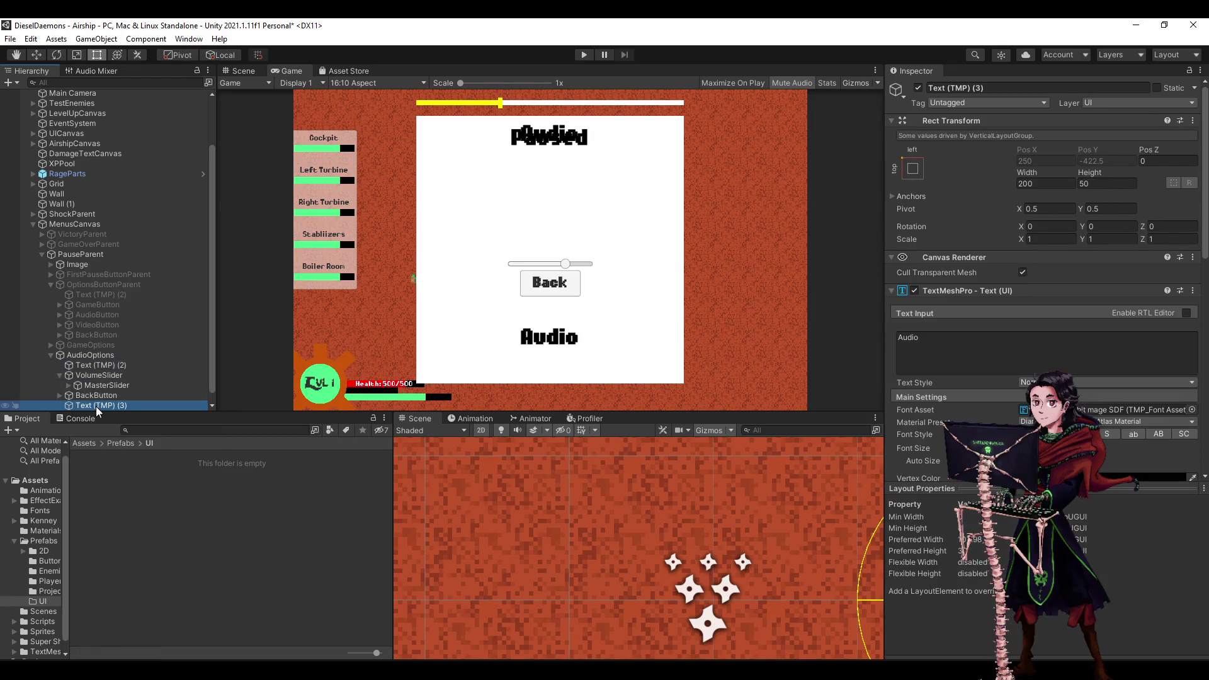
Move the copied Text (TMP) (3) heading into VolumeSlider above MasterSlider.
drag(96, 406, 98, 383)
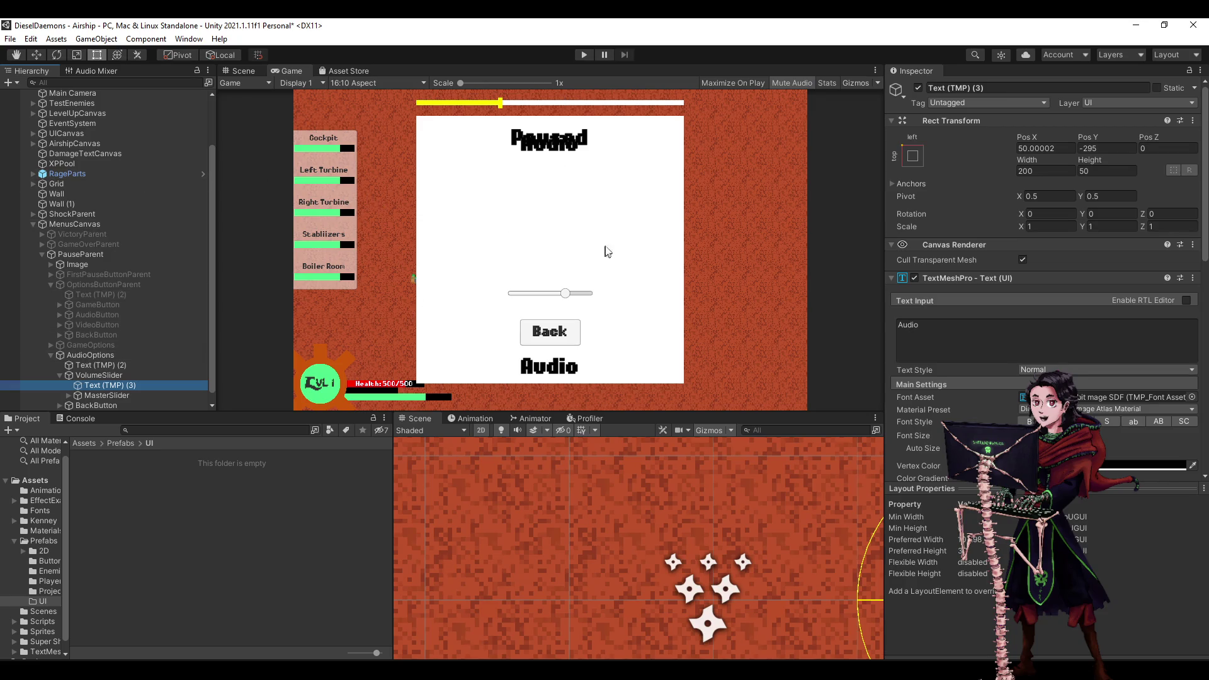
click(106, 375)
click(109, 386)
click(111, 397)
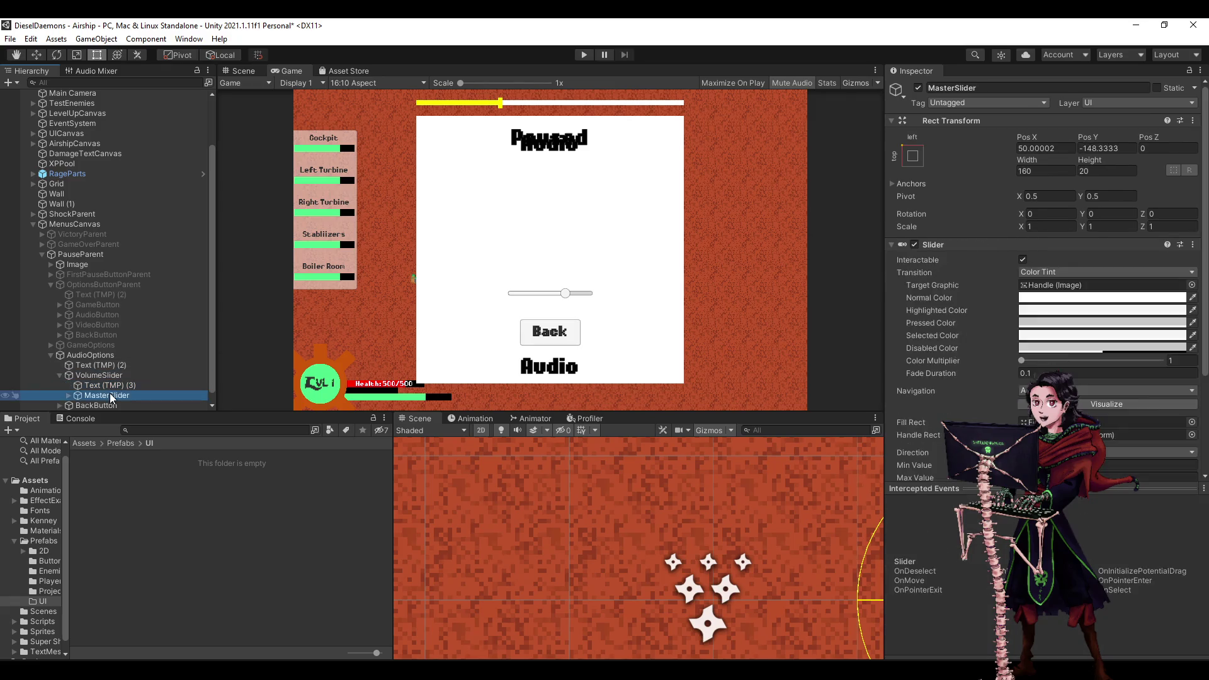
key(Up)
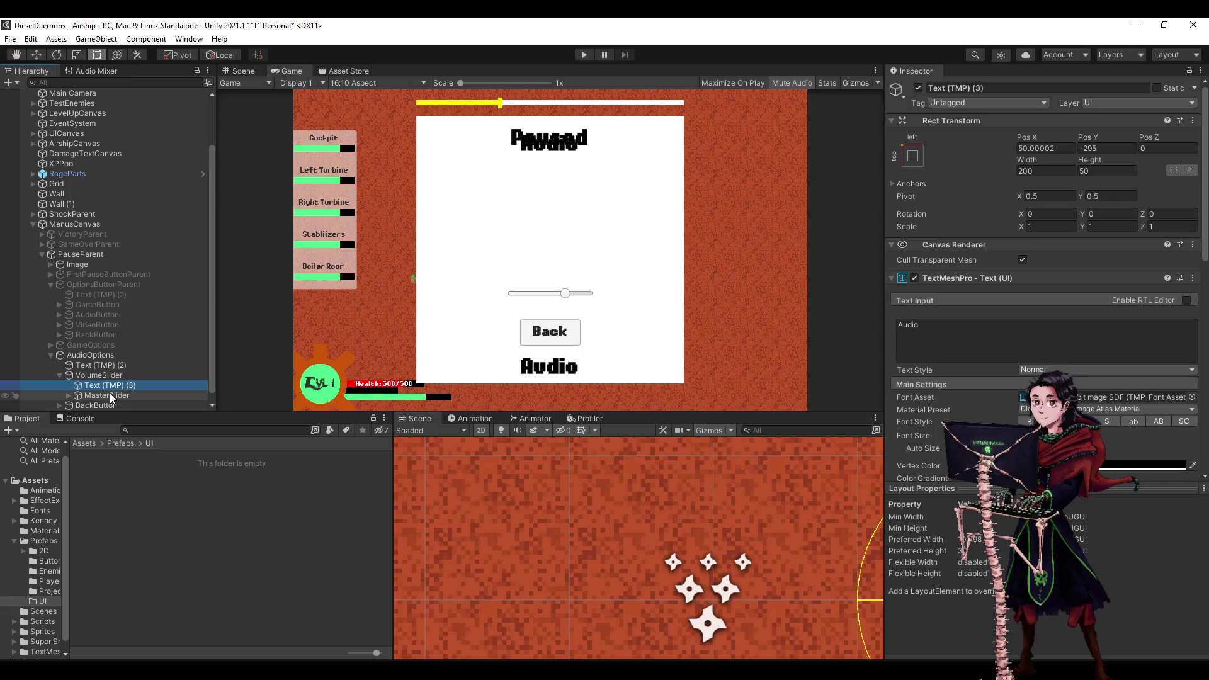
Change the heading's text to 'Volume'.
click(951, 332)
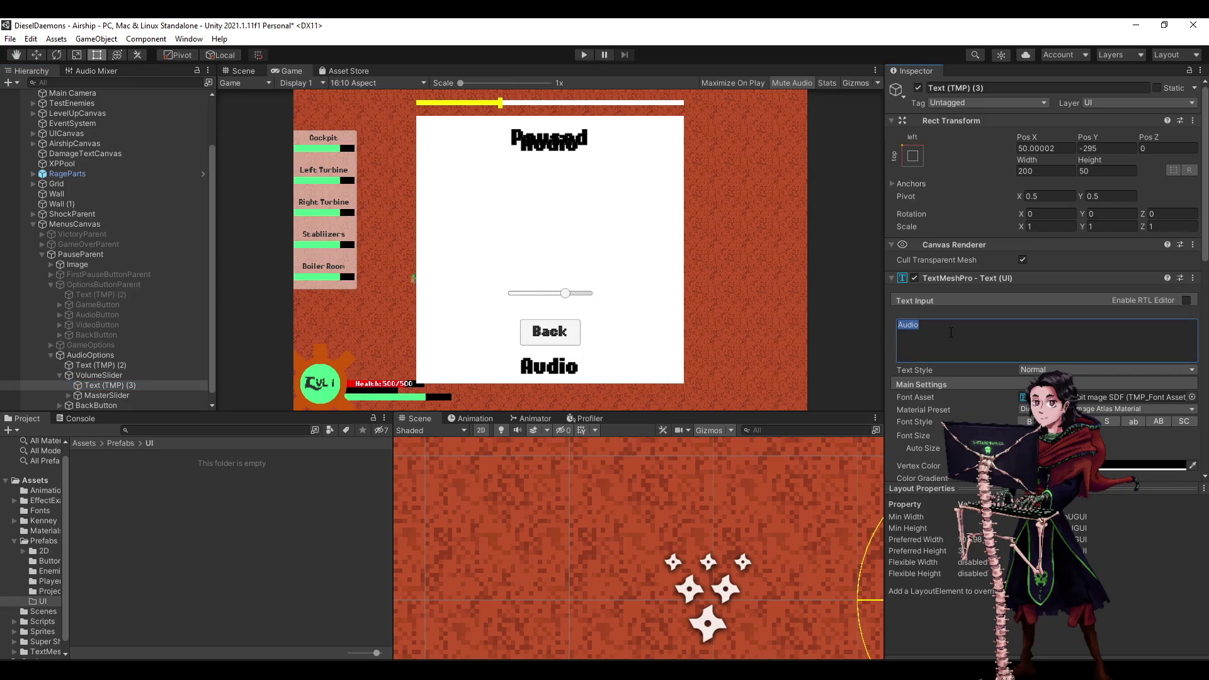
text(Master)
key(BackSpace)
key(BackSpace)
key(BackSpace)
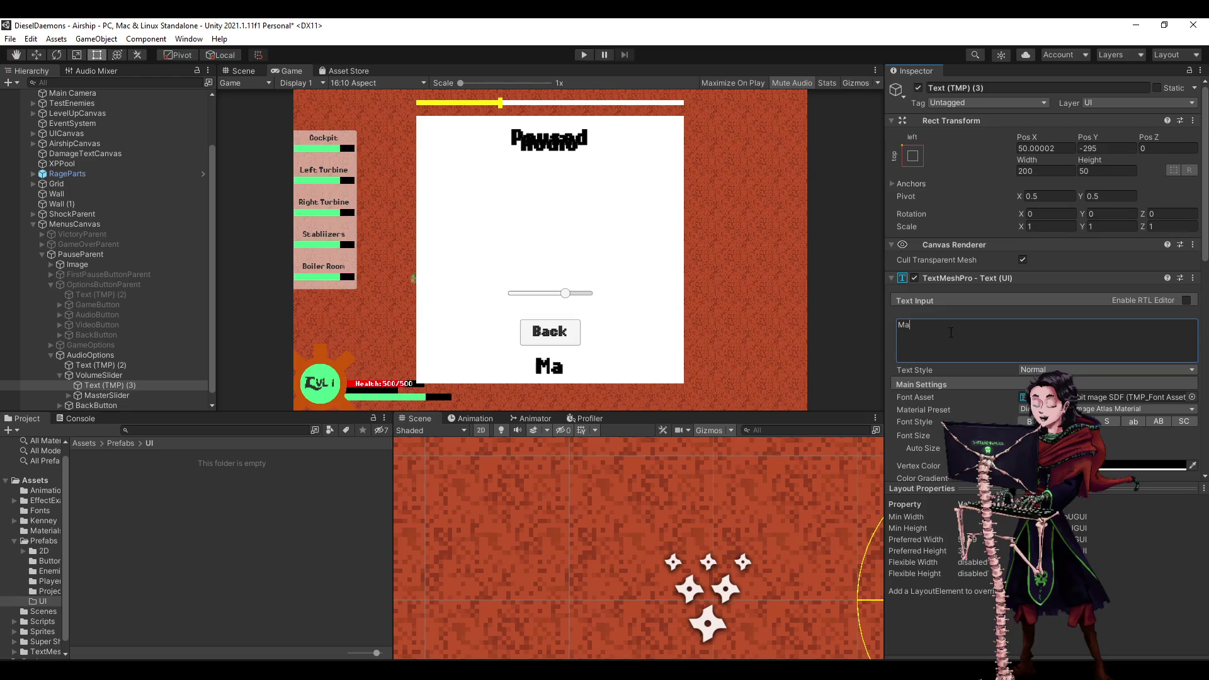
key(BackSpace)
key(BackSpace)
text(Volume)
Set the Volume label's font size to 16.
scroll(928, 322, down, 3)
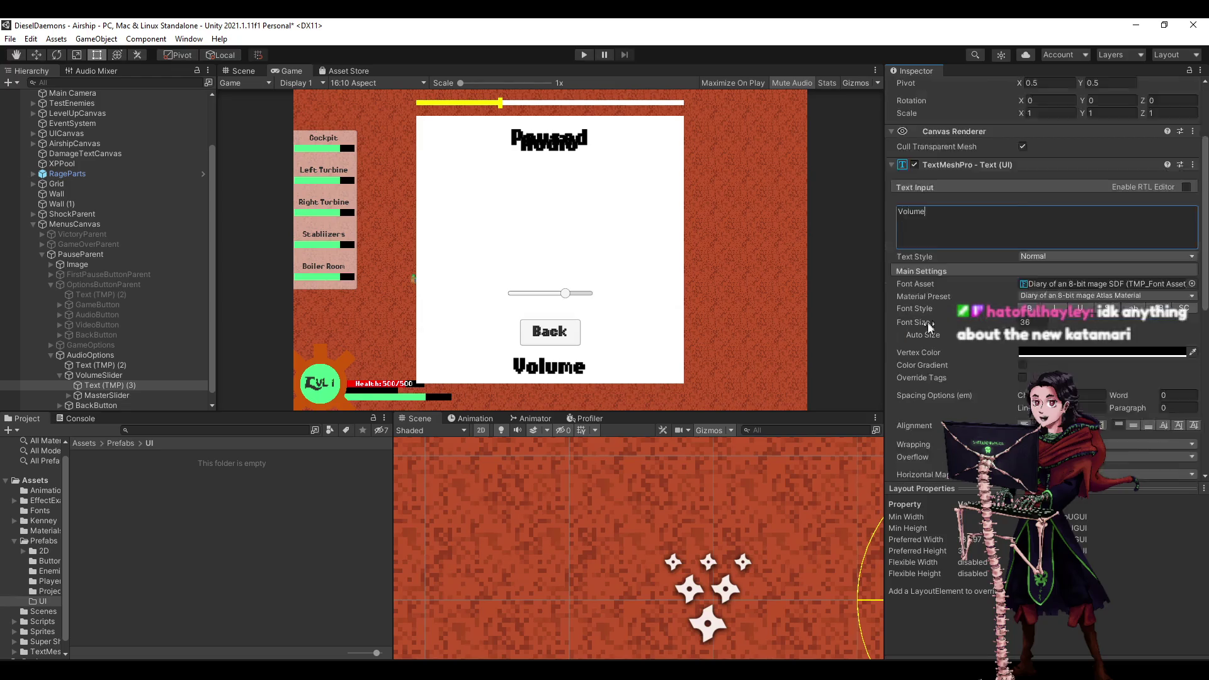
scroll(927, 322, down, 3)
click(1038, 209)
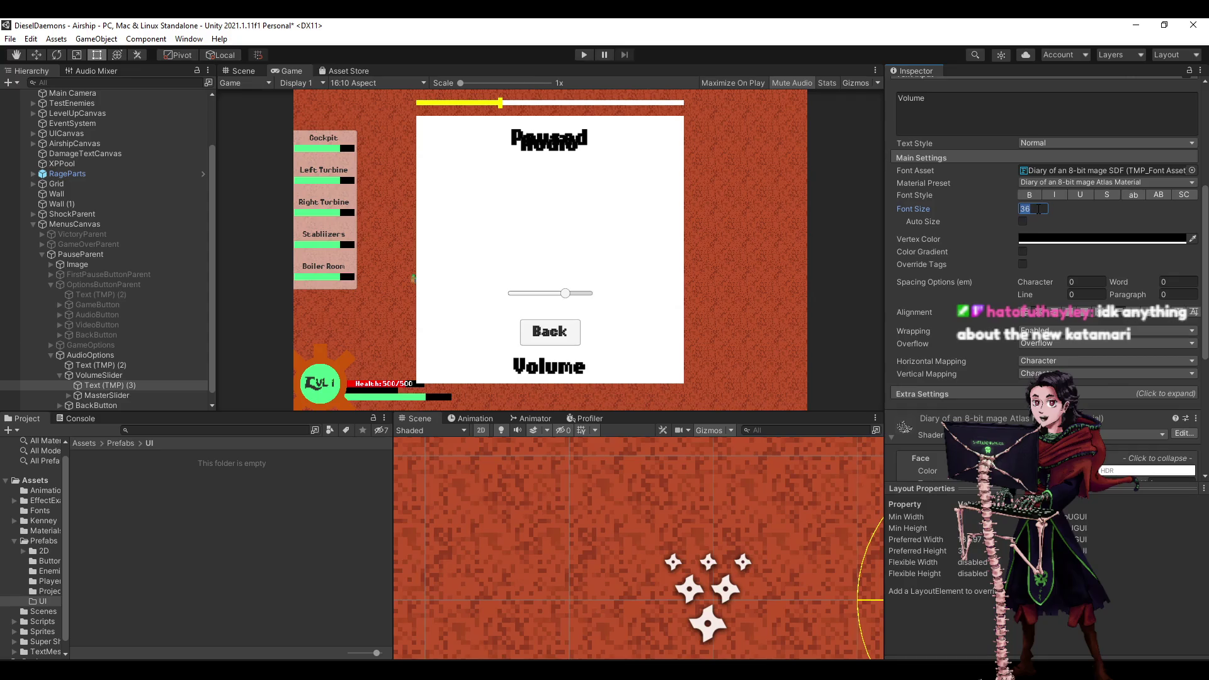
text(20)
key(BackSpace)
key(BackSpace)
text(16)
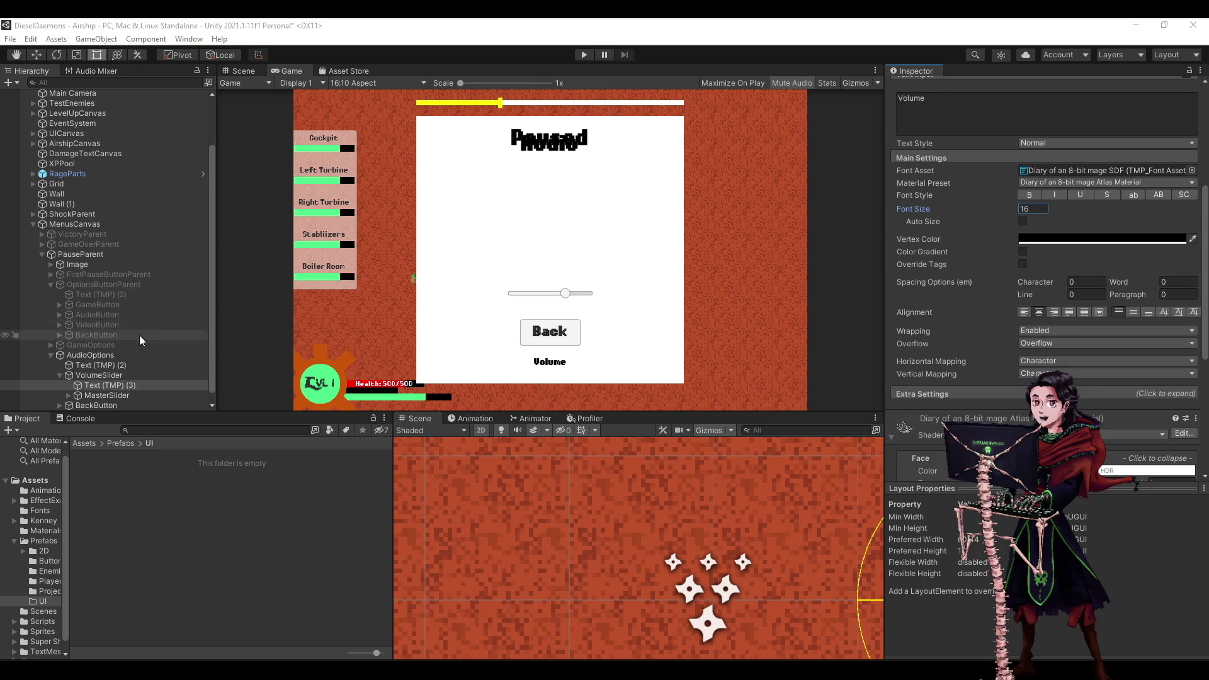
click(370, 24)
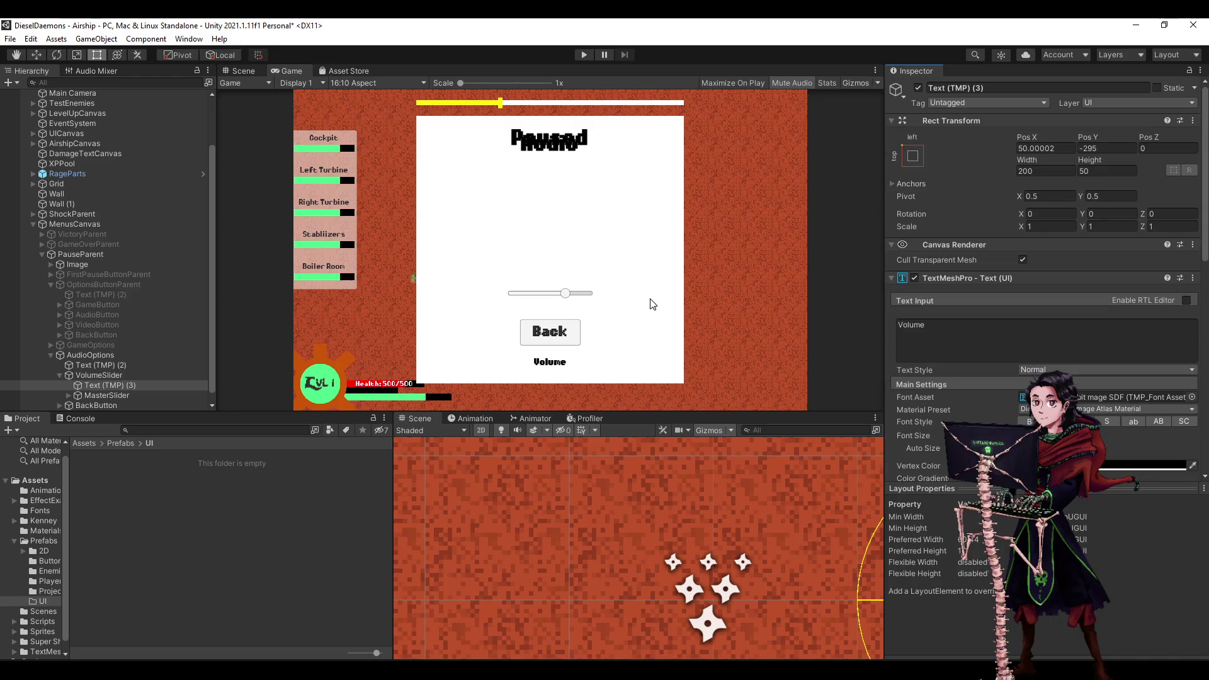
Anchor the Volume label middle-right and MasterSlider middle-left.
click(110, 386)
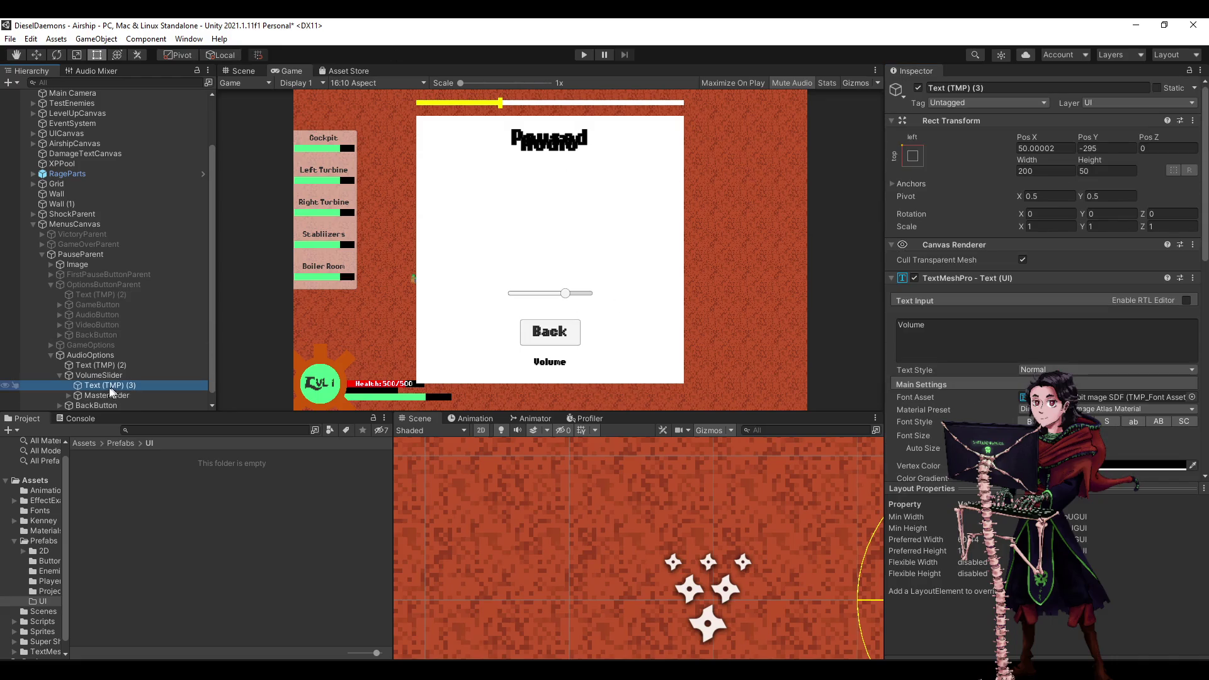
click(158, 376)
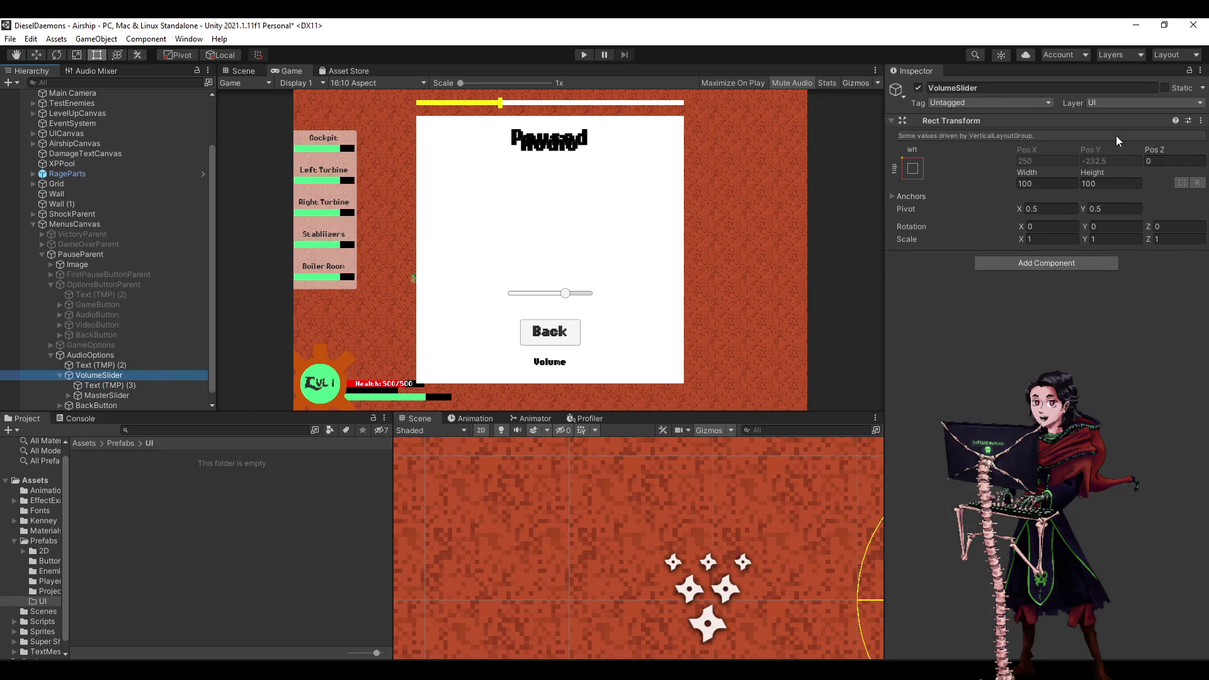
click(125, 386)
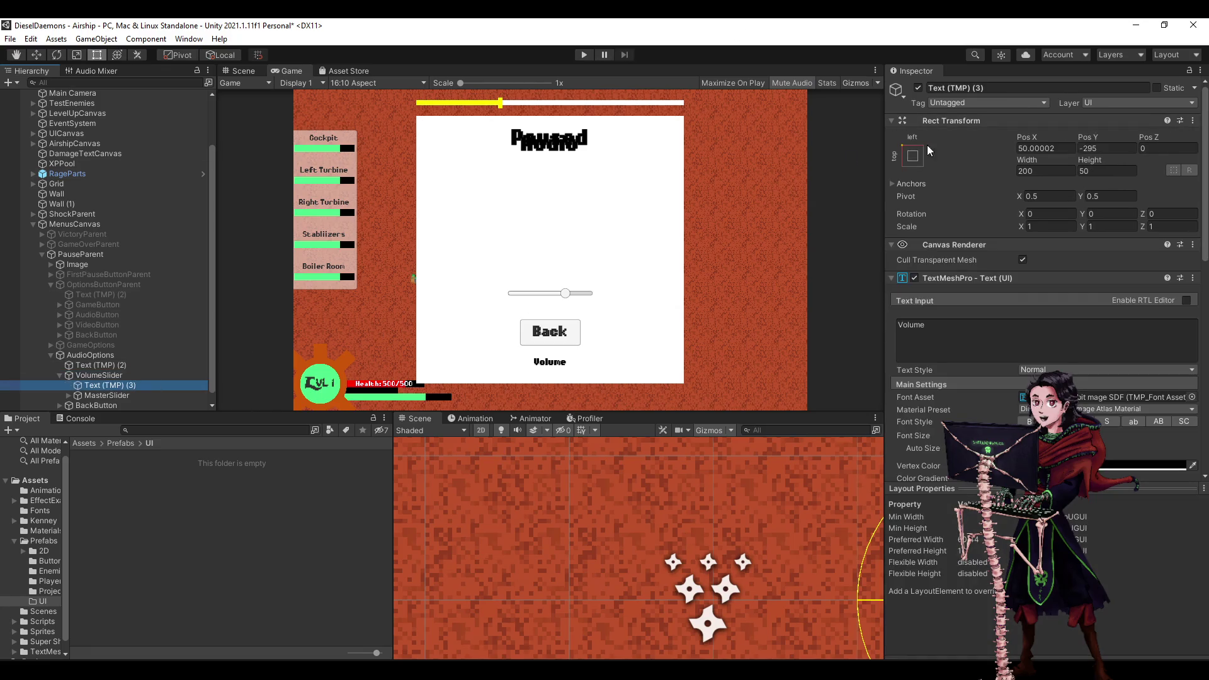
click(912, 158)
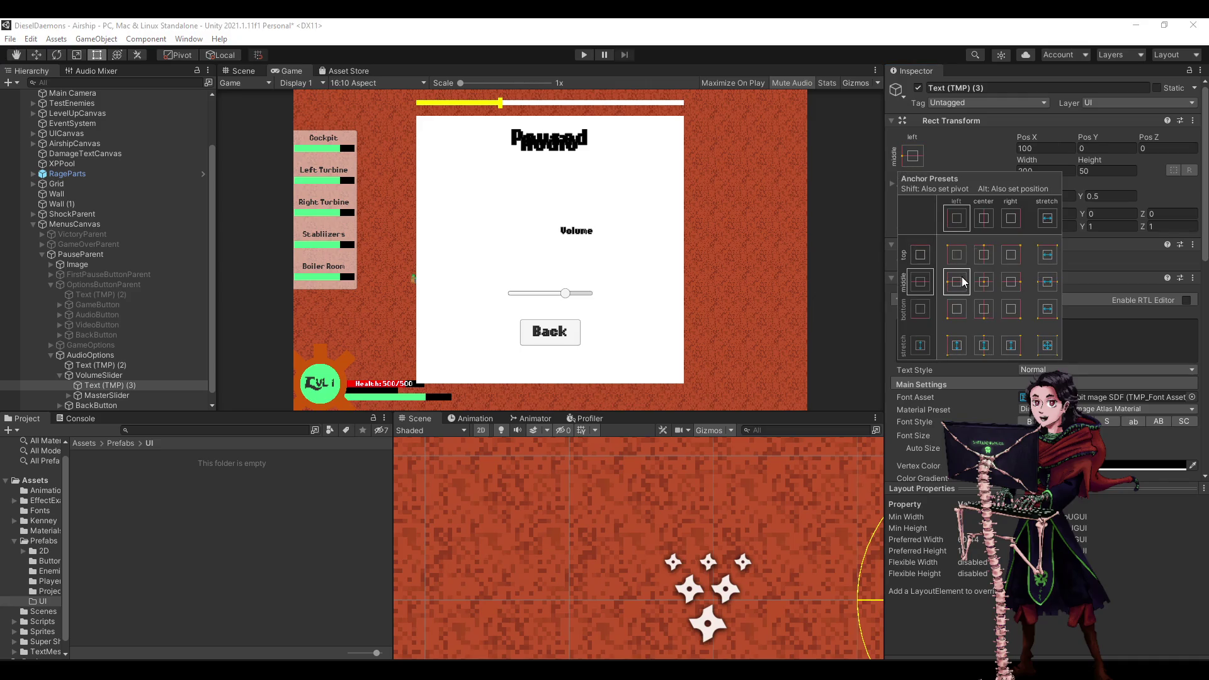
alt+click(1010, 282)
click(131, 393)
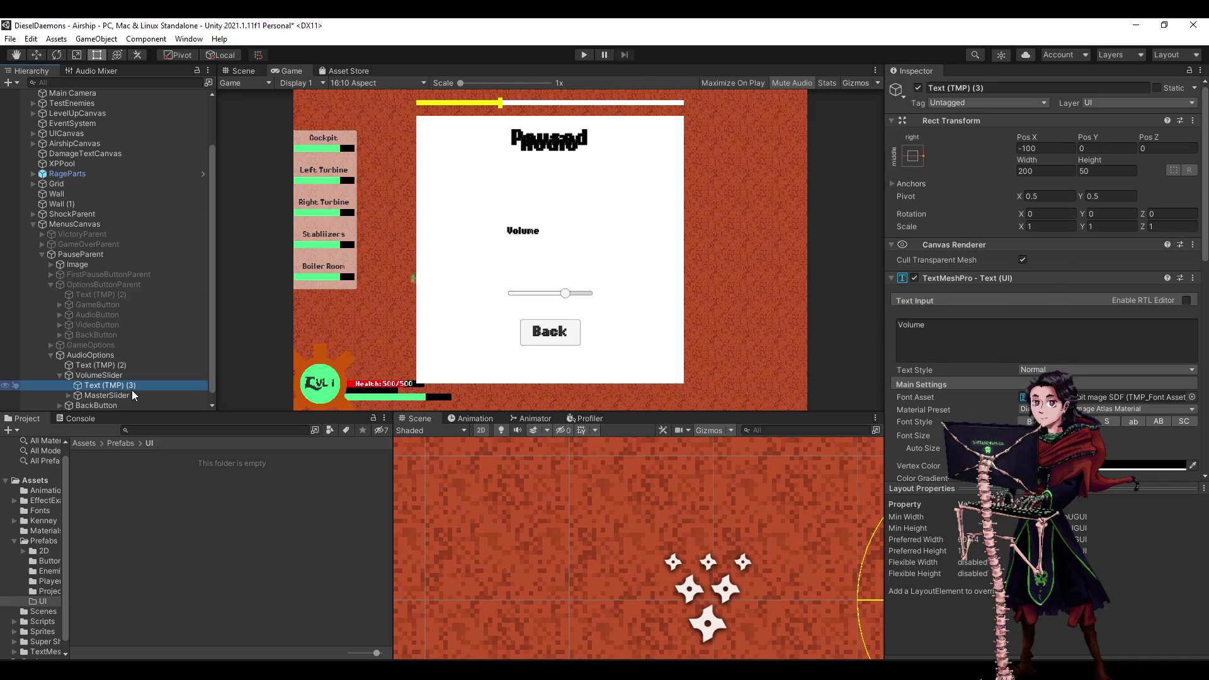
click(129, 395)
click(913, 156)
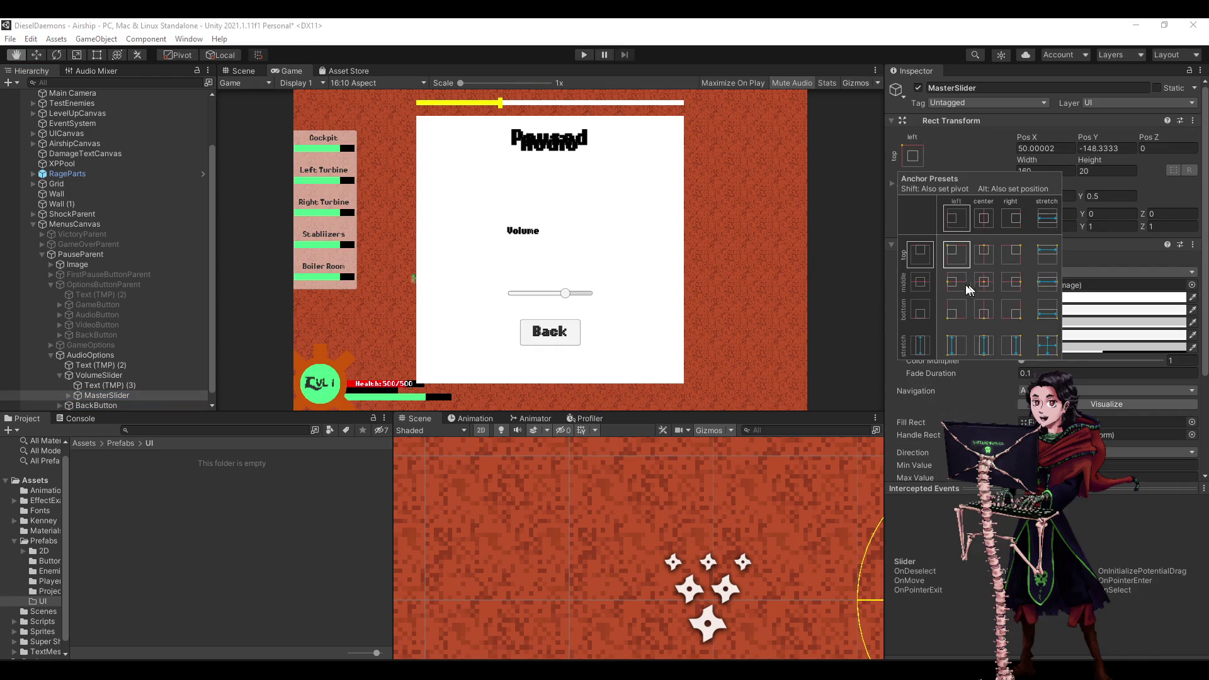
alt+click(956, 281)
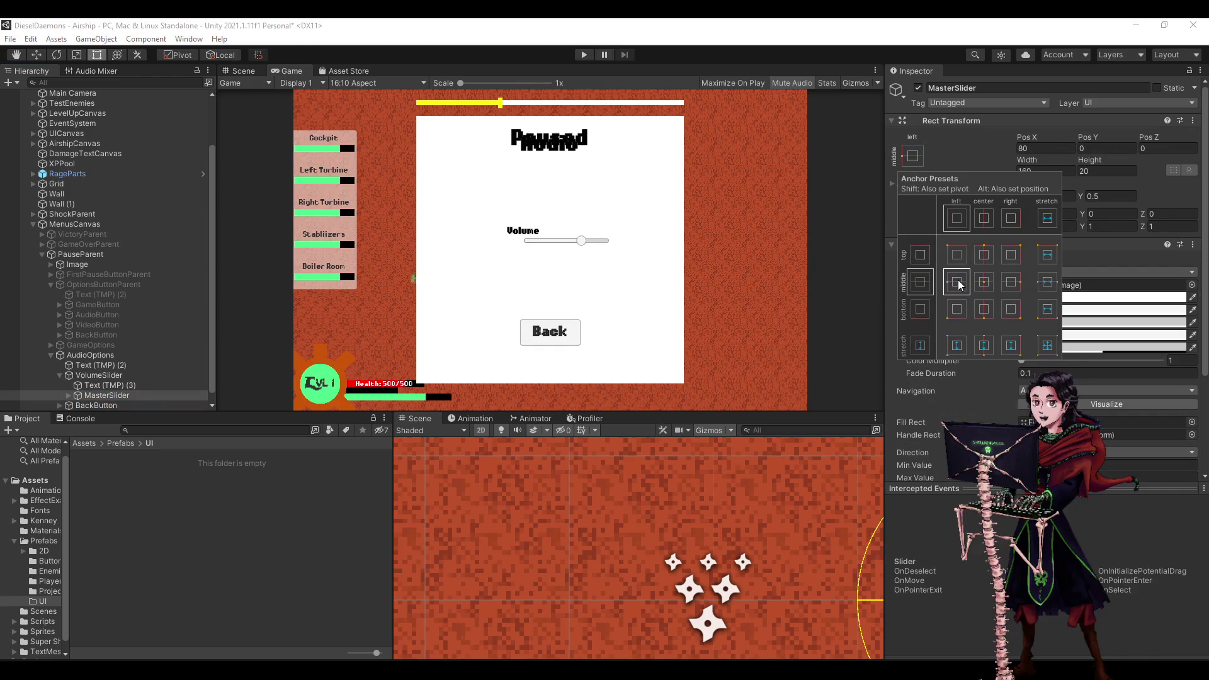
Set the Volume text alignment to Middle, then reselect VolumeSlider.
click(97, 388)
scroll(1052, 369, down, 5)
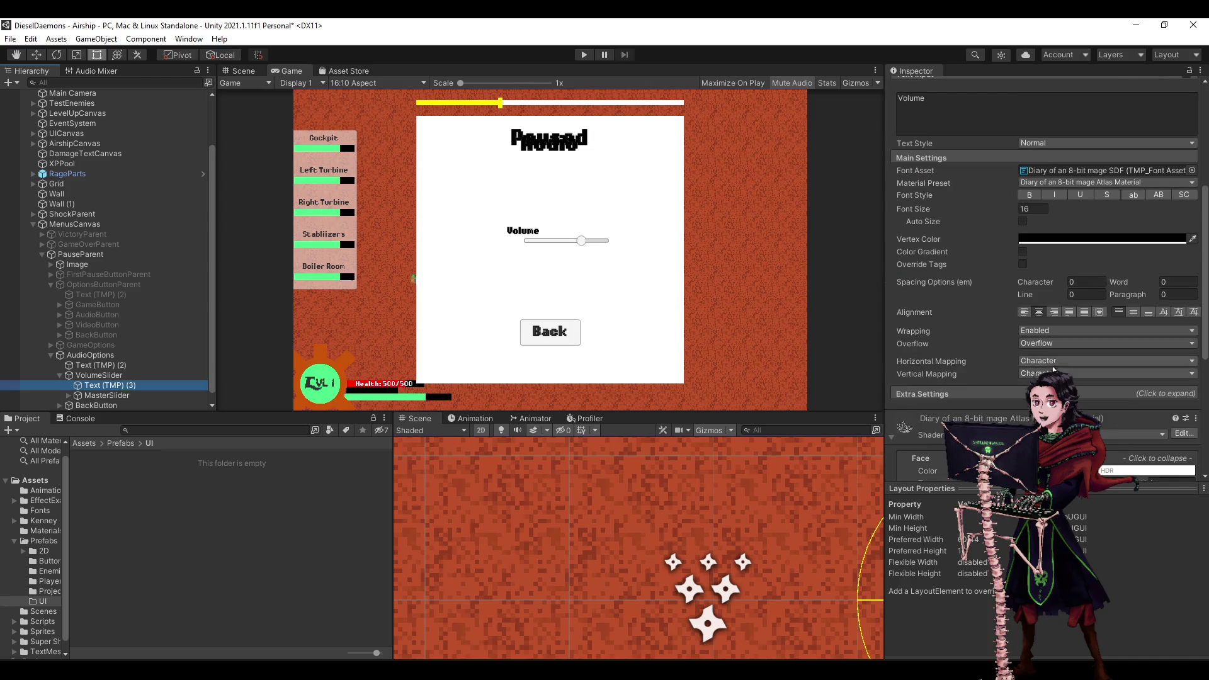
click(1133, 312)
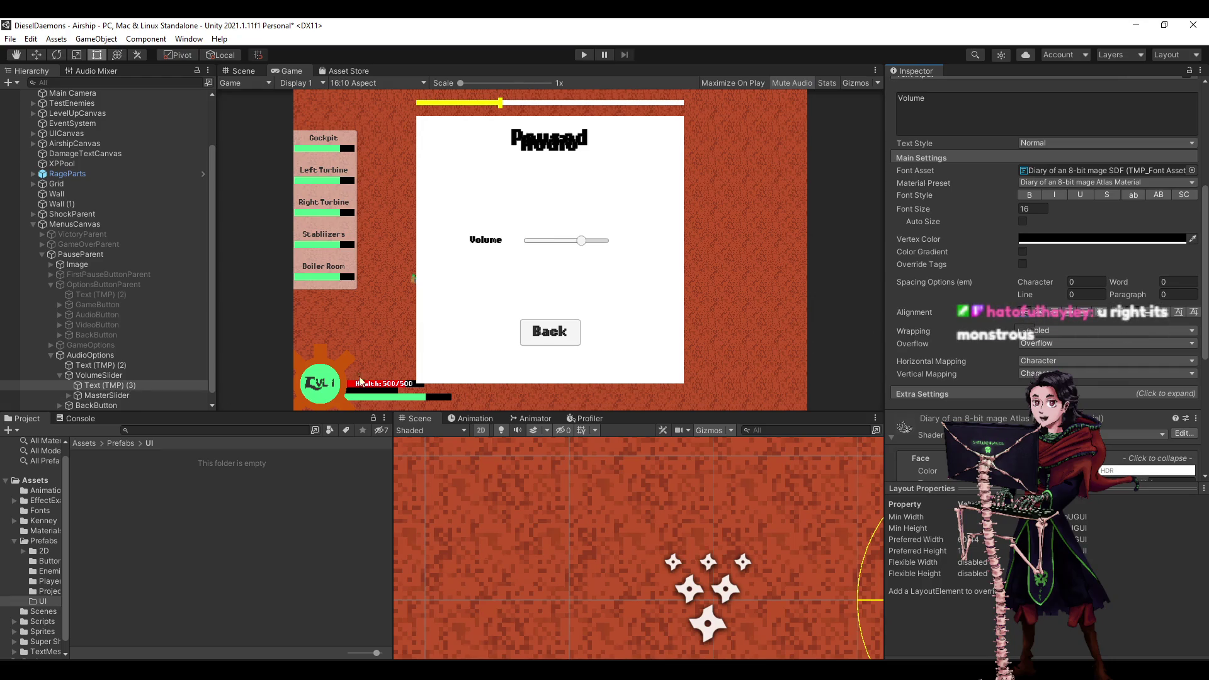
click(111, 377)
scroll(403, 478, down, 10)
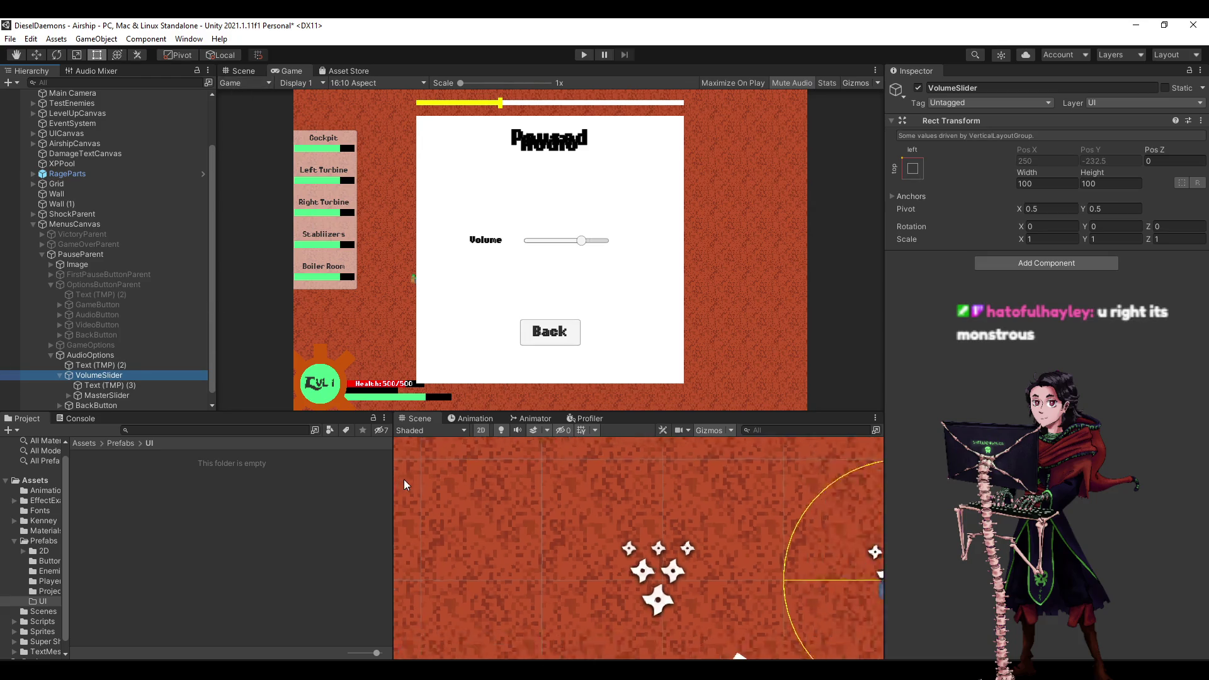
Save the scene with Ctrl+S.
scroll(434, 505, down, 10)
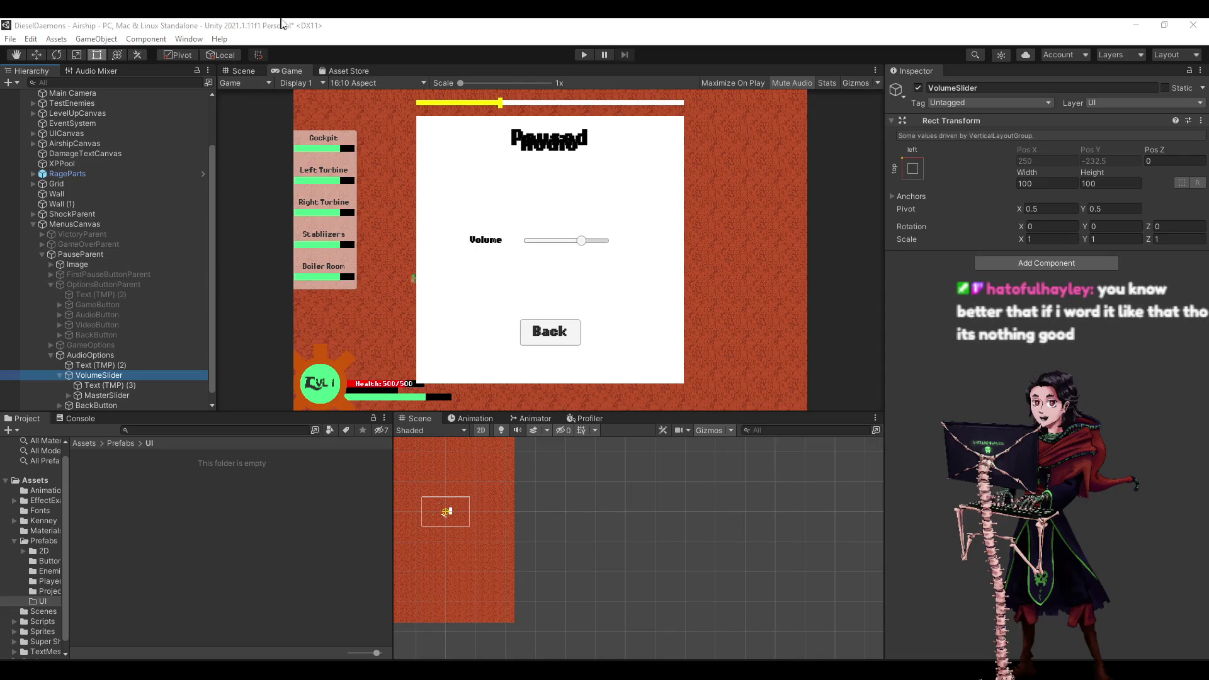
key(ctrl+s)
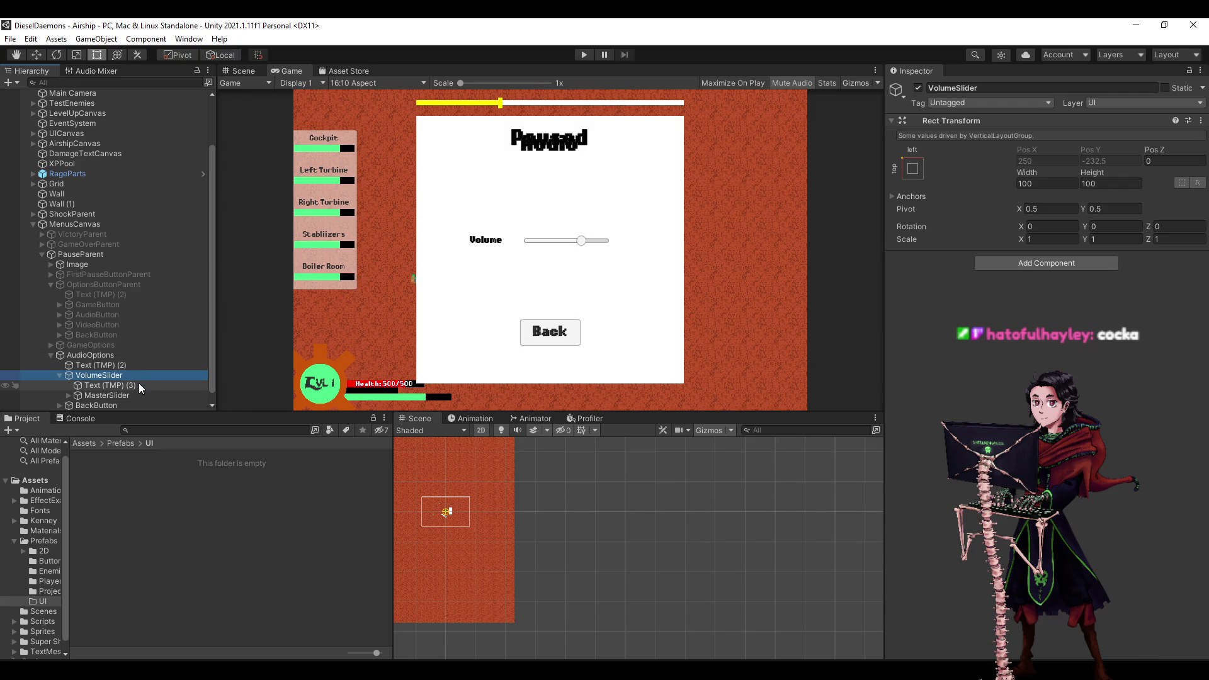
scroll(474, 554, down, 5)
scroll(445, 603, down, 2)
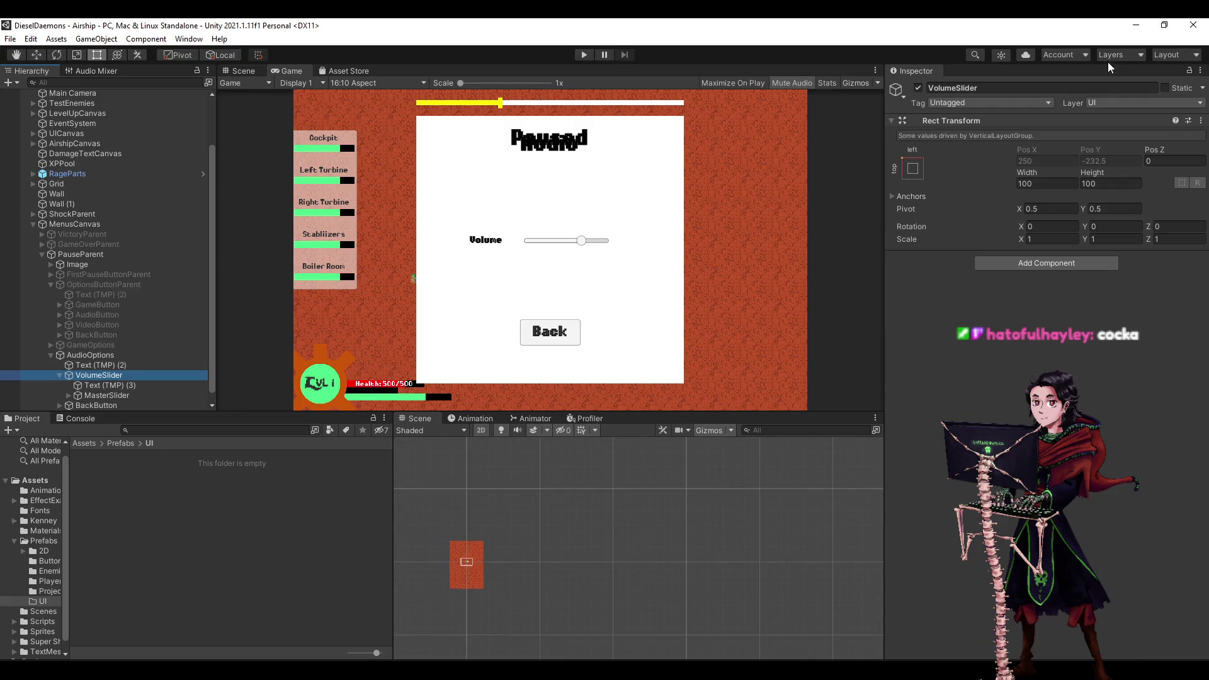
Make the UI layer visible, frame VolumeSlider, and drag it to about 308 × 50.
click(1109, 57)
click(1191, 158)
scroll(530, 576, down, 5)
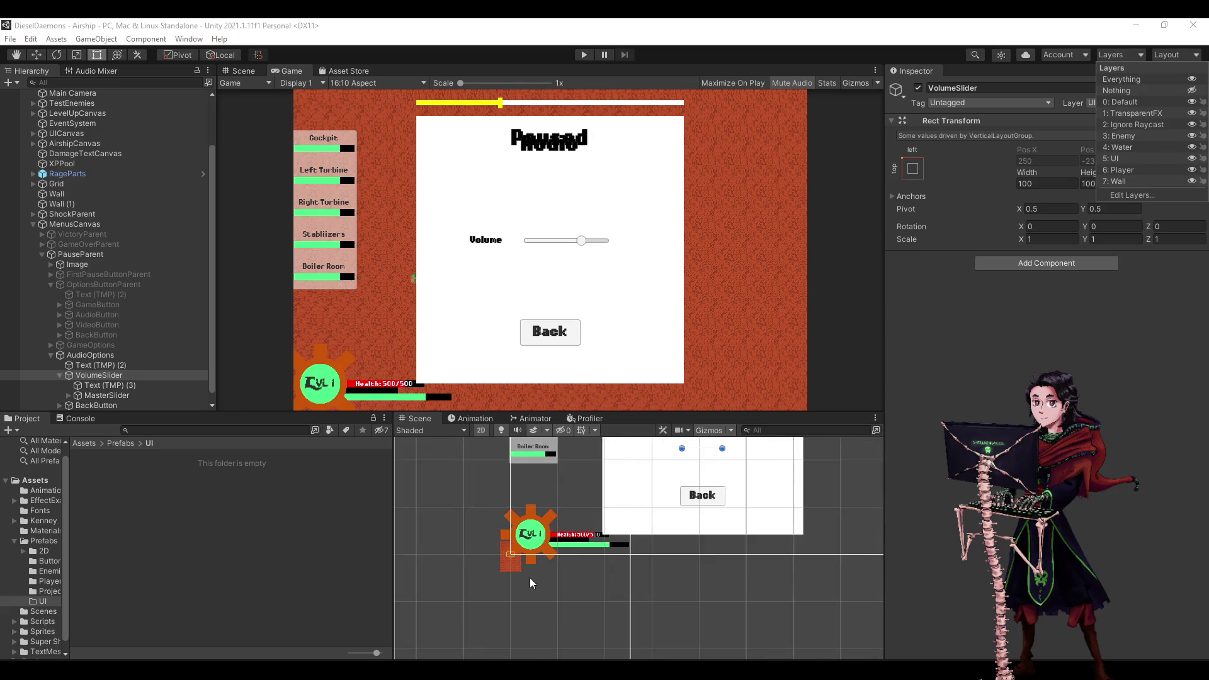
key(f)
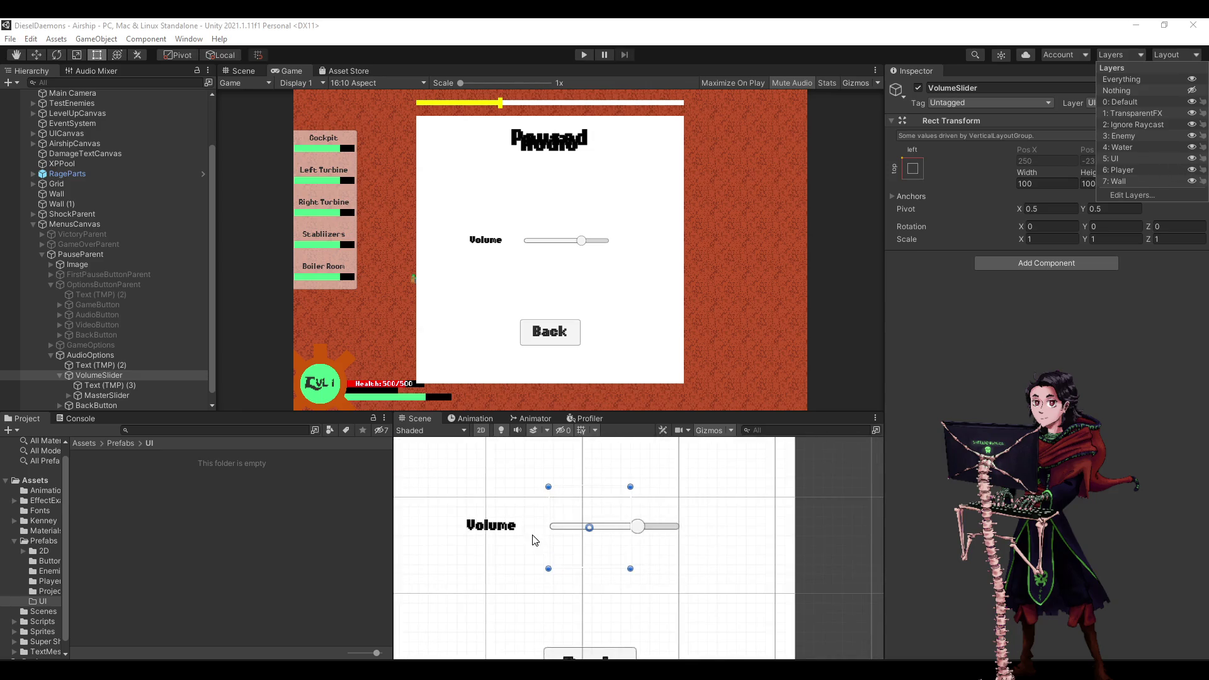
click(148, 373)
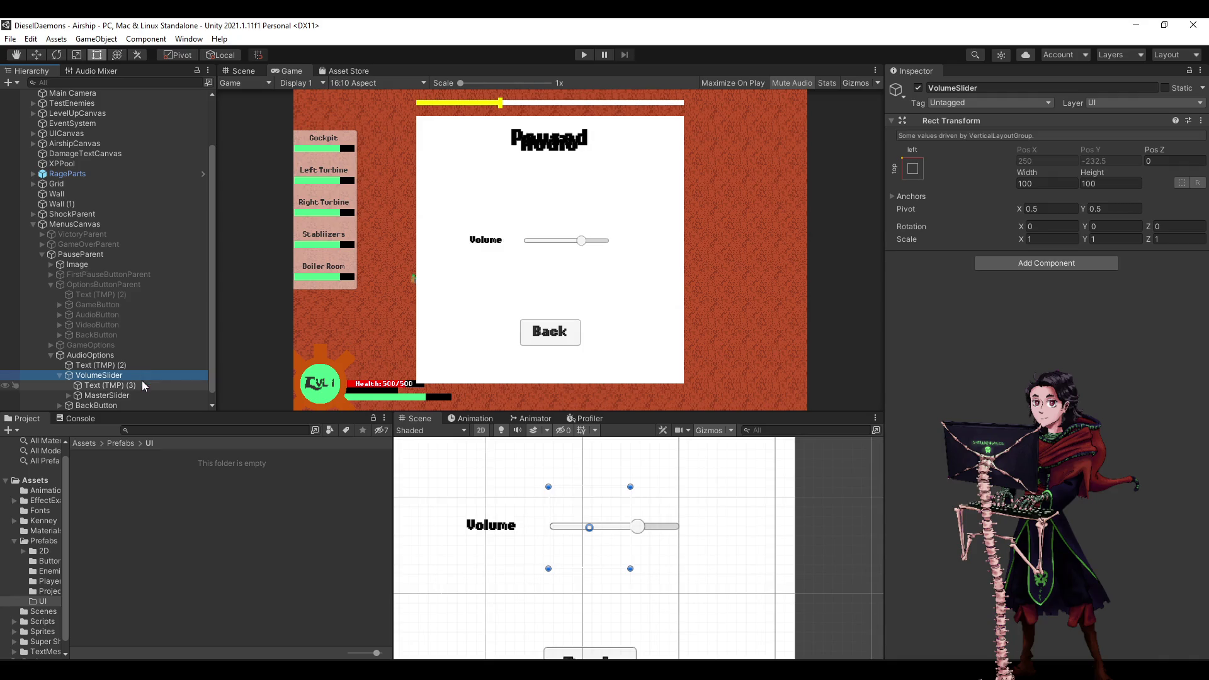
mouse_move(549, 487)
mouse_down()
mouse_move(497, 497)
mouse_move(445, 472)
mouse_move(390, 521)
mouse_move(319, 536)
mouse_move(379, 539)
mouse_move(380, 528)
mouse_up()
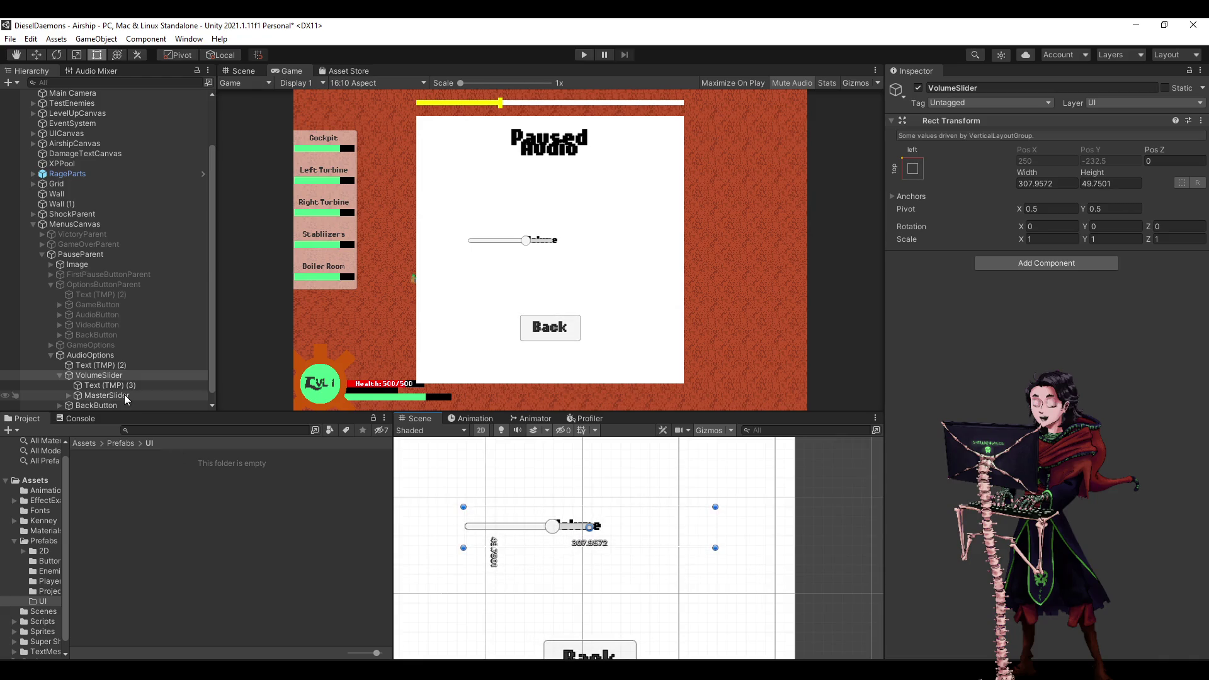
Set the VolumeSlider row to width 300 and height 50.
click(1050, 182)
text(300)
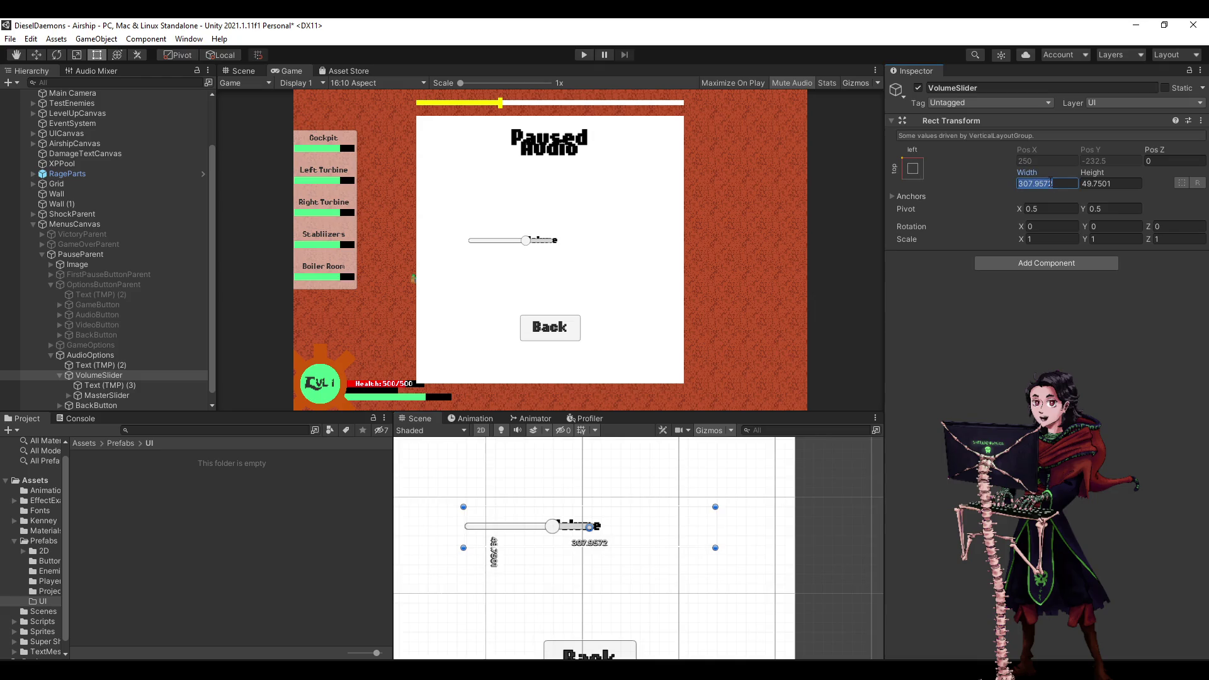
key(Tab)
text(50)
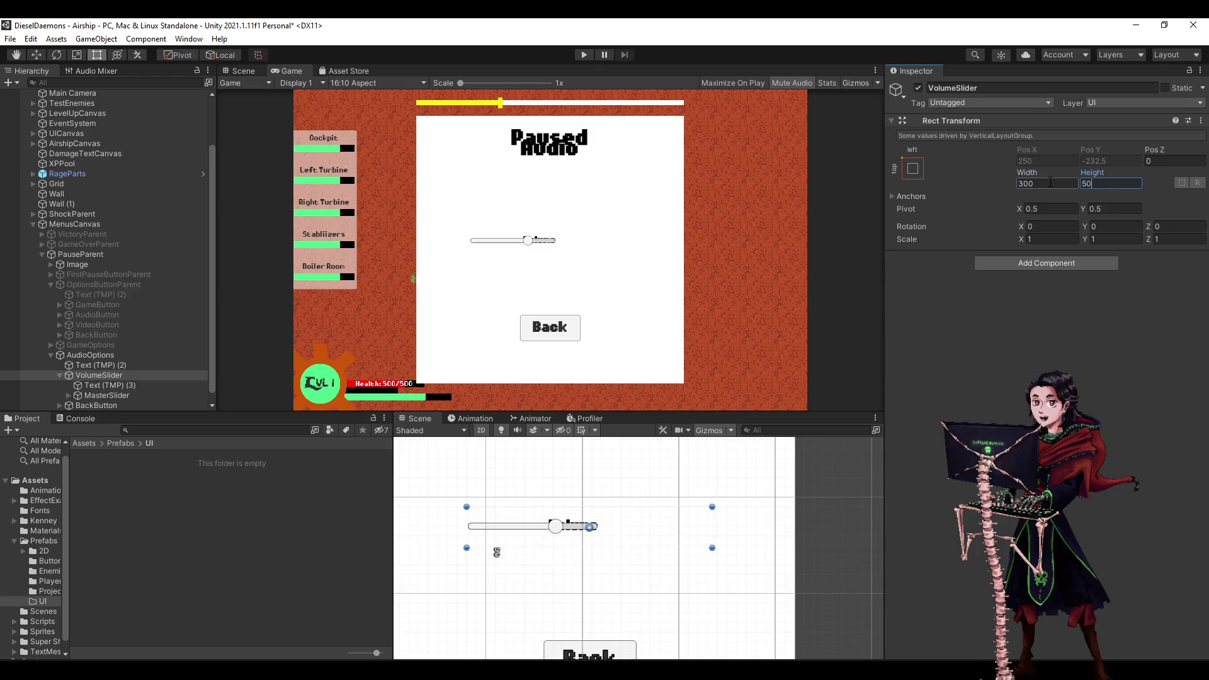
click(93, 376)
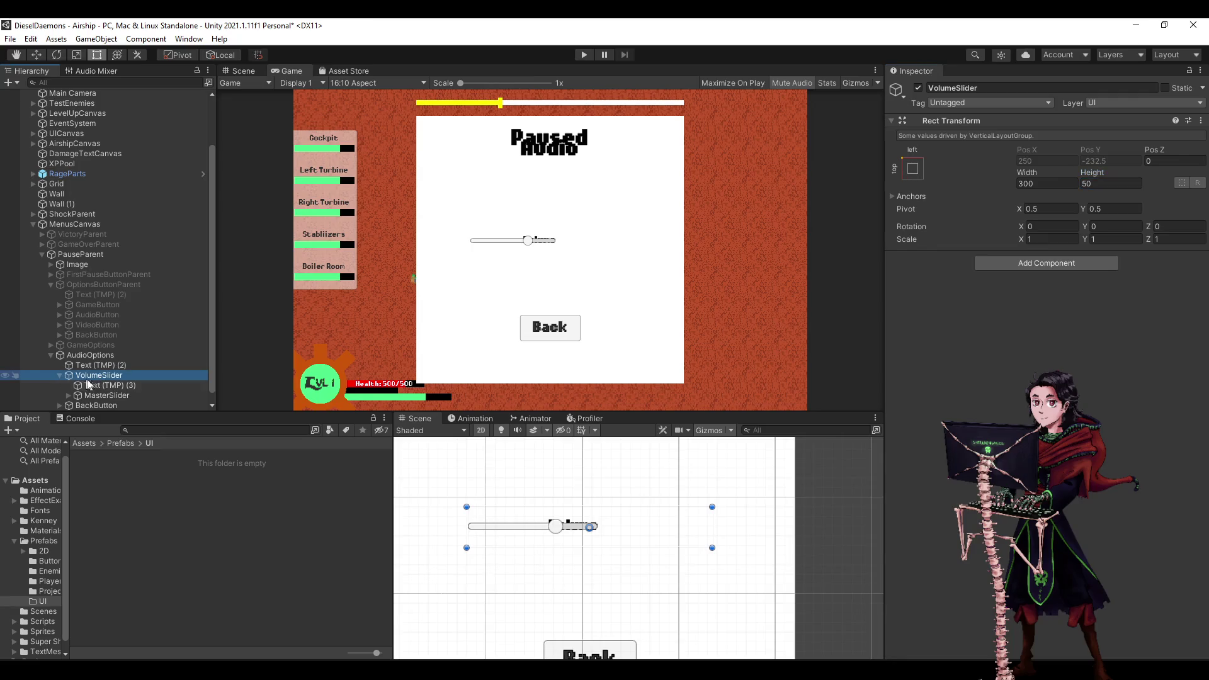
Anchor the Volume label middle-left and MasterSlider middle-right.
click(99, 386)
click(912, 155)
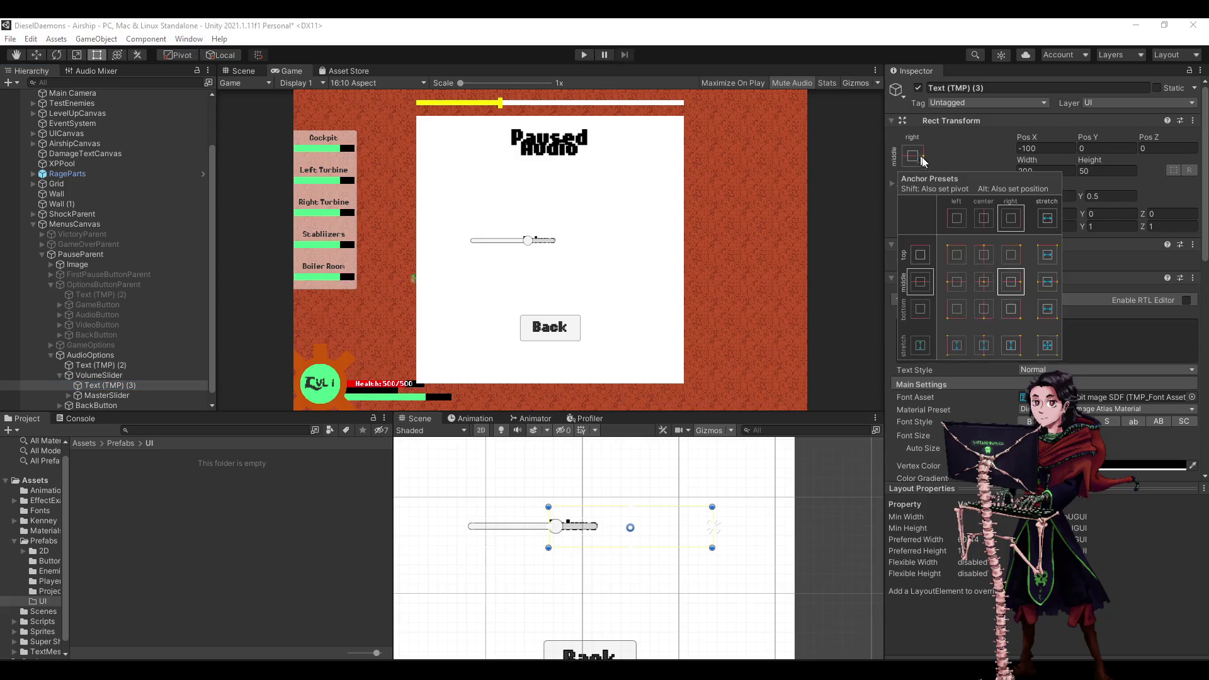
alt+click(958, 282)
click(100, 395)
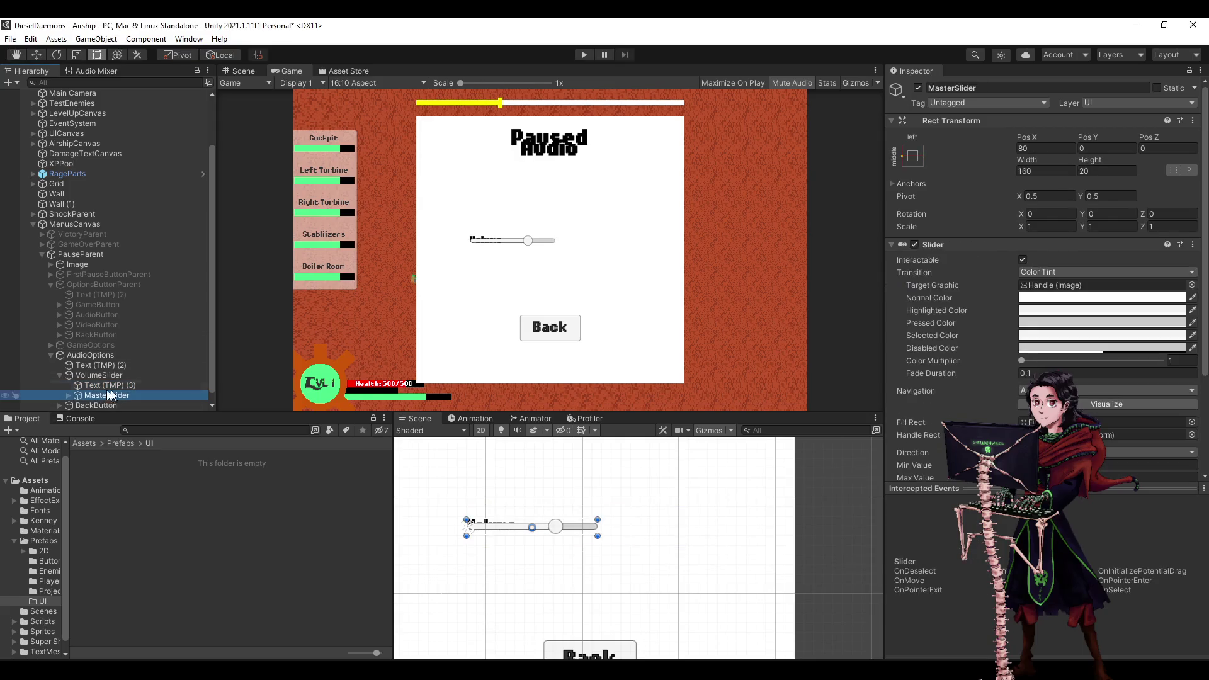
click(913, 157)
alt+click(1013, 285)
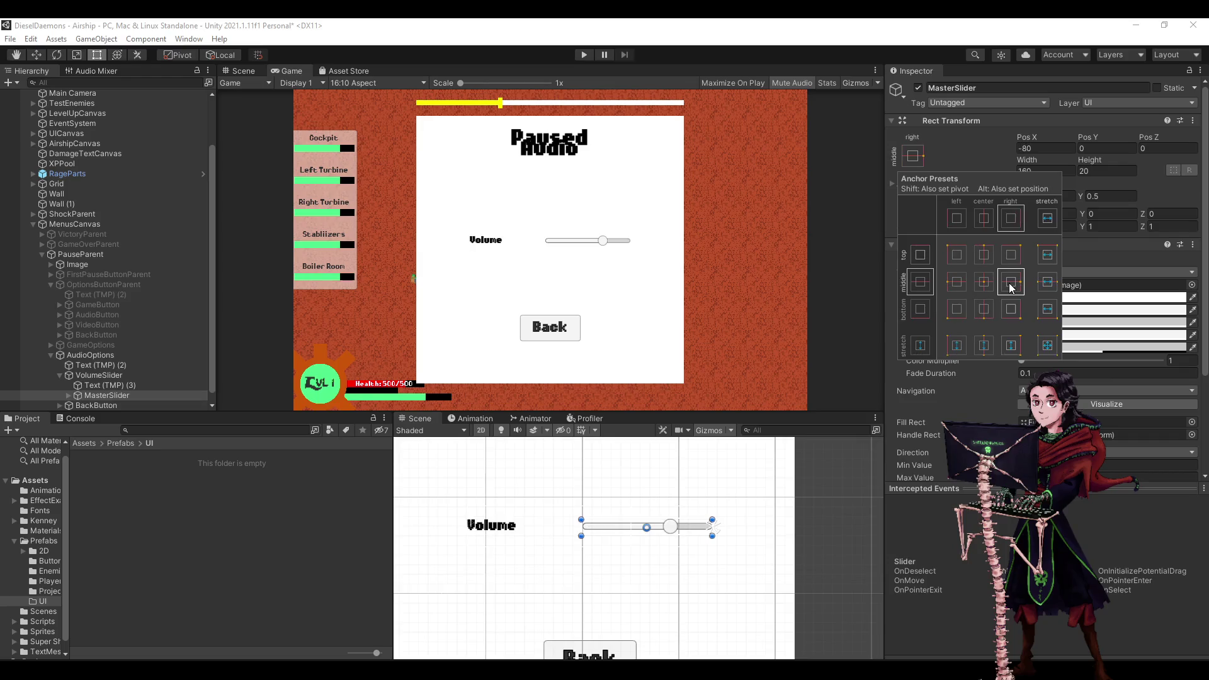
Change the VolumeSlider row width to 250.
click(116, 375)
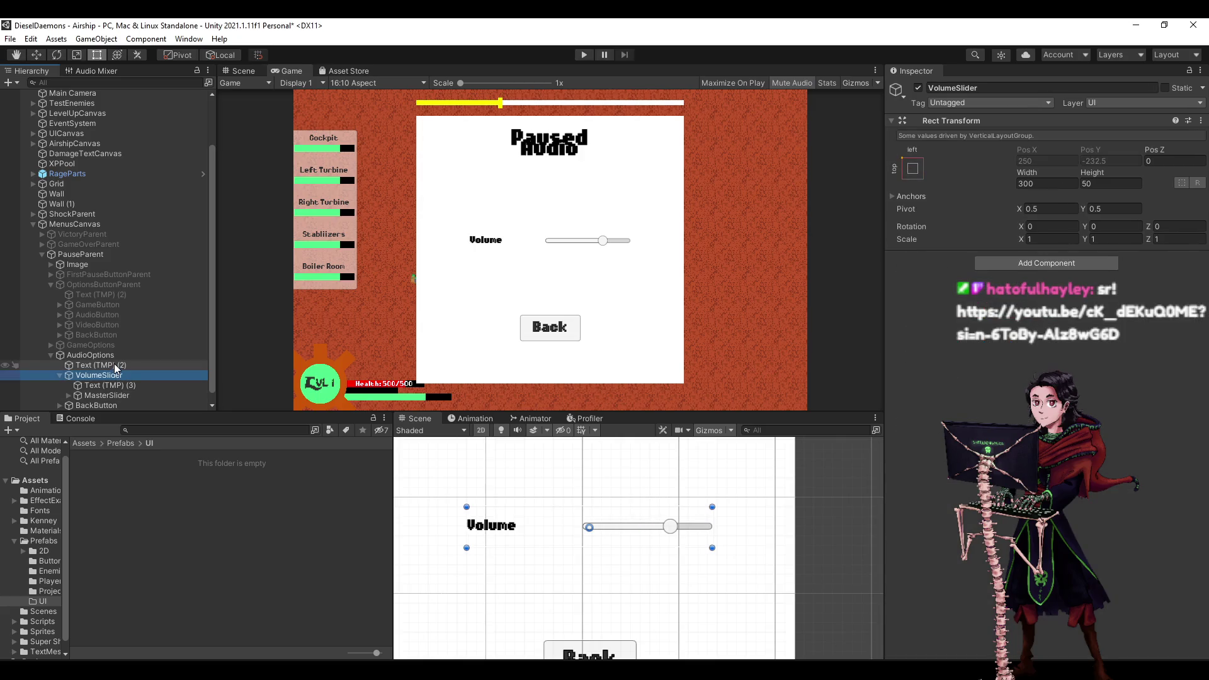
click(1042, 183)
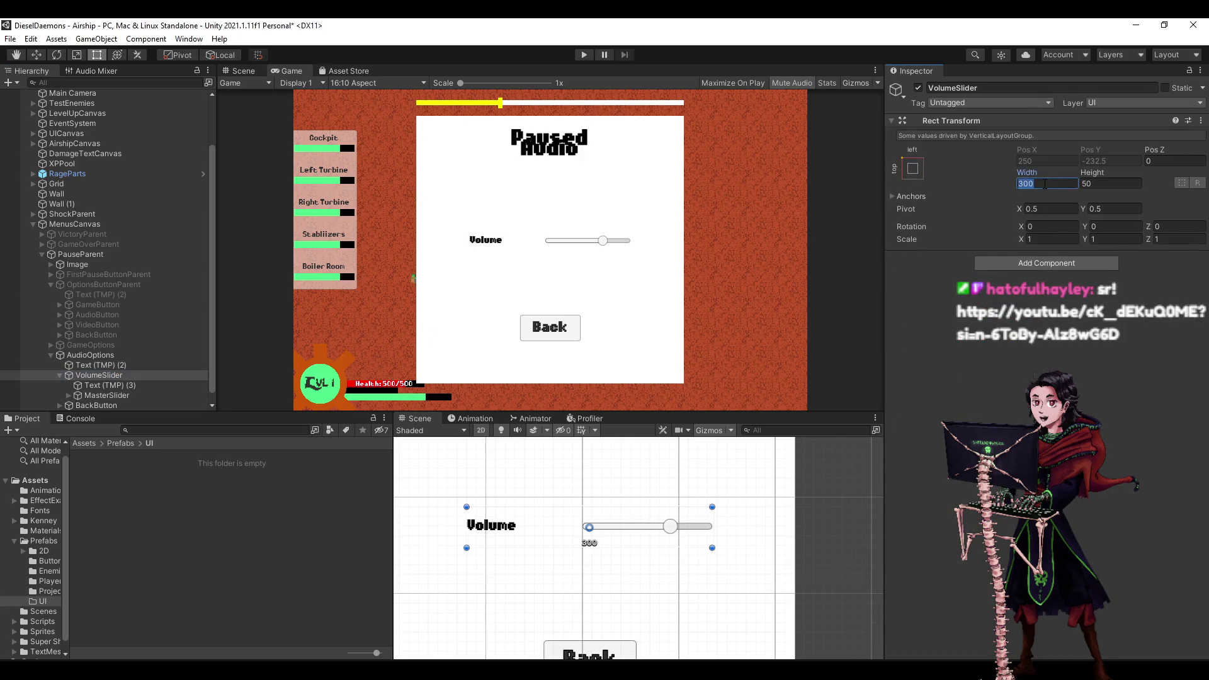
text(250)
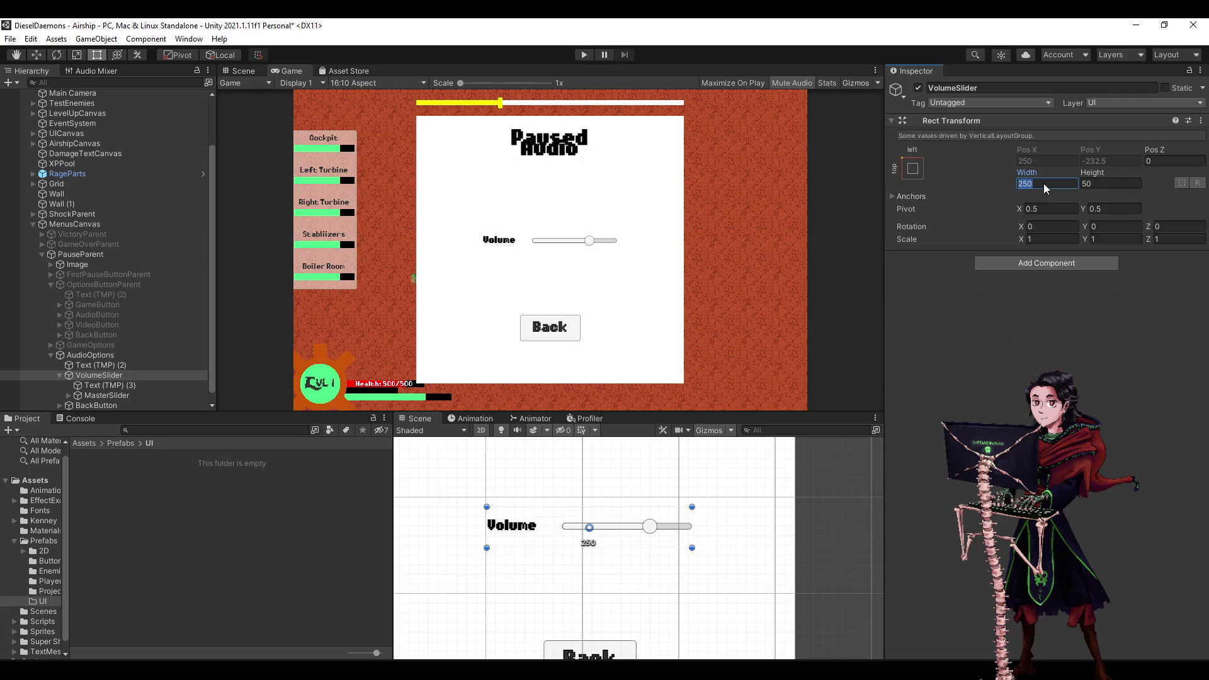
Briefly edit the label text, then revert it to 'Volume'.
click(120, 382)
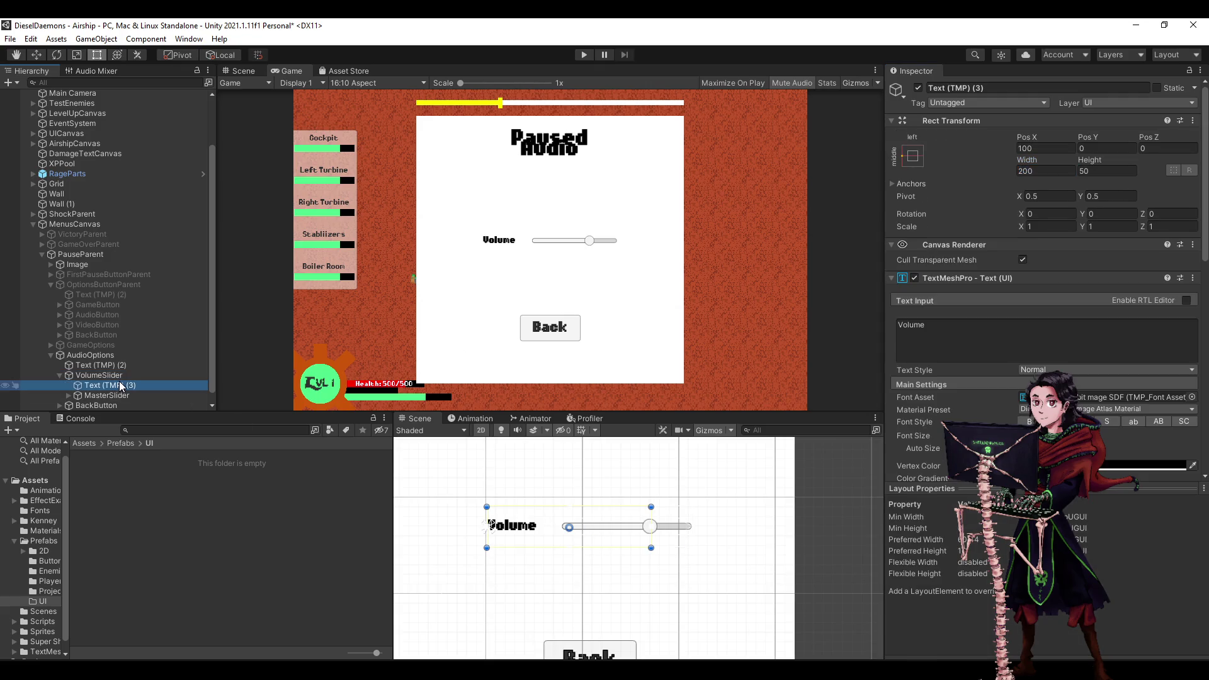
click(982, 324)
key(Home)
text(Master)
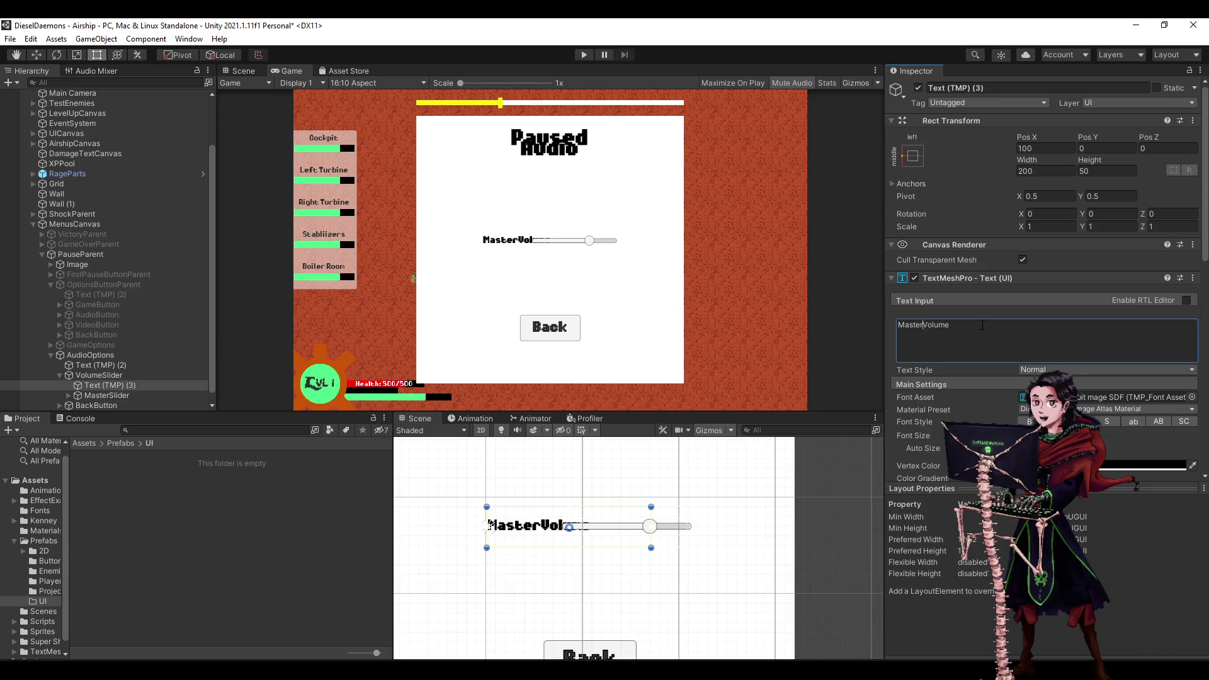
key(BackSpace)
key(BackSpace)
key(BackSpace)
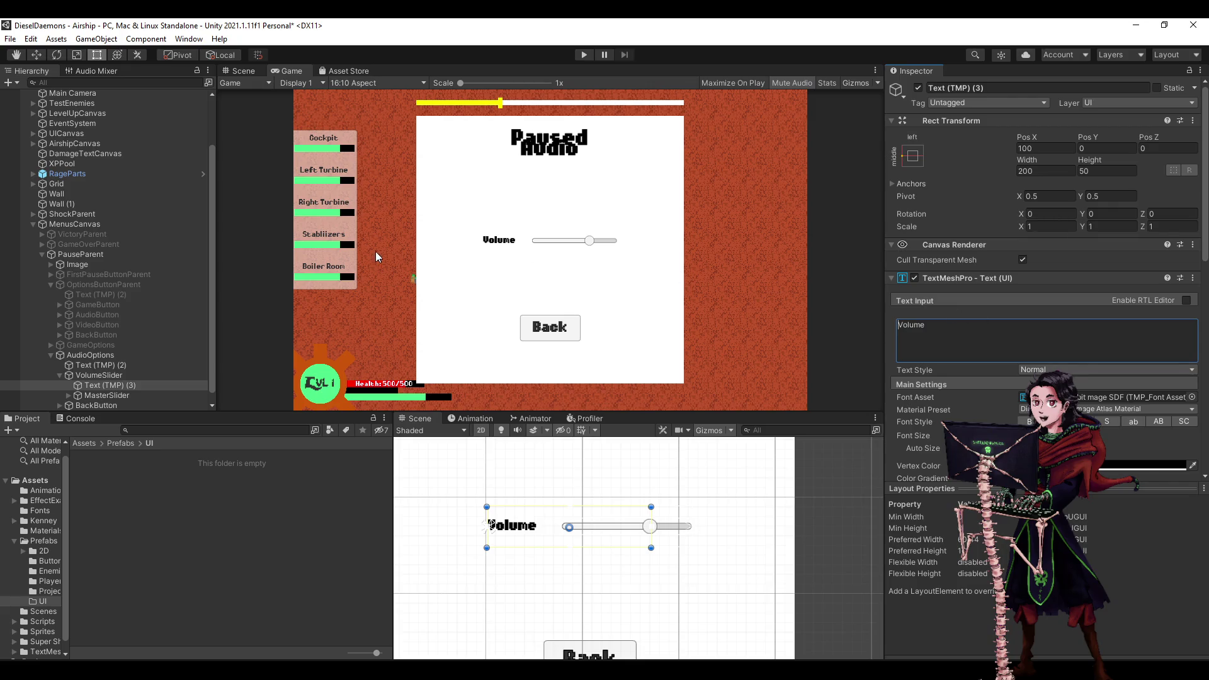
click(100, 375)
Add a Horizontal Layout Group to VolumeSlider with Middle Center child alignment.
right_click(100, 375)
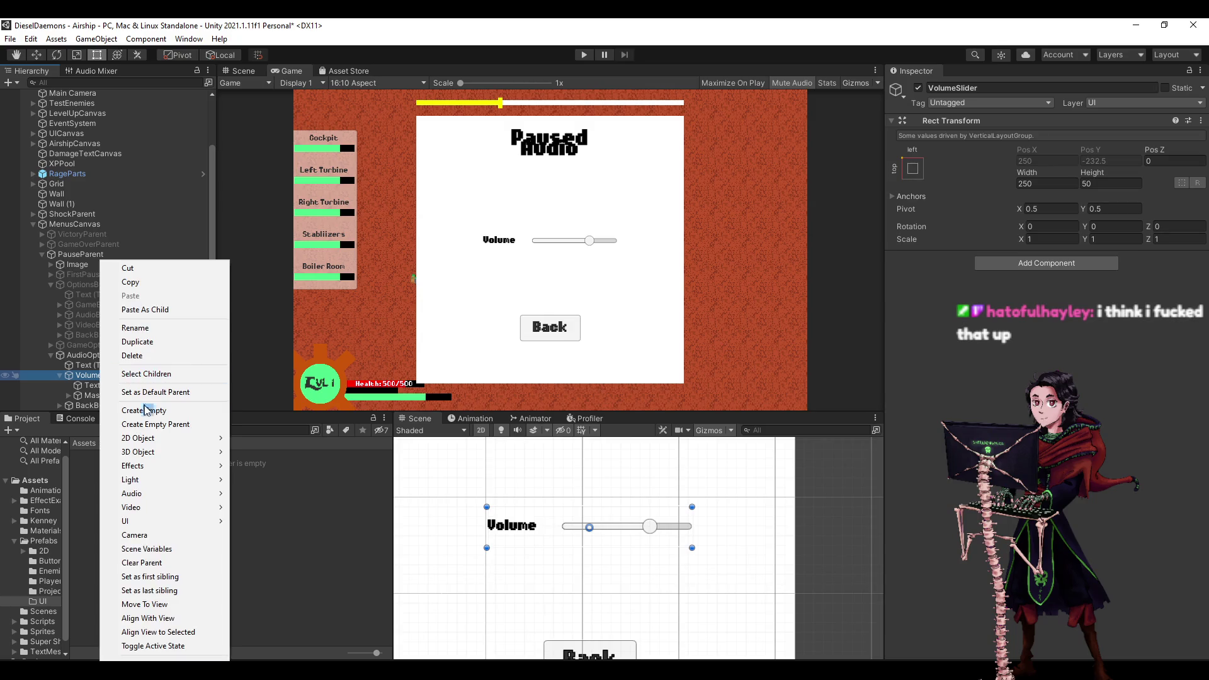
click(1038, 257)
click(1038, 257)
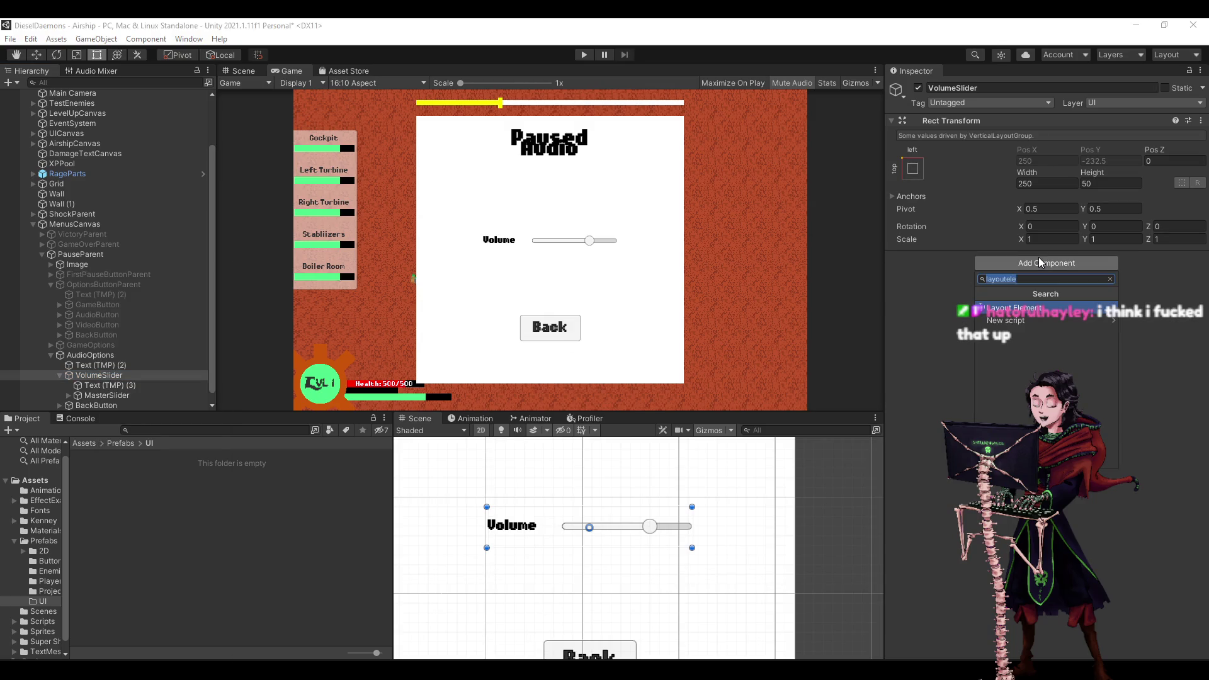
text(horiz)
key(Return)
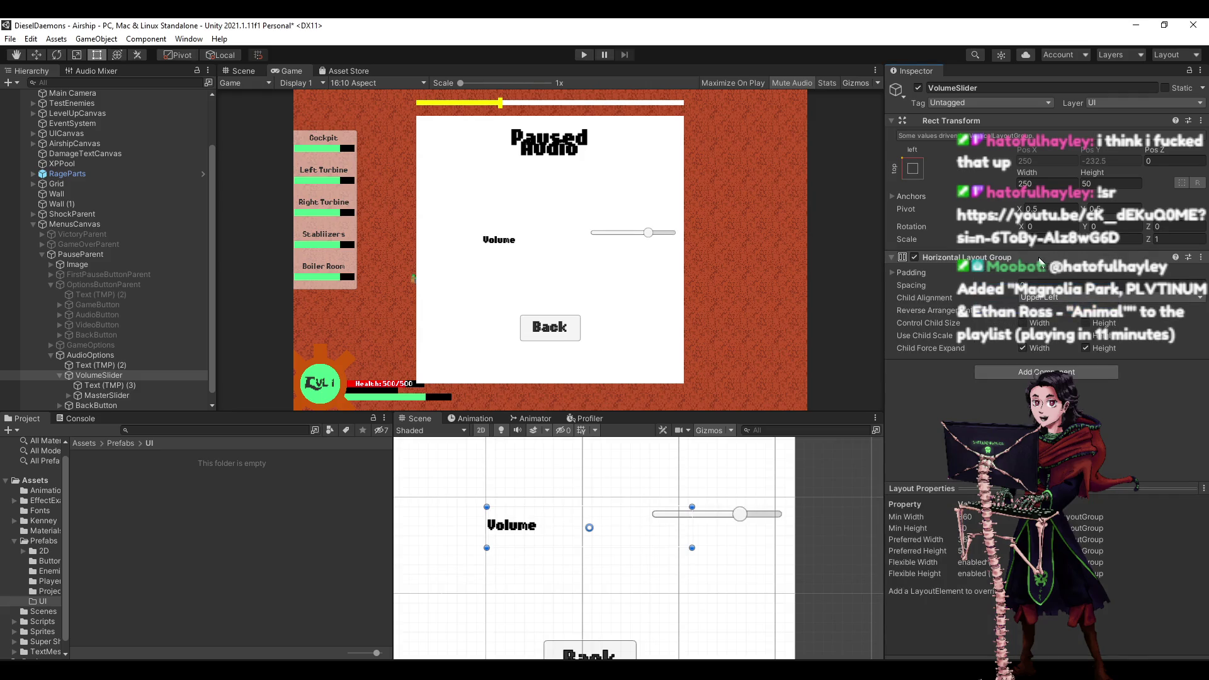
click(1045, 298)
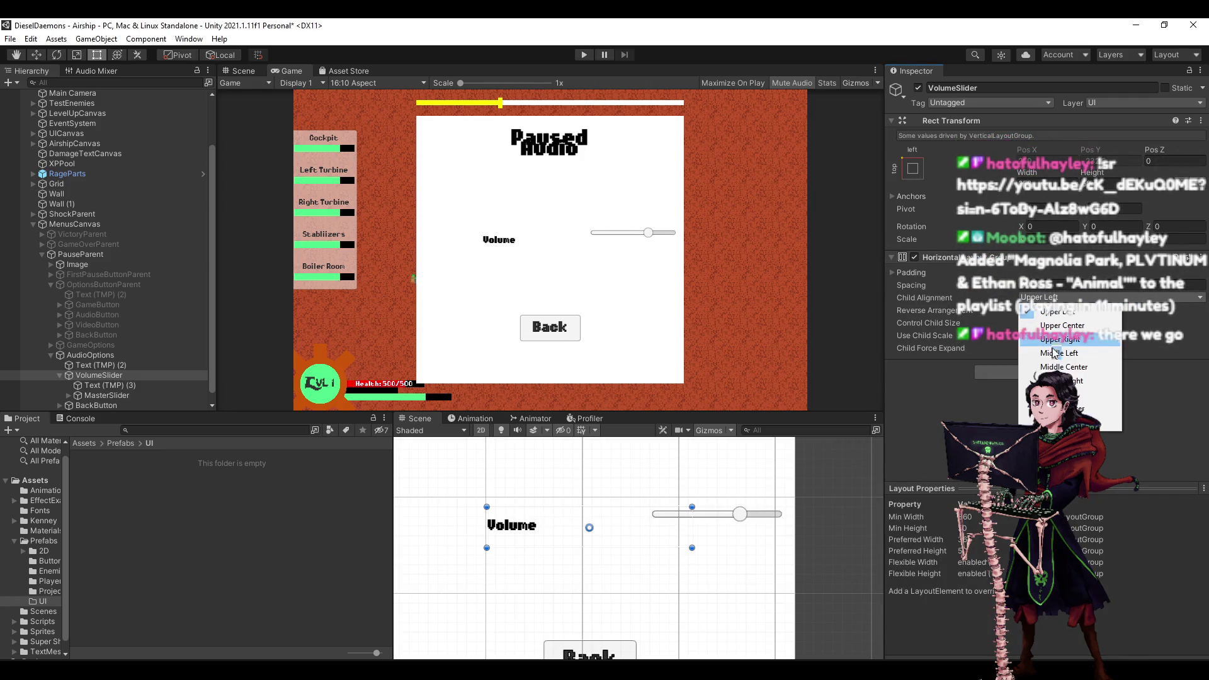
click(1058, 368)
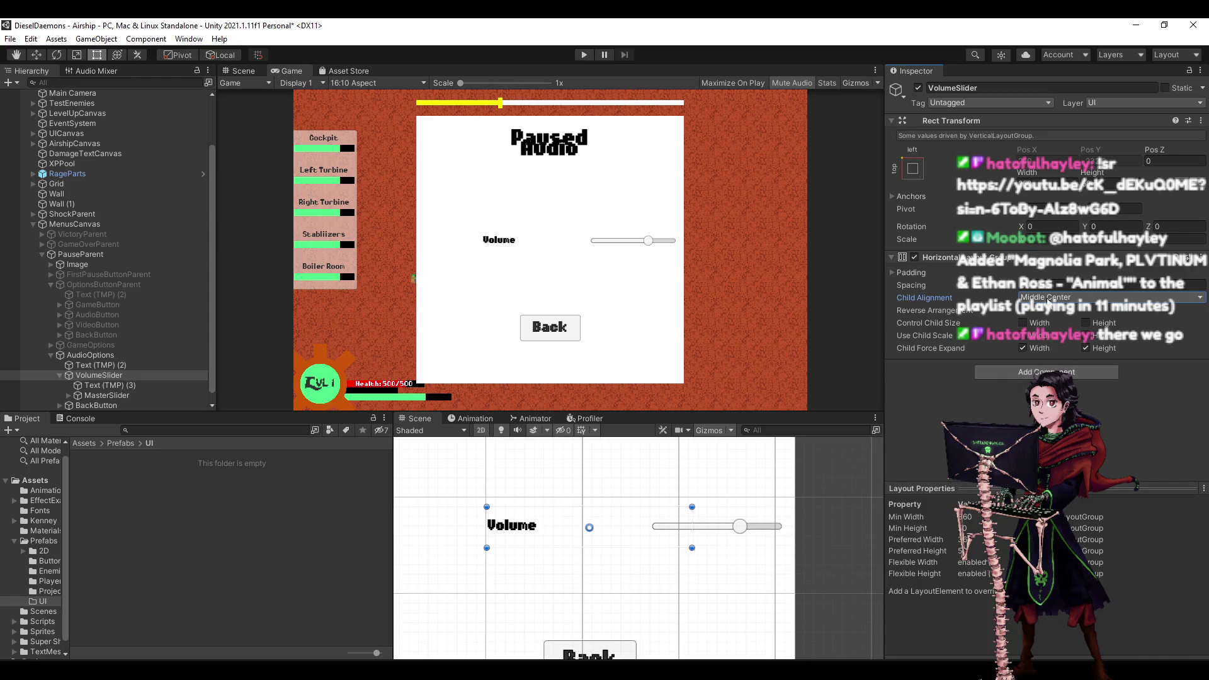
click(934, 275)
click(932, 272)
Set the Horizontal Layout Group's Spacing to 15.
click(116, 376)
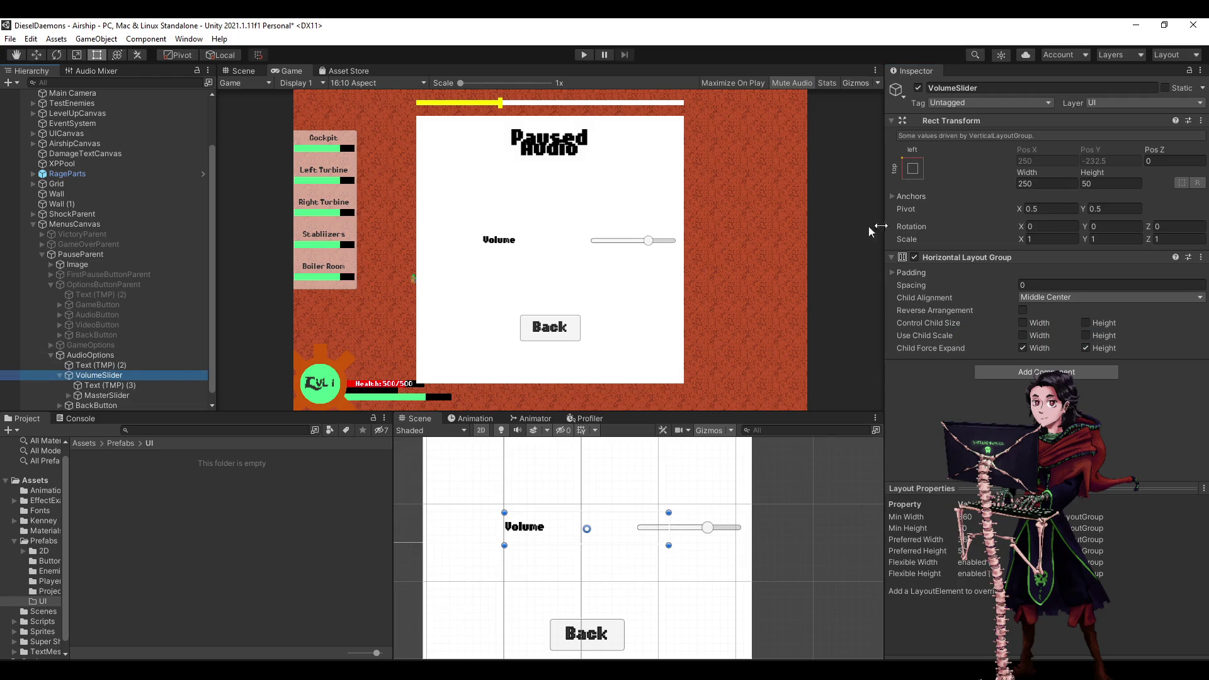
click(1051, 182)
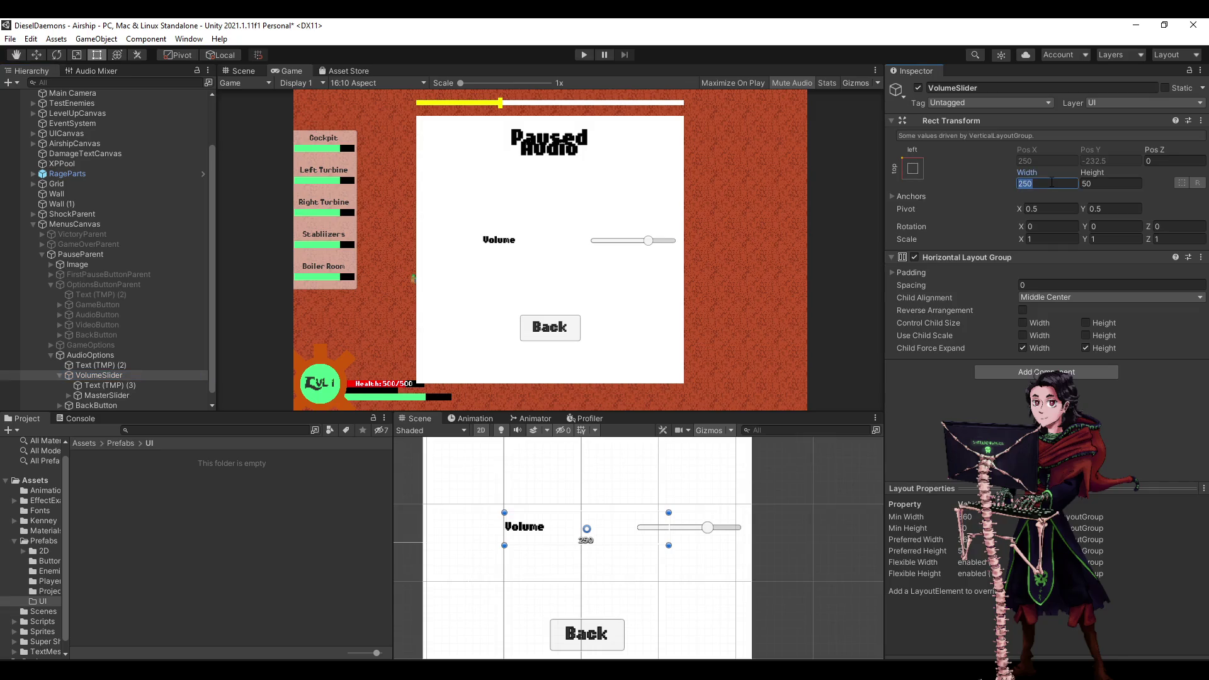
click(1050, 182)
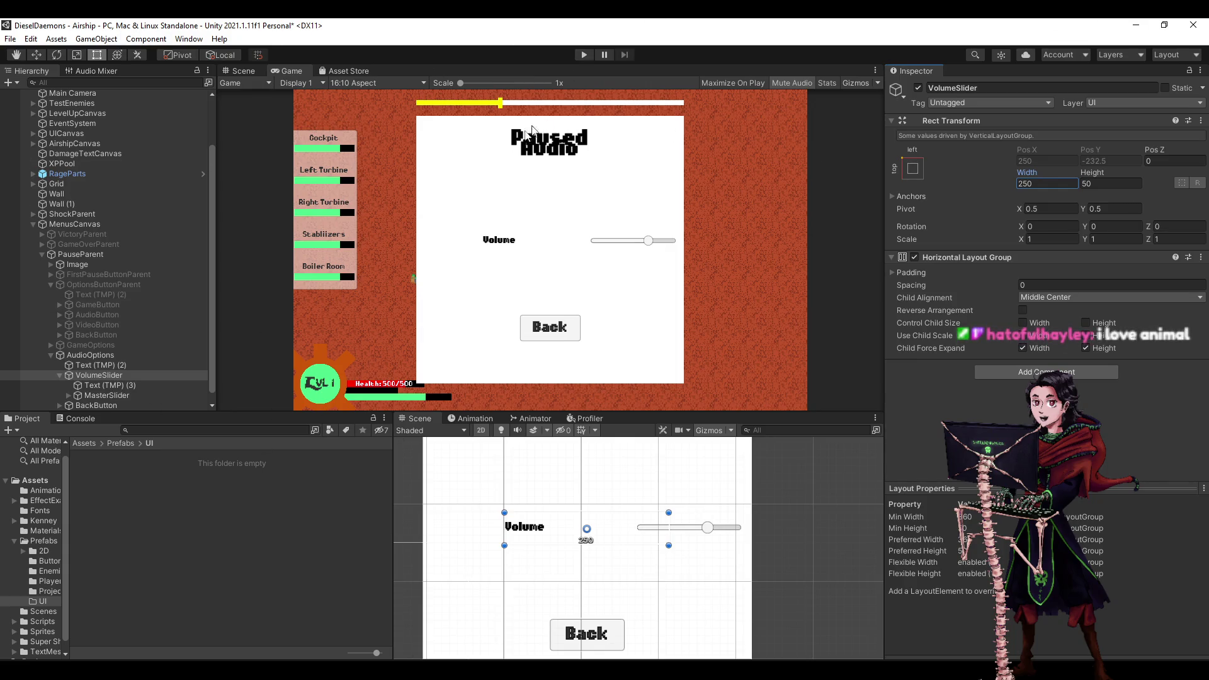
click(111, 375)
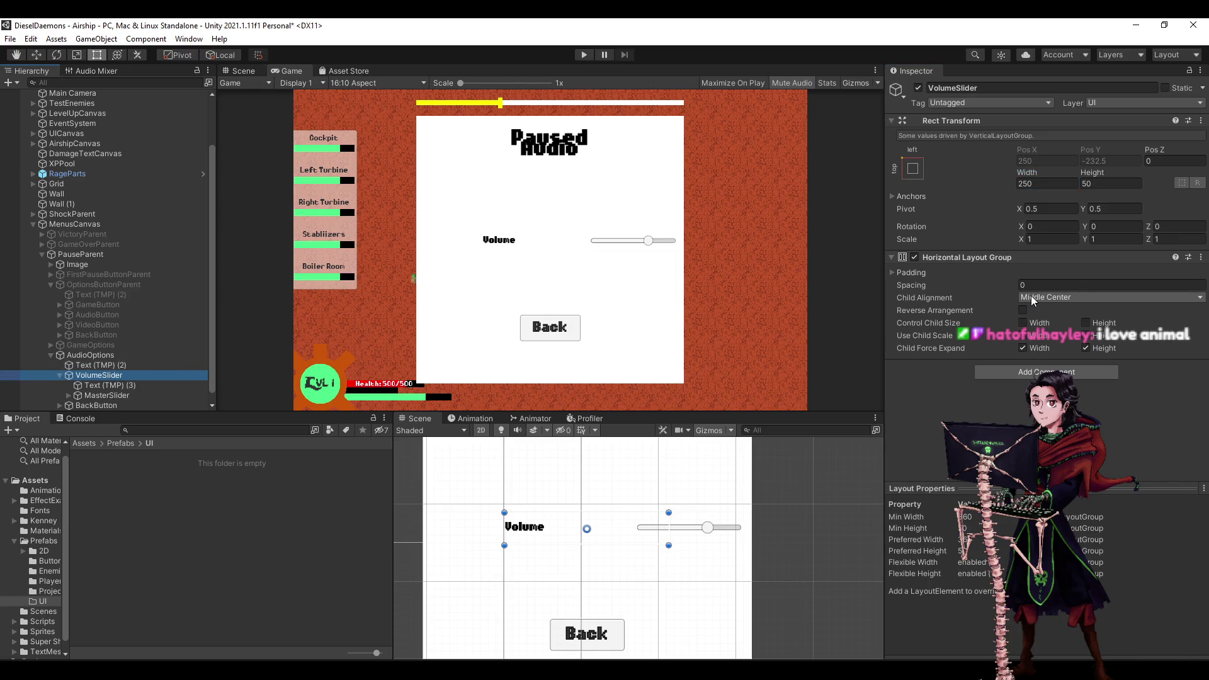
click(926, 274)
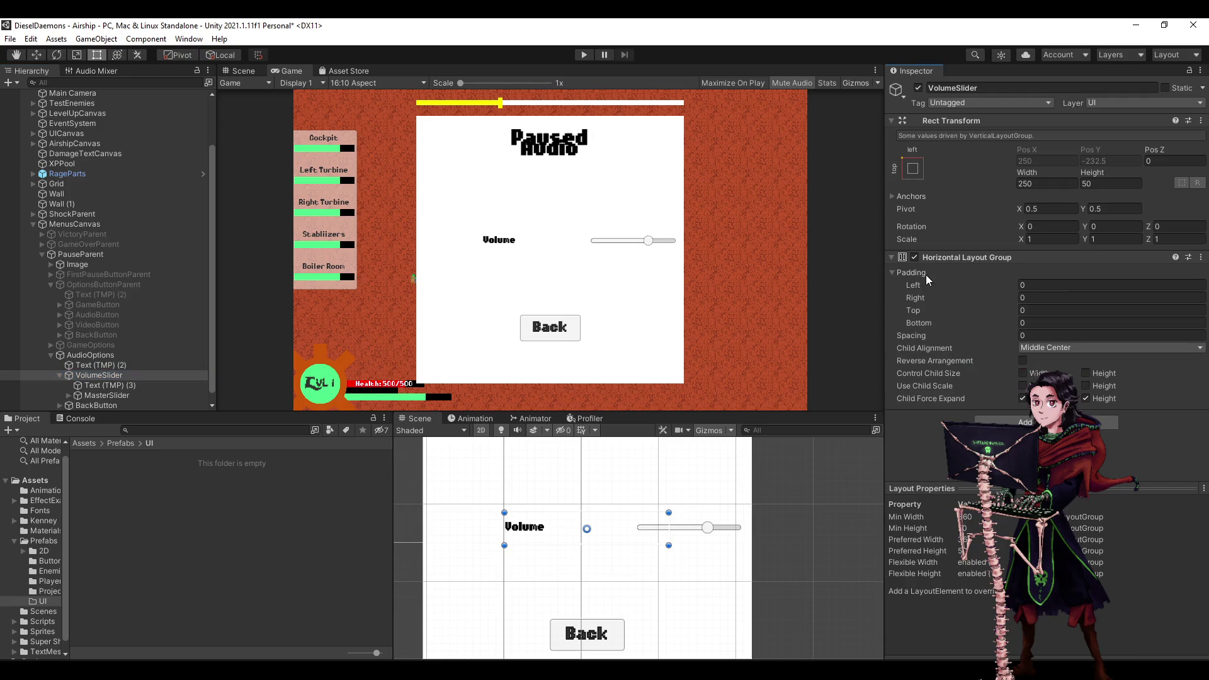
click(925, 275)
click(927, 274)
click(927, 274)
click(1054, 284)
text(15)
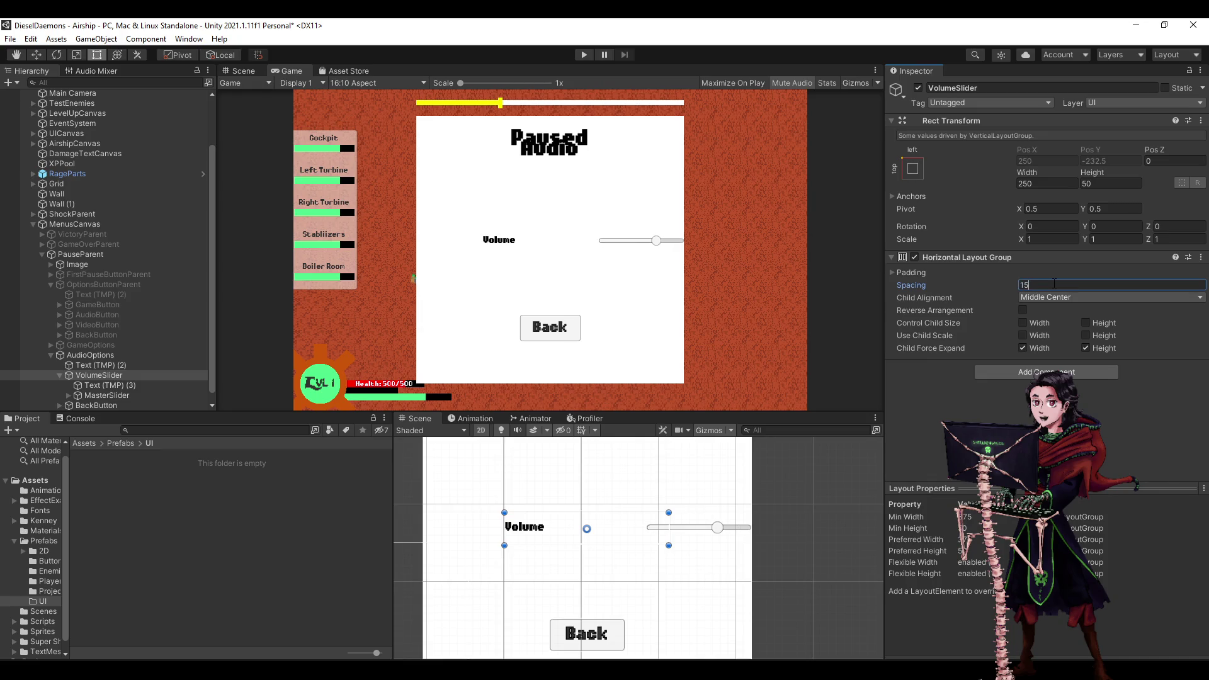
Select both the Volume label and MasterSlider in the Hierarchy.
scroll(578, 565, up, 2)
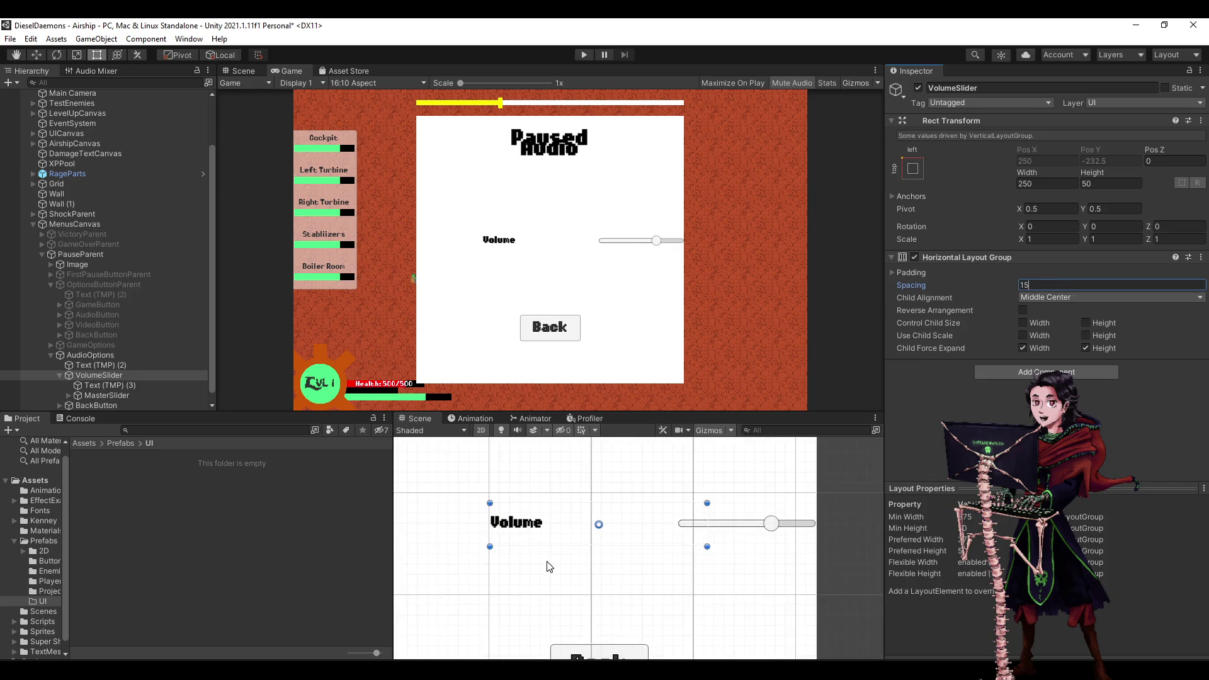
click(107, 385)
shift+click(113, 395)
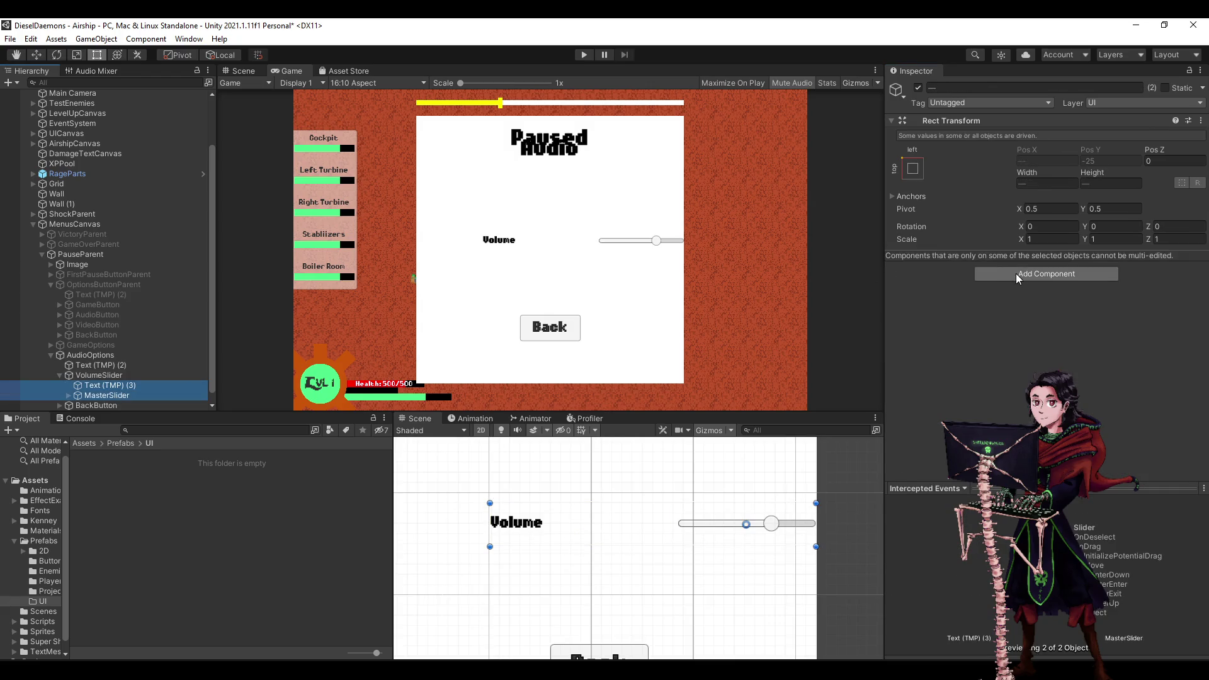
Add a Layout Element to both objects with Preferred Width and Height enabled.
click(1017, 274)
text(layout)
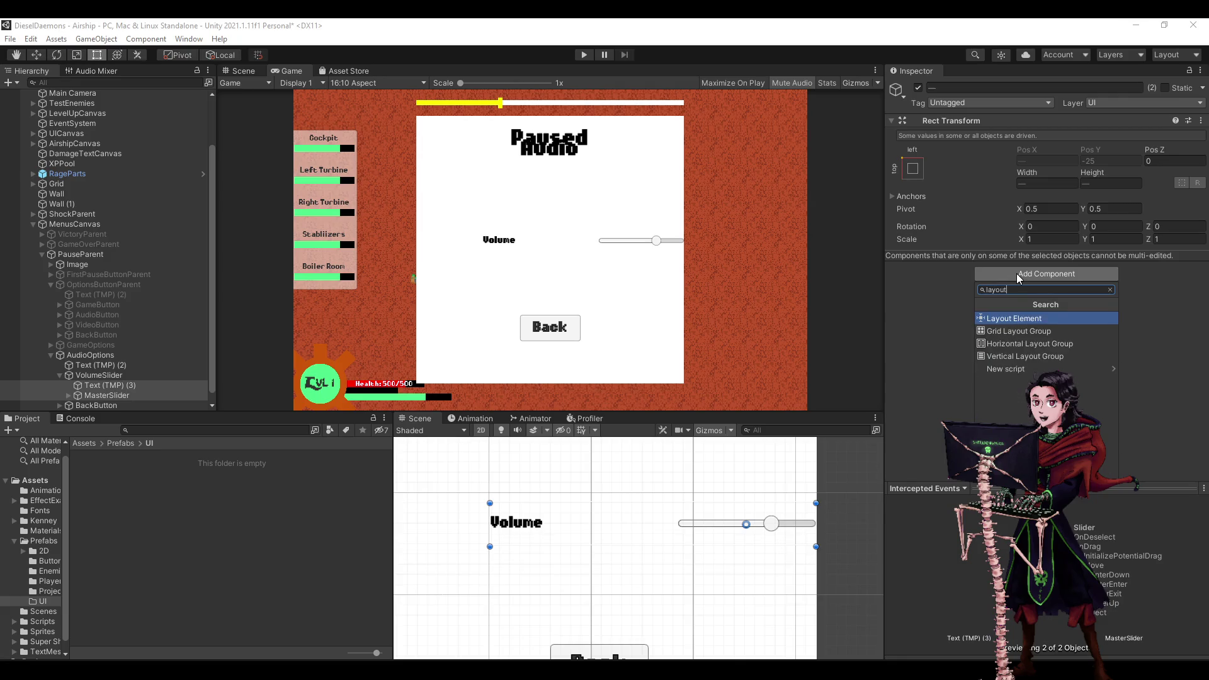
key(Return)
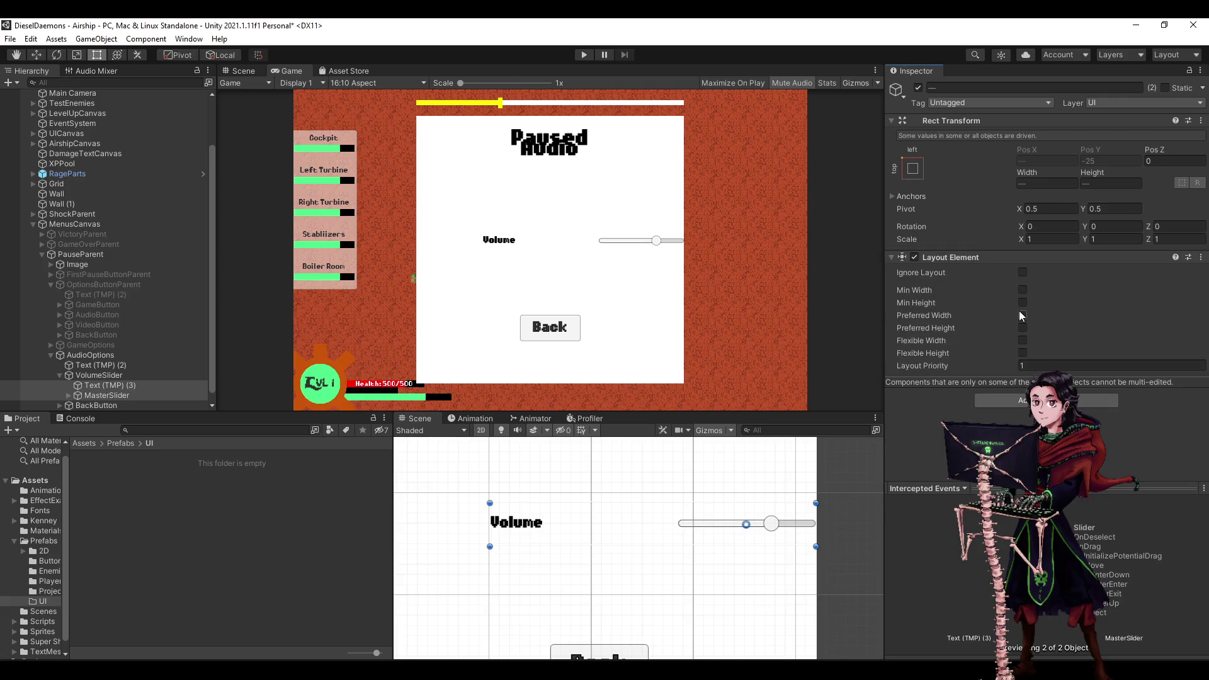
click(1022, 327)
click(1023, 315)
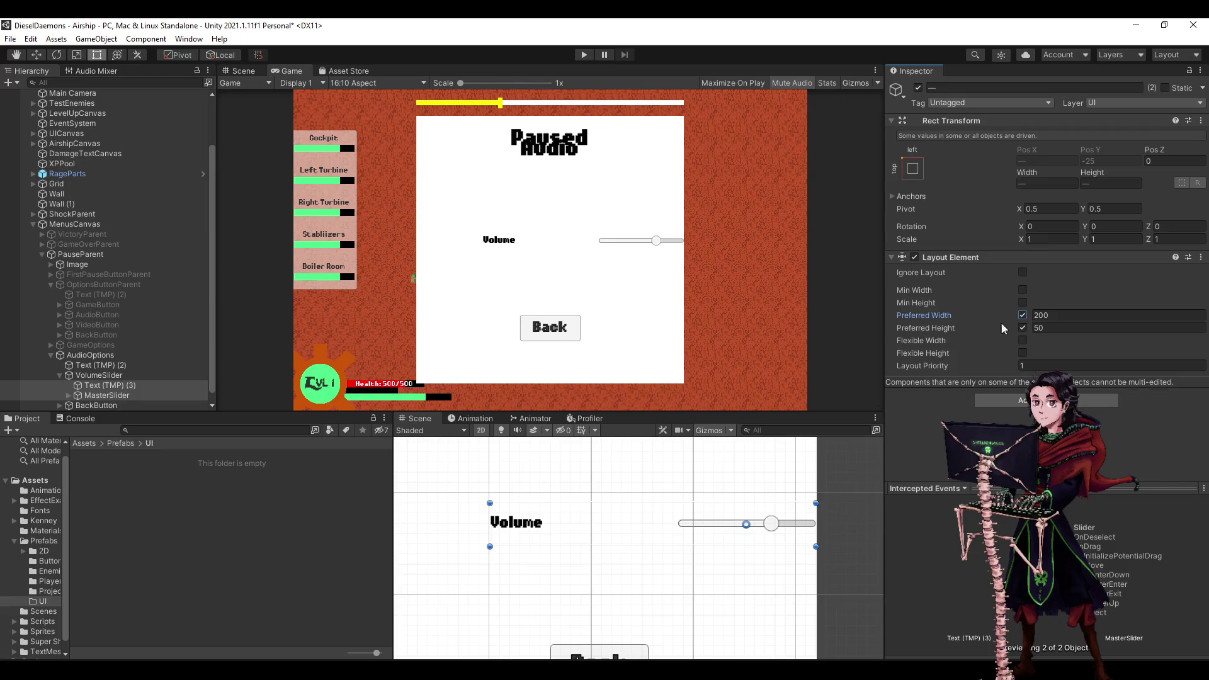
Set the Volume label's Rect width to 200.
click(108, 386)
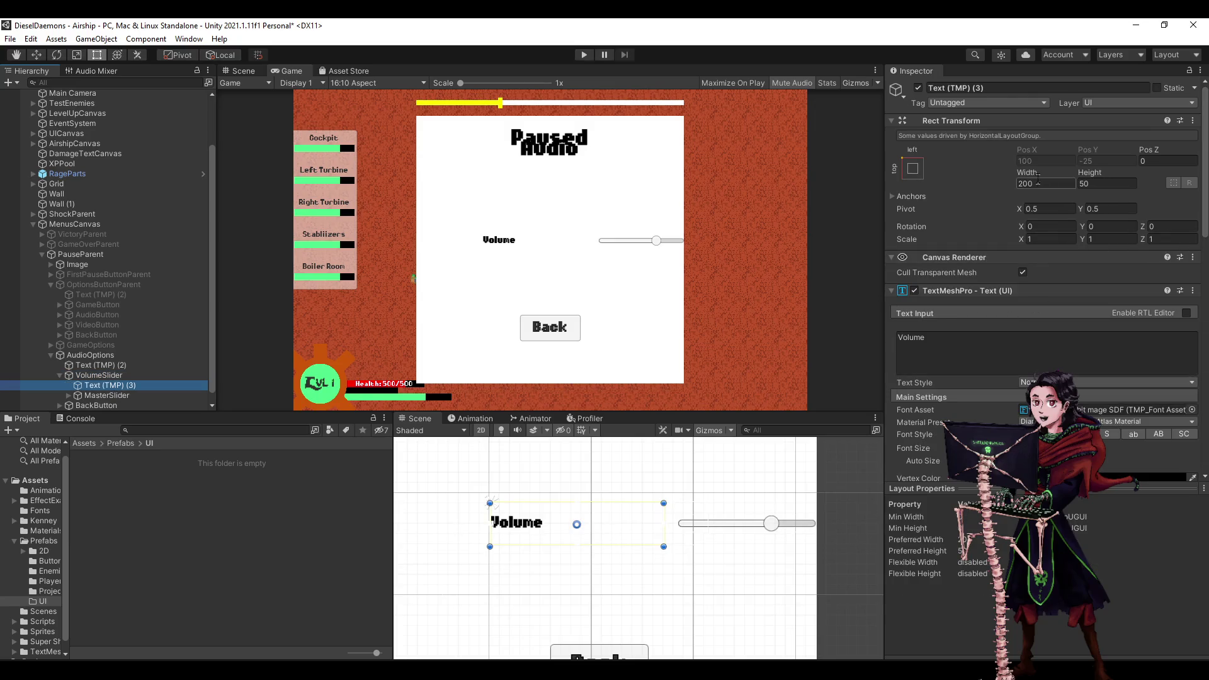
drag(1026, 173, 884, 176)
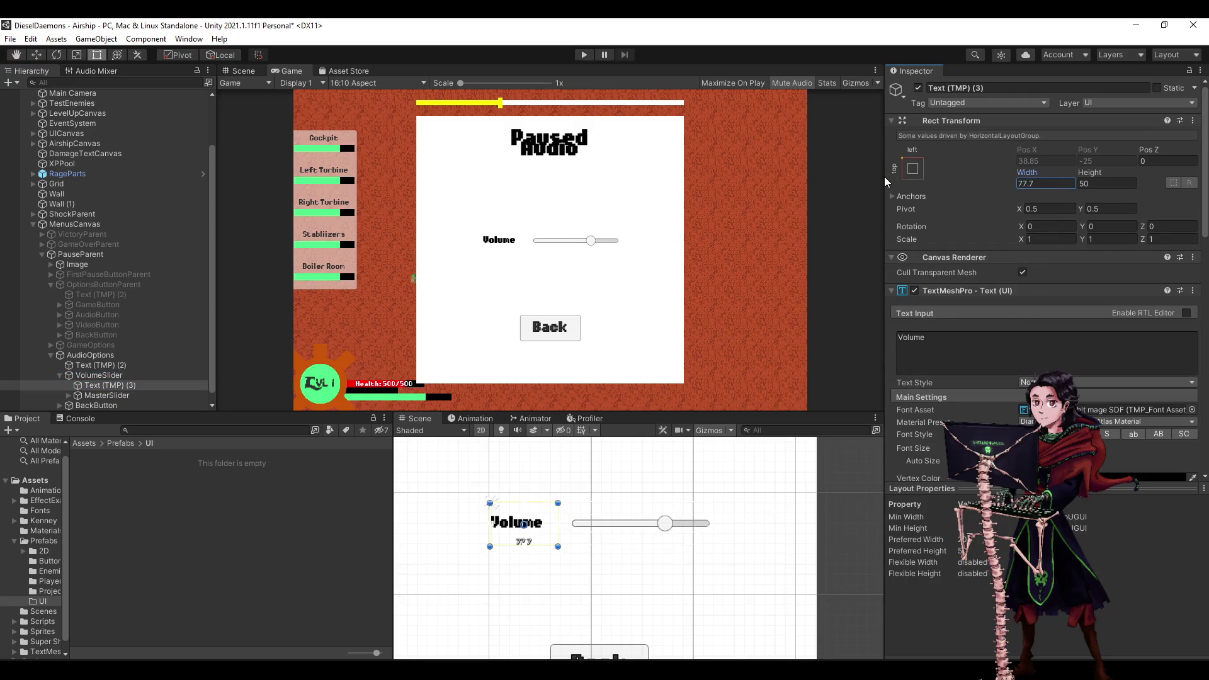
click(1051, 183)
text(100)
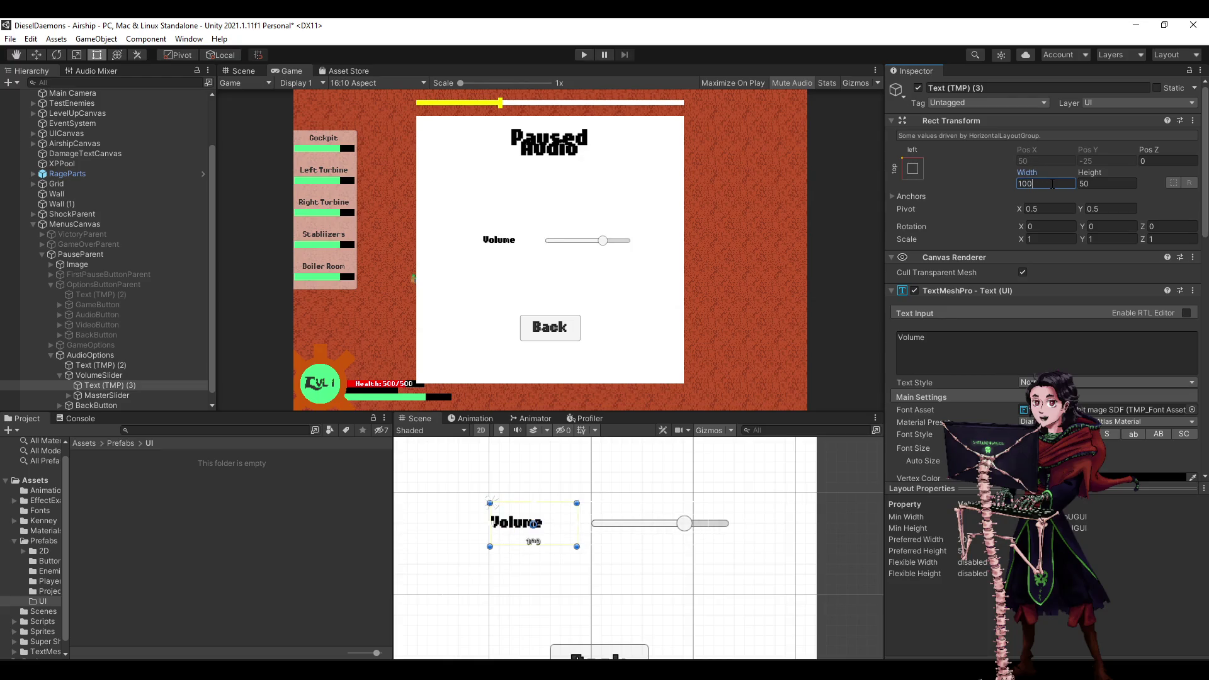
scroll(1045, 252, down, 5)
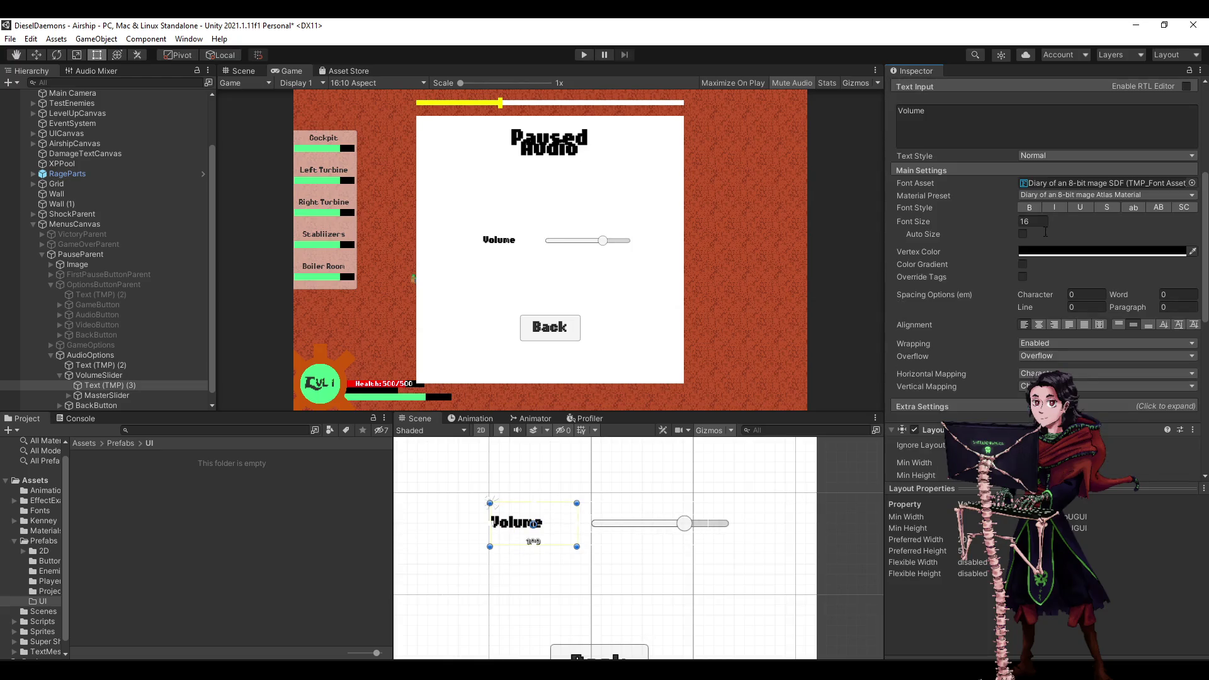
scroll(1045, 252, up, 5)
text(200)
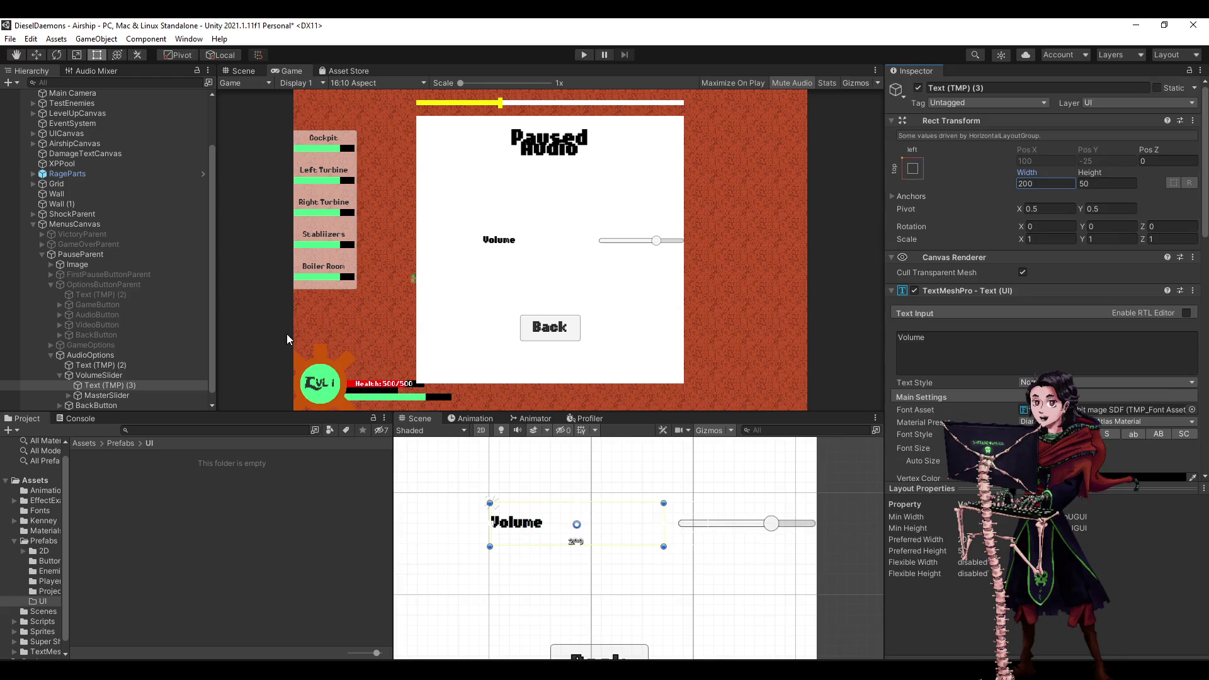
Enable the label's preferred width and begin editing MasterSlider's preferred width.
scroll(950, 340, down, 5)
scroll(1026, 337, down, 5)
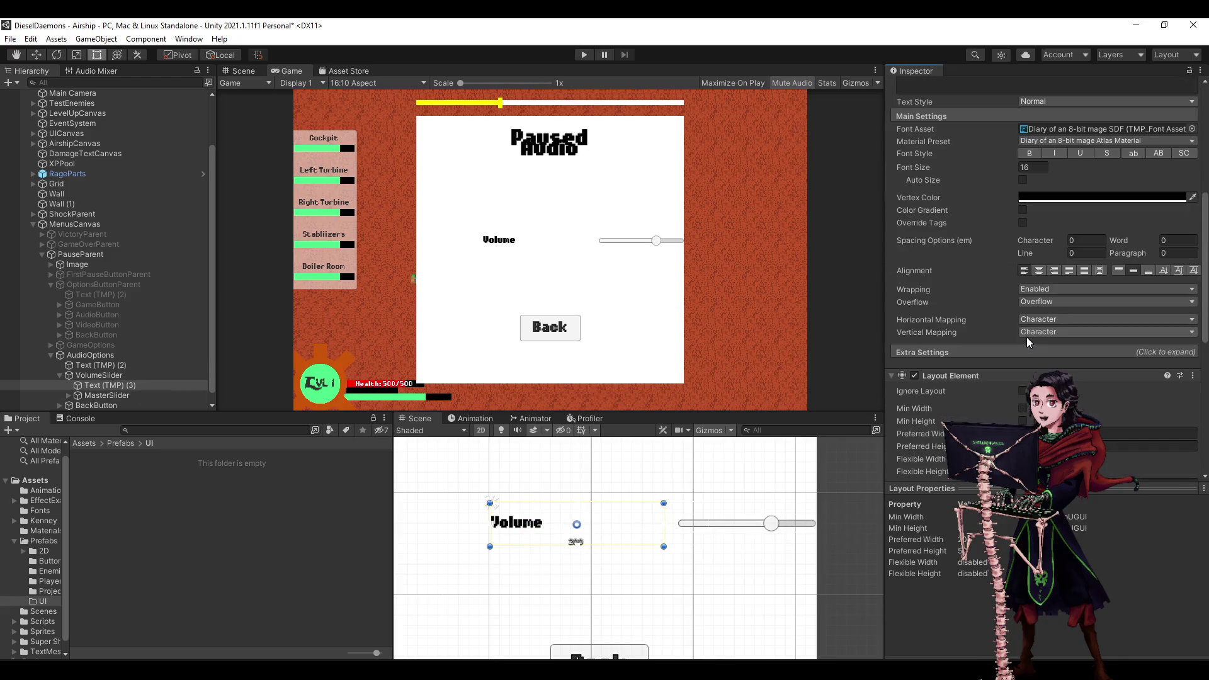
click(1022, 433)
click(124, 396)
click(1102, 391)
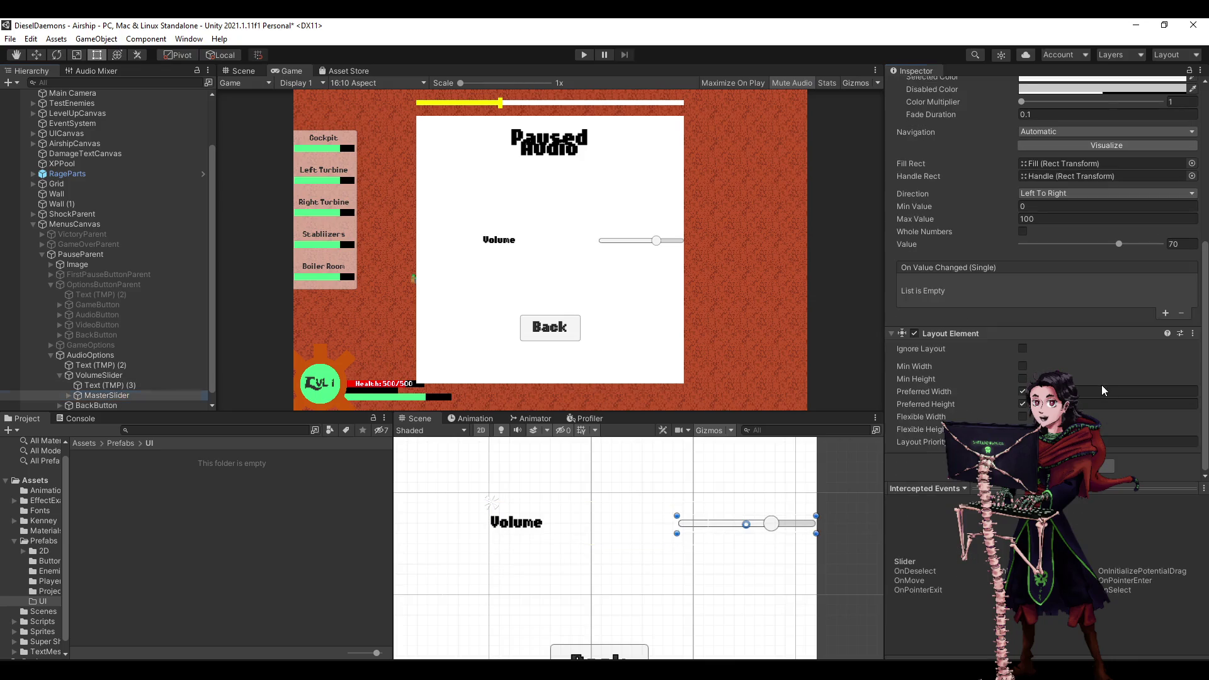
Set the Volume label's Layout Element preferred width to 200.
scroll(587, 522, down, 2)
scroll(1044, 258, up, 10)
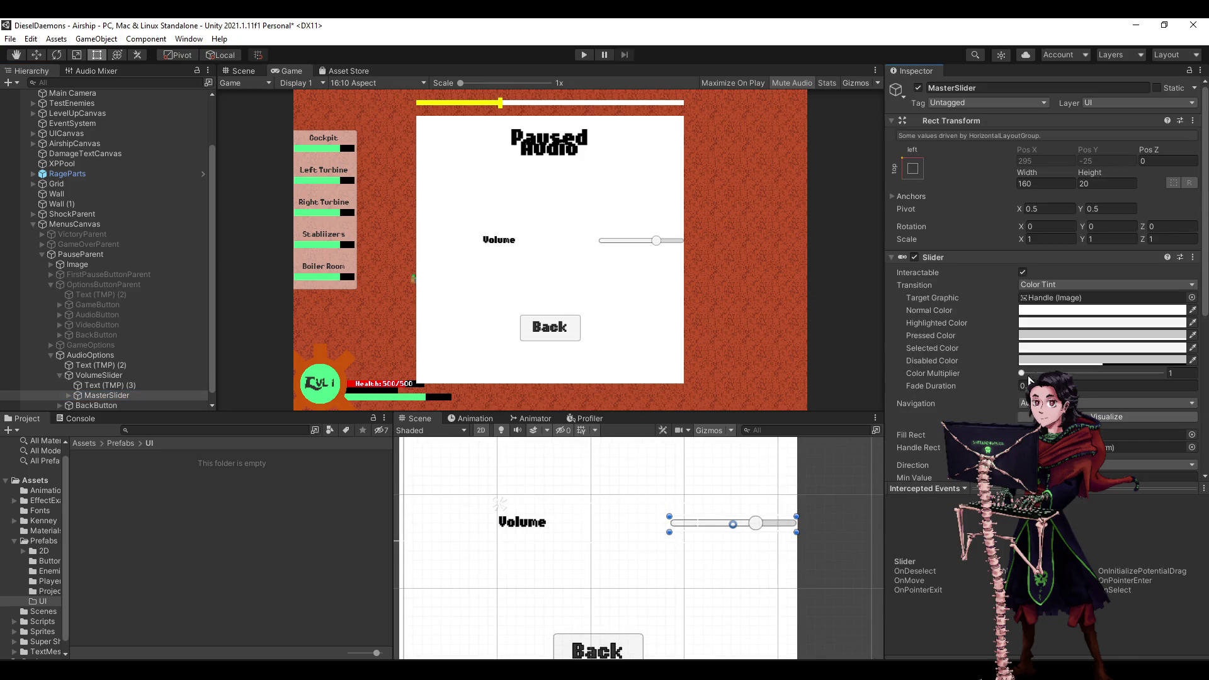
scroll(1044, 258, down, 10)
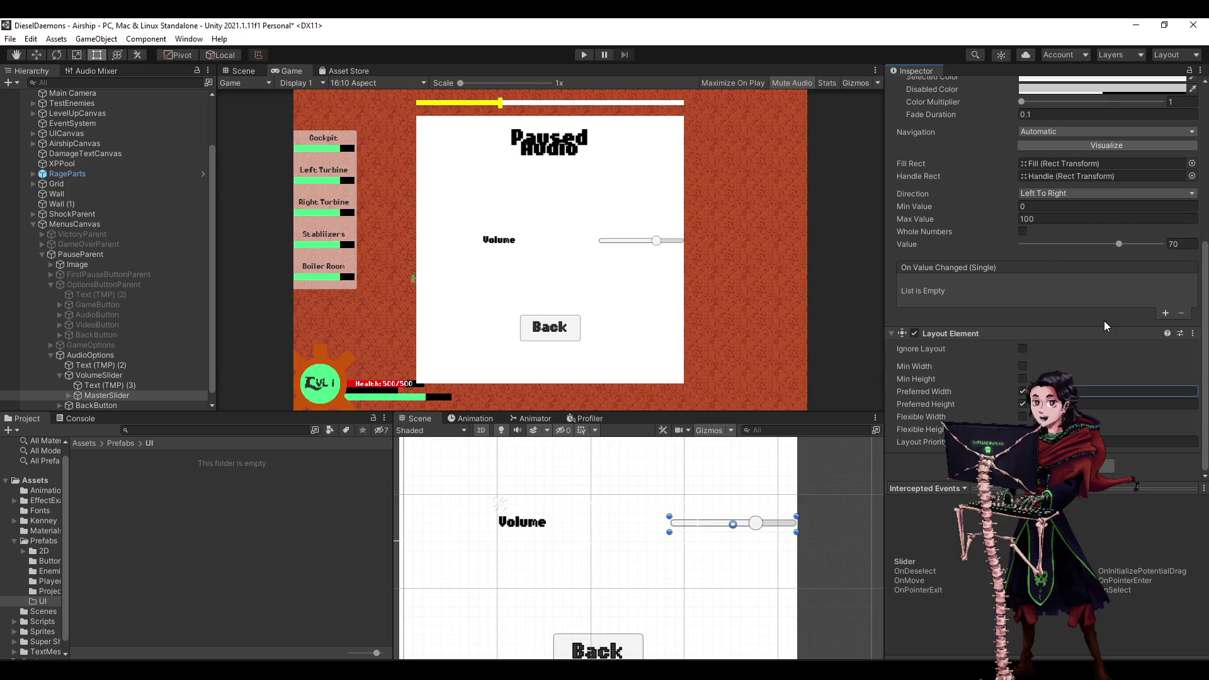
click(125, 385)
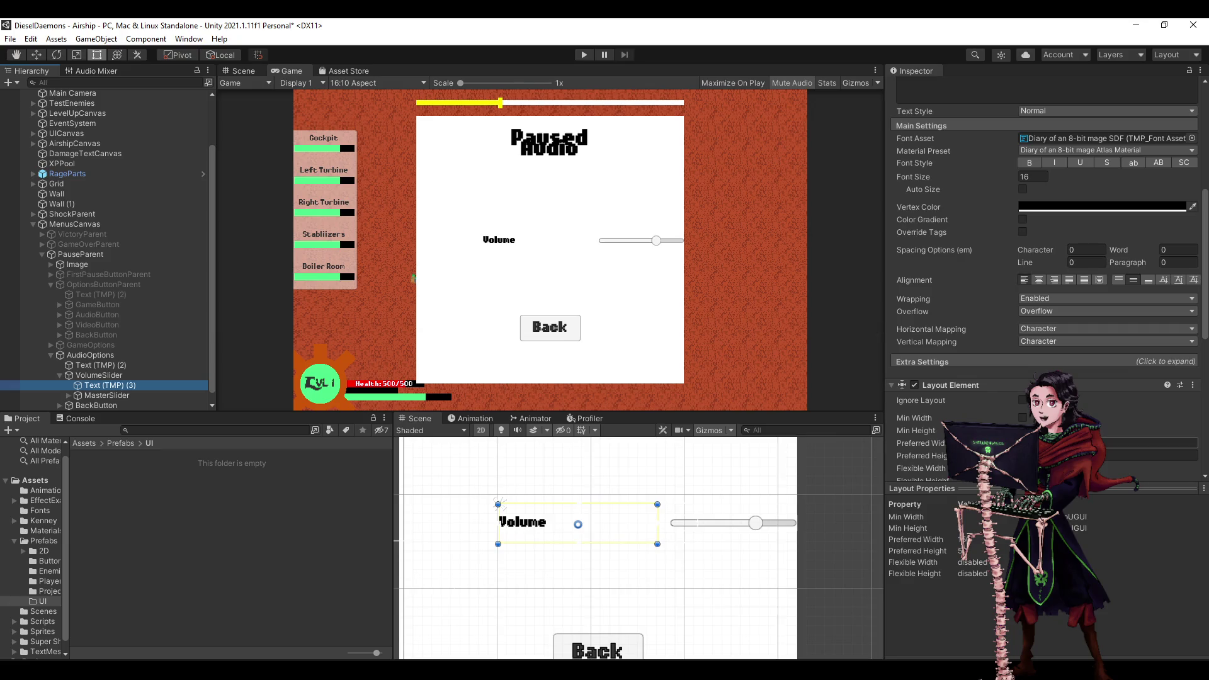
click(1152, 444)
text(200)
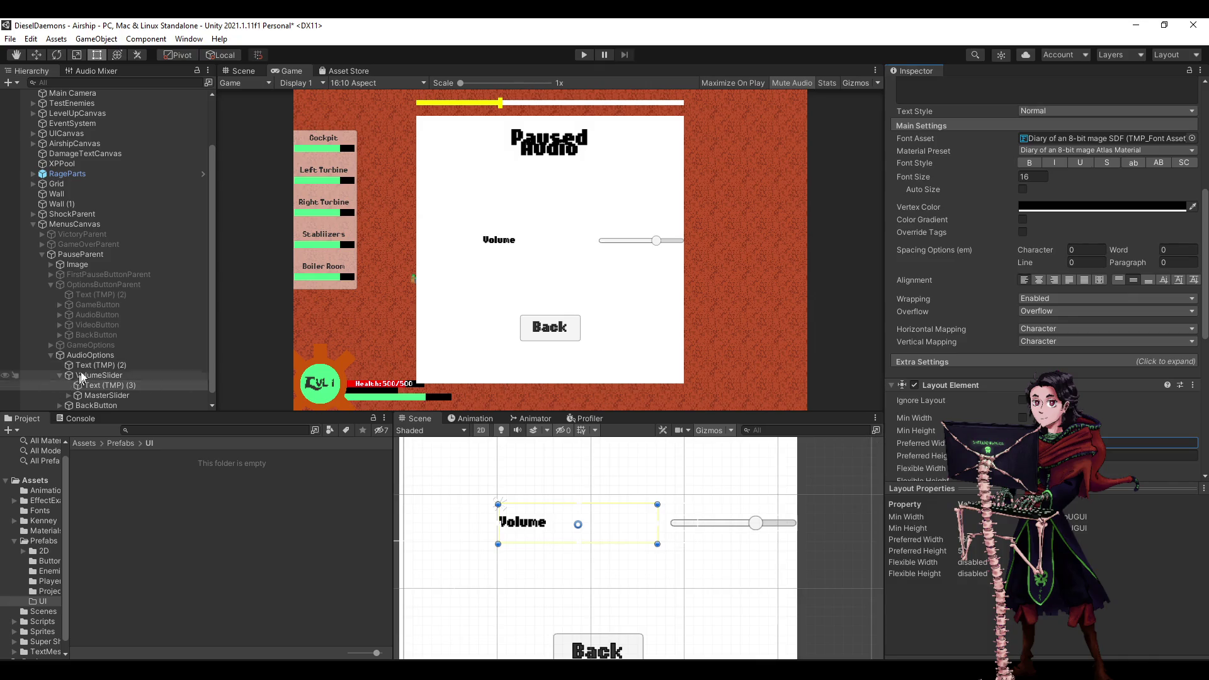
click(98, 375)
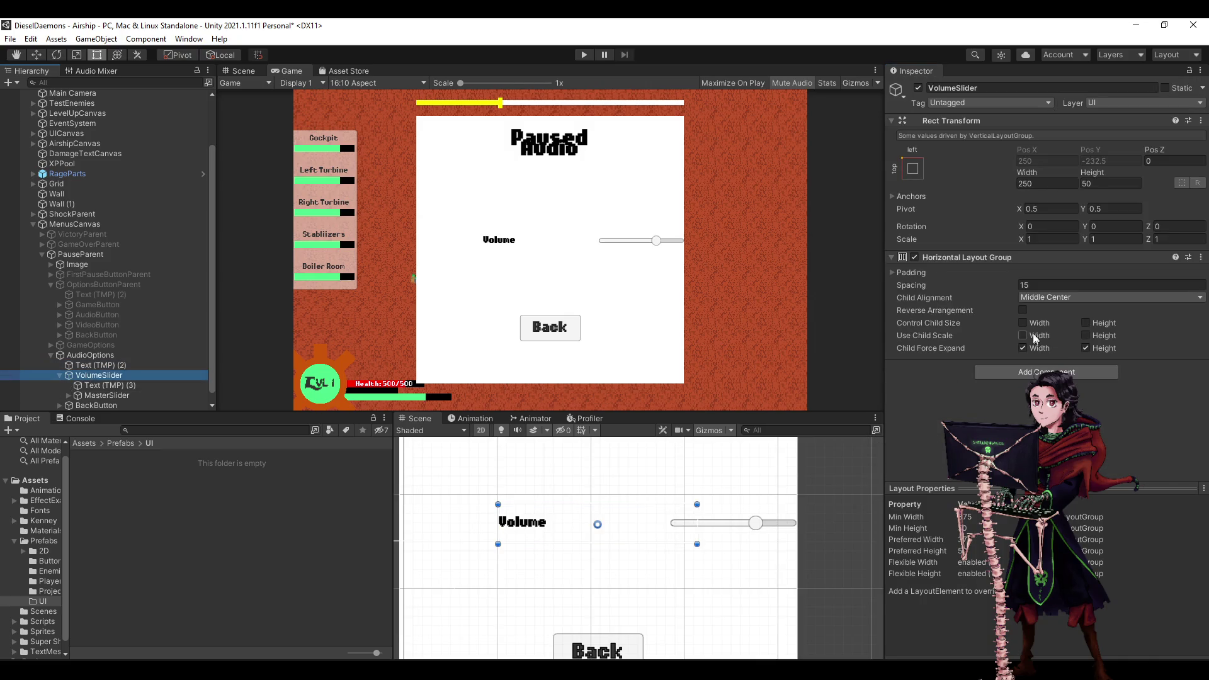
On VolumeSlider's layout group, tick only Control Child Size Width and untick both Child Force Expand boxes.
click(1023, 323)
click(1085, 323)
click(1085, 348)
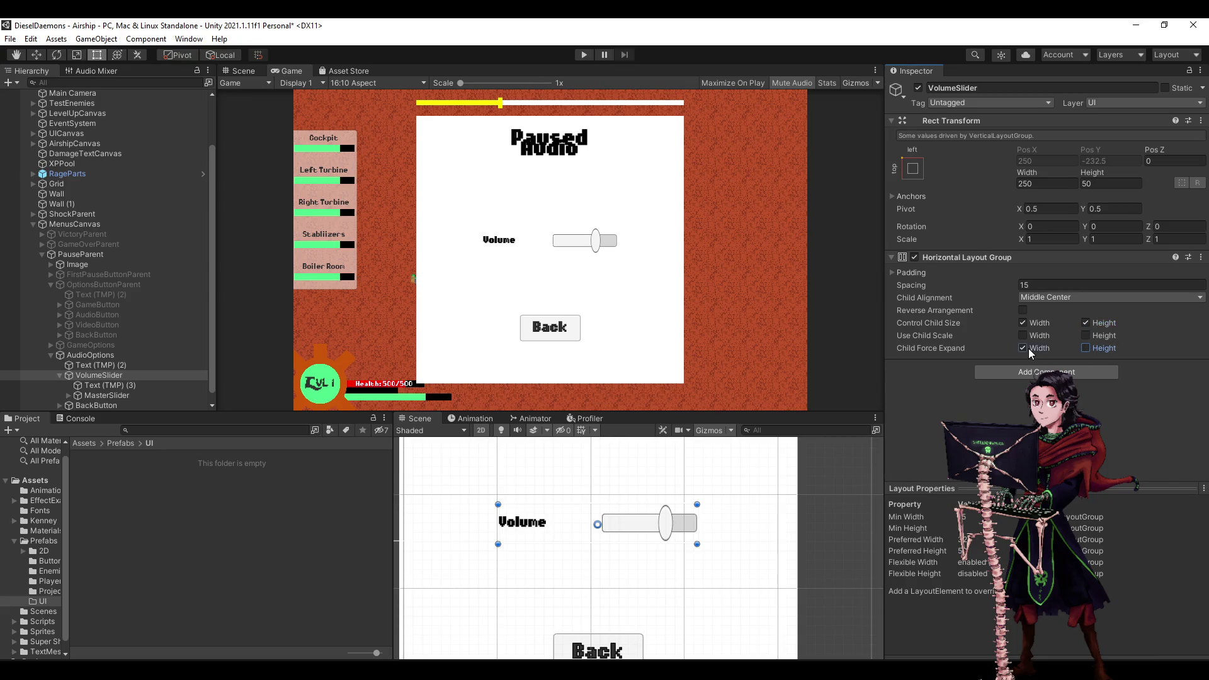
key(ctrl+z)
key(ctrl+z)
key(ctrl+z)
key(ctrl+z)
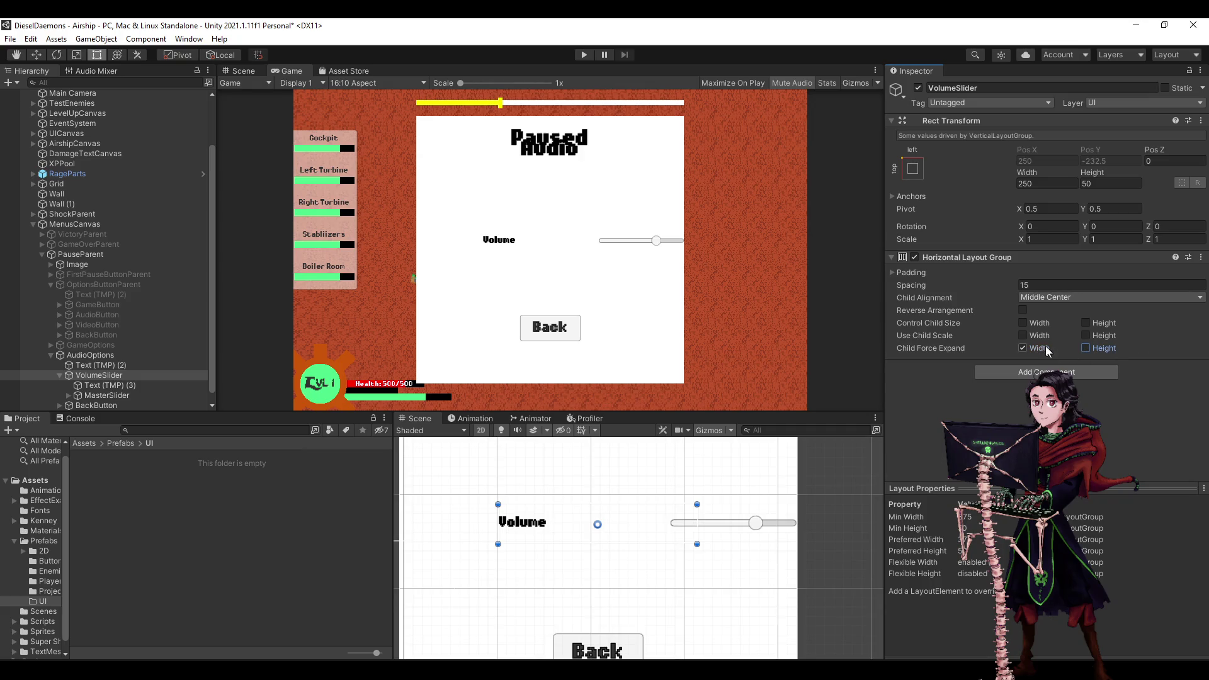
click(1045, 346)
click(1023, 323)
click(1085, 322)
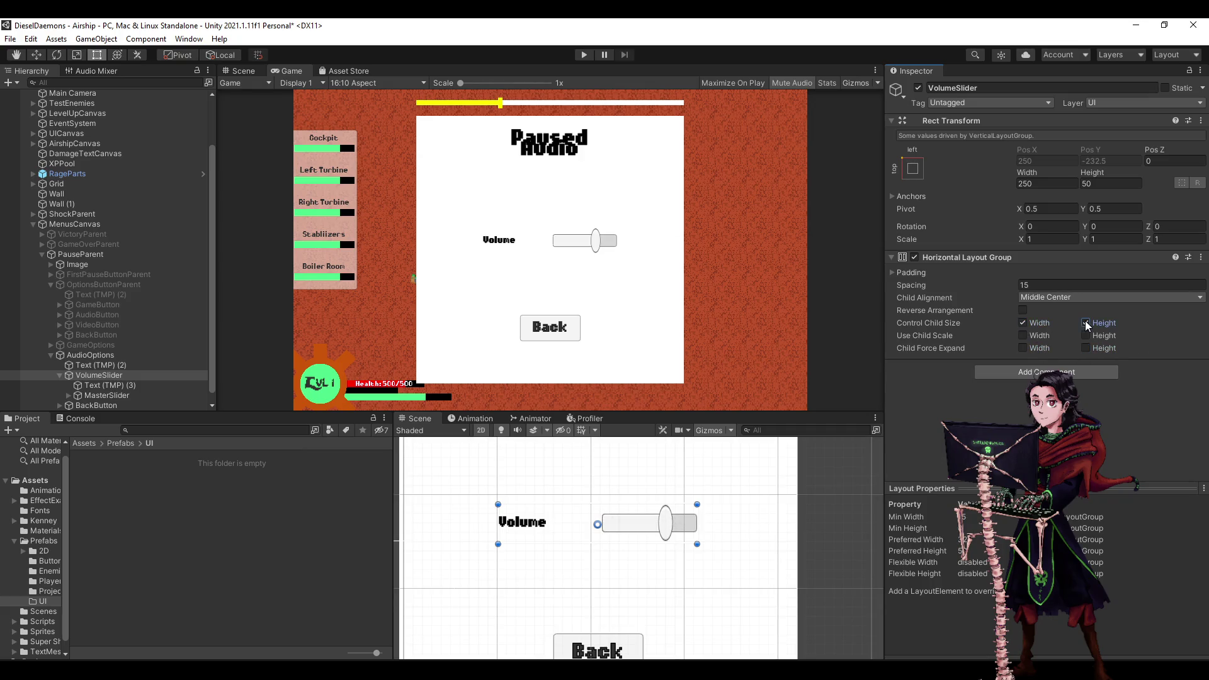
click(1085, 321)
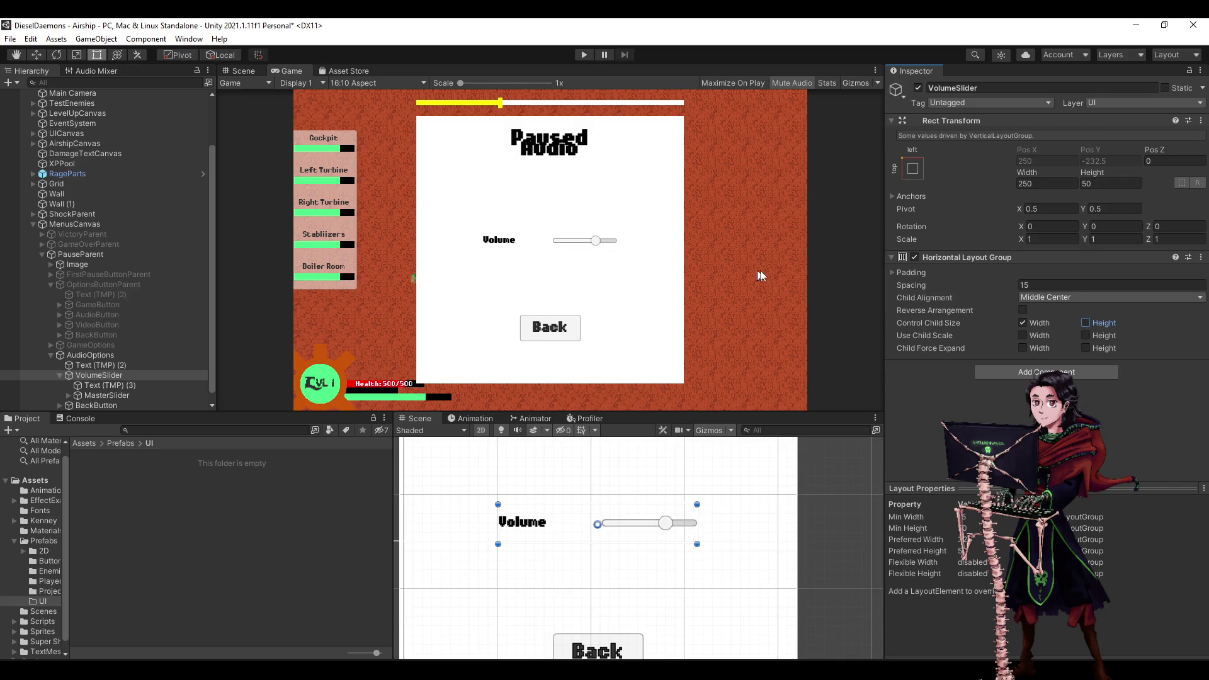
click(124, 386)
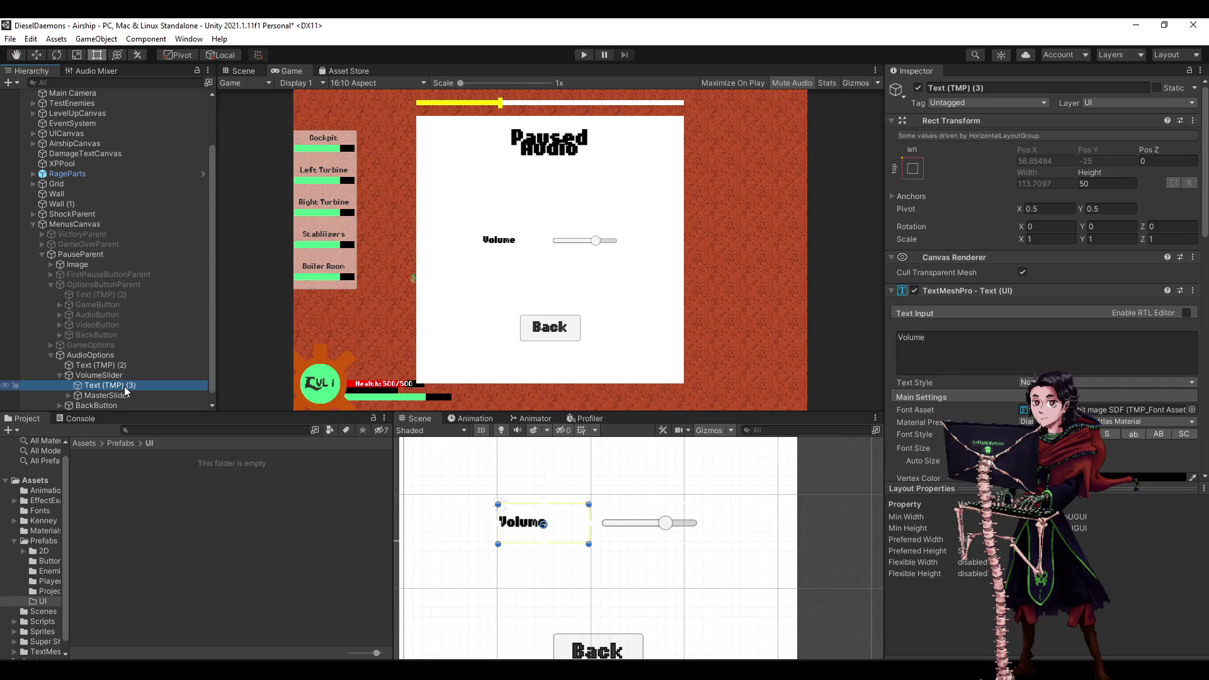
scroll(1045, 183, down, 10)
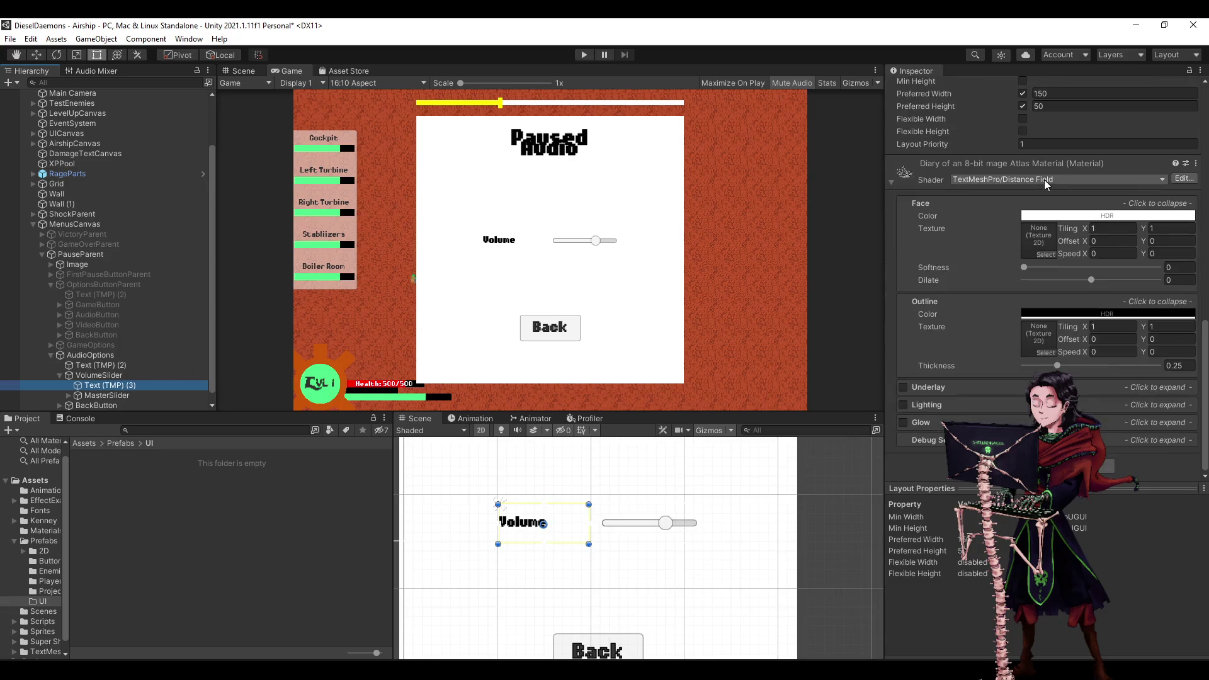
scroll(1020, 266, up, 5)
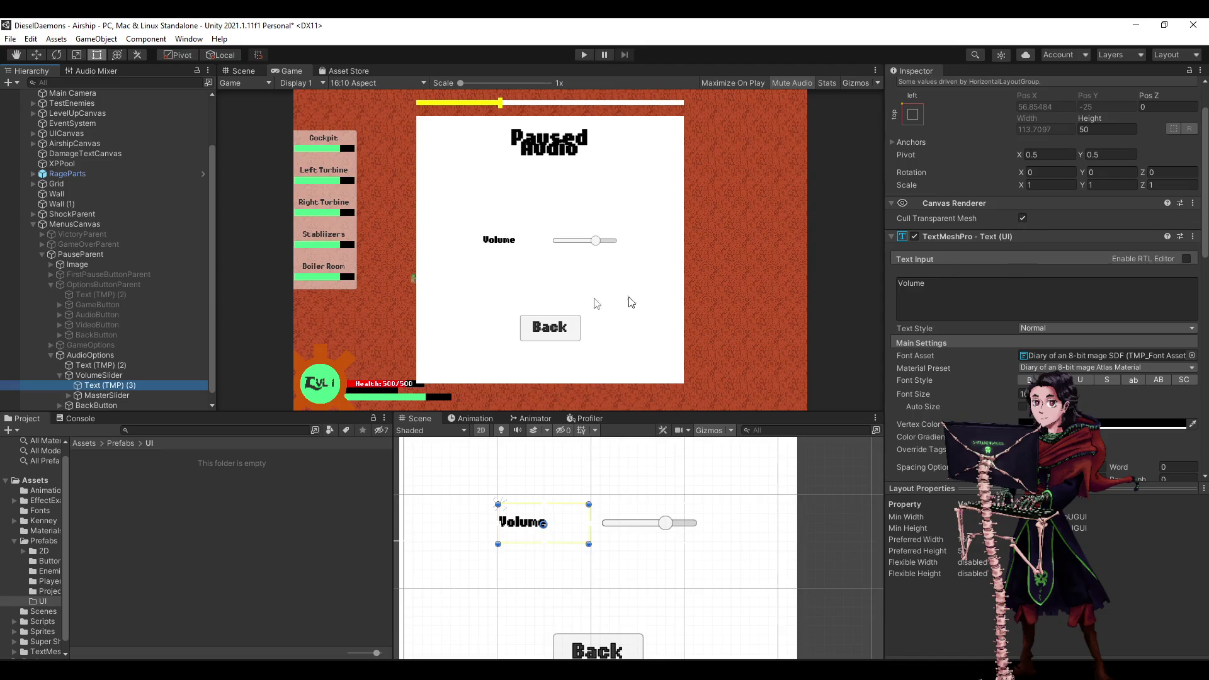
click(157, 375)
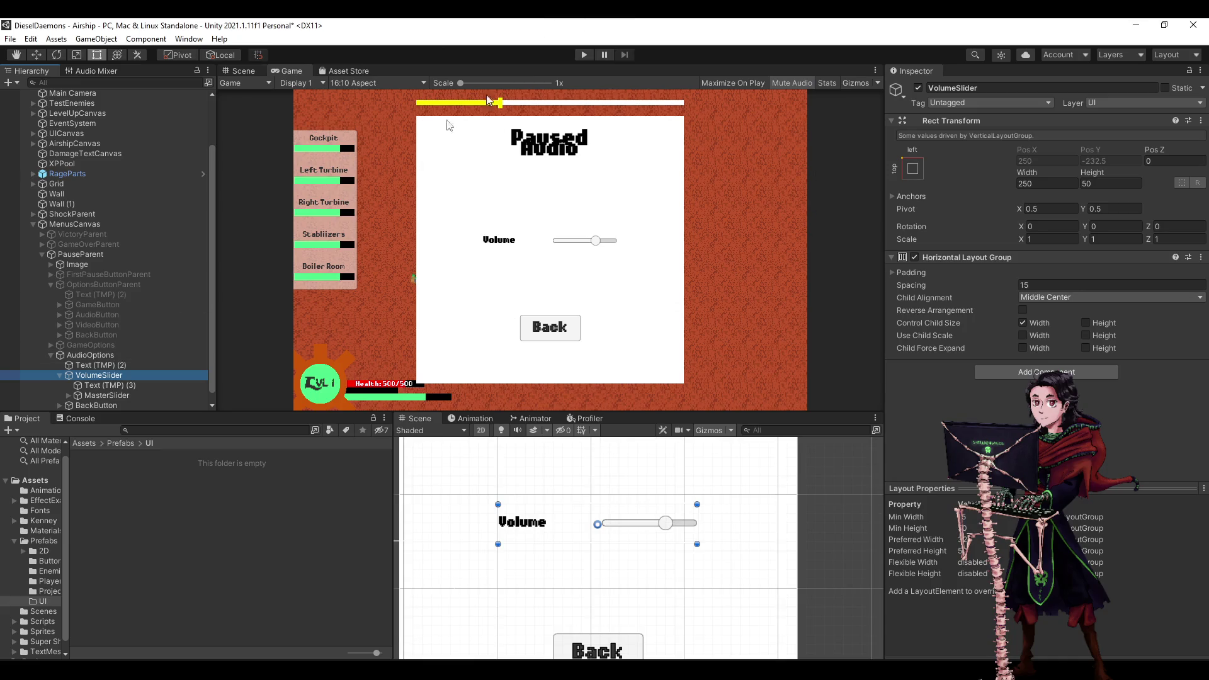
Select the Volume label and compare it with its parent VolumeSlider row.
scroll(528, 523, up, 3)
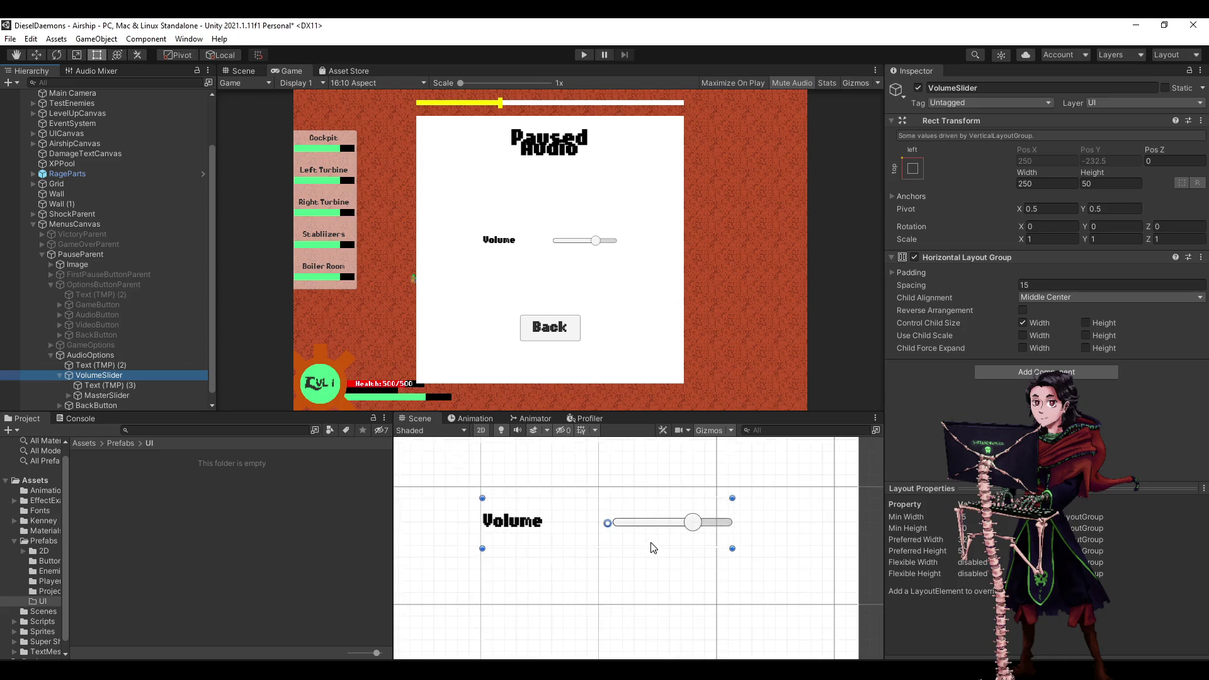
click(117, 386)
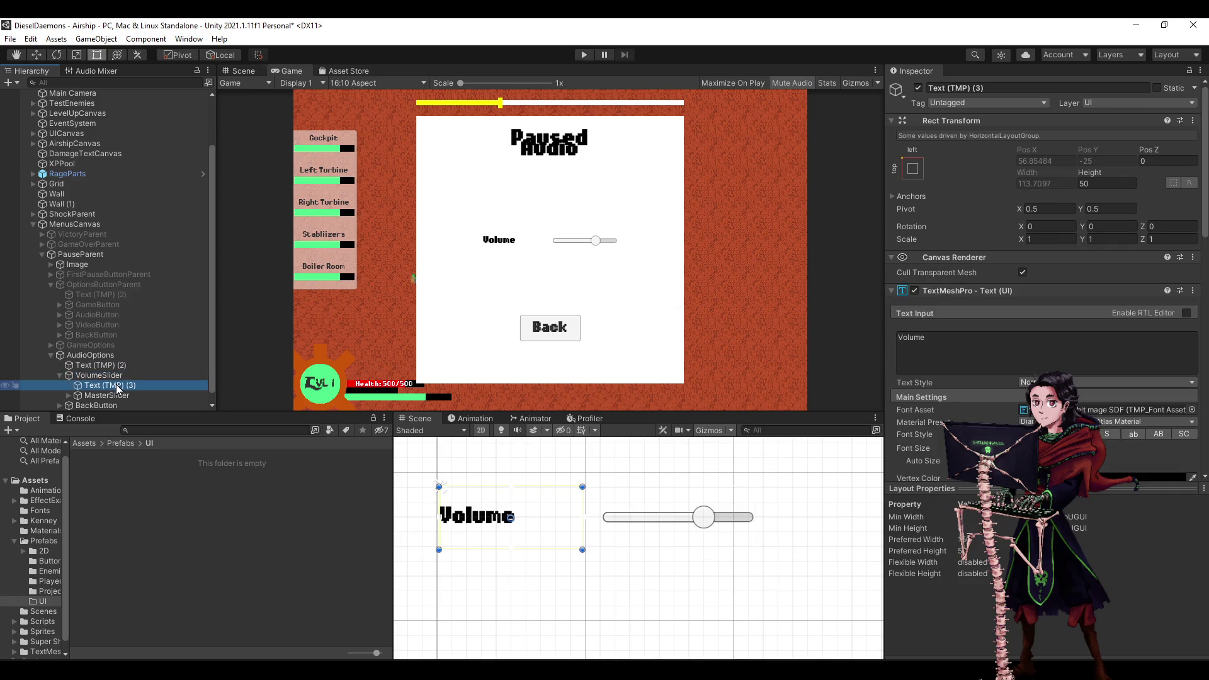
key(Up)
key(Down)
key(Up)
key(Down)
key(Up)
key(Down)
key(Up)
key(Down)
key(Up)
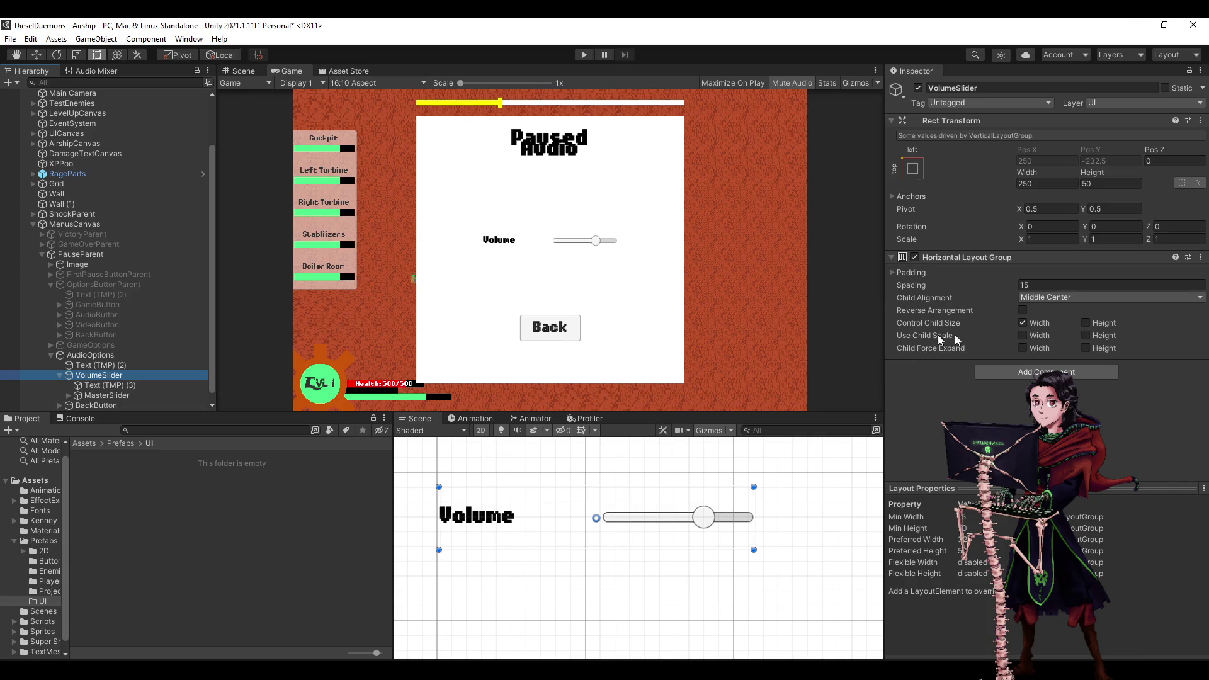
Set the row's Horizontal Layout Group spacing to 10 and try the child size and scale toggles.
click(1036, 287)
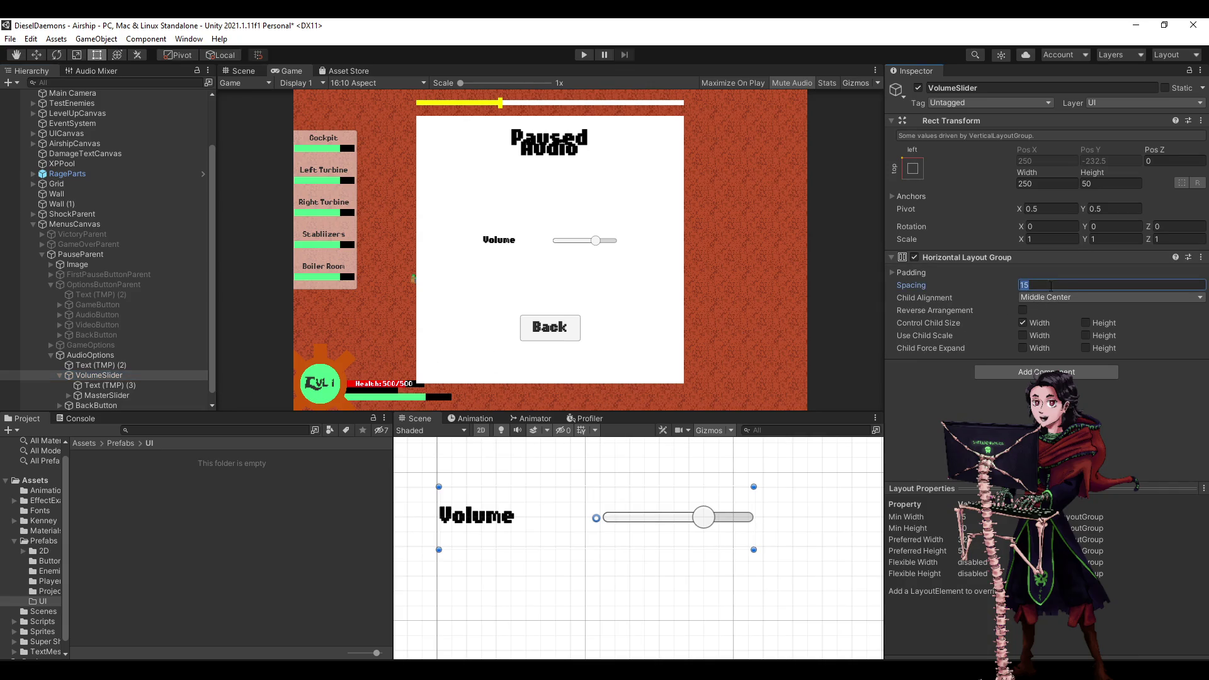
text(10)
click(1086, 322)
click(1087, 323)
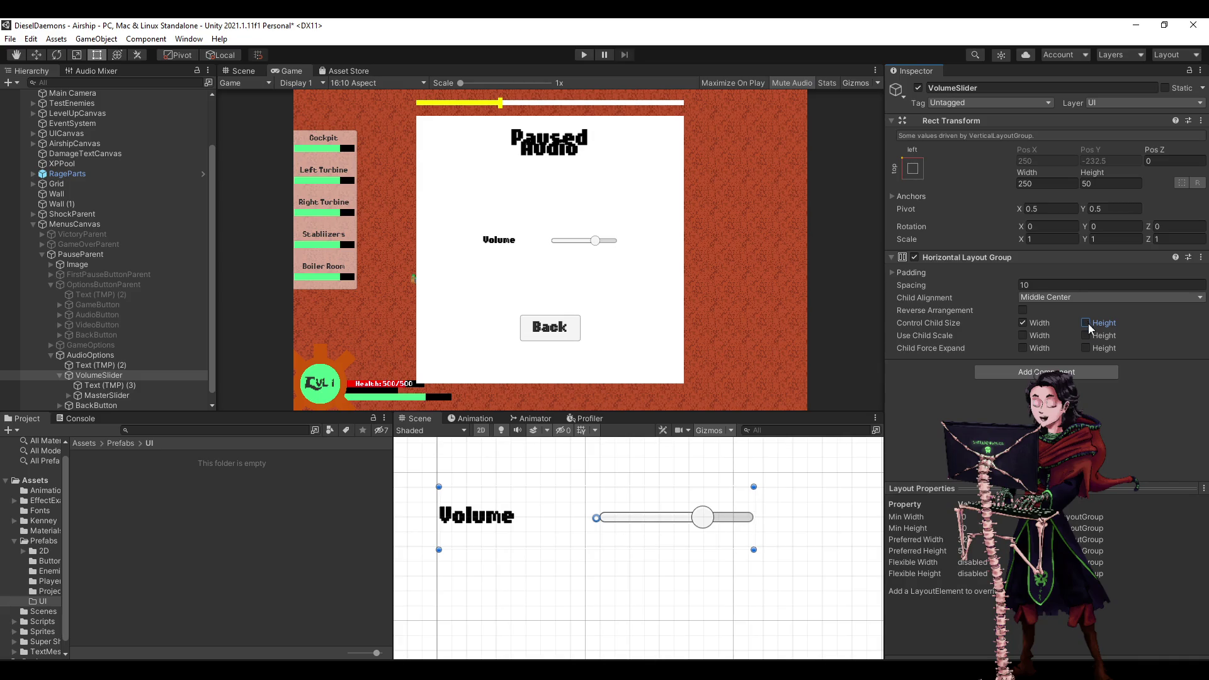
click(1086, 335)
click(1096, 325)
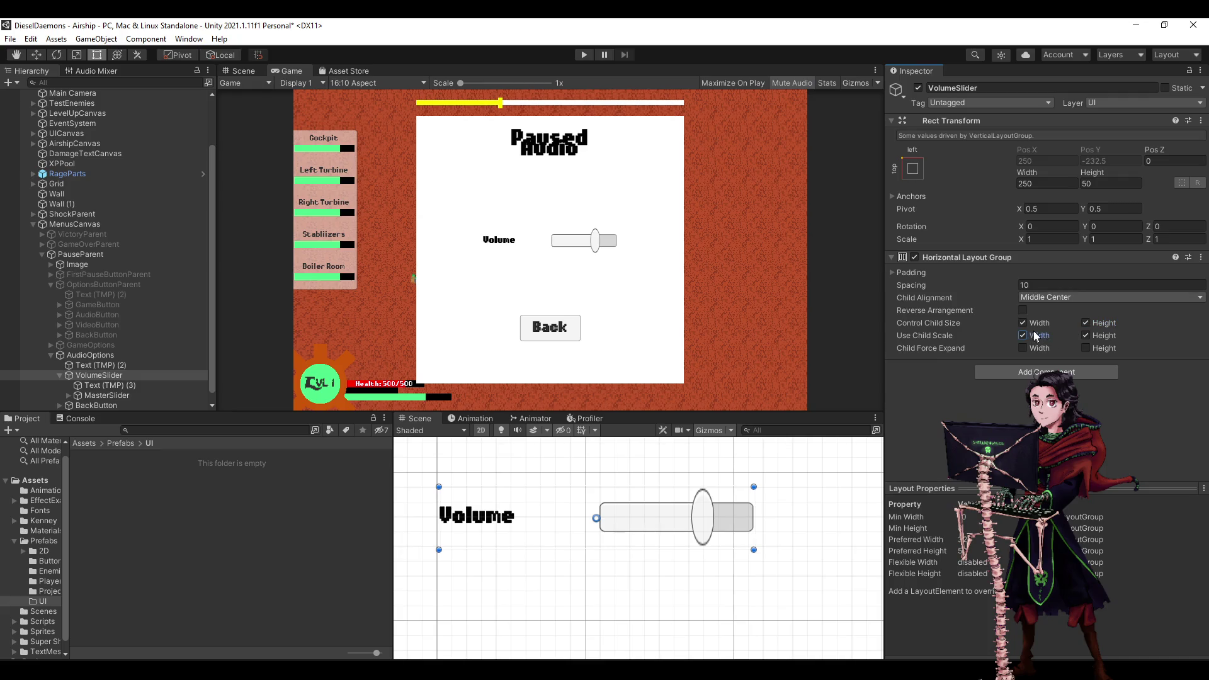
Undo the child height stretch, turn off child scaling, and revert Reverse Arrangement.
key(ctrl+z)
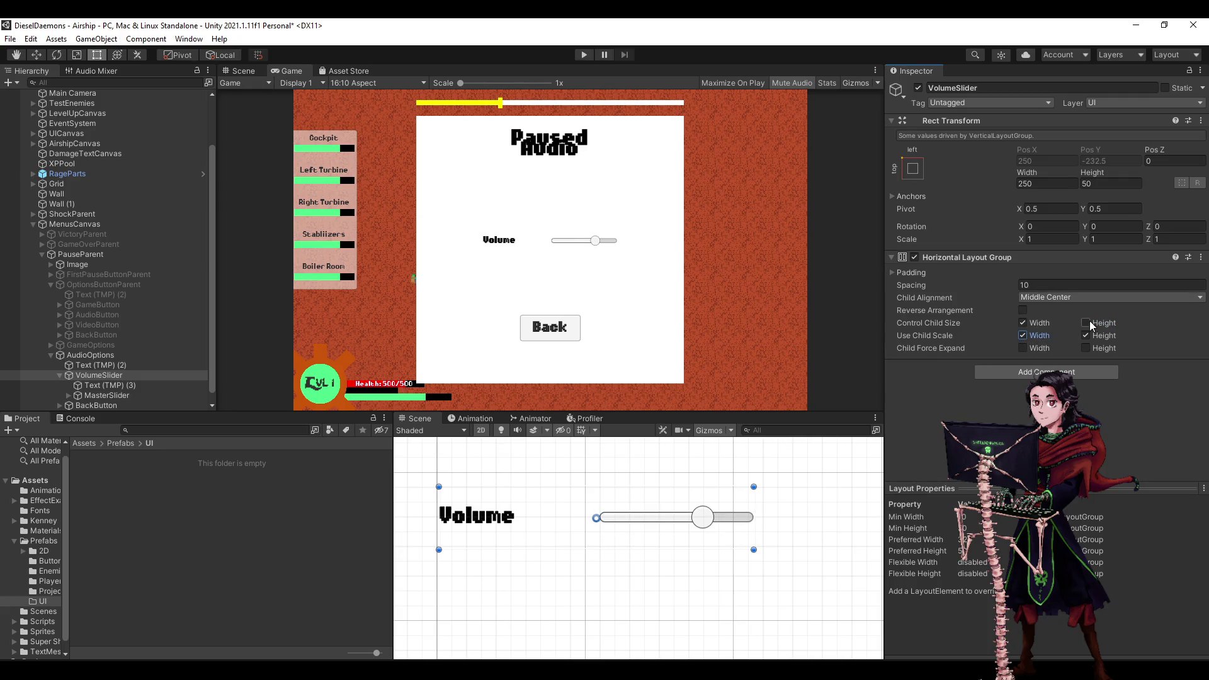
click(1091, 324)
key(ctrl+z)
click(1084, 337)
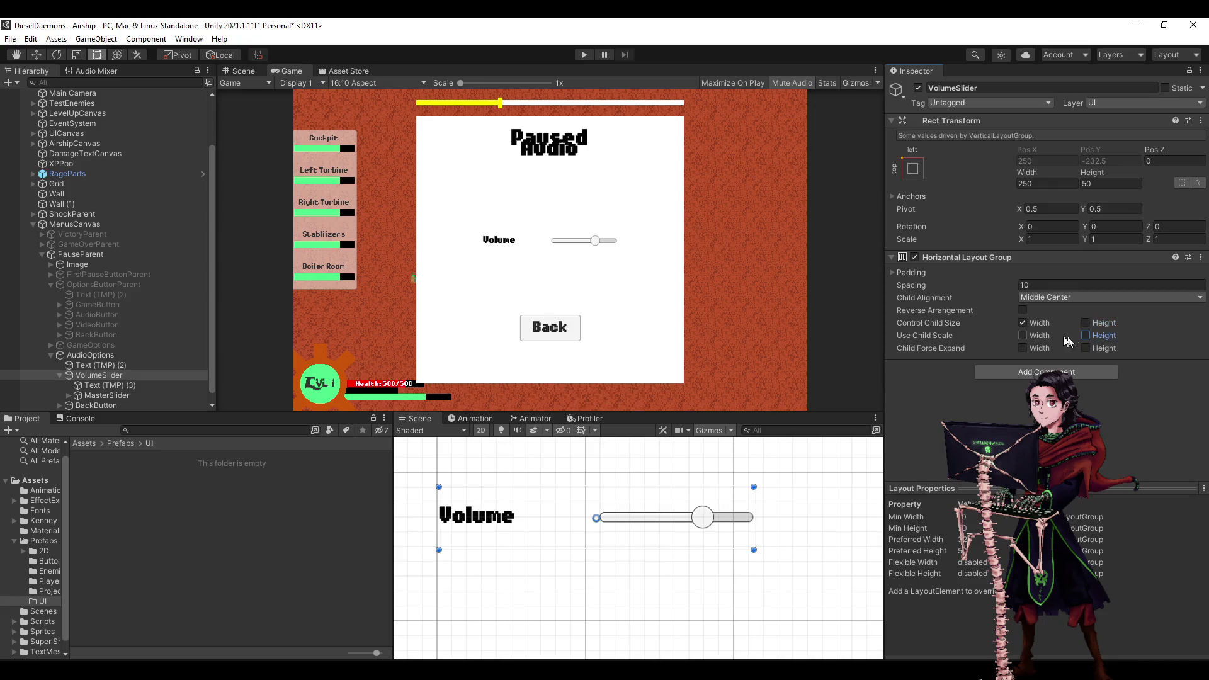
click(1024, 311)
key(ctrl+z)
click(134, 385)
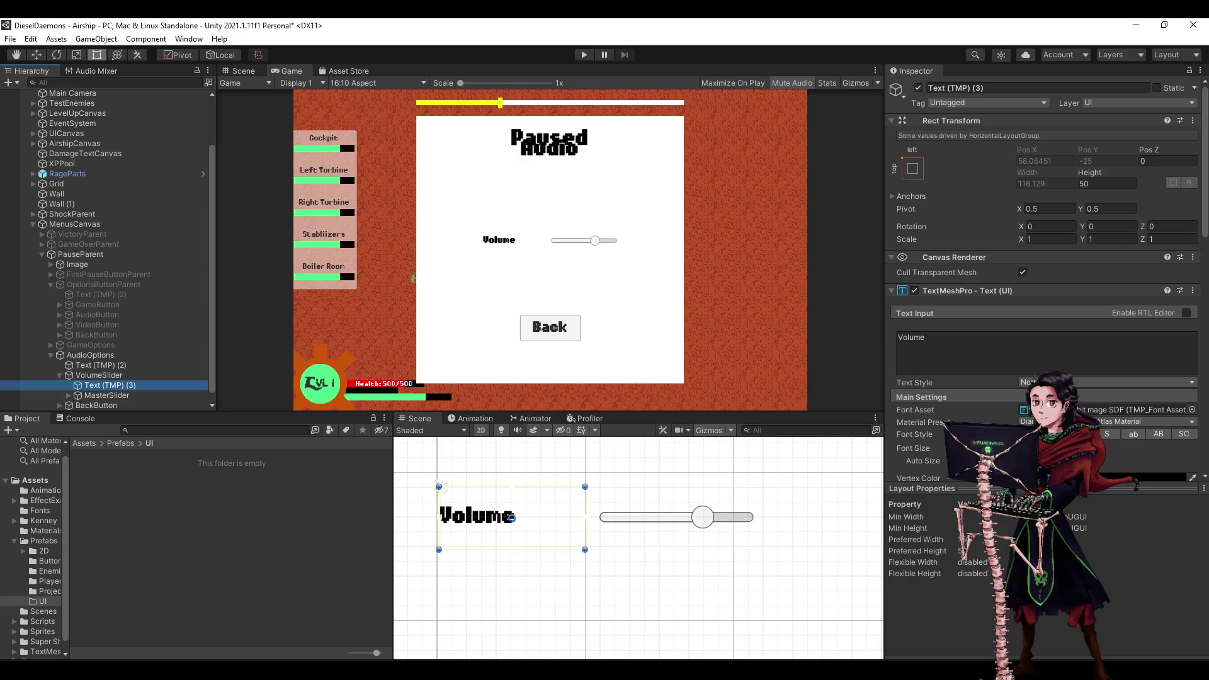
Turn on Flexible Width in the Volume label's Layout Element, leaving flexible height off.
scroll(1026, 381, down, 5)
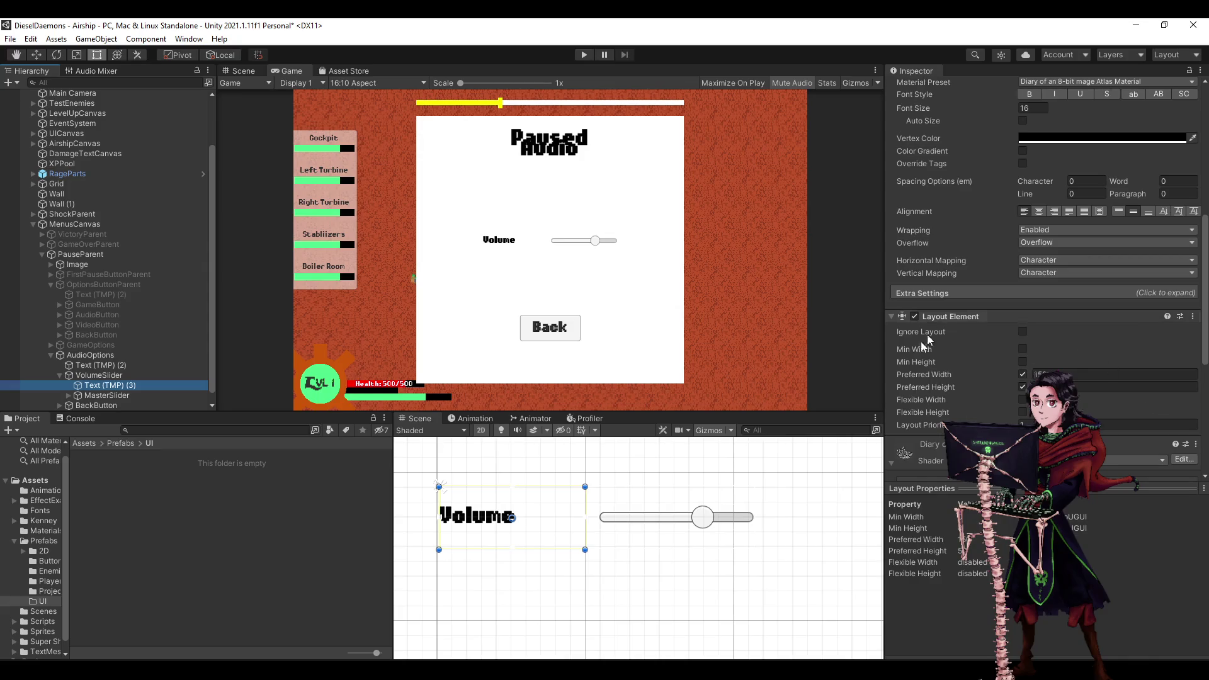
click(1022, 400)
click(1022, 412)
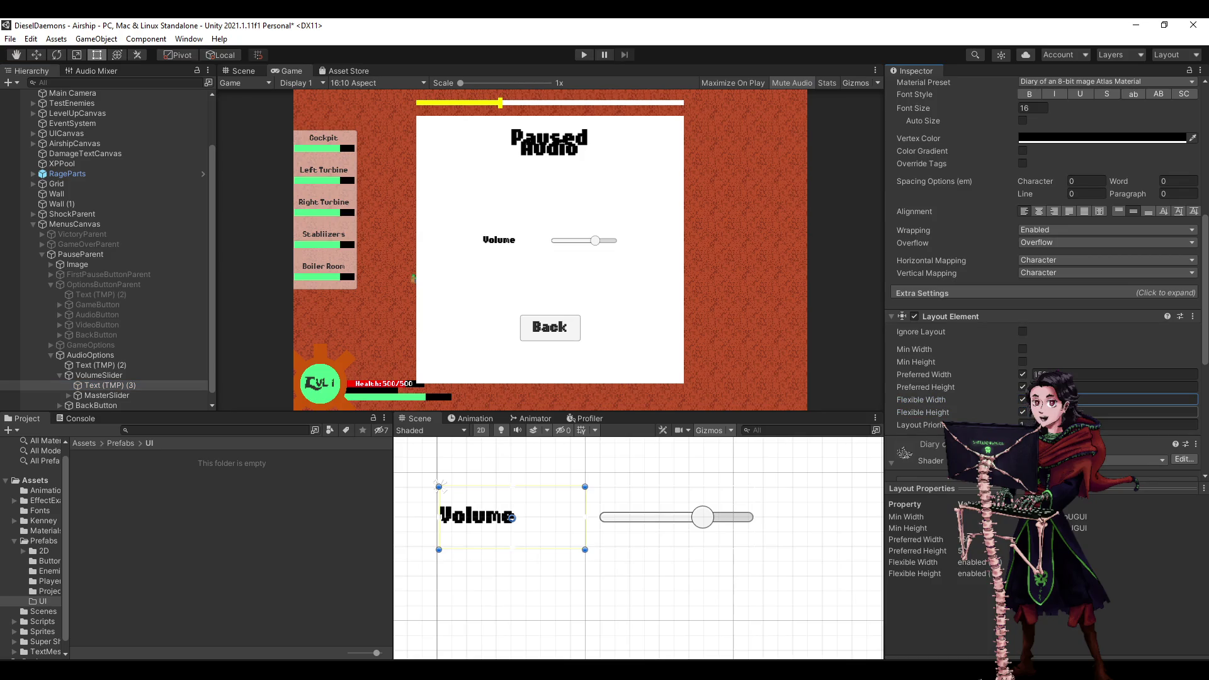
click(1023, 412)
Set the label's Preferred Width to 50 and check the row's layout.
double_click(1045, 374)
text(50)
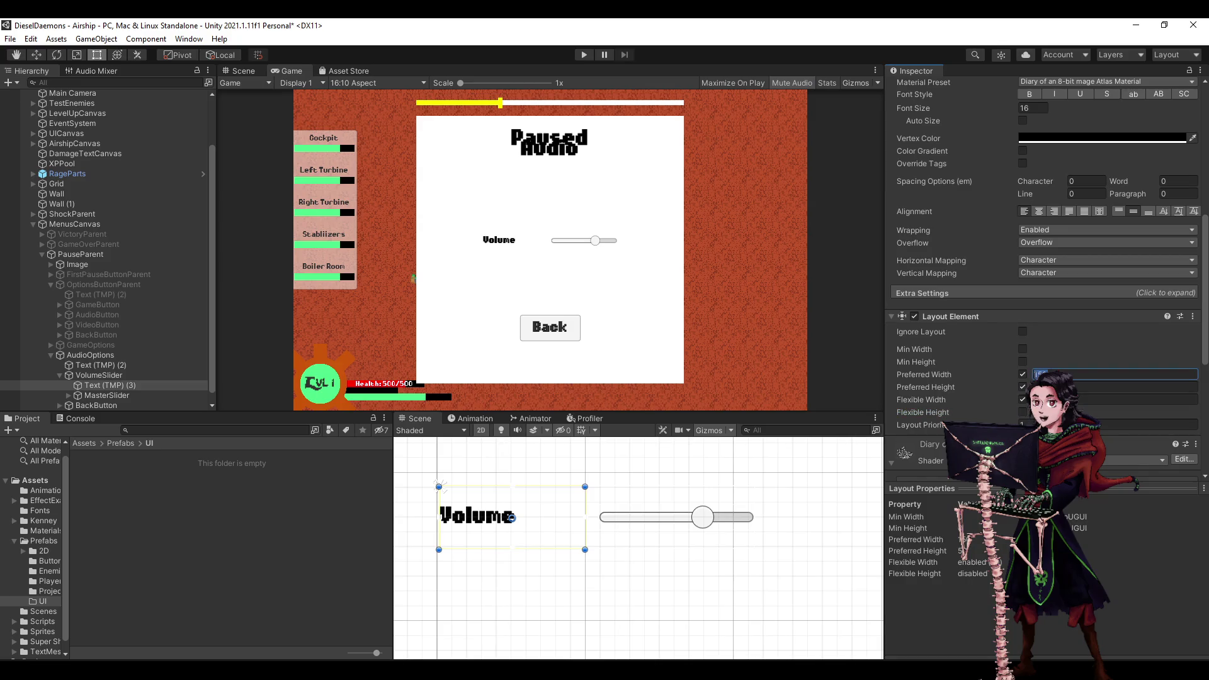
key(Return)
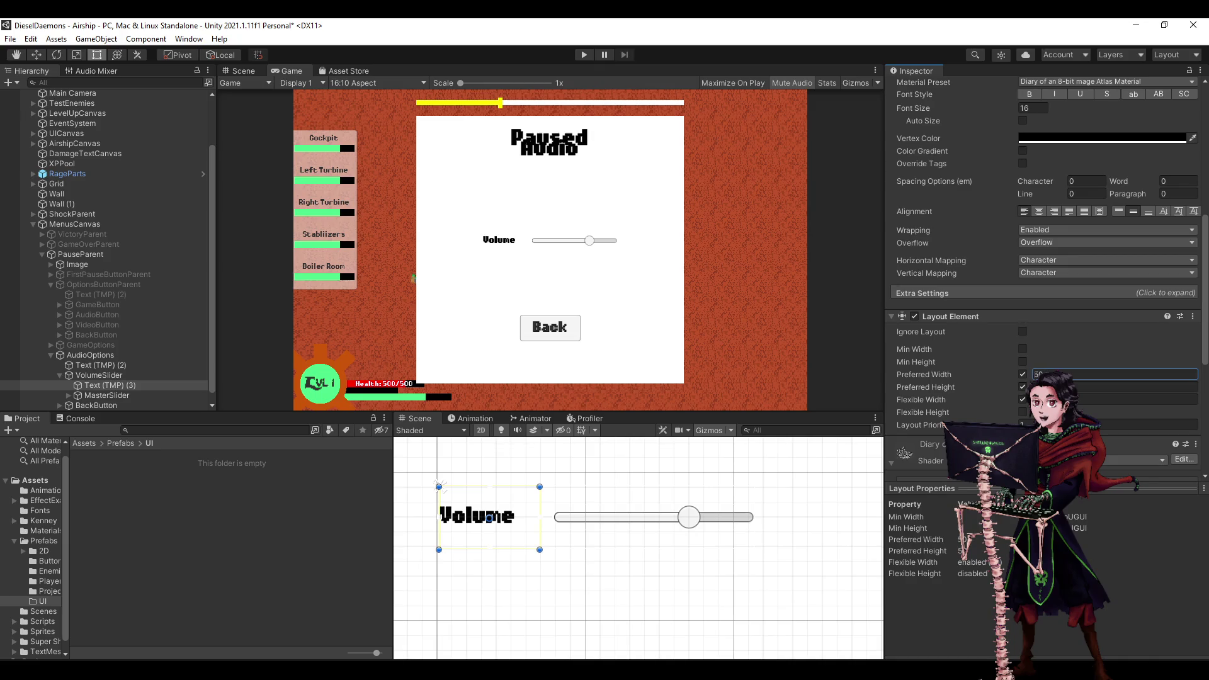
key(ctrl+z)
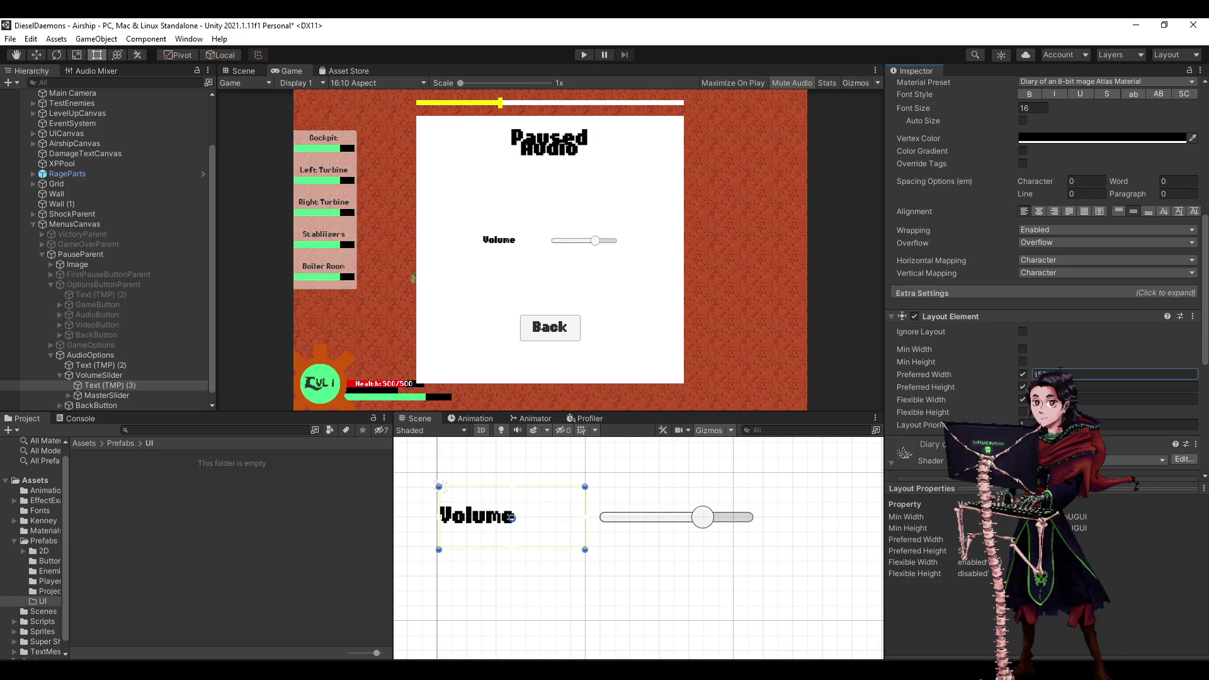
key(ctrl+y)
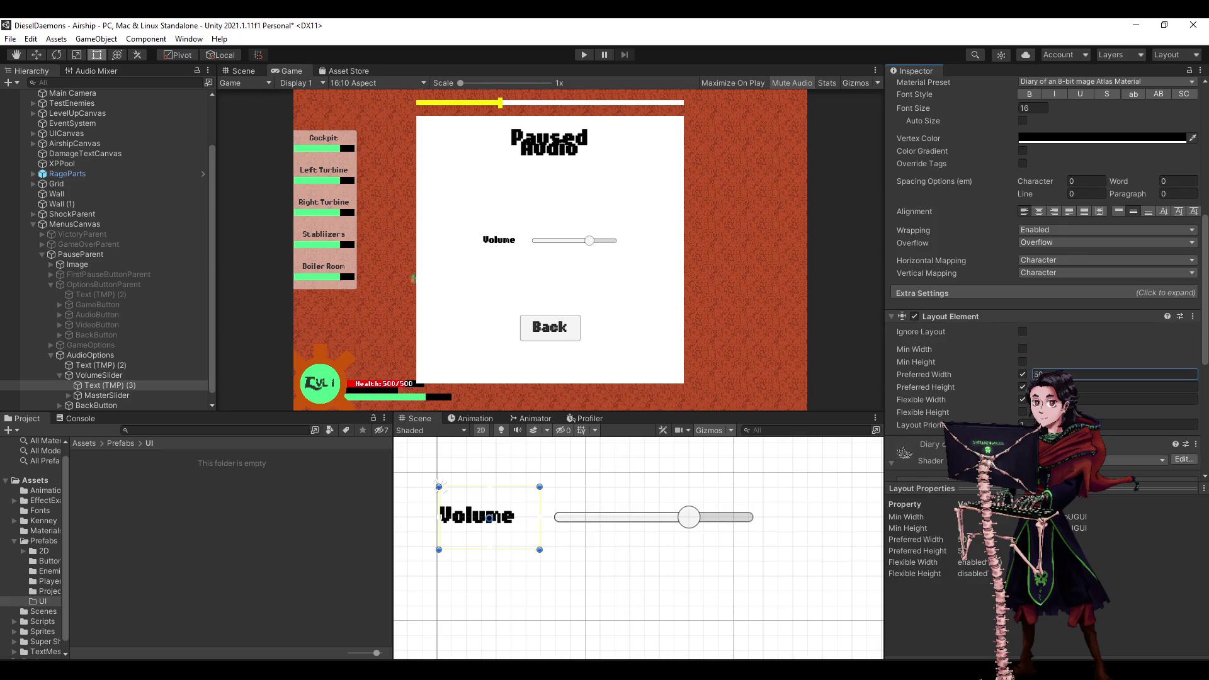
click(103, 376)
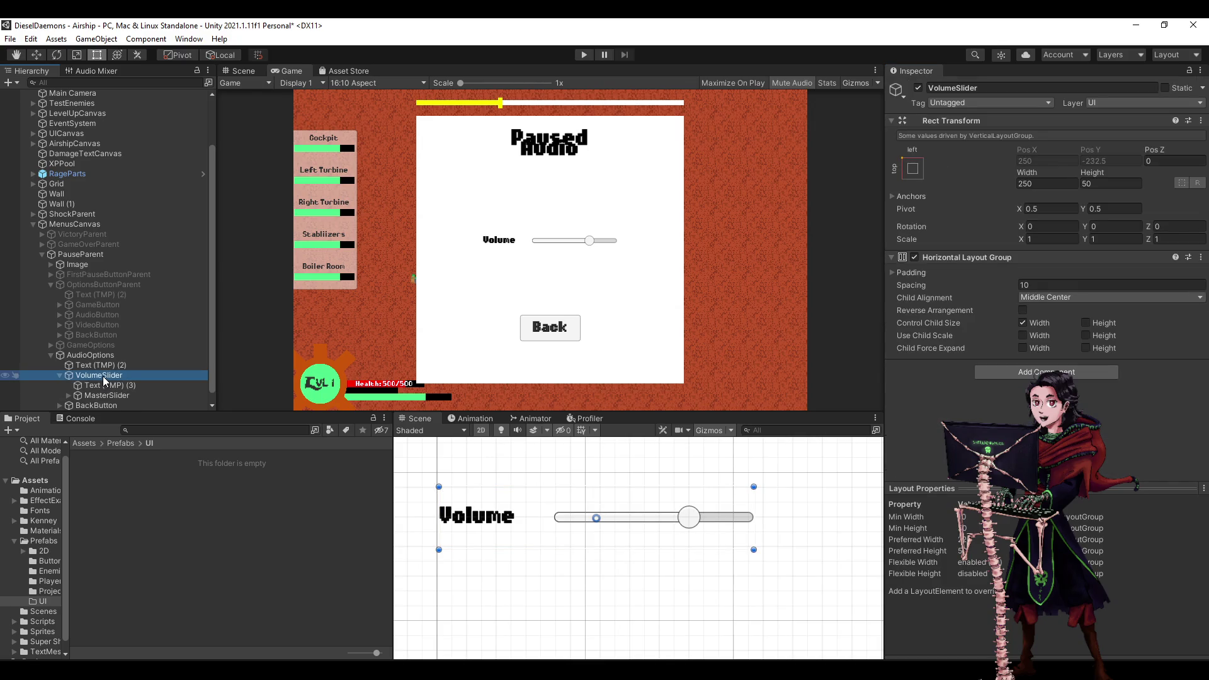
click(126, 385)
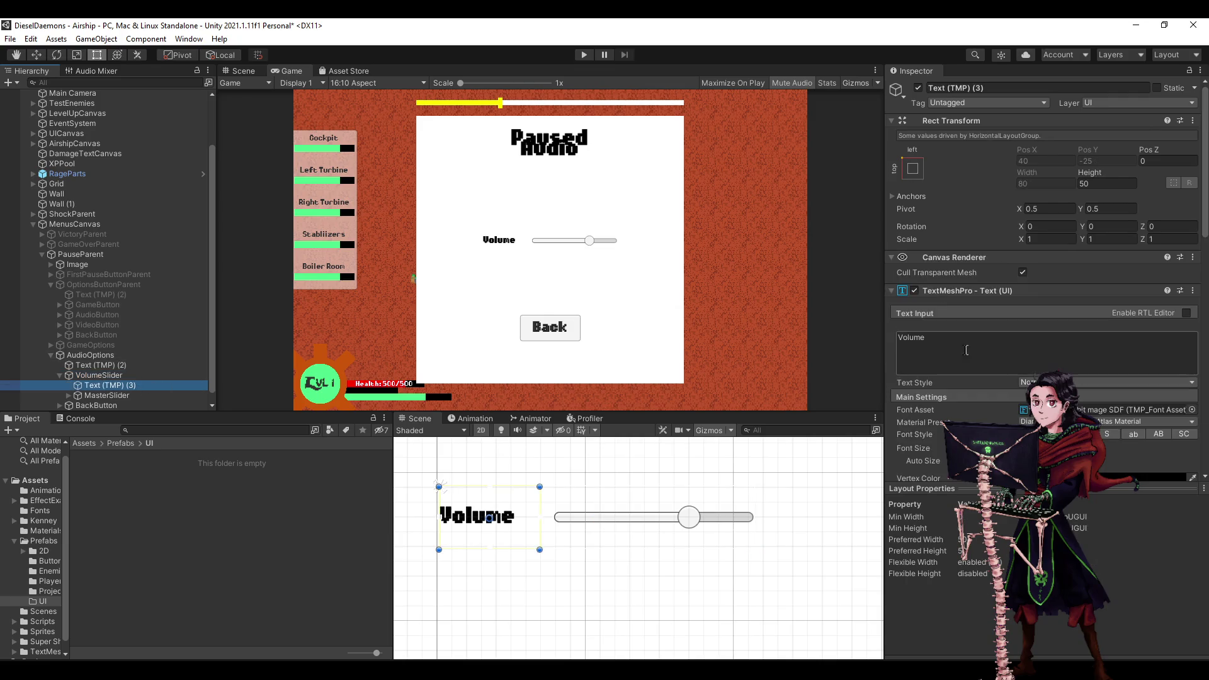
Add 'Master' before 'Volume' in the label's text input.
click(964, 348)
key(Home)
text(Master)
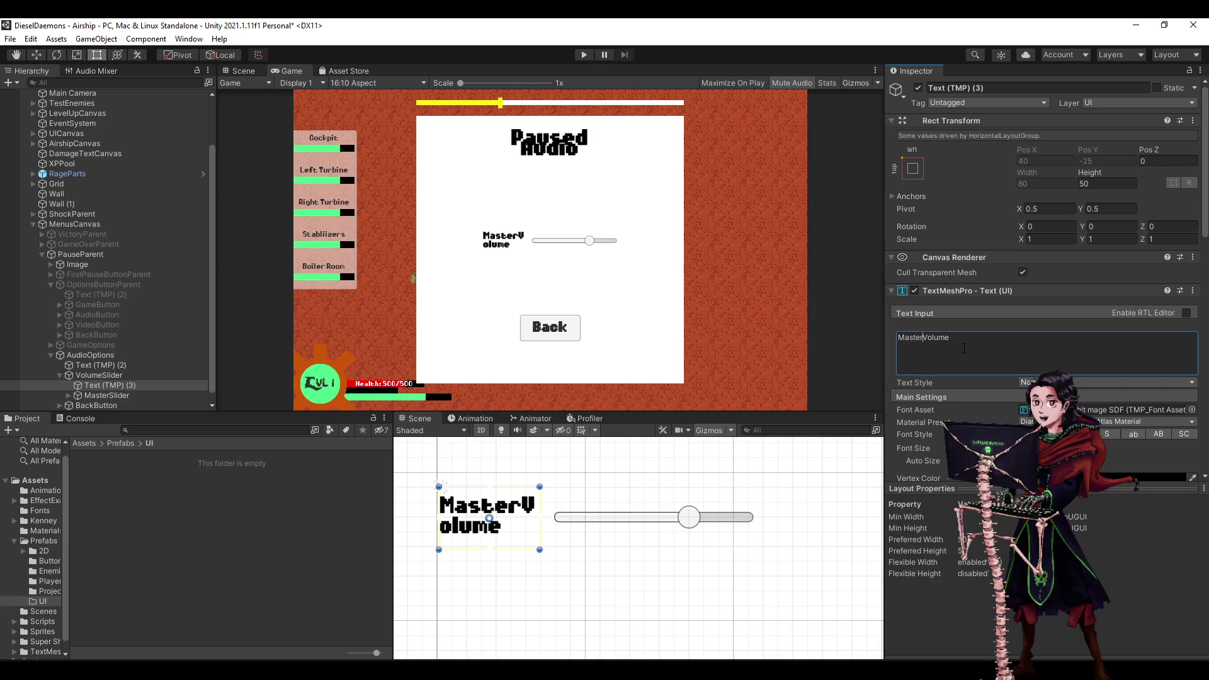
scroll(964, 349, down, 10)
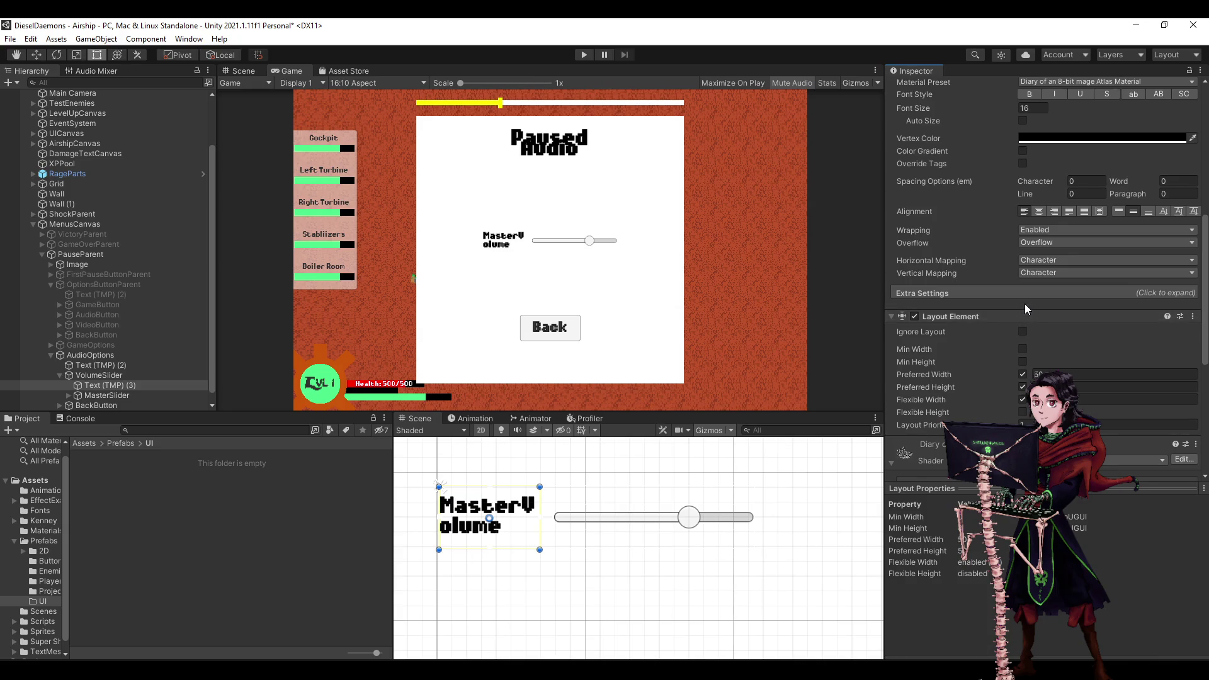
scroll(1025, 307, up, 3)
Set the label's text wrapping to Disabled, leaving overflow unchanged.
click(1042, 344)
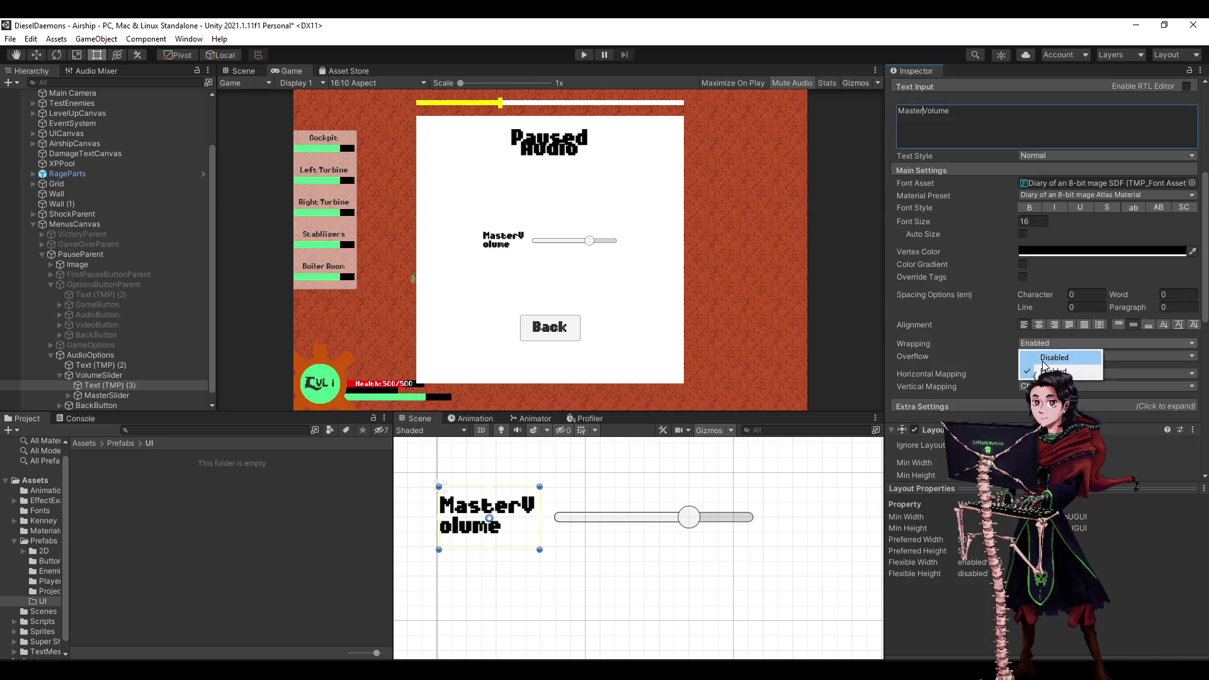
click(1044, 360)
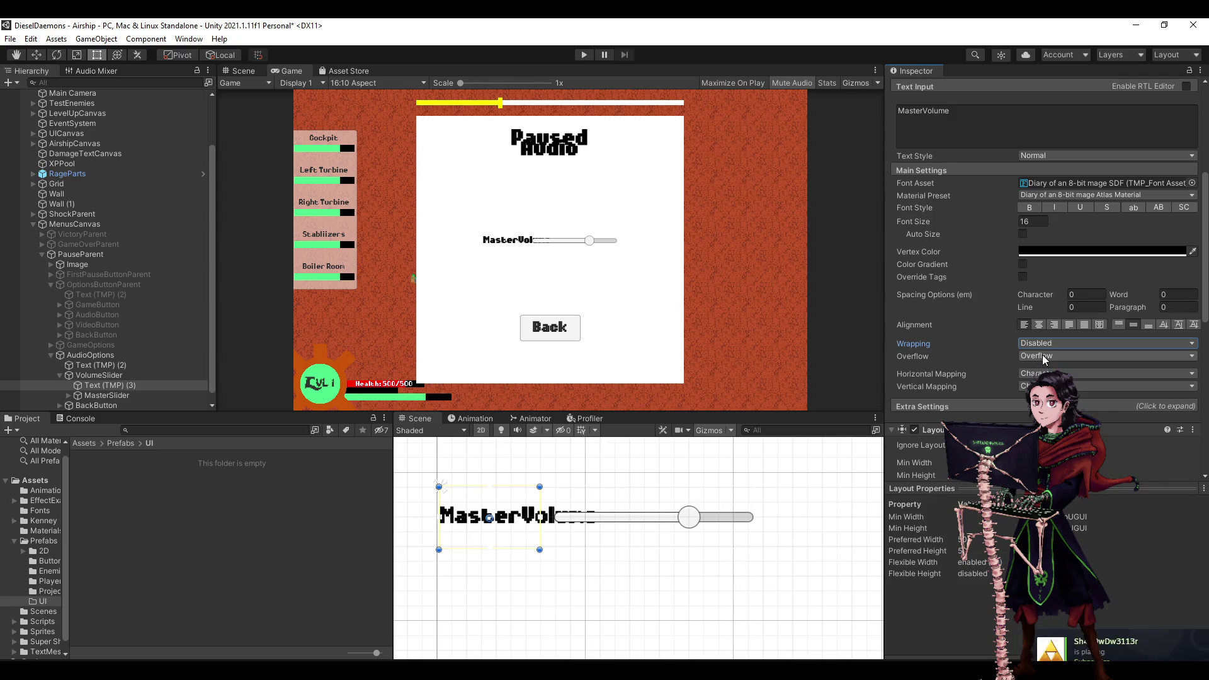
click(1044, 356)
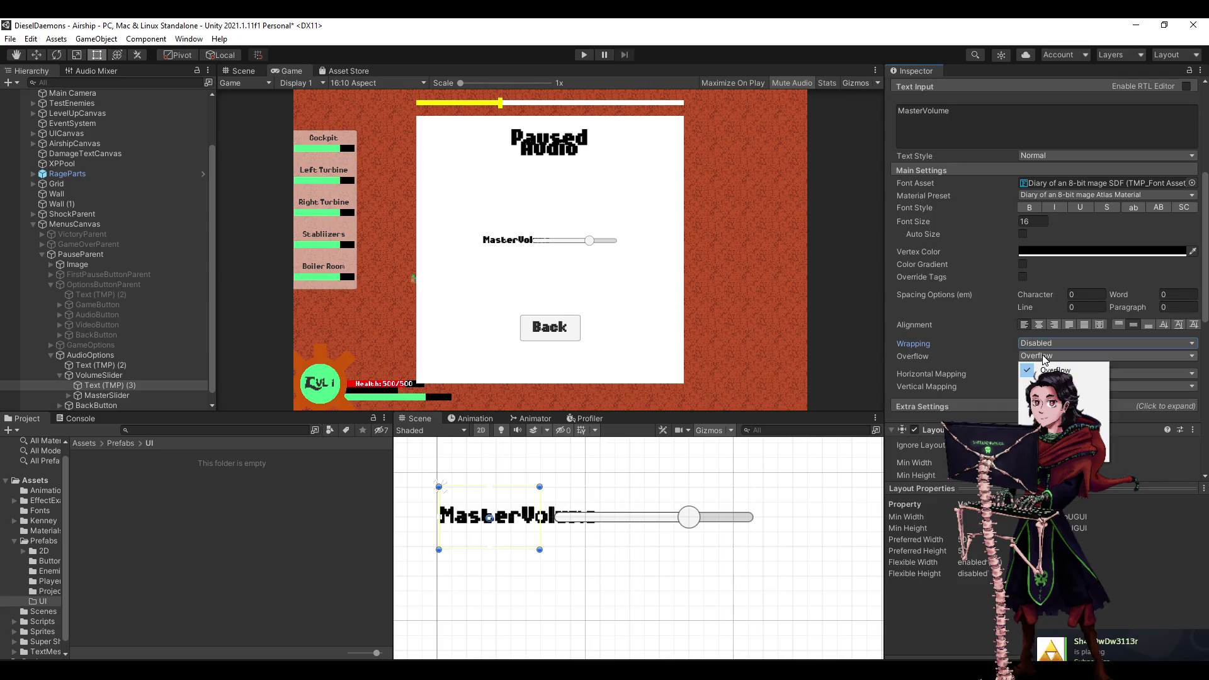
click(1204, 272)
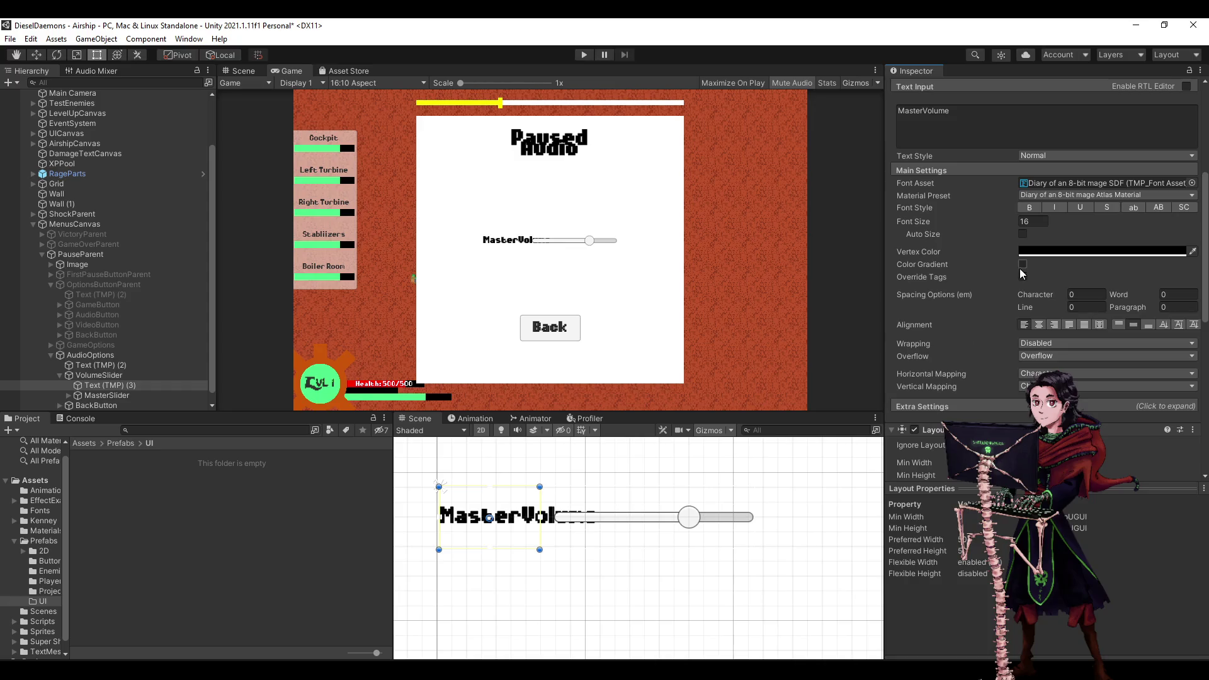
scroll(964, 327, up, 5)
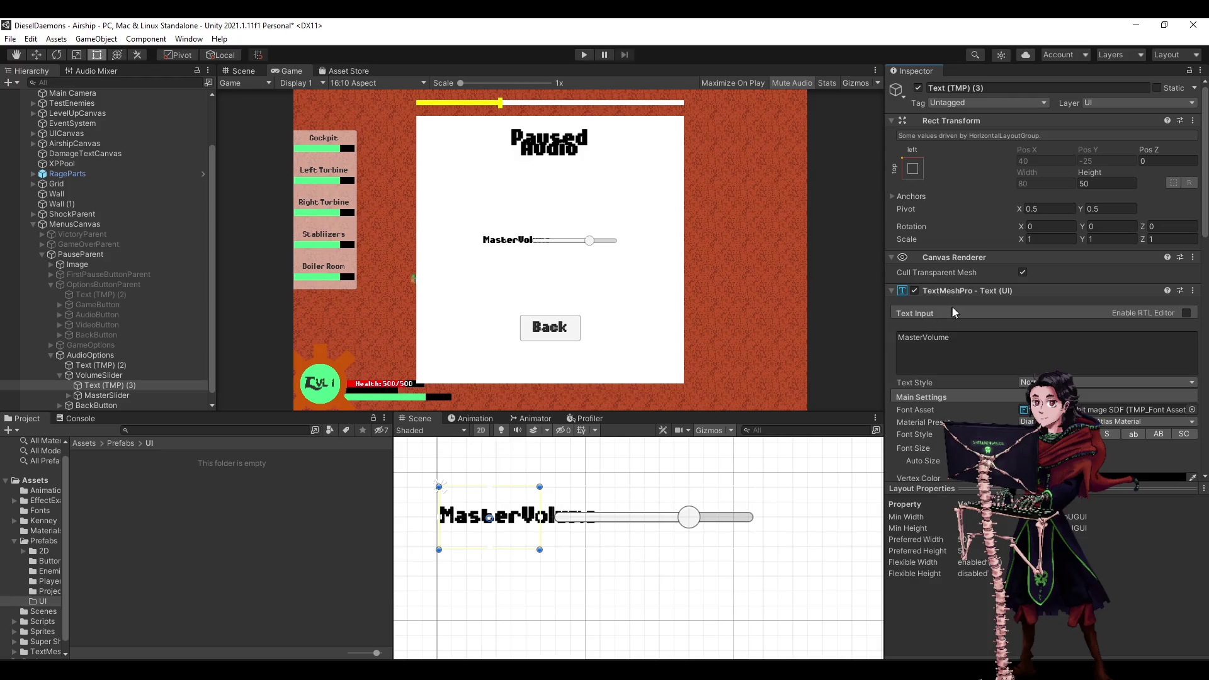
scroll(953, 307, down, 6)
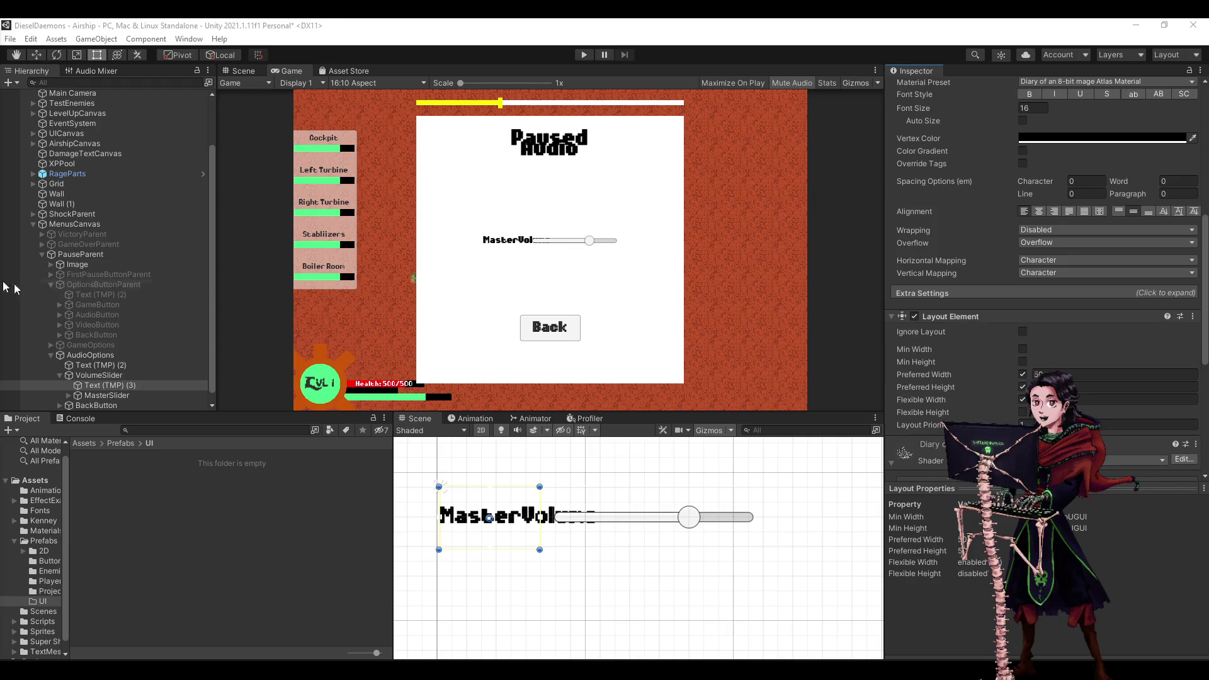
Save the scene with Ctrl+S and reselect the label-slider row.
click(732, 25)
key(ctrl+s)
click(503, 29)
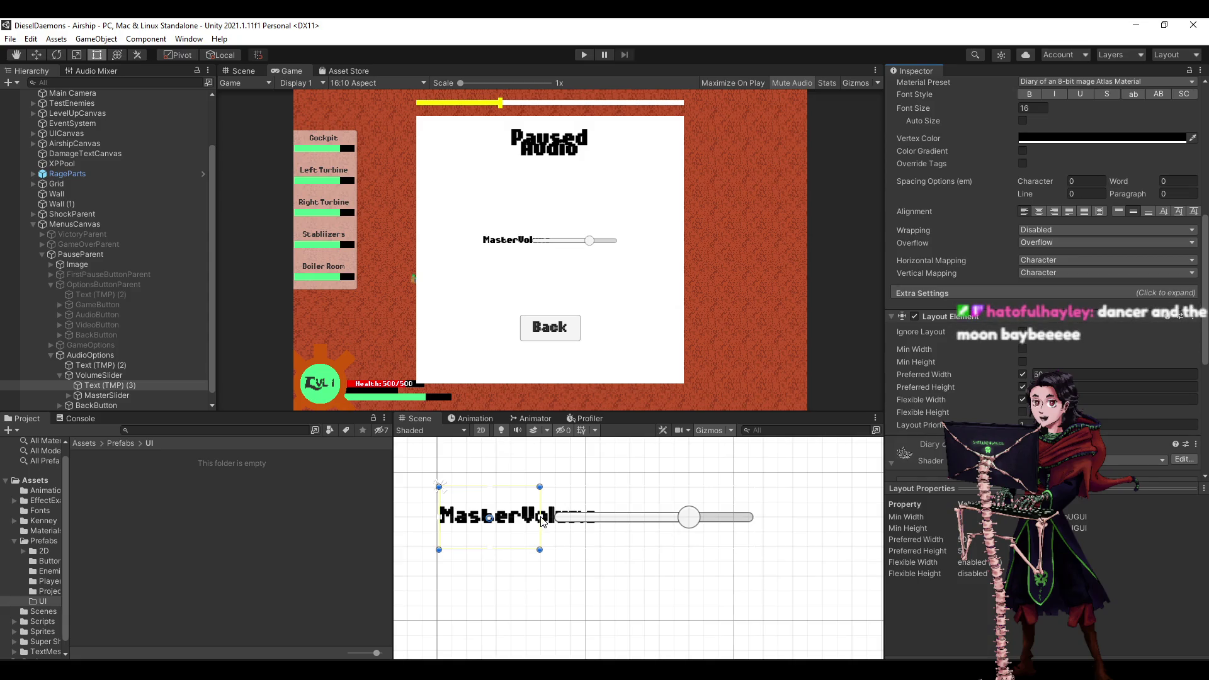
click(104, 376)
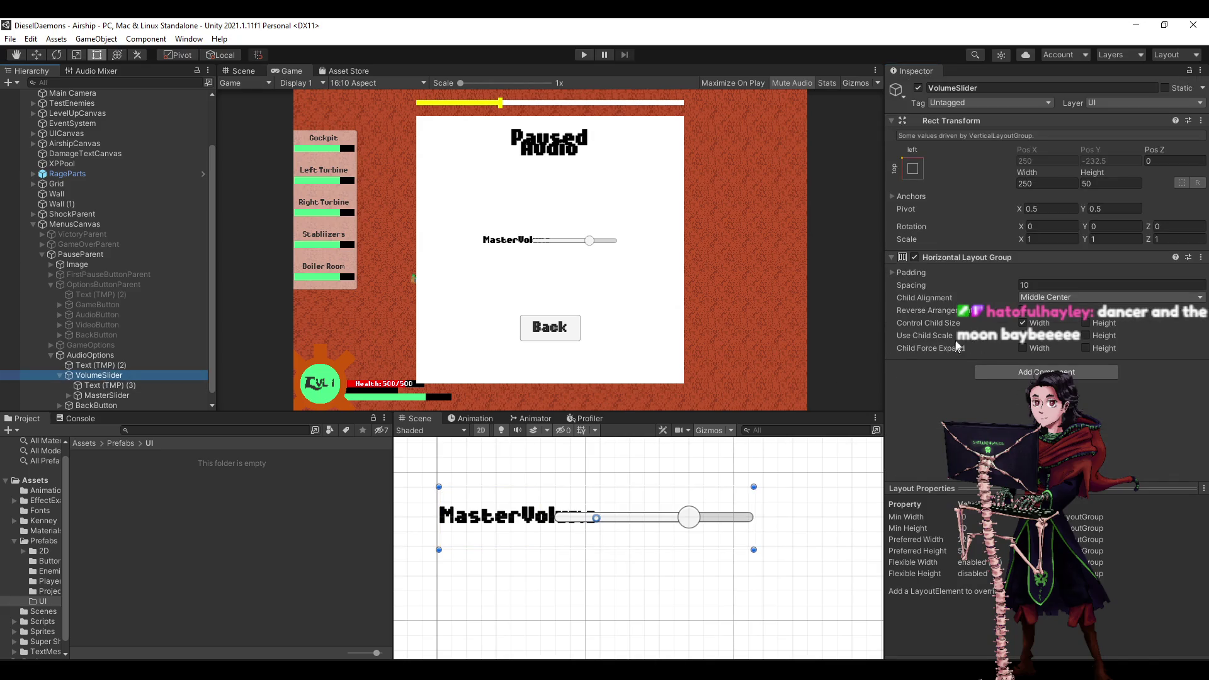
Turn on Control Child Size height for the VolumeSlider row's Horizontal Layout Group.
click(1088, 321)
key(ctrl+z)
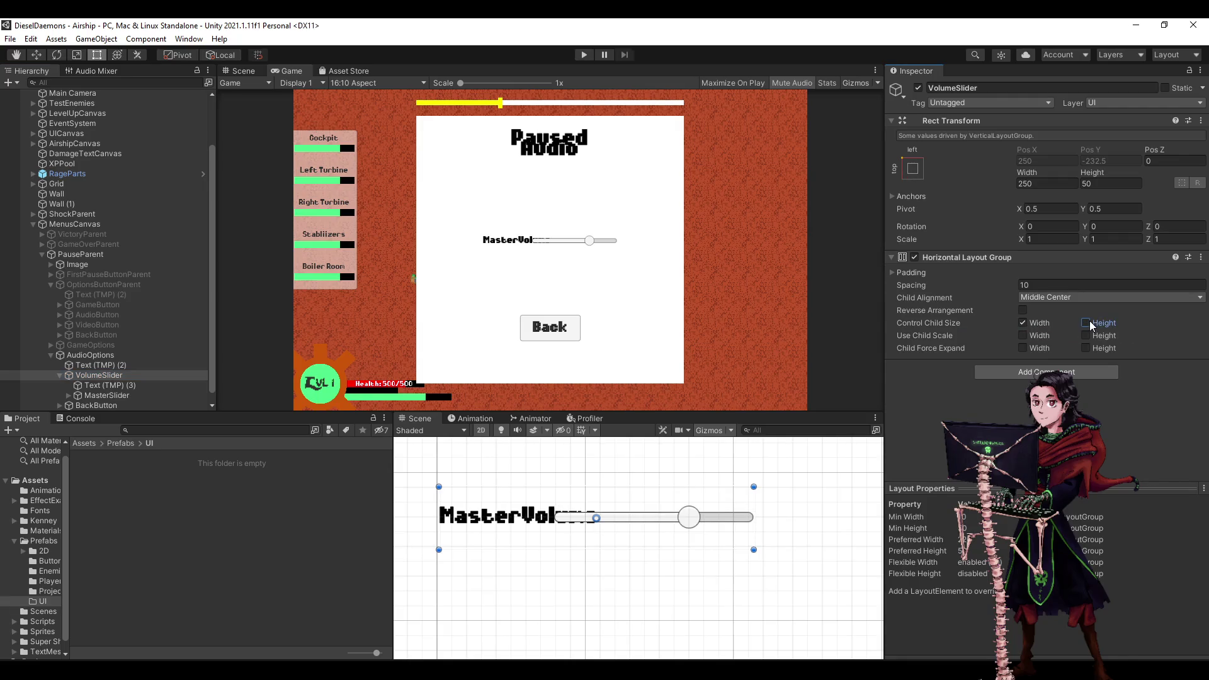
click(182, 395)
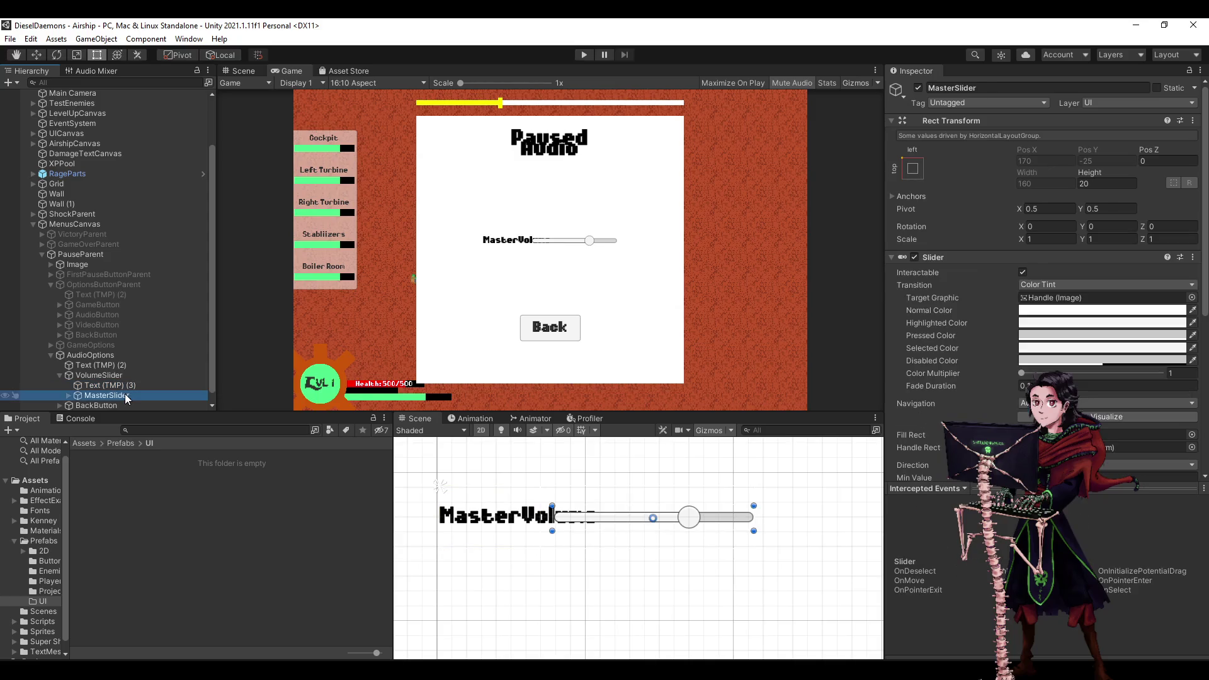
scroll(1056, 296, down, 5)
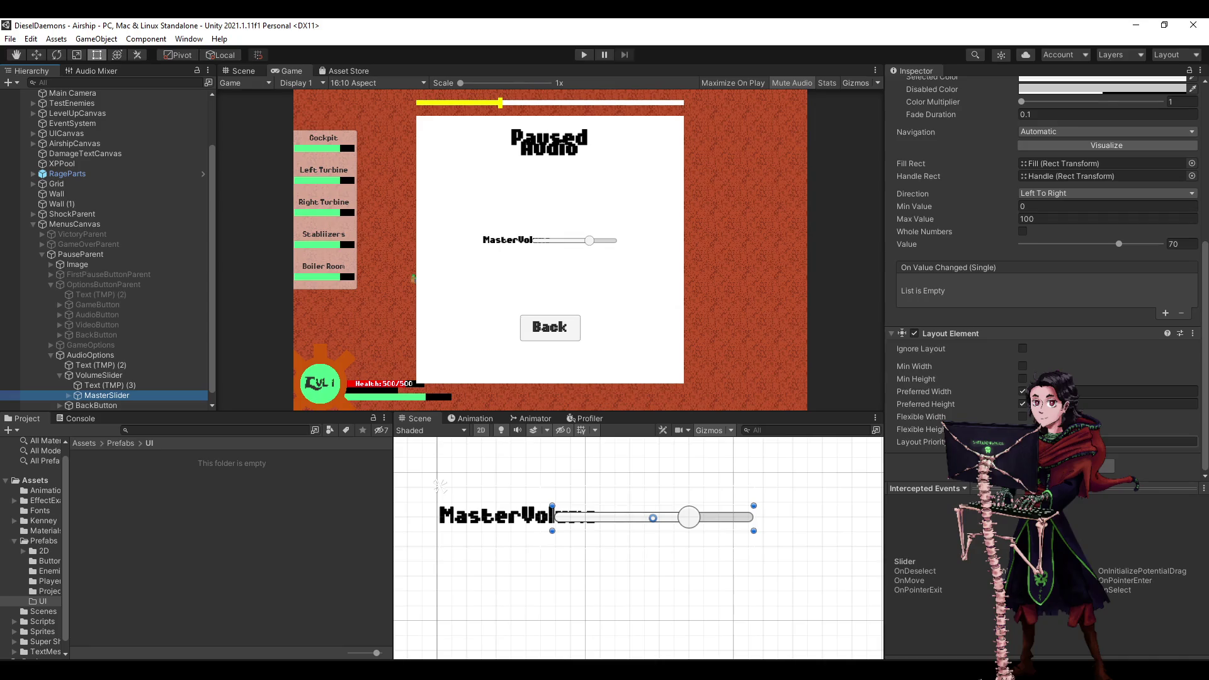
click(1086, 404)
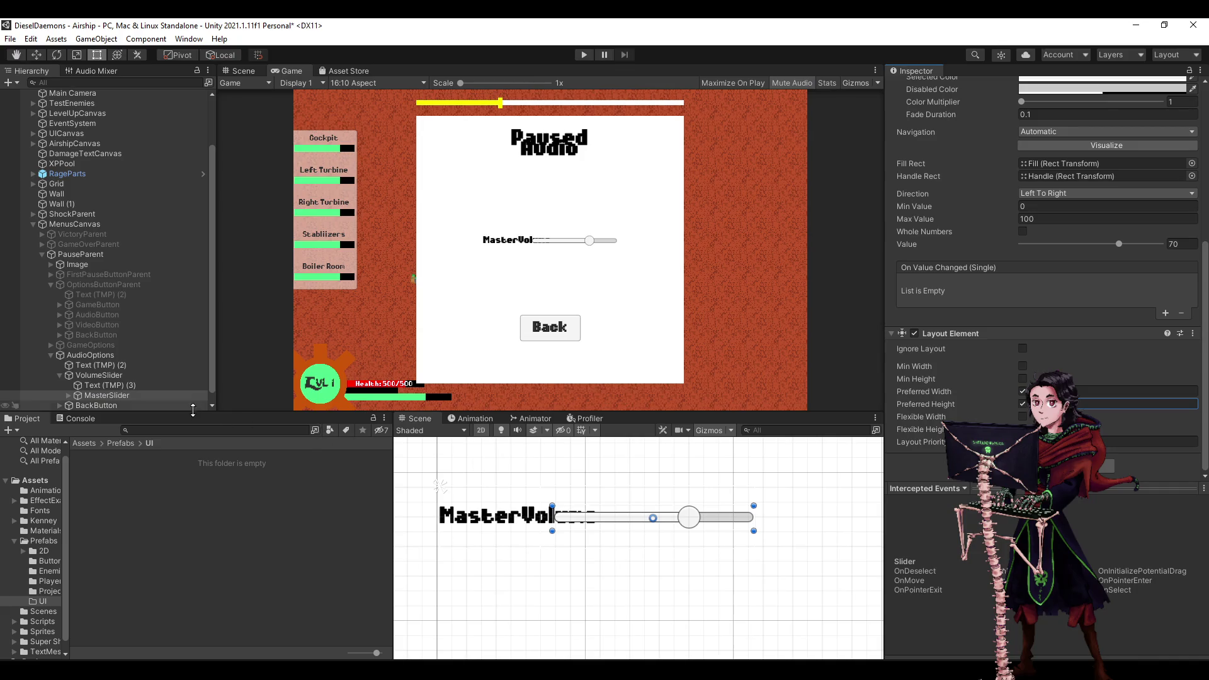
click(99, 376)
click(1086, 321)
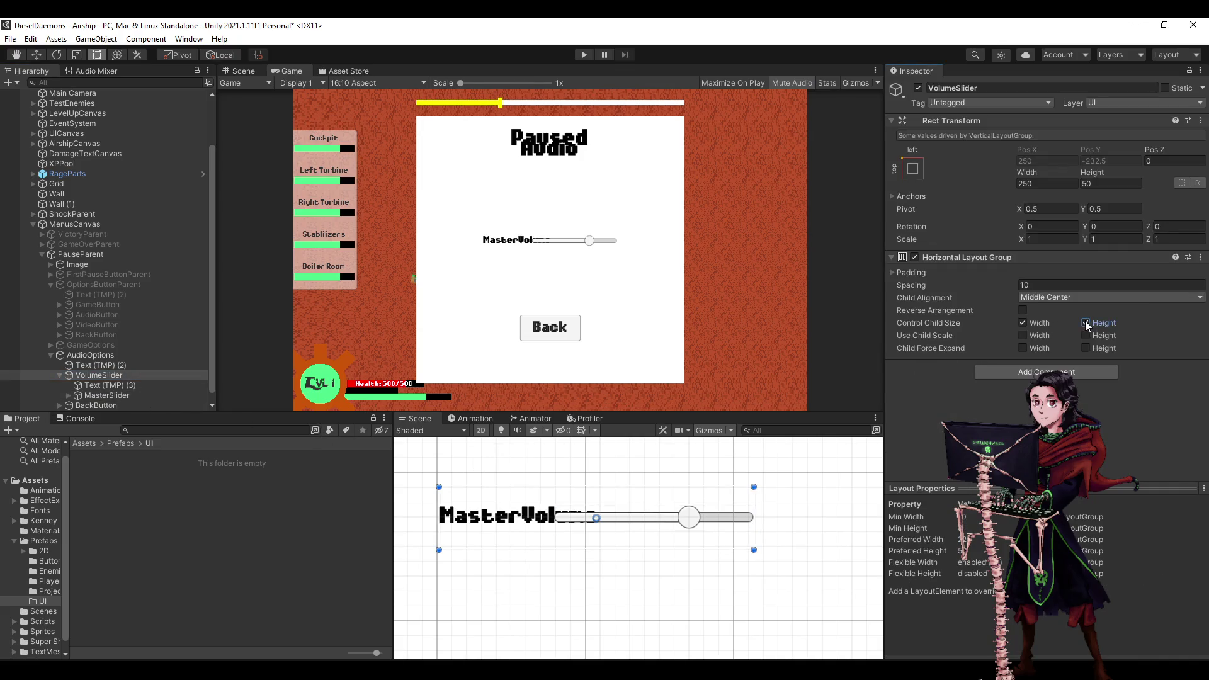
click(101, 374)
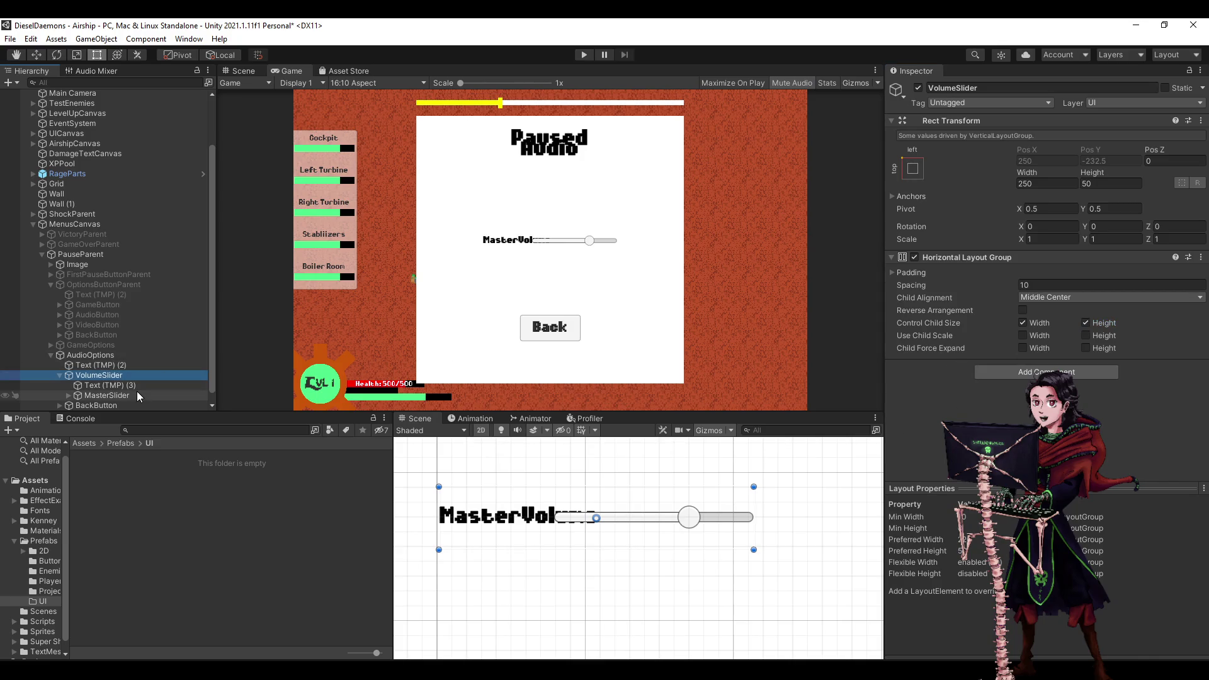
Try Middle Left child alignment for the row, then keep Middle Center.
click(1087, 297)
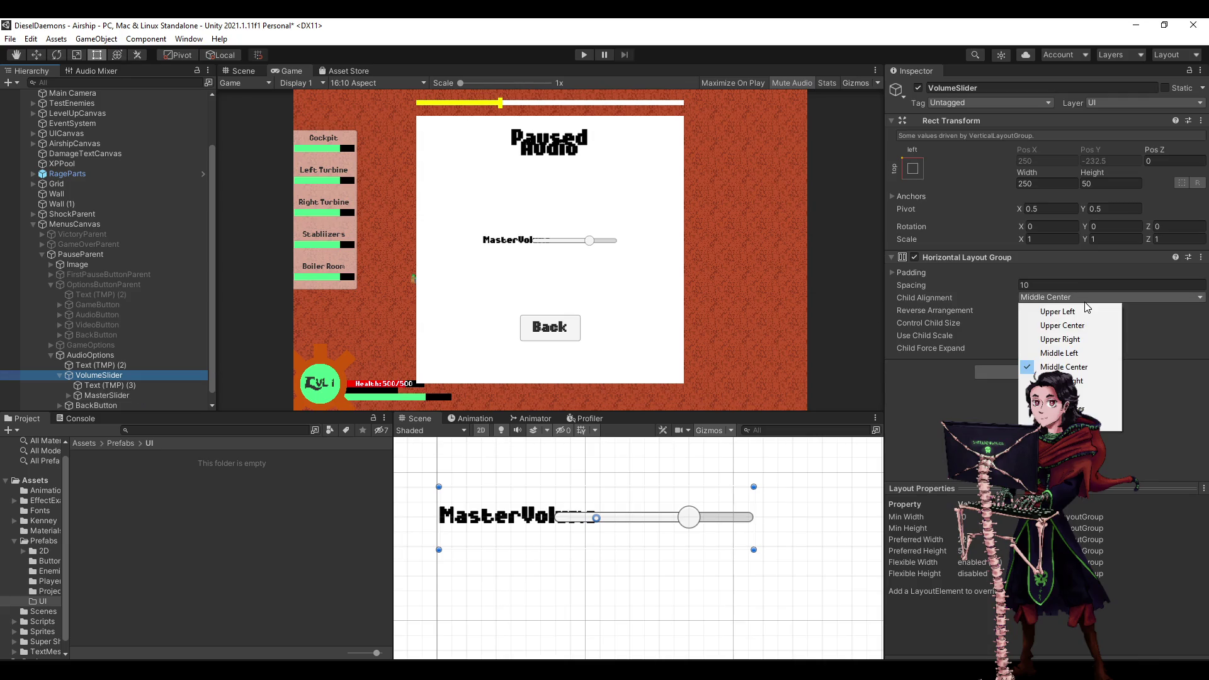
click(1055, 355)
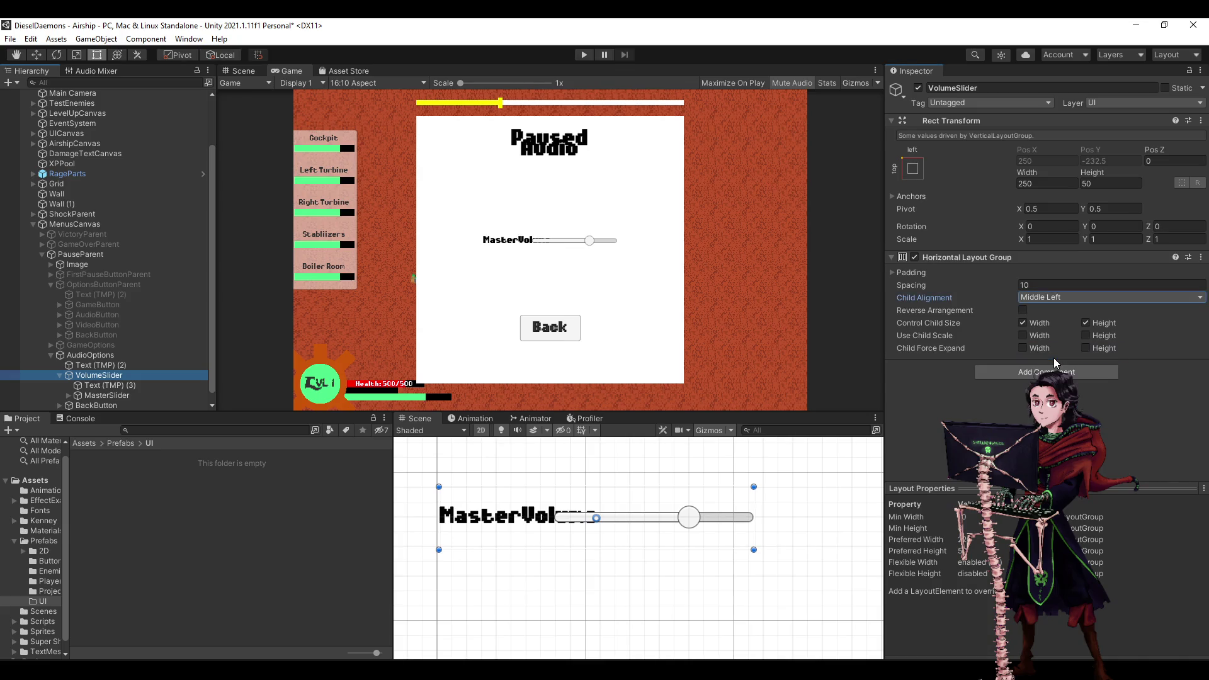
click(1052, 297)
click(1064, 367)
Set the VolumeSlider row's Rect Transform width to 300 after trying 250.
mouse_move(1036, 177)
mouse_down()
mouse_move(934, 180)
mouse_move(1206, 175)
mouse_move(45, 179)
mouse_up()
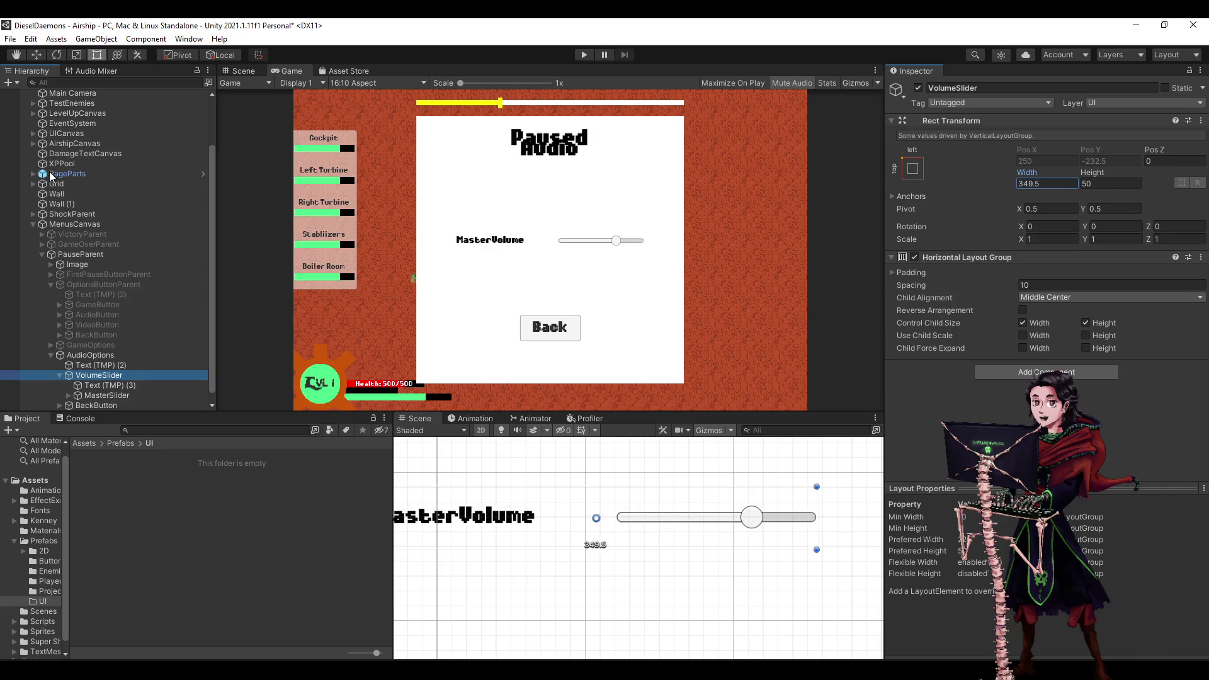
key(ctrl+z)
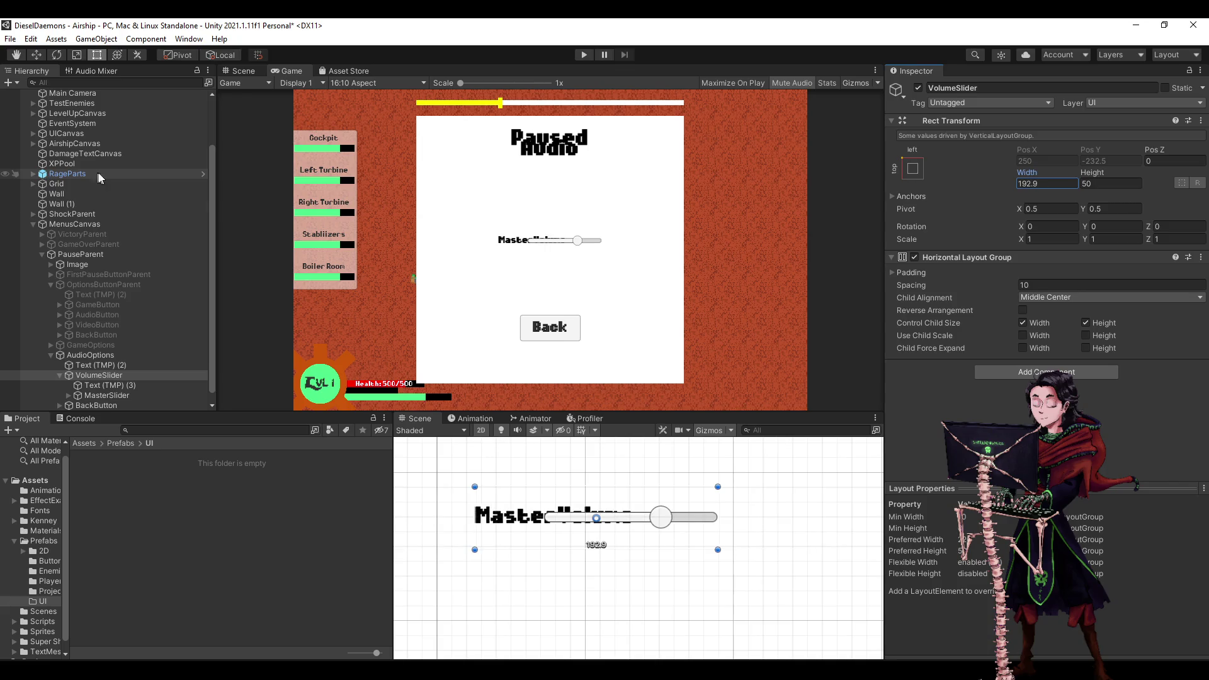
key(BackSpace)
key(BackSpace)
key(BackSpace)
text(25-)
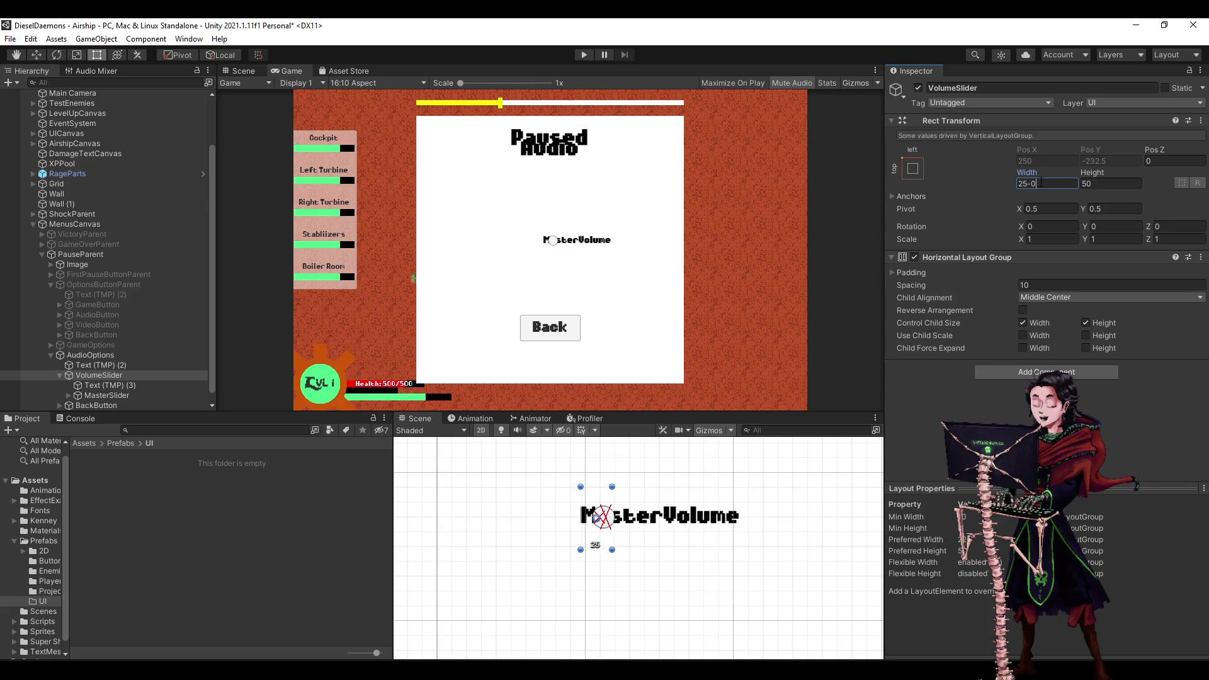
text(0)
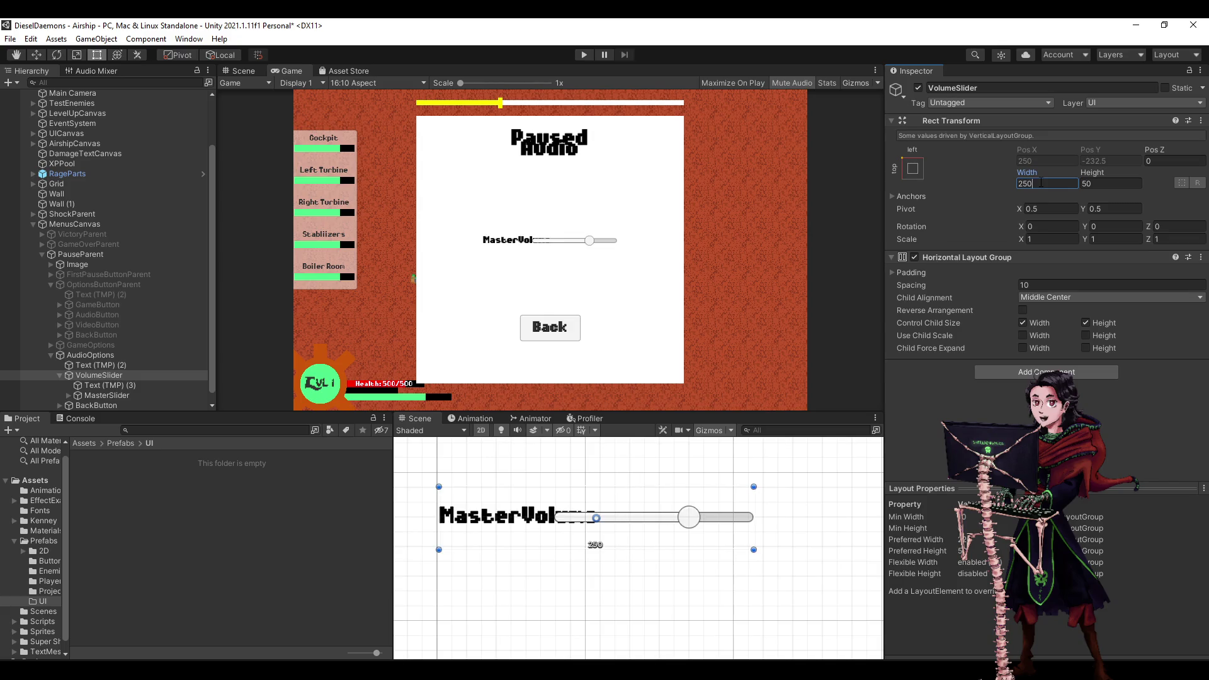
key(BackSpace)
key(BackSpace)
key(BackSpace)
text(300)
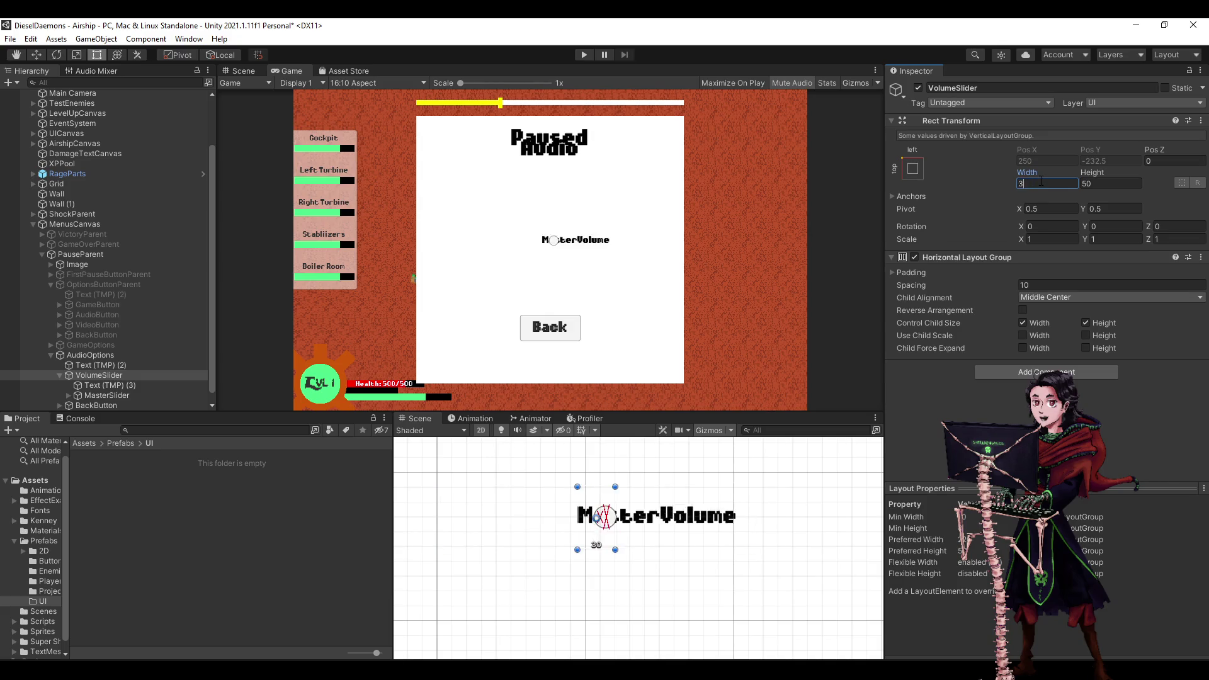
click(114, 386)
click(921, 340)
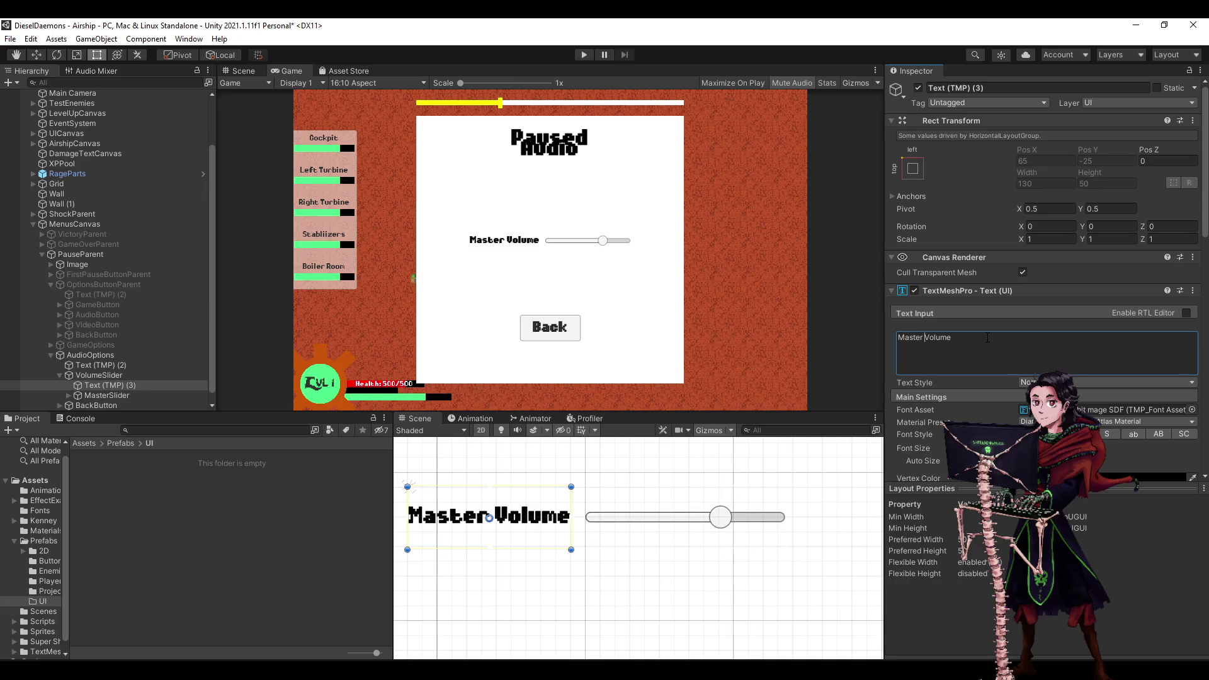
Delete and then restore the word Volume in the label text.
key(BackSpace)
key(BackSpace)
key(BackSpace)
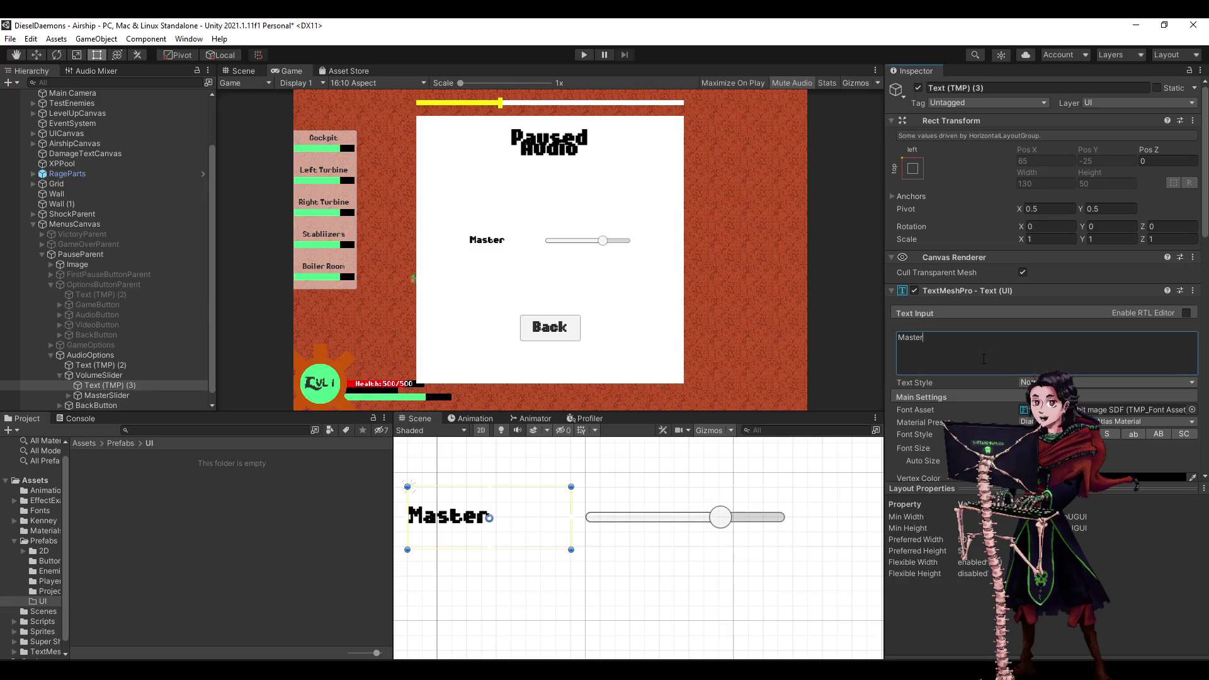
key(ctrl+z)
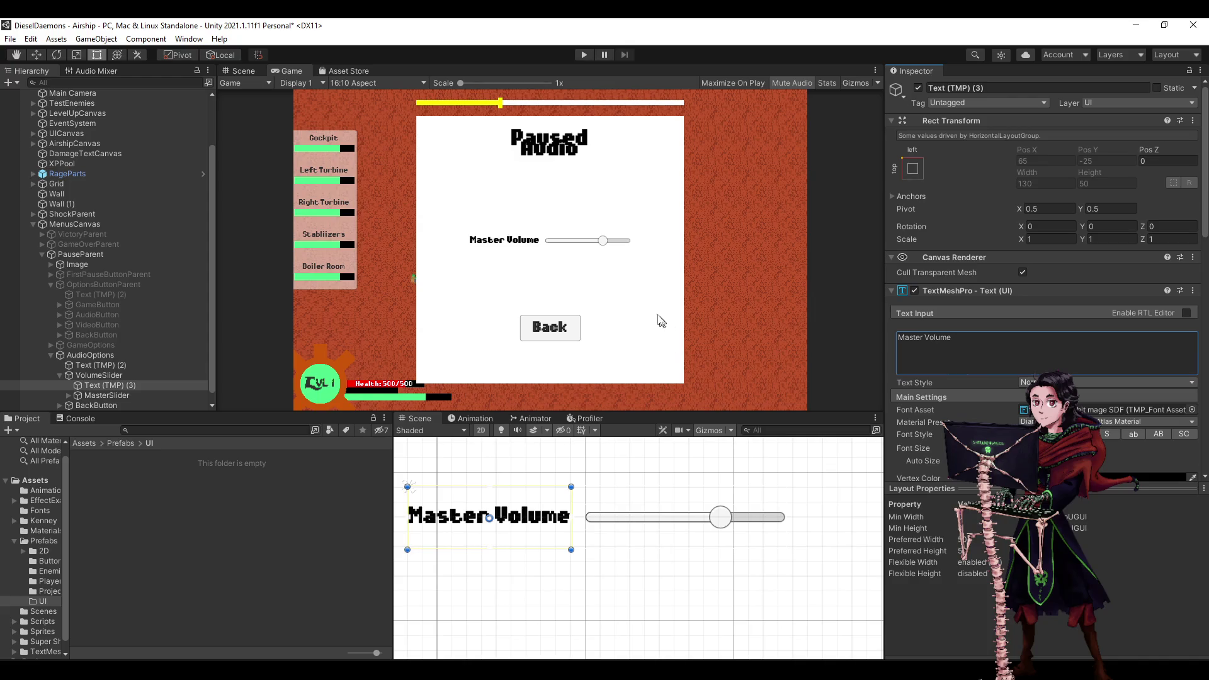
click(947, 346)
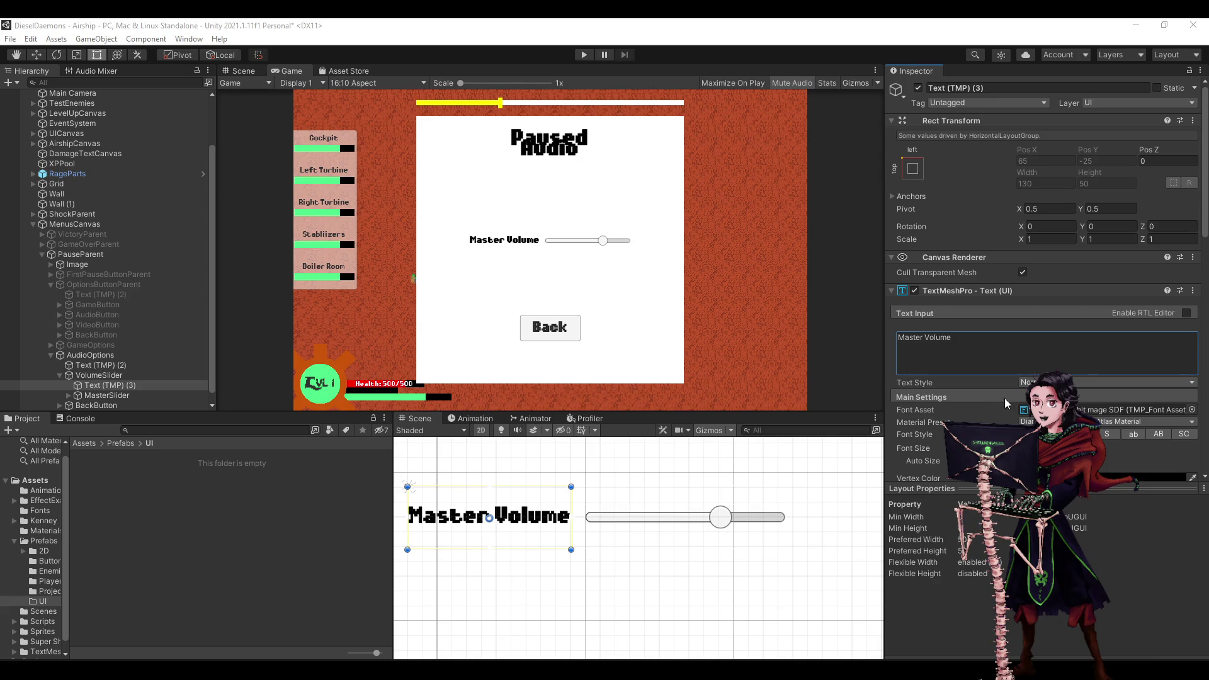
scroll(1004, 398, down, 3)
Enable Auto Size on the label with a minimum of 12 and maximum of 18.
click(1025, 343)
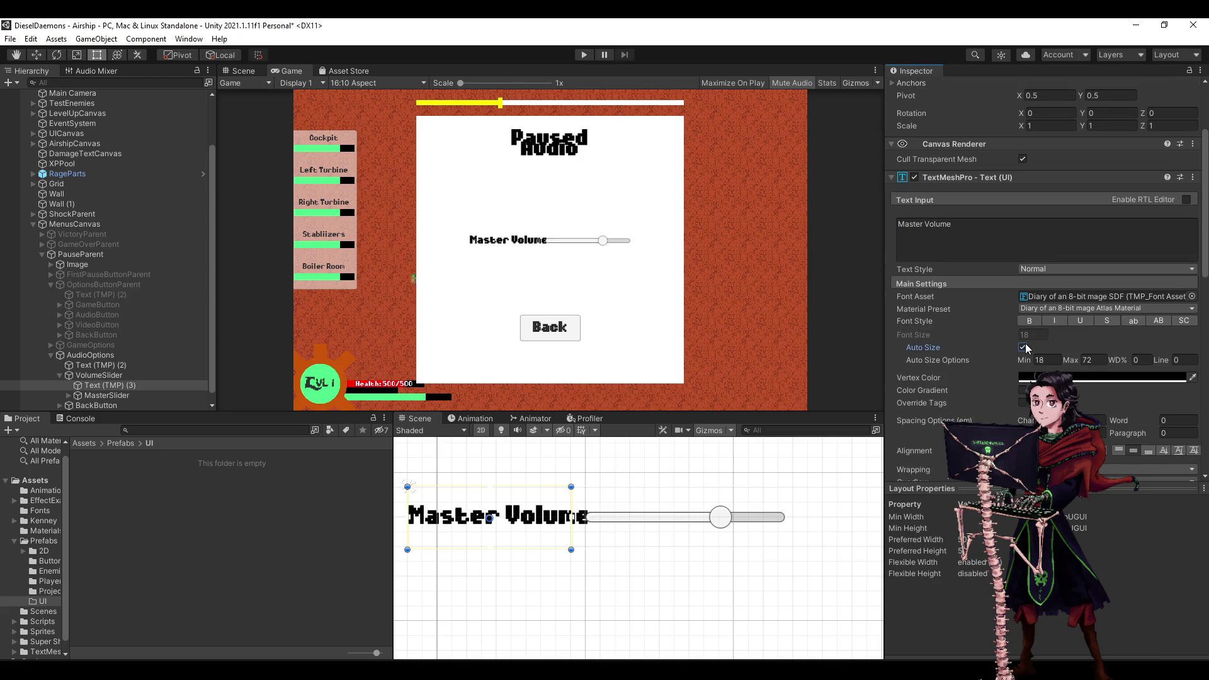
click(1025, 345)
click(1051, 361)
text(12)
click(1111, 364)
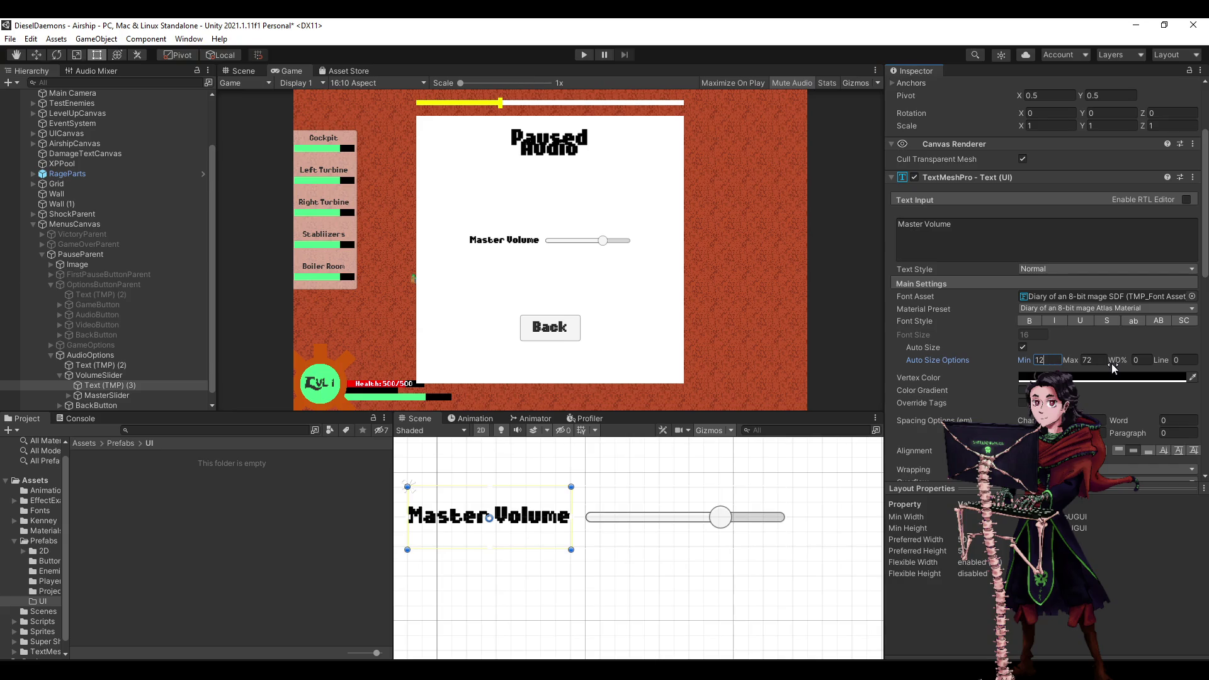
click(1100, 359)
text(18)
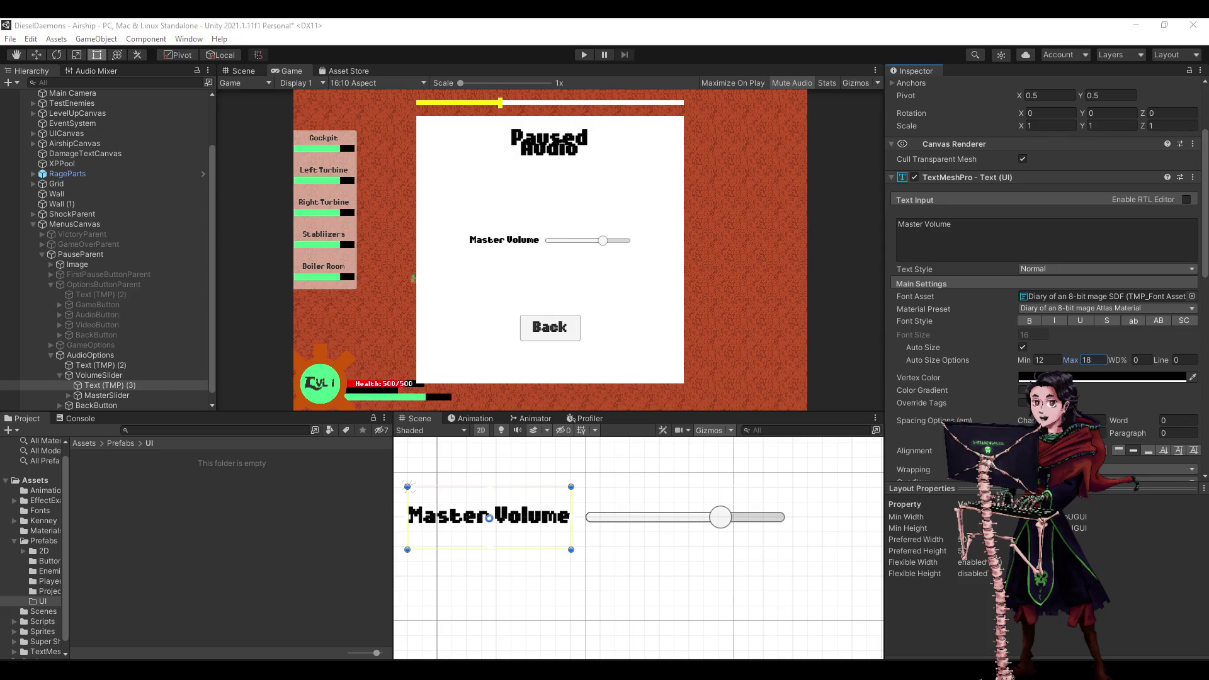
click(598, 24)
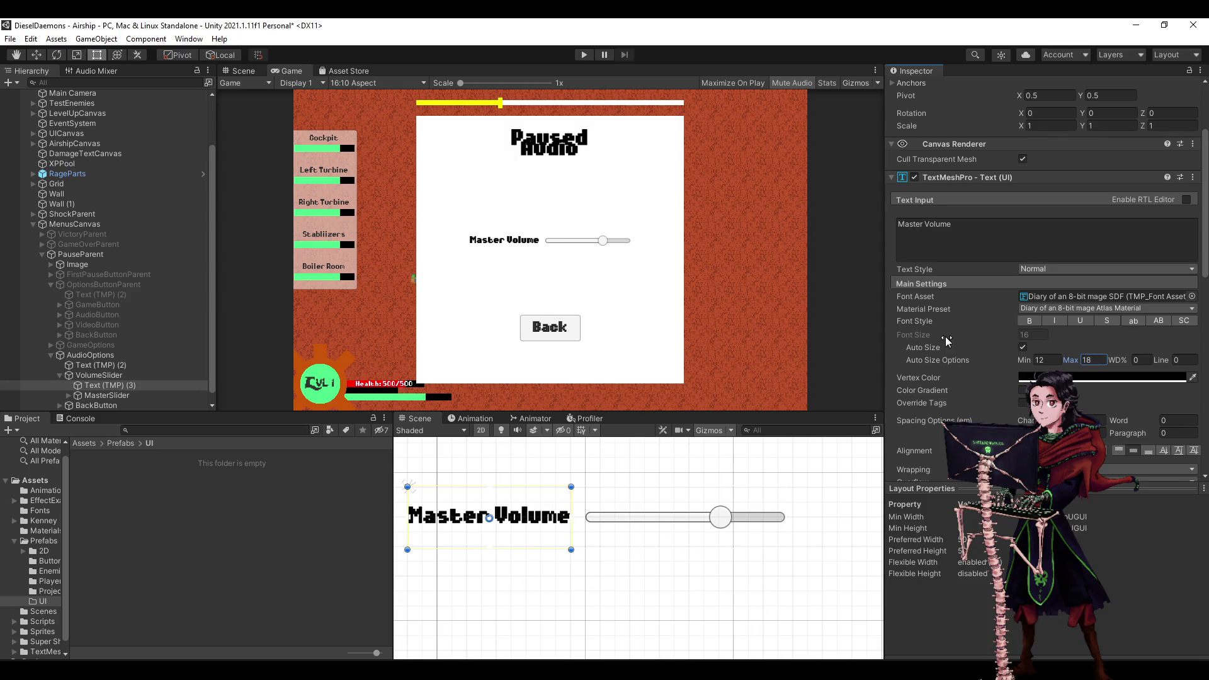
Try deleting the end of the label text, then undo it.
double_click(987, 238)
click(986, 238)
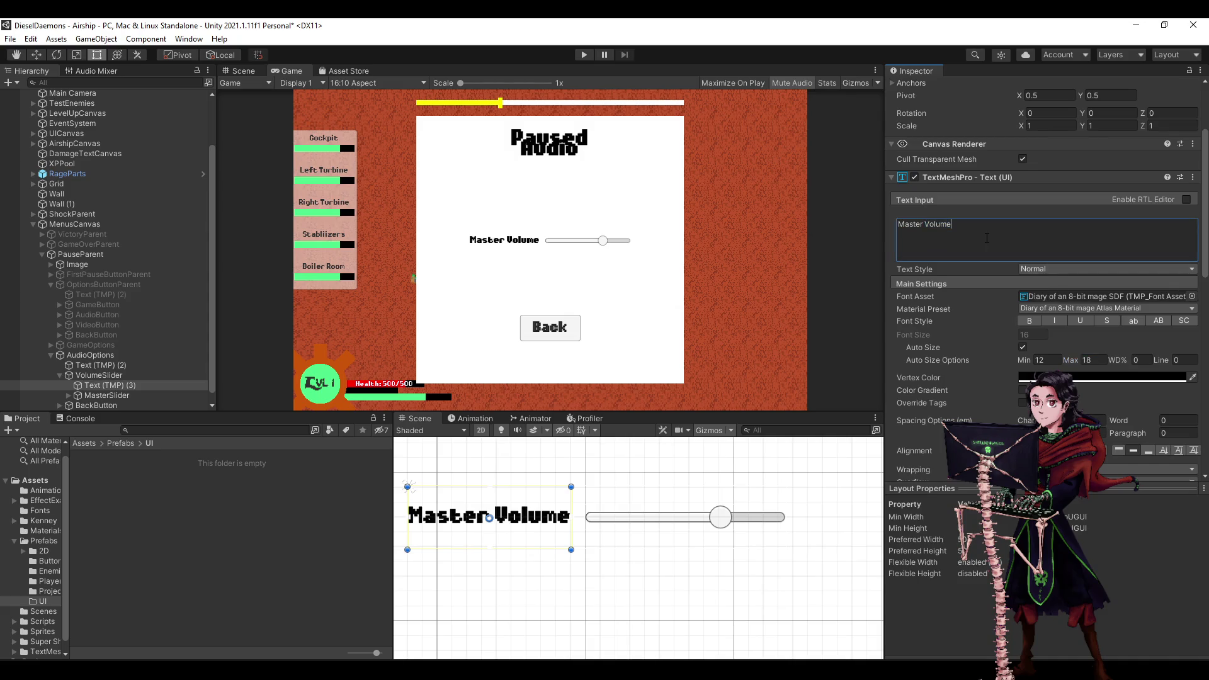
key(BackSpace)
key(BackSpace)
key(BackSpace)
key(BackSpace)
key(BackSpace)
key(BackSpace)
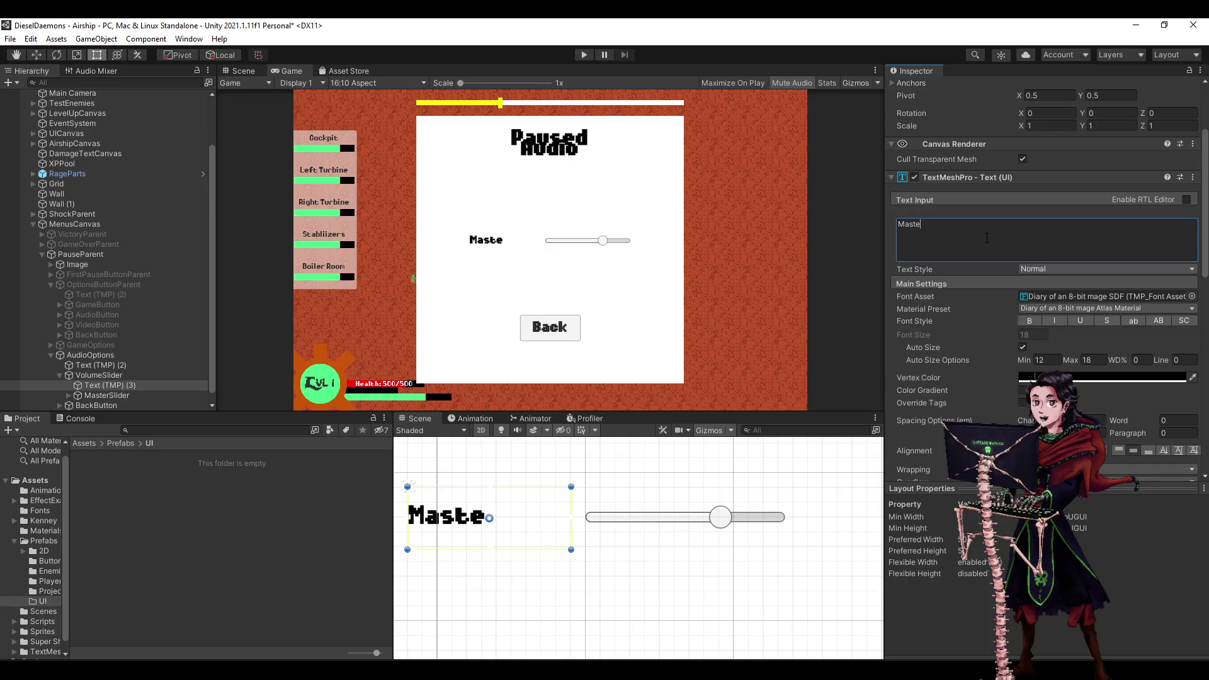
key(ctrl+z)
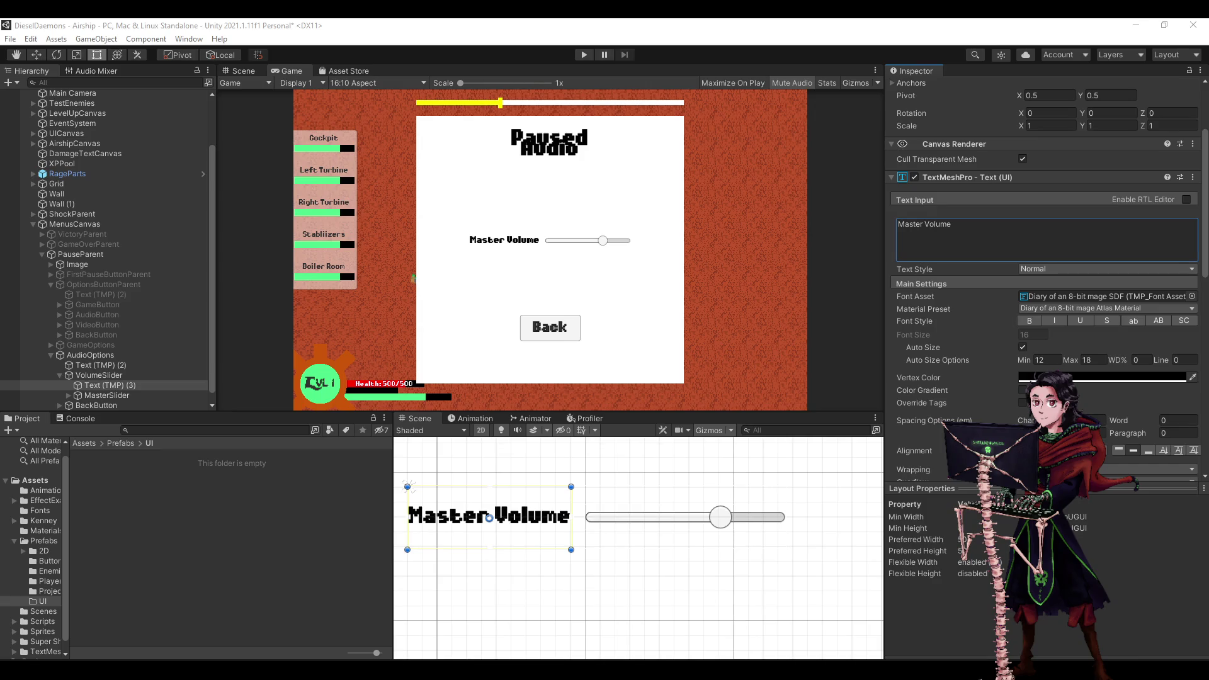
scroll(1045, 277, down, 10)
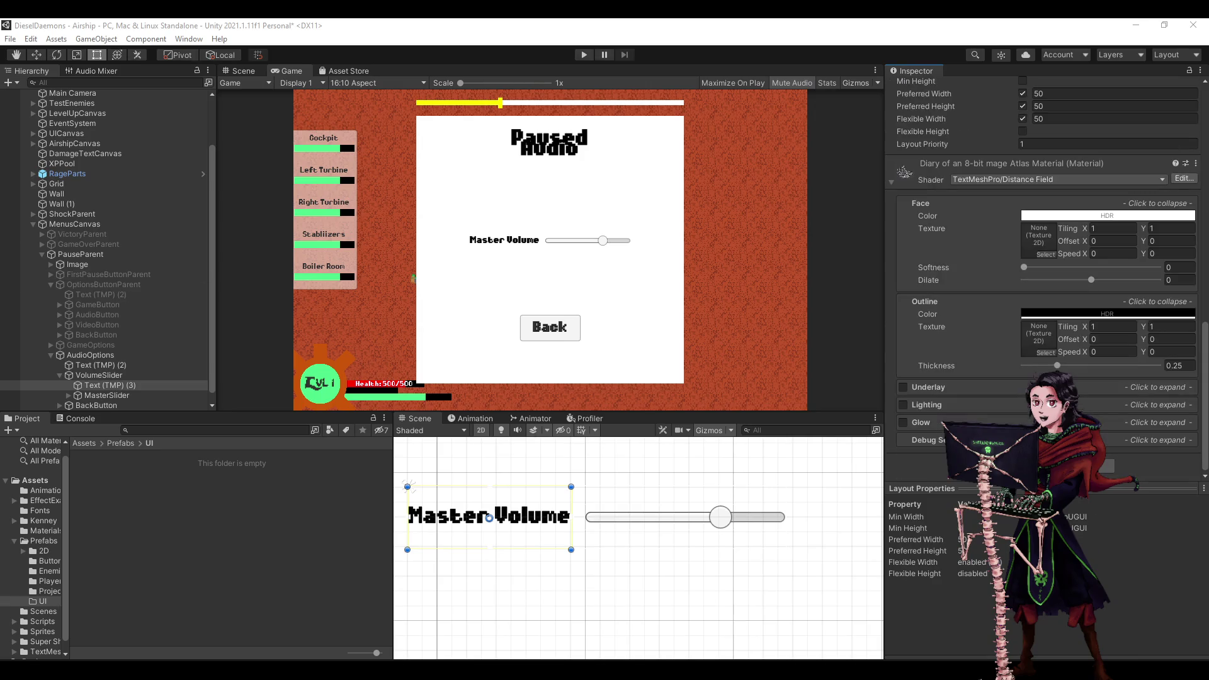
Add a Content Size Fitter component to the Master Volume label.
right_click(973, 504)
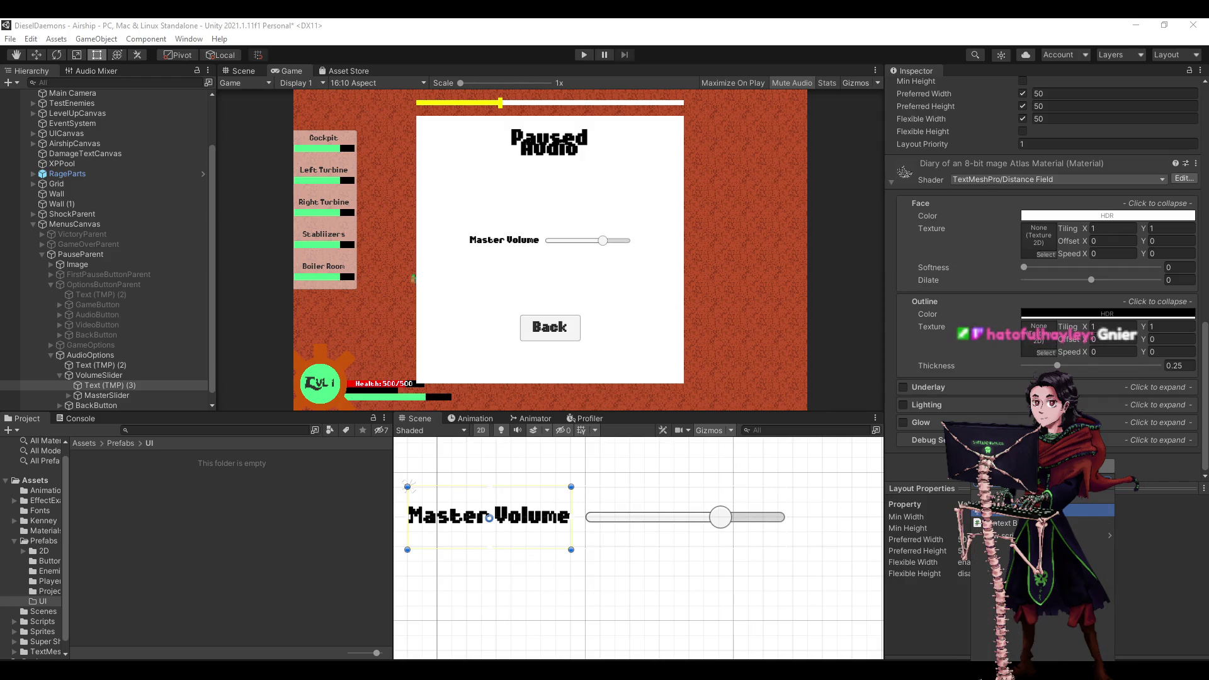
click(1071, 511)
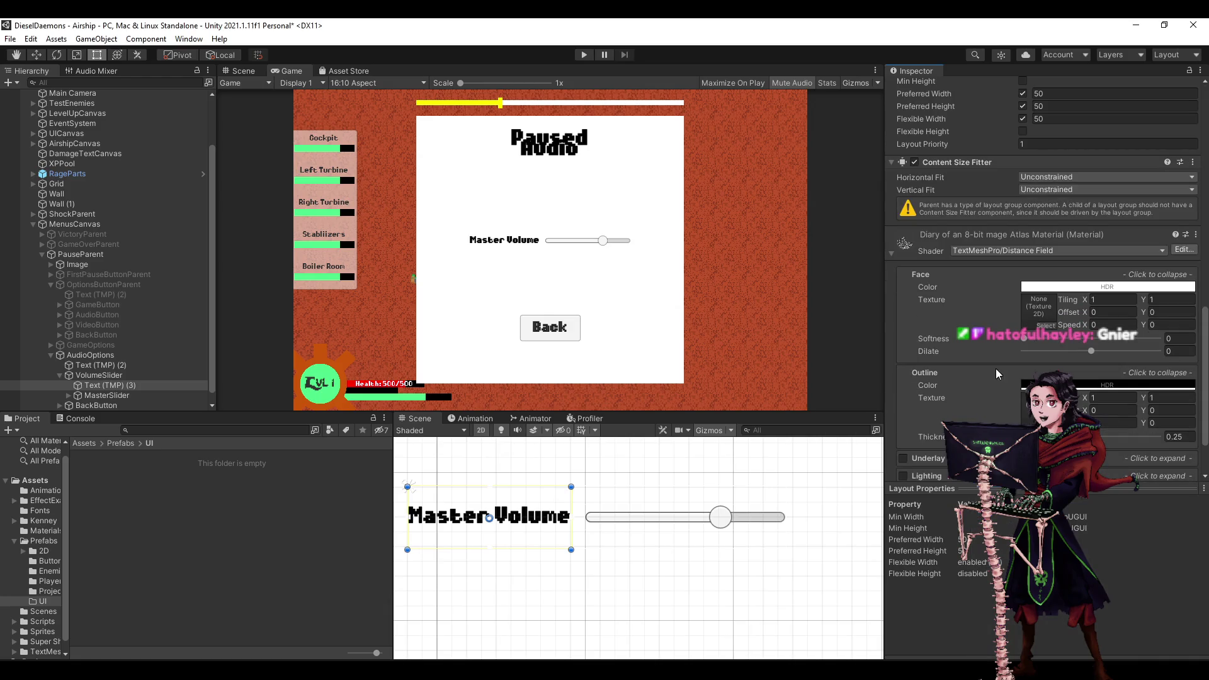
scroll(970, 346, down, 3)
scroll(1039, 320, up, 10)
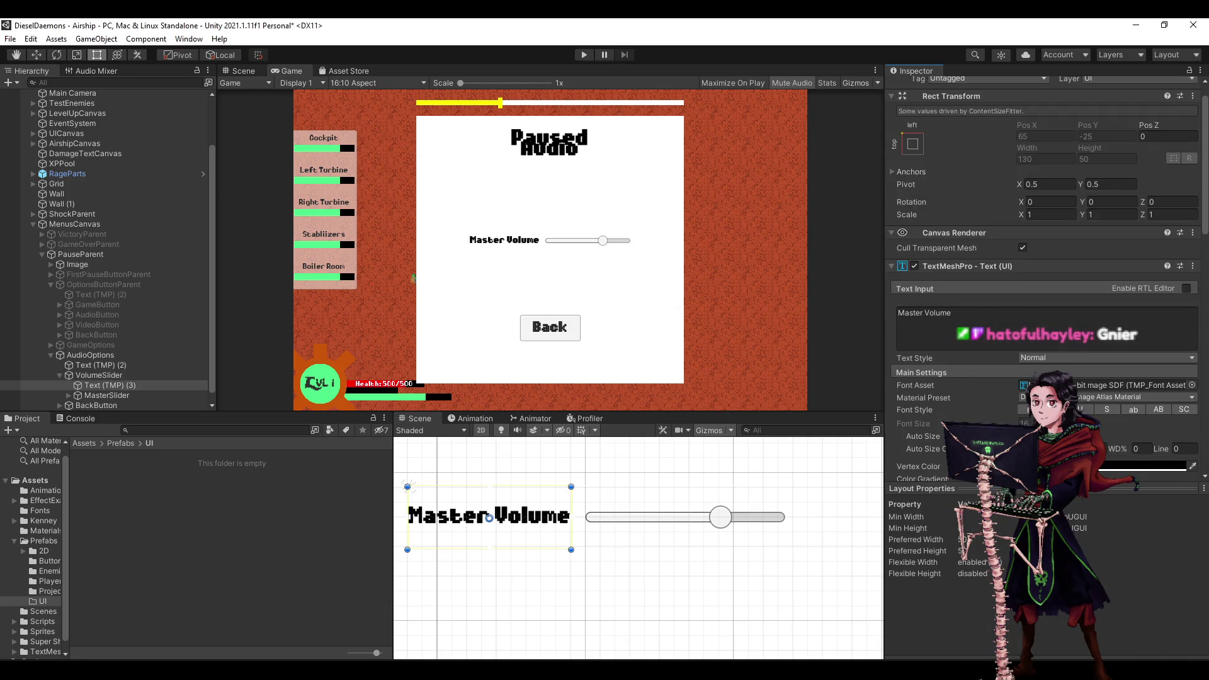
Retype 'Volume' in the label text and turn off Auto Size for a fixed font size of 16.
click(1039, 320)
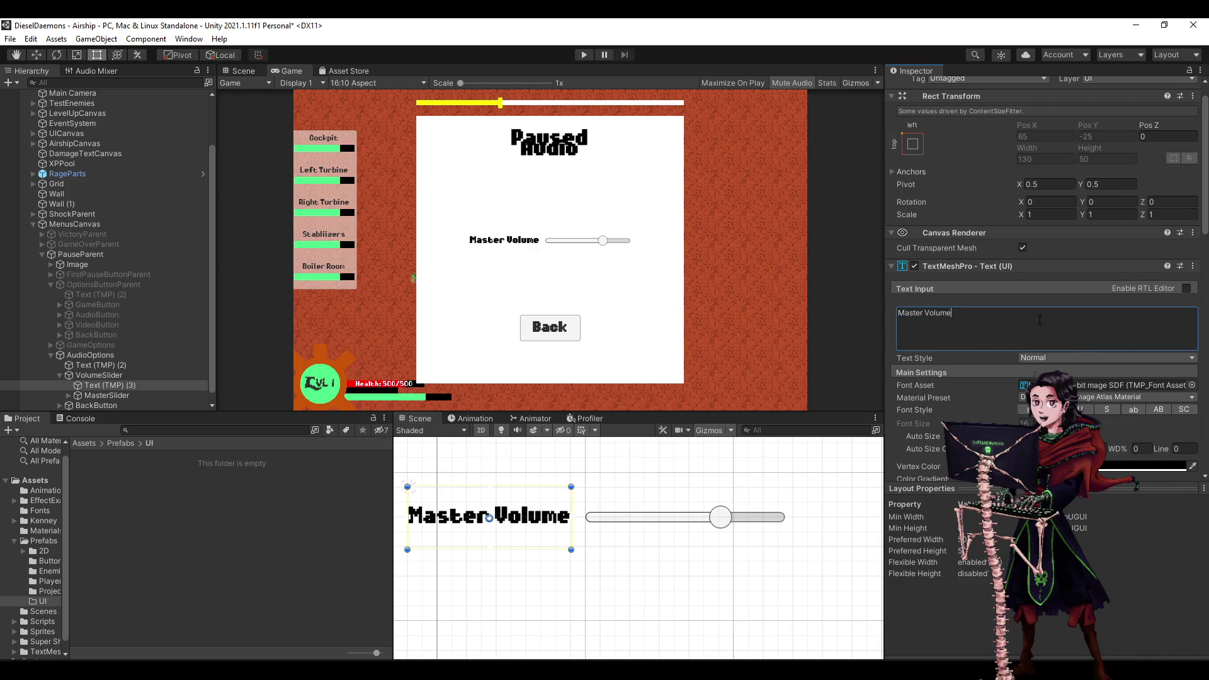
key(BackSpace)
key(BackSpace)
key(BackSpace)
text(Volume)
scroll(990, 339, down, 5)
click(1024, 323)
click(1024, 323)
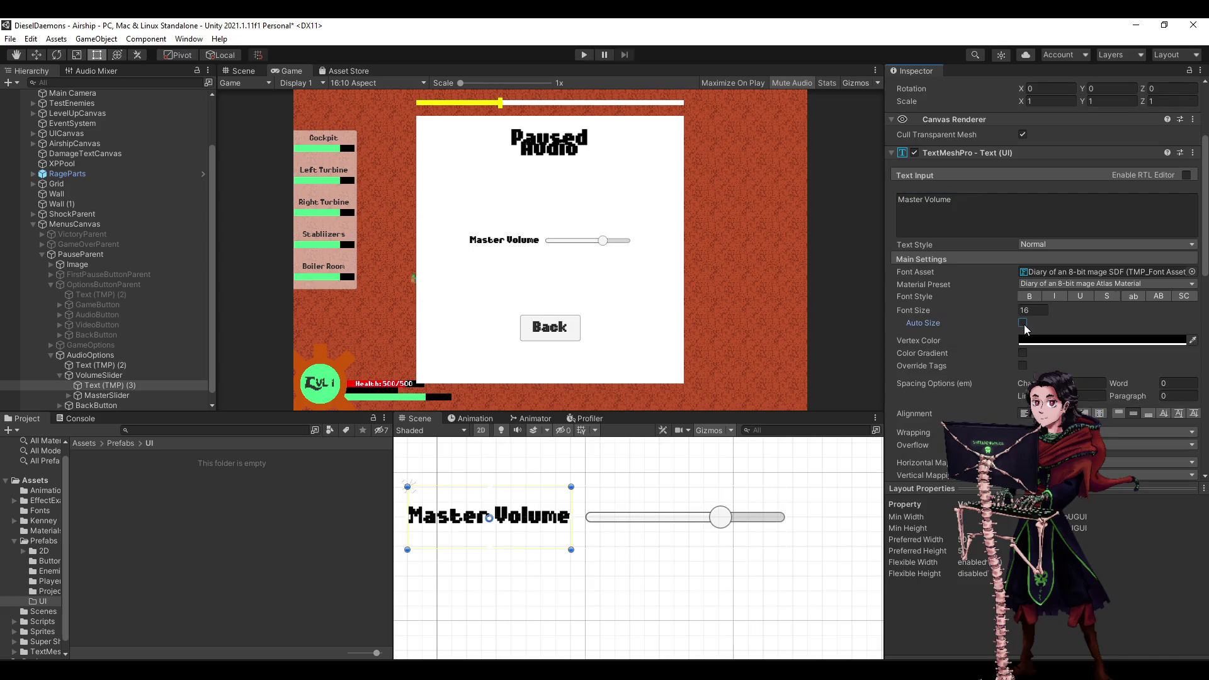
Try Min Size and Preferred Size horizontal fits, then revert to Unconstrained.
scroll(1022, 339, down, 10)
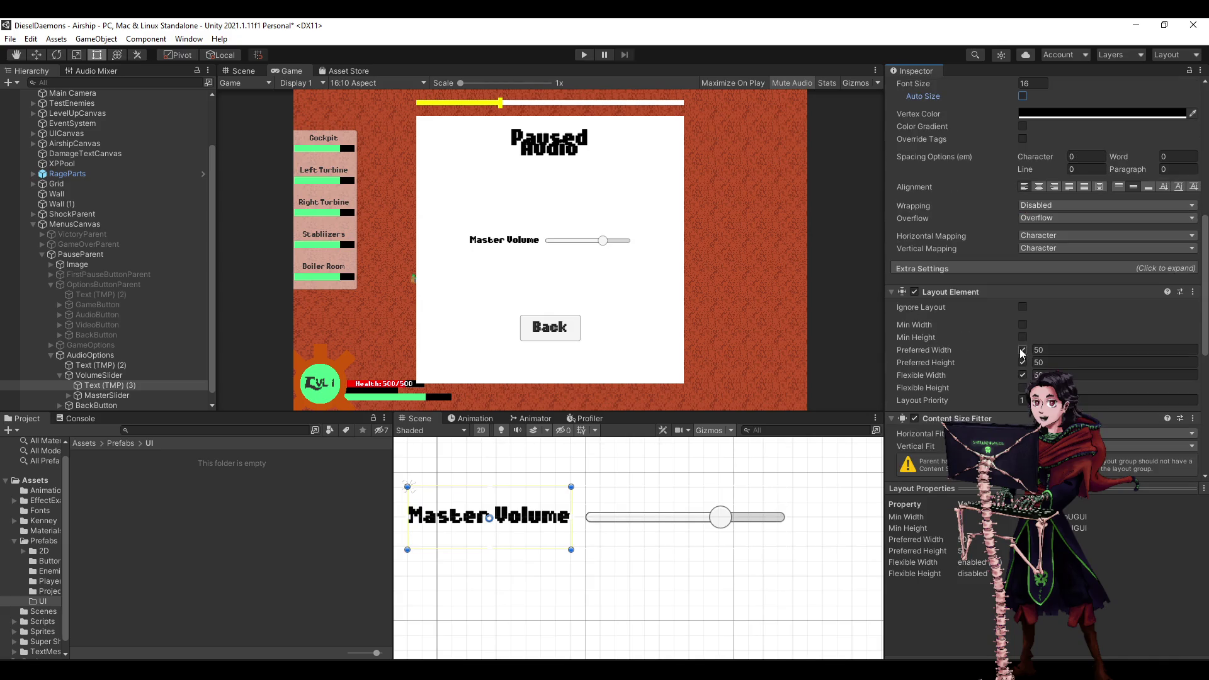
scroll(1021, 351, down, 5)
click(1047, 321)
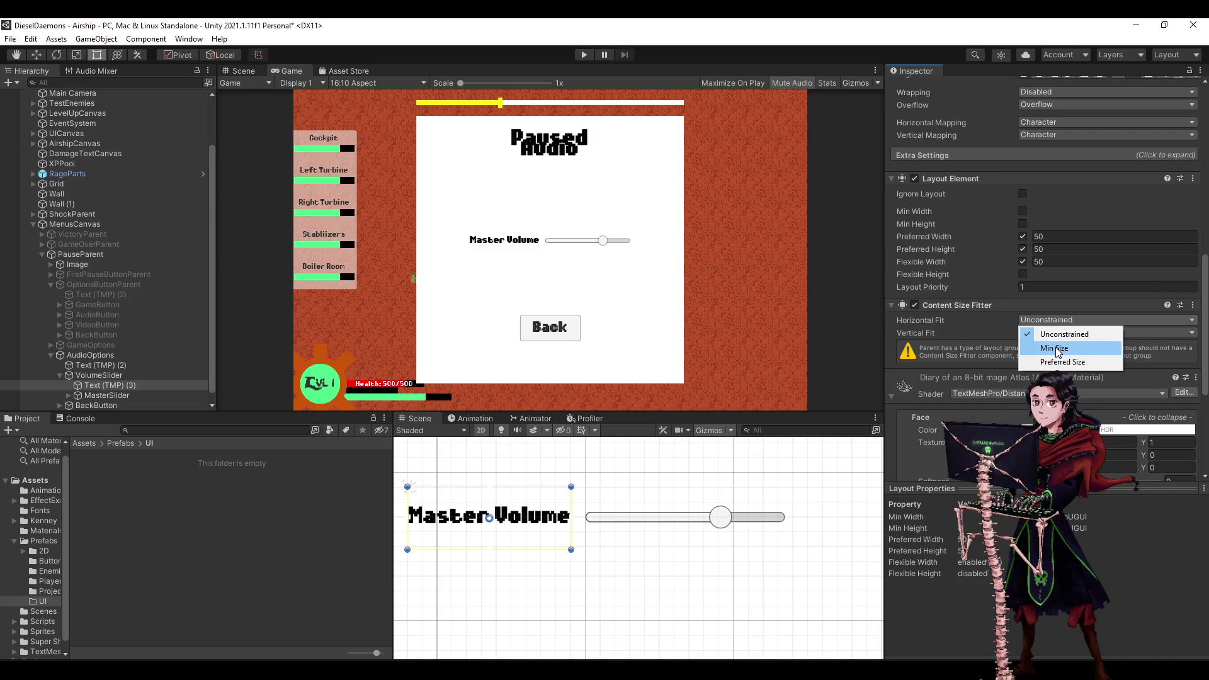
click(1056, 347)
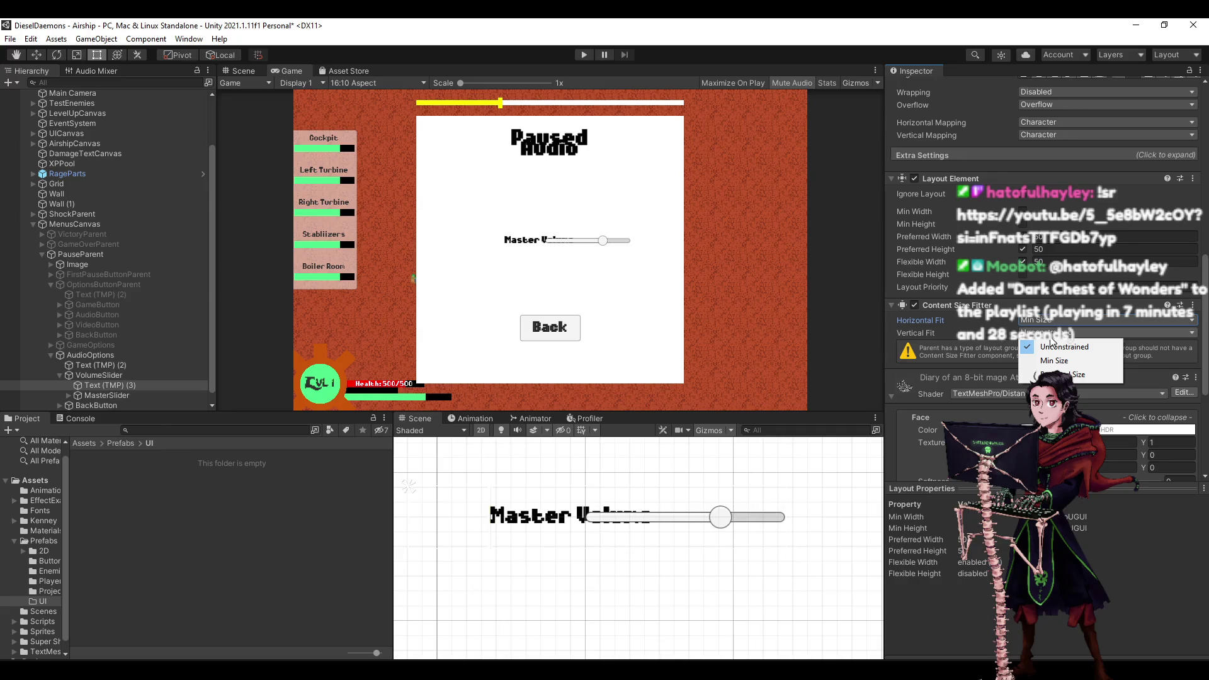
click(1055, 363)
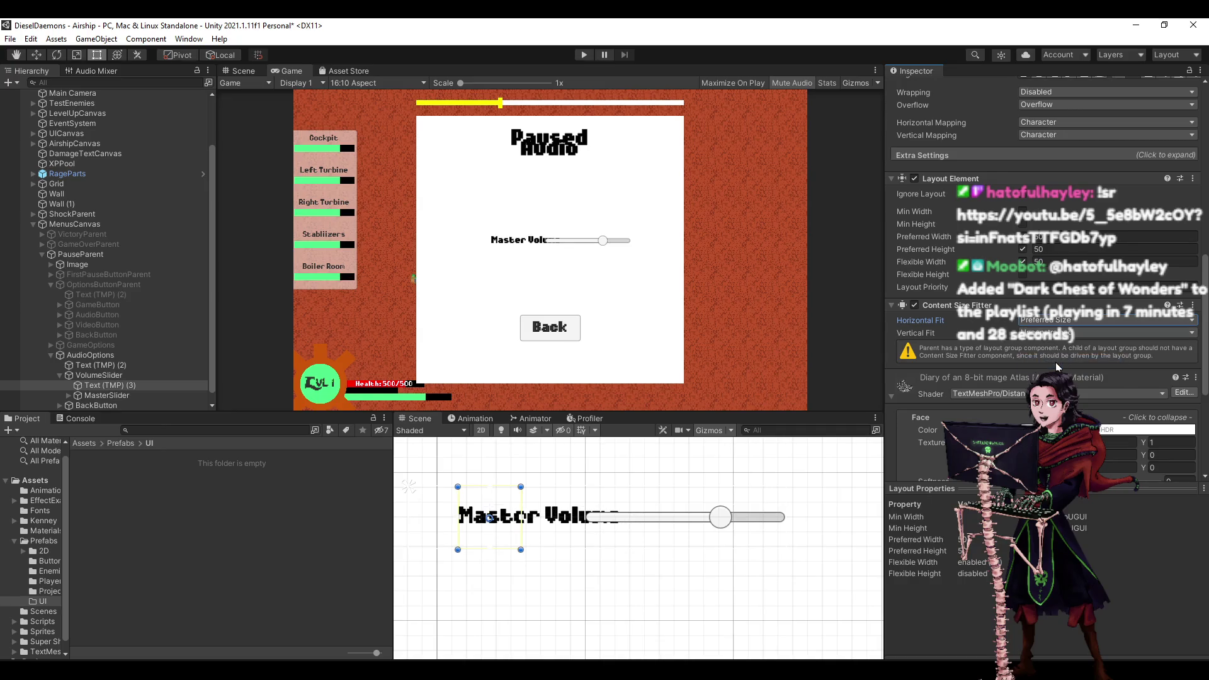
key(ctrl+z)
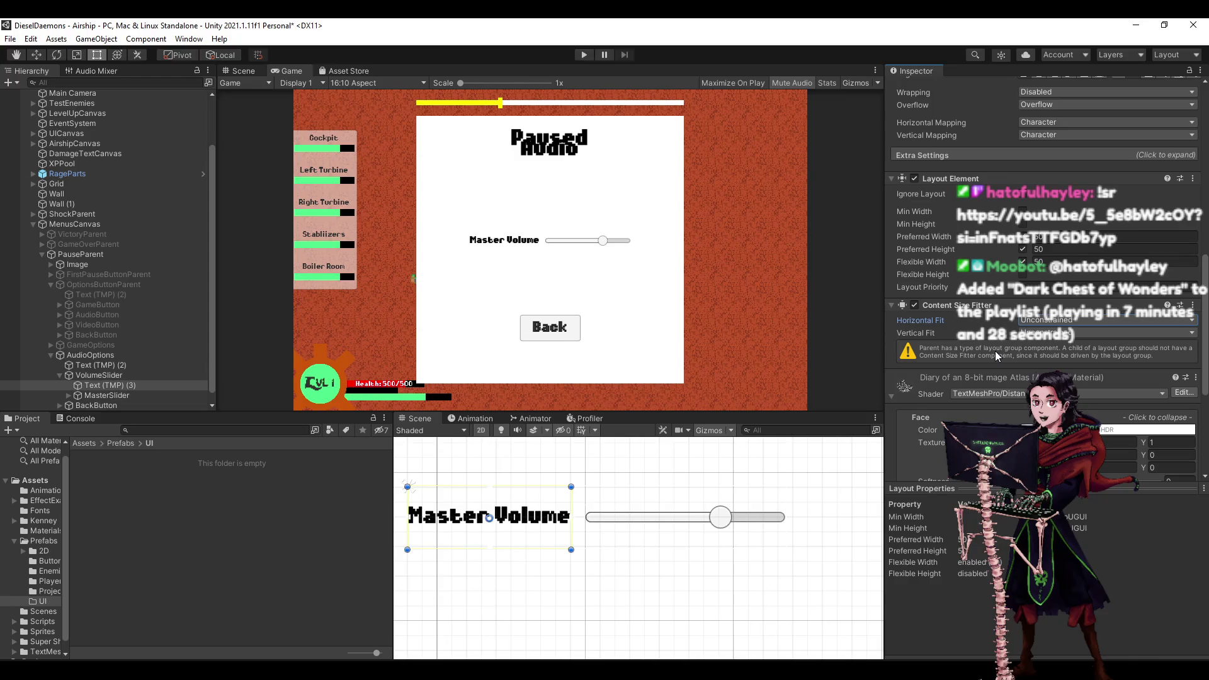
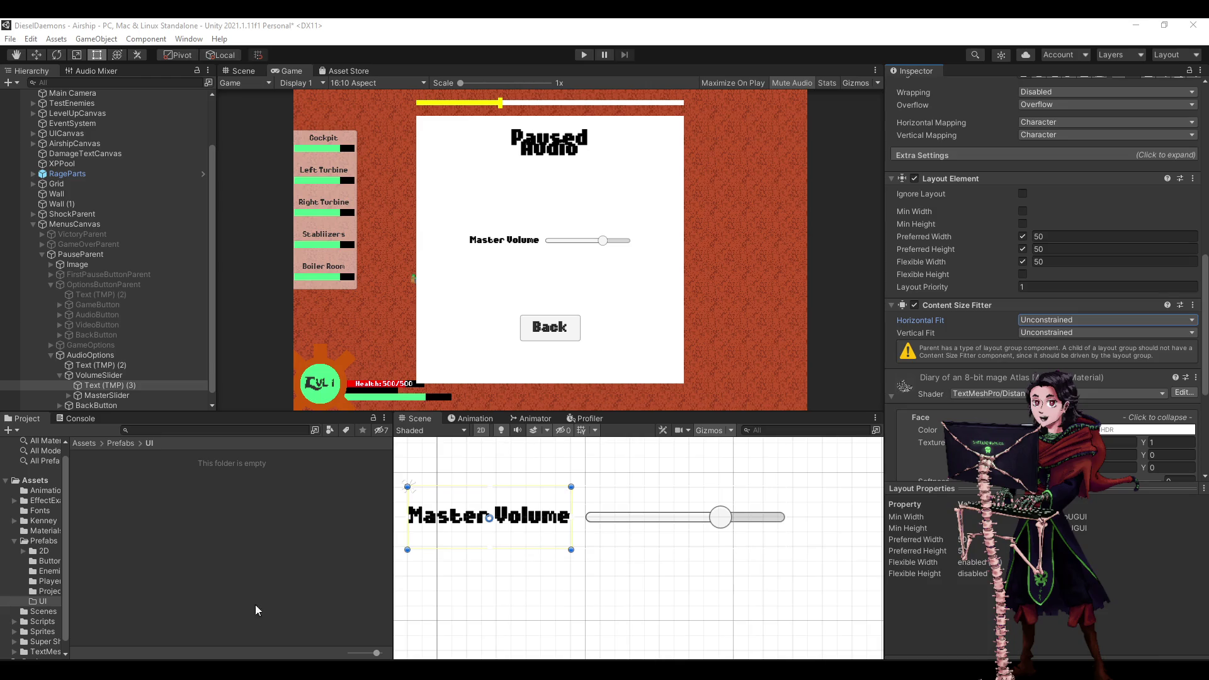
Set the label's Content Size Fitter Horizontal Fit to Preferred Size.
scroll(1051, 281, down, 3)
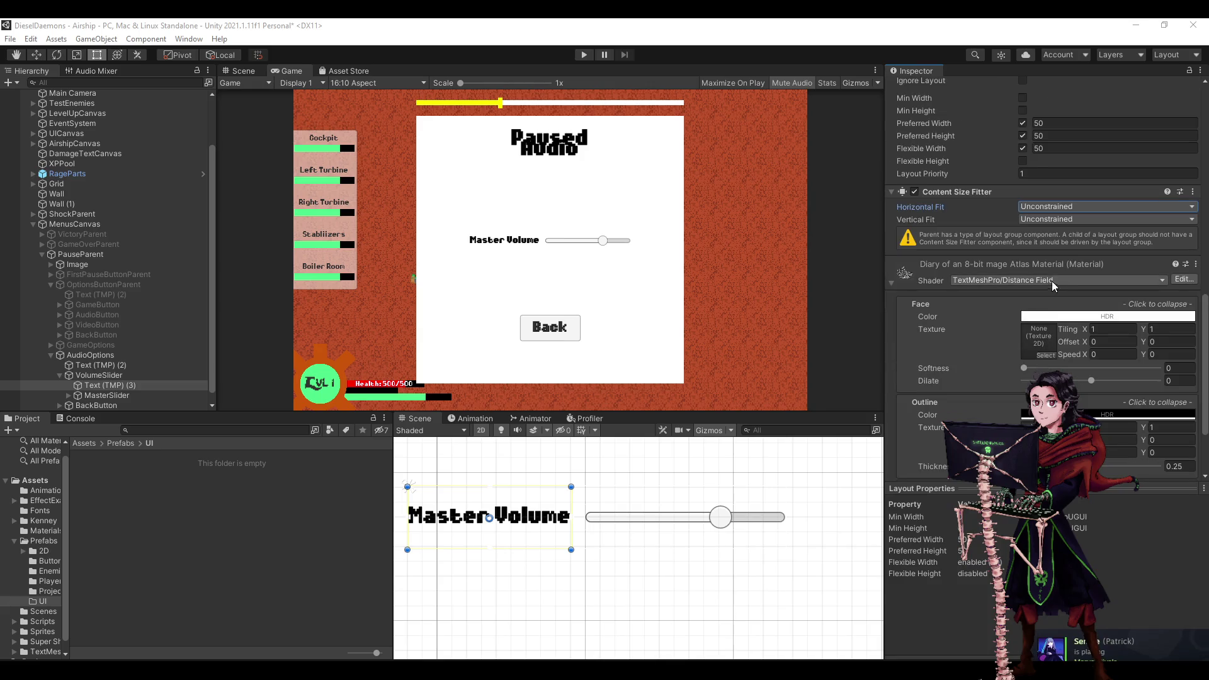
click(1053, 207)
click(1056, 249)
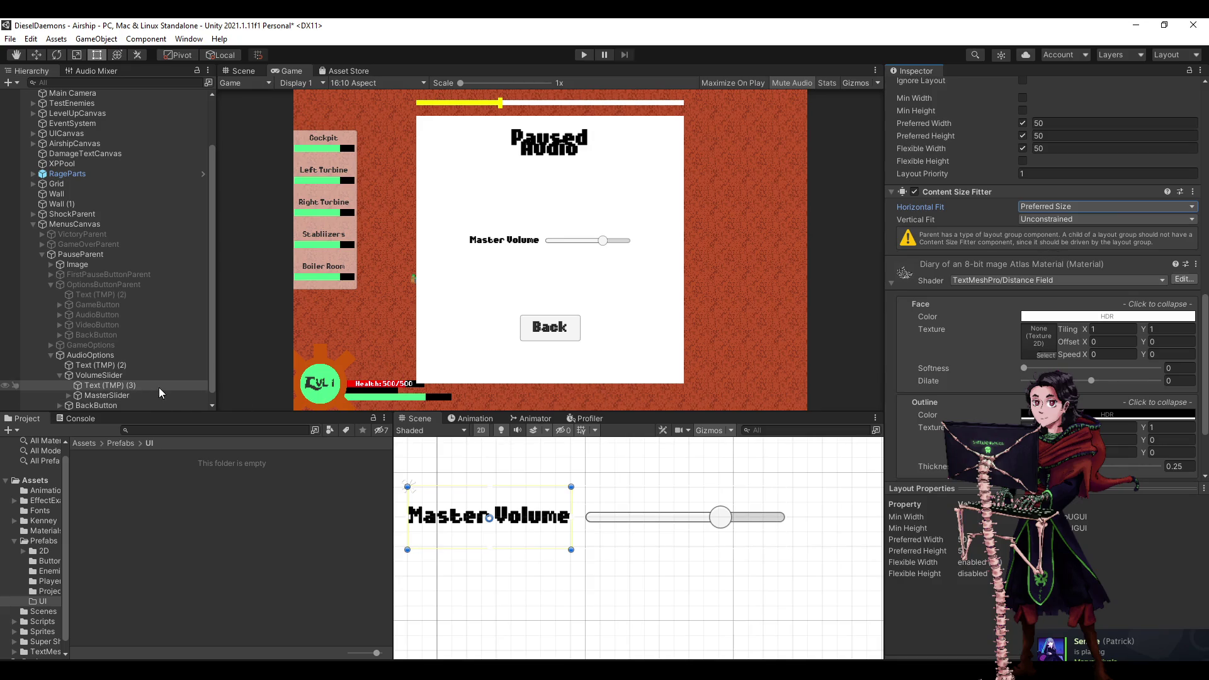
Change the slider label's text to 'Master'.
click(160, 387)
scroll(1079, 252, up, 9)
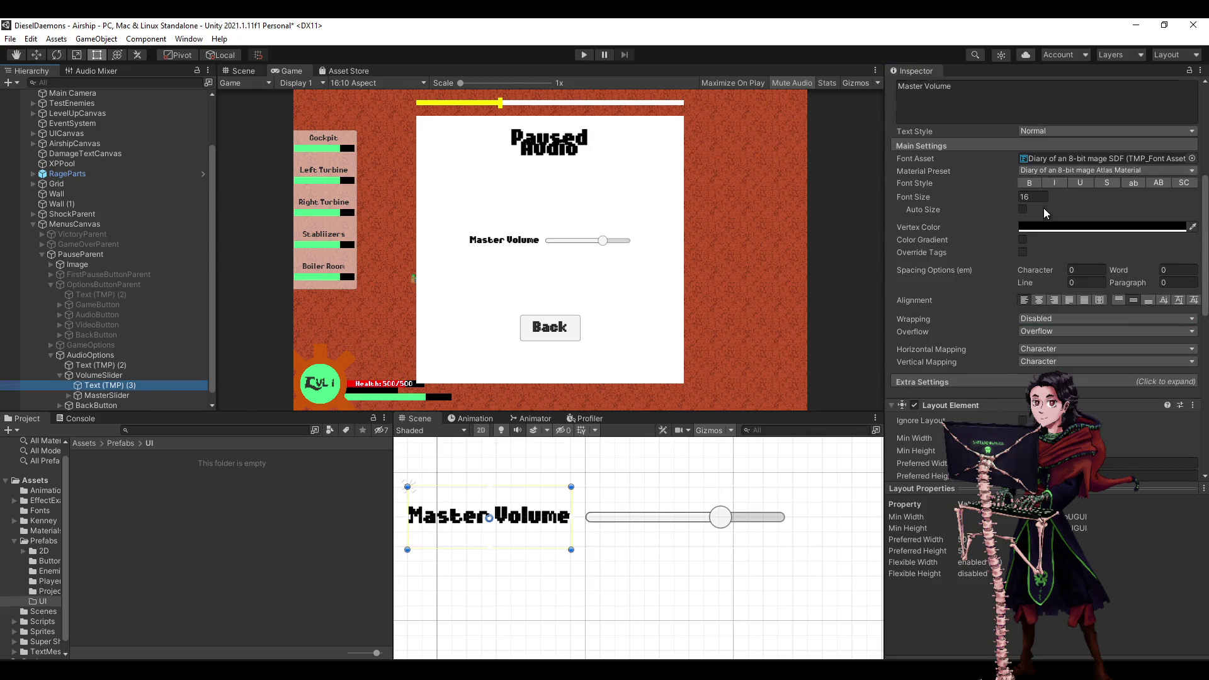
scroll(1044, 208, up, 6)
click(1065, 336)
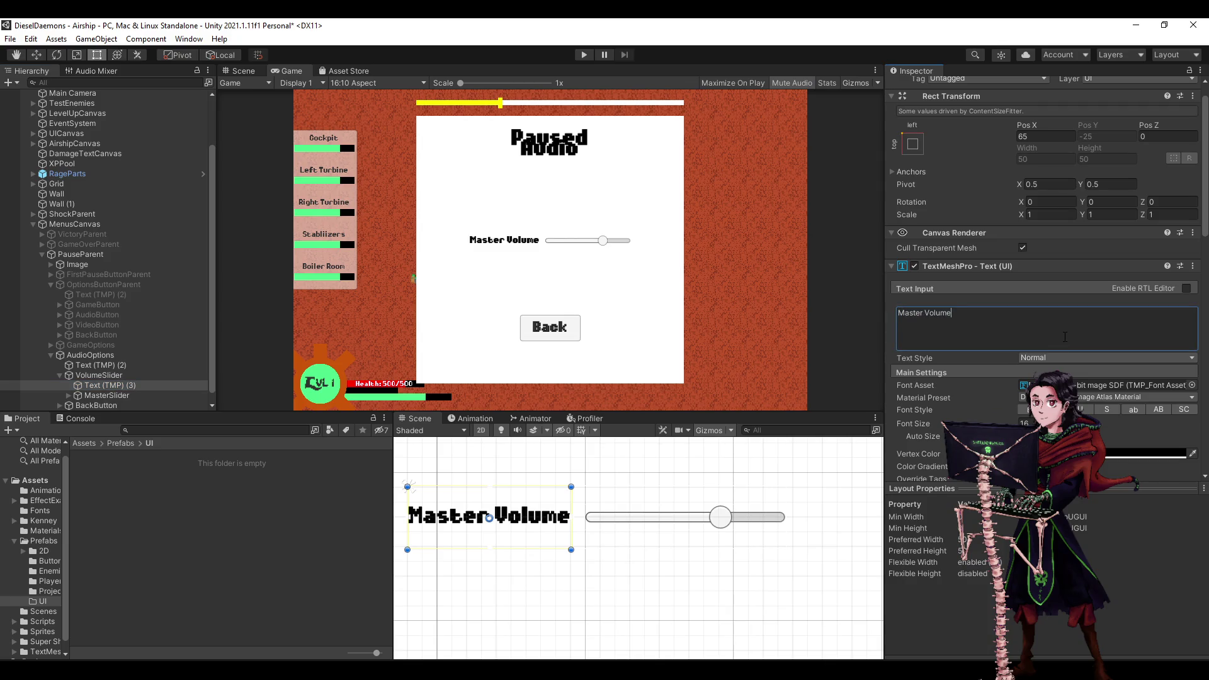
key(BackSpace)
key(BackSpace)
key(BackSpace)
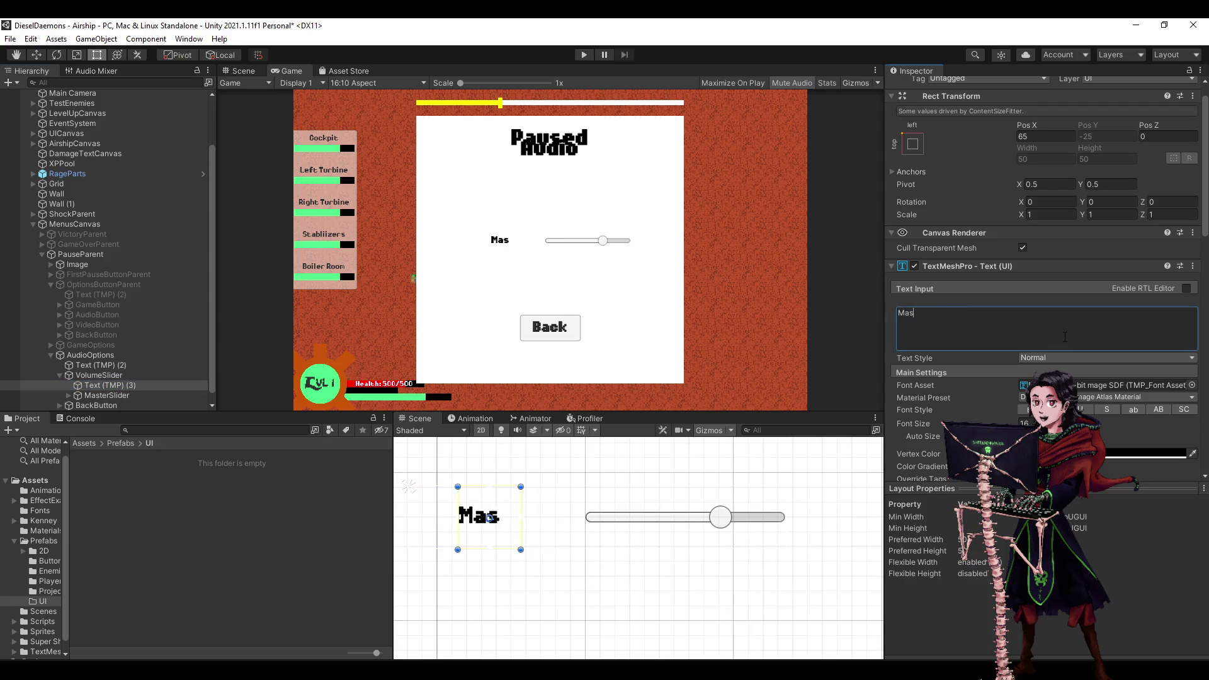
key(BackSpace)
key(BackSpace)
key(BackSpace)
text(Master)
Re-enable the label's Flexible Width and raise it to about 170.
scroll(1036, 340, down, 10)
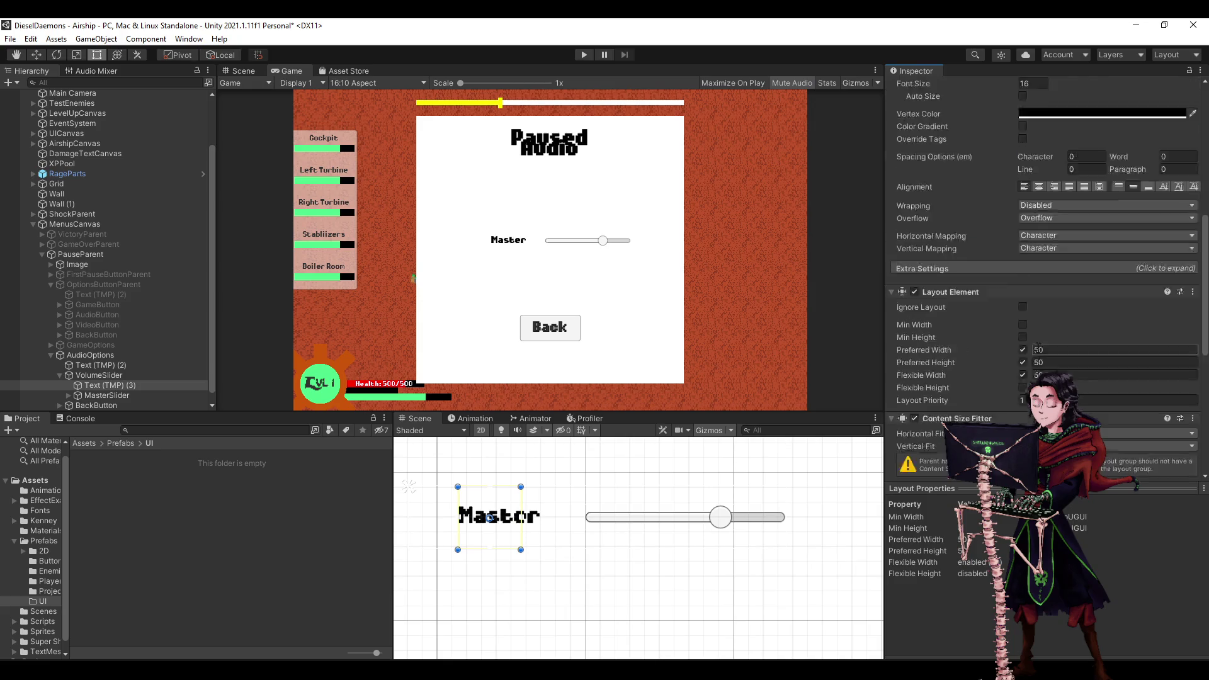
click(1023, 261)
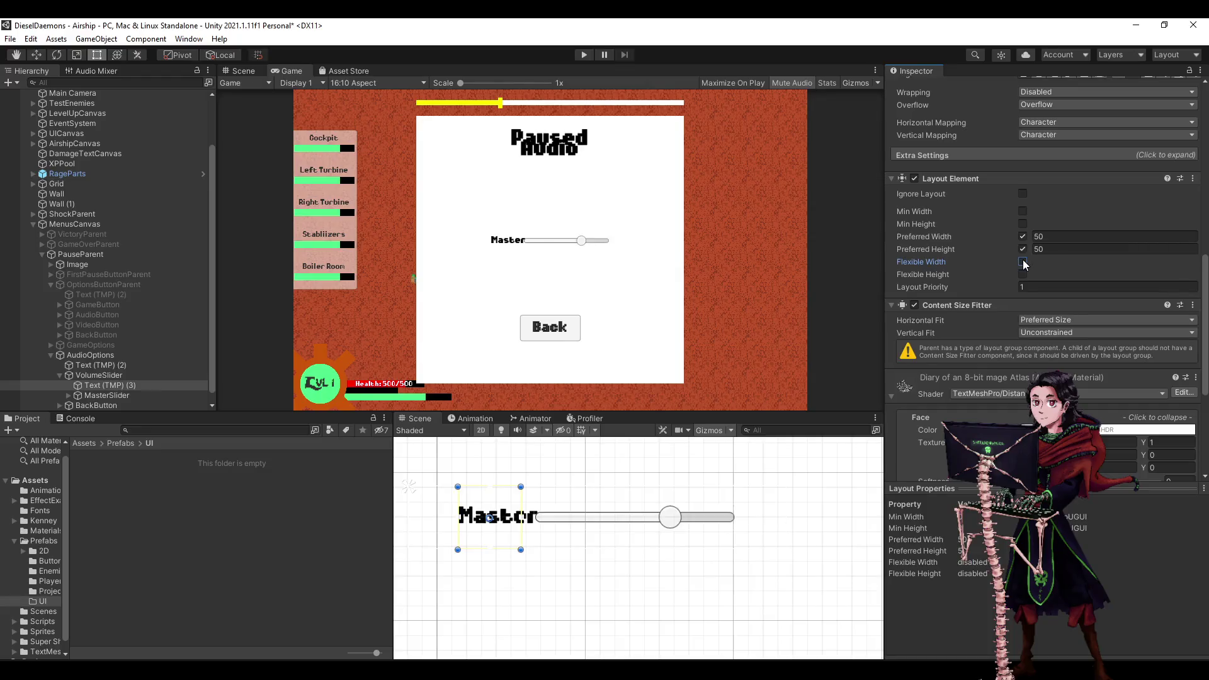
click(1022, 260)
click(1023, 261)
click(1022, 260)
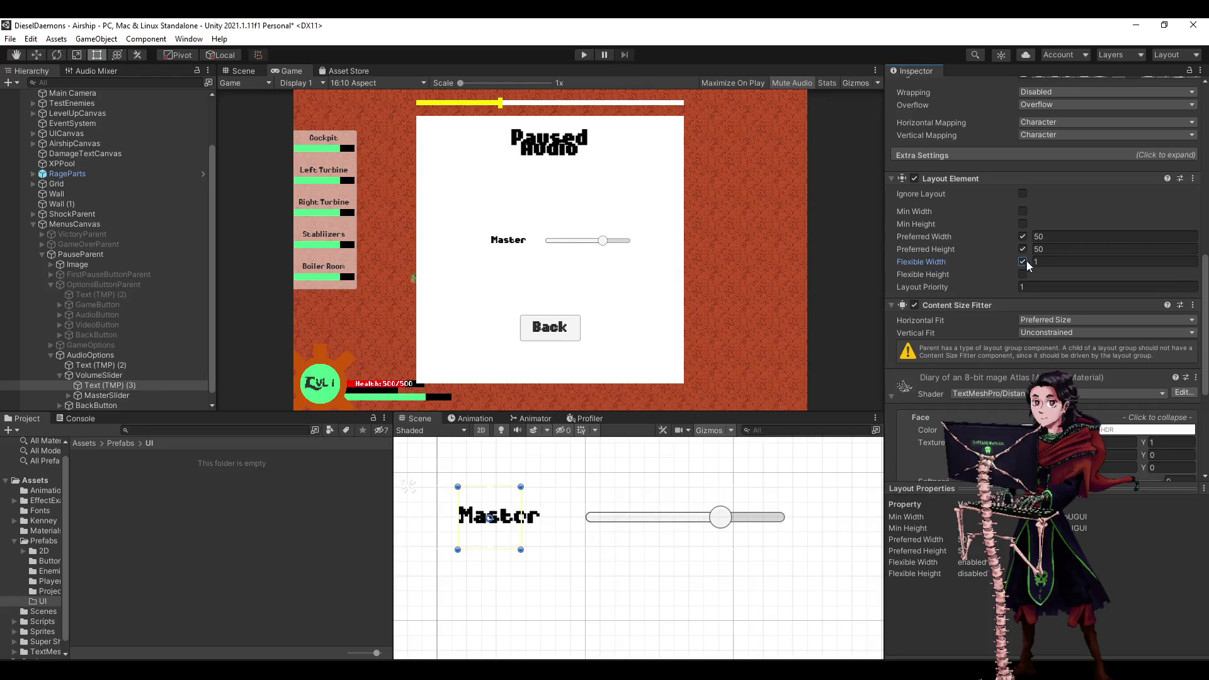
mouse_move(29, 264)
mouse_down()
mouse_move(940, 269)
mouse_move(1009, 286)
mouse_move(317, 316)
mouse_move(917, 372)
mouse_move(724, 395)
mouse_up()
Briefly append 'Volu' to the label, then delete it so it stays 'Master'.
scroll(1117, 221, up, 5)
click(1018, 211)
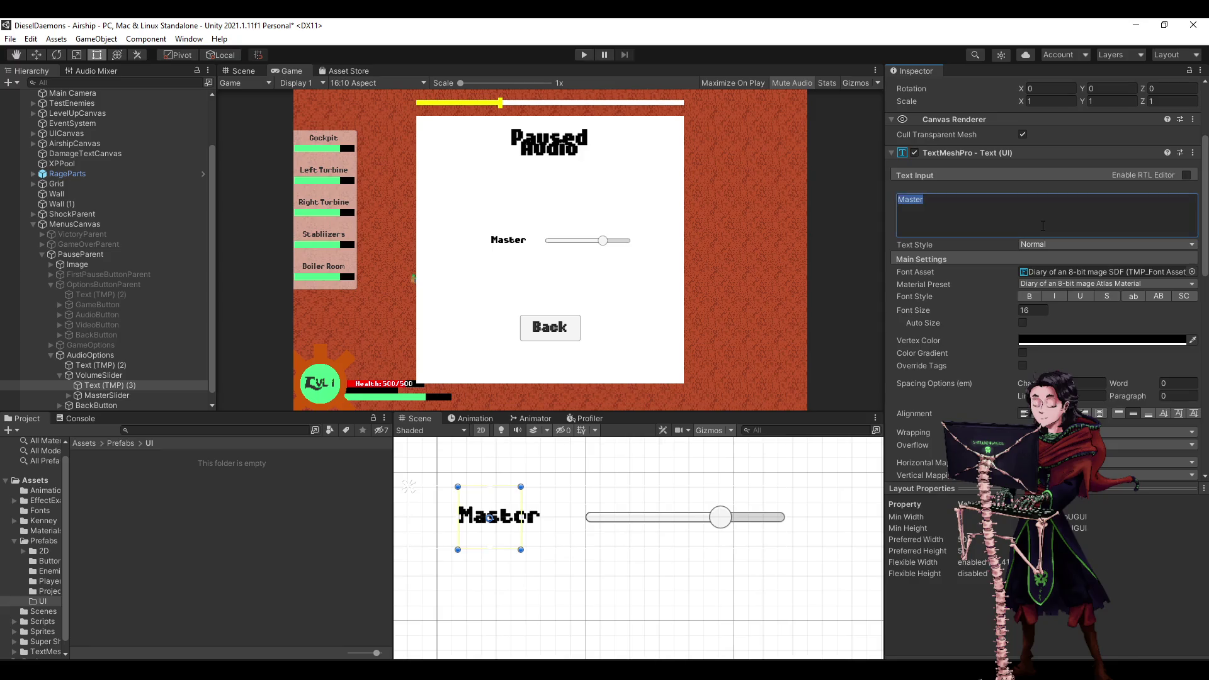
click(1018, 211)
text(Volu)
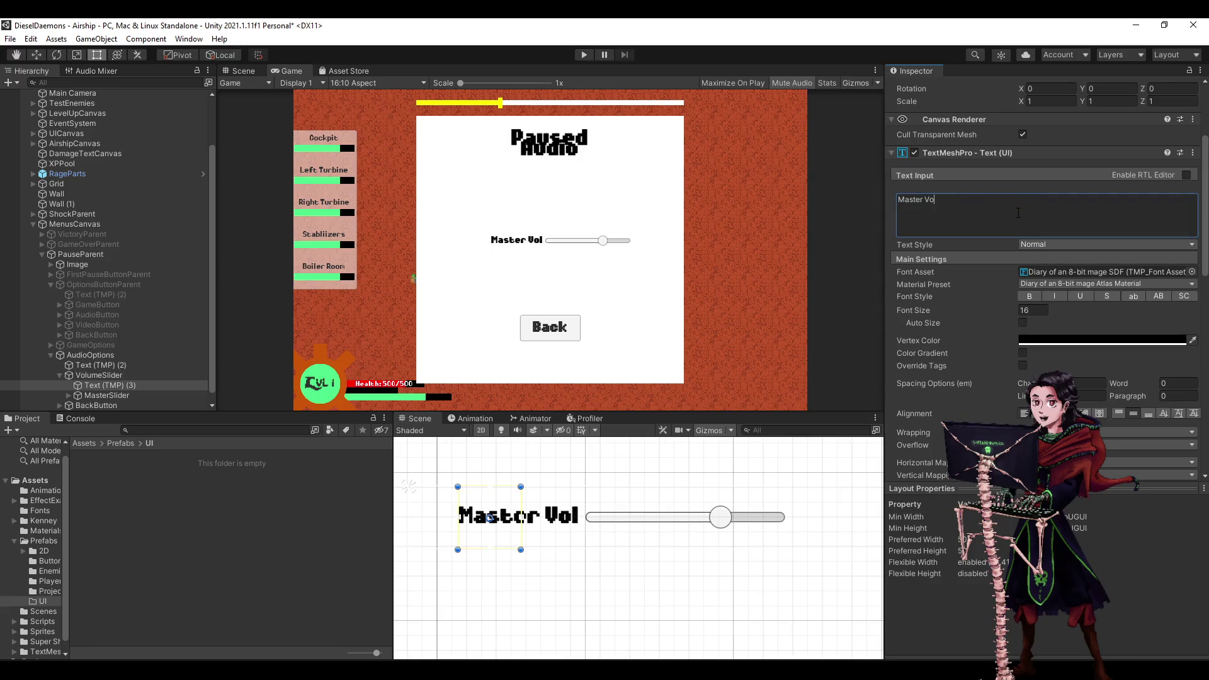
key(BackSpace)
key(BackSpace)
key(BackSpace)
key(BackSpace)
scroll(418, 567, up, 3)
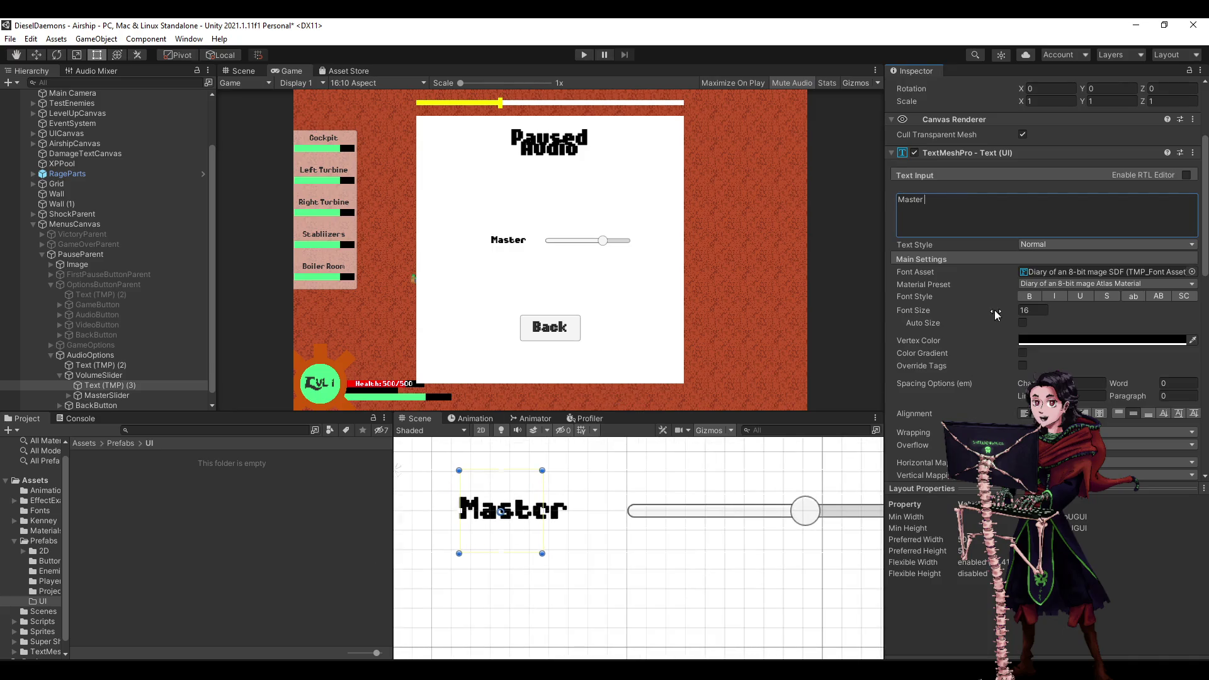
Preview bold, italic, underline, strikethrough, lowercase and uppercase font styles on the label, leaving them off.
click(1033, 295)
click(1033, 294)
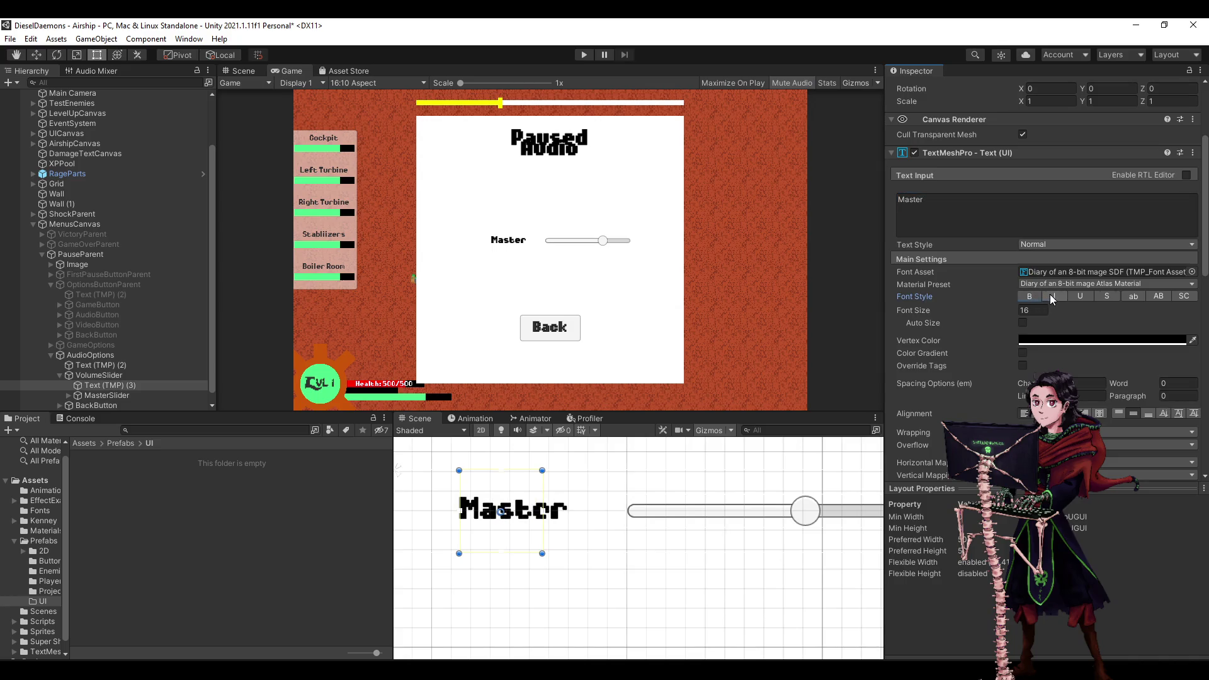
click(1054, 295)
click(1056, 295)
click(1075, 297)
click(1090, 296)
click(1108, 296)
click(1108, 295)
click(1125, 296)
click(1125, 296)
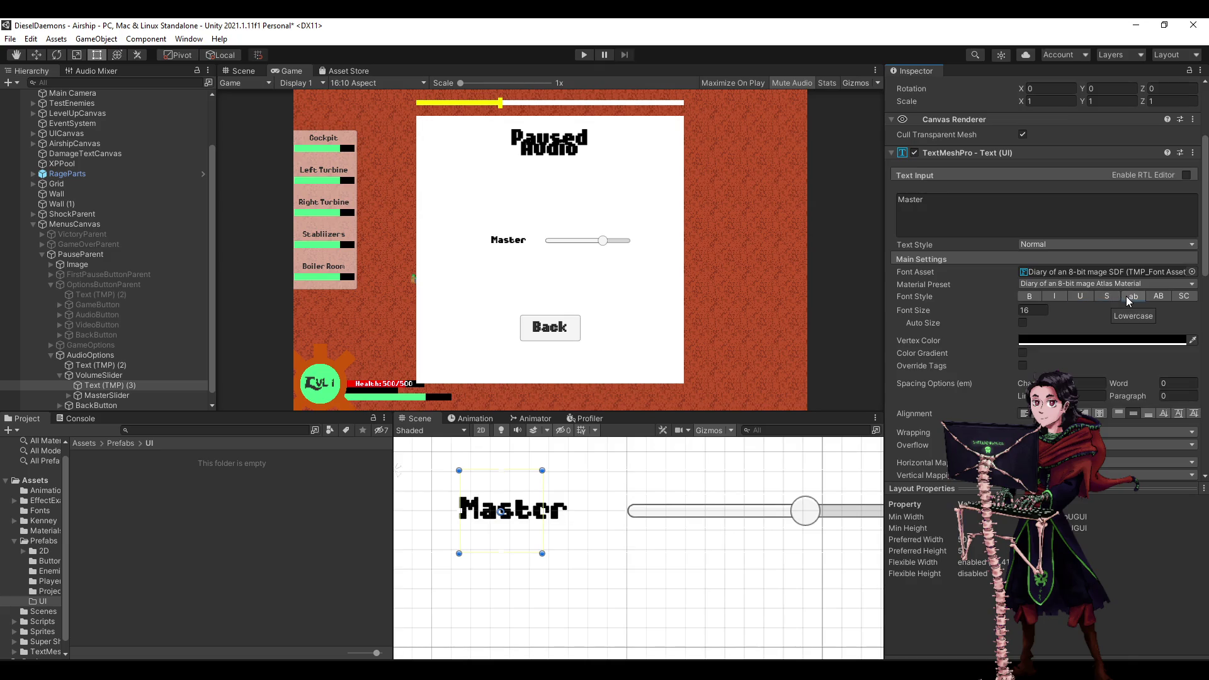
click(1158, 297)
click(1158, 297)
Compare small caps on and off, finally leaving SC (Small Caps) enabled.
click(1177, 298)
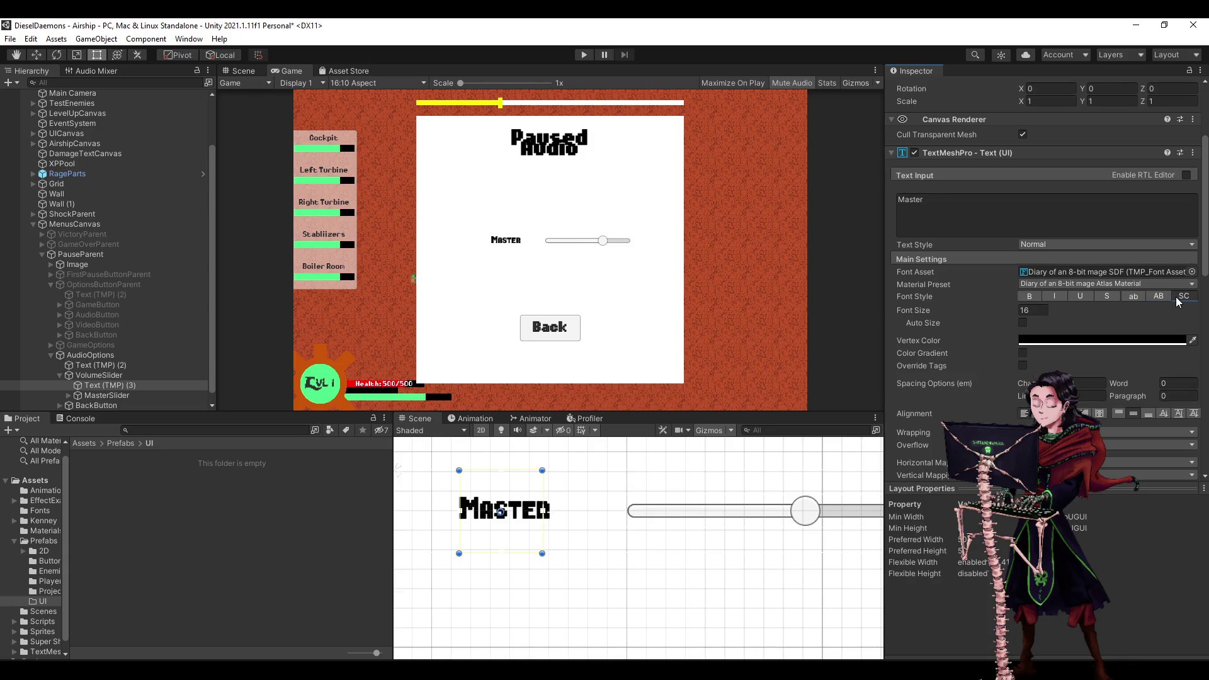
click(1177, 298)
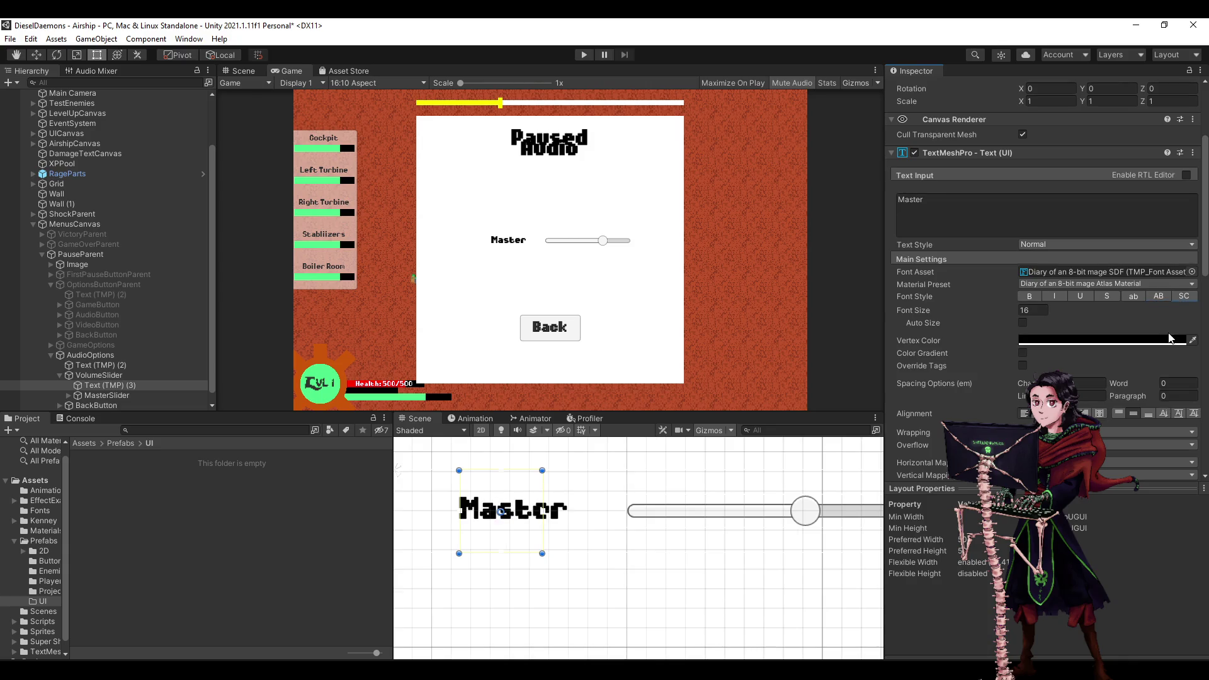
click(1181, 297)
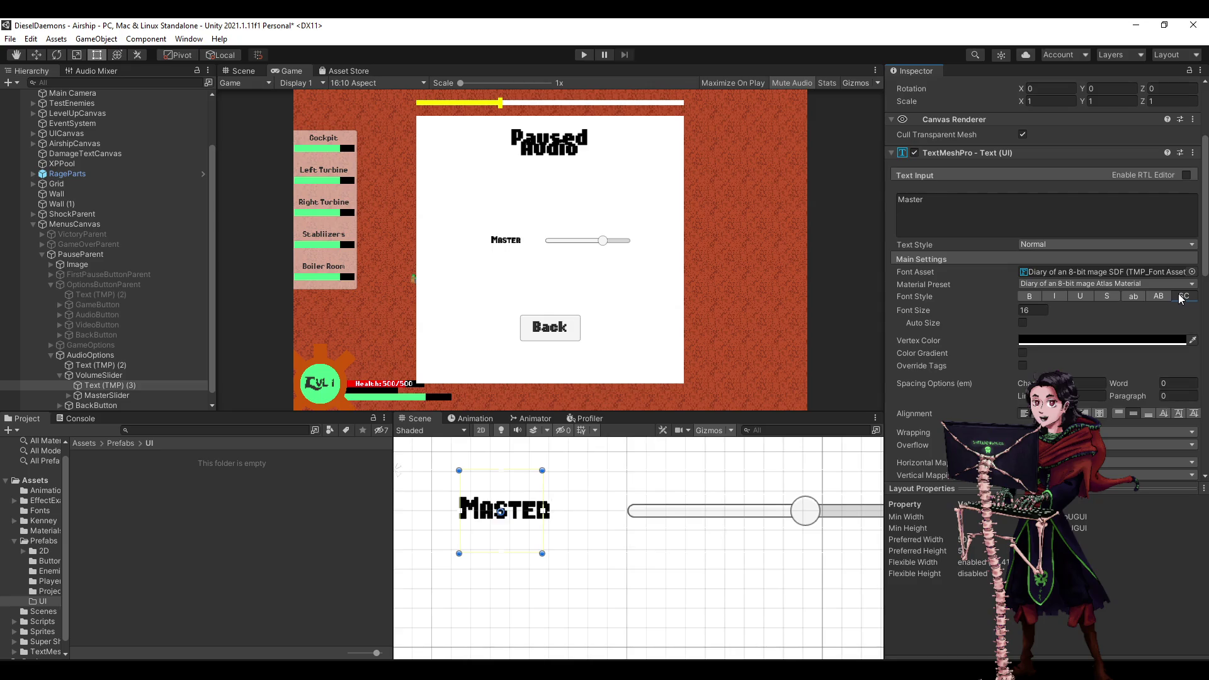
click(1181, 297)
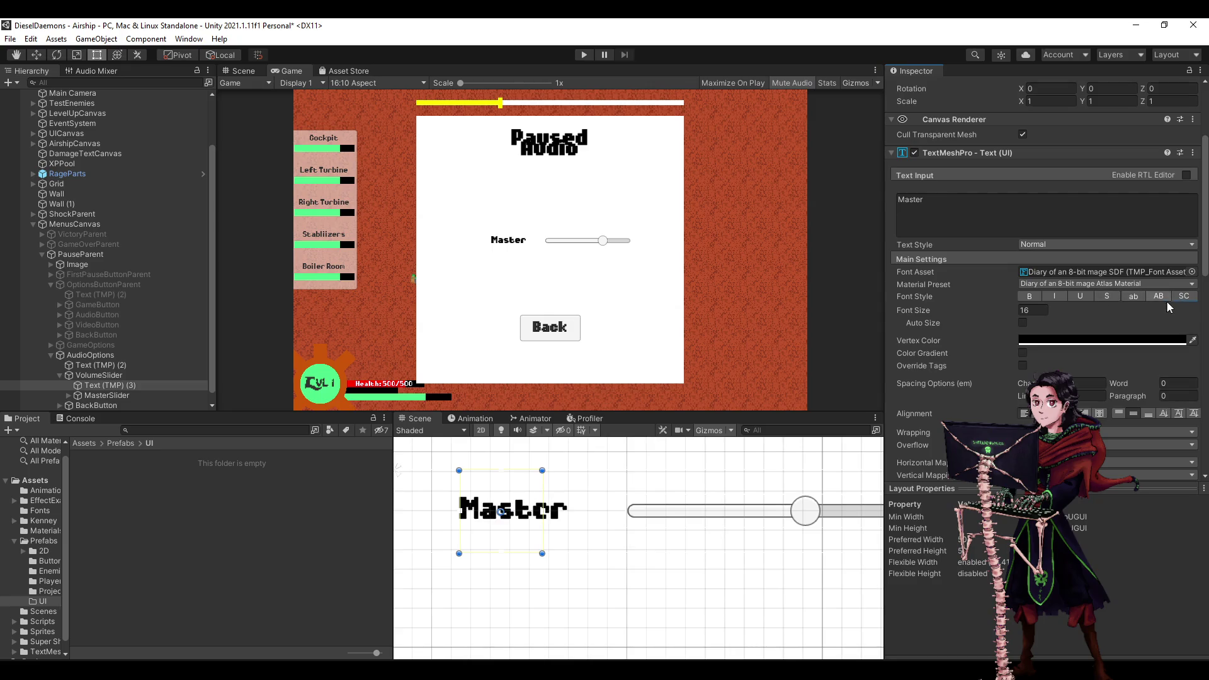
click(1184, 297)
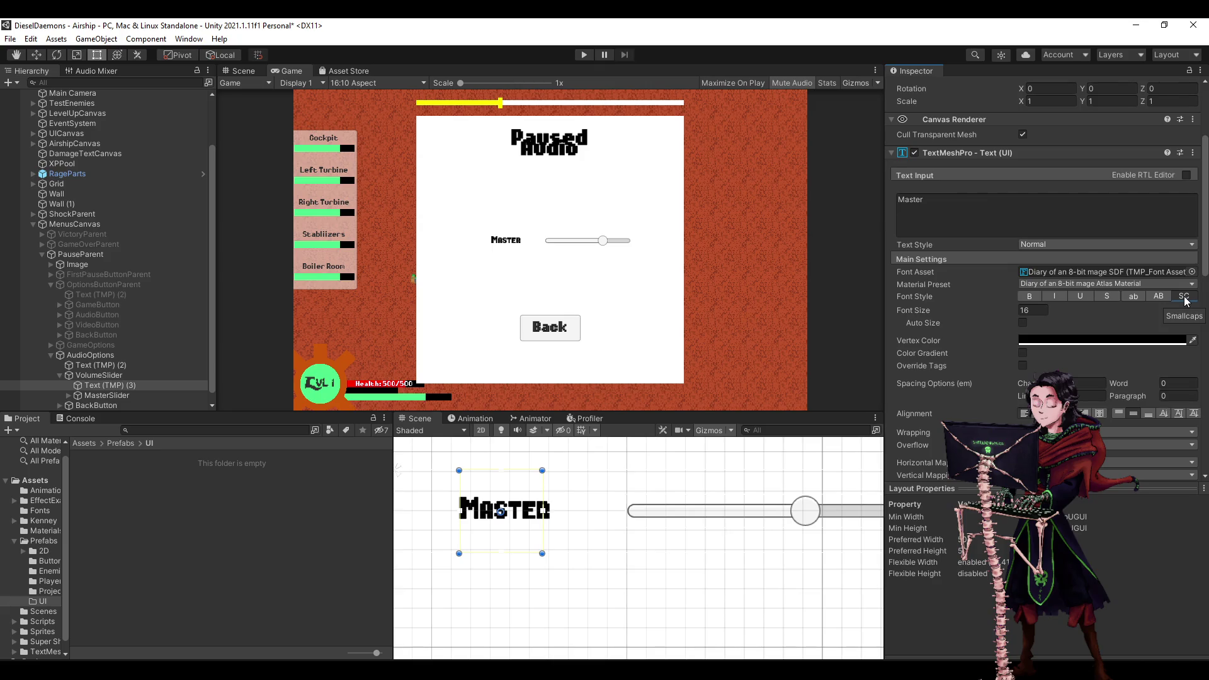
Change the label text back to 'Master Volume'.
click(1015, 218)
click(1015, 218)
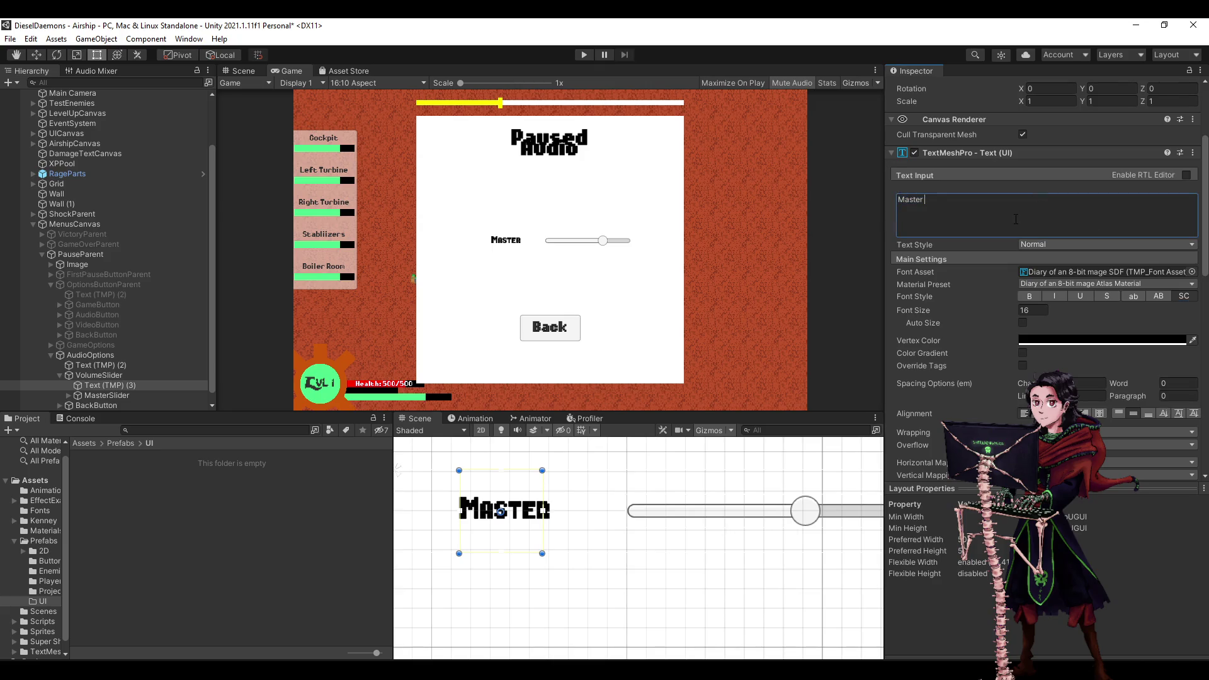
text(volume)
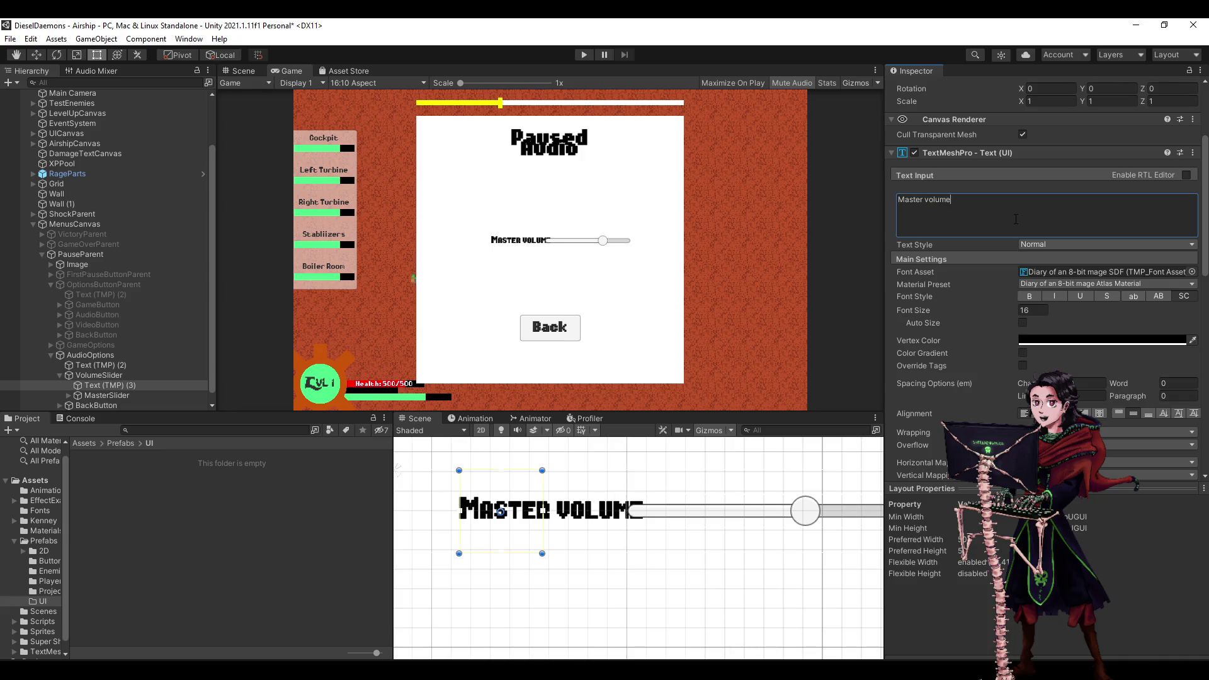
key(BackSpace)
key(BackSpace)
key(BackSpace)
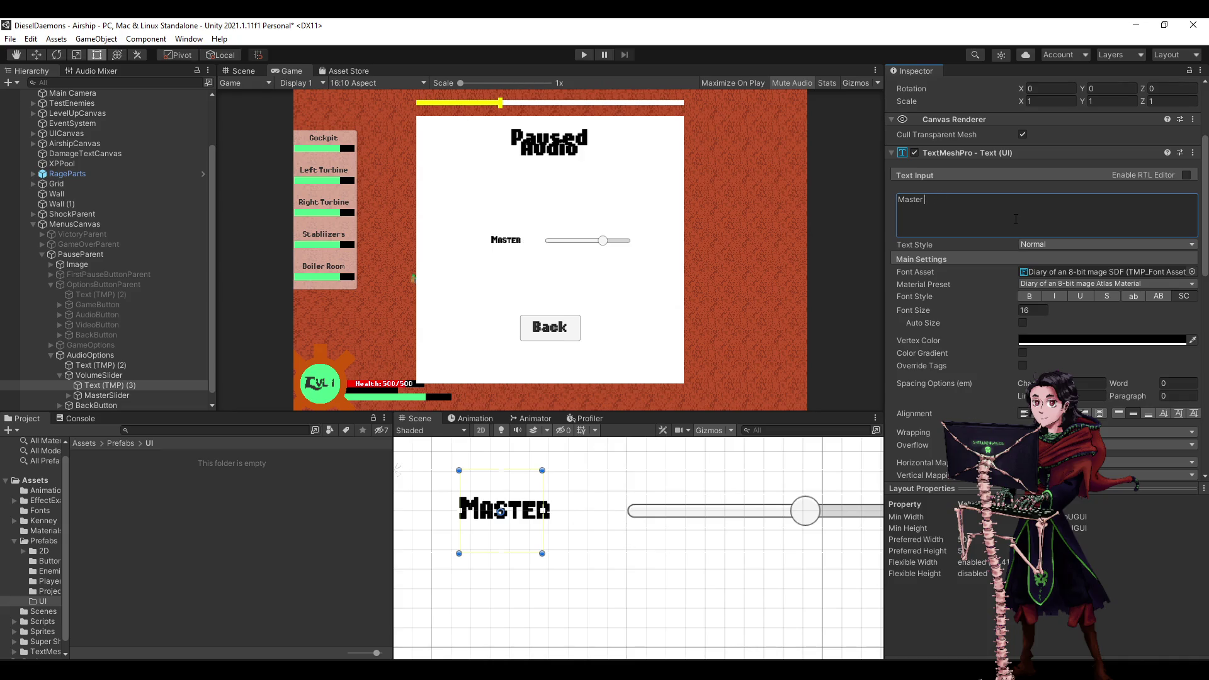
text(V)
key(BackSpace)
text(Volume)
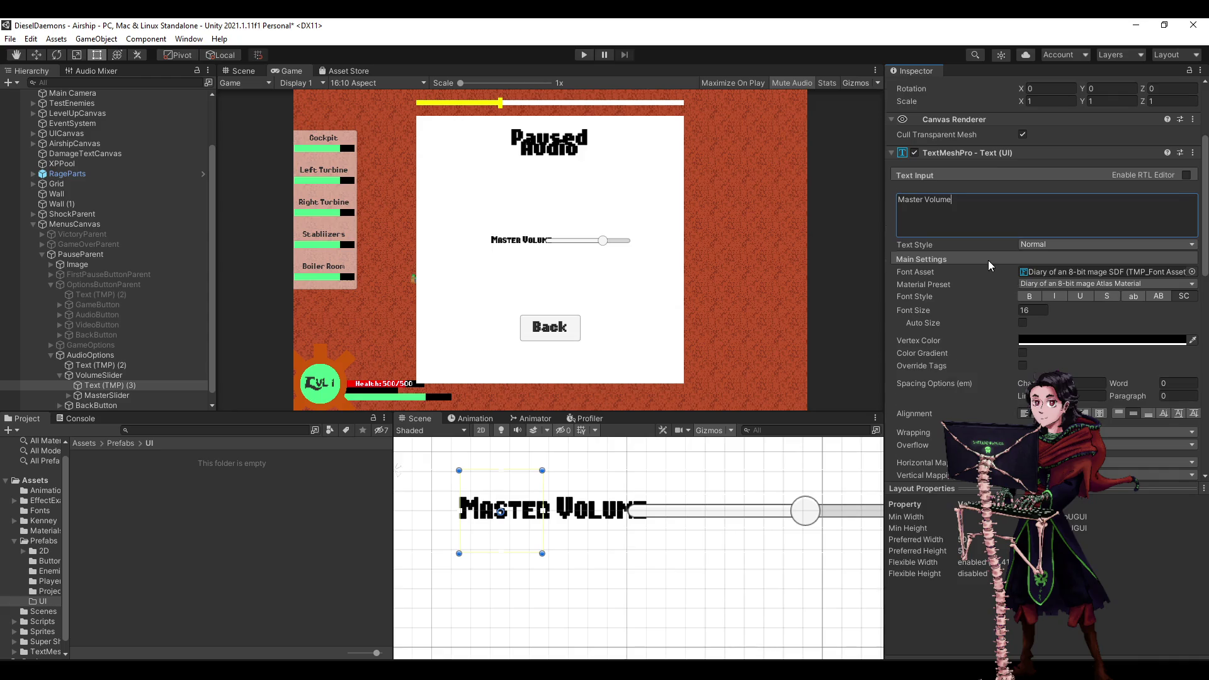
scroll(987, 259, up, 3)
scroll(970, 273, down, 10)
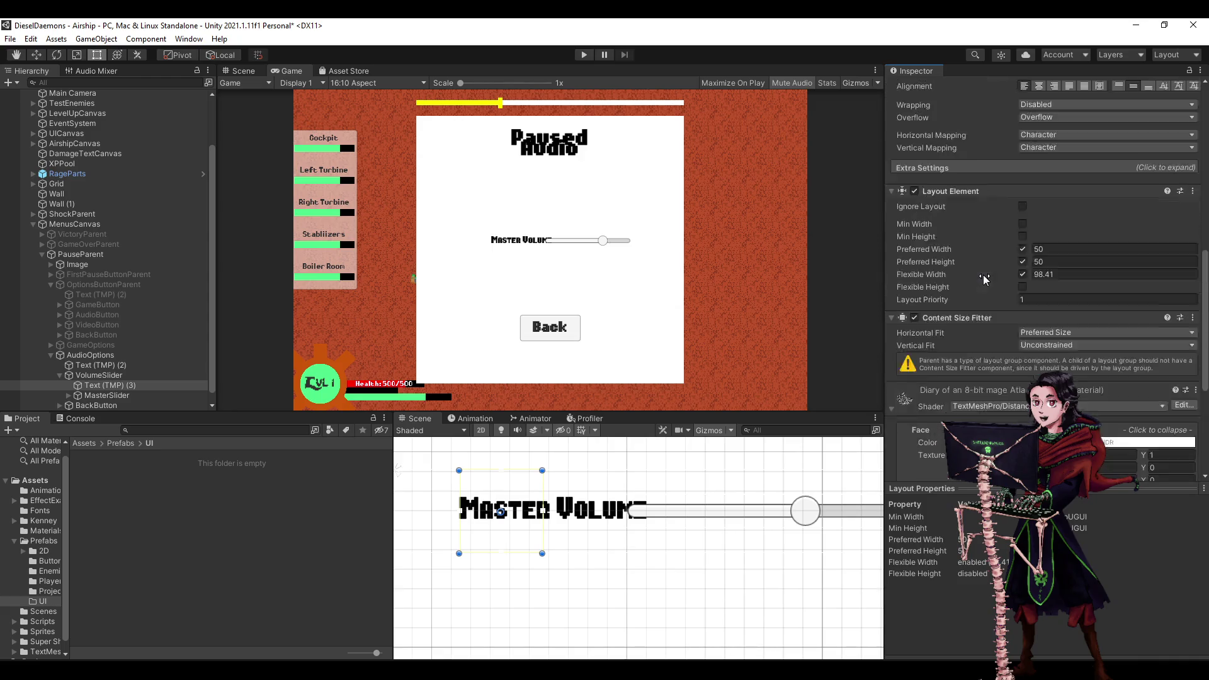
Turn off the label's Layout Element flexible width, preferred width and preferred height.
scroll(983, 275, up, 6)
scroll(1007, 315, down, 3)
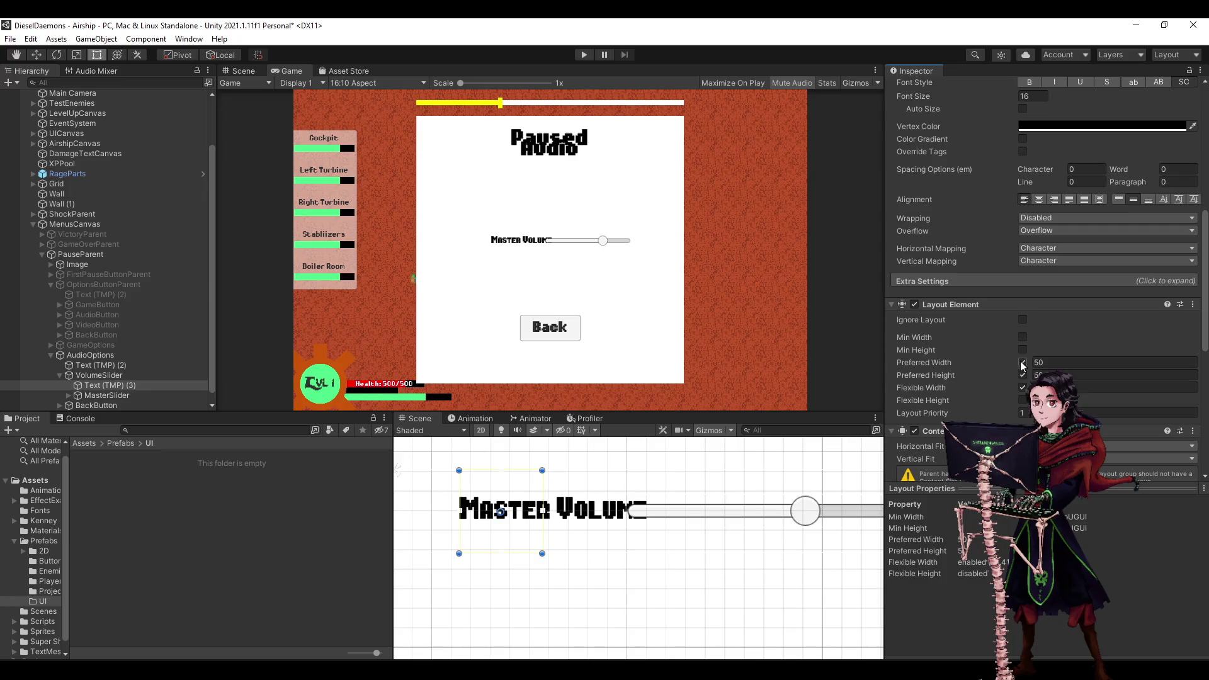
click(1022, 363)
click(1023, 363)
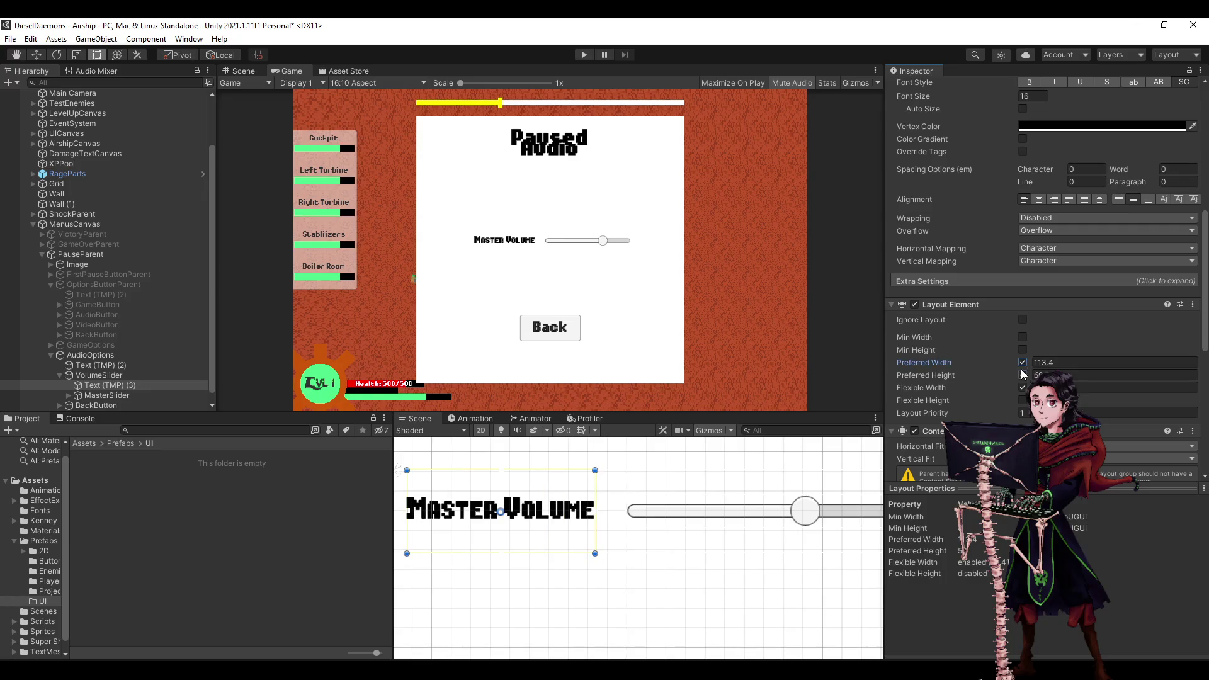
click(1023, 387)
click(1023, 375)
click(1023, 362)
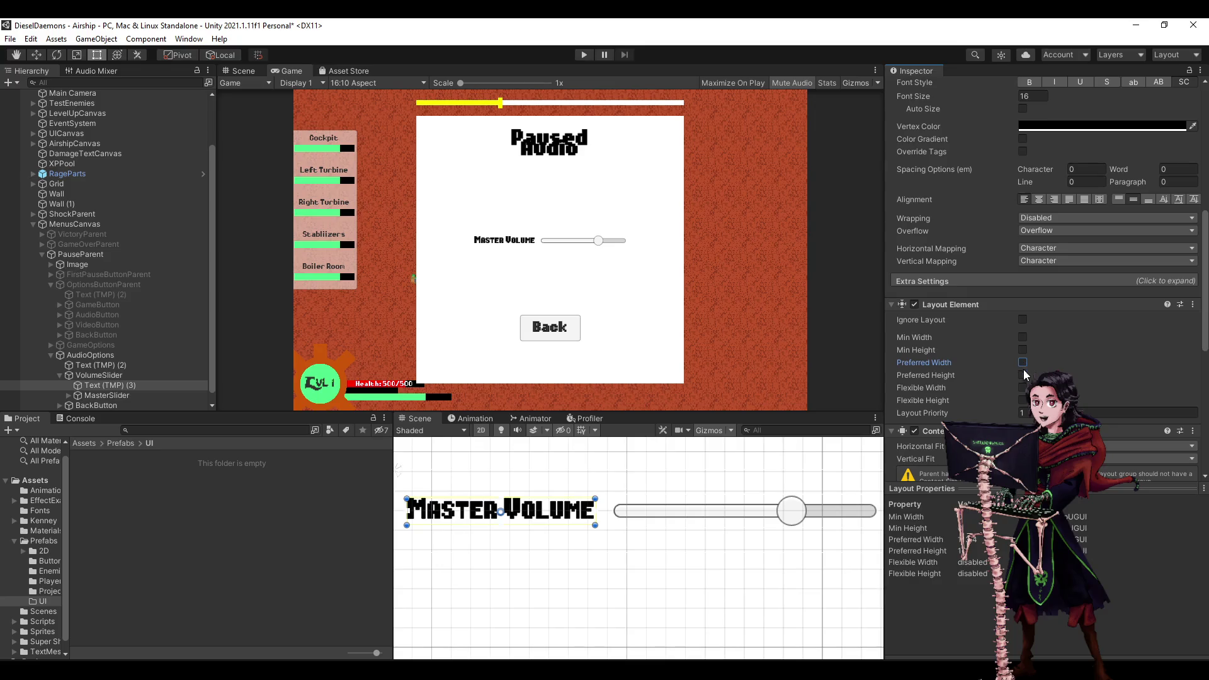
scroll(953, 368, up, 10)
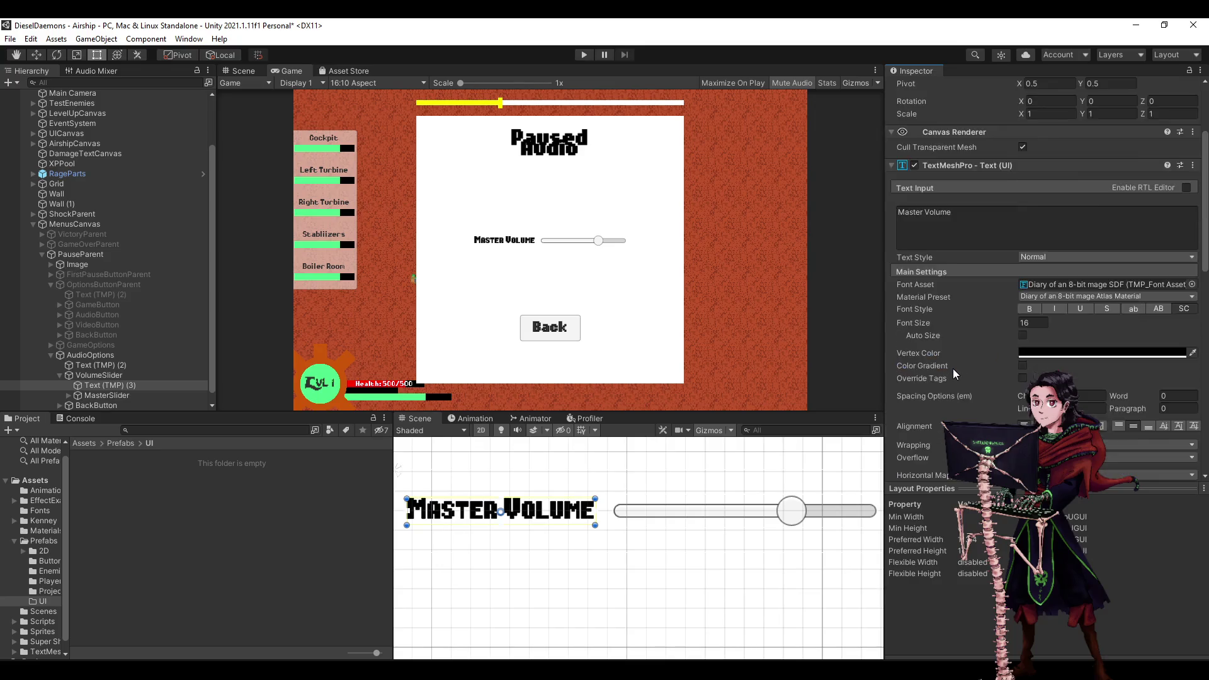
Edit the label text and delete the word Master so it reads 'Volume'.
click(1027, 334)
click(1028, 334)
key(BackSpace)
key(BackSpace)
key(BackSpace)
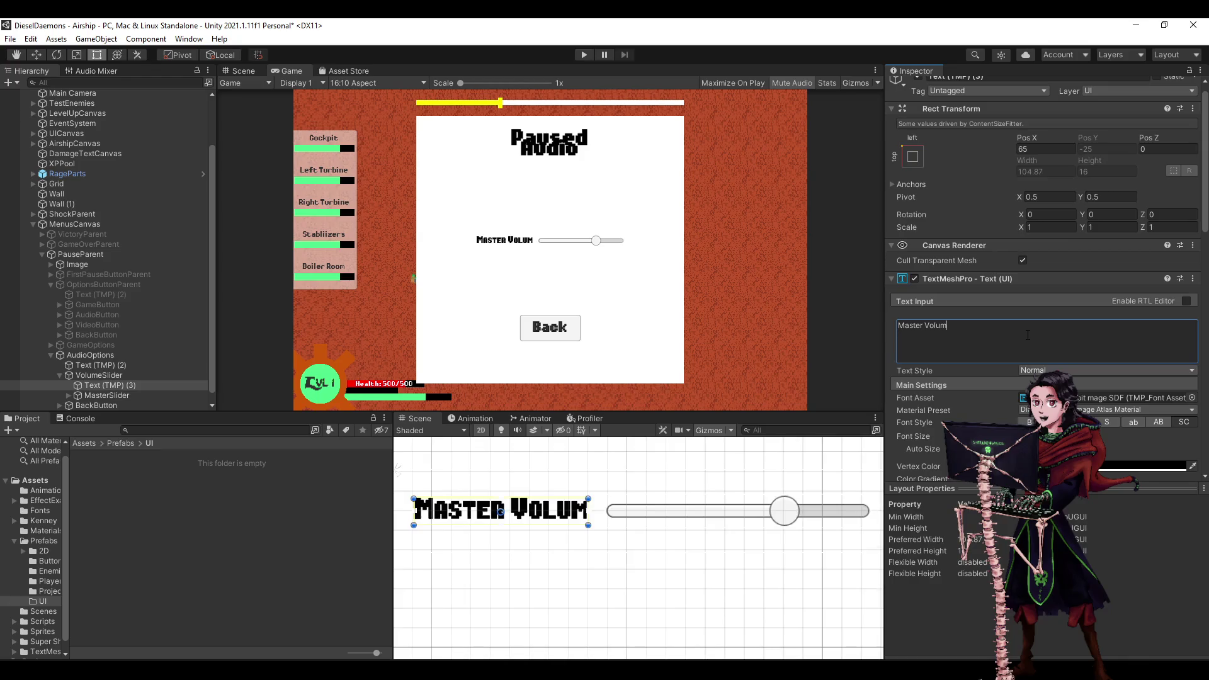
text(Volume)
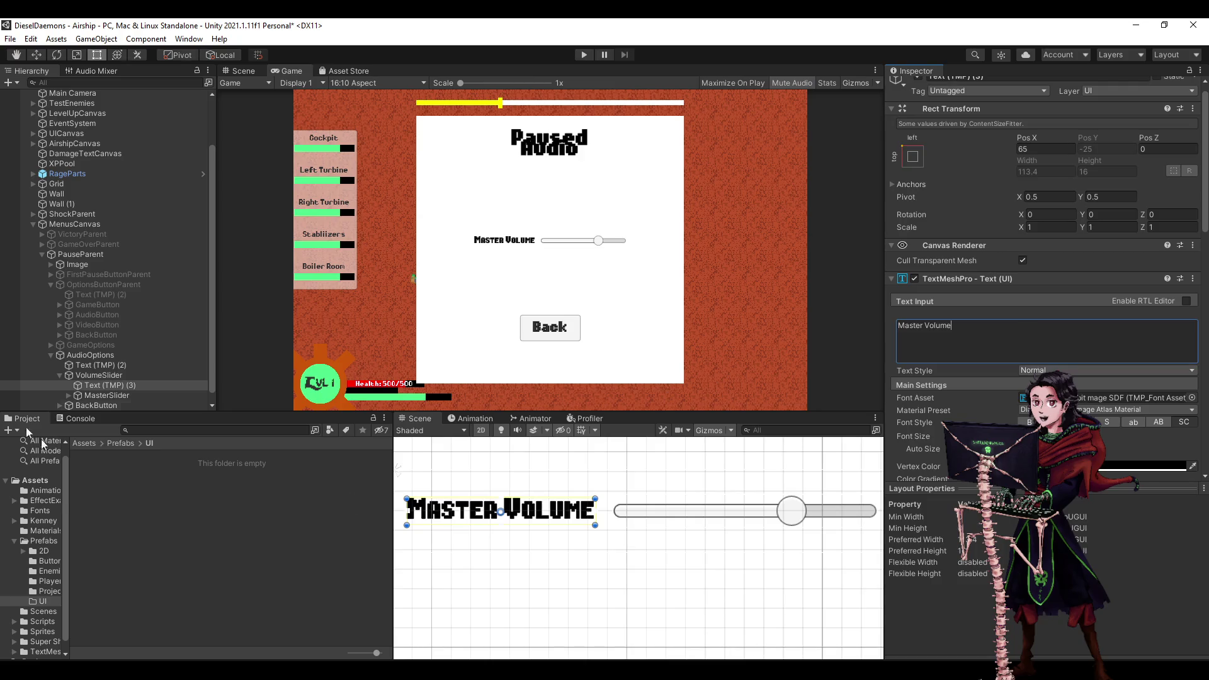
click(58, 372)
click(60, 375)
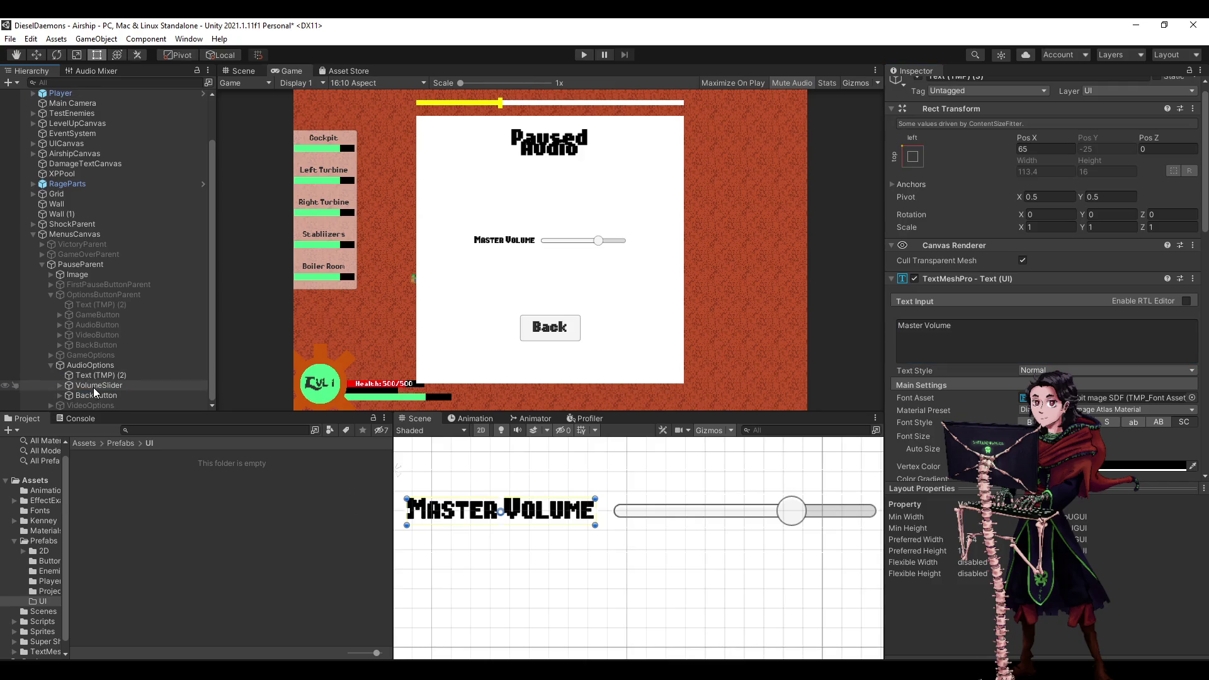
click(59, 385)
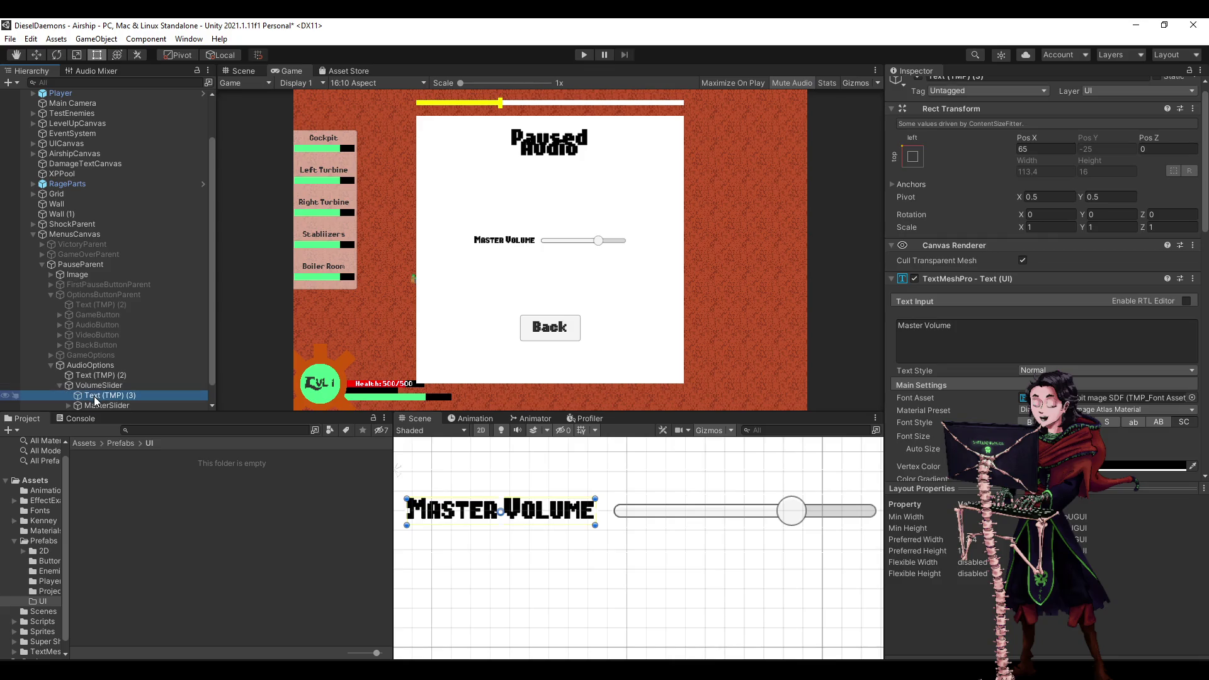
double_click(910, 325)
key(Delete)
key(Delete)
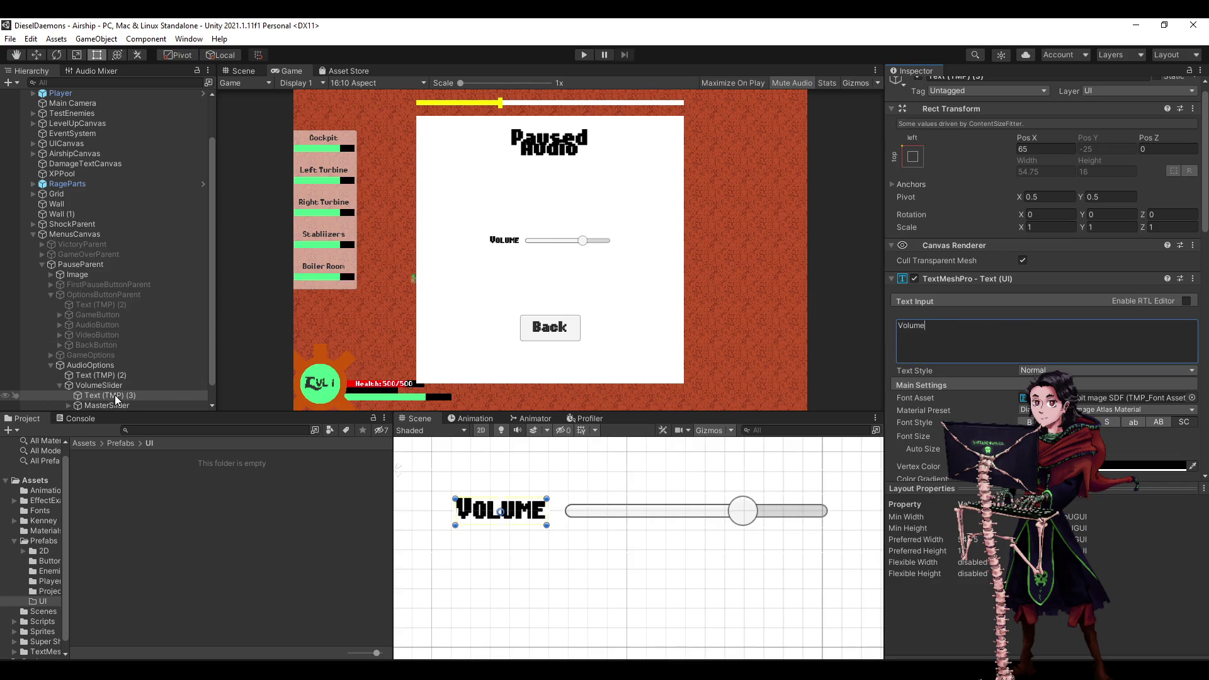
Save VolumeSlider as a prefab in the Assets/Prefabs/UI folder.
drag(114, 385, 142, 492)
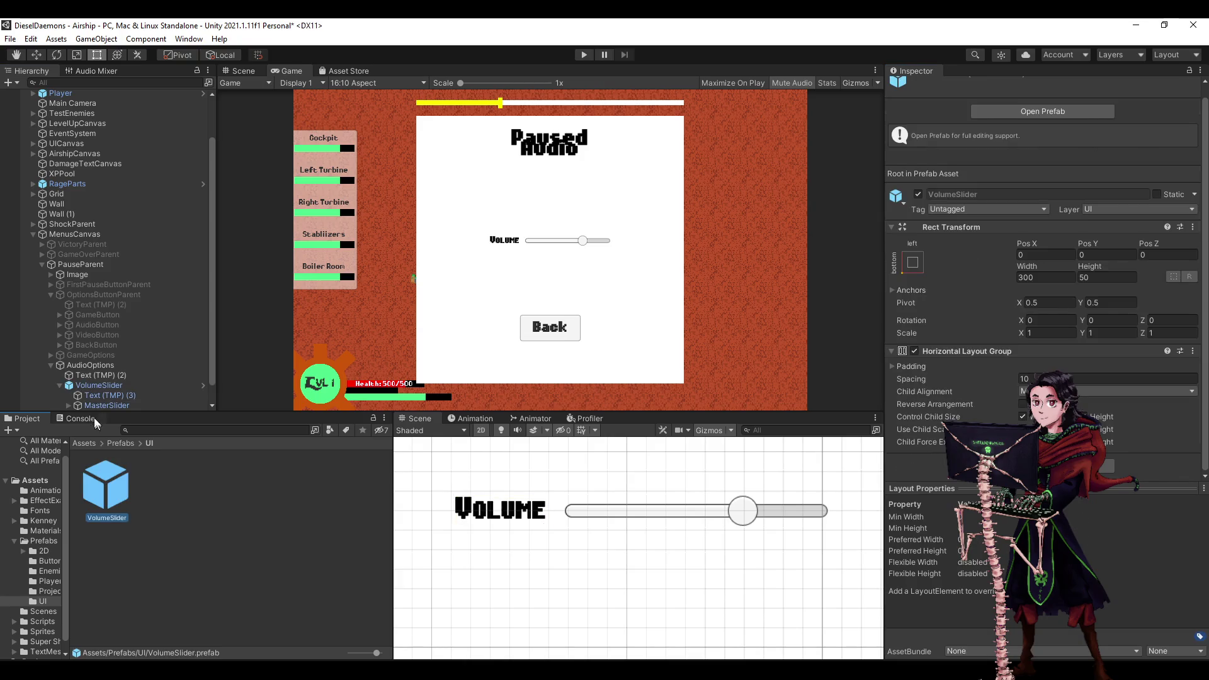
click(95, 385)
click(61, 385)
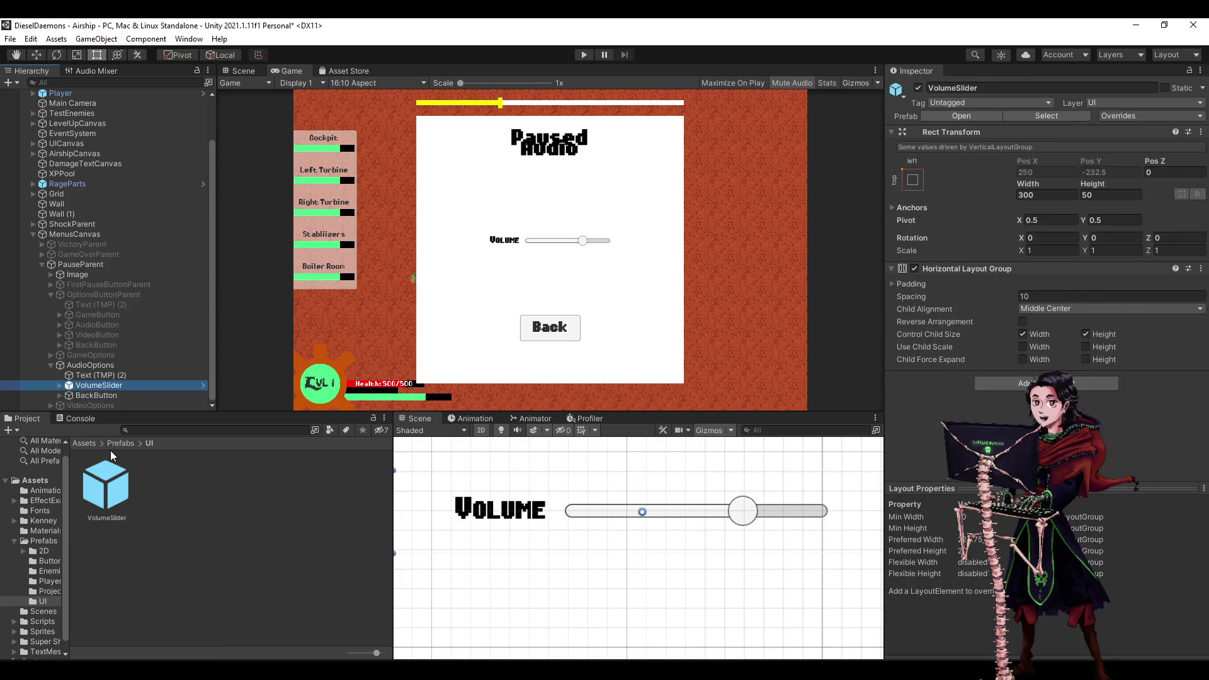
Duplicate the slider twice and move the Back button below the three sliders.
key(ctrl+d)
key(ctrl+d)
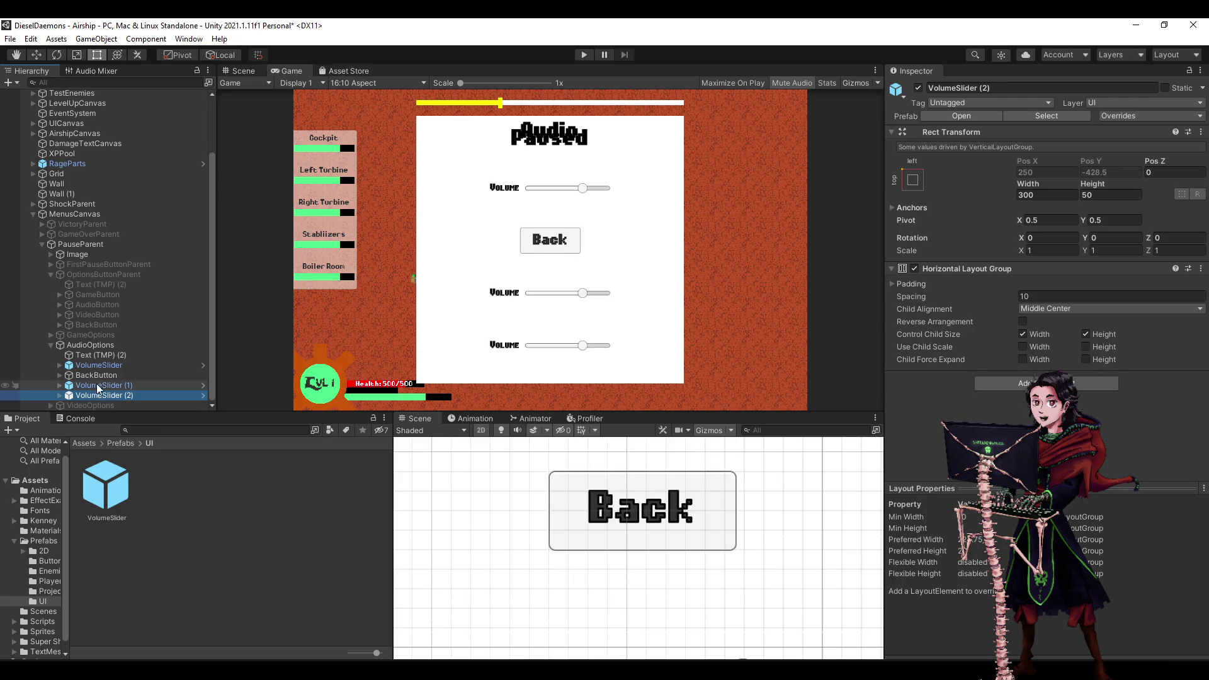
drag(93, 377, 90, 346)
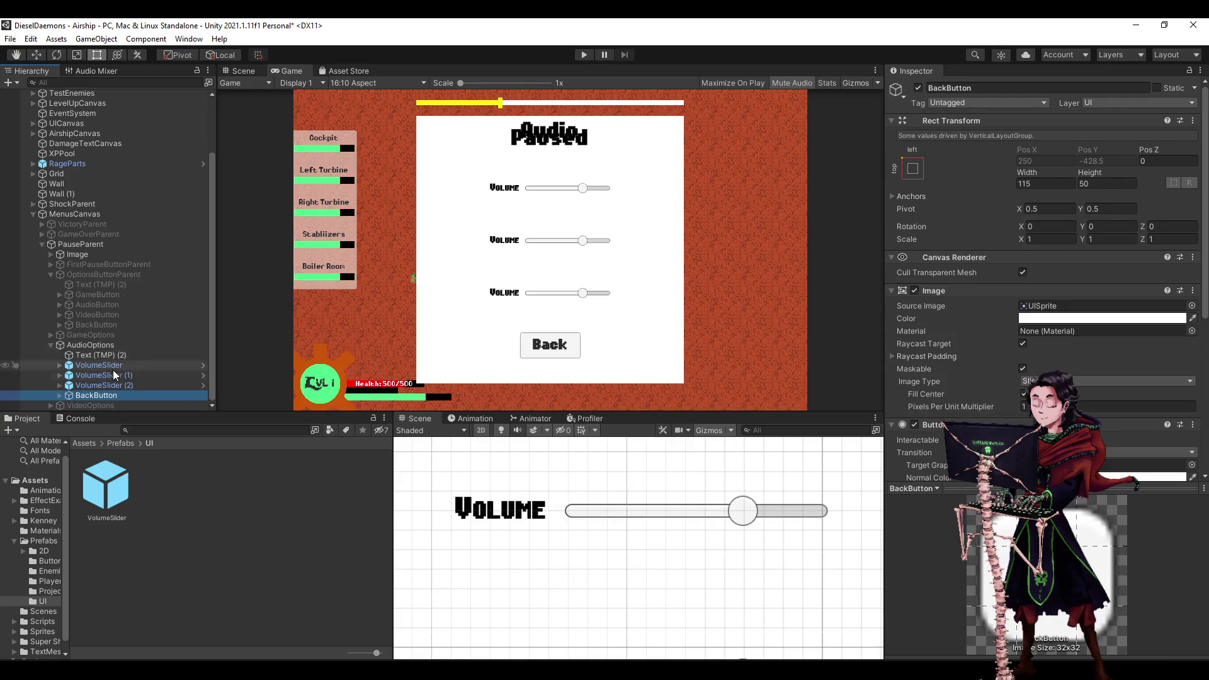
click(112, 355)
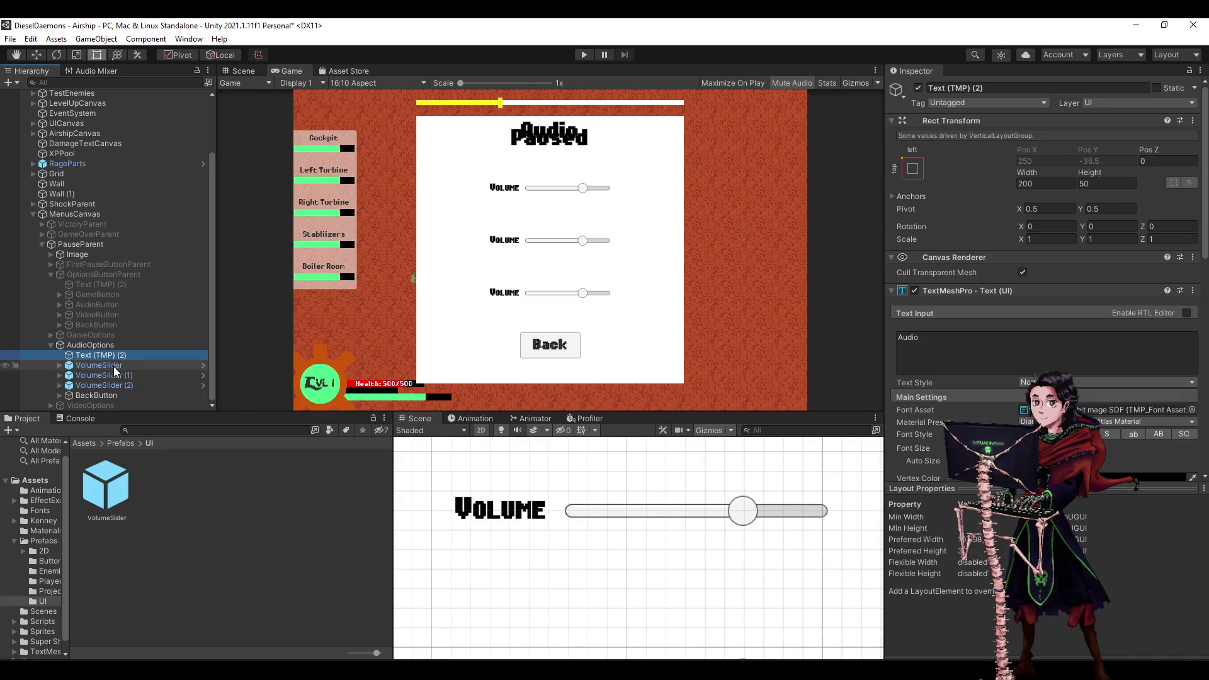
Expand the slider copies and select the first slider's label text for editing.
click(114, 365)
click(121, 376)
click(60, 375)
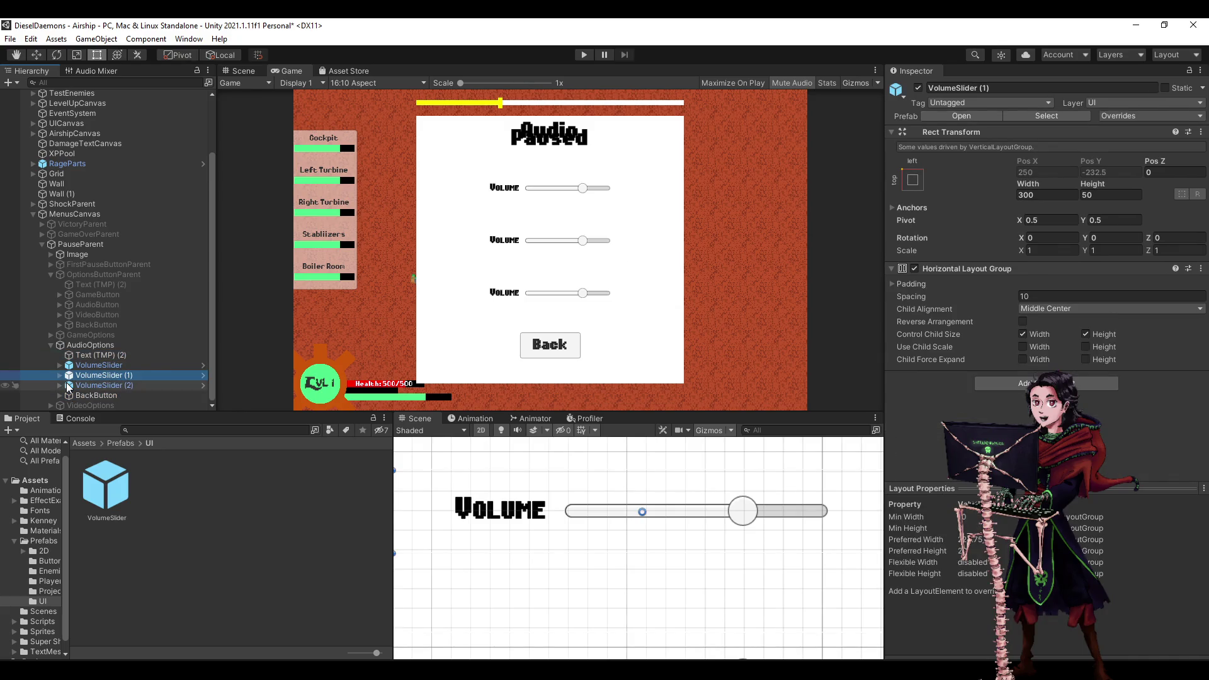
click(60, 368)
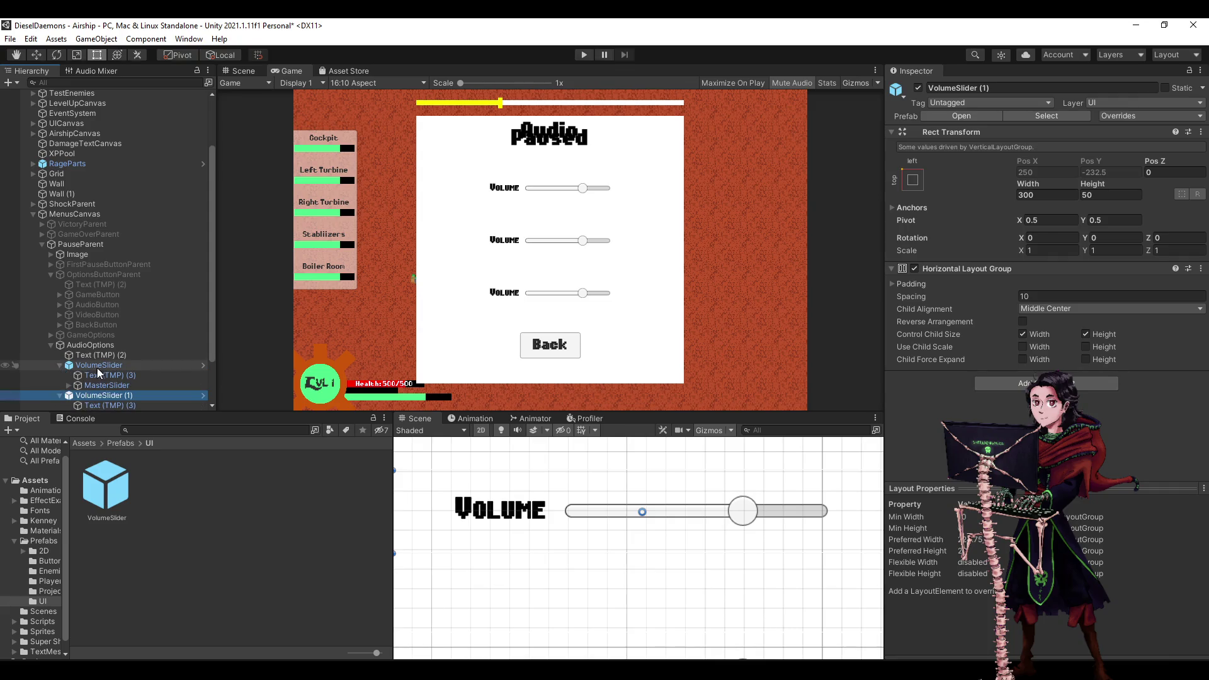
click(104, 375)
click(963, 351)
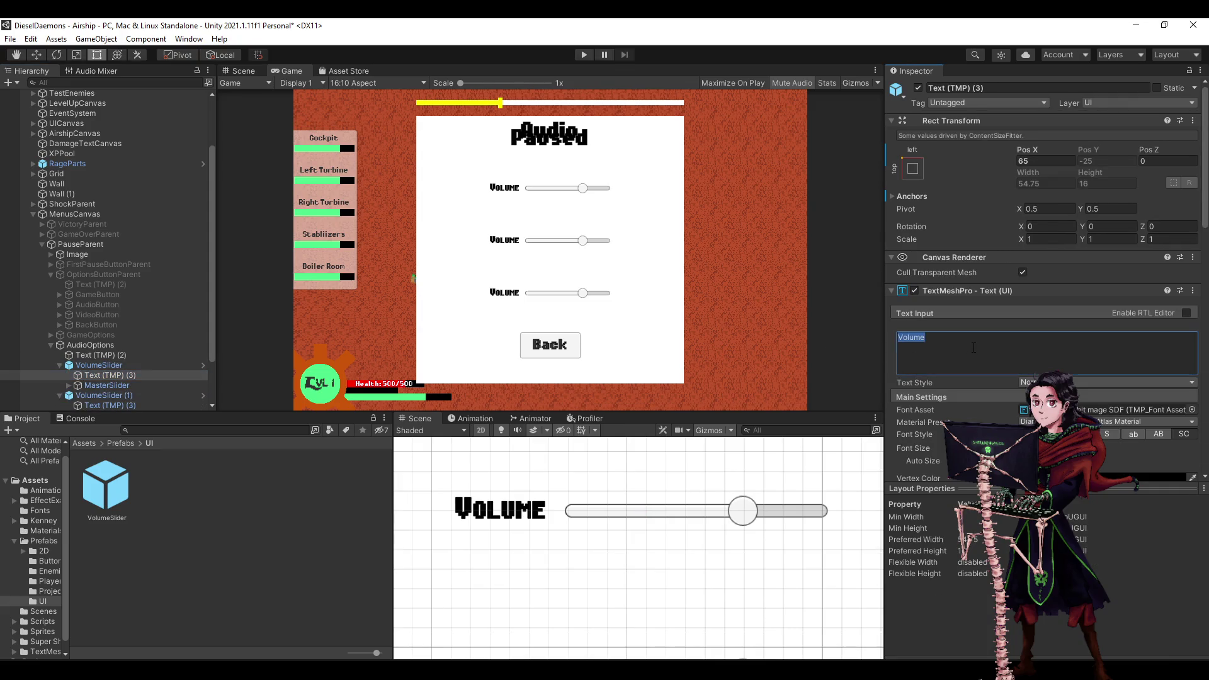
Prefix the first two labels so they read 'Master Volume' and 'Music Volume'.
key(Home)
text(Master)
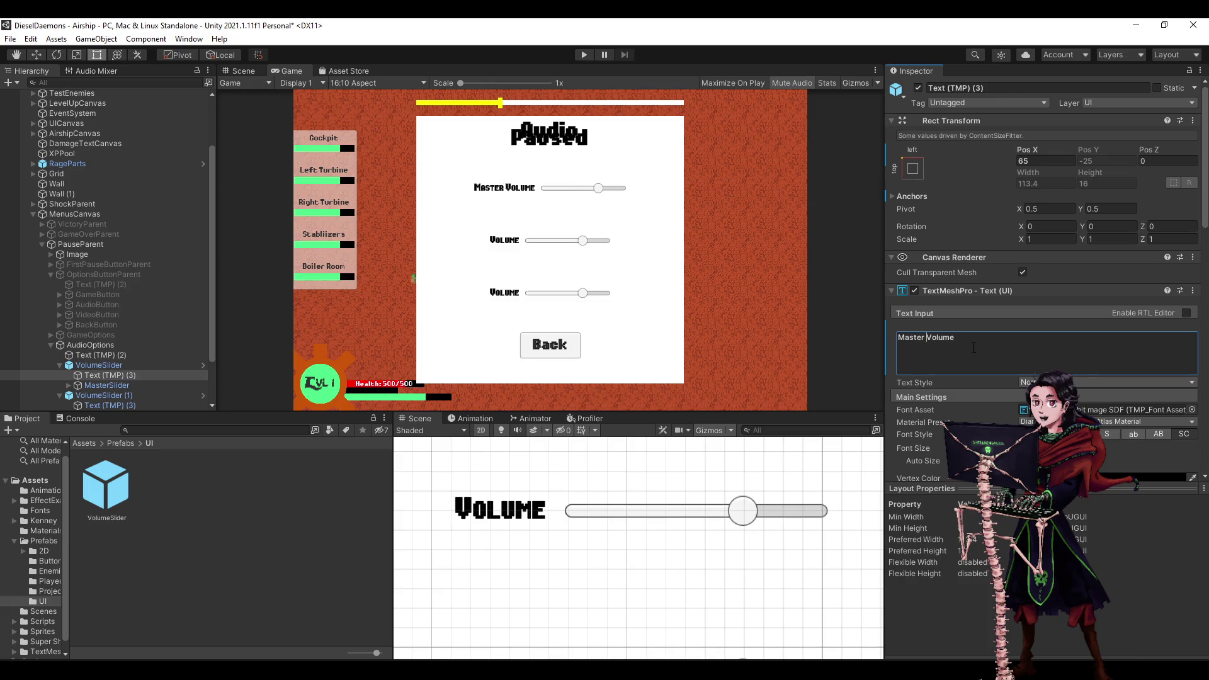
click(105, 405)
click(1010, 352)
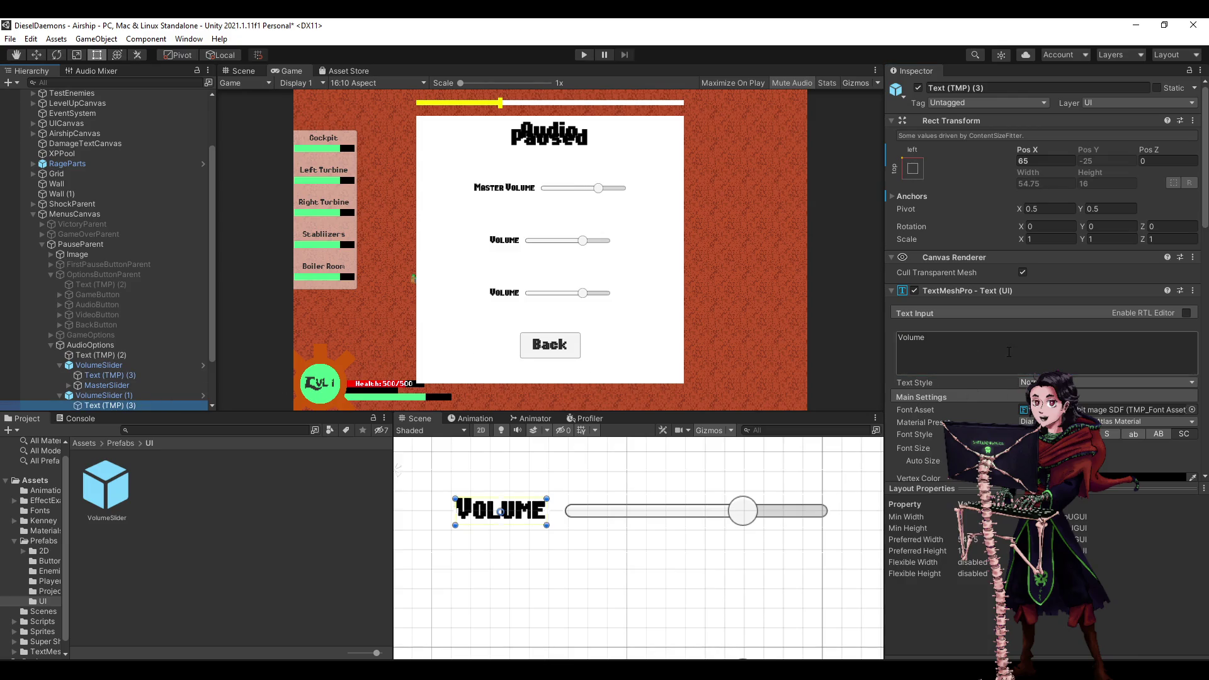
key(Home)
text(Music)
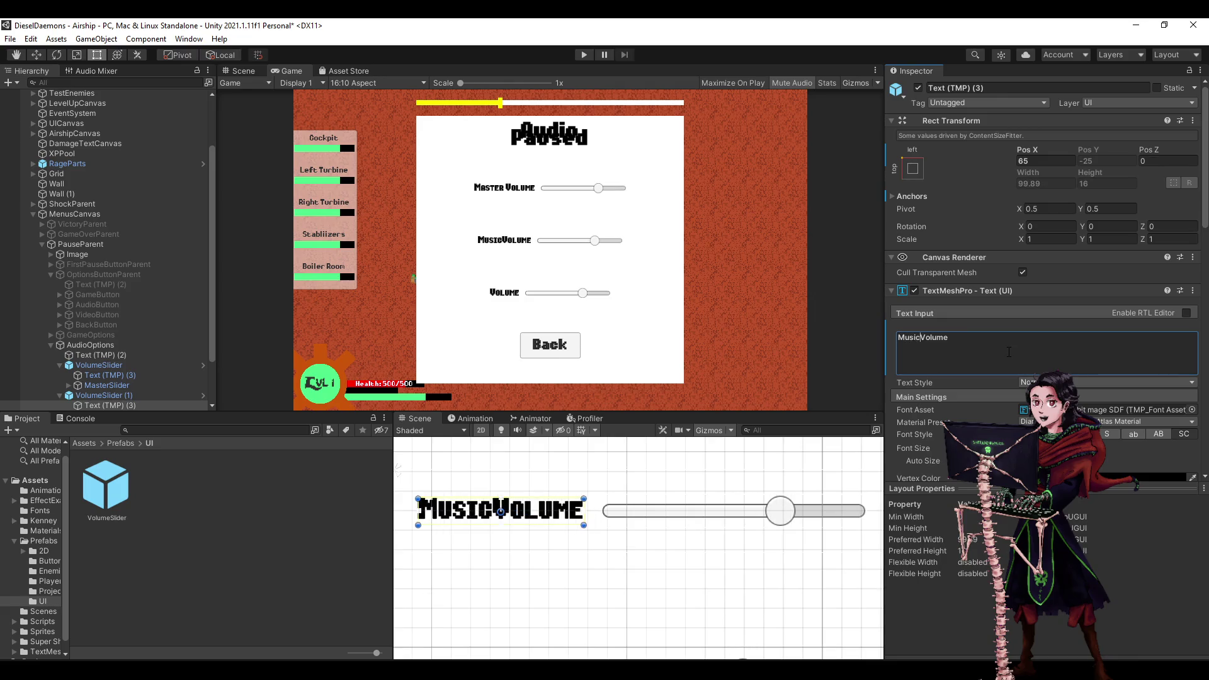
Label the third slider 'Sound Volume' and save the scene.
scroll(132, 374, down, 2)
click(104, 375)
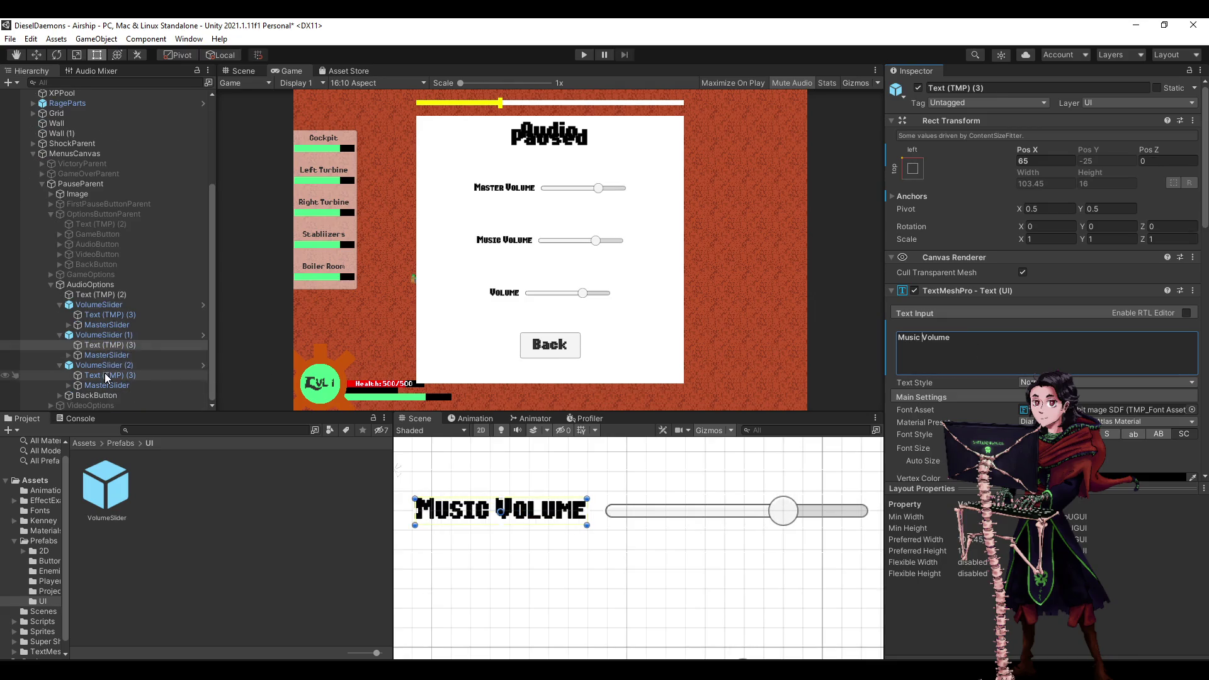
click(1020, 355)
key(Home)
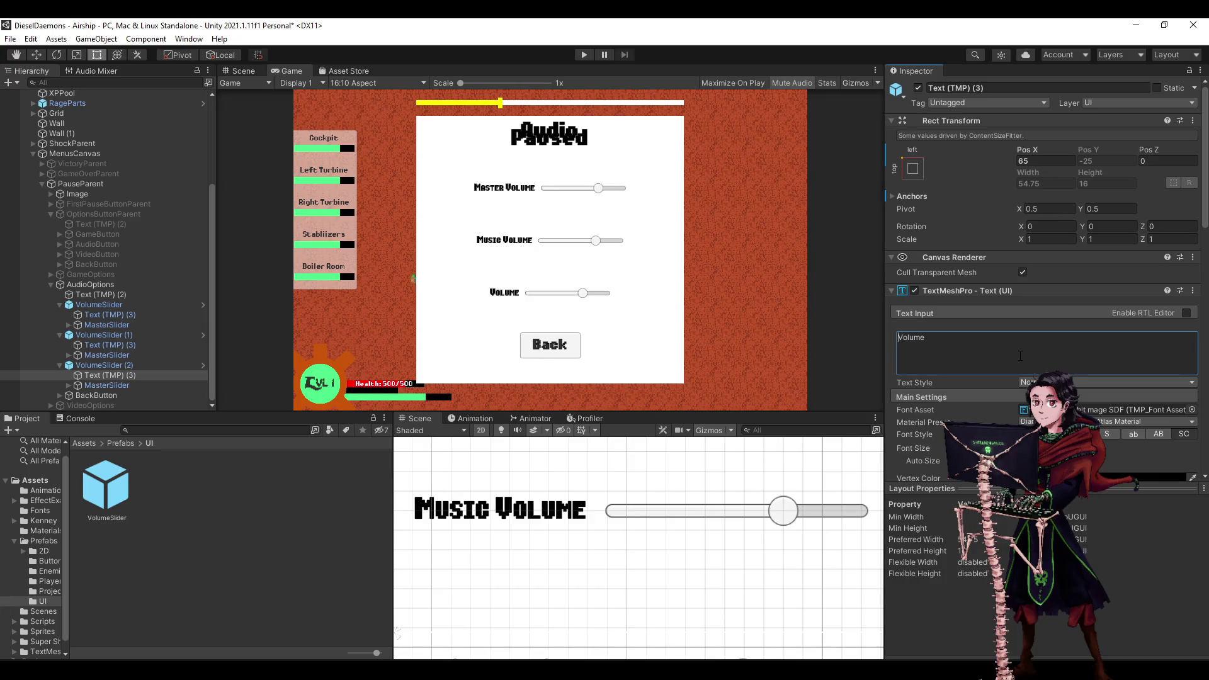
text(Sound)
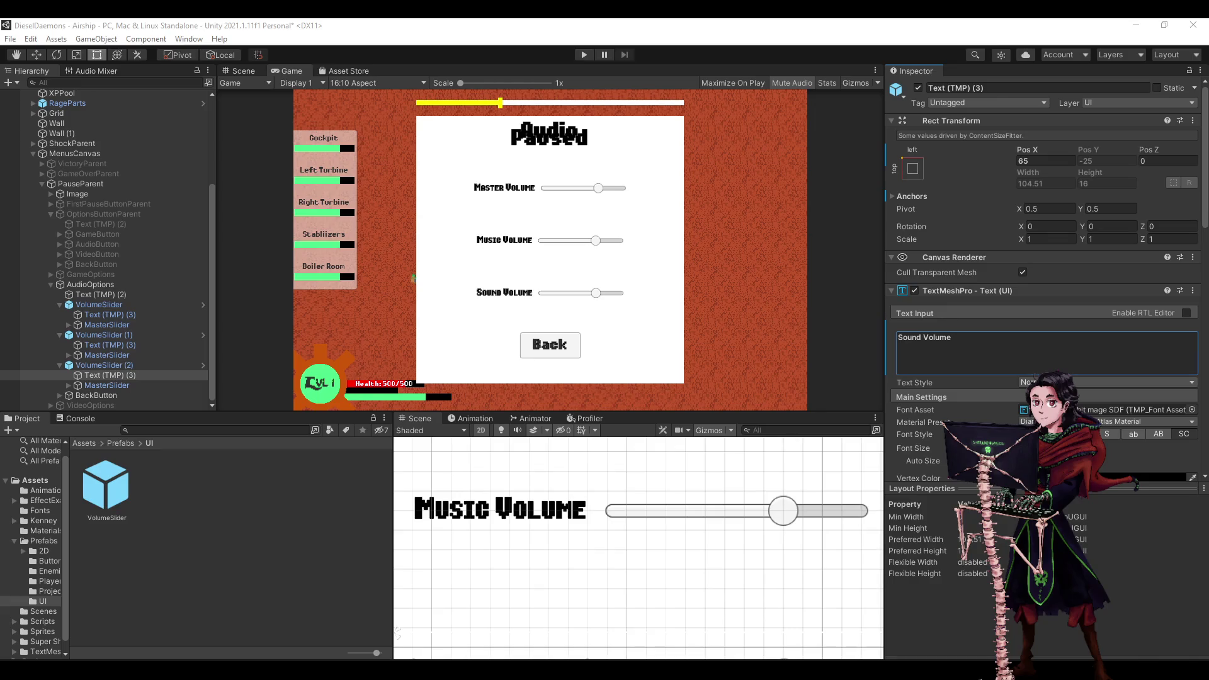
key(ctrl+s)
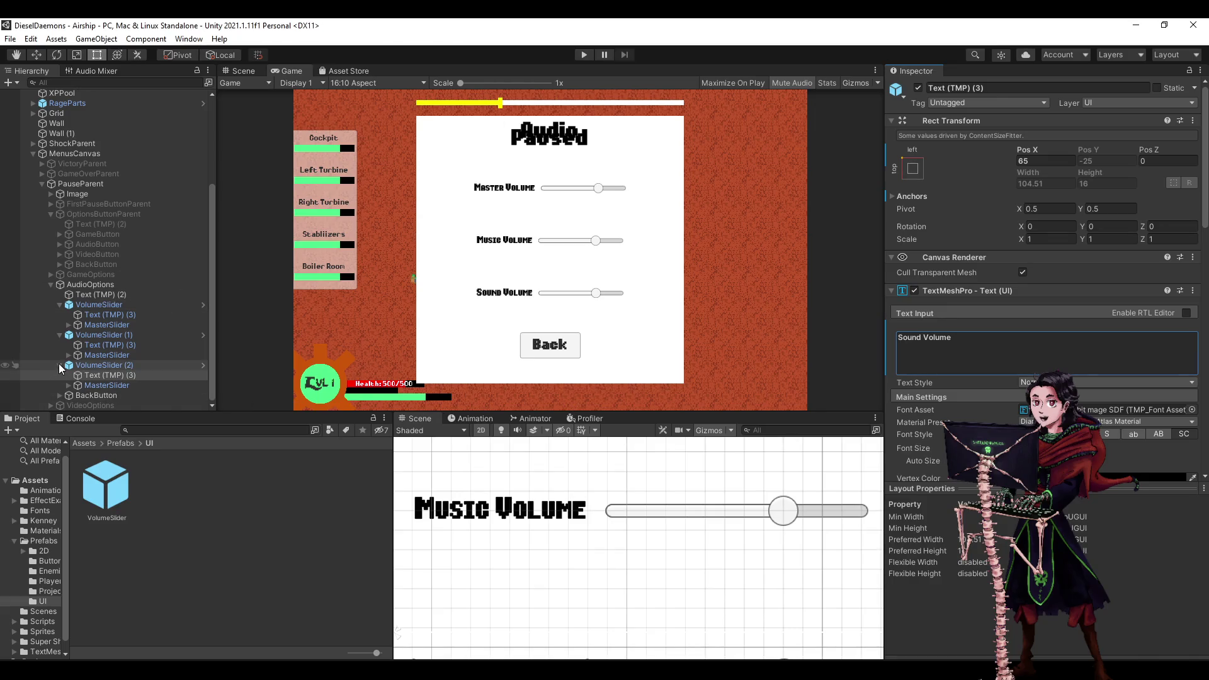
click(88, 386)
Rename the second group's slider from MasterSlider to MusicSlider.
ctrl+click(98, 355)
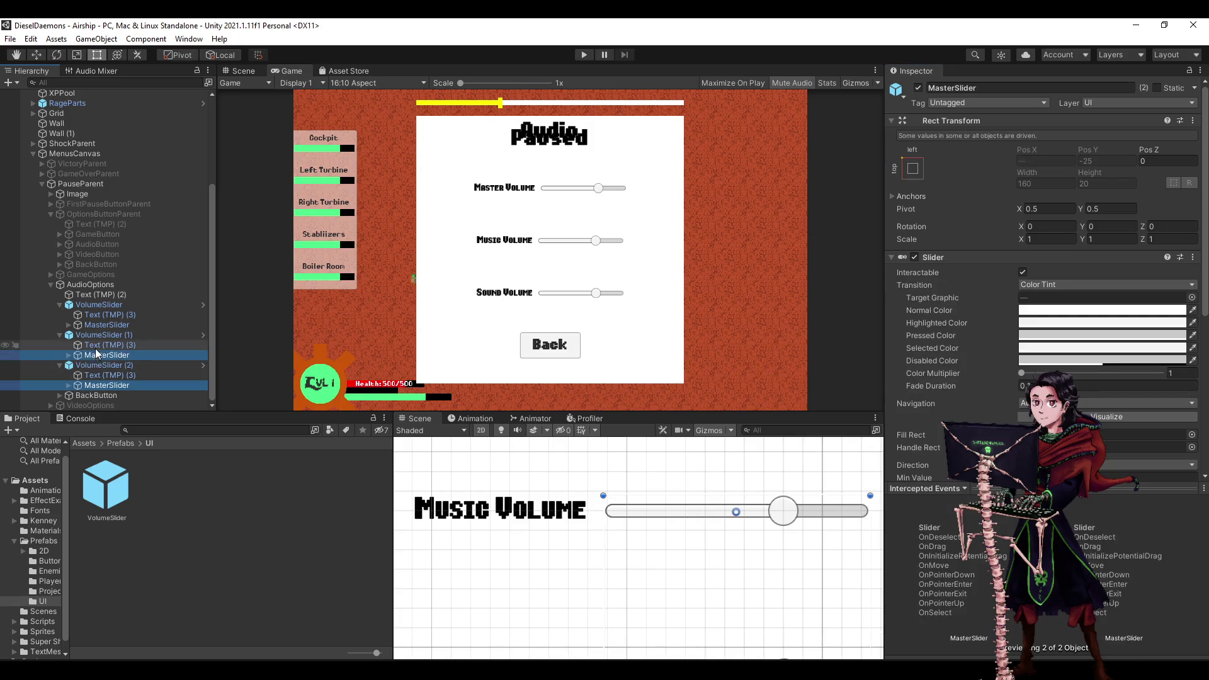
key(Left)
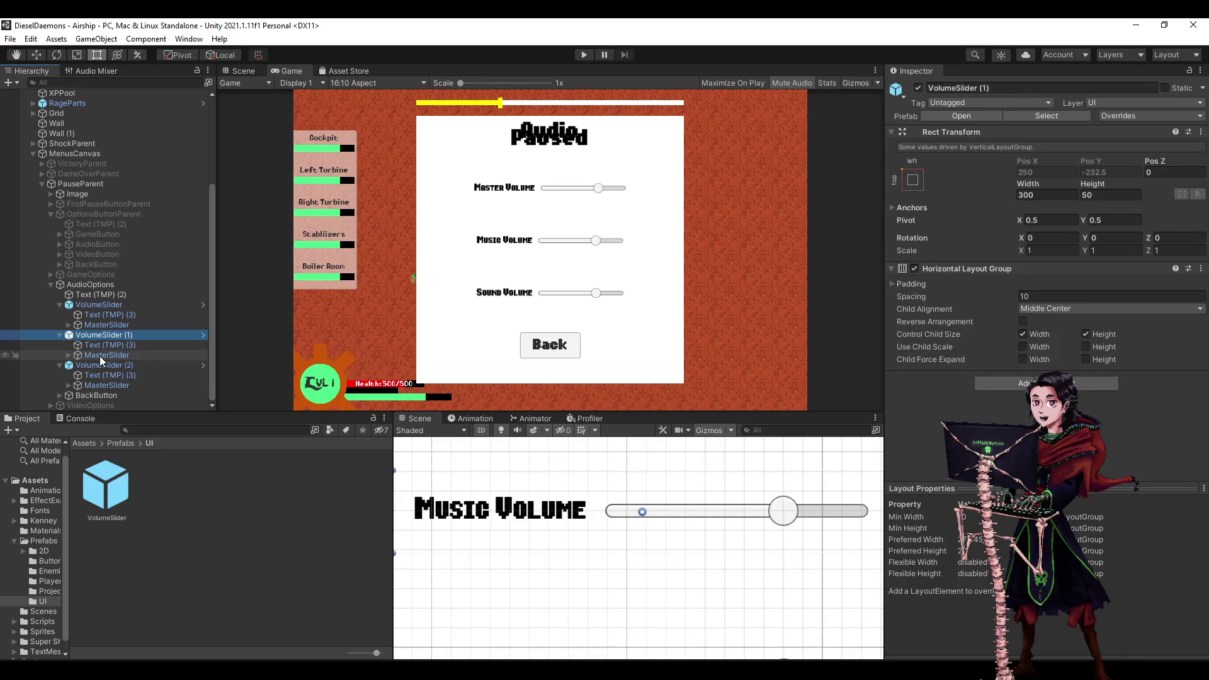
click(99, 357)
click(107, 357)
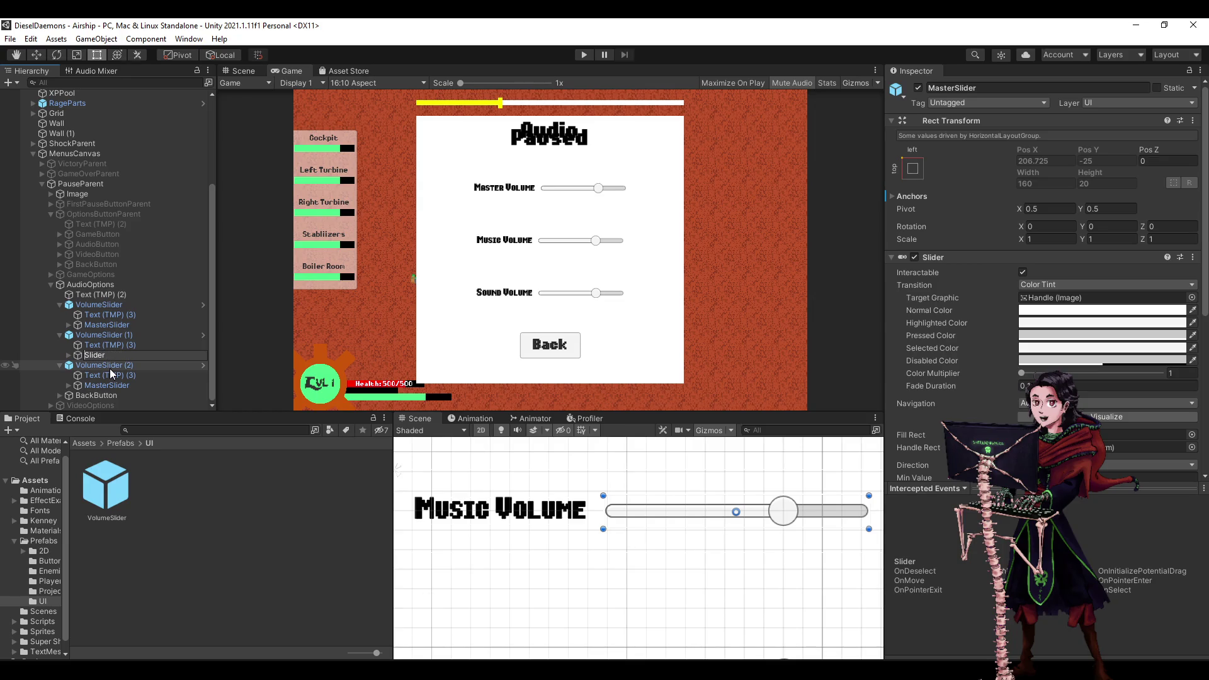
text(Music)
Rename the third slider group VolumeSlider (2) to SoundSlider (2).
click(107, 368)
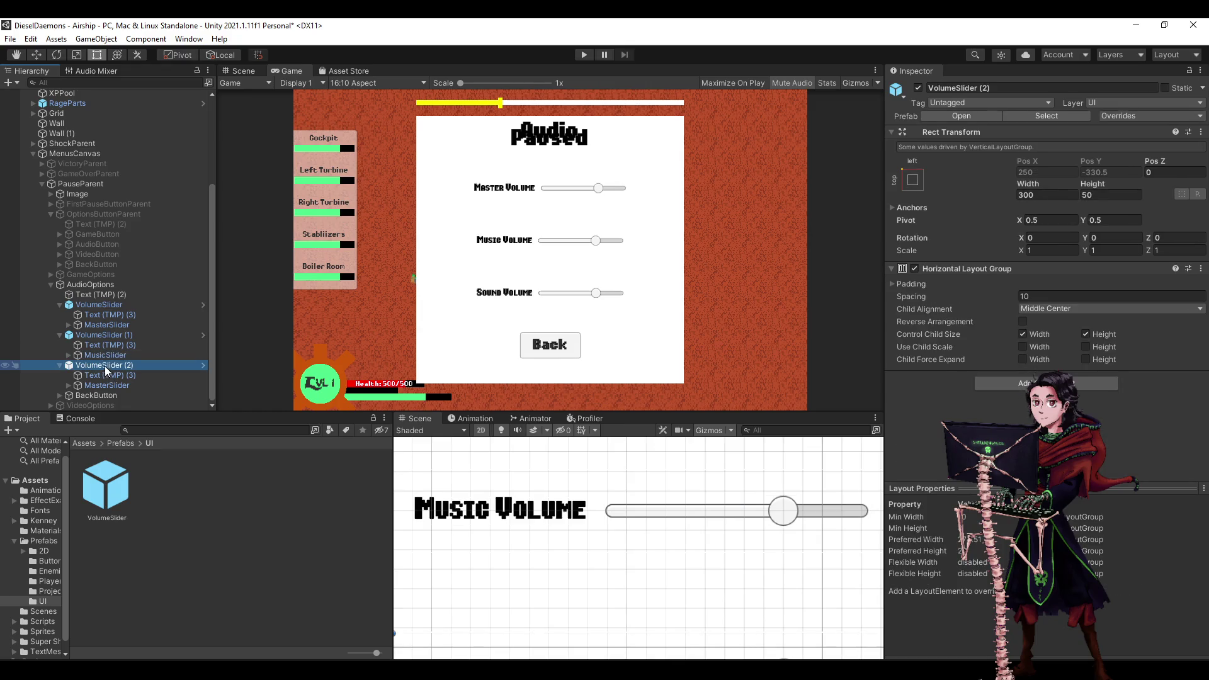
click(102, 365)
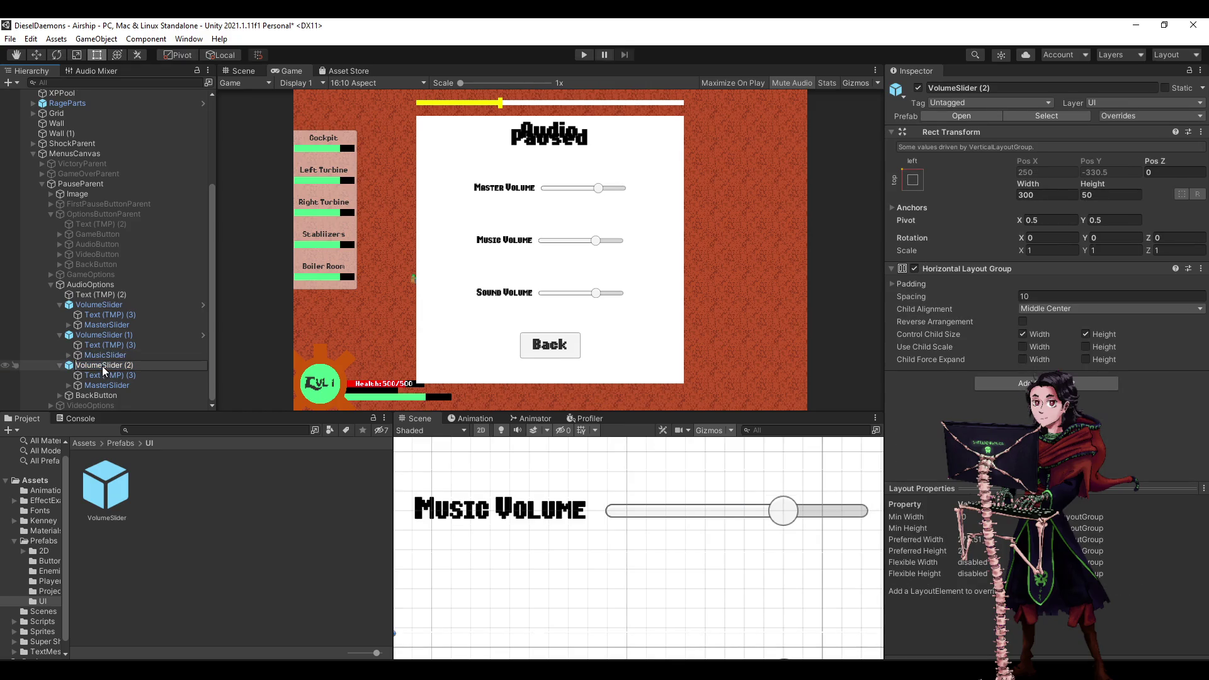
key(Delete)
key(Delete)
key(Delete)
text(Sound)
key(Return)
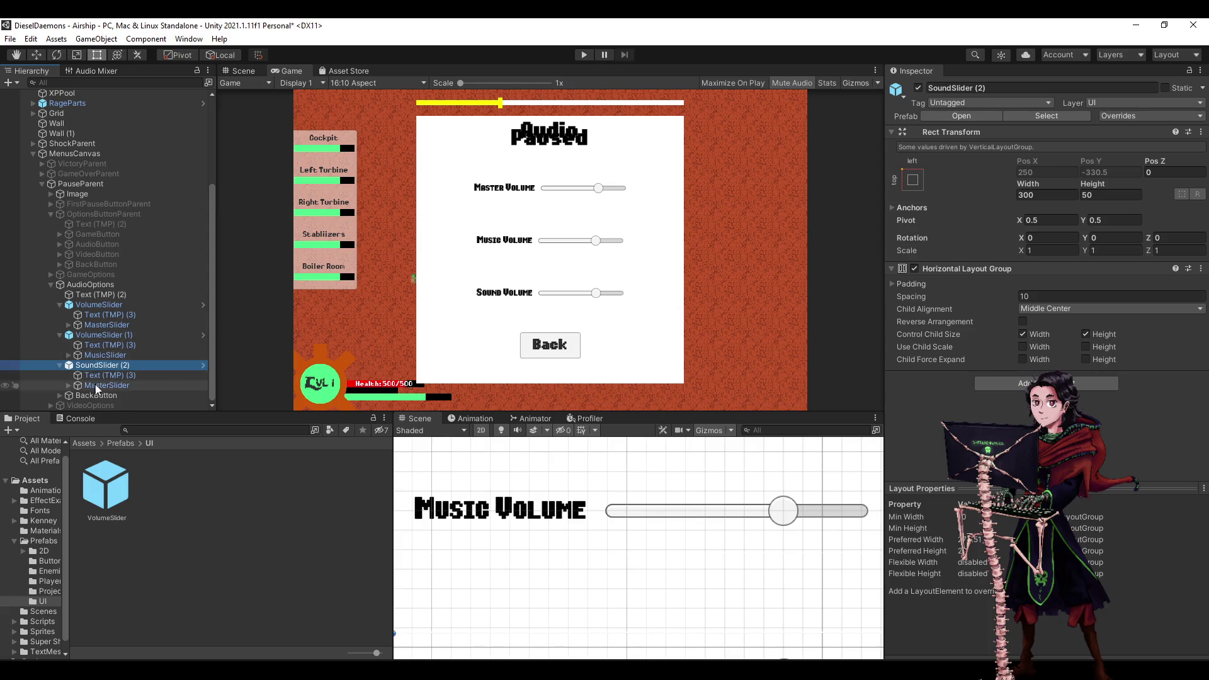
Rename the third group's MasterSlider child to SoundSlider.
click(107, 385)
click(109, 386)
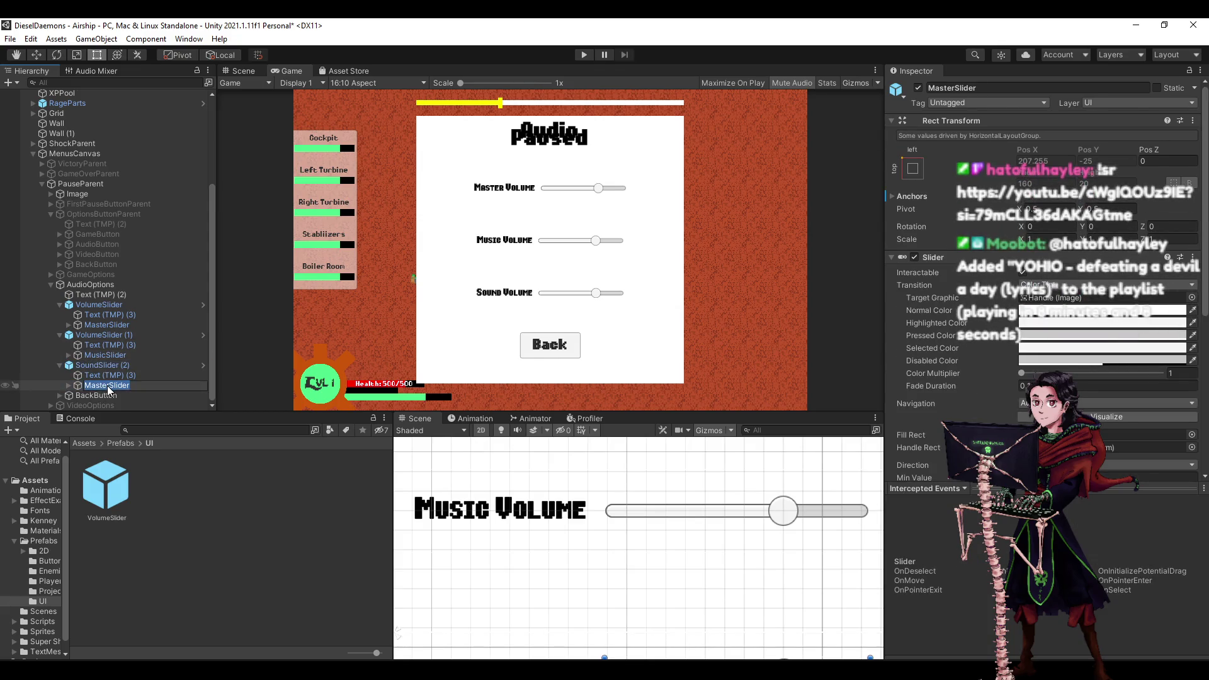
click(108, 385)
key(BackSpace)
key(BackSpace)
key(BackSpace)
text(Sound)
key(Return)
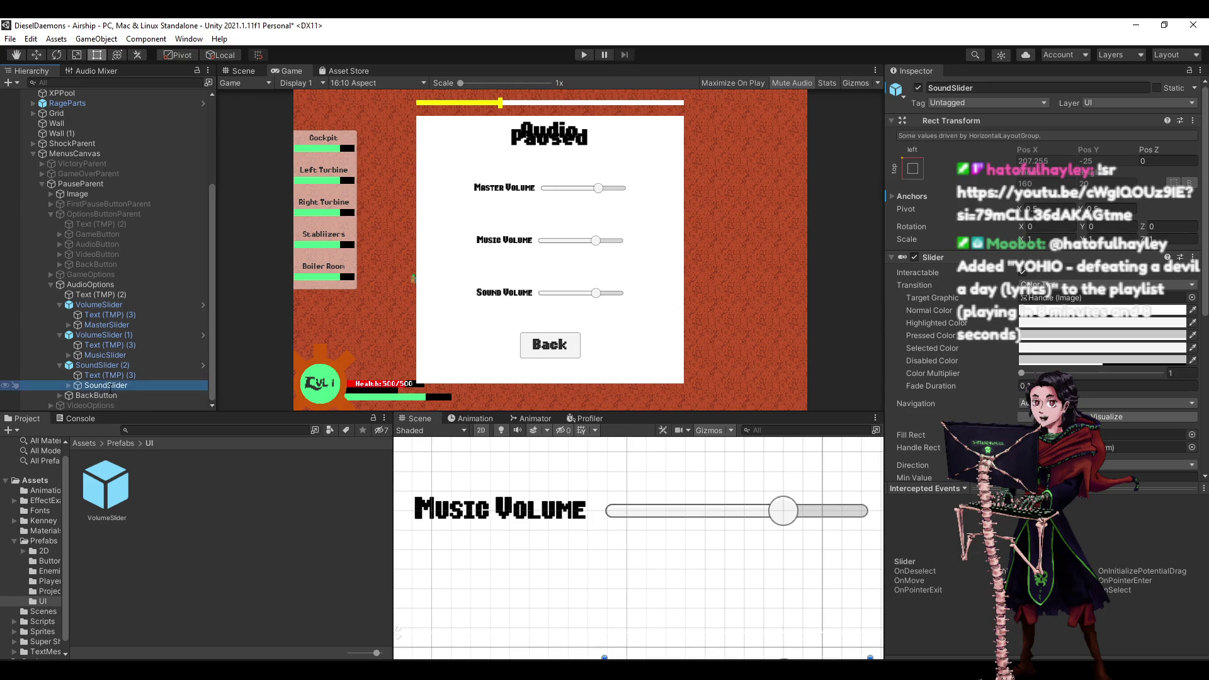
click(114, 517)
Rename the VolumeSlider prefab to VolumeSliderParent.
click(112, 515)
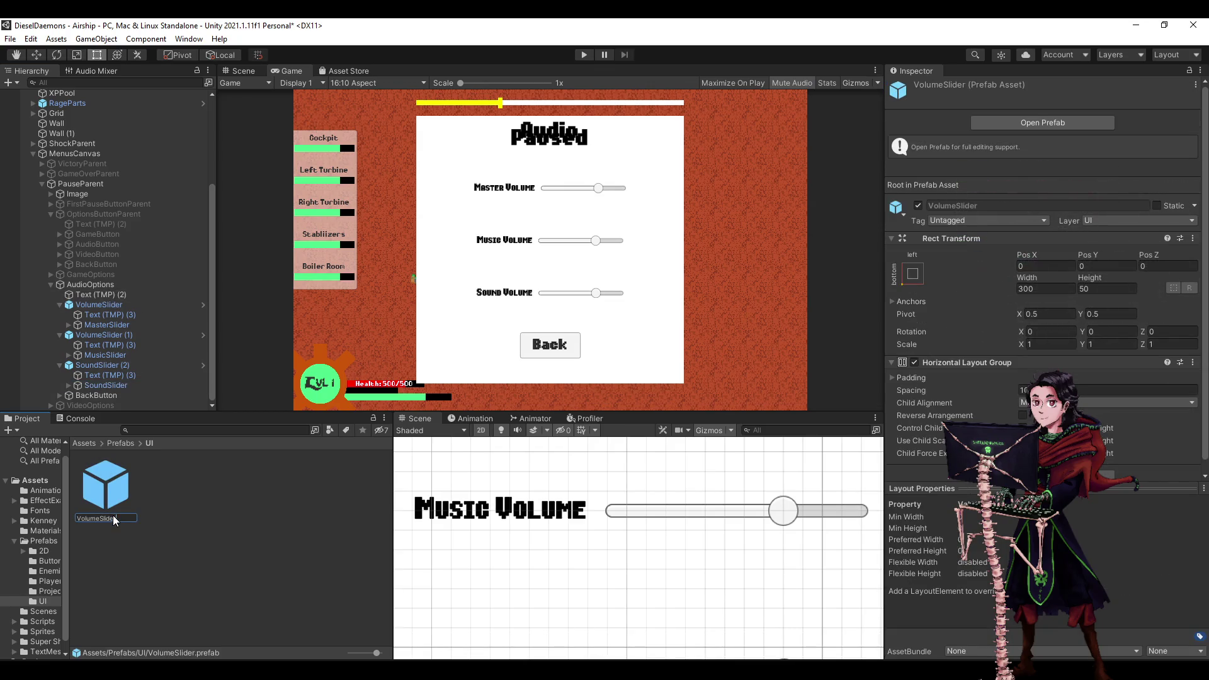
text(Parent)
key(Return)
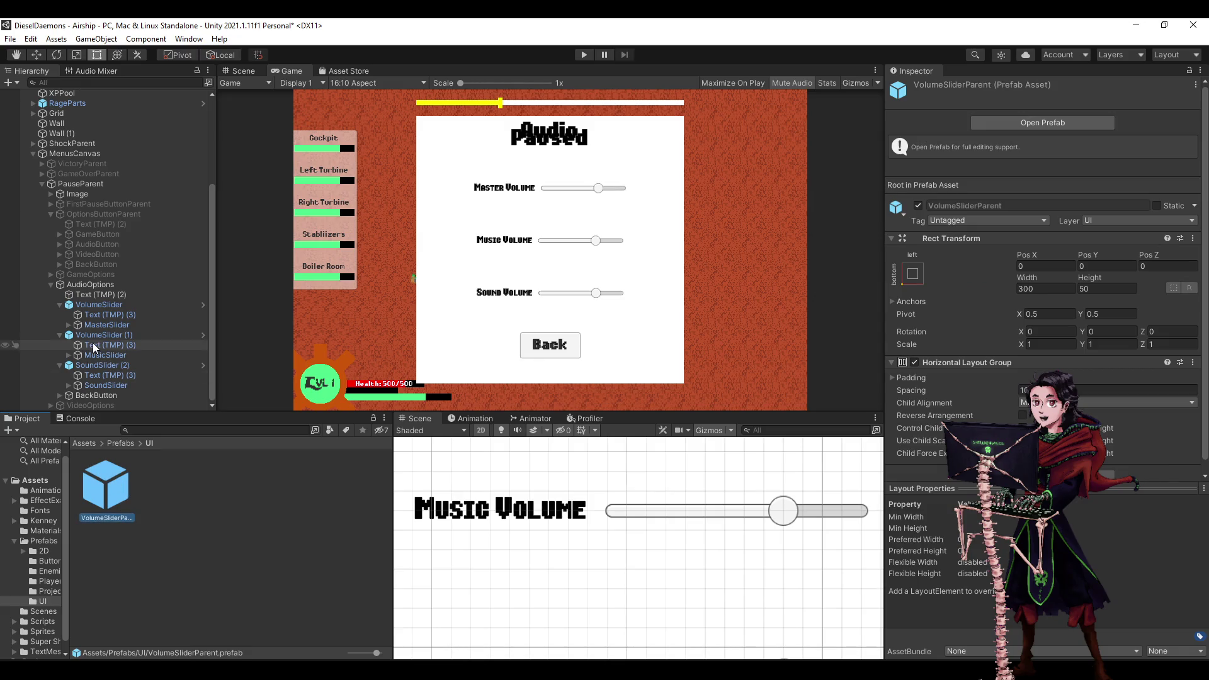
Rename VolumeSlider (1) to VolumeSliderParent.
click(142, 335)
key(End)
key(BackSpace)
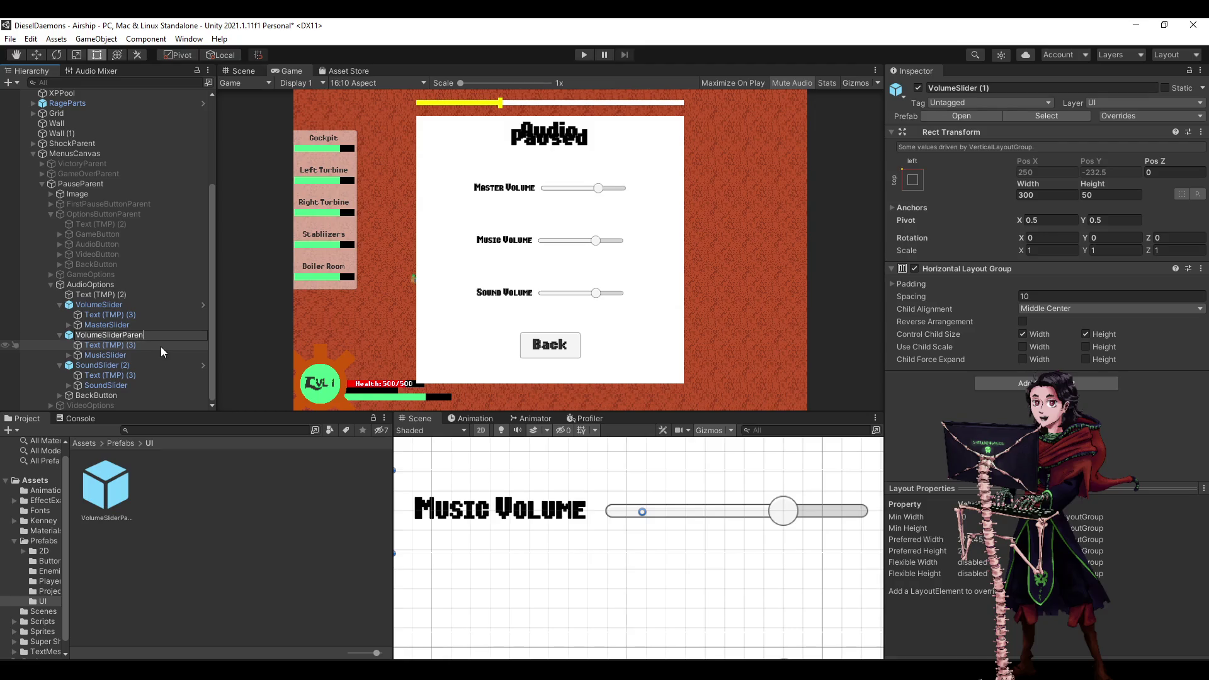
text(Parent)
key(Return)
Rename SoundSlider (2) to SoundSliderParent.
click(131, 365)
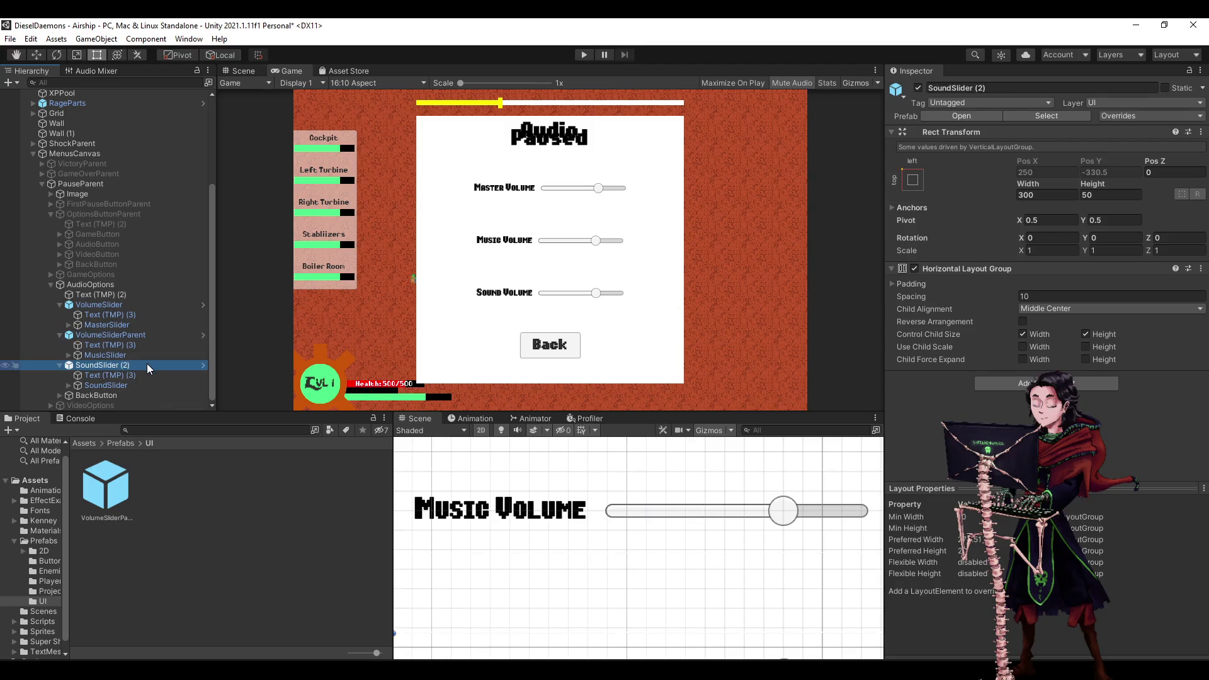
click(146, 364)
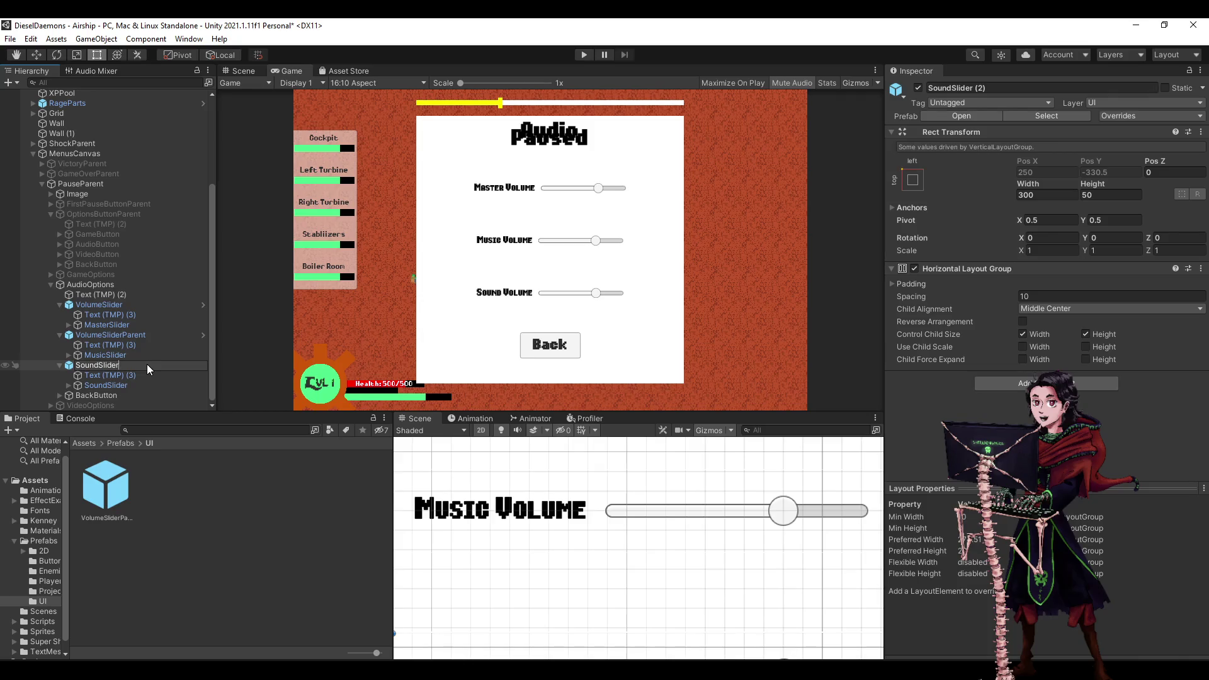
text(aret)
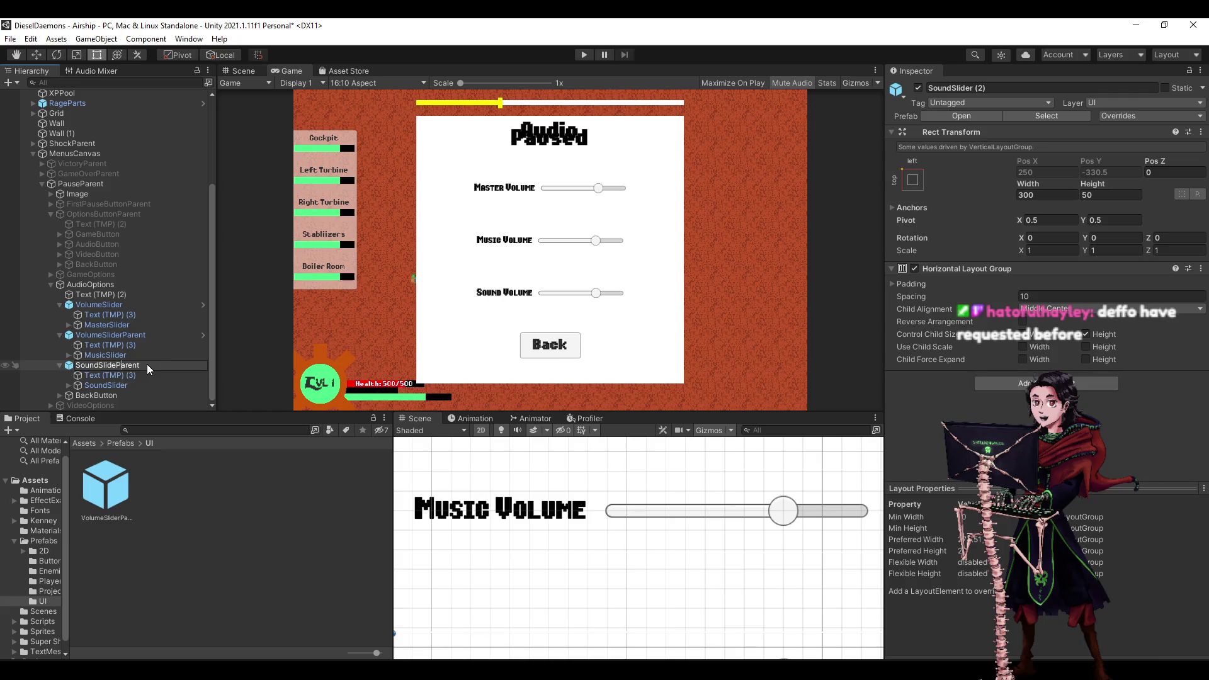
key(Return)
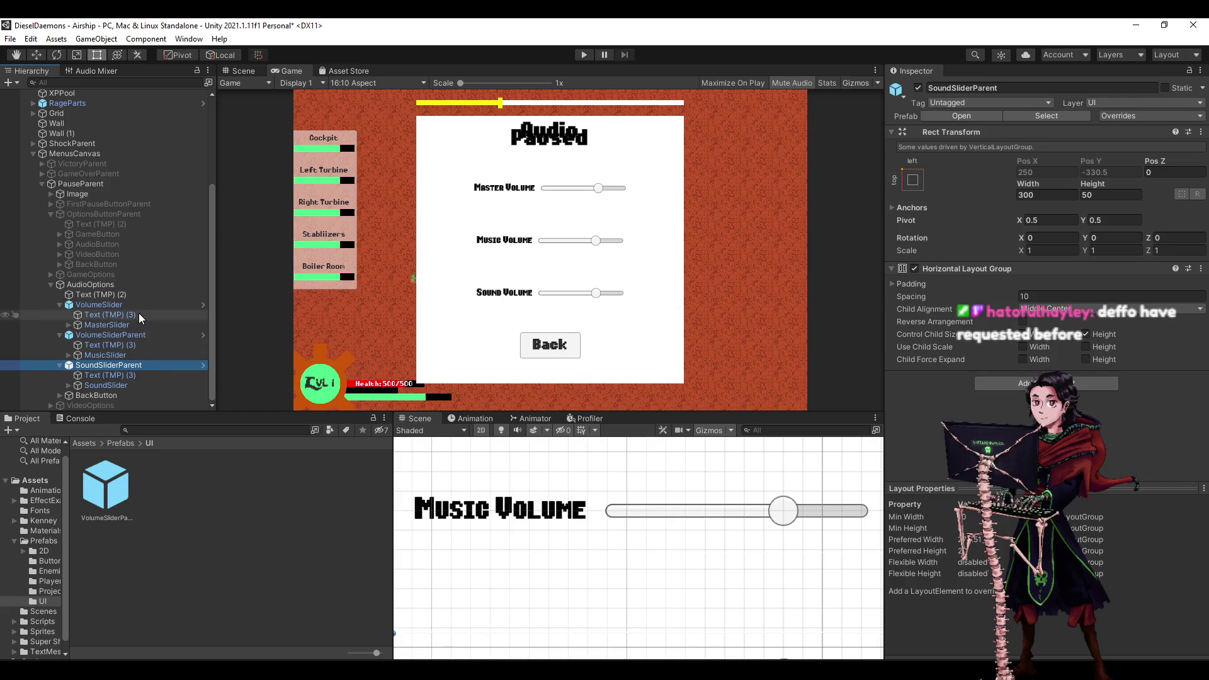
Rename the first slider group to MasterVolumeSliderParent and save the scene.
click(146, 306)
key(F2)
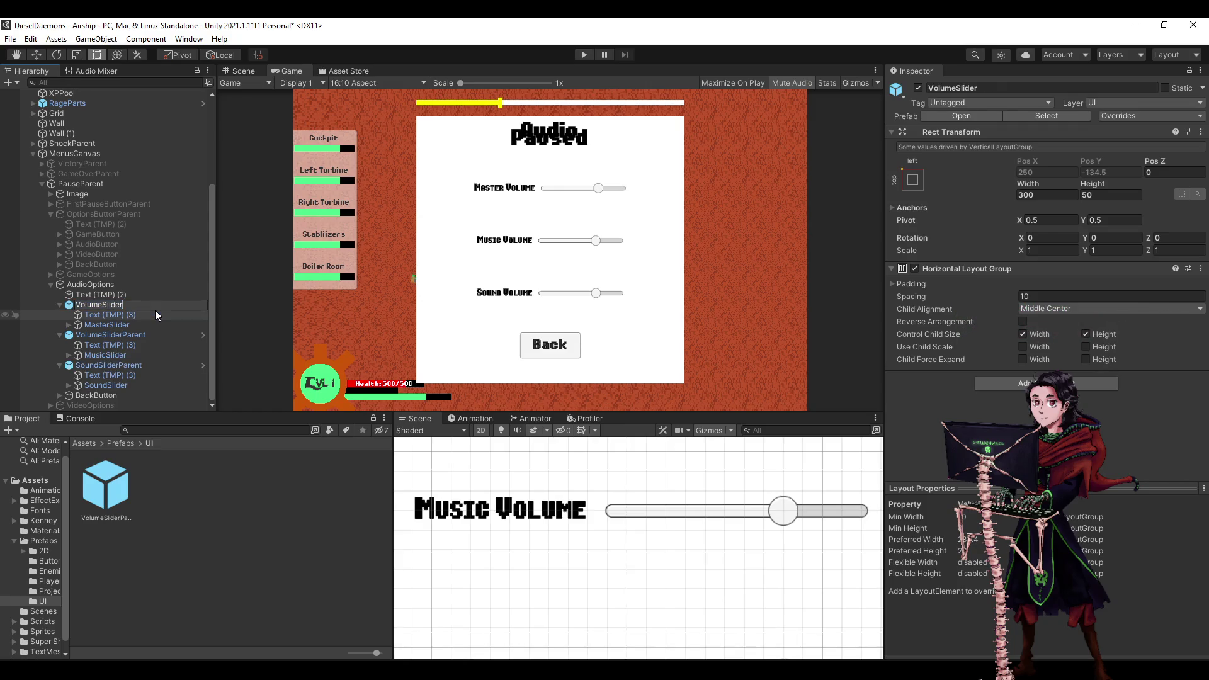
key(BackSpace)
text(arent)
key(Home)
text(Master)
key(Return)
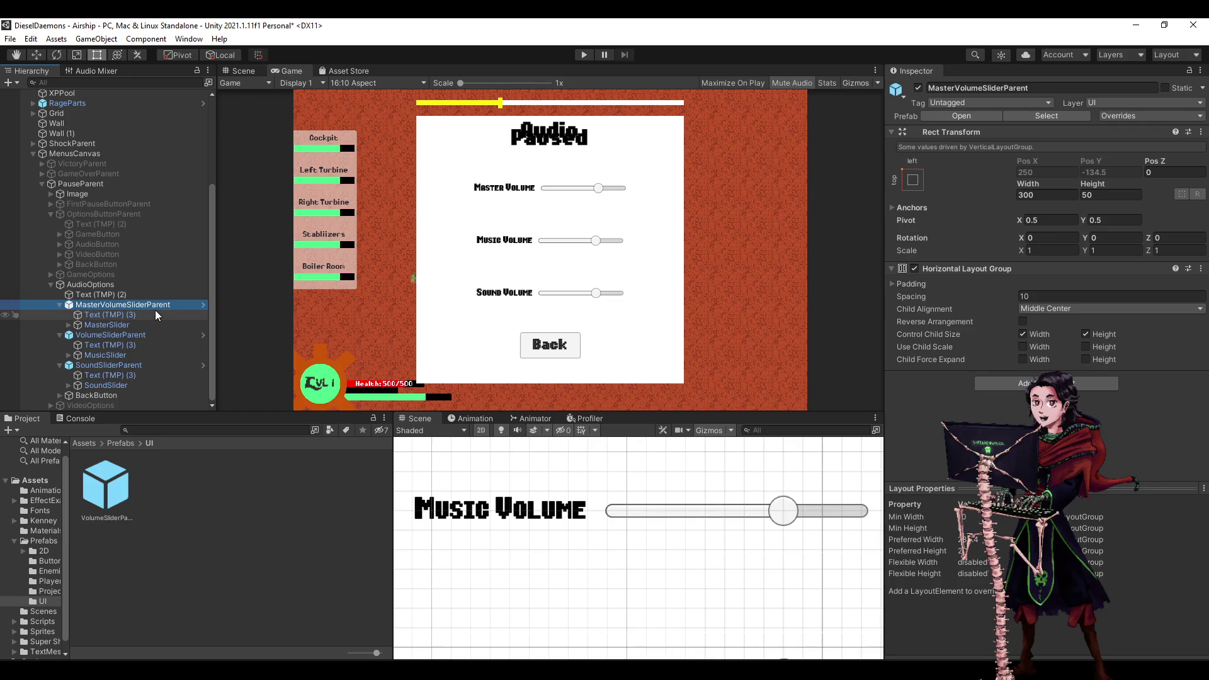
key(ctrl+s)
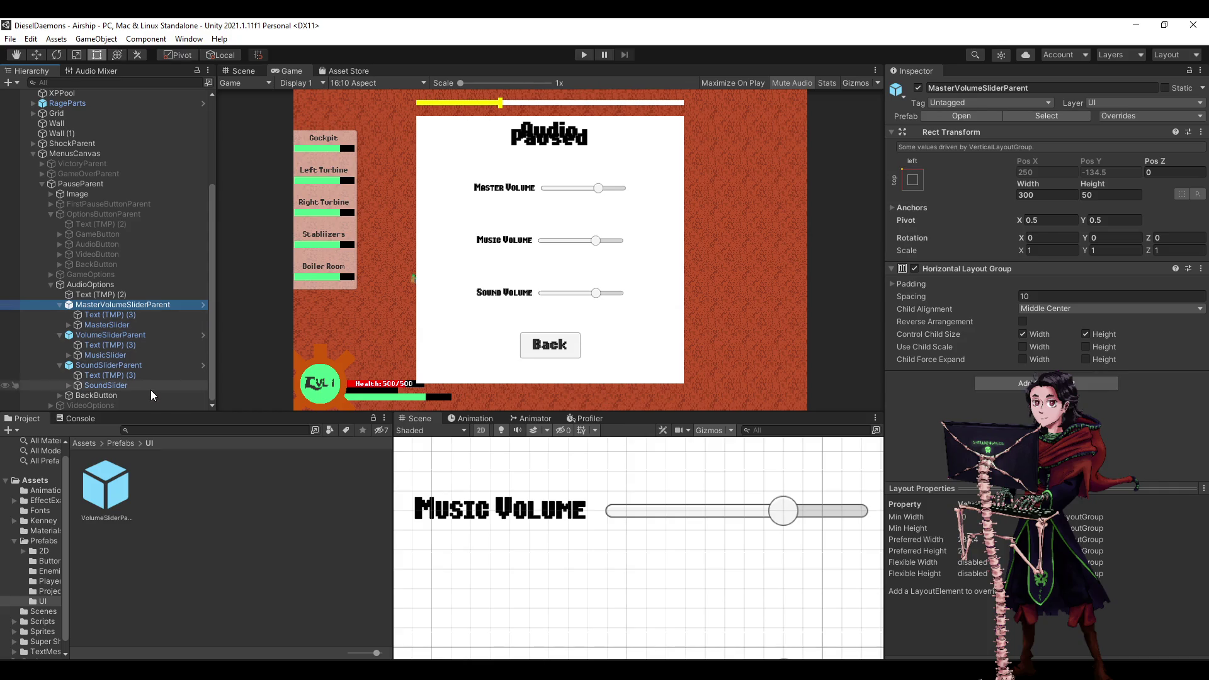
Select MasterSlider, SoundSlider and MusicSlider together.
click(108, 326)
scroll(1058, 350, down, 10)
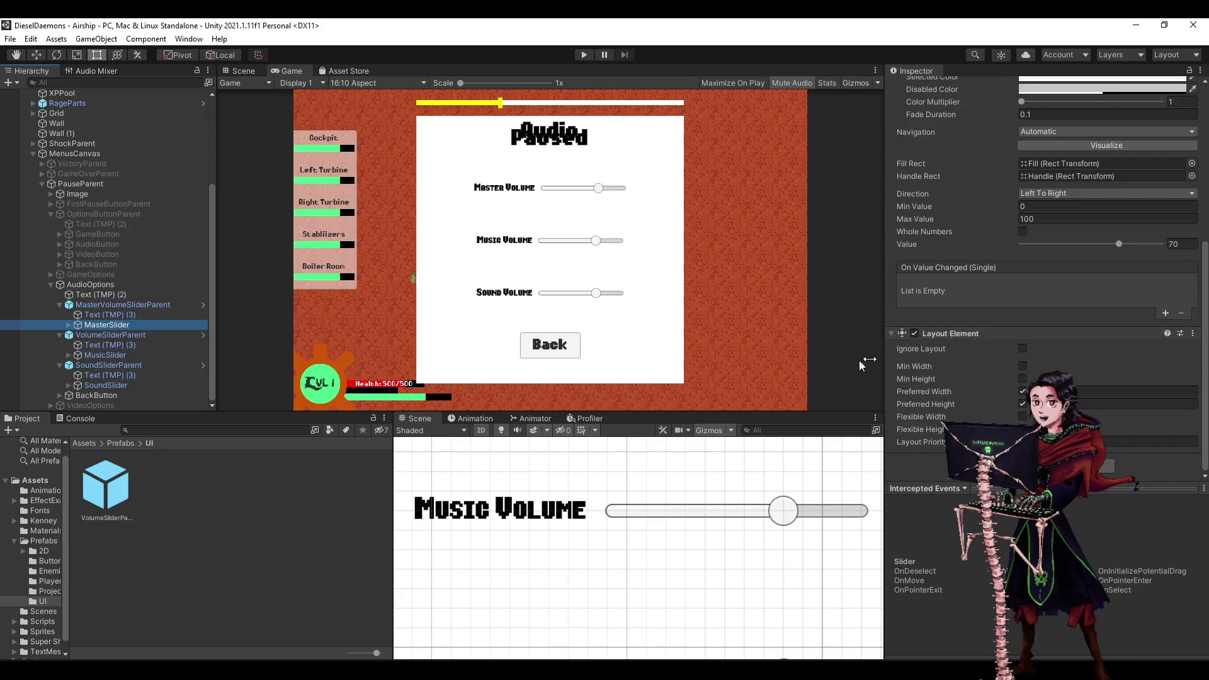
ctrl+click(131, 386)
ctrl+click(121, 356)
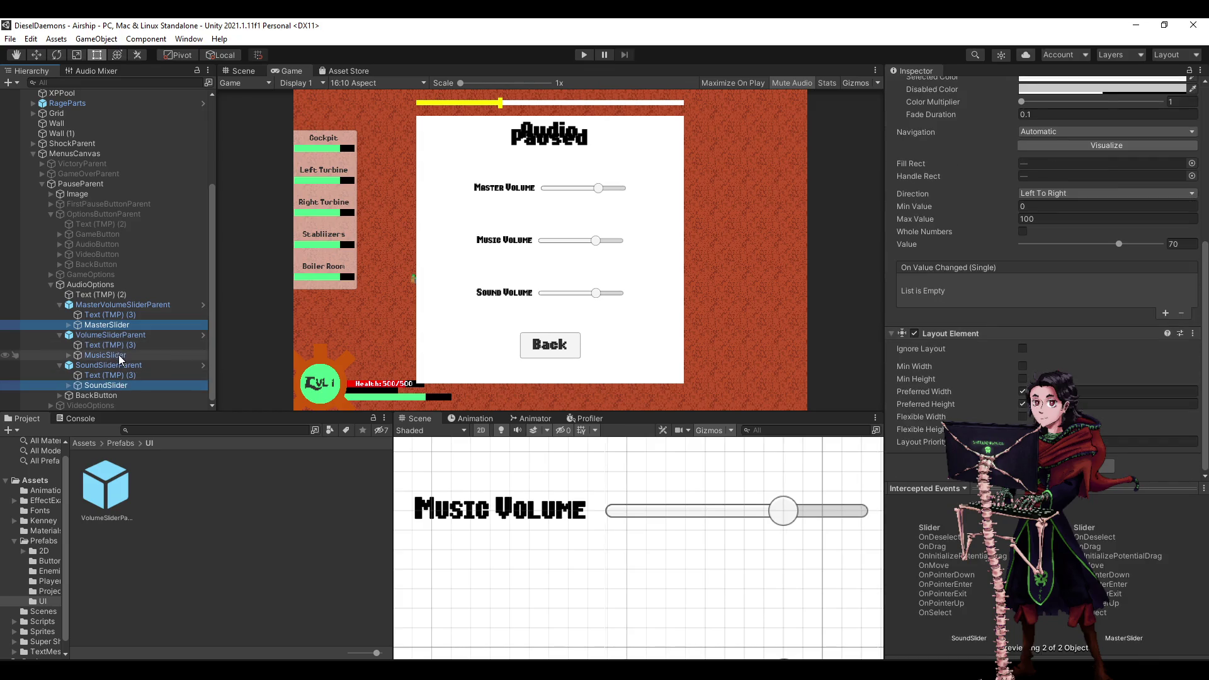
click(1106, 466)
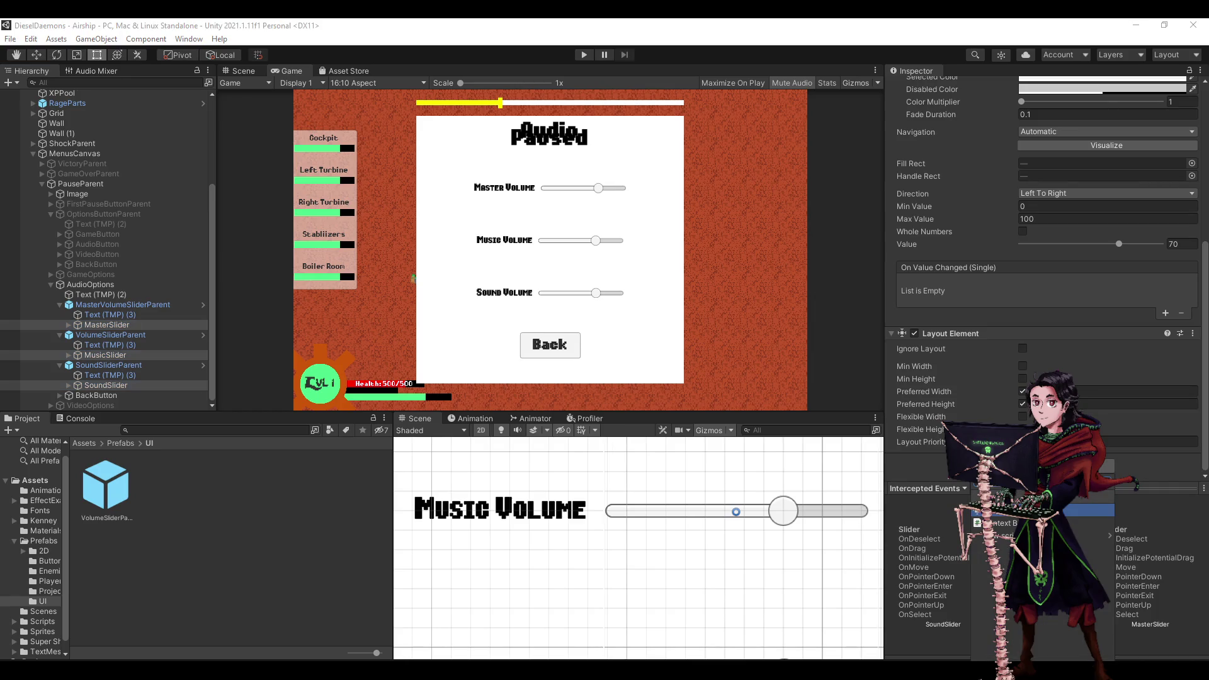
key(Escape)
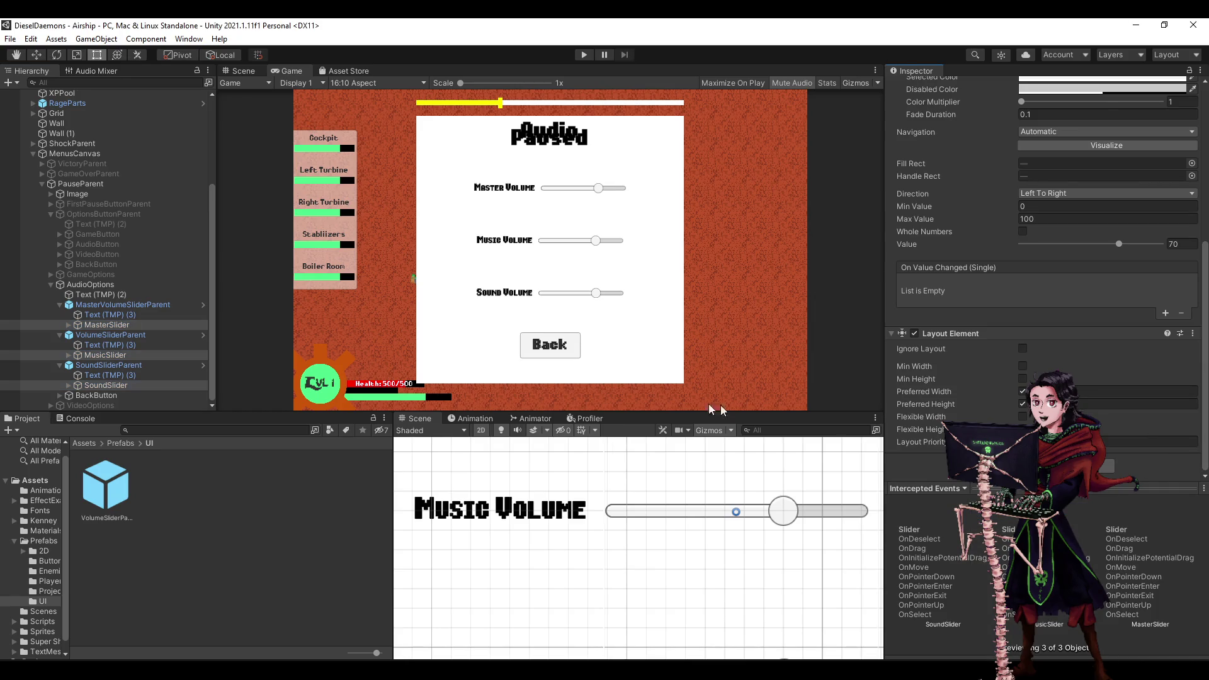
Add an On Value Changed entry targeting MenusCanvas, then switch to Visual Studio.
click(1165, 312)
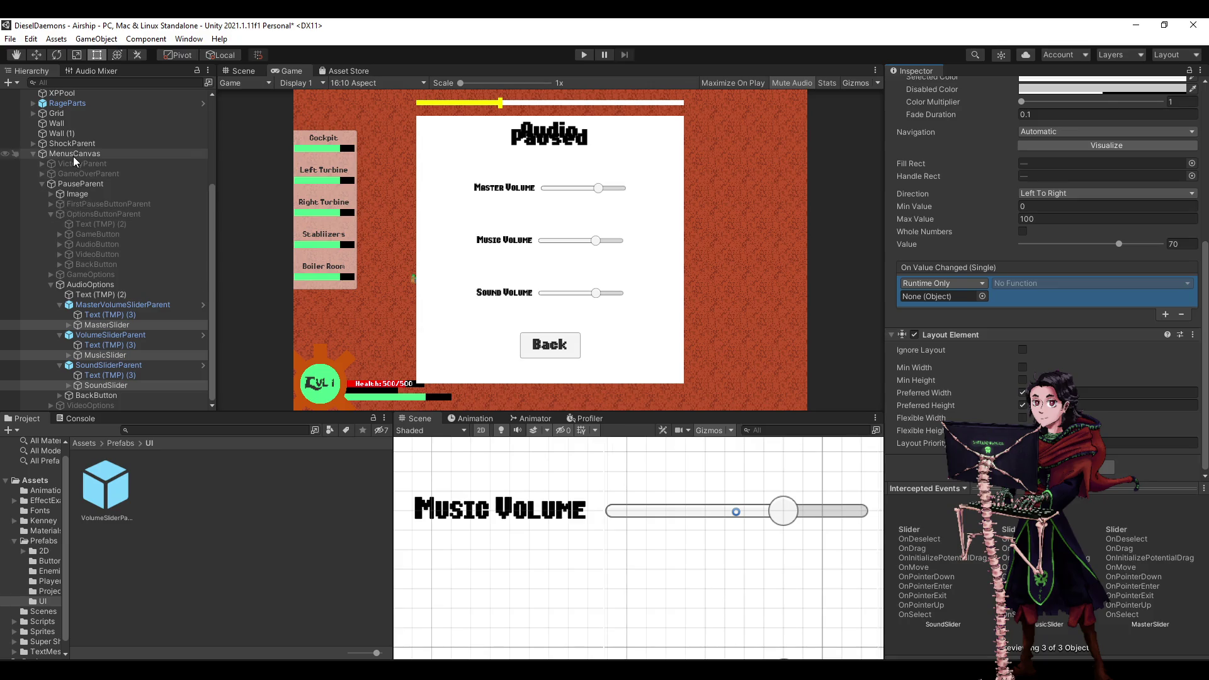
mouse_move(75, 153)
mouse_down()
mouse_move(912, 209)
mouse_move(931, 293)
mouse_up()
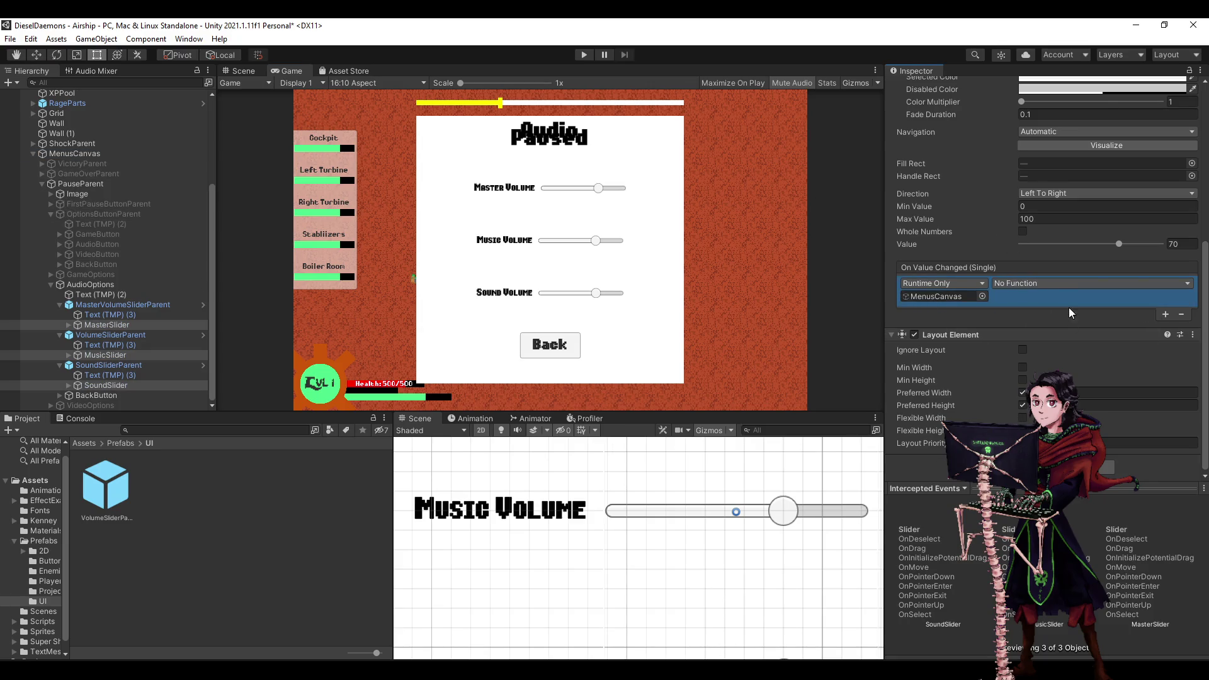
key(alt+Tab)
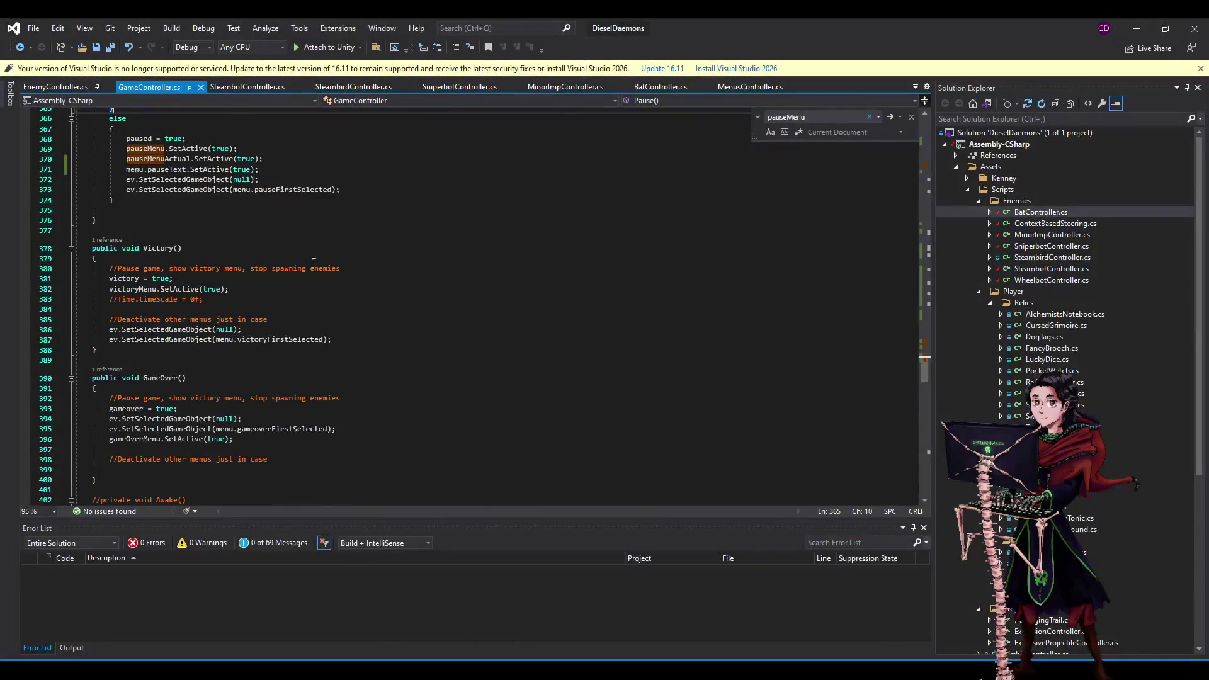
In MenusController.cs, insert 'public void ChangeVolume(){ }' below ReturnToMenu and save the script.
click(791, 87)
click(152, 87)
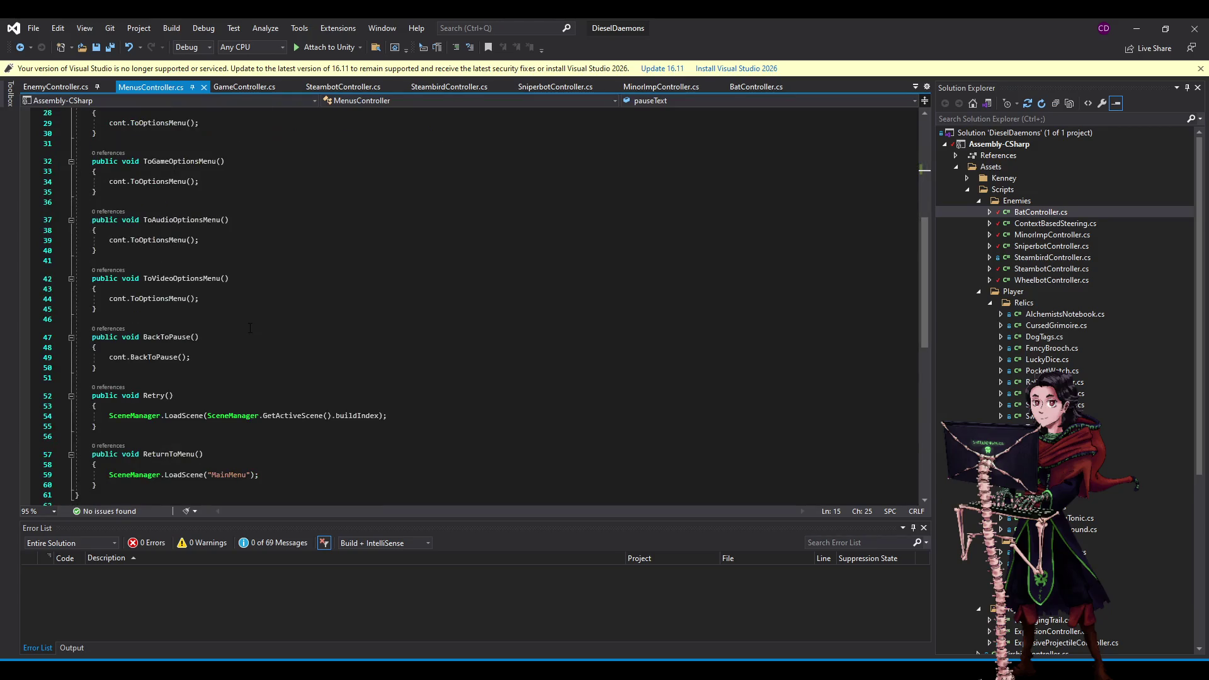
scroll(165, 367, up, 7)
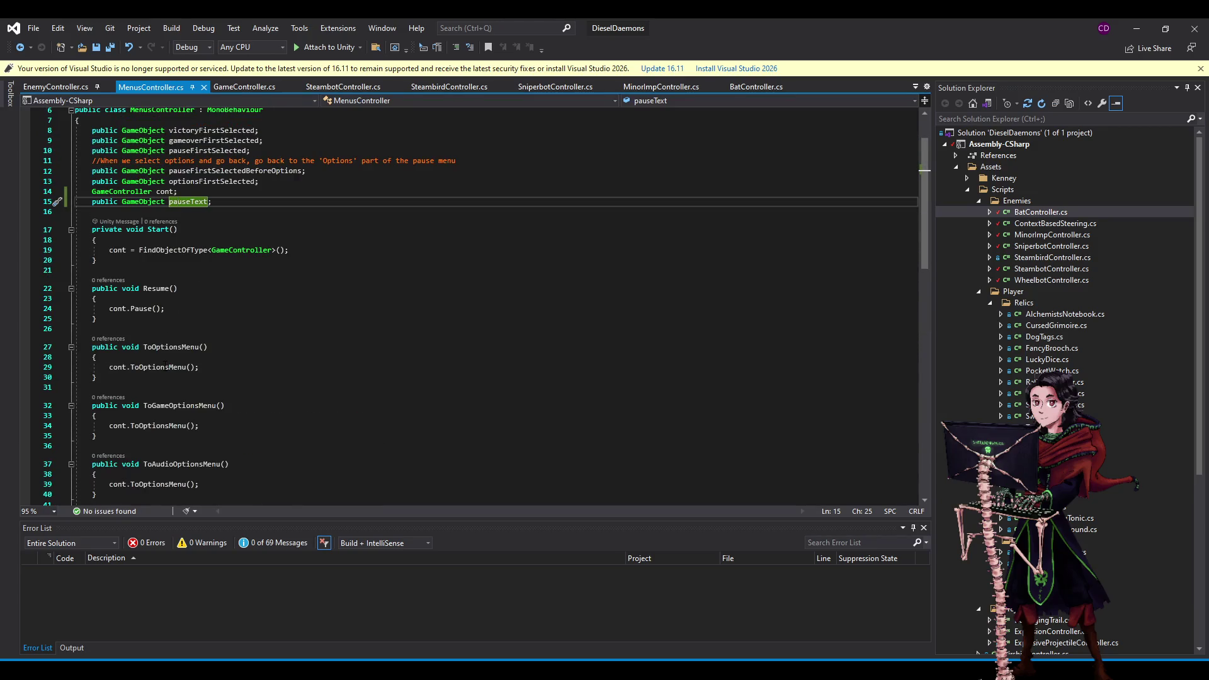
scroll(165, 366, down, 12)
click(114, 335)
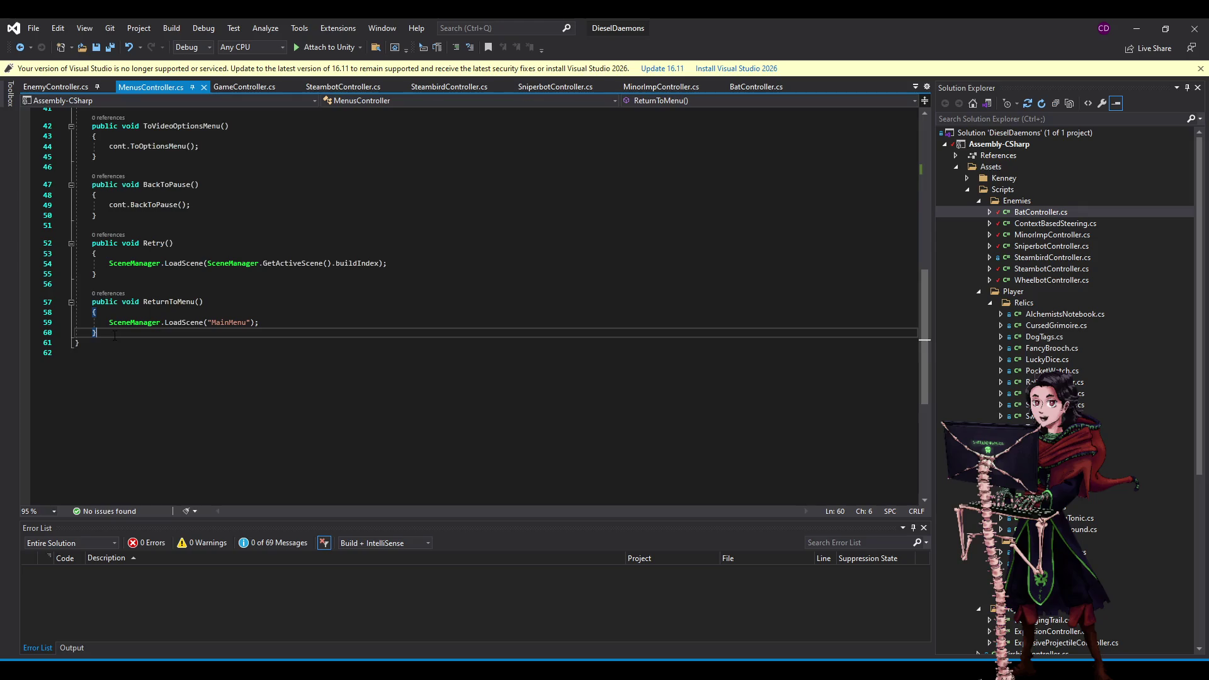
key(Return)
key(Return)
text(public void )
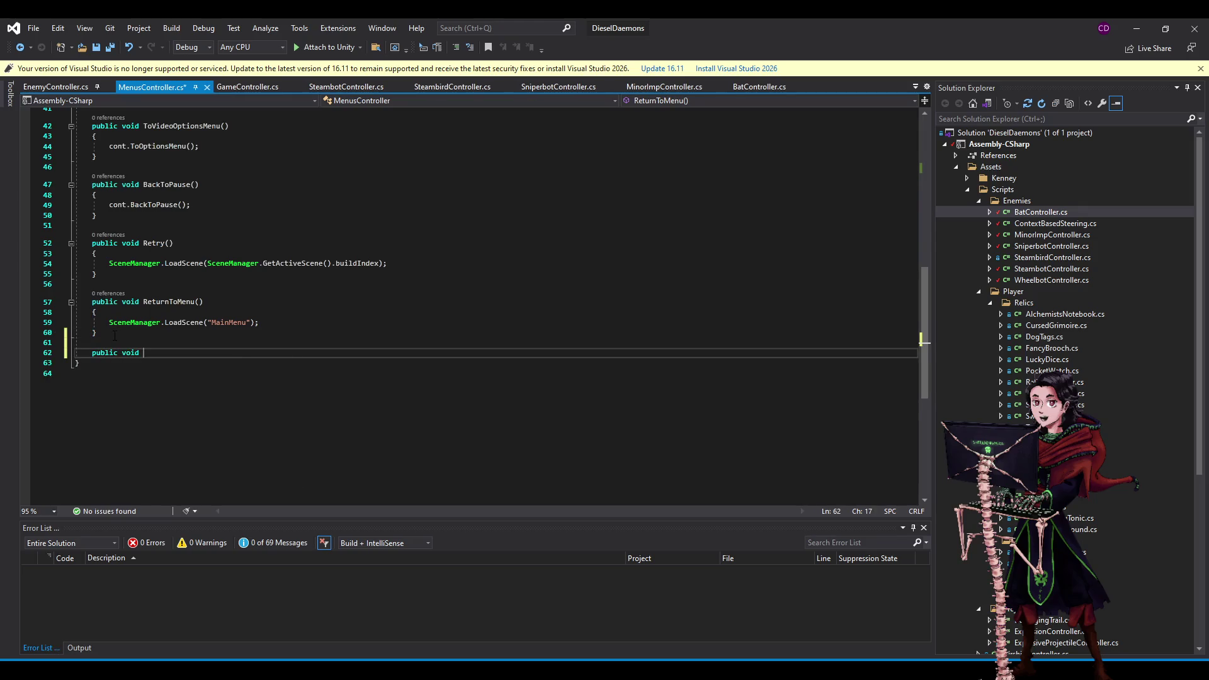
text(ChangeVol)
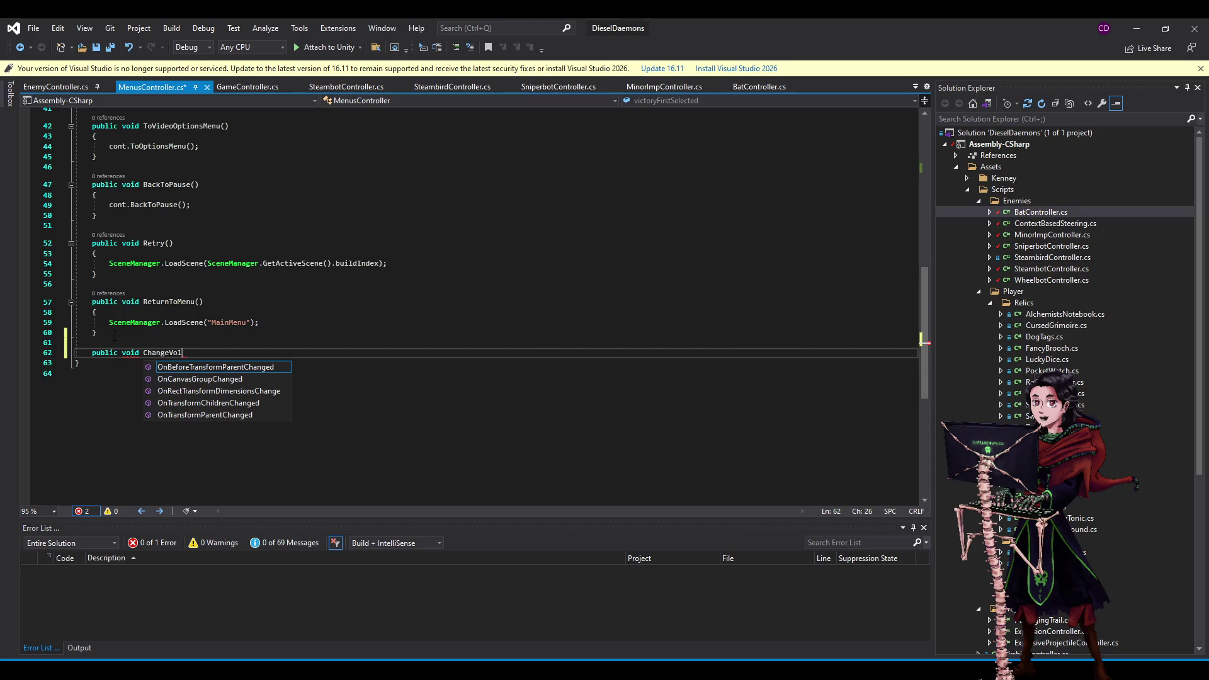
text(ume()
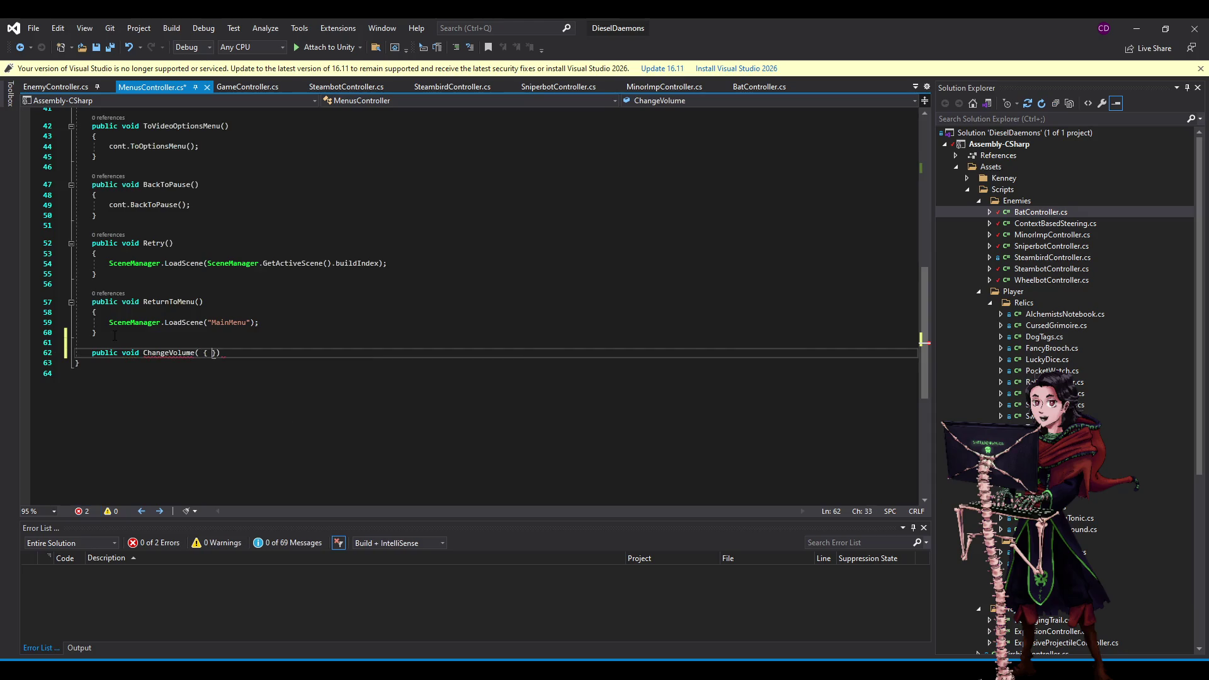
text(){)
key(Return)
key(ctrl+s)
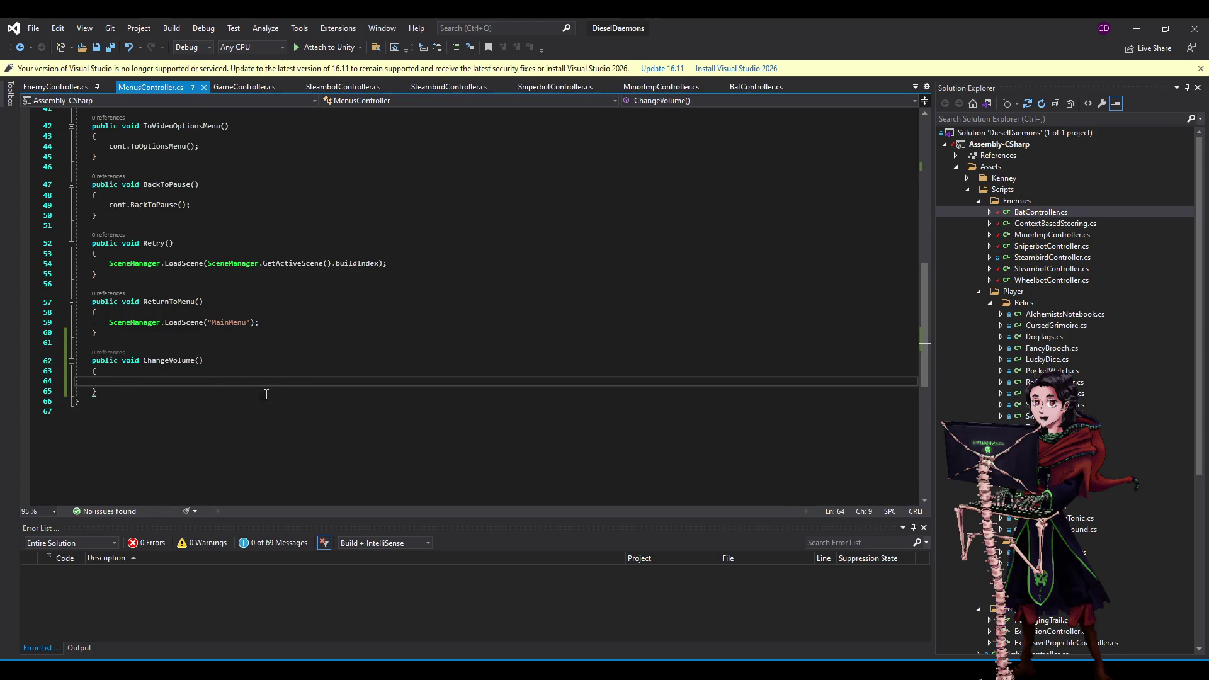
scroll(264, 395, up, 12)
scroll(192, 422, up, 1)
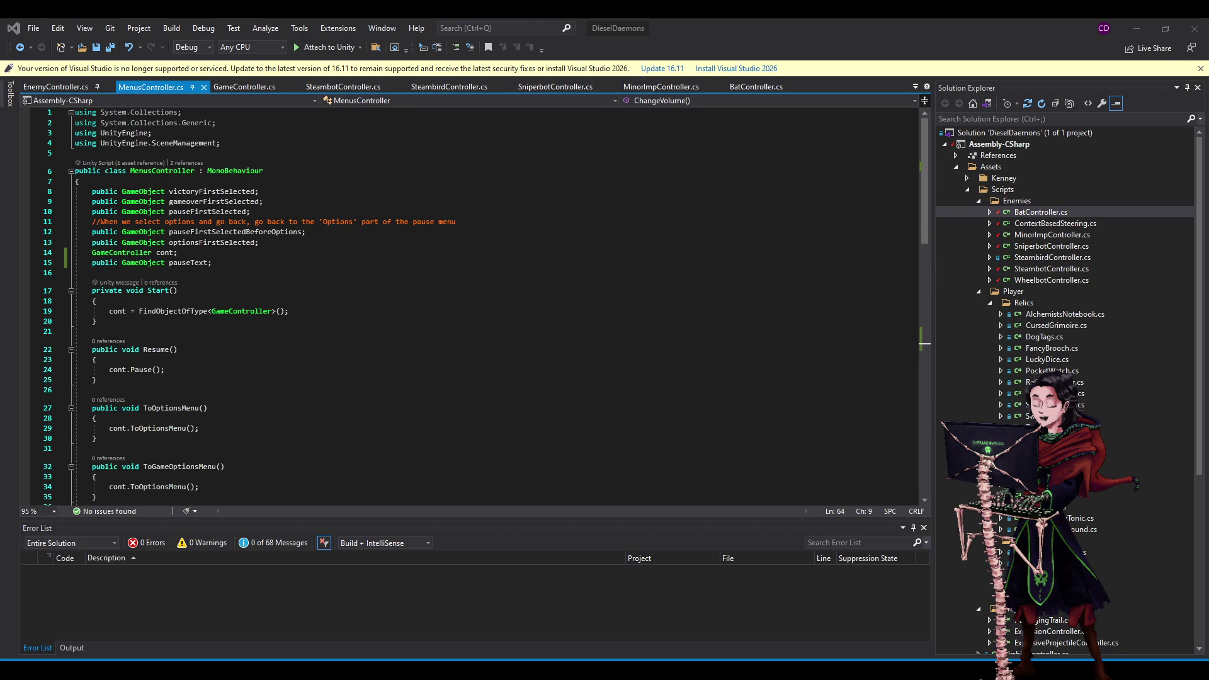
Declare 'public AudioMixer masterMixer;' below pauseText and add 'using UnityEngine.Audio;' to the directives.
click(258, 263)
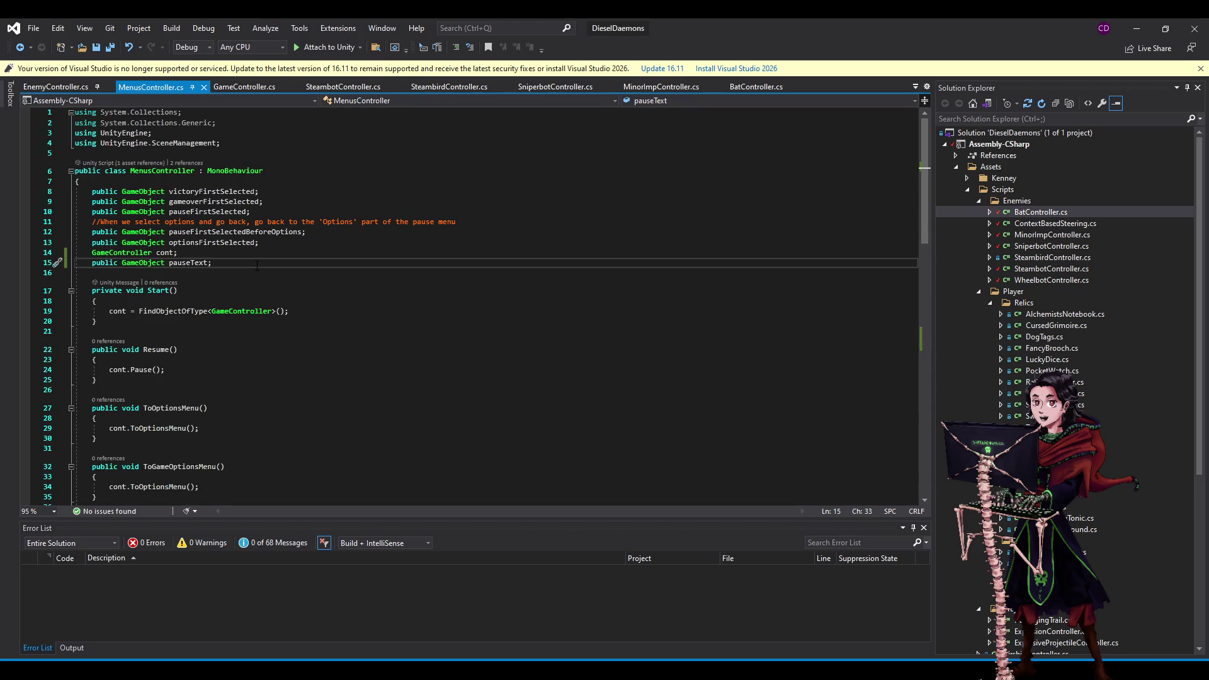
key(Return)
key(Return)
text(pu)
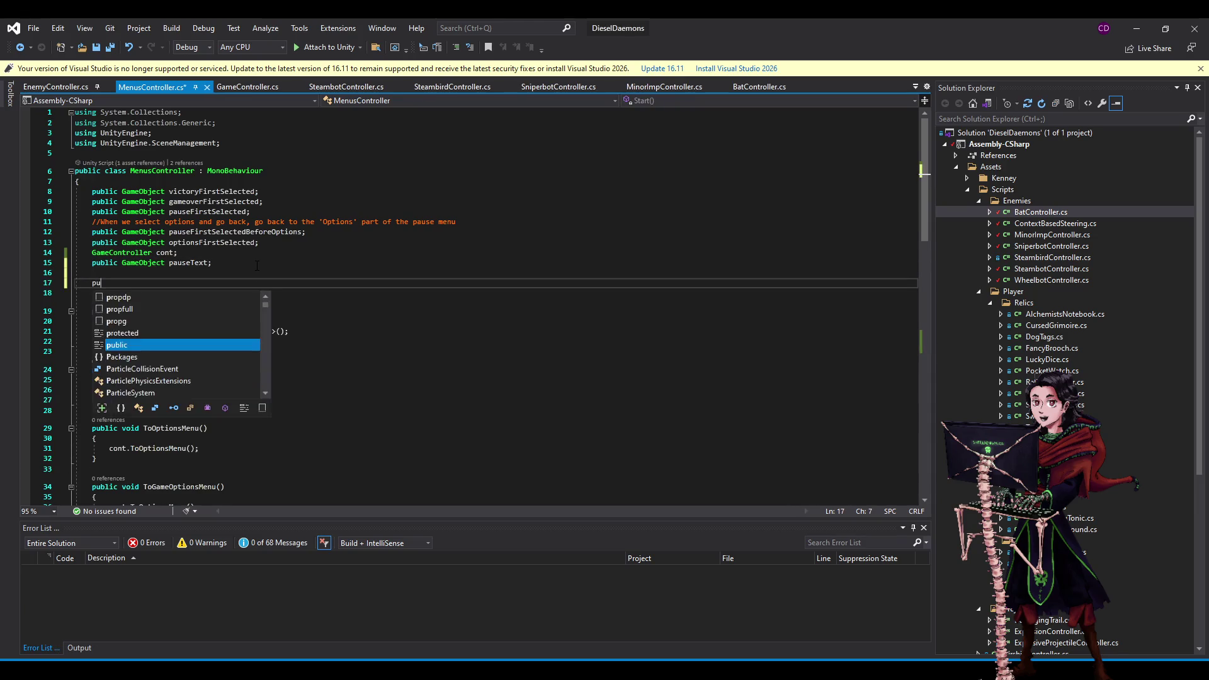
text(blic AudioMi)
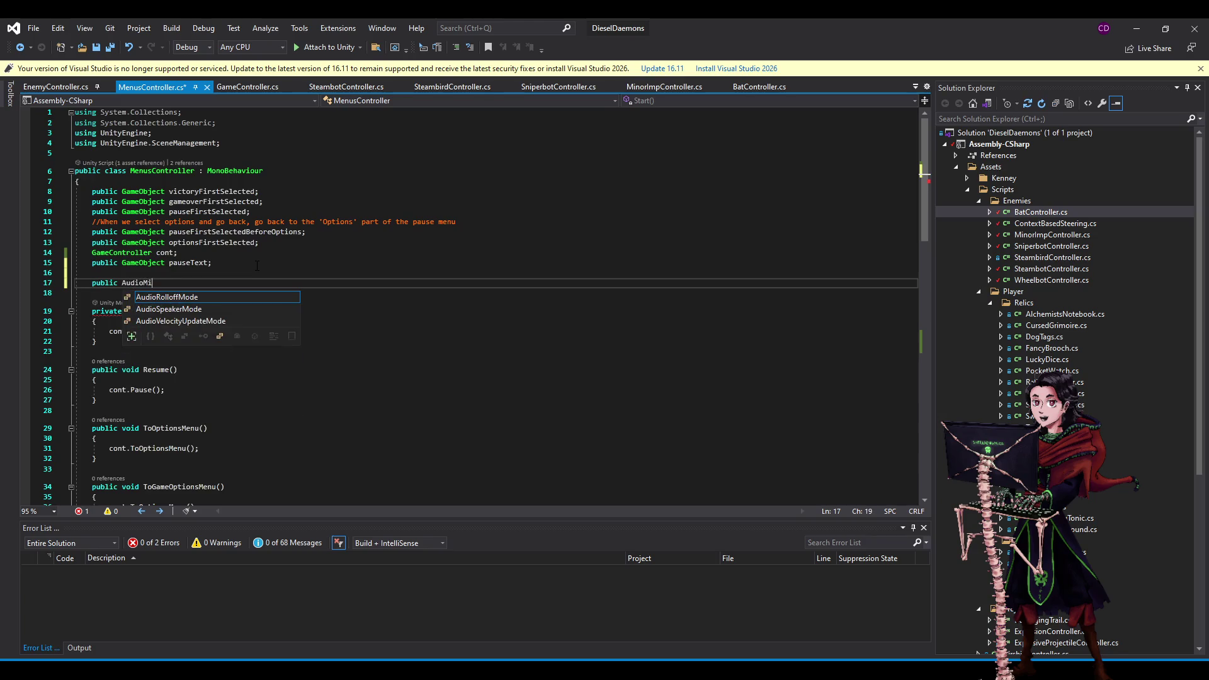
text(xer masterMixer;)
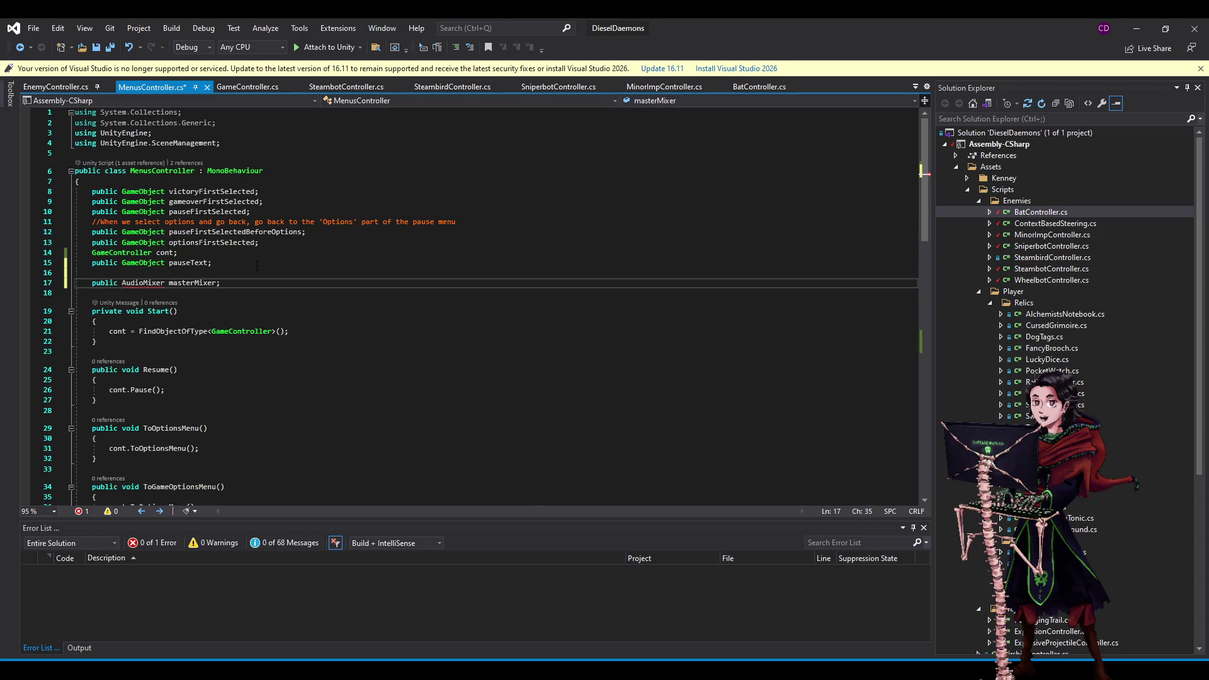
click(234, 149)
key(Return)
text(using Unti)
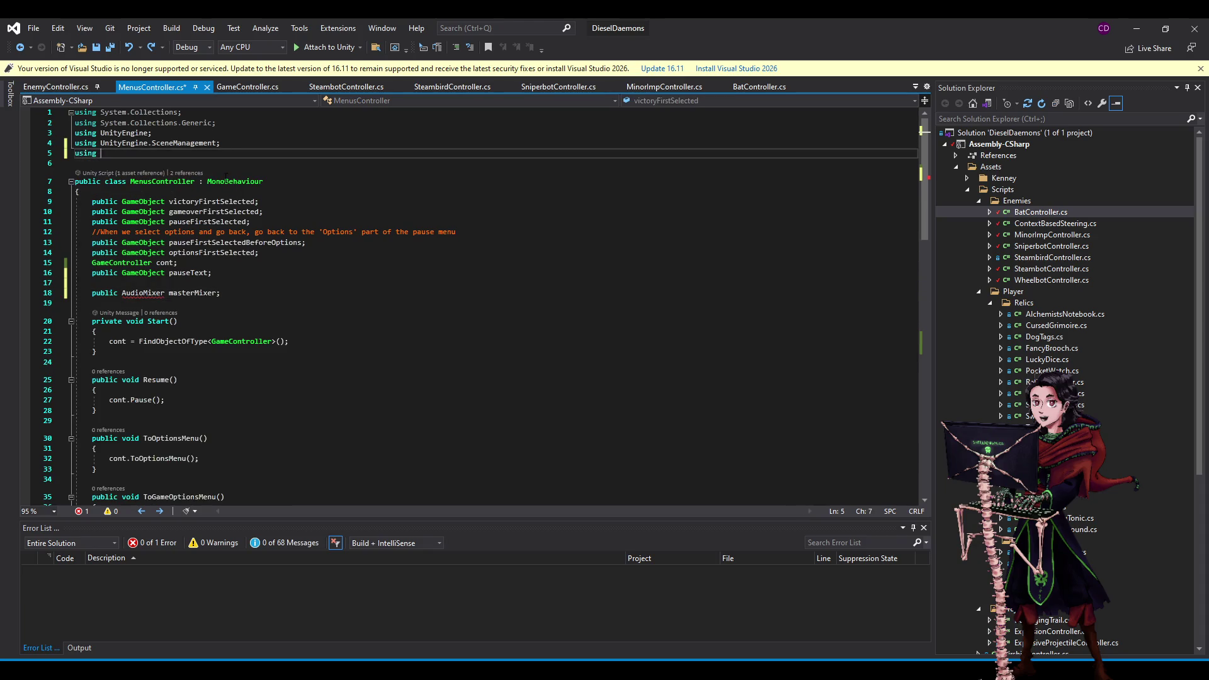
key(BackSpace)
key(BackSpace)
text(tyEn)
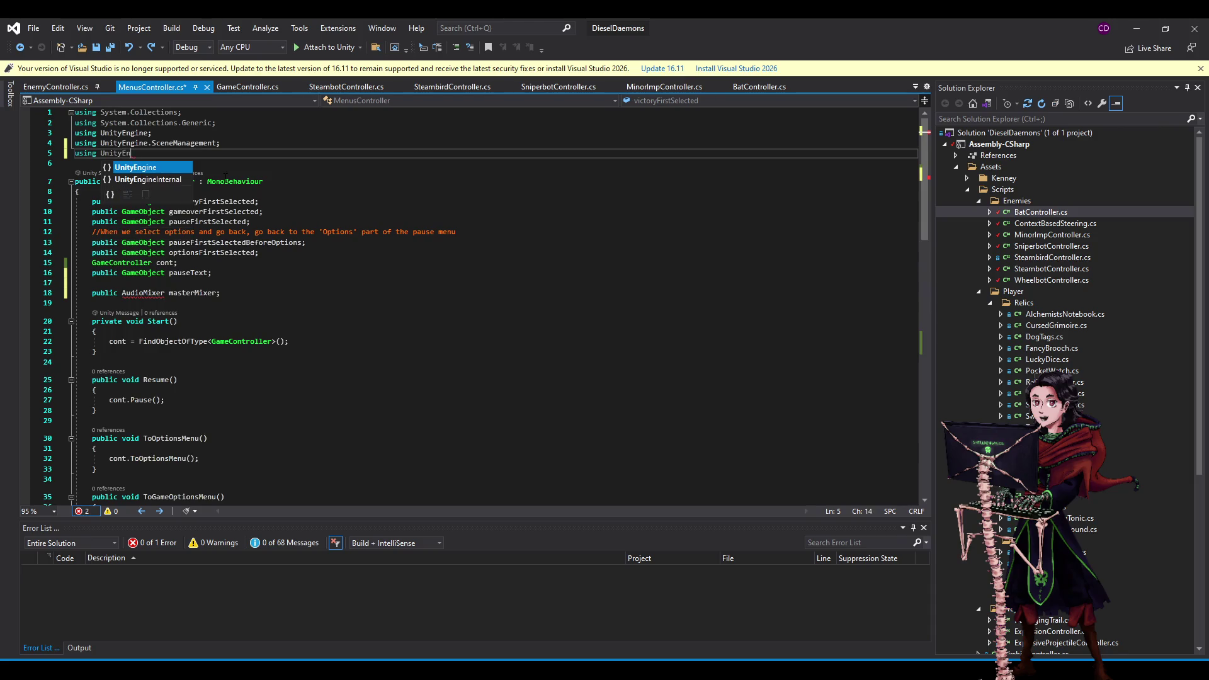
text(gine.Audio;)
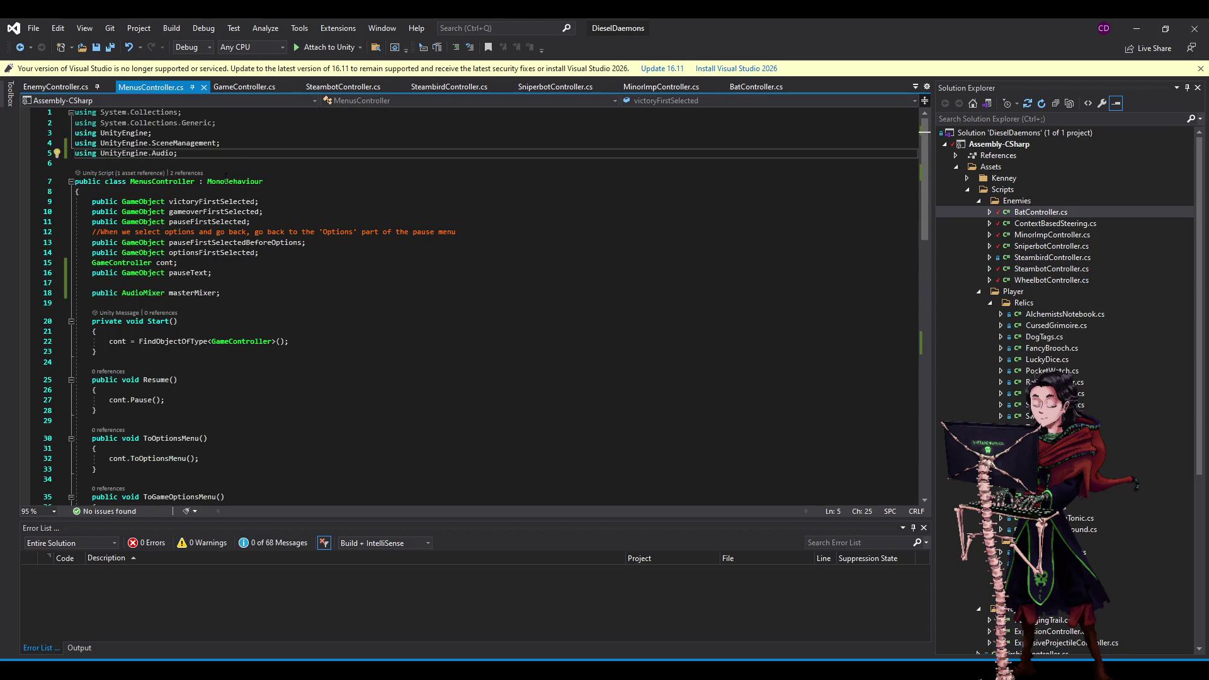
Duplicate the masterMixer field into musicMixer and soundMixer fields and save.
click(217, 295)
key(ctrl+d)
key(ctrl+d)
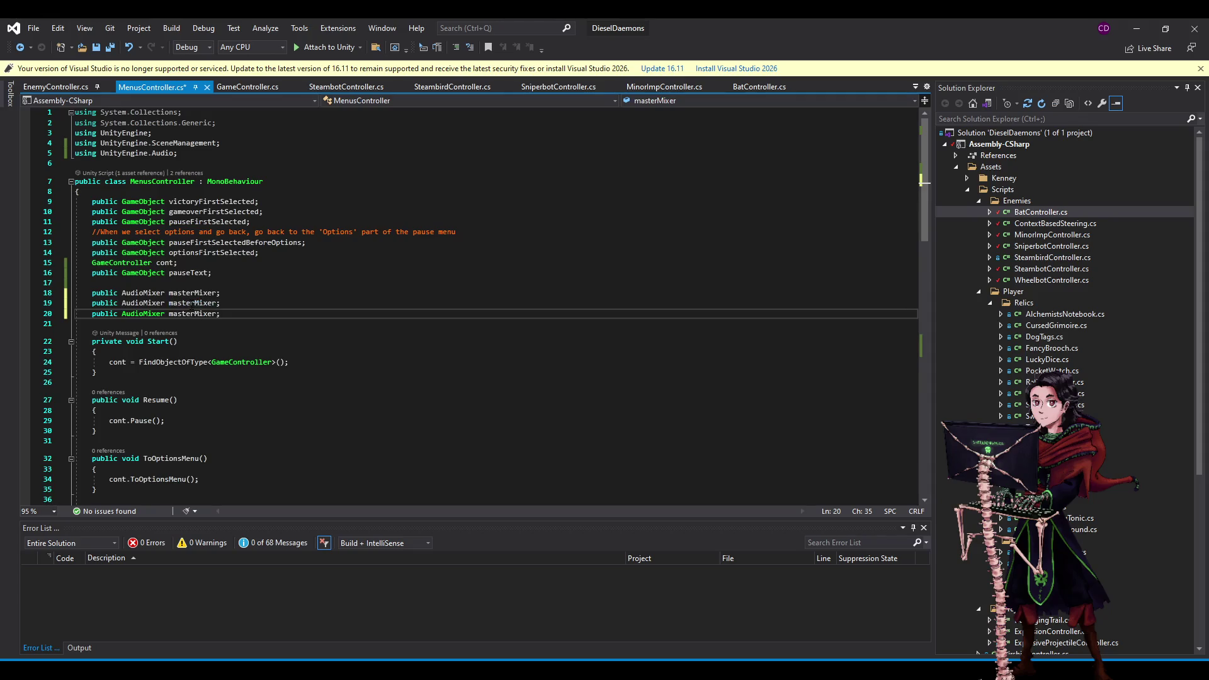
click(194, 303)
key(BackSpace)
key(BackSpace)
key(BackSpace)
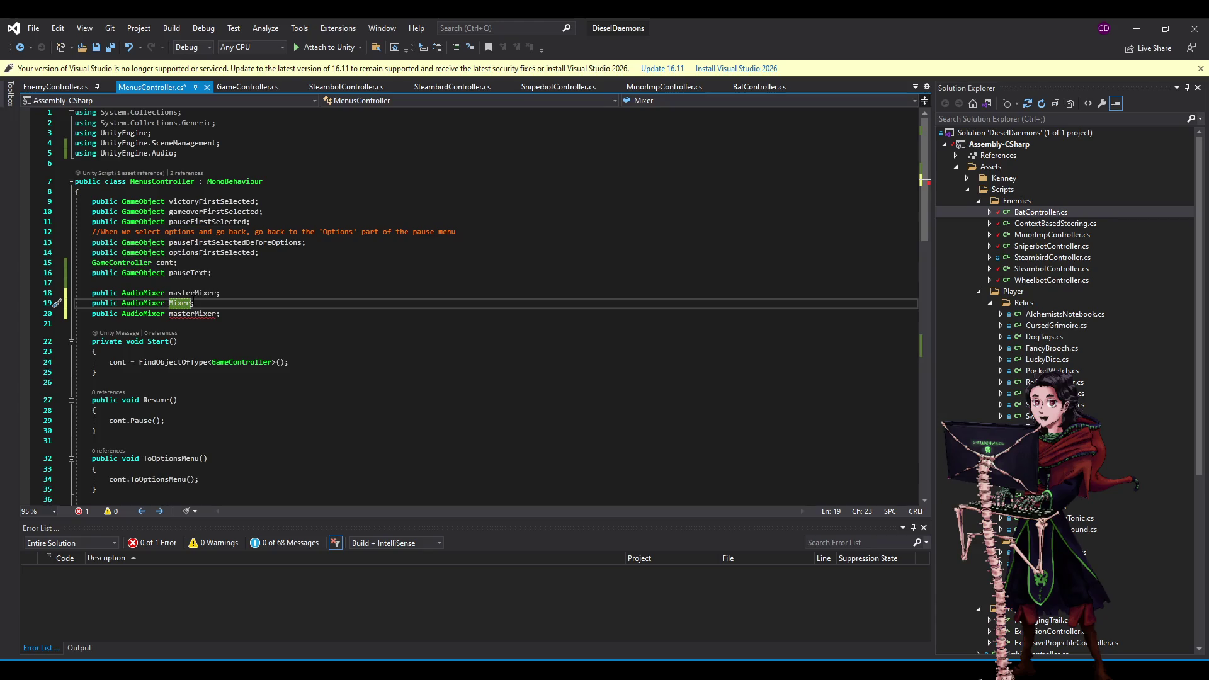
text(music)
click(190, 313)
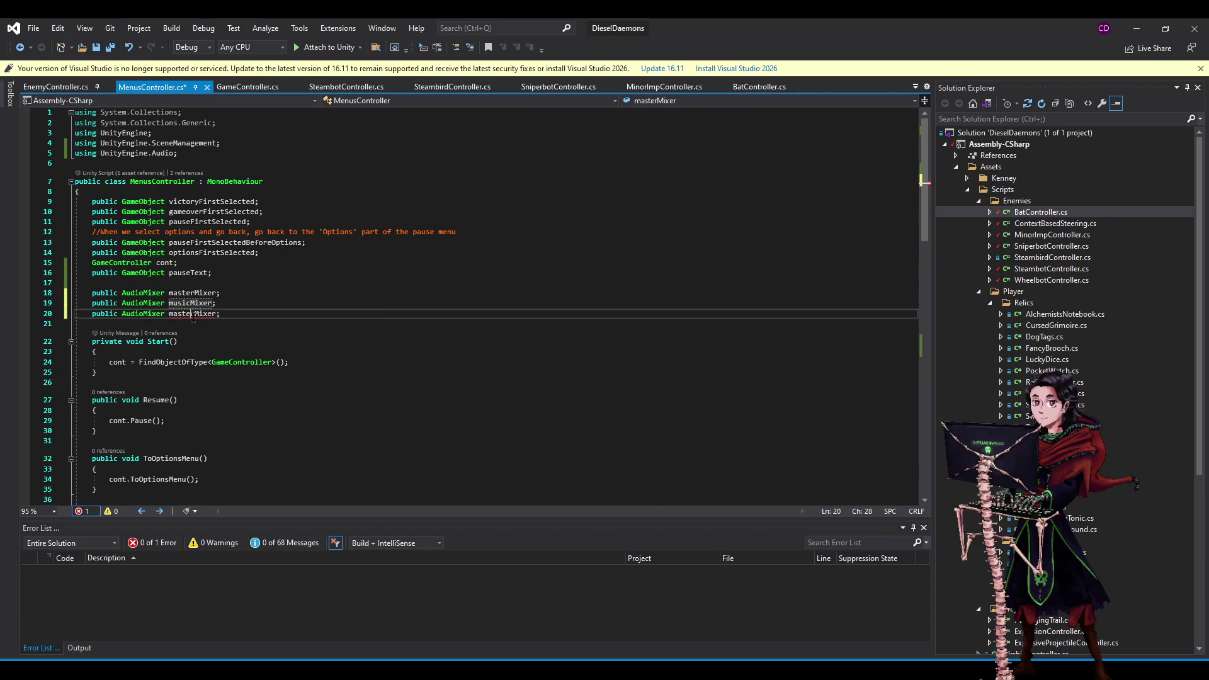
key(BackSpace)
key(BackSpace)
key(BackSpace)
key(Delete)
text(so)
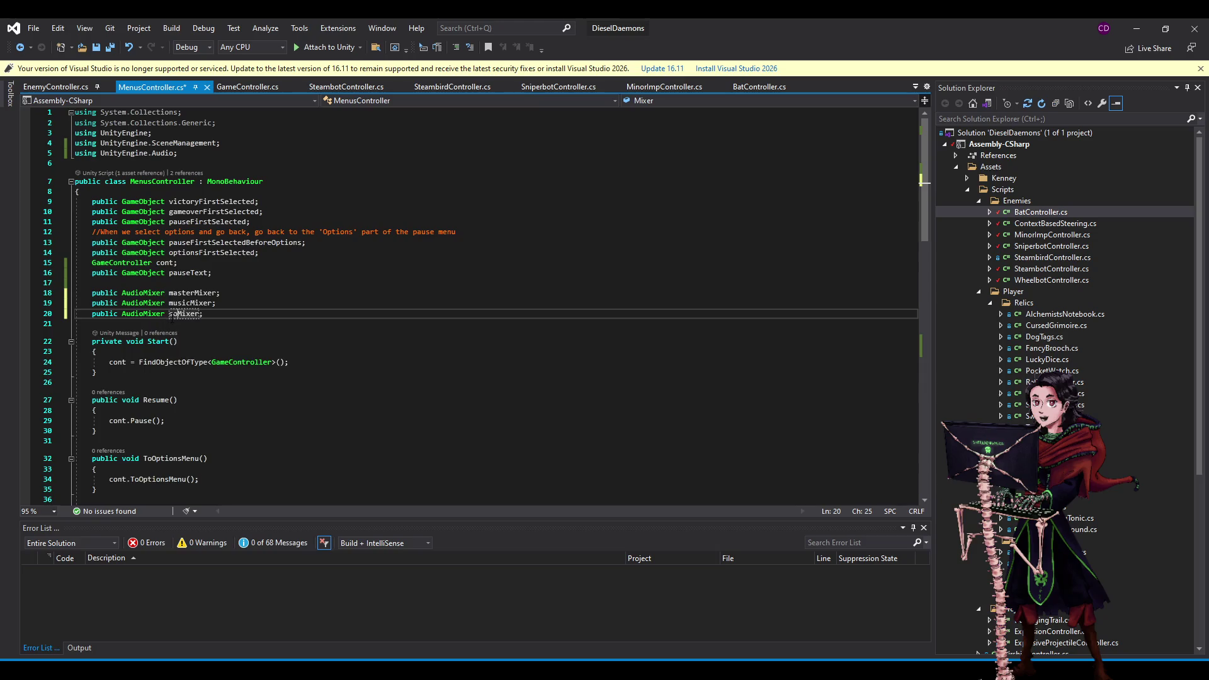
text(und)
key(ctrl+s)
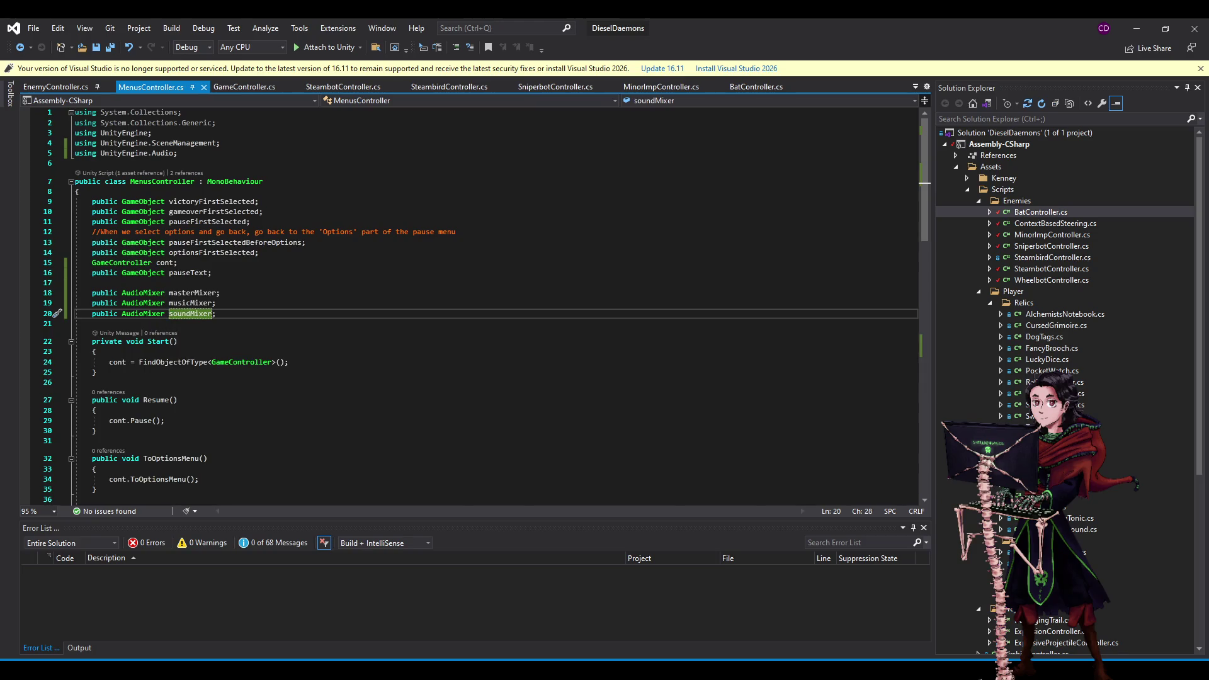
scroll(163, 339, down, 16)
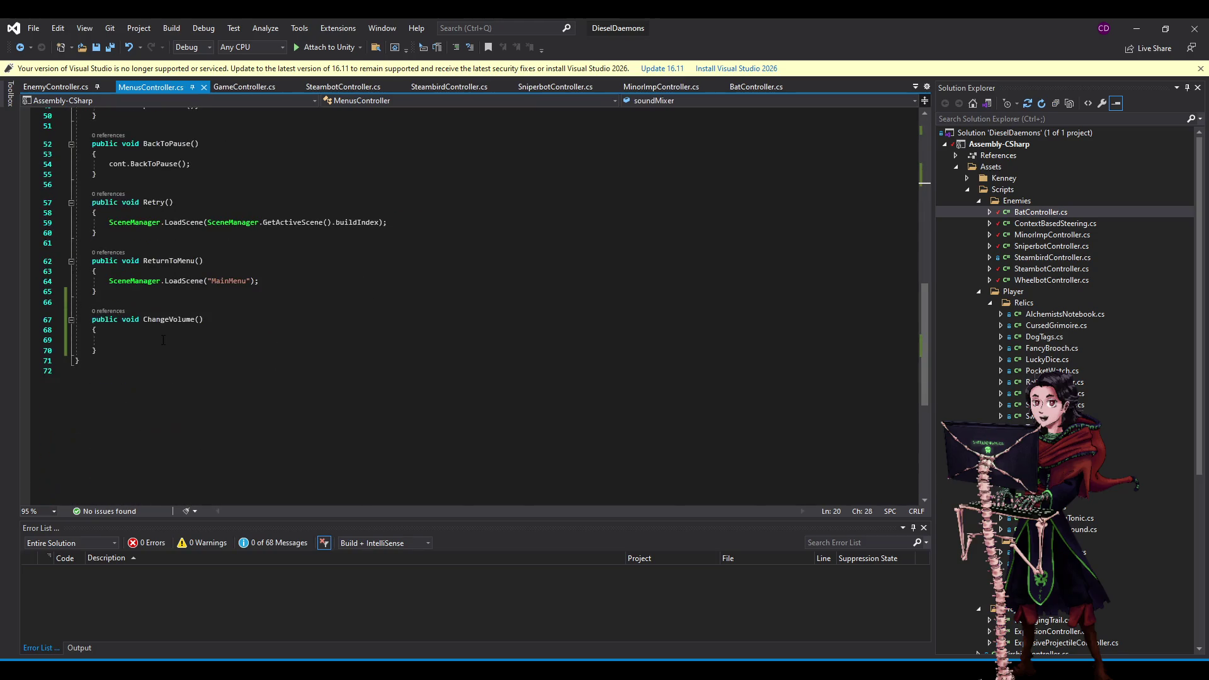
Rename ChangeVolume to SetMasterVolume(float vol) with body masterMixer.SetFloat("masterVol", vol); and save.
drag(168, 320, 143, 320)
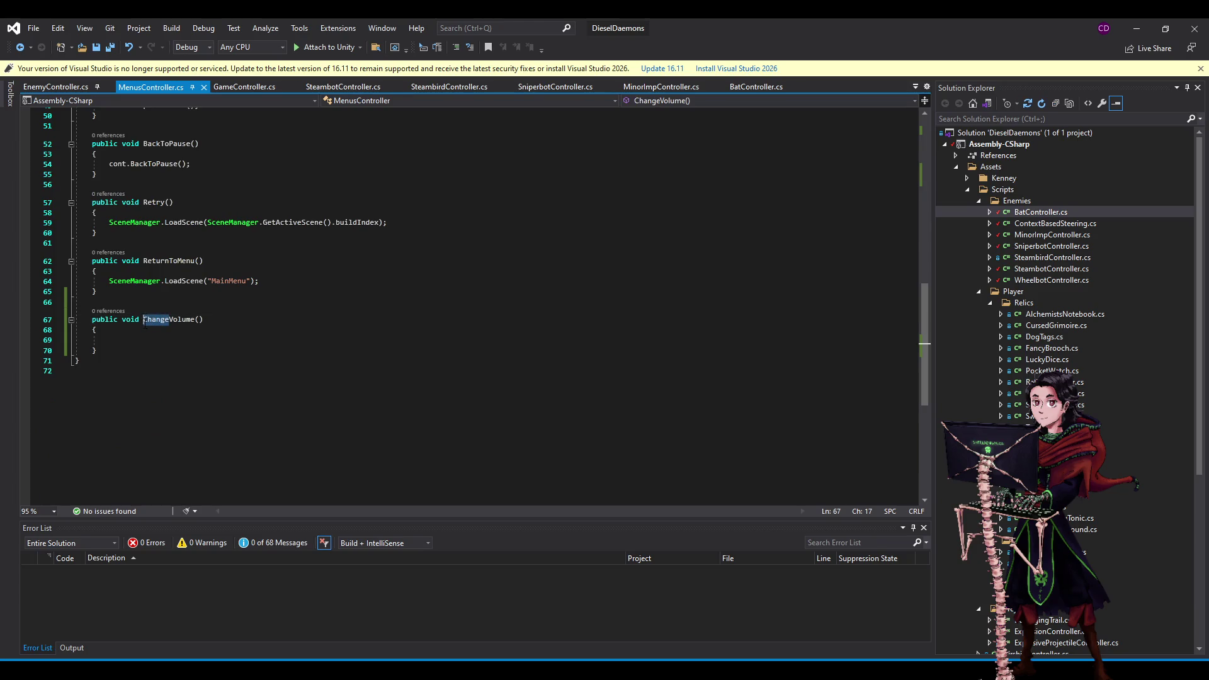
text(SetMaster)
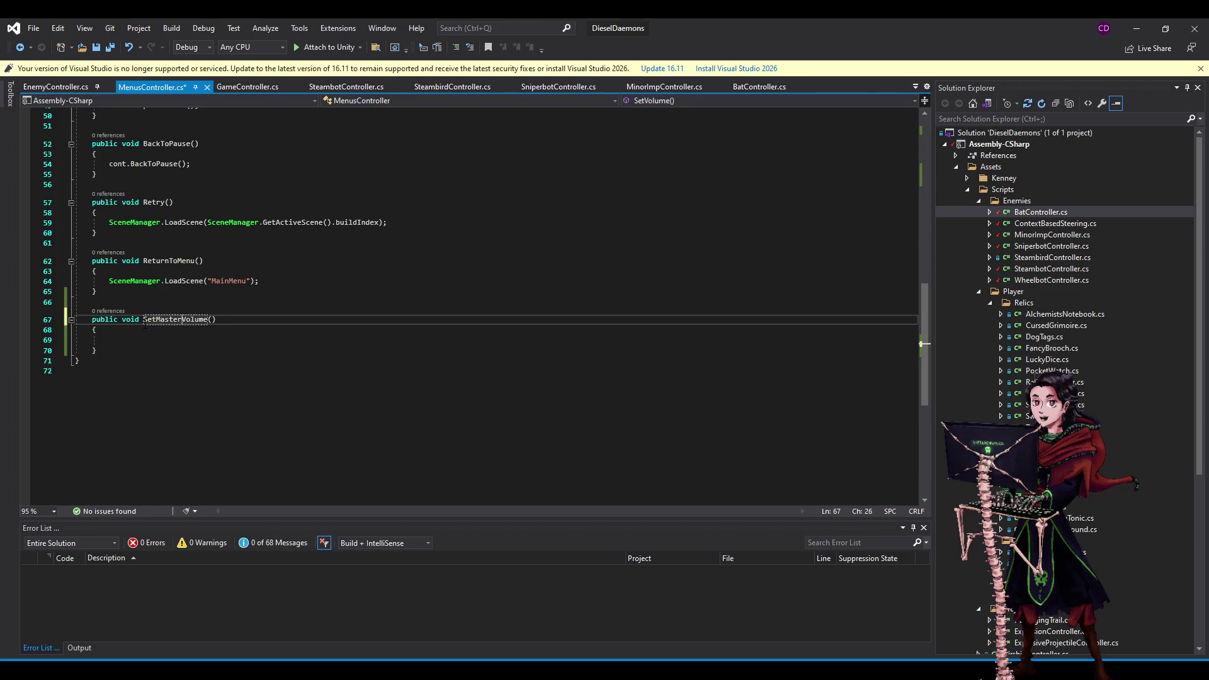
click(213, 319)
text(float )
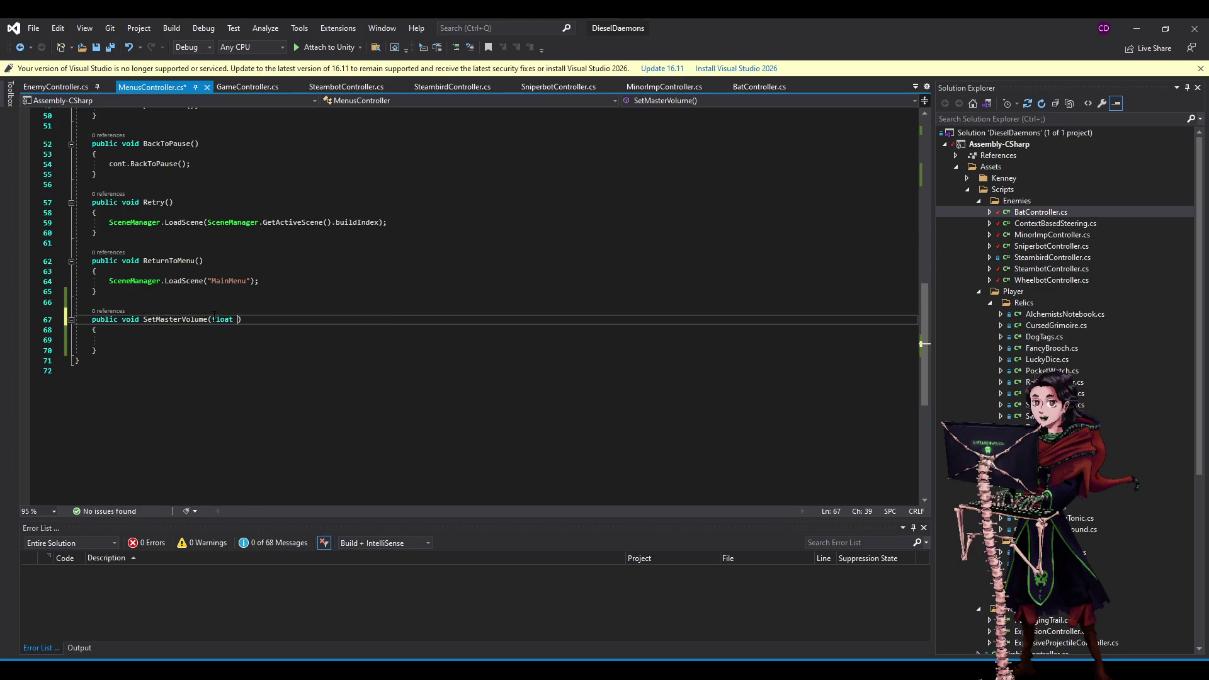
text(vol)
click(172, 335)
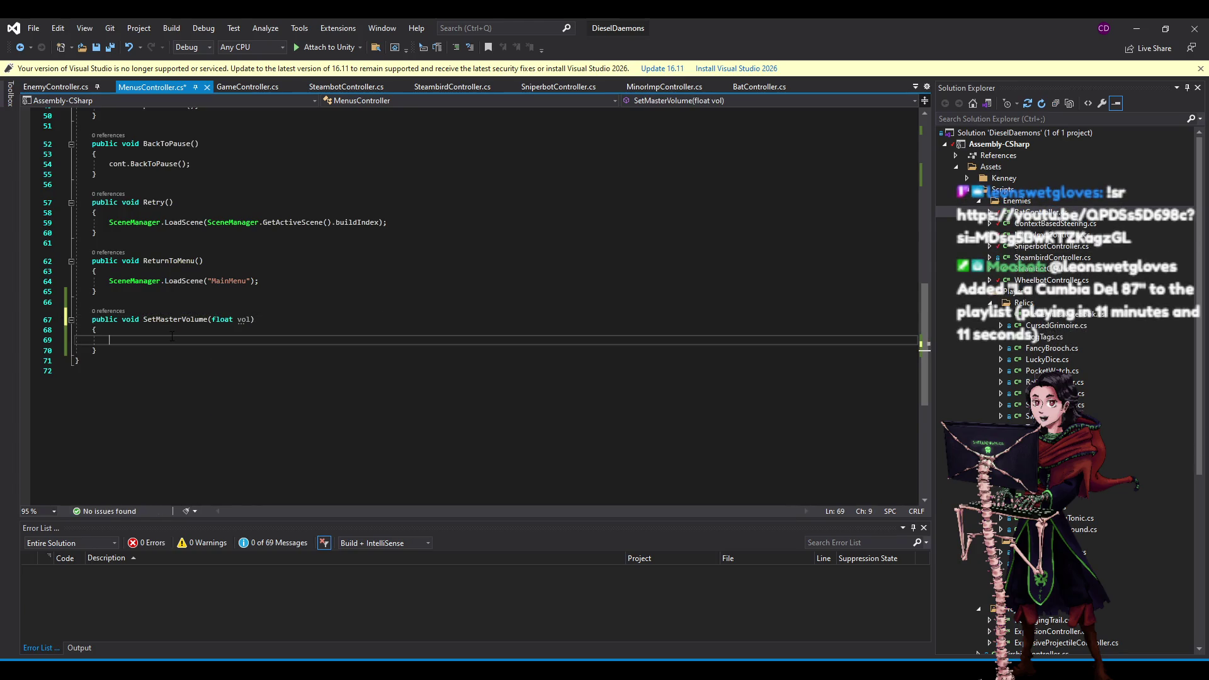
text(masterMixe)
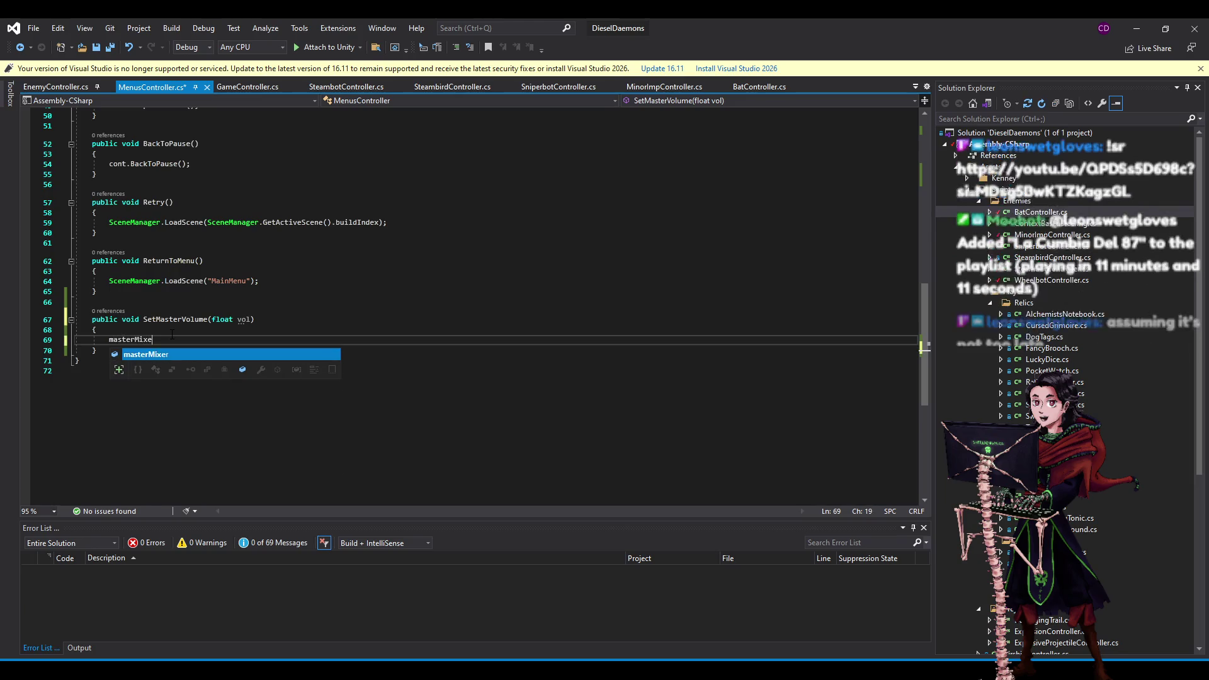
text(r.SetFloat(")
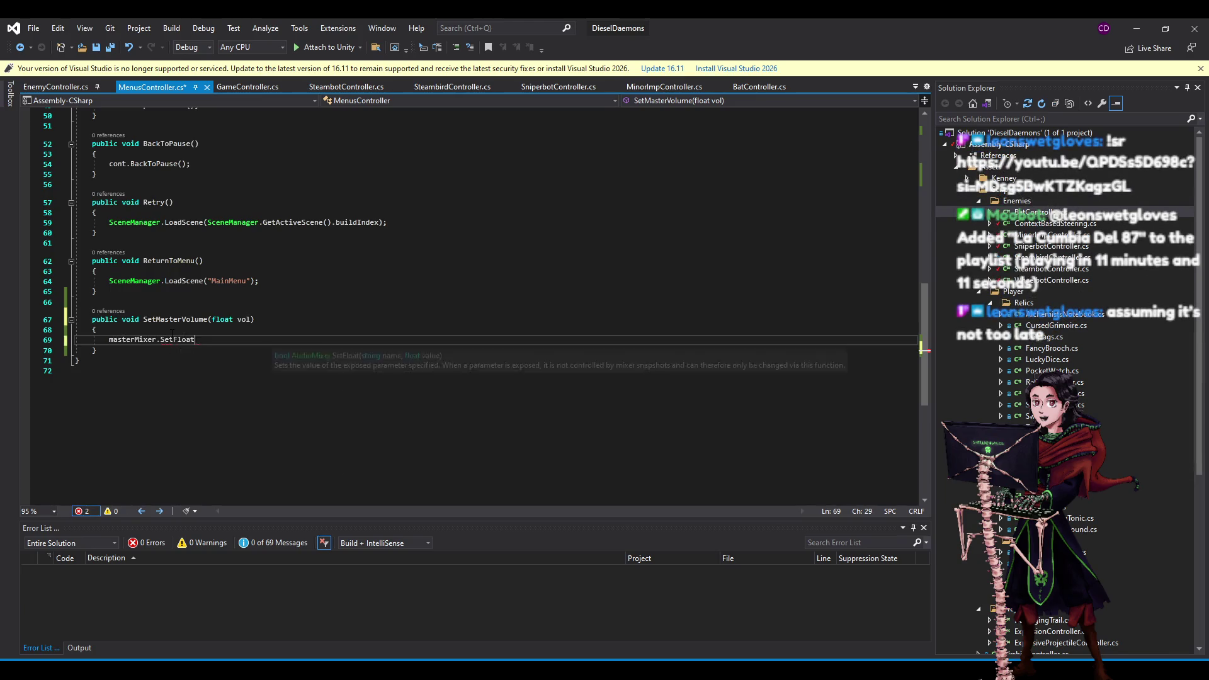
text(masterVol)
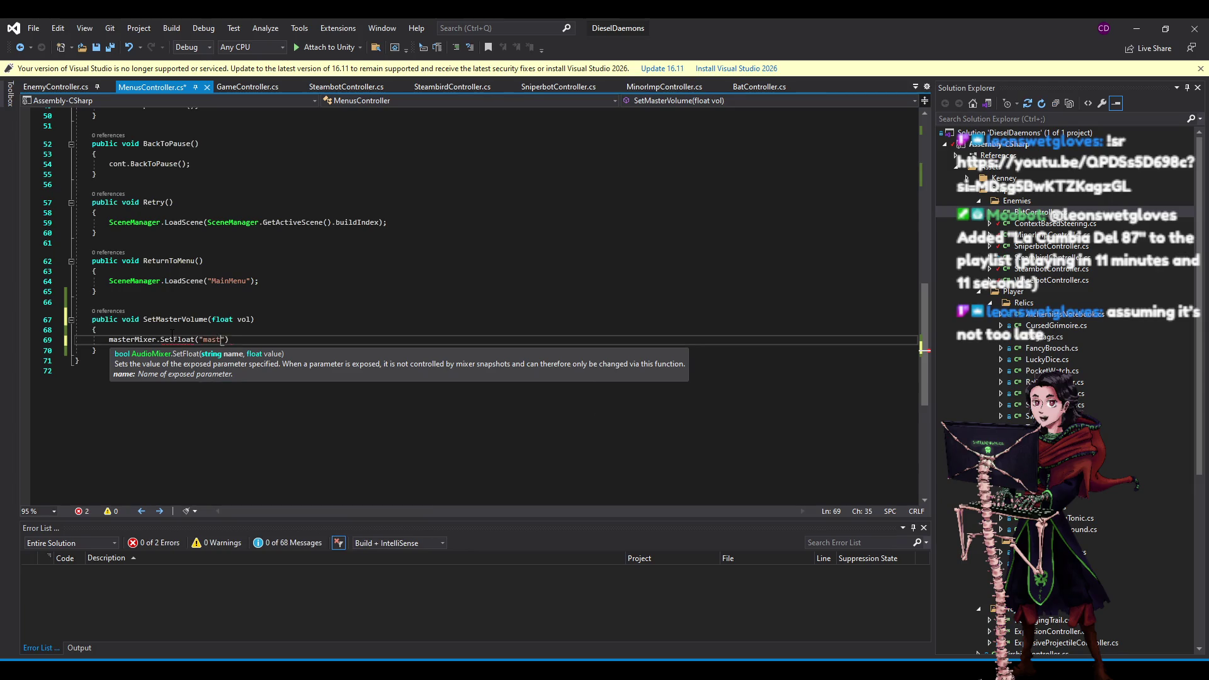
key(Down)
key(Up)
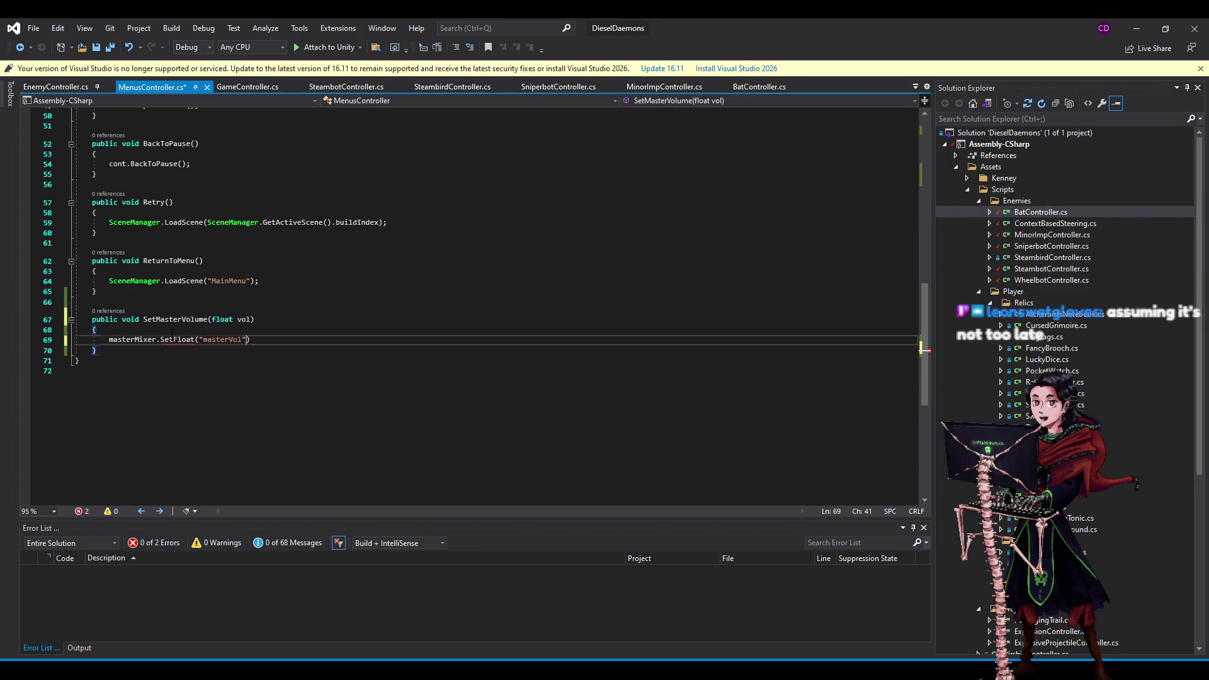
text(, vol))
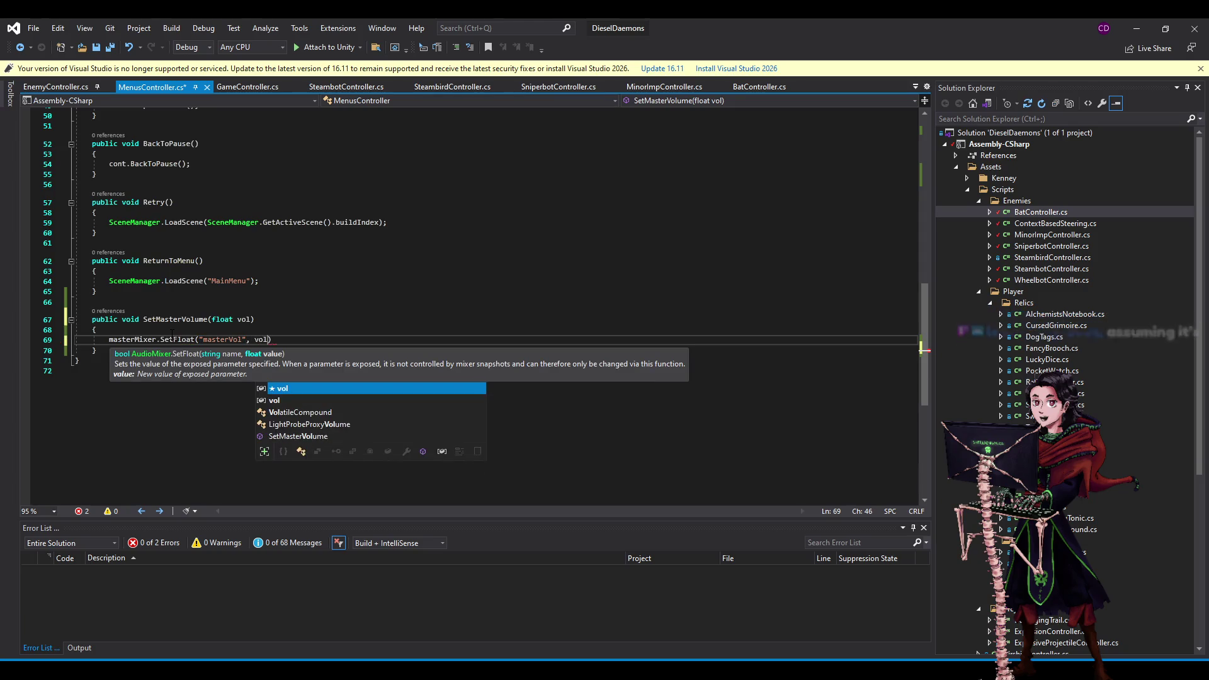
text(;)
key(ctrl+s)
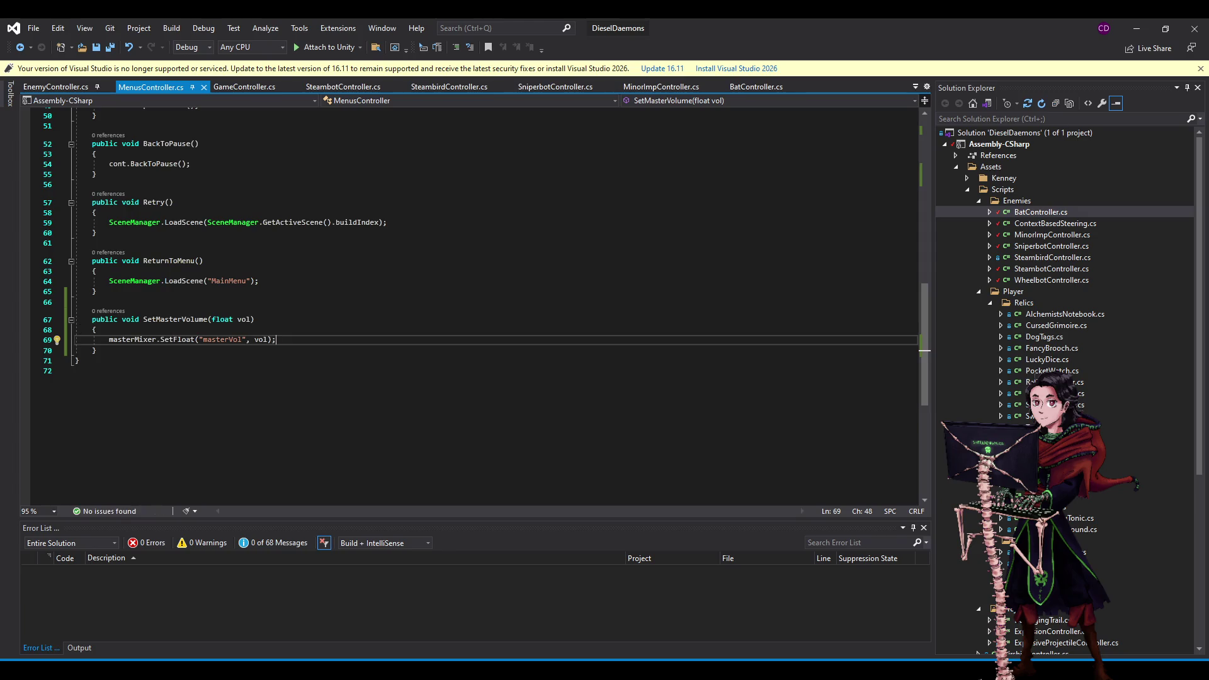
key(alt+Tab)
Copy SetMasterVolume twice and rename the copies SetMusicVolume and SetSoundVolume.
click(434, 360)
click(299, 335)
drag(162, 352, 163, 292)
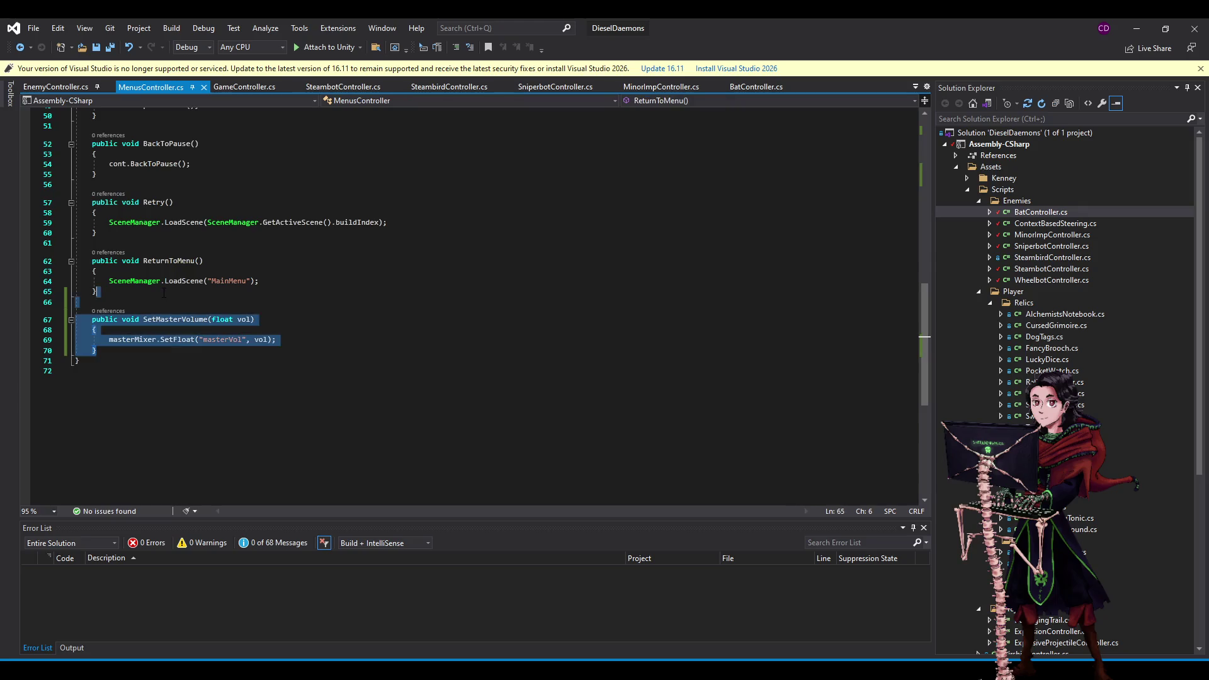
key(ctrl+c)
key(ctrl+v)
key(ctrl+v)
key(ctrl+v)
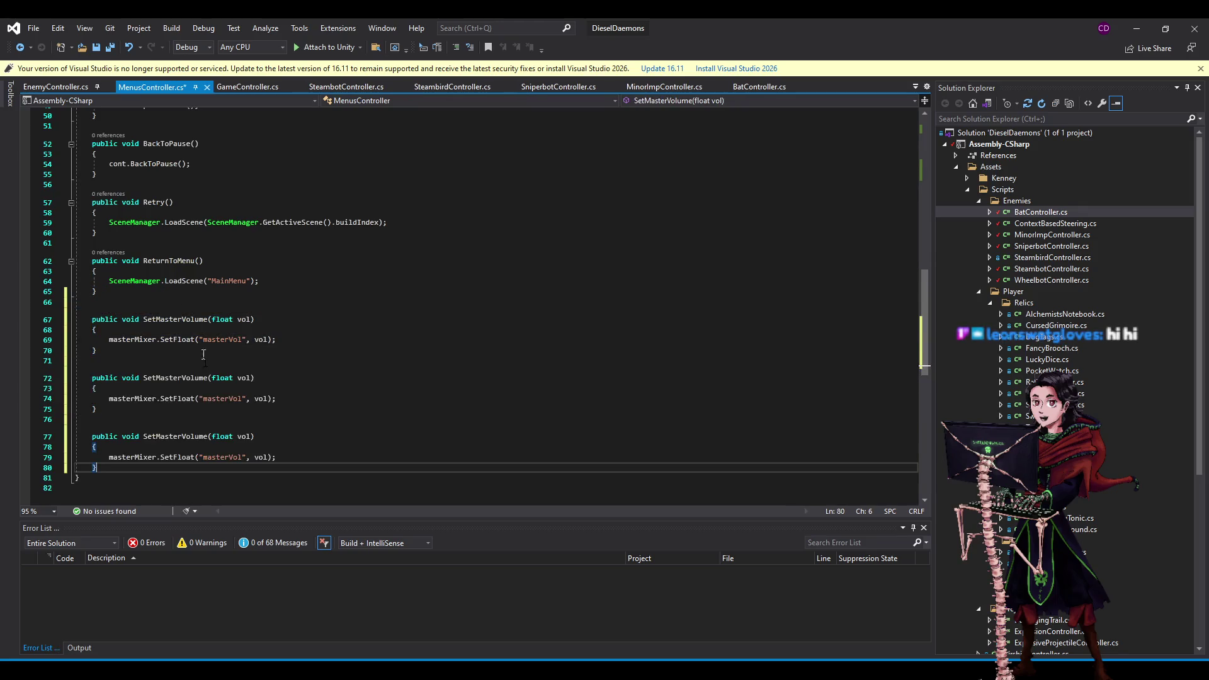
click(183, 378)
click(159, 378)
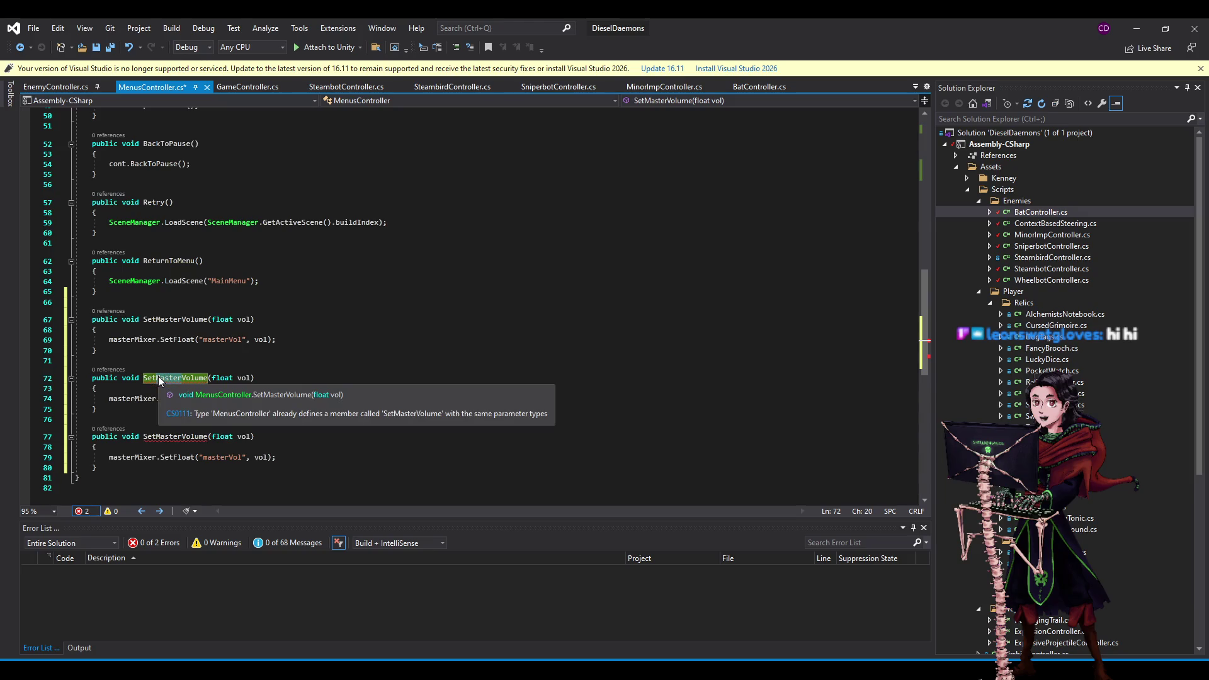
key(Delete)
key(Delete)
key(Delete)
text(Music)
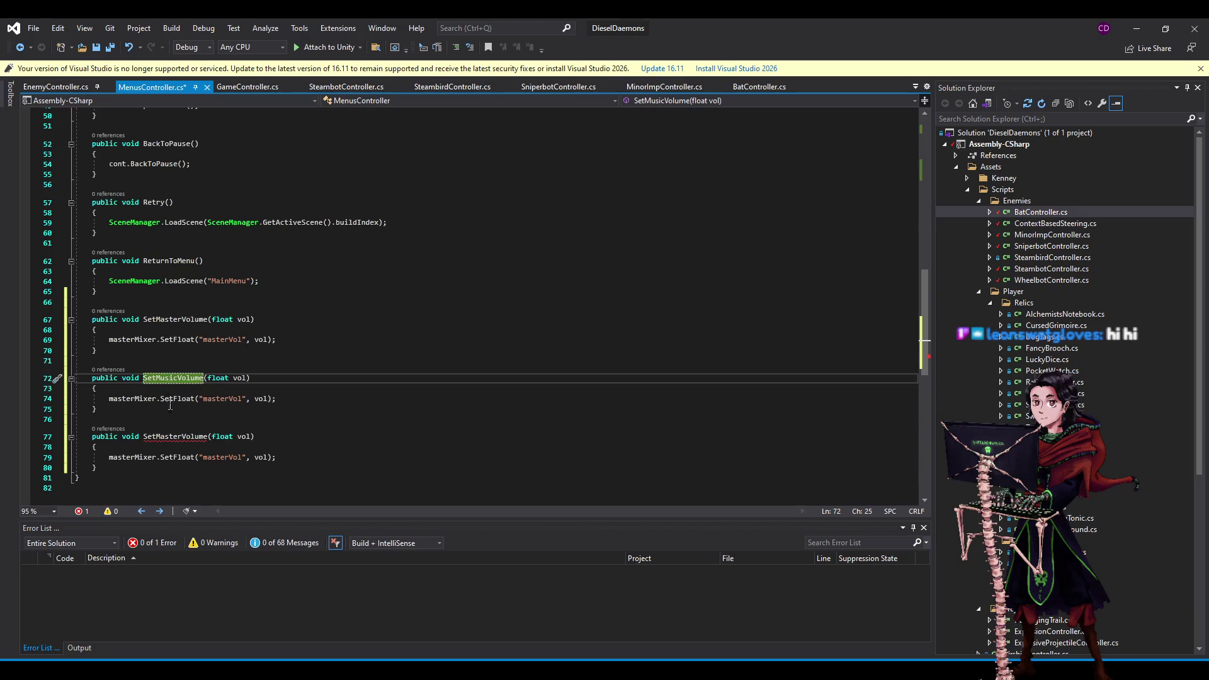
click(156, 436)
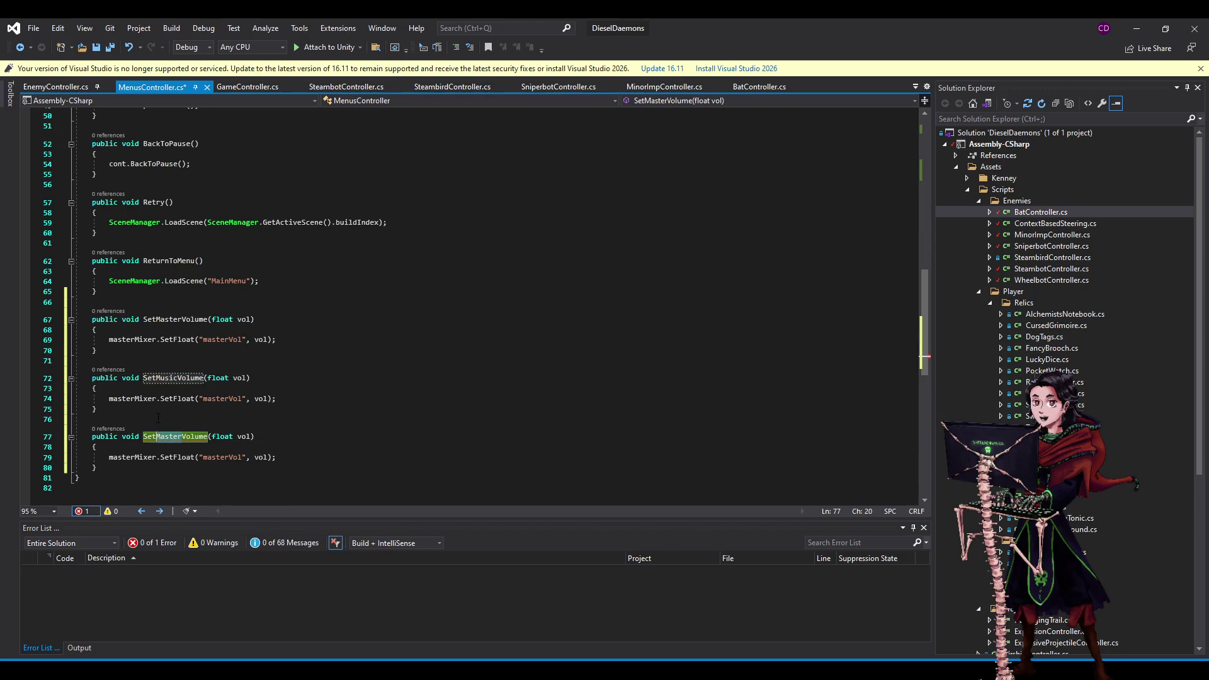
key(Delete)
key(Delete)
key(Delete)
text(Sound)
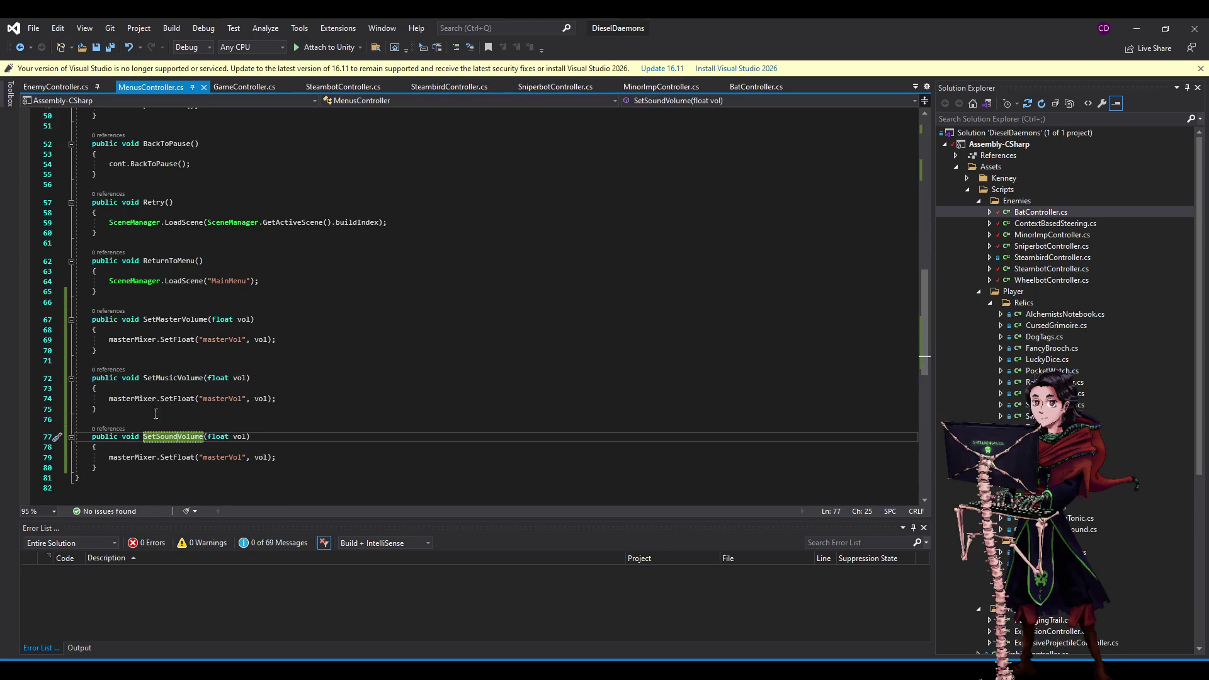
Point the copies' SetFloat calls at musicMixer and soundMixer, then save the script.
click(629, 364)
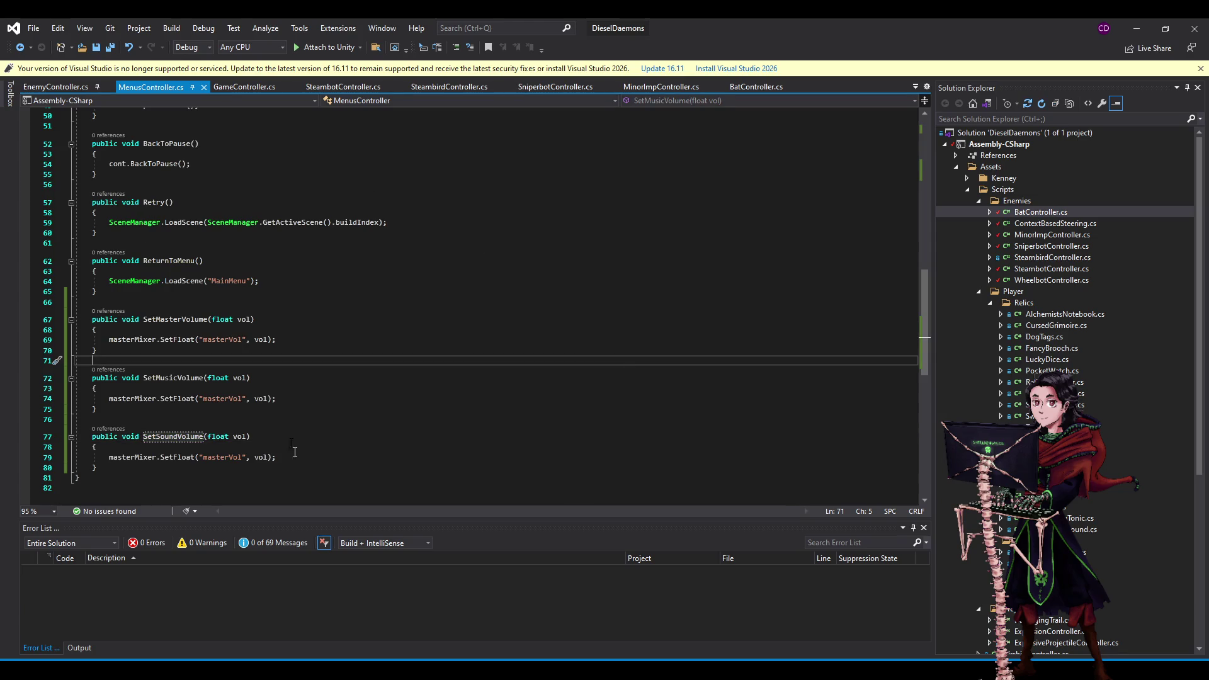
click(111, 402)
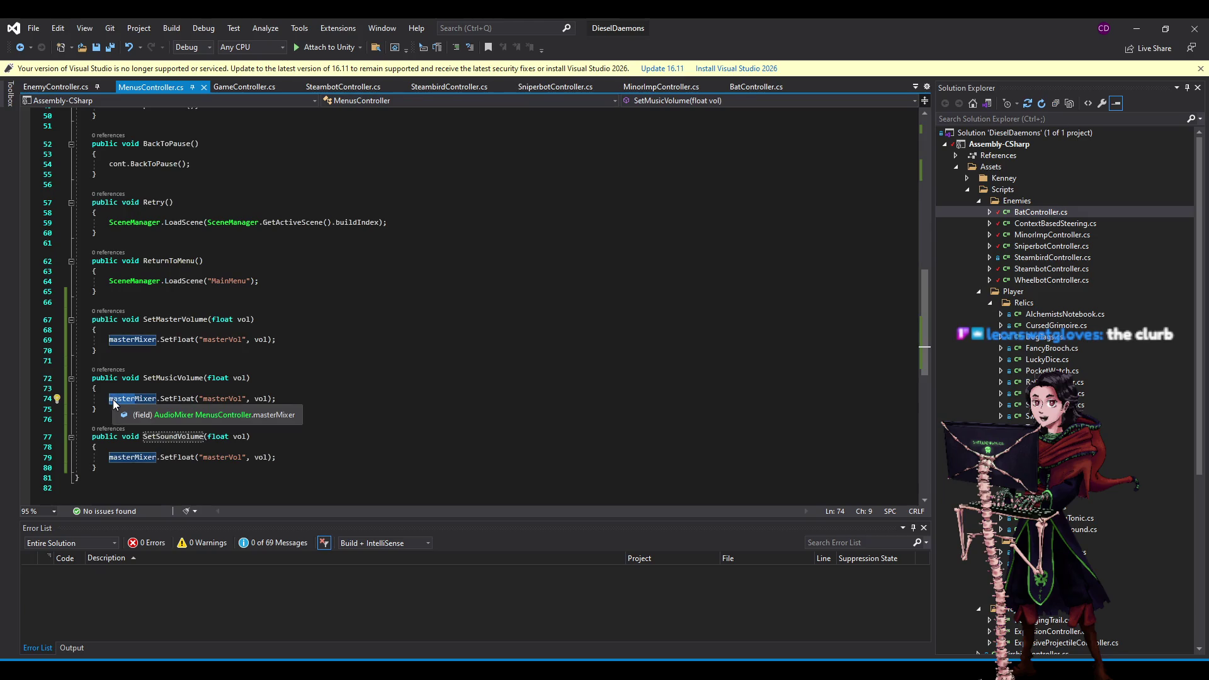
key(Delete)
key(Delete)
key(Delete)
text(msui)
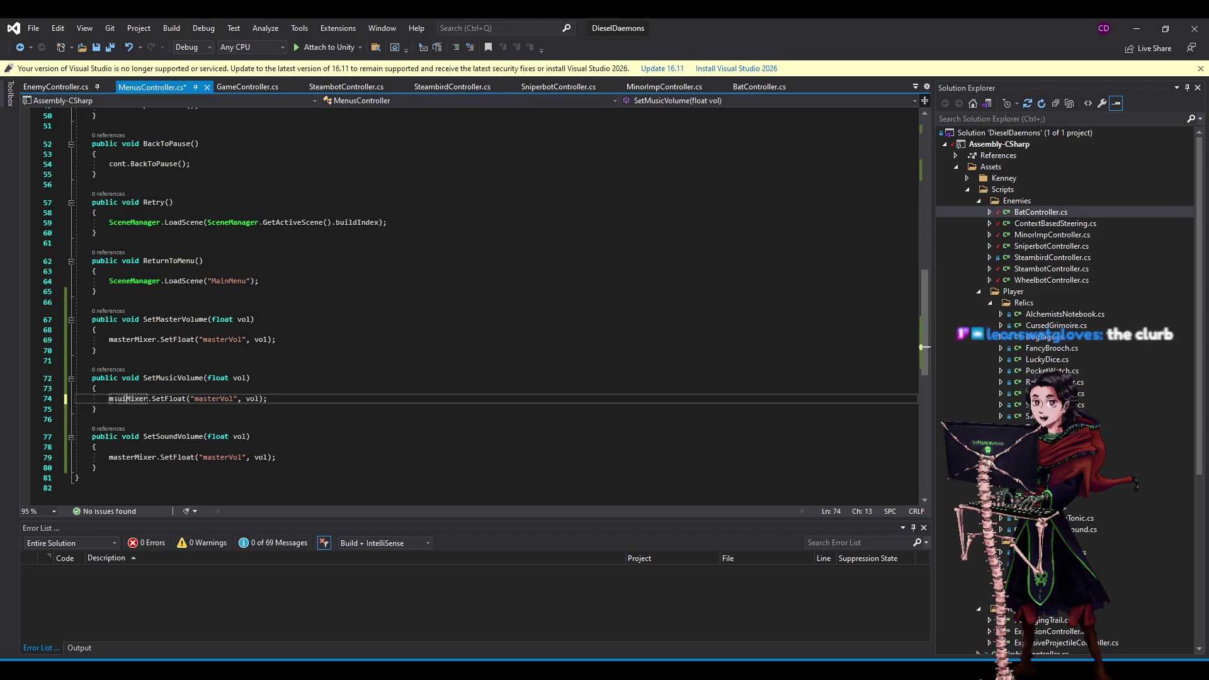
key(BackSpace)
key(BackSpace)
text(usic)
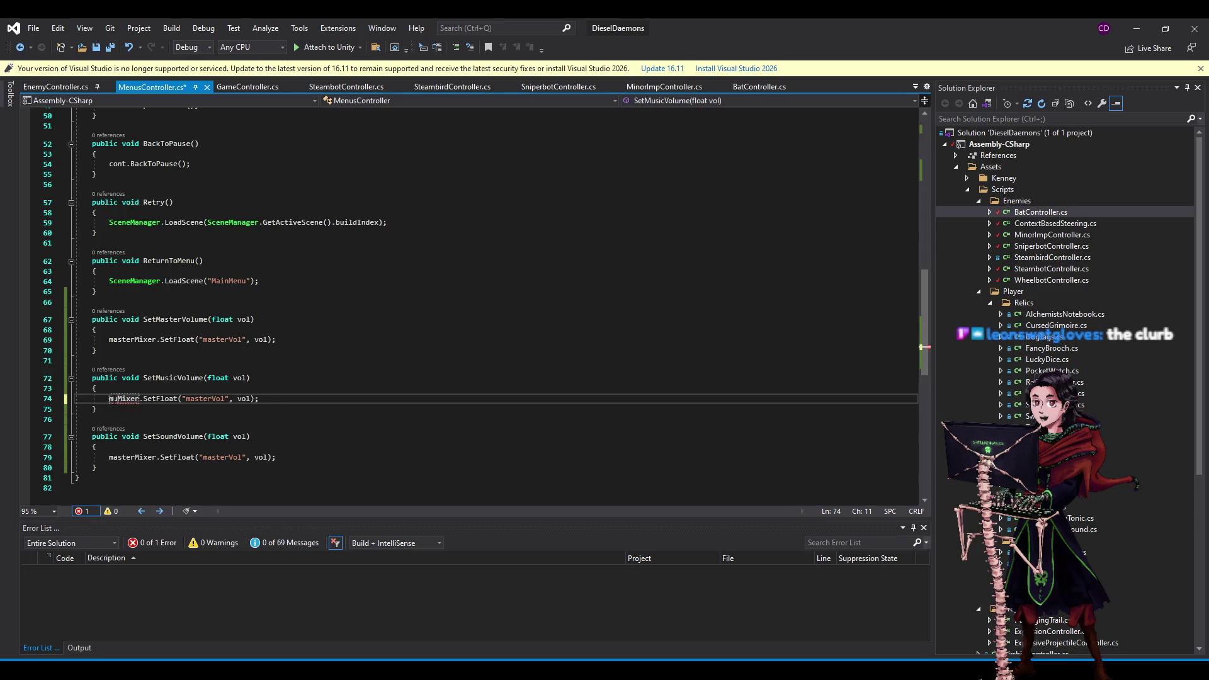
click(110, 457)
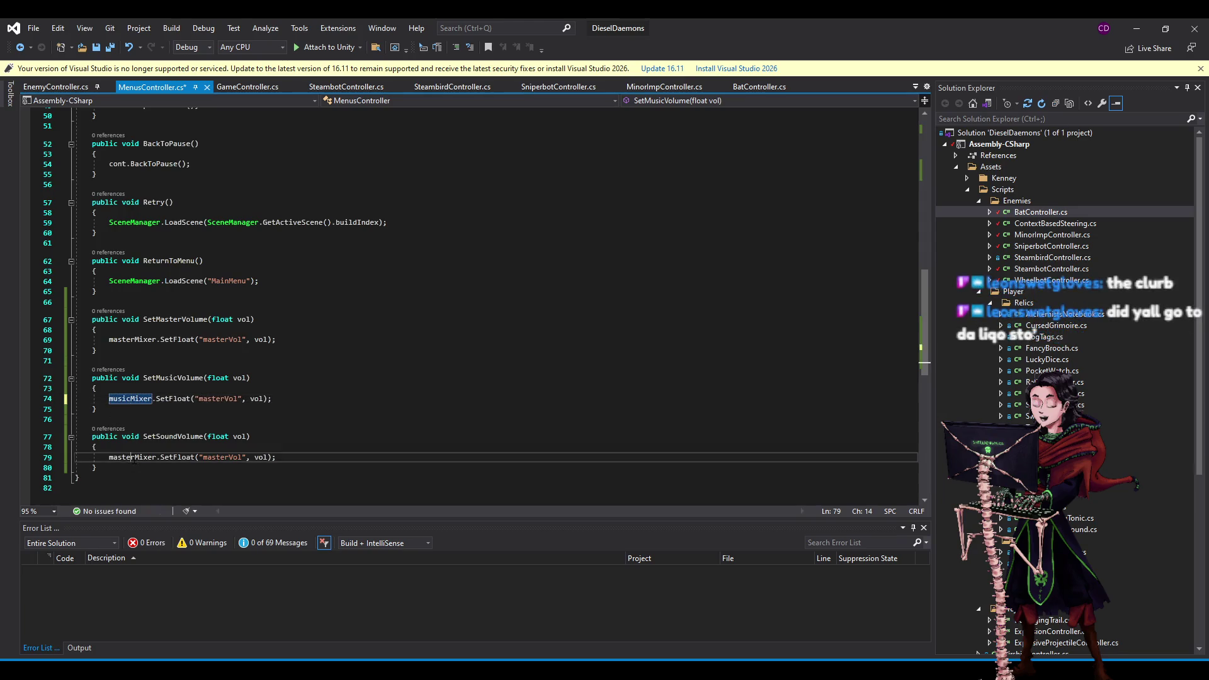
key(Delete)
key(Delete)
key(Delete)
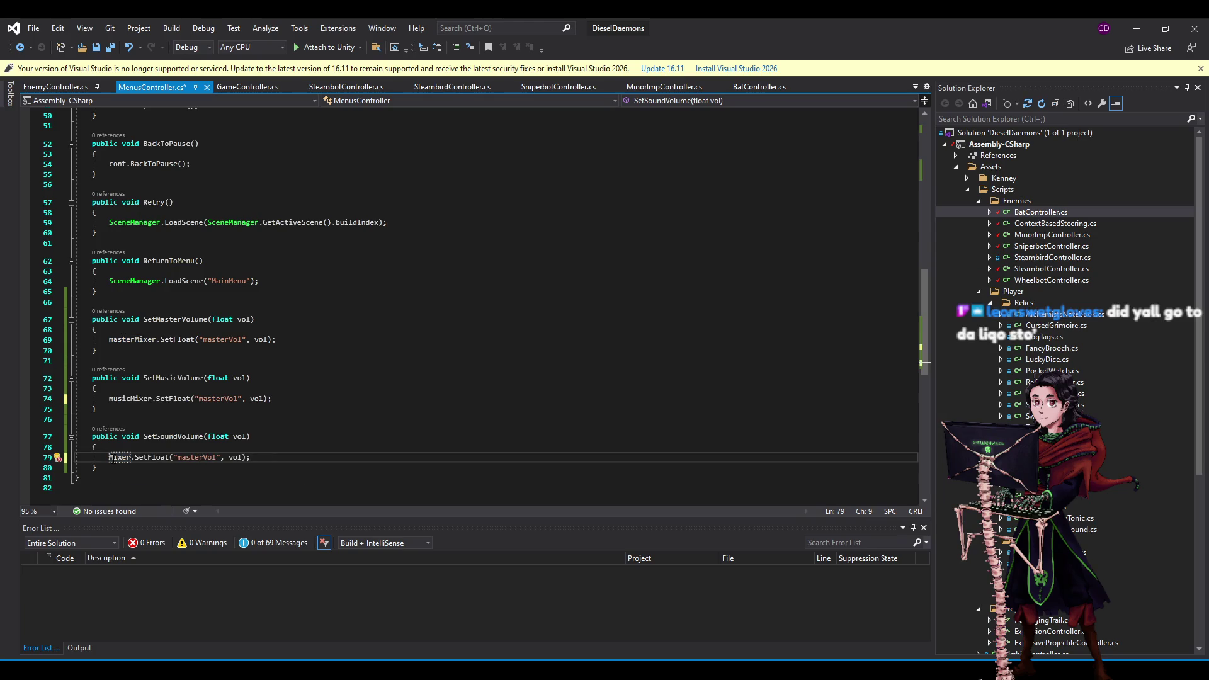
text(sound)
key(ctrl+s)
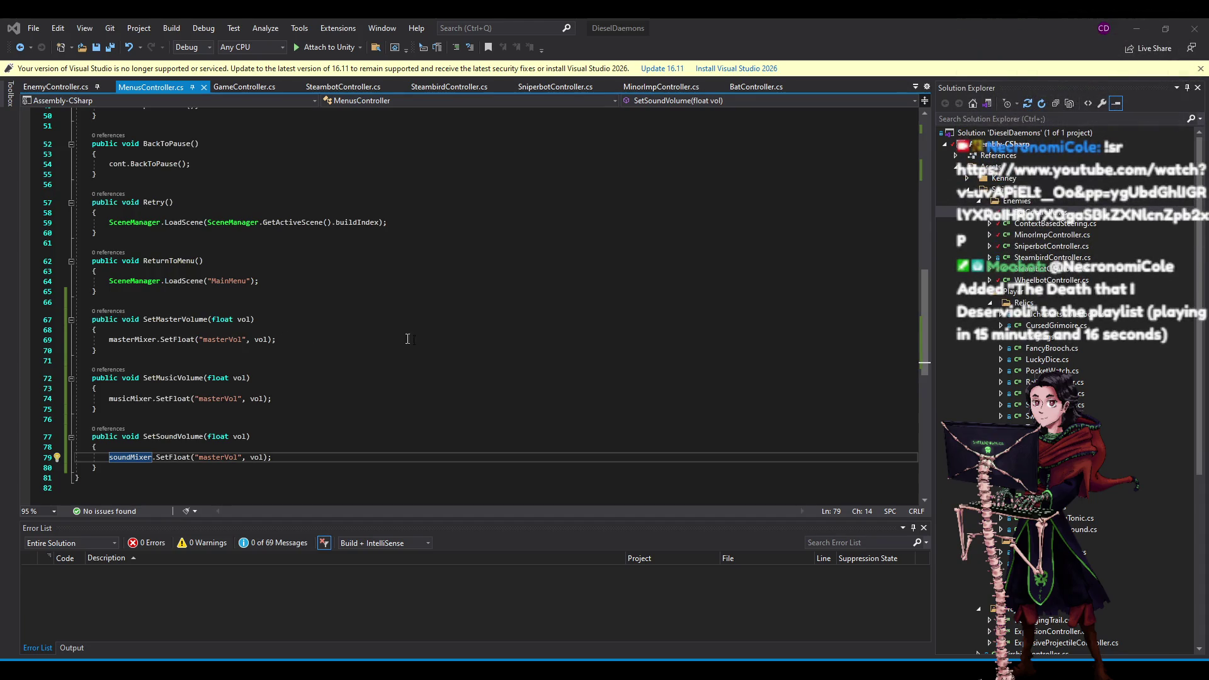
Review SetMasterVolume and the masterVol string in SetMusicVolume, then return to the Unity editor.
click(446, 326)
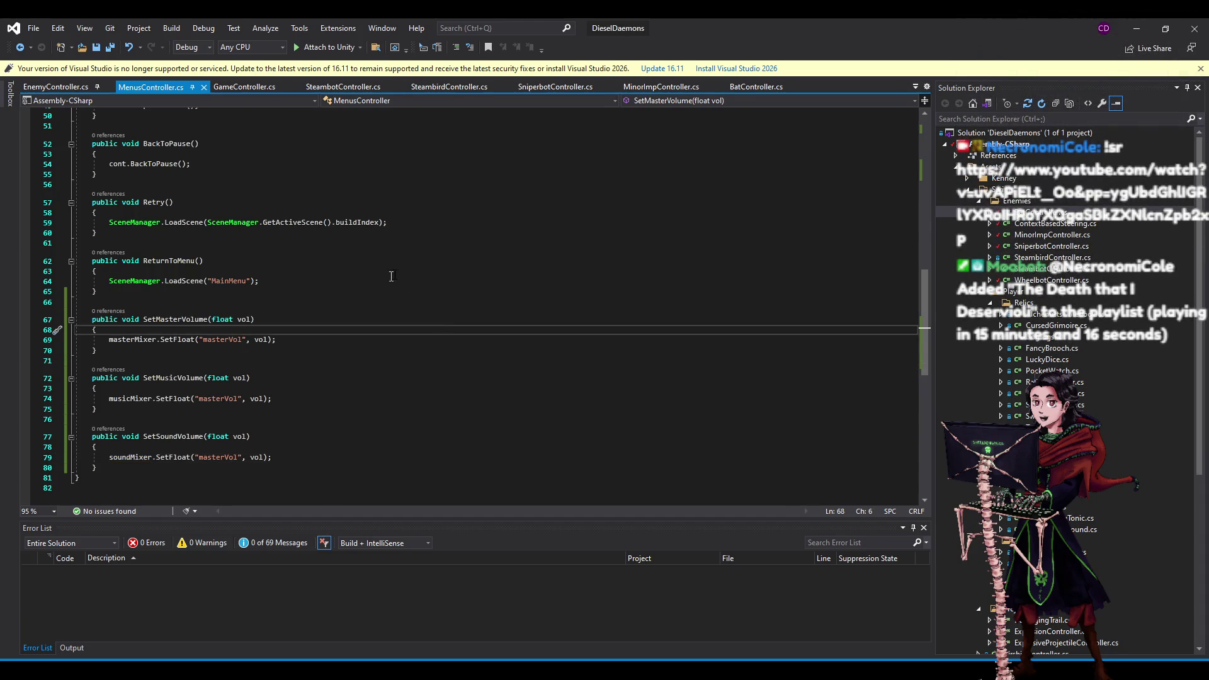
click(541, 348)
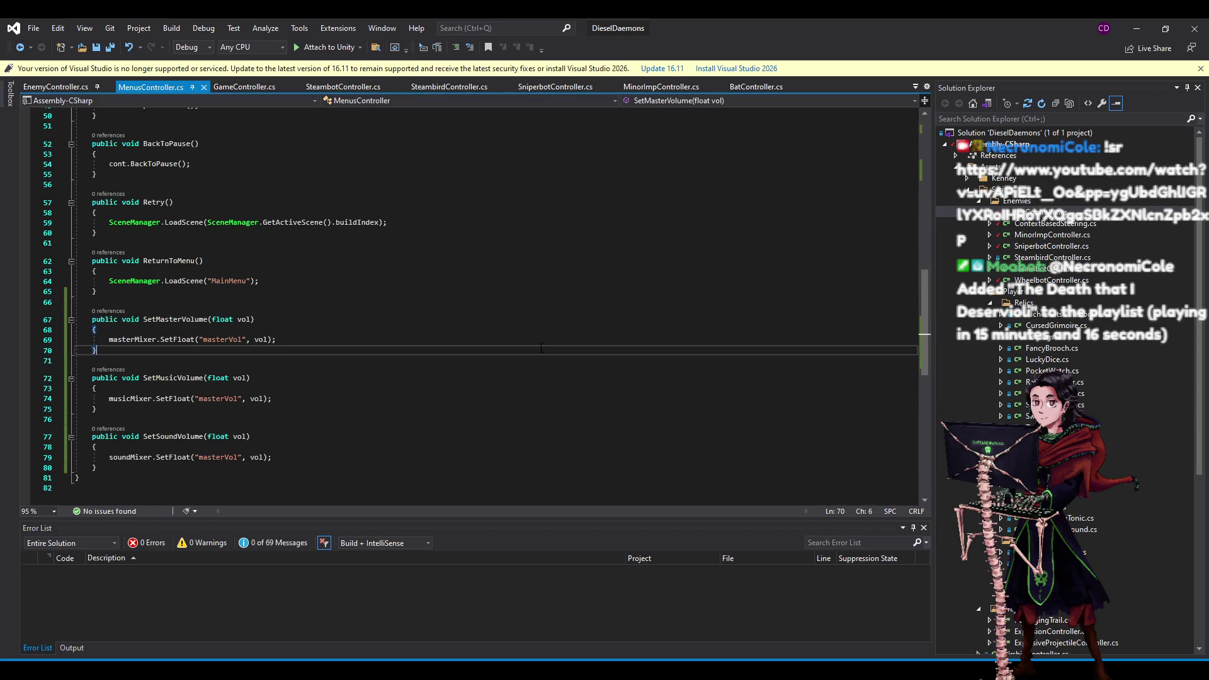
click(221, 399)
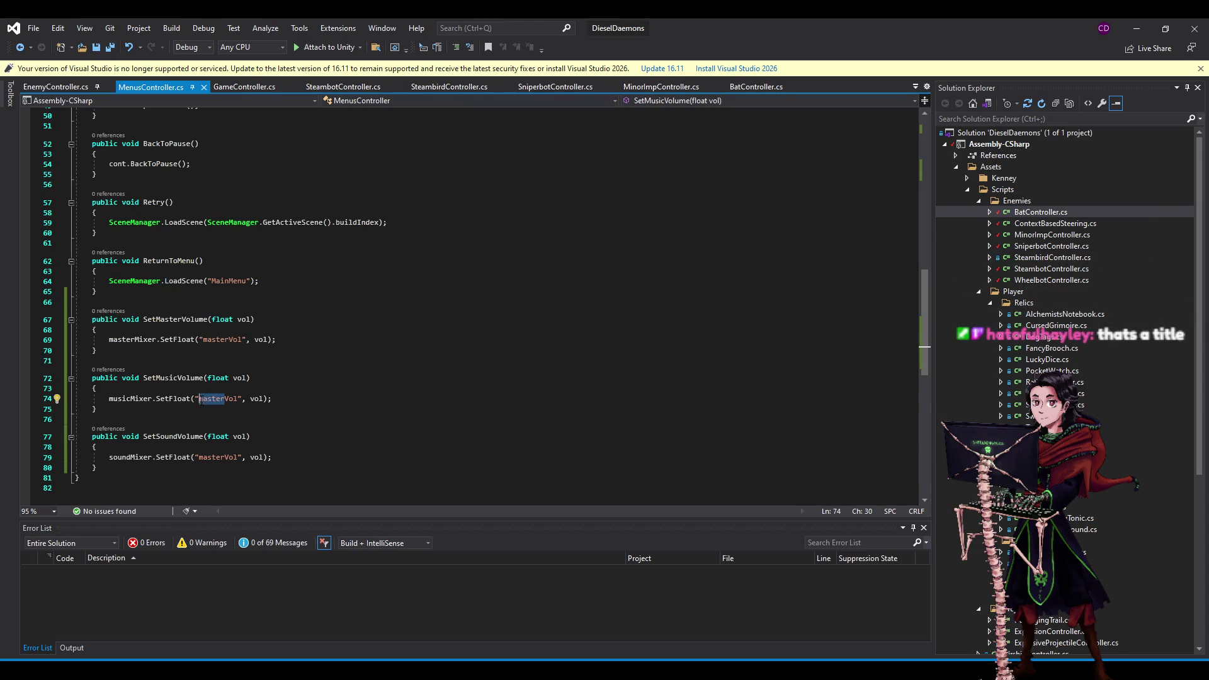
click(220, 399)
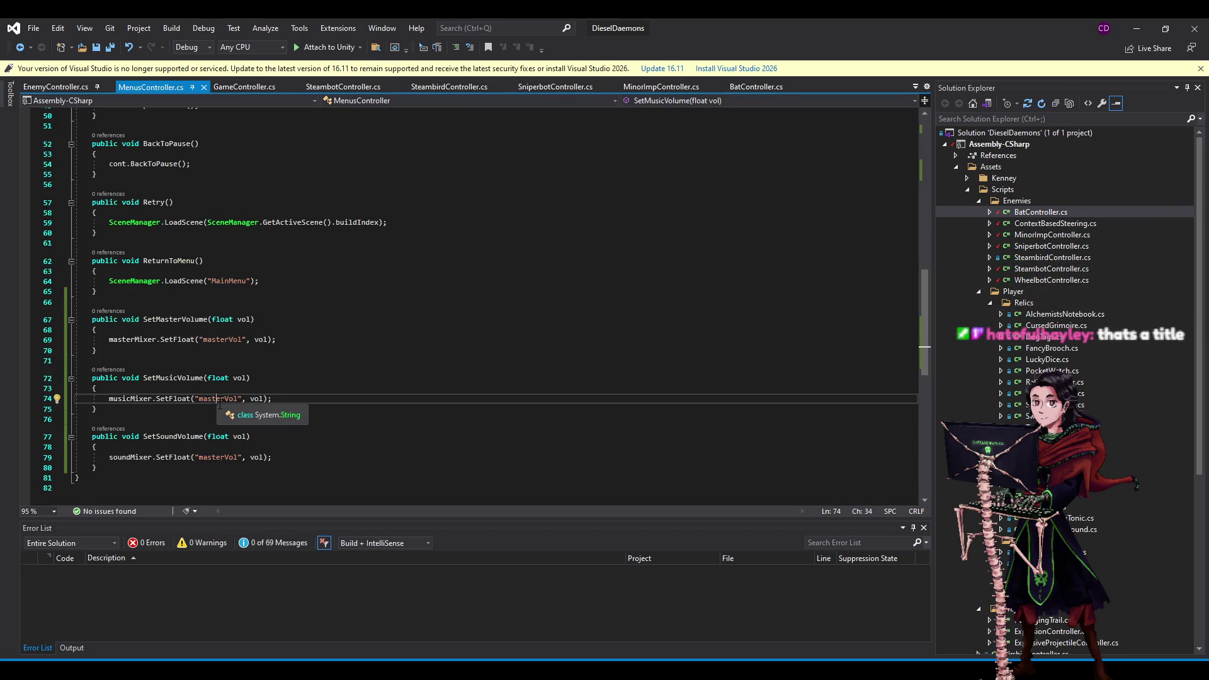
click(1137, 29)
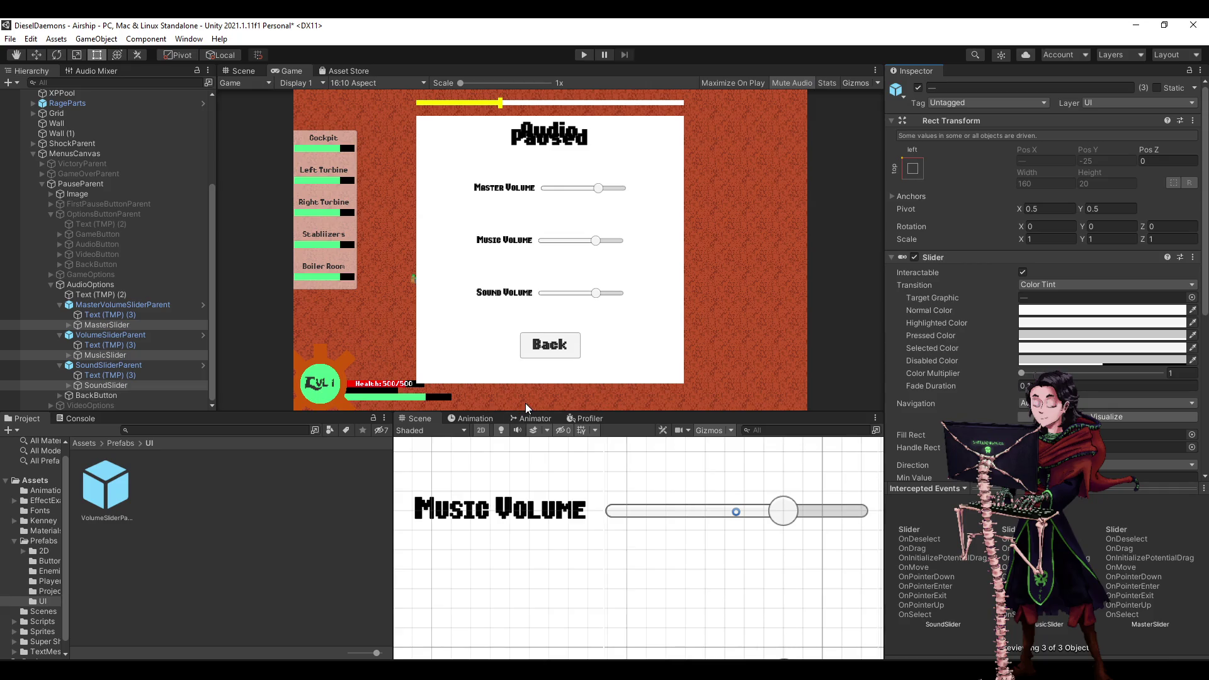
Hook MasterSlider's On Value Changed event to MenusController.SetMasterVolume.
scroll(884, 498, down, 5)
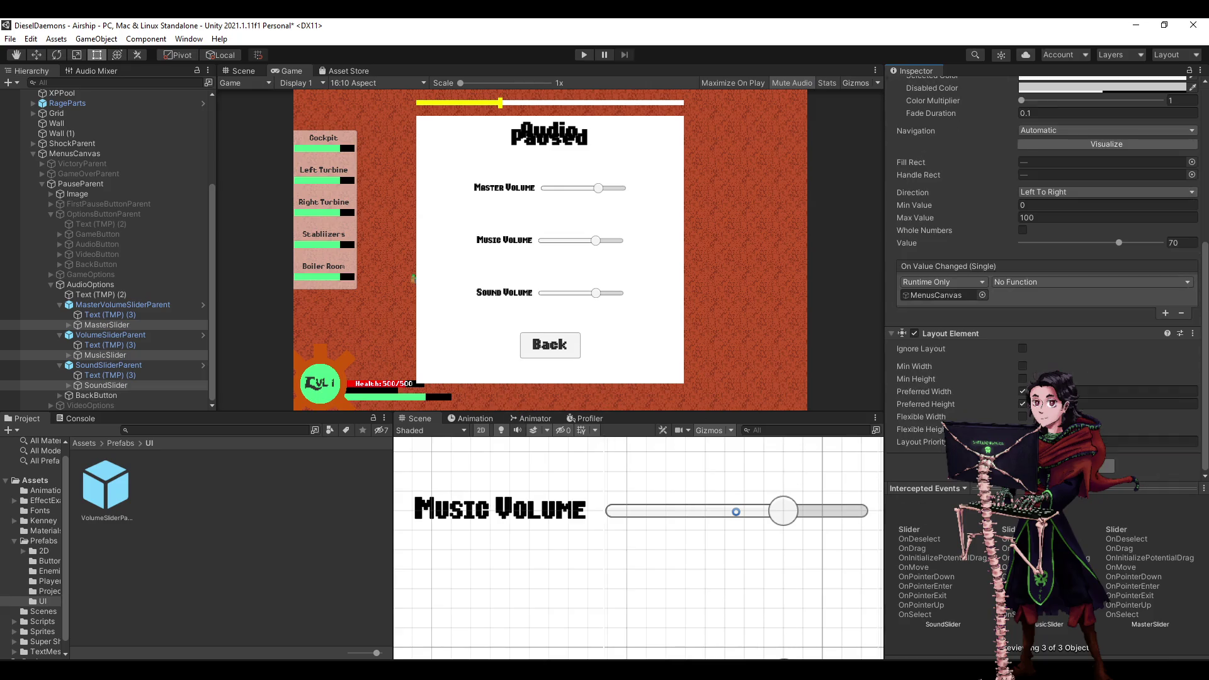
click(135, 328)
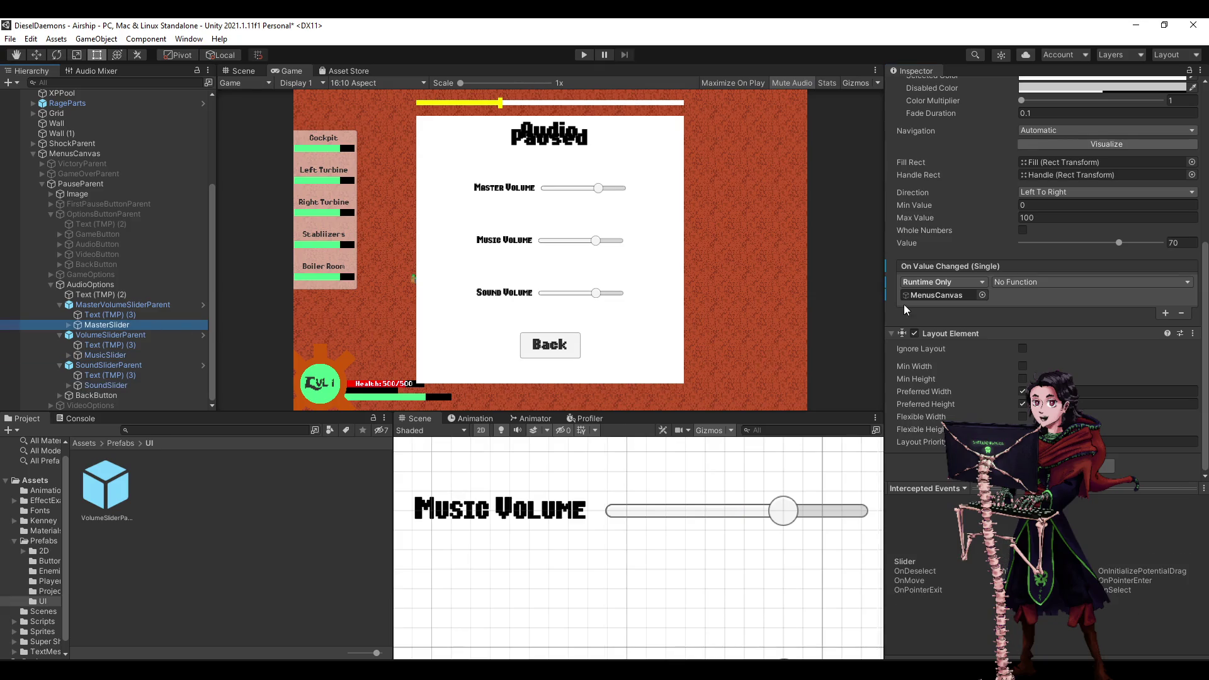
click(996, 283)
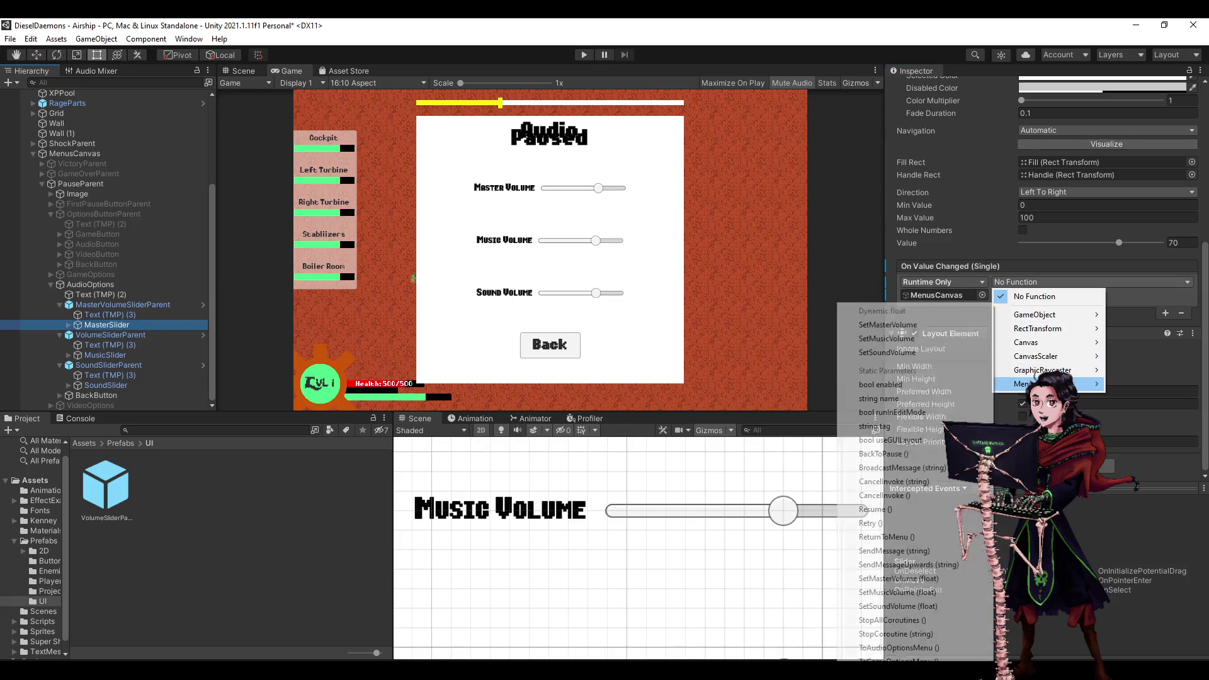
mouse_move(1027, 384)
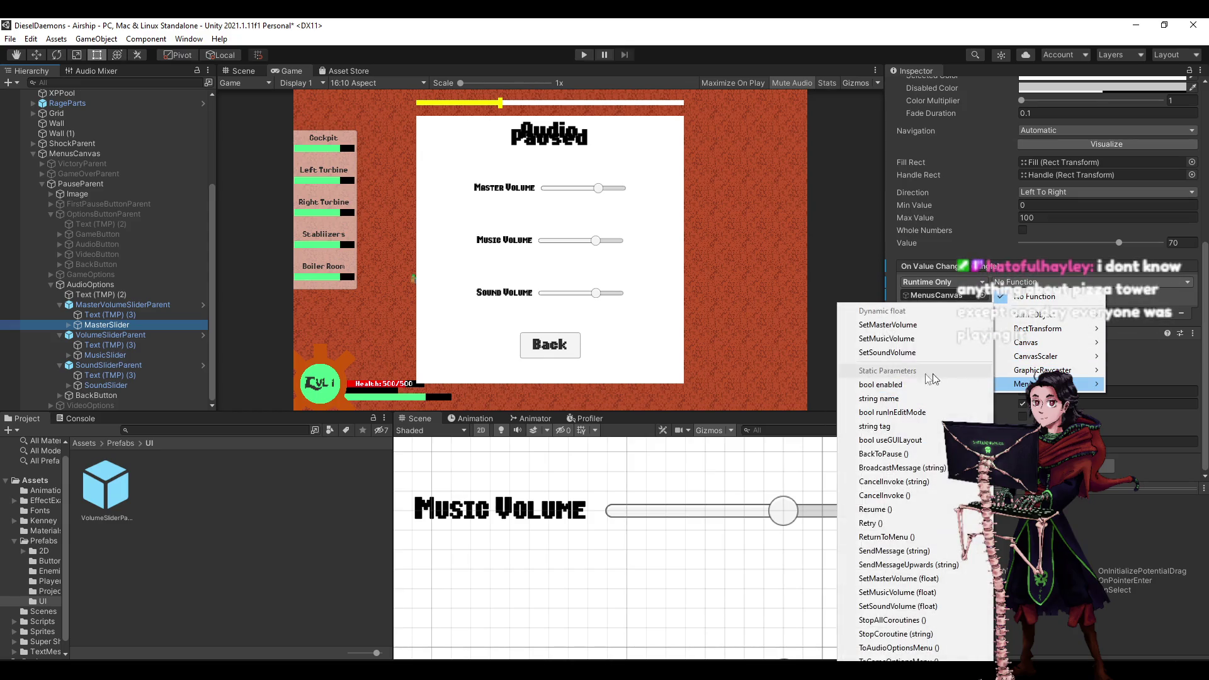
click(905, 578)
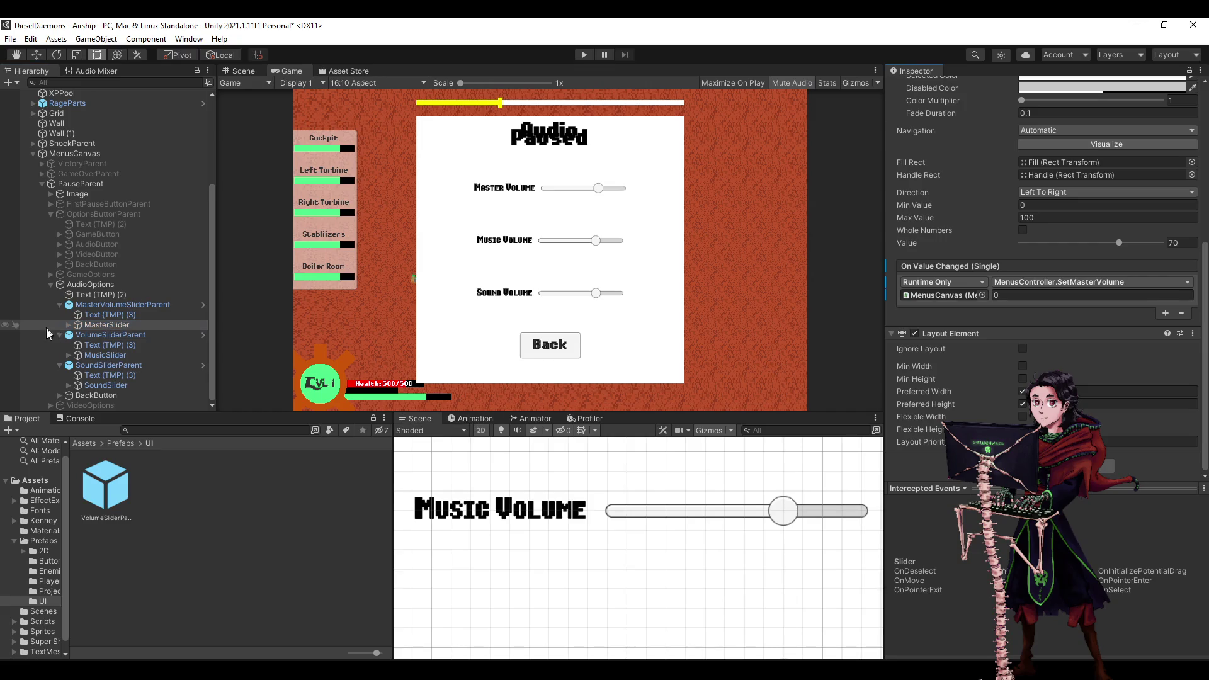
Correct MasterSlider's event to the dynamic-float SetMasterVolume so it passes the slider value.
click(100, 356)
click(1046, 282)
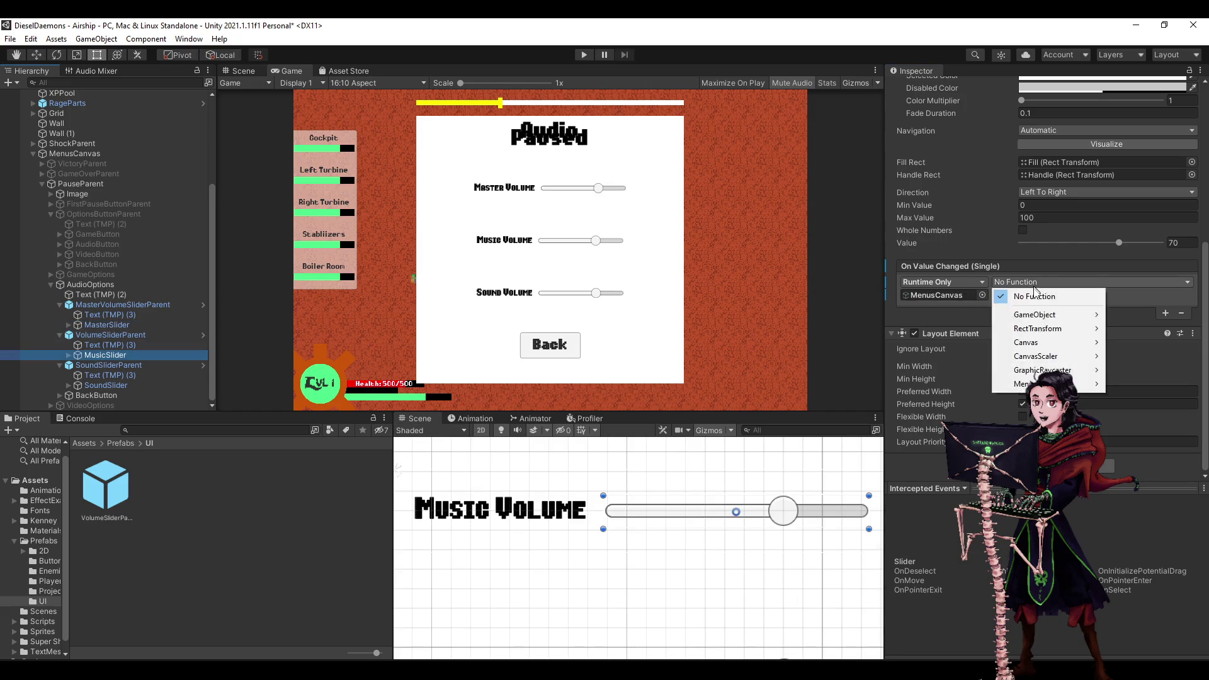
mouse_move(1045, 385)
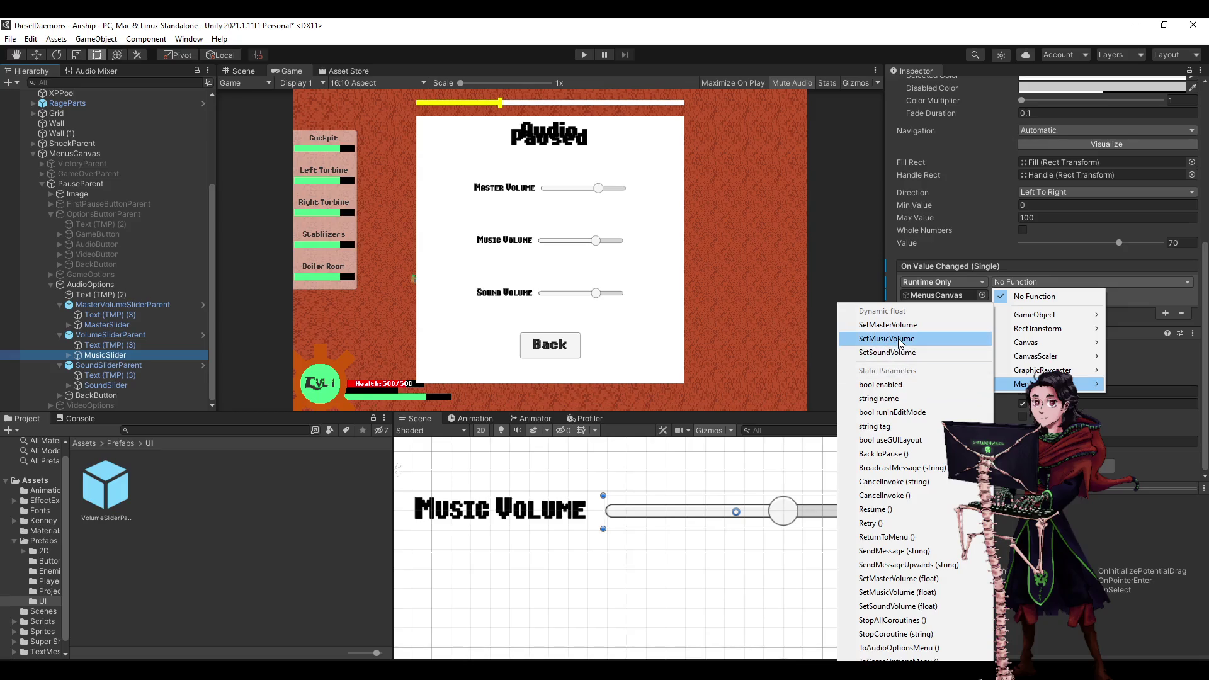
click(119, 327)
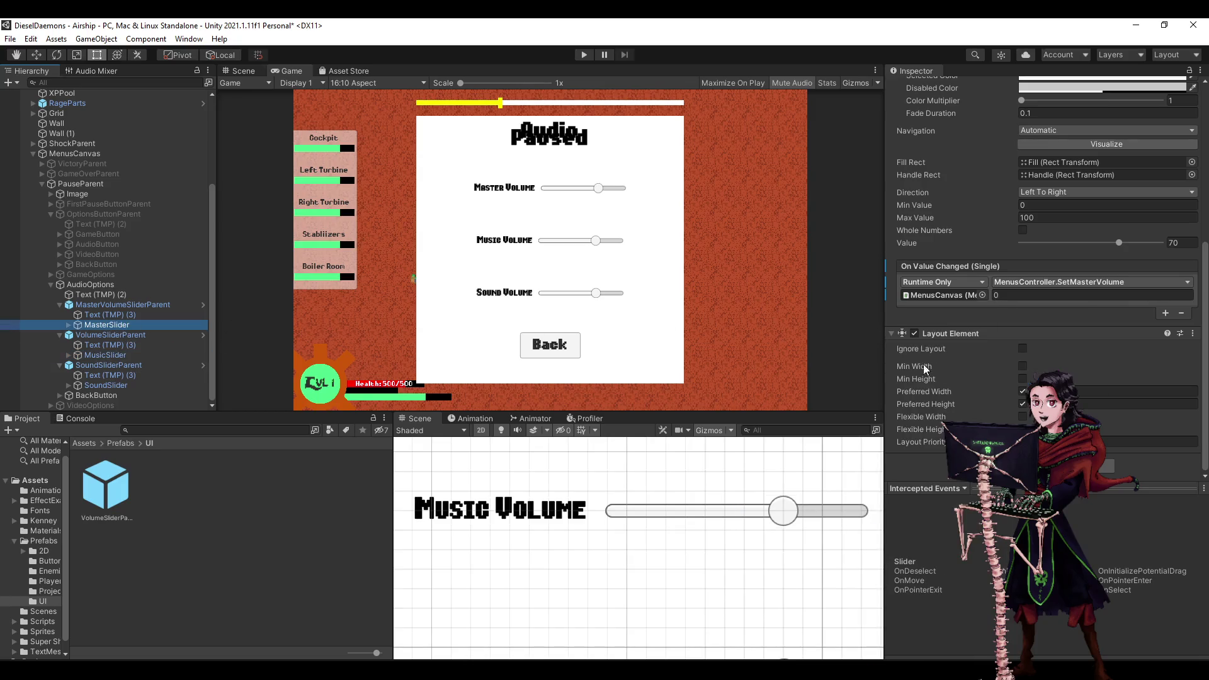
click(1049, 281)
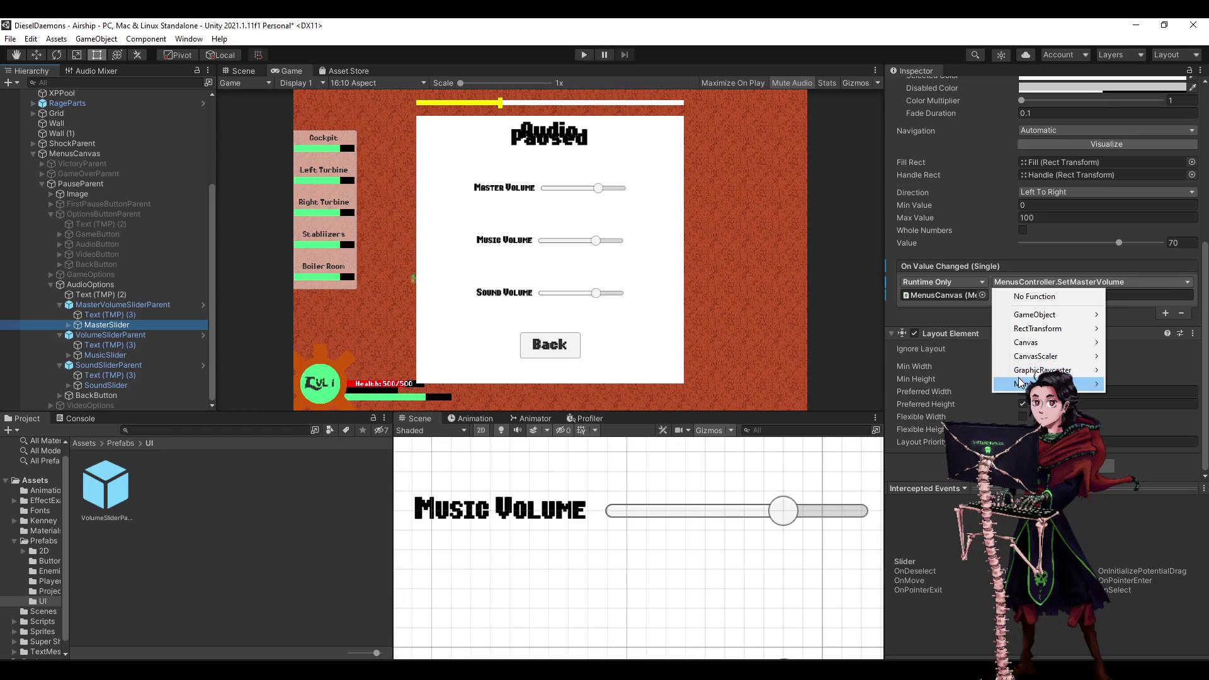
mouse_move(997, 386)
click(888, 324)
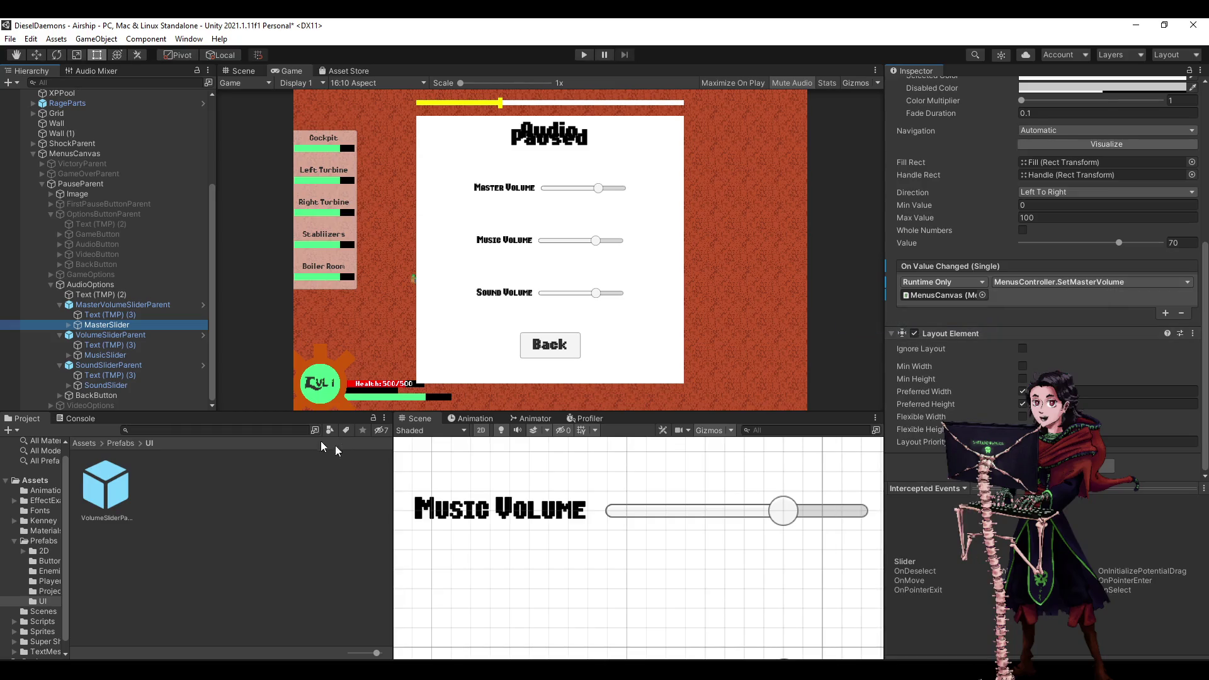
Wire MusicSlider to SetMusicVolume and SoundSlider to SetSoundVolume as dynamic floats.
click(105, 354)
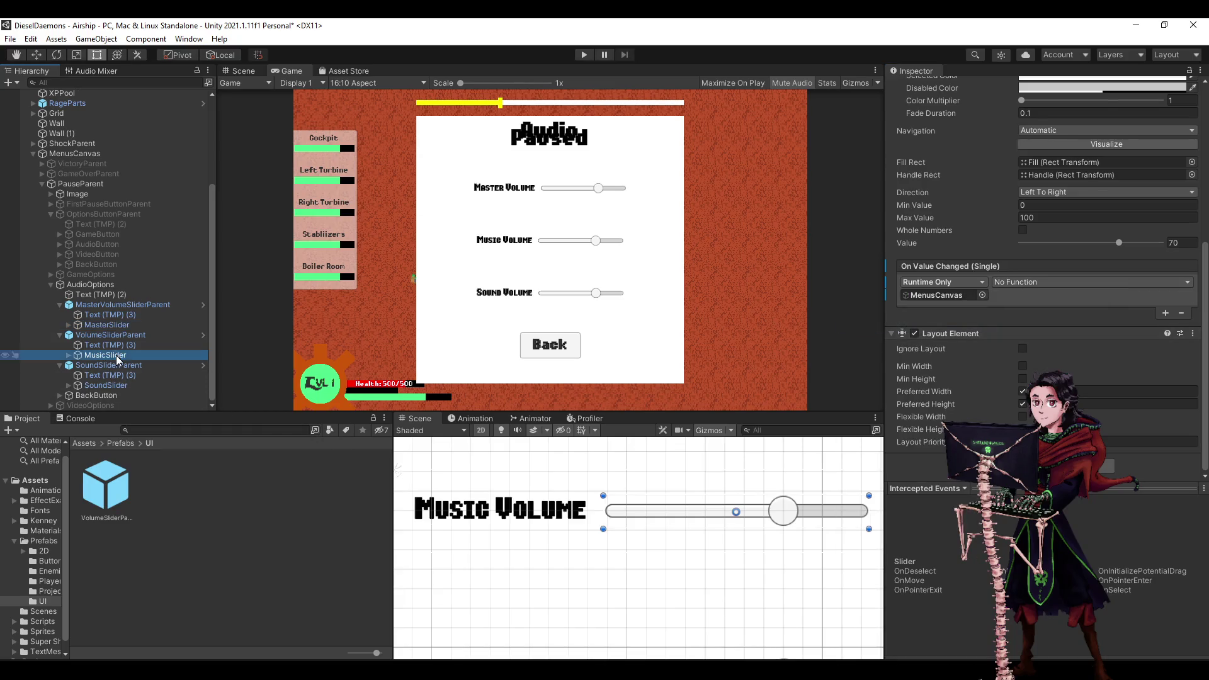
click(1040, 282)
mouse_move(1020, 384)
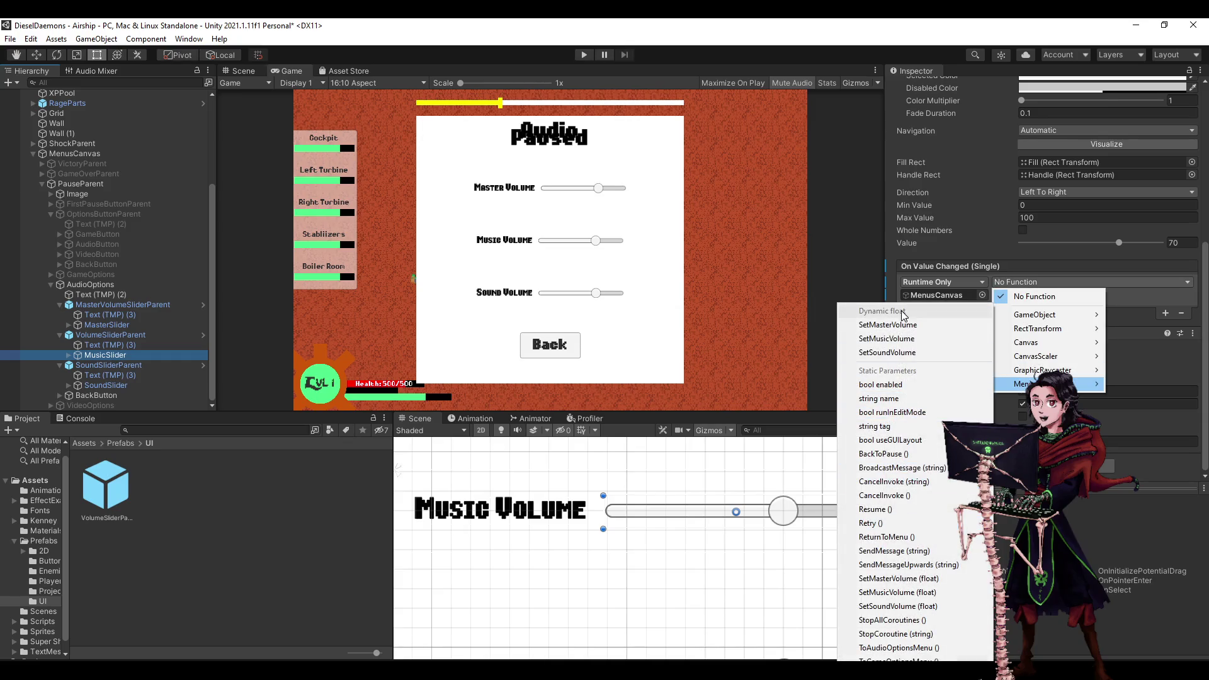
click(905, 343)
click(140, 385)
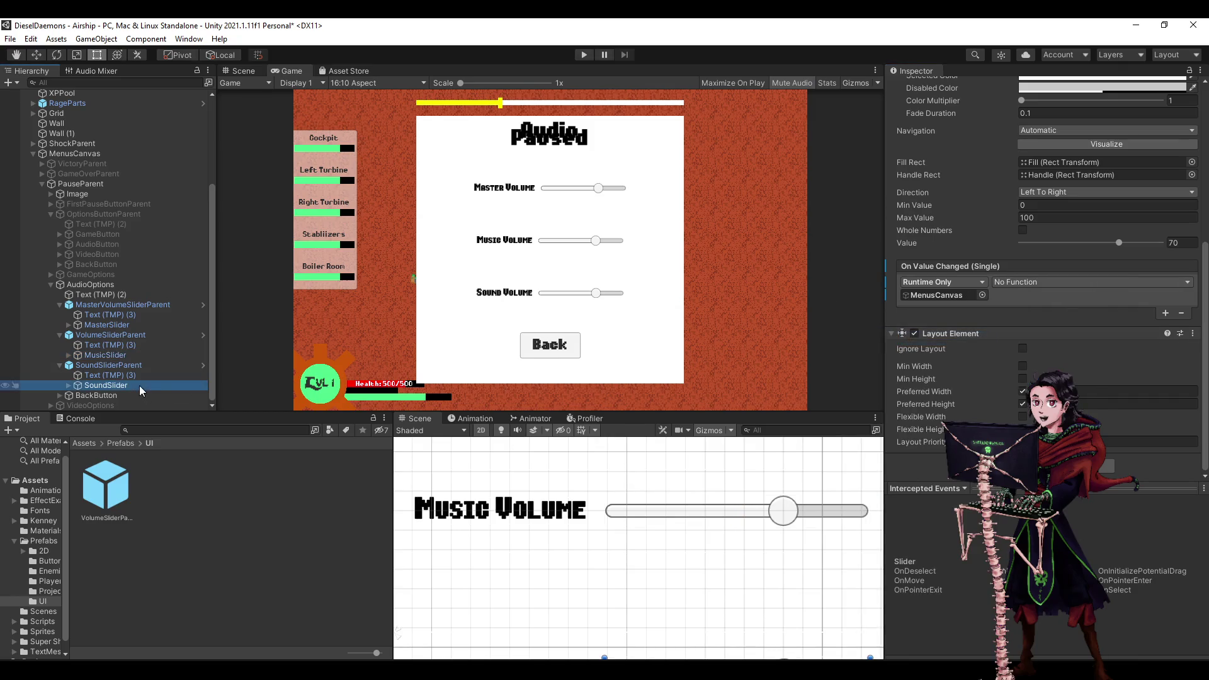
click(1063, 283)
mouse_move(1039, 384)
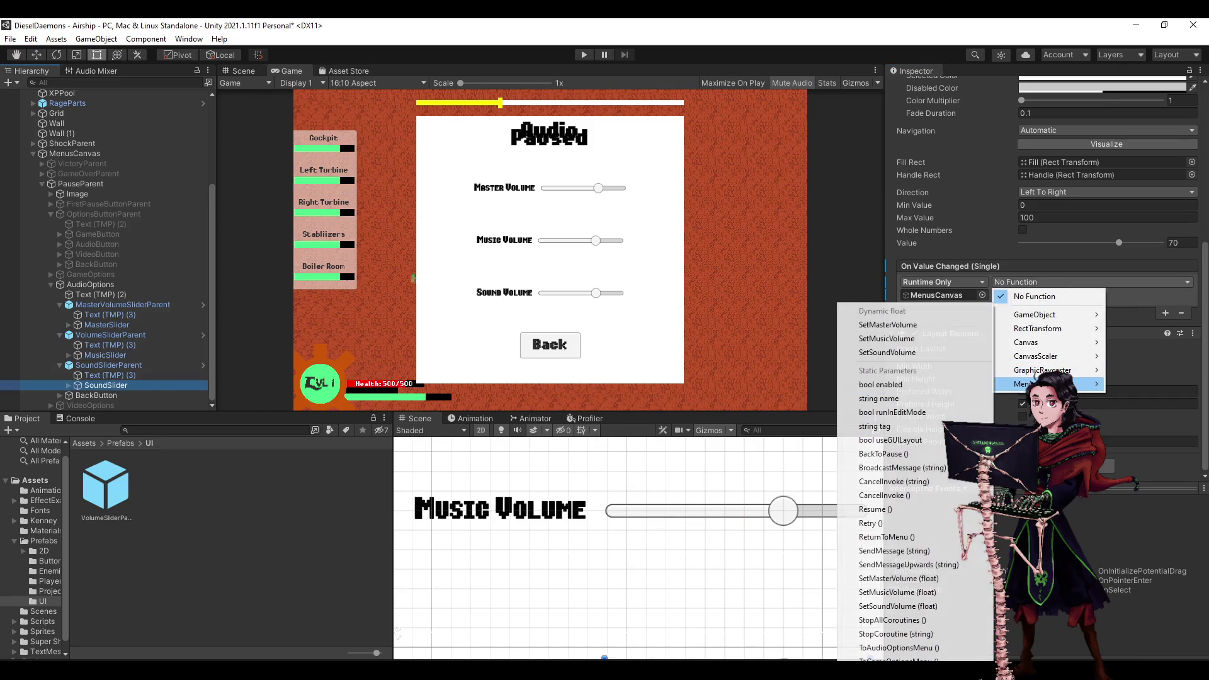
click(892, 353)
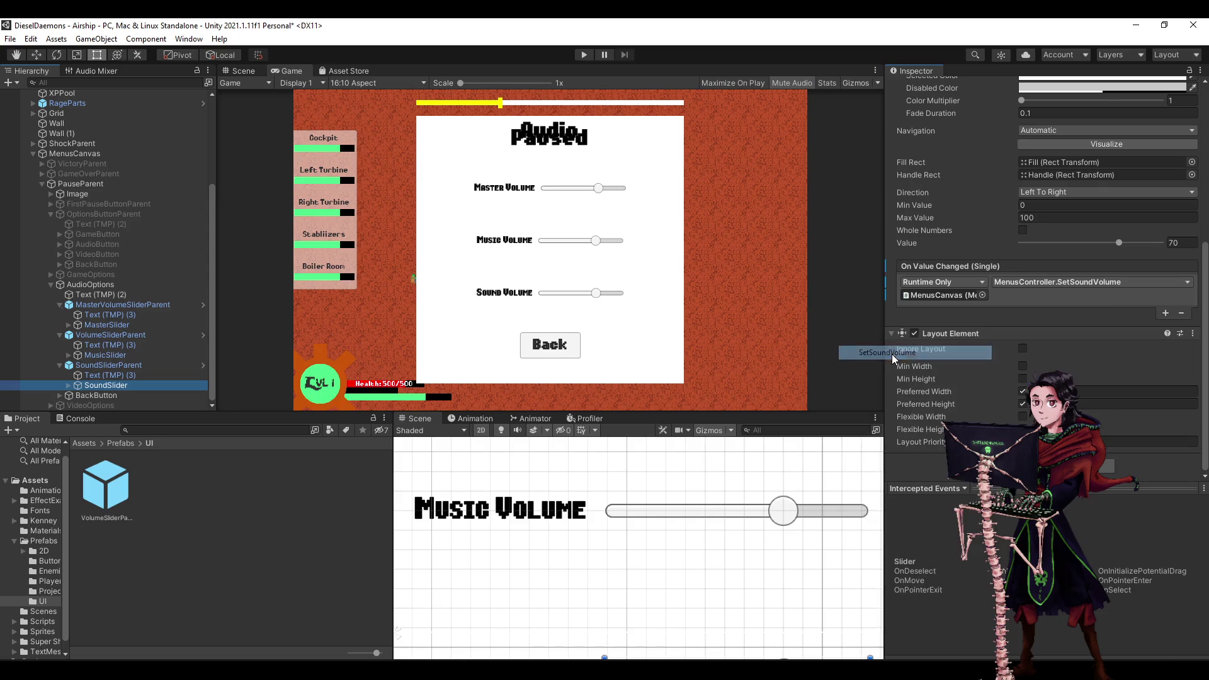
Save the scene, then make an AudioOptions prefab, unpack it and delete that asset.
click(322, 500)
key(ctrl+s)
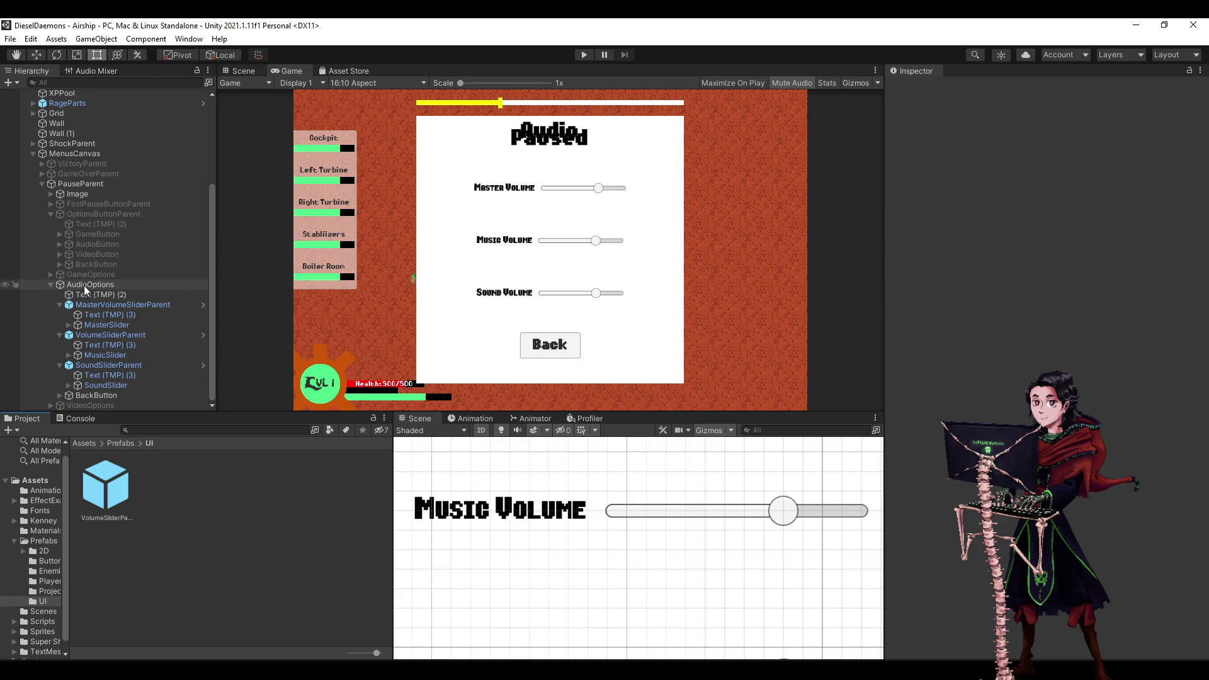
drag(87, 285, 243, 497)
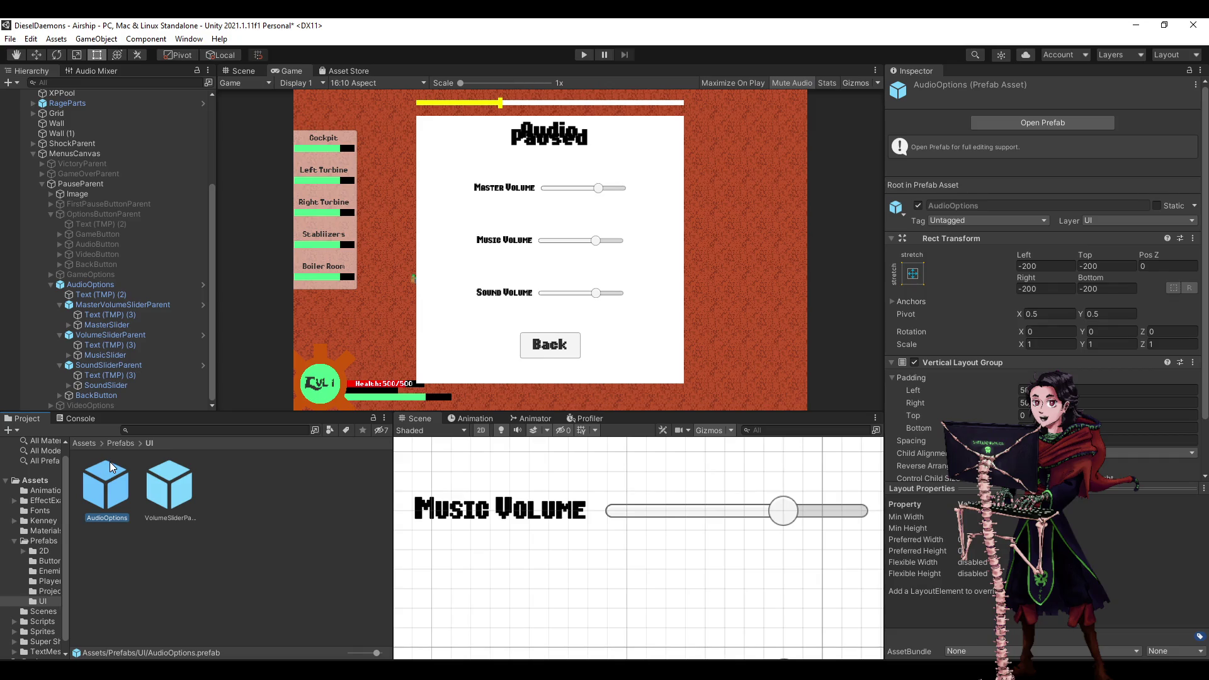
right_click(105, 286)
mouse_move(189, 391)
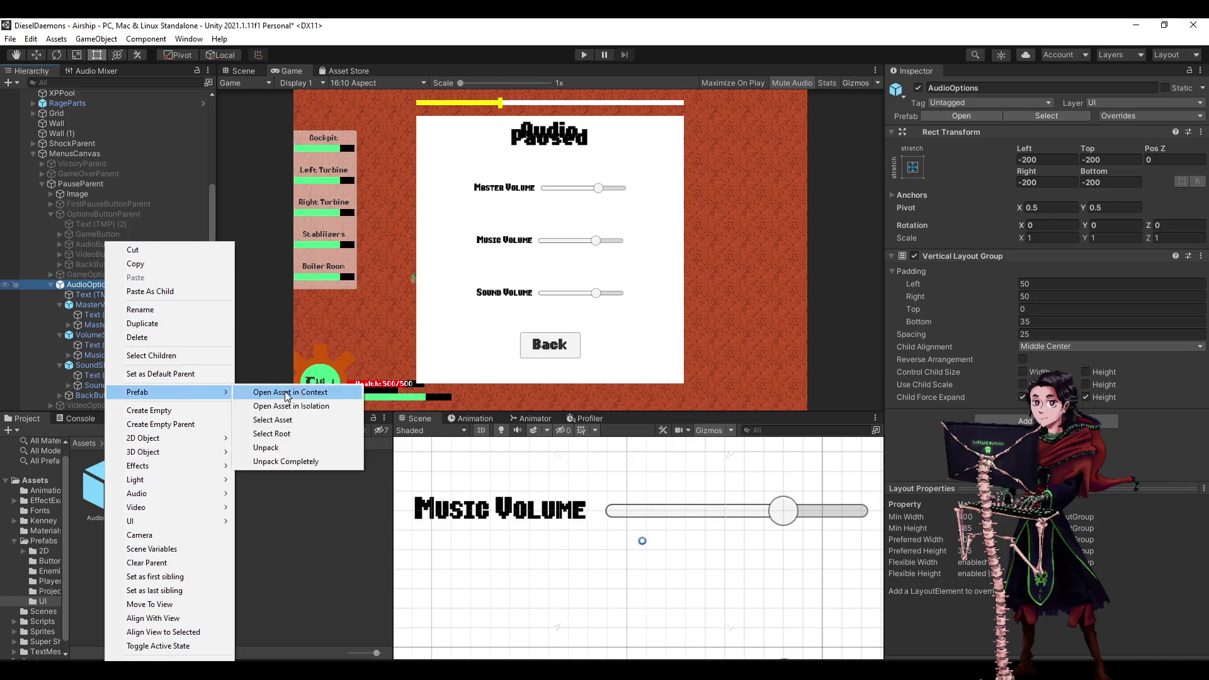
click(301, 449)
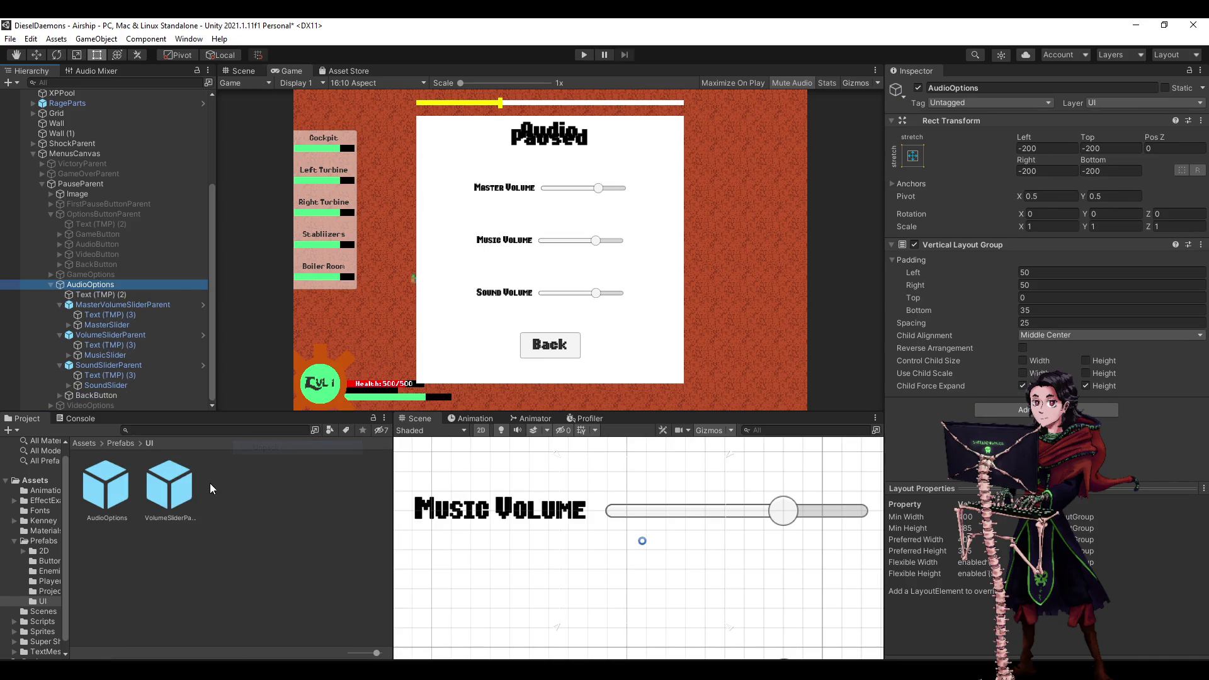
click(114, 501)
key(Delete)
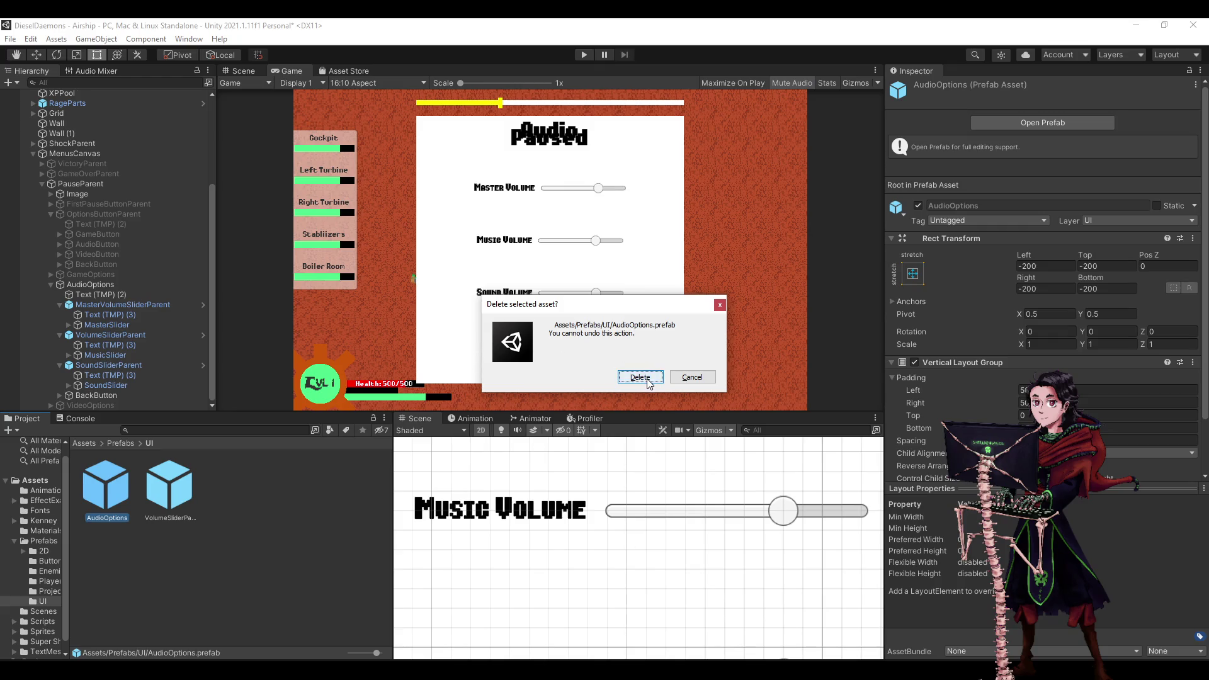
click(641, 377)
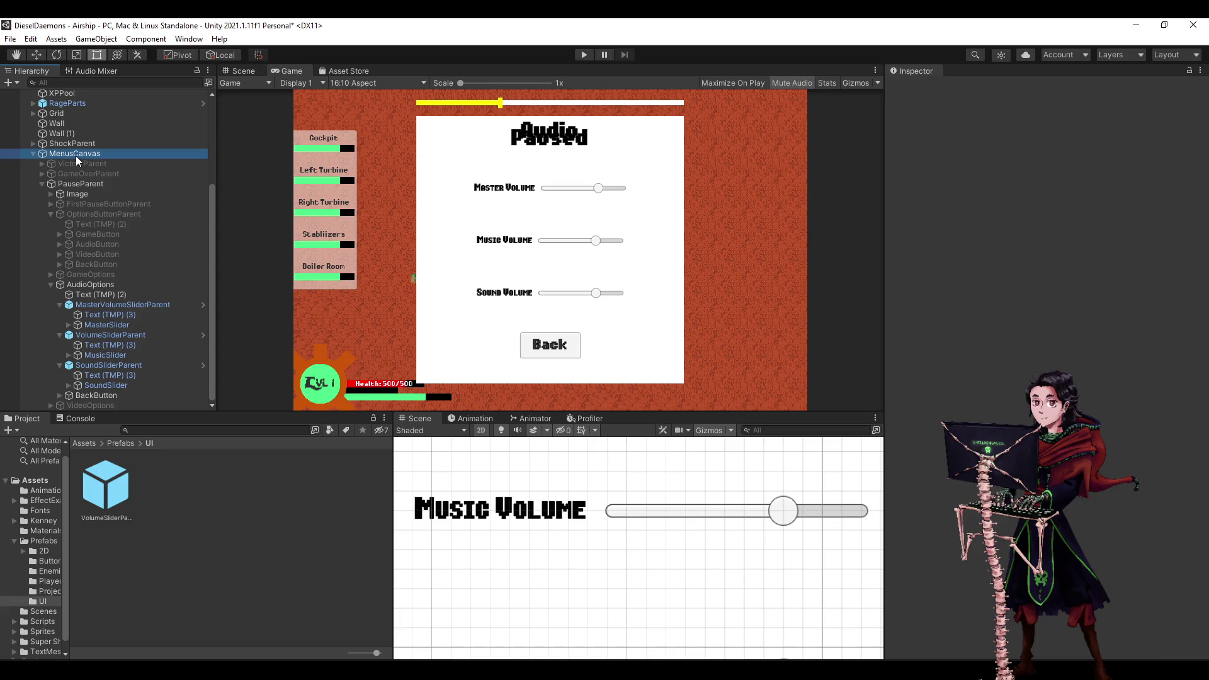
Drag MenusCanvas into Prefabs/UI to create its prefab and collapse the slider hierarchy.
mouse_move(75, 156)
mouse_down()
mouse_move(338, 579)
mouse_move(331, 569)
mouse_up()
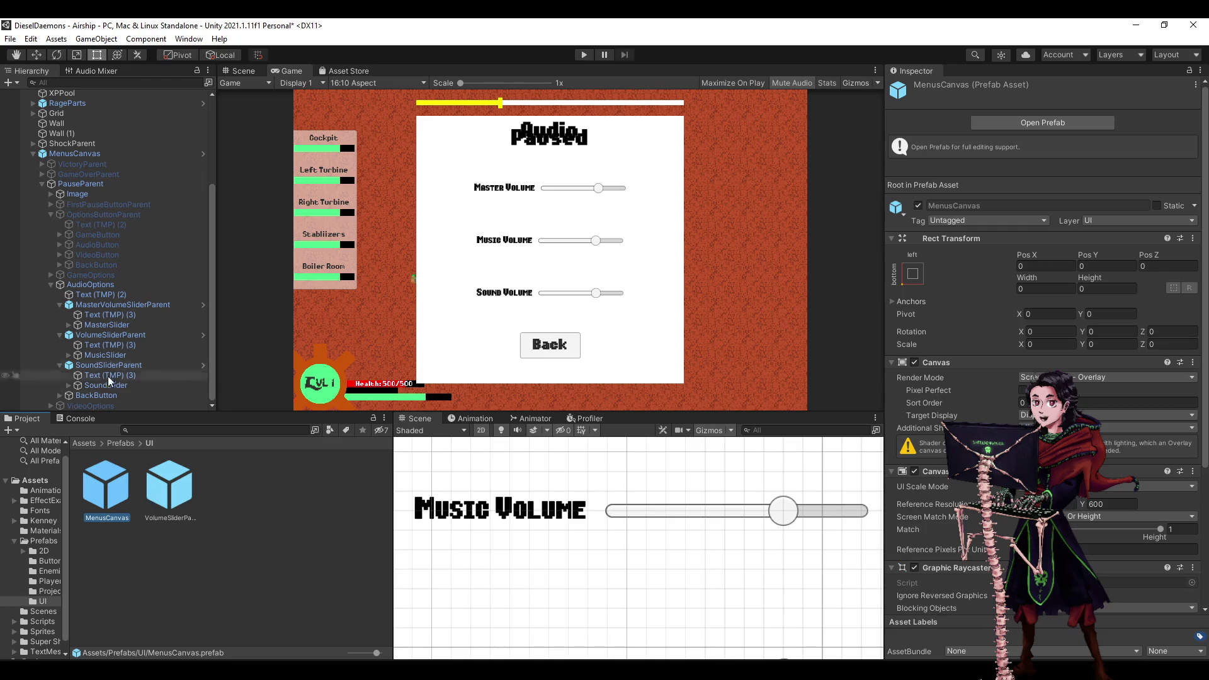
click(61, 365)
click(60, 355)
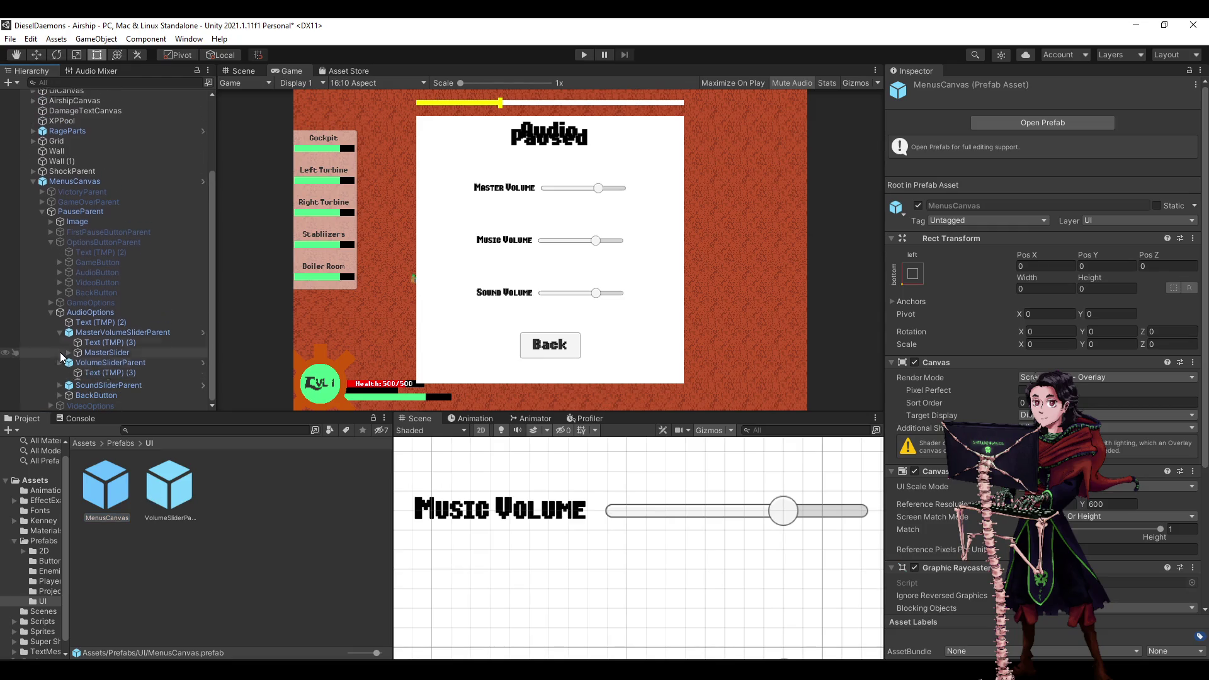
click(59, 346)
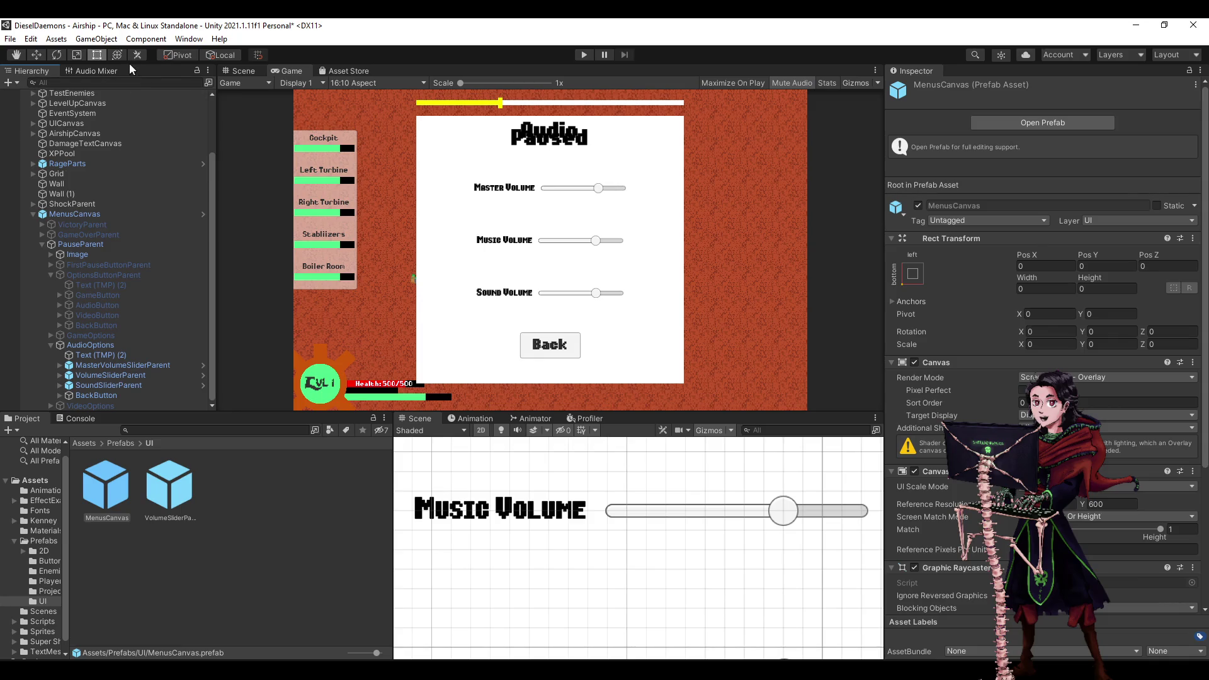
Open the VolumeSliderParent prefab for editing and select its root.
click(112, 71)
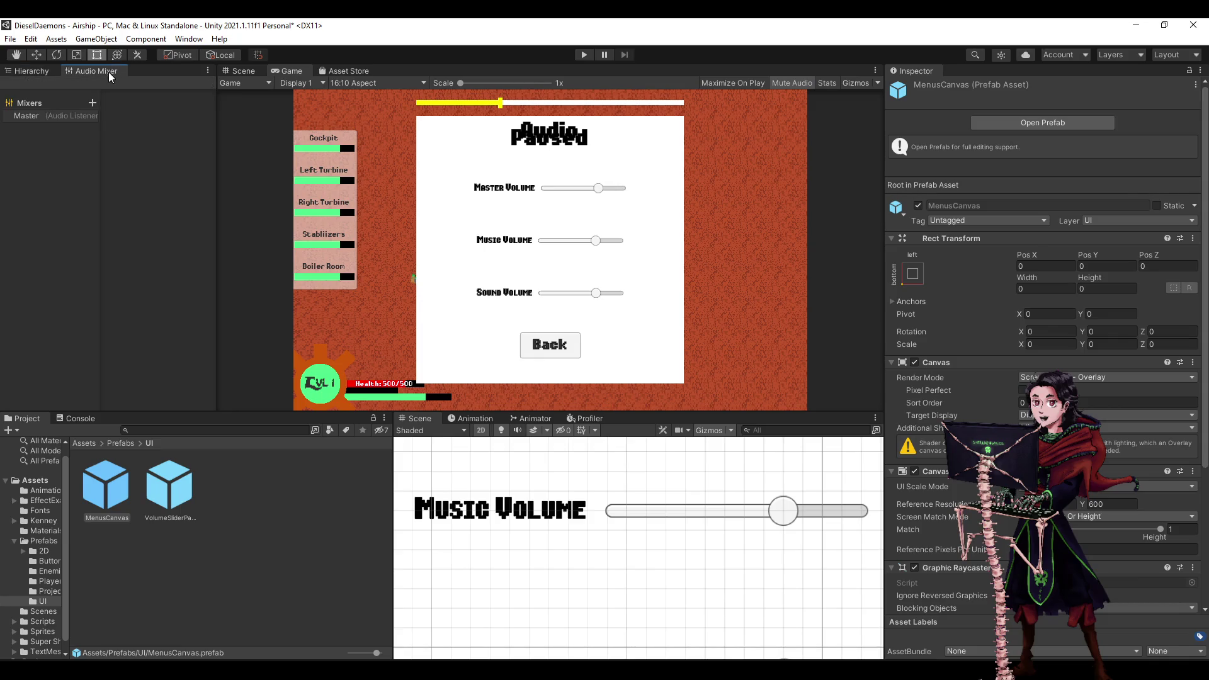
click(36, 72)
double_click(161, 482)
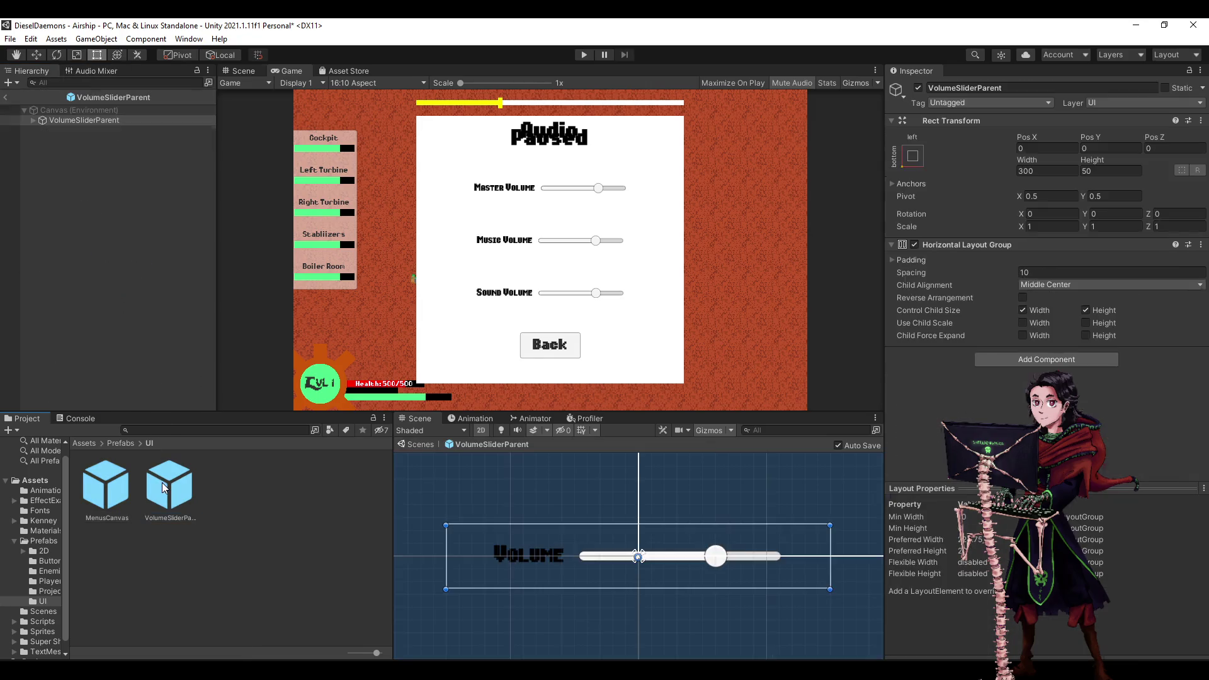
click(96, 121)
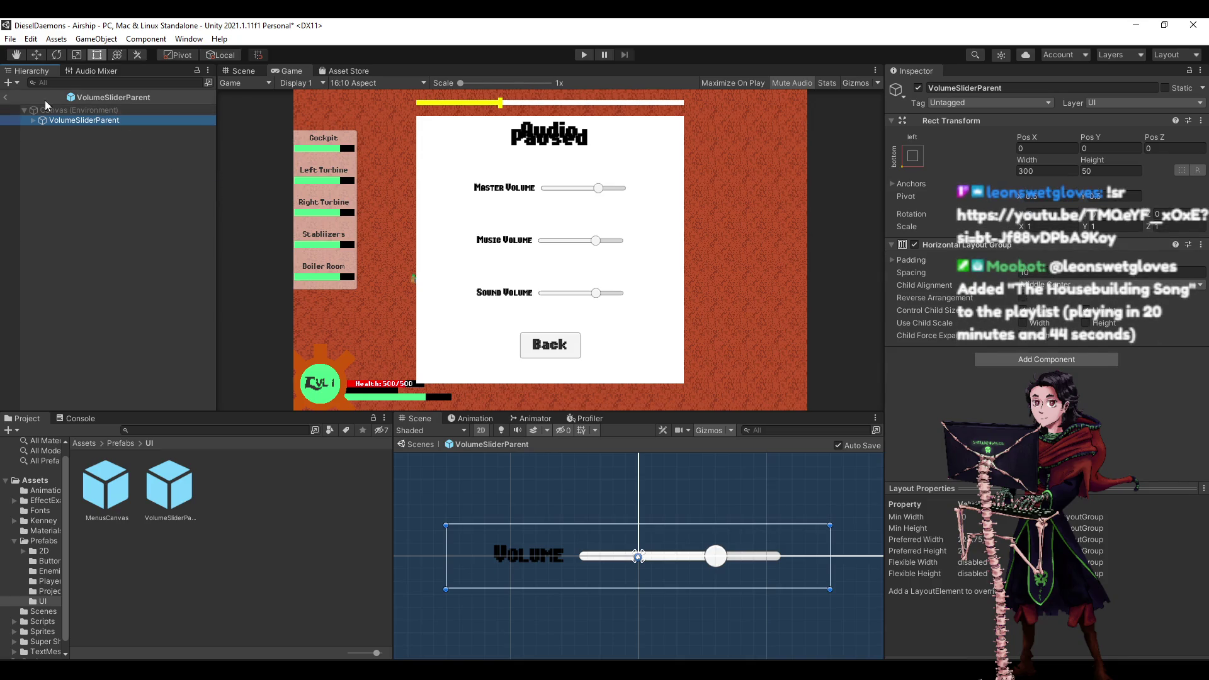
Inspect the Master mixer's Music and Sounds groups, then reselect VolumeSliderParent in the prefab tree.
click(100, 71)
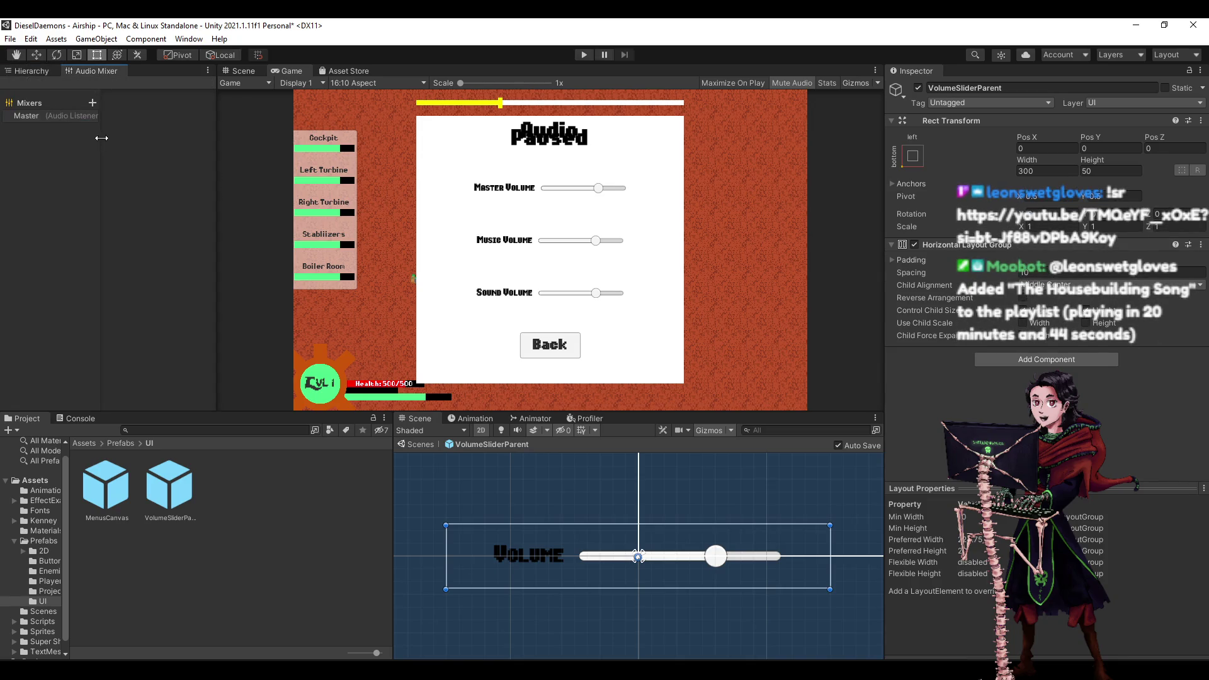
click(27, 116)
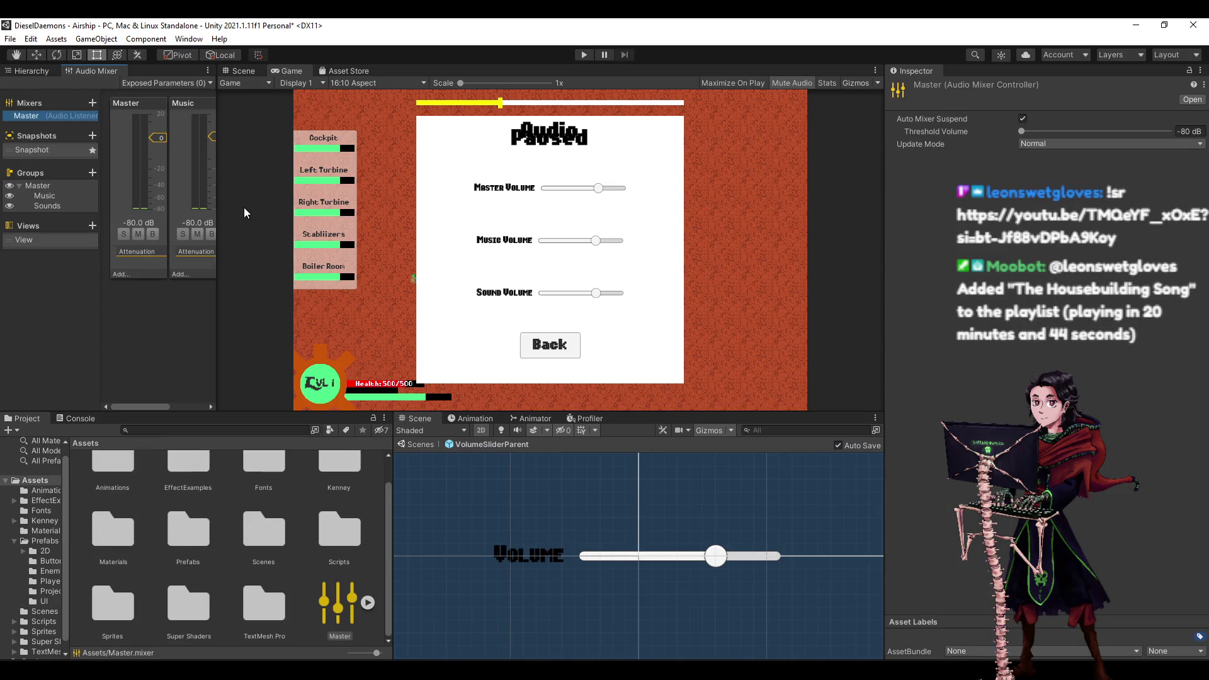
mouse_move(217, 205)
mouse_down()
mouse_move(302, 208)
mouse_move(350, 227)
mouse_up()
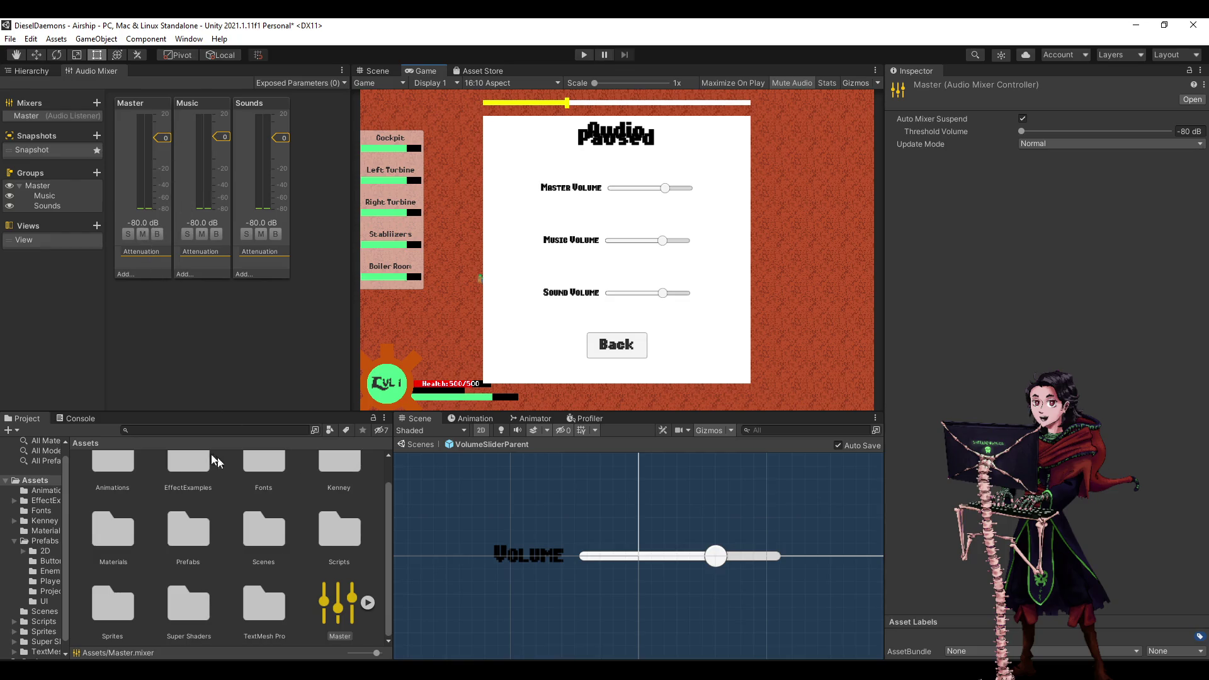
click(40, 73)
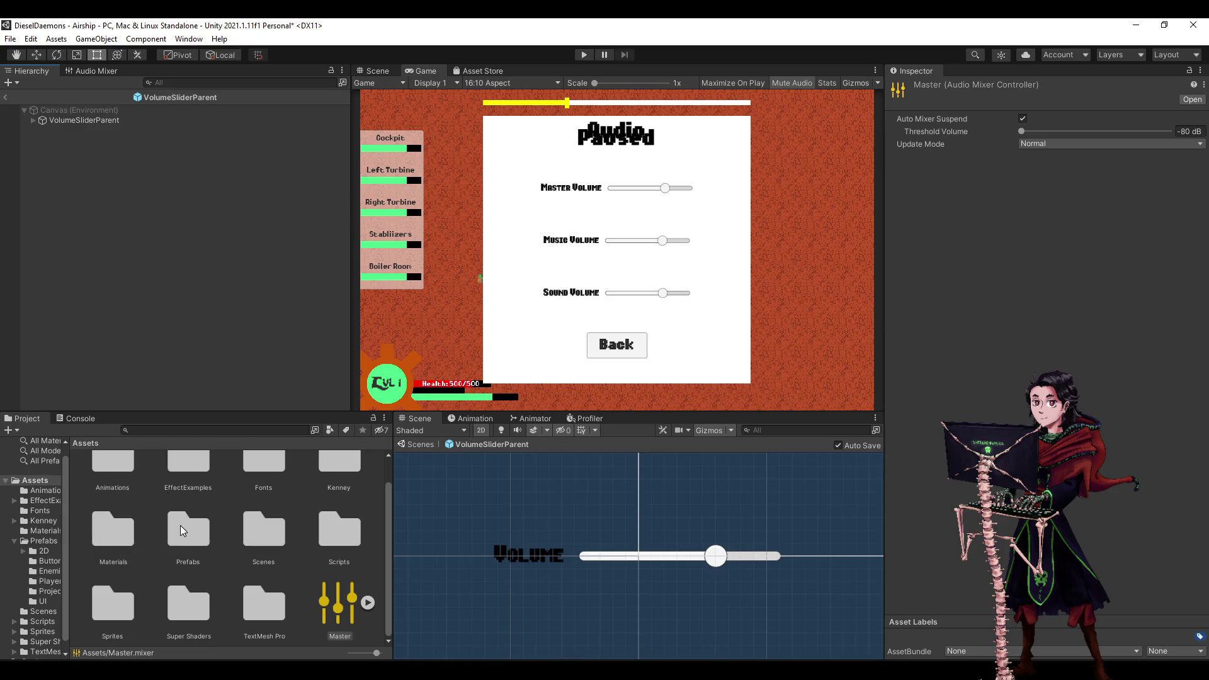
click(68, 121)
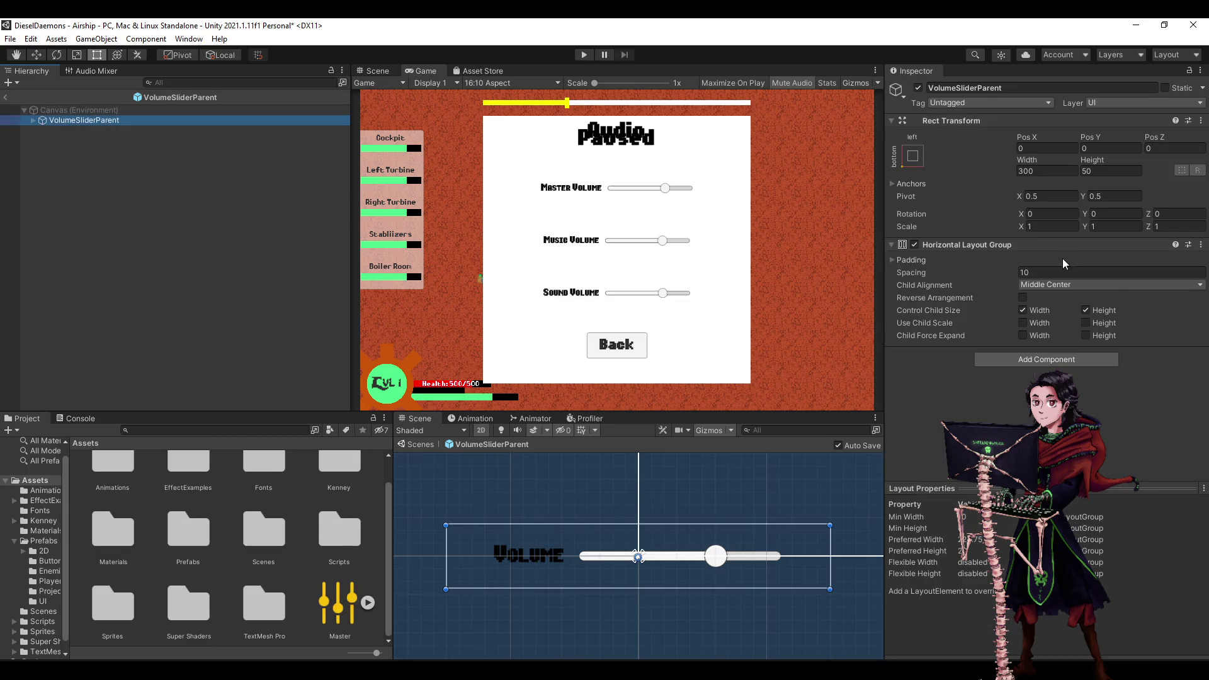
Give MasterSlider Min -80, Max 20, Value 0 with Whole Numbers, then exit prefab mode.
key(Right)
key(Down)
key(Down)
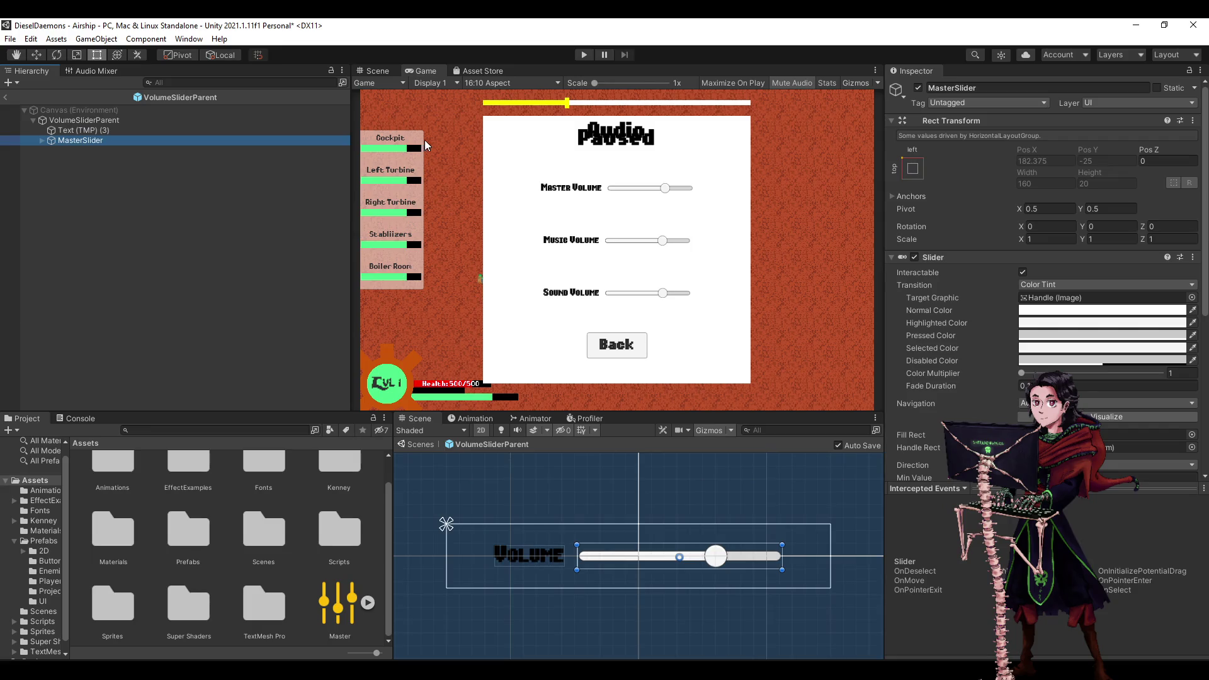
scroll(906, 327, down, 5)
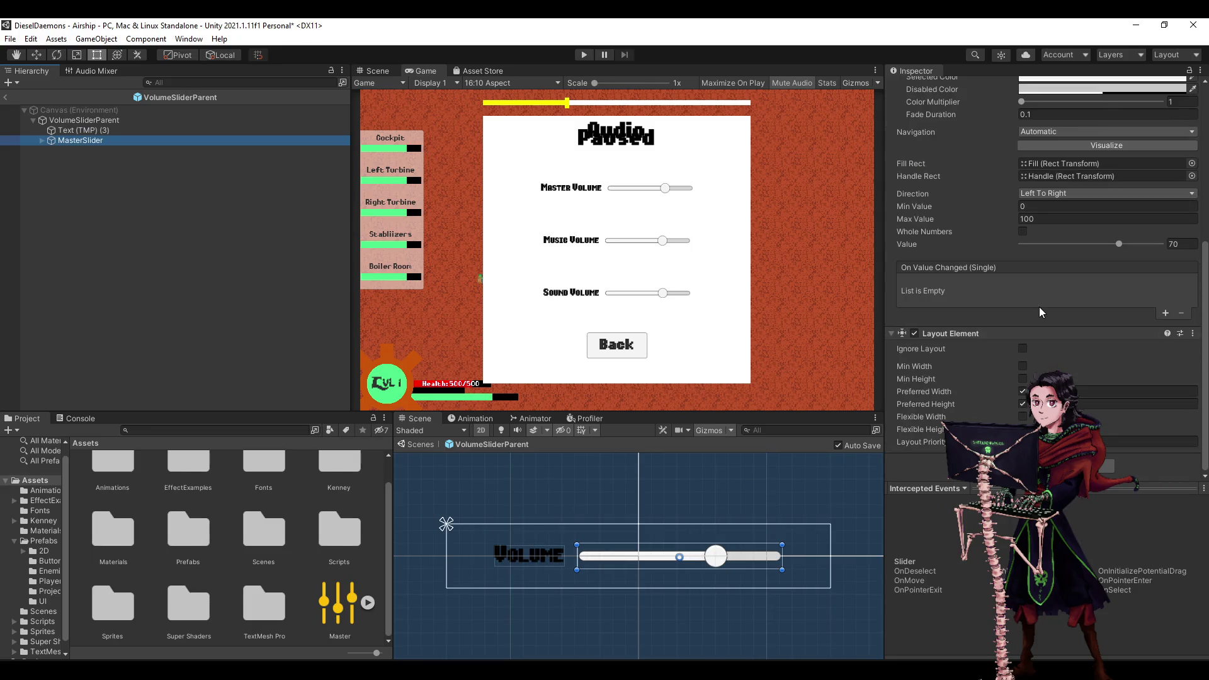
click(1083, 206)
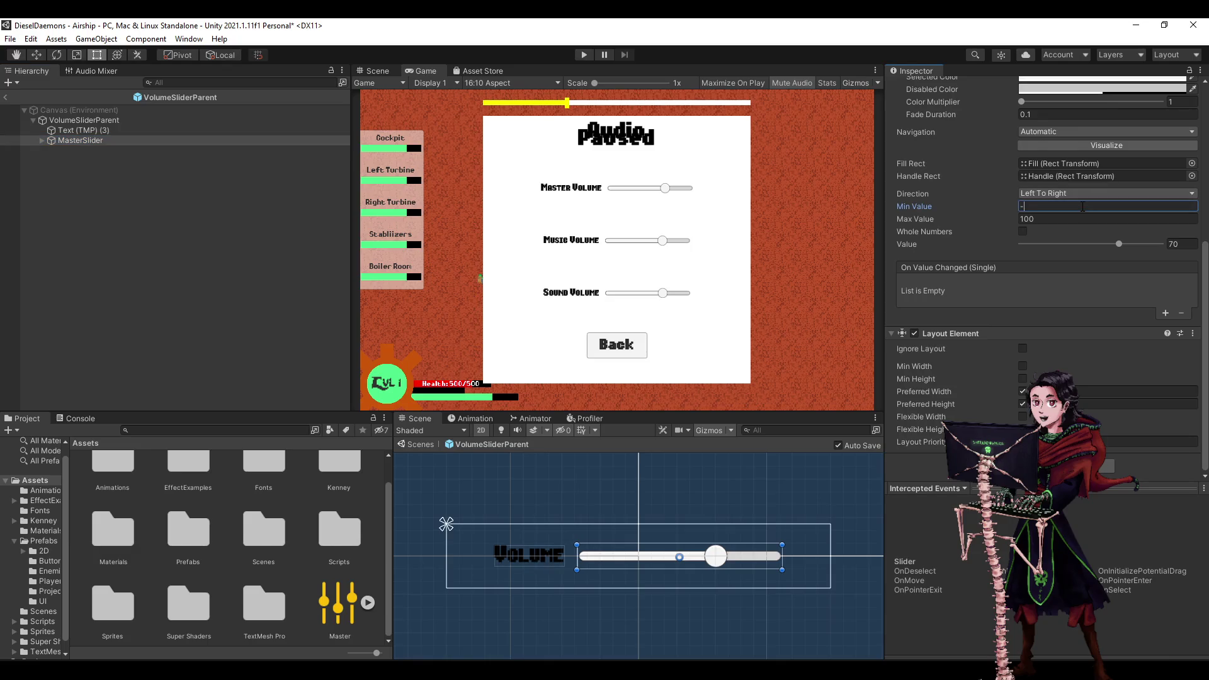
text(-80)
key(Tab)
text(20)
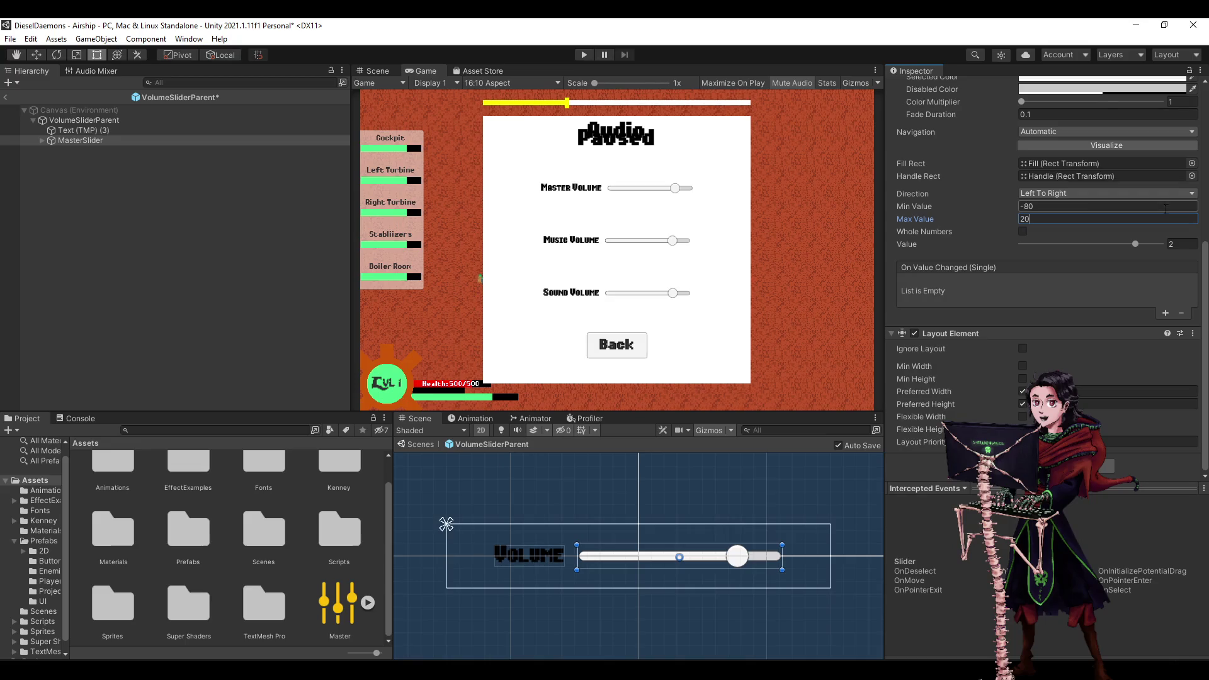
key(Tab)
text(0)
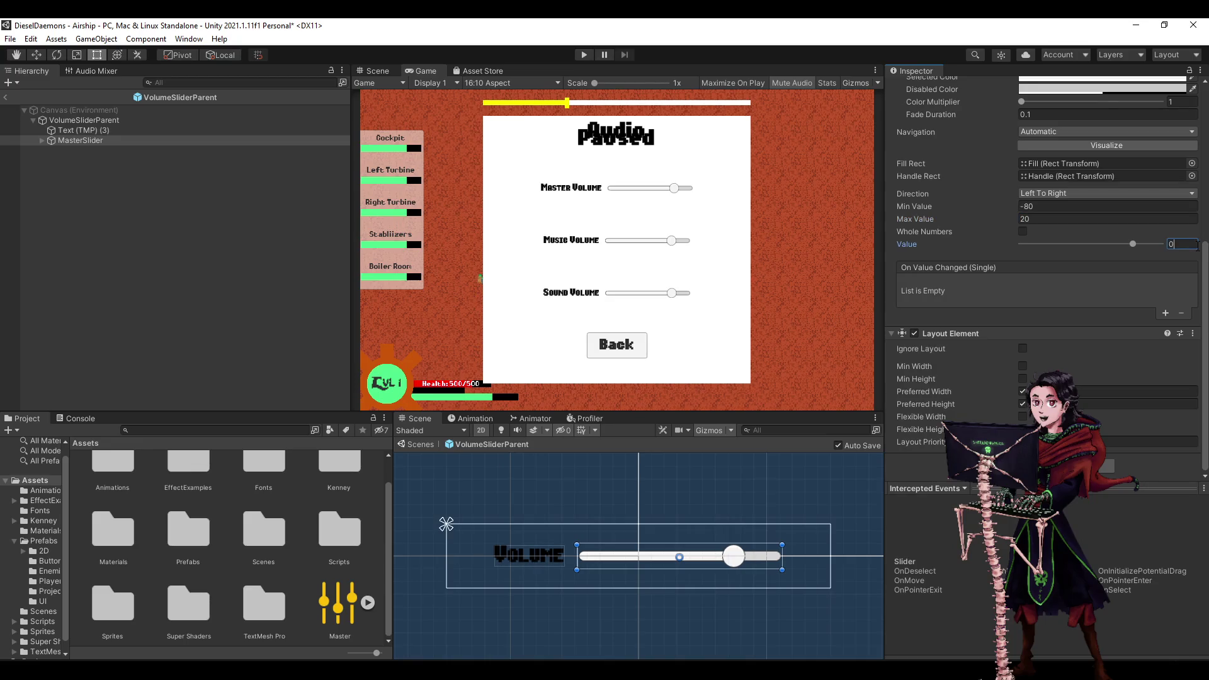
key(Return)
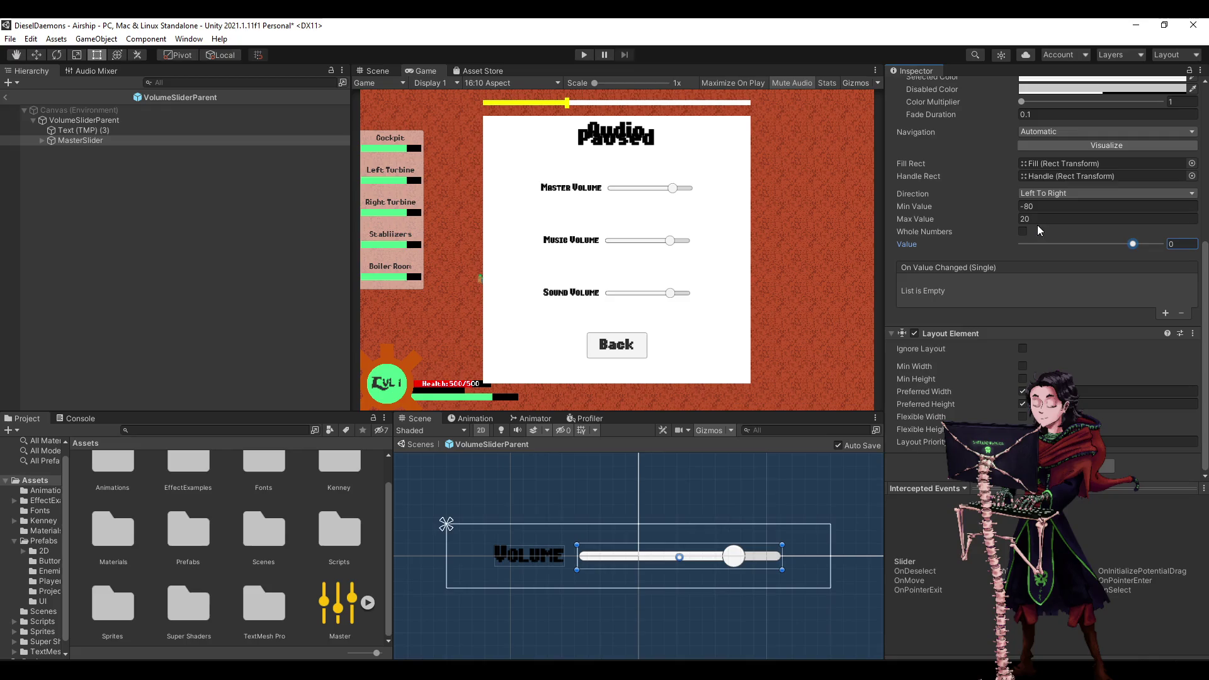
click(1023, 231)
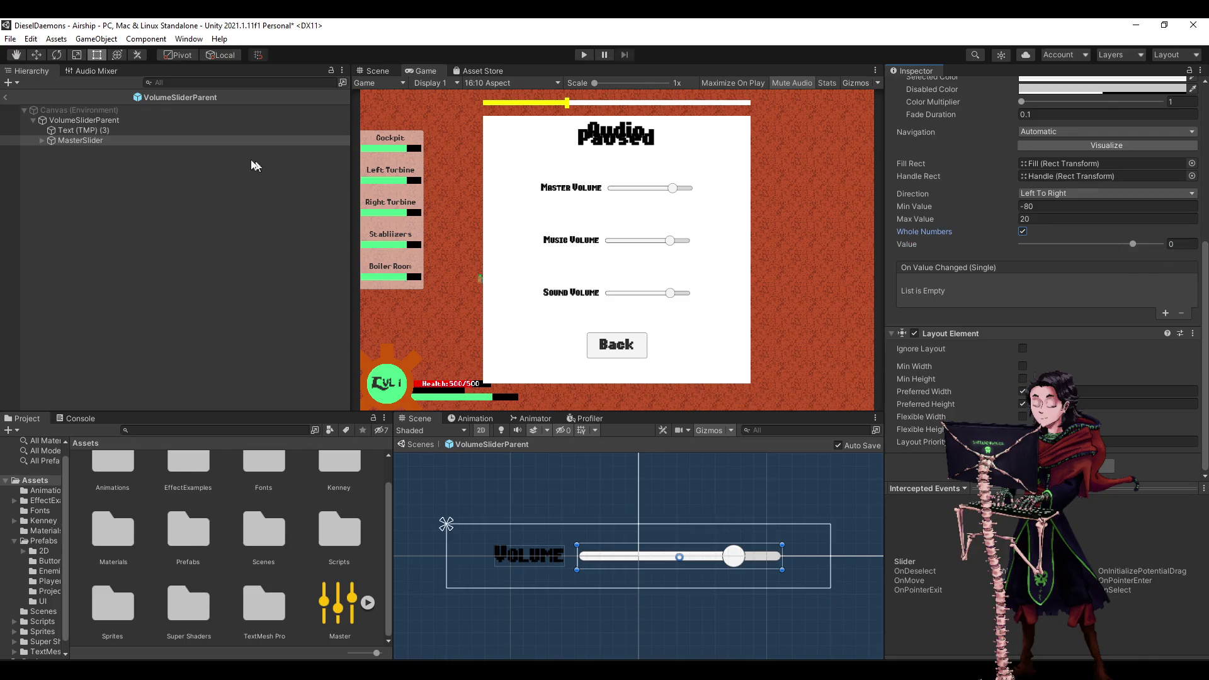
click(9, 100)
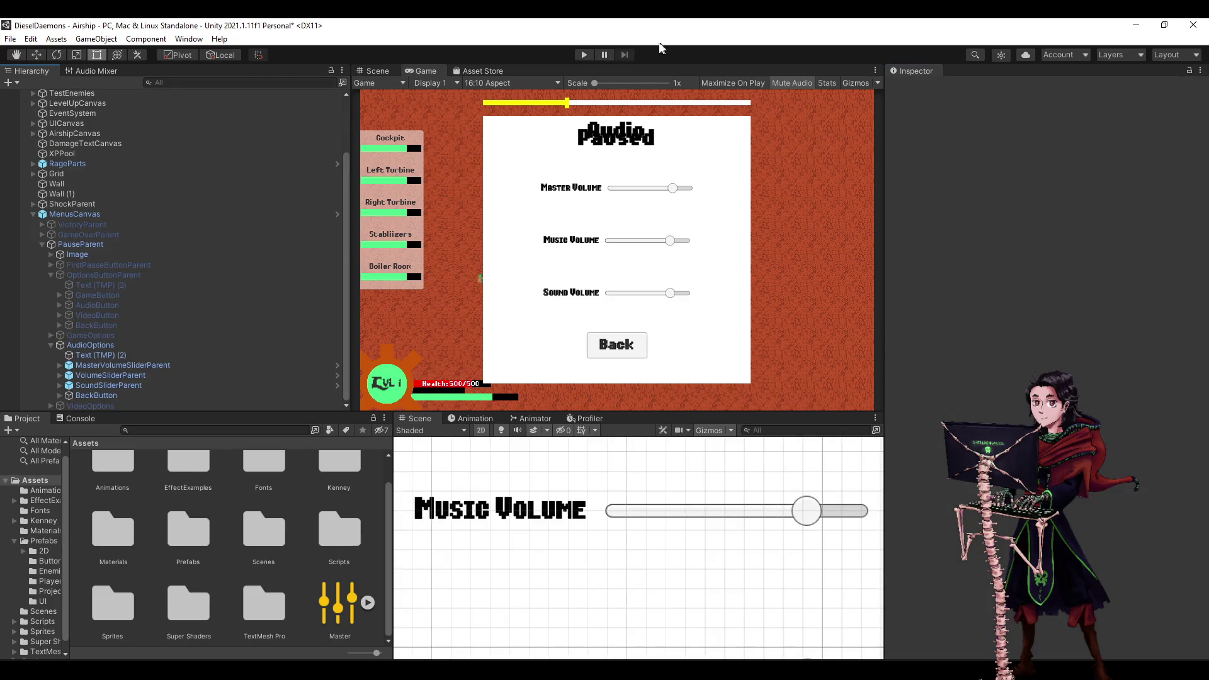
Play the game with the Audio Mixer shown, drag the Master, Music and Sound sliders, then stop.
click(582, 56)
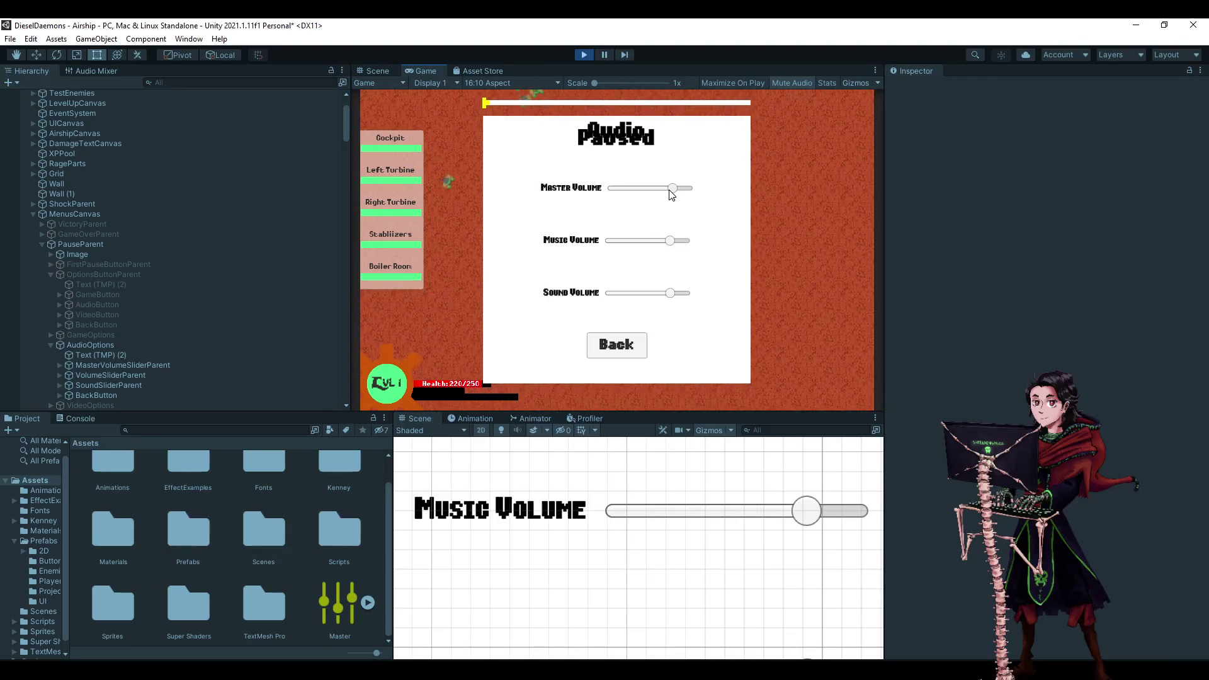
click(584, 55)
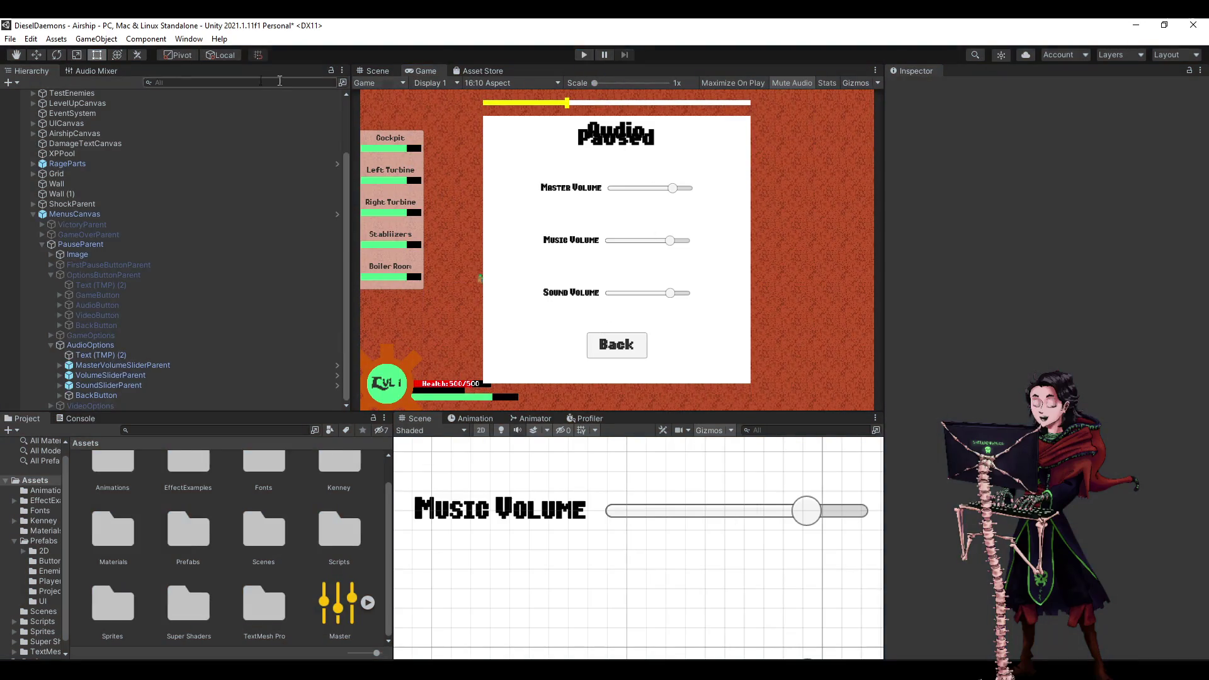
click(96, 70)
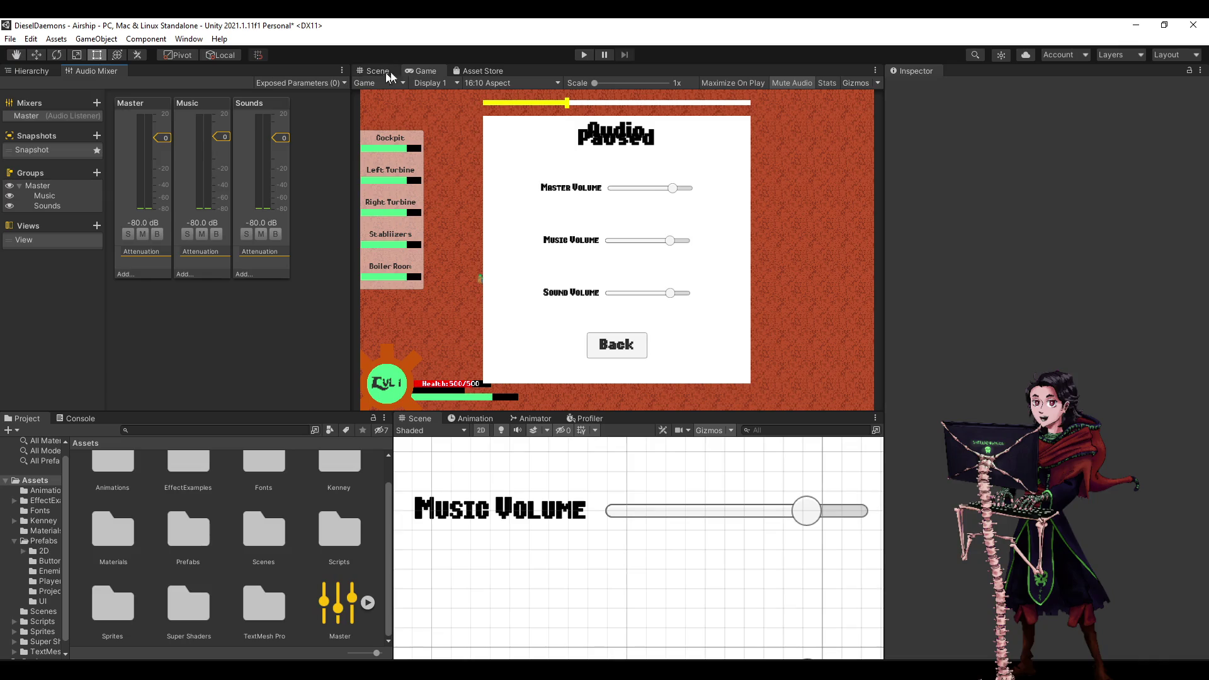
click(584, 53)
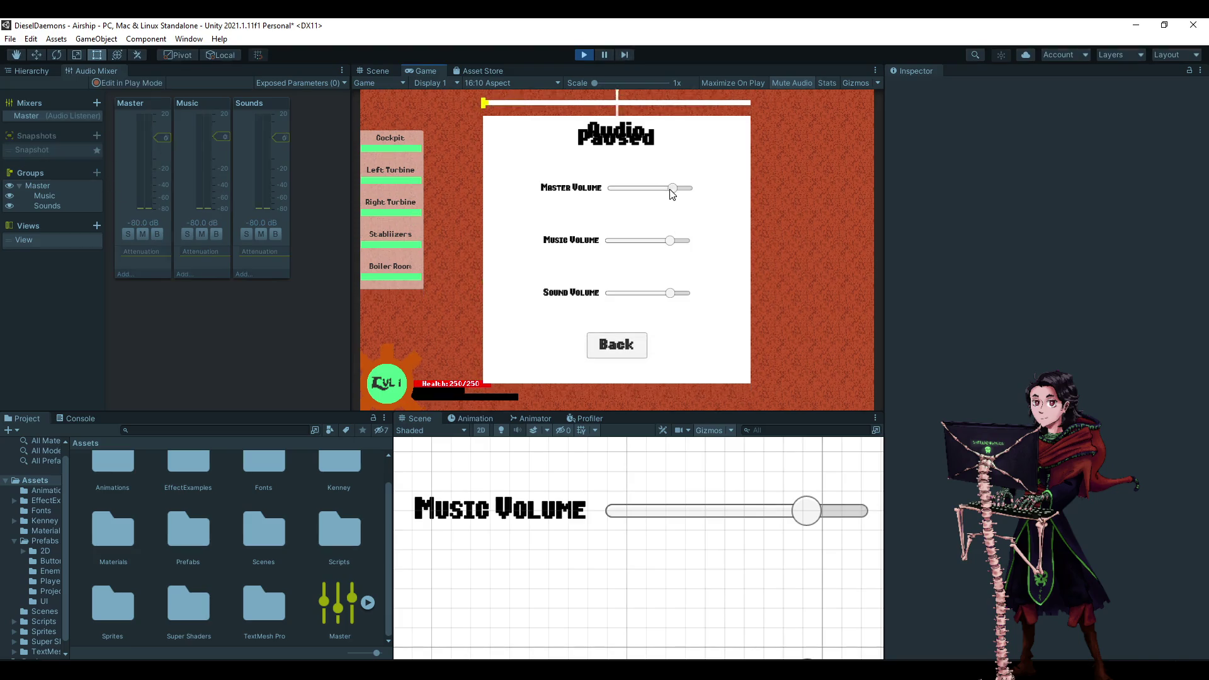
mouse_move(670, 189)
mouse_down()
mouse_move(612, 191)
mouse_move(676, 189)
mouse_up()
drag(669, 240, 644, 240)
drag(669, 294, 649, 296)
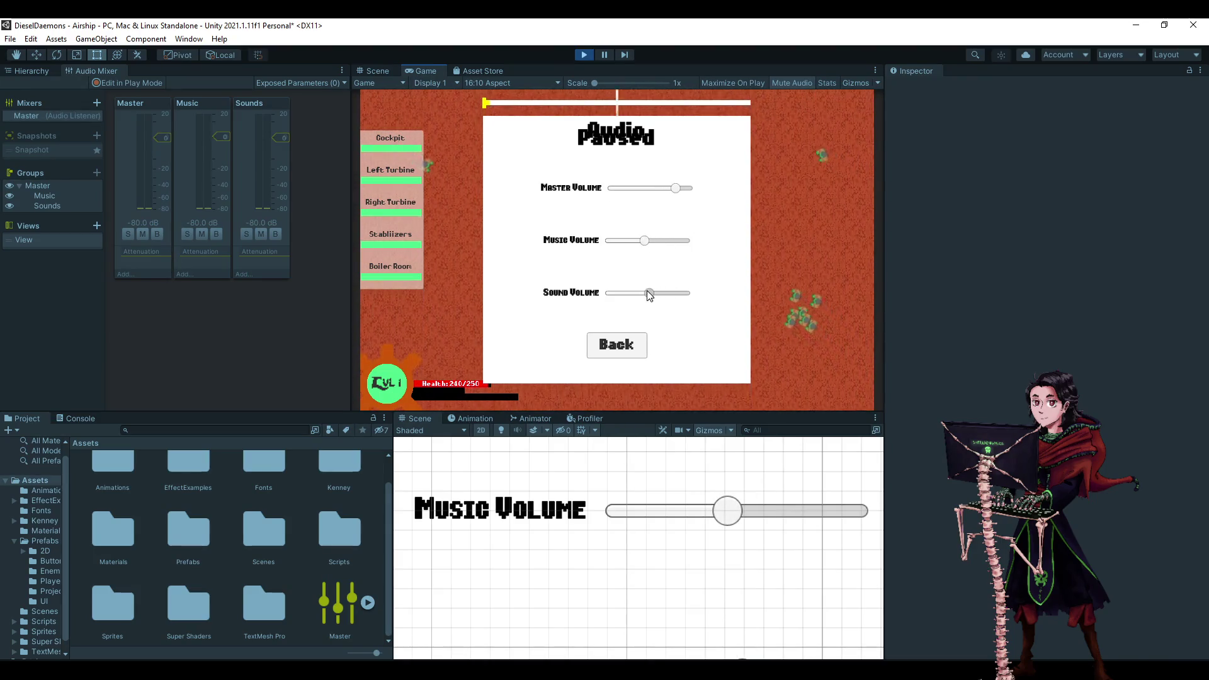
click(584, 55)
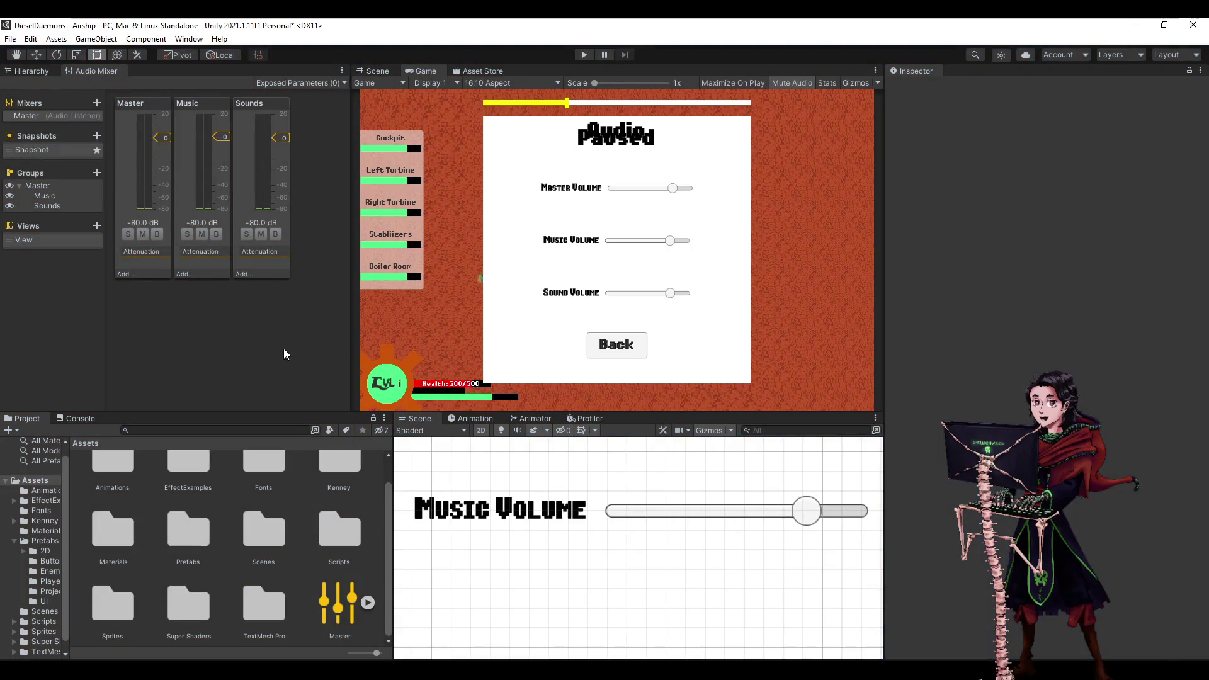
Inspect the Master group's options, its empty Exposed Parameters list and its available effects.
click(137, 124)
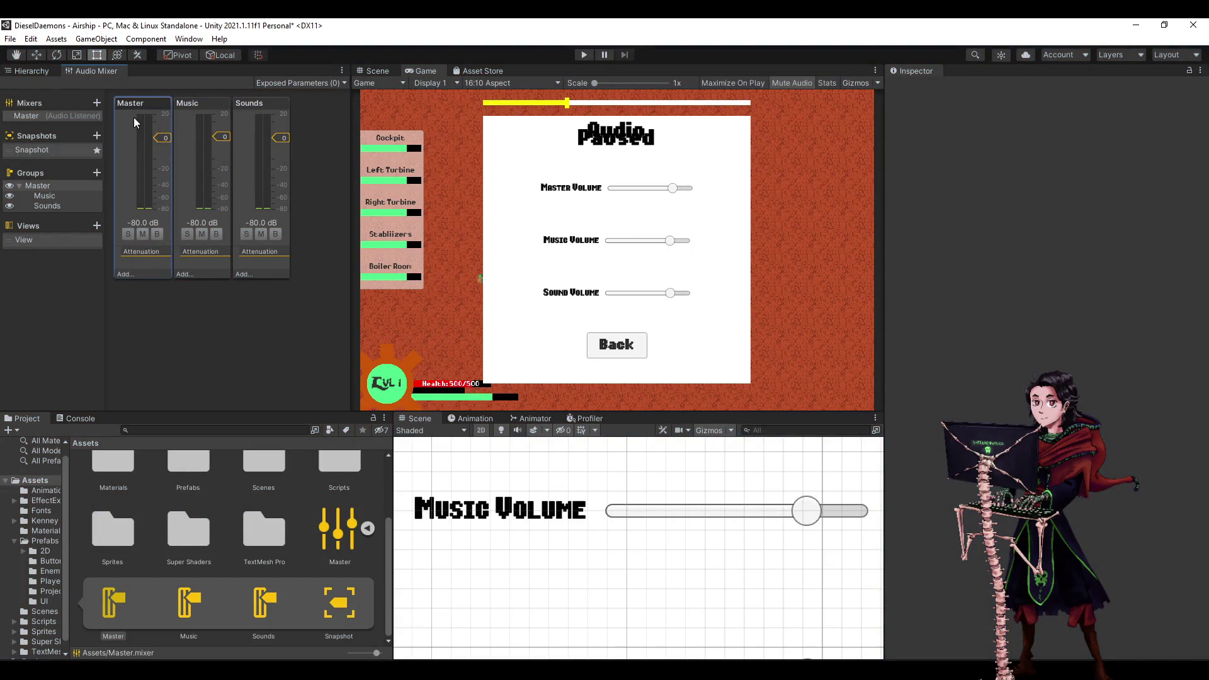
right_click(128, 155)
click(350, 361)
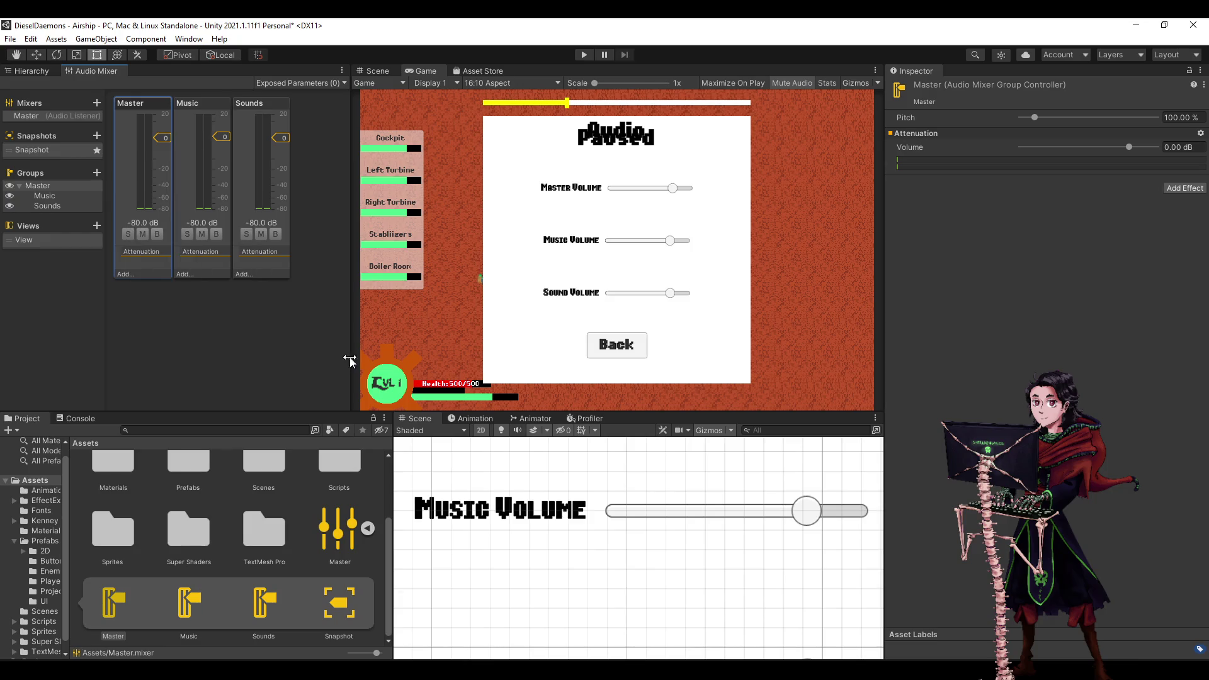
click(330, 84)
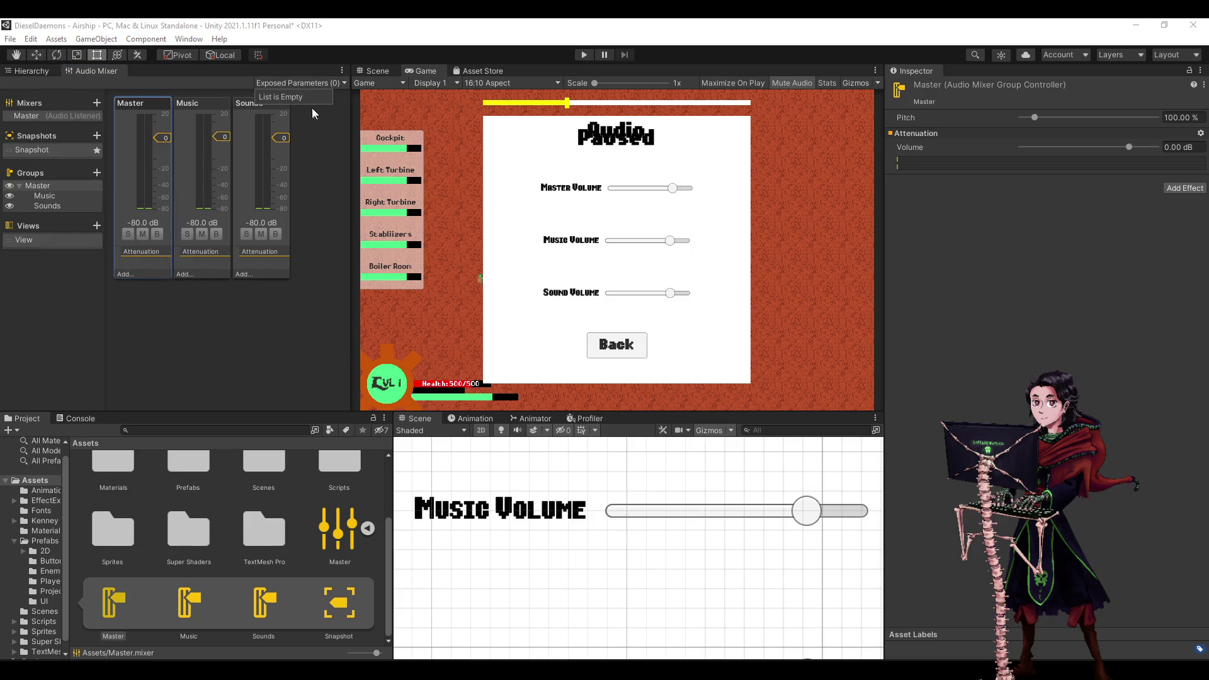
click(316, 172)
click(134, 274)
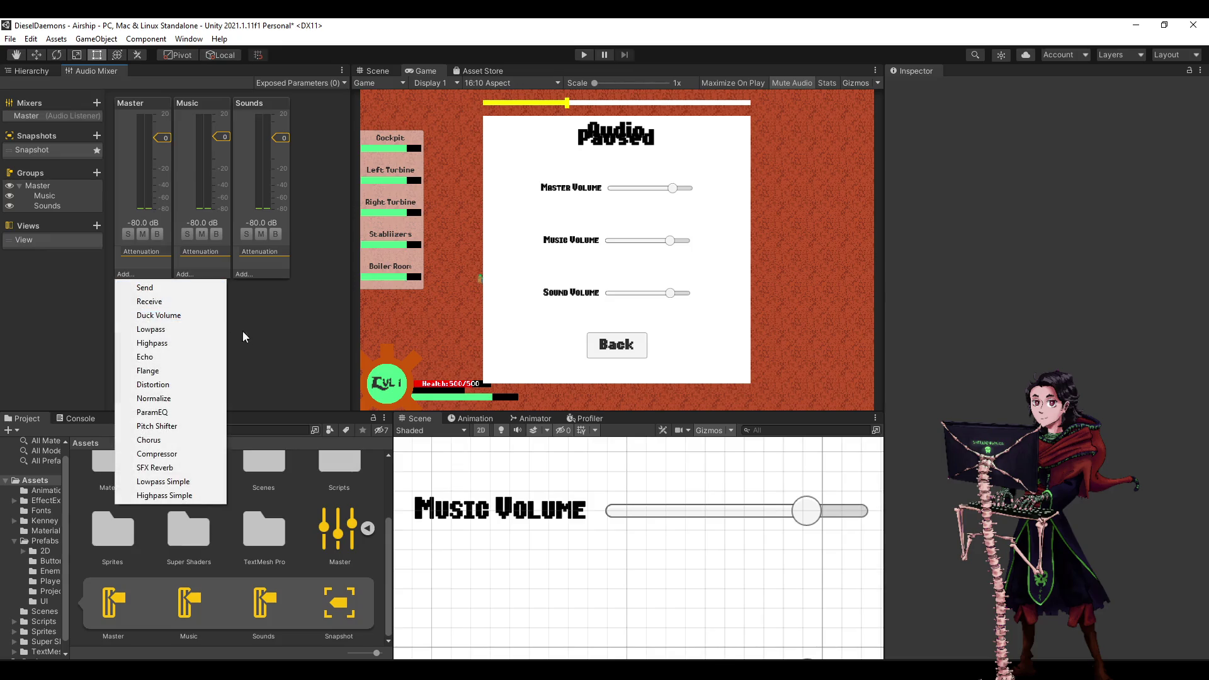
click(144, 231)
right_click(131, 152)
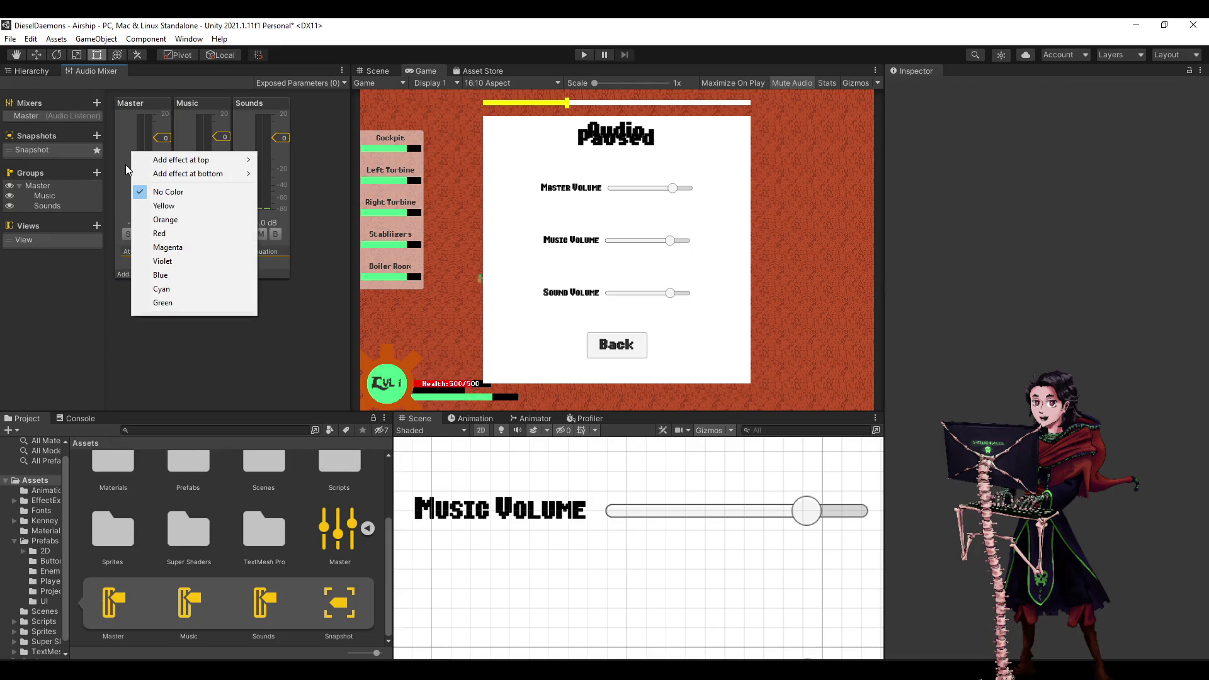
click(75, 293)
Open and dismiss the context menus of the Master, Music and Sounds groups.
click(46, 186)
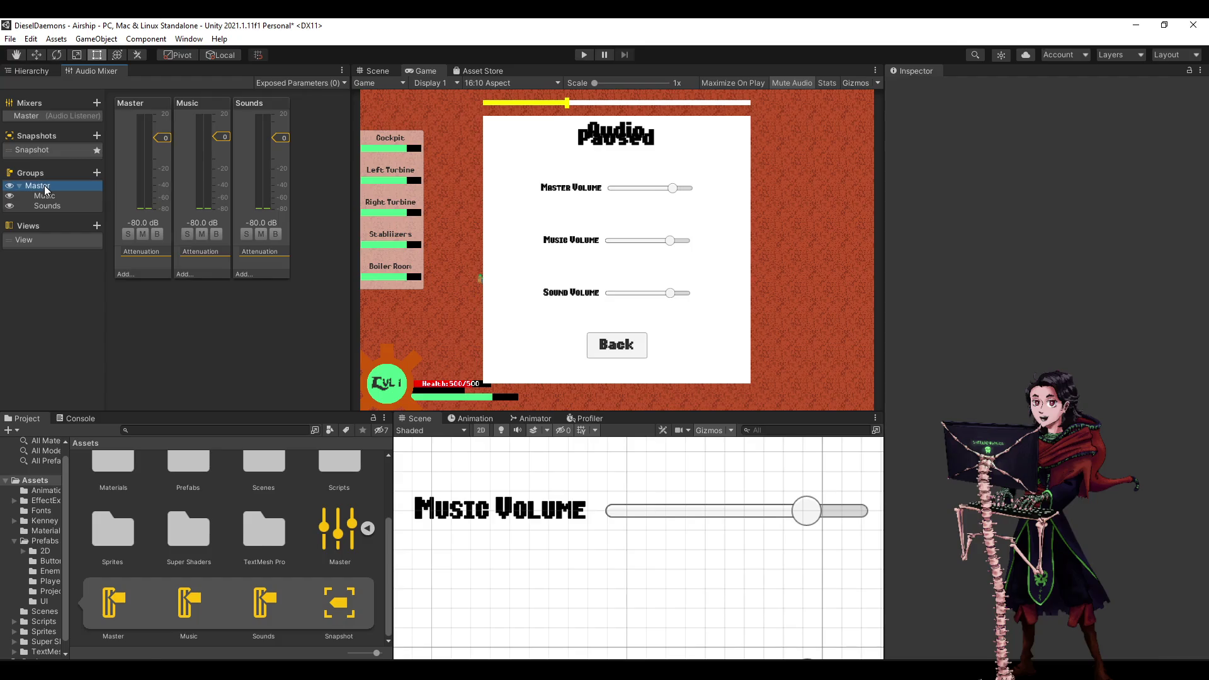
right_click(46, 190)
click(48, 197)
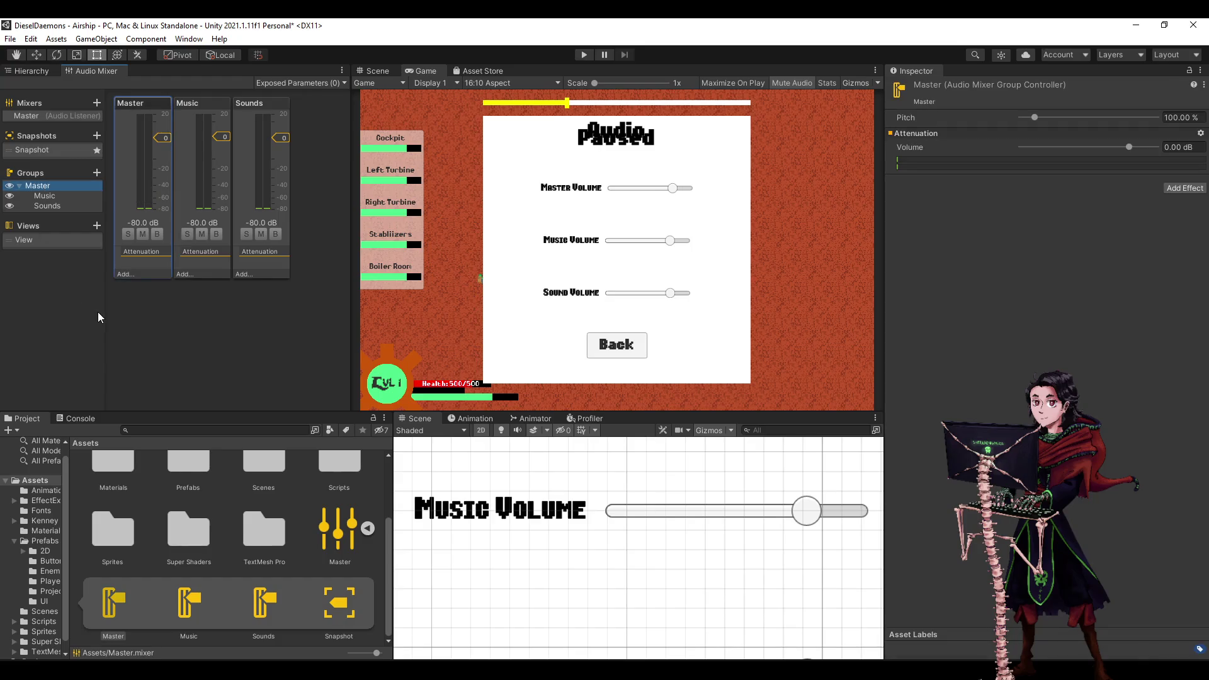
click(49, 196)
right_click(51, 199)
click(53, 303)
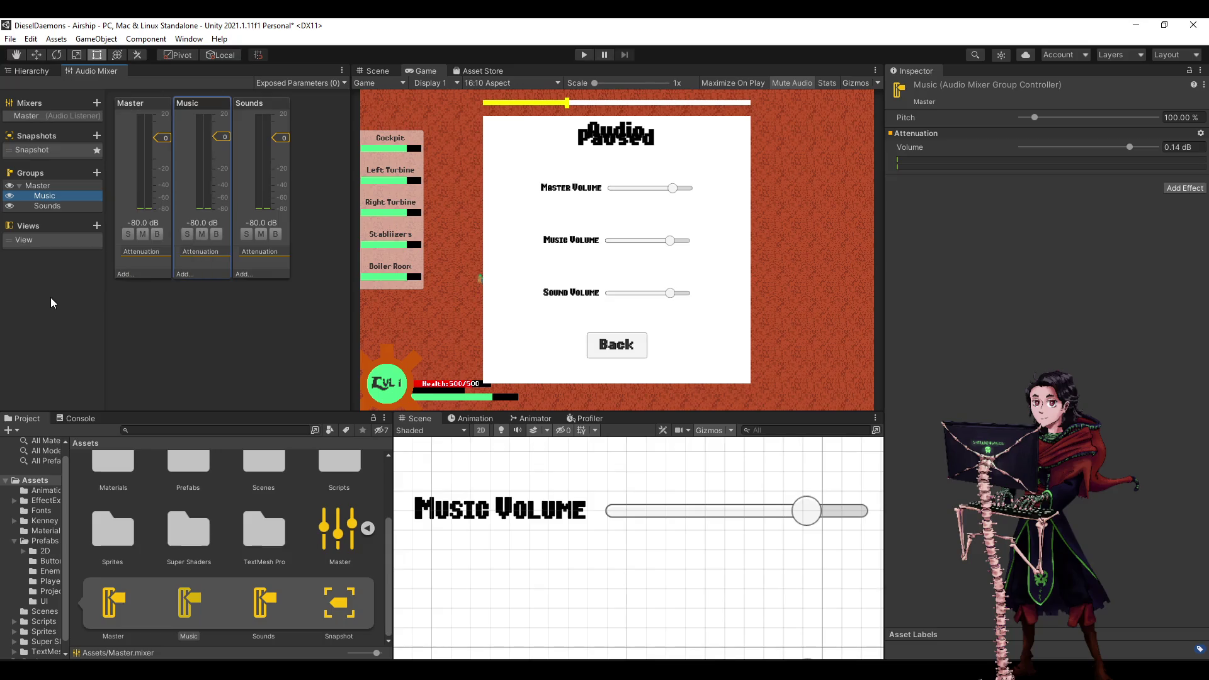
click(52, 205)
right_click(56, 213)
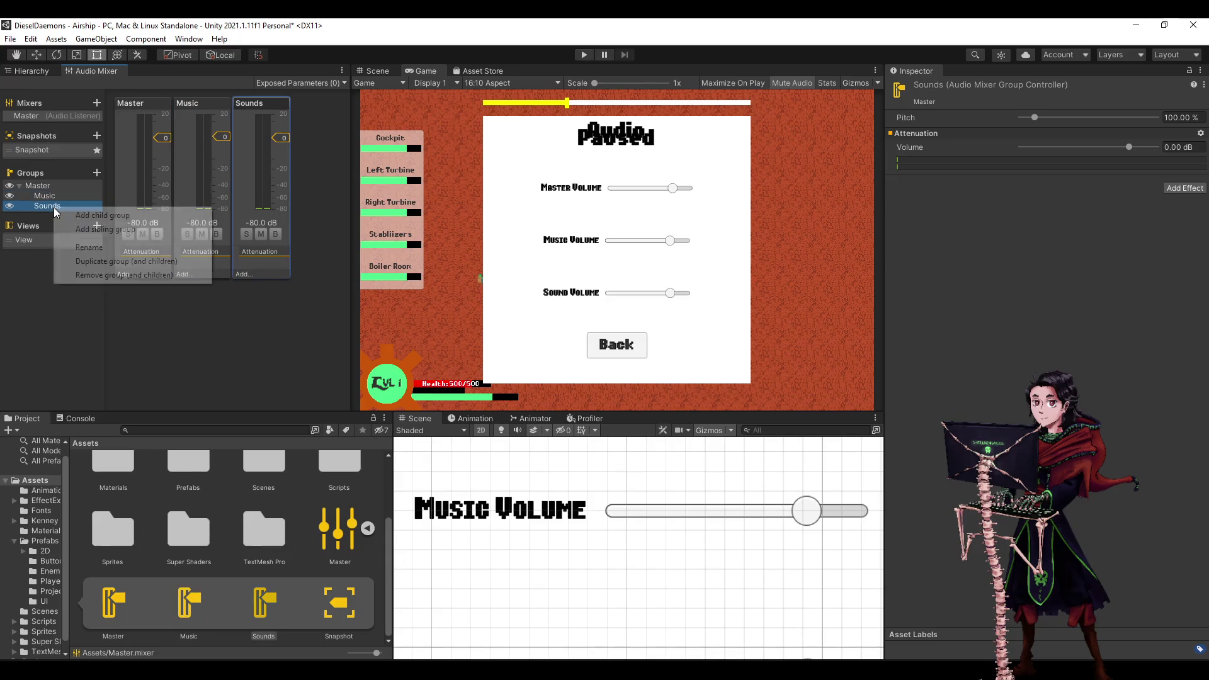
click(72, 338)
Widen the Audio Mixer panel and colour the Master group orange.
click(345, 149)
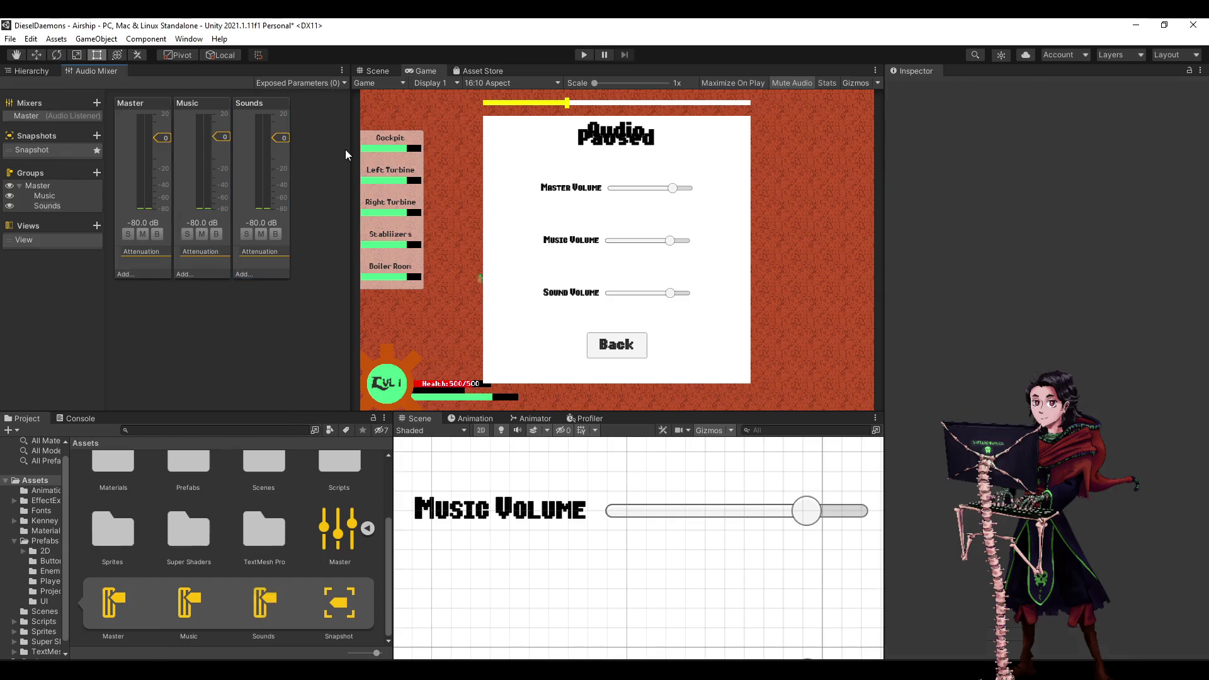
drag(350, 154, 413, 178)
click(151, 107)
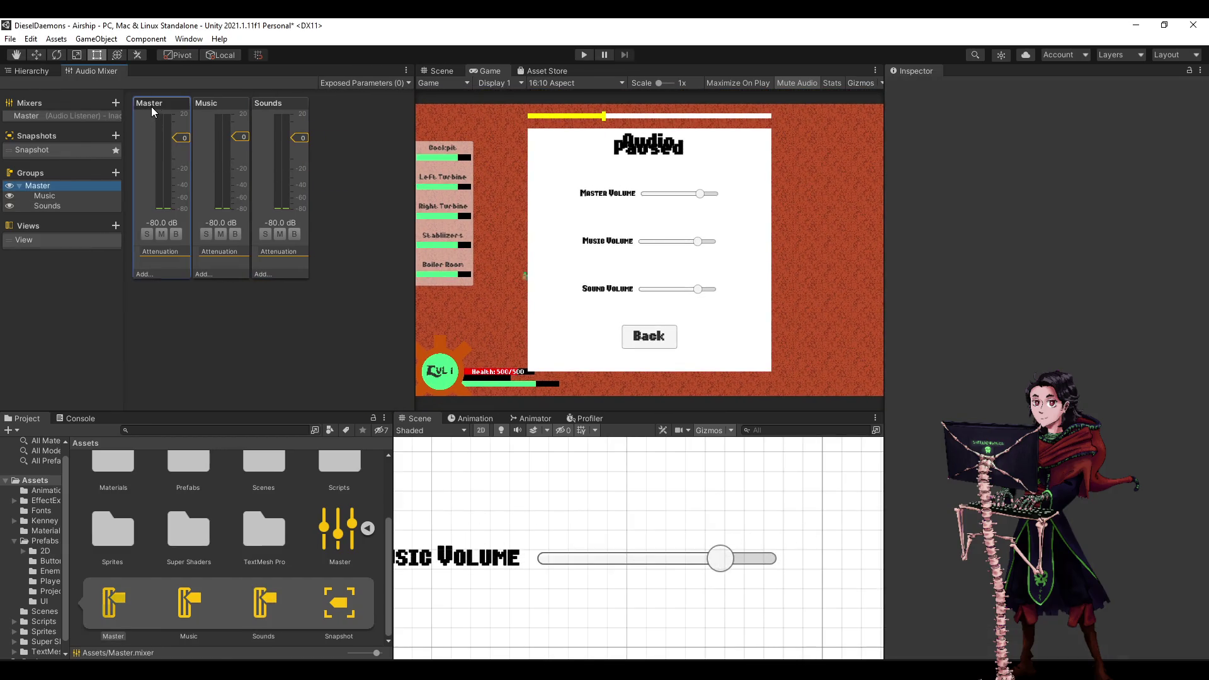
right_click(151, 107)
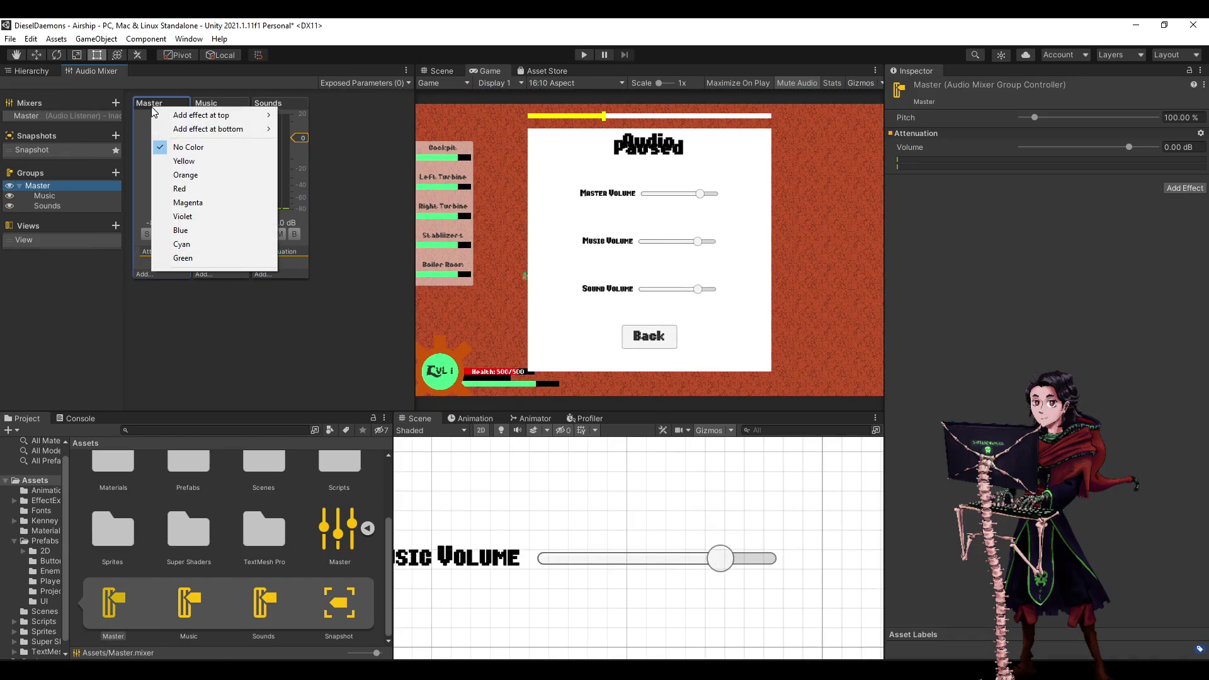
click(163, 338)
click(151, 151)
right_click(151, 155)
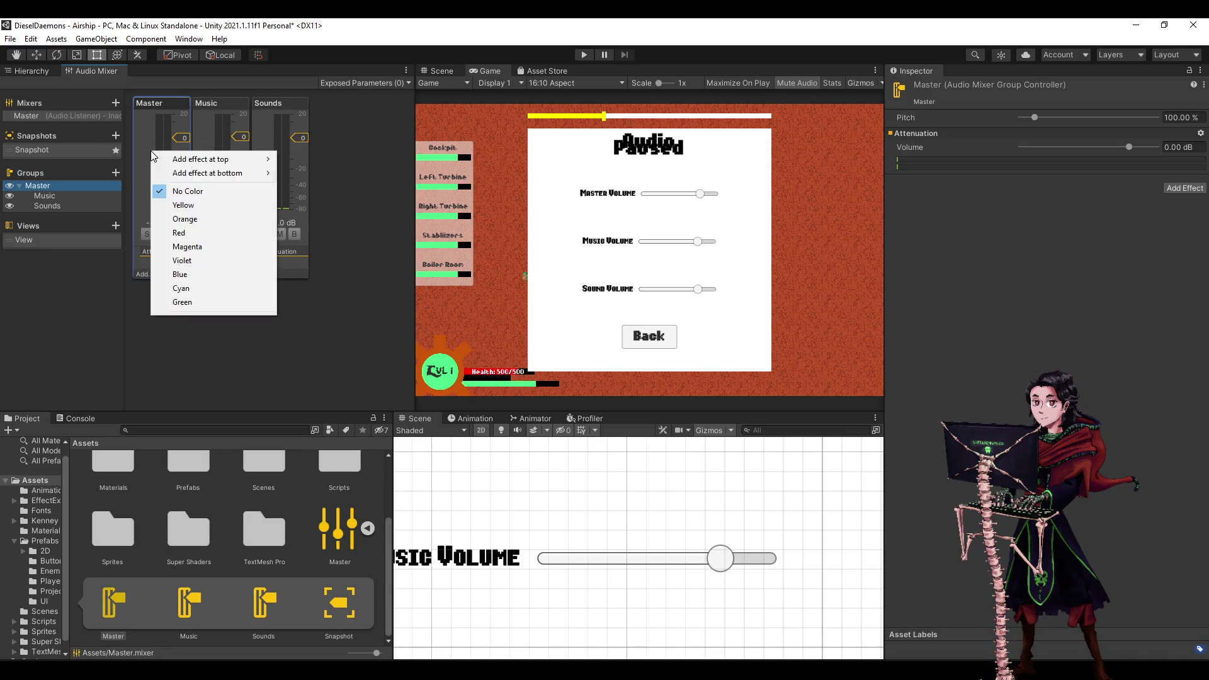
click(185, 218)
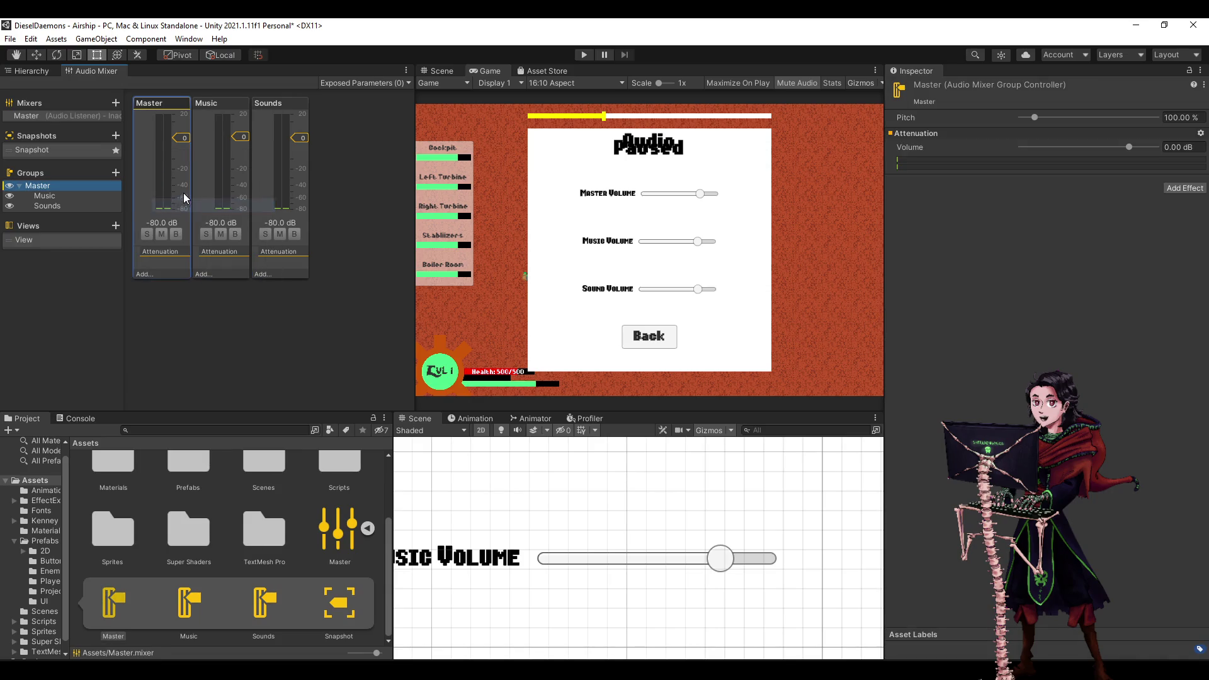
Tag the Sounds group blue and the Music group orange.
right_click(200, 141)
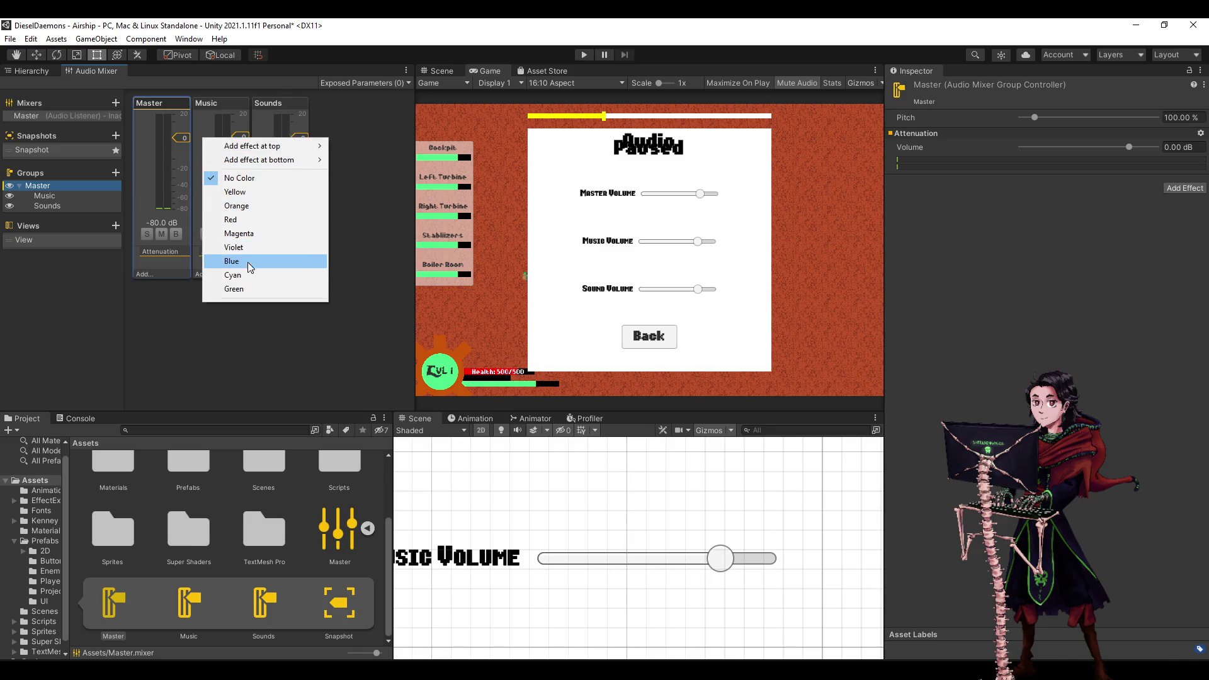
right_click(263, 119)
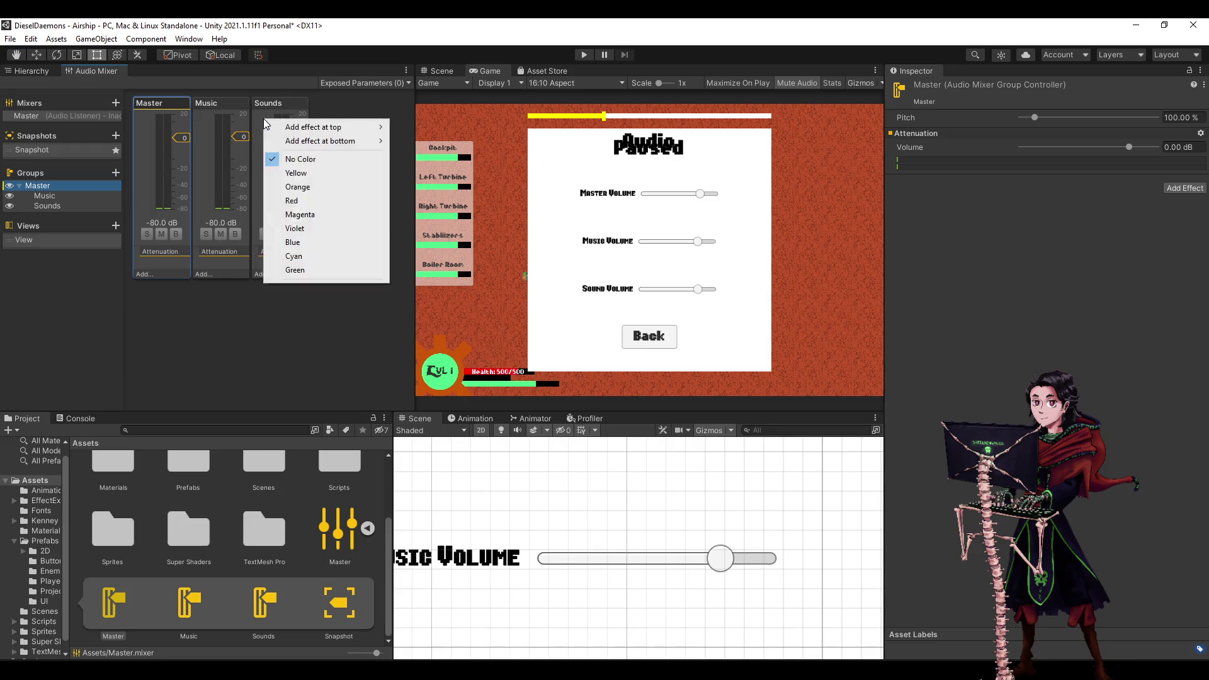
click(302, 246)
right_click(204, 156)
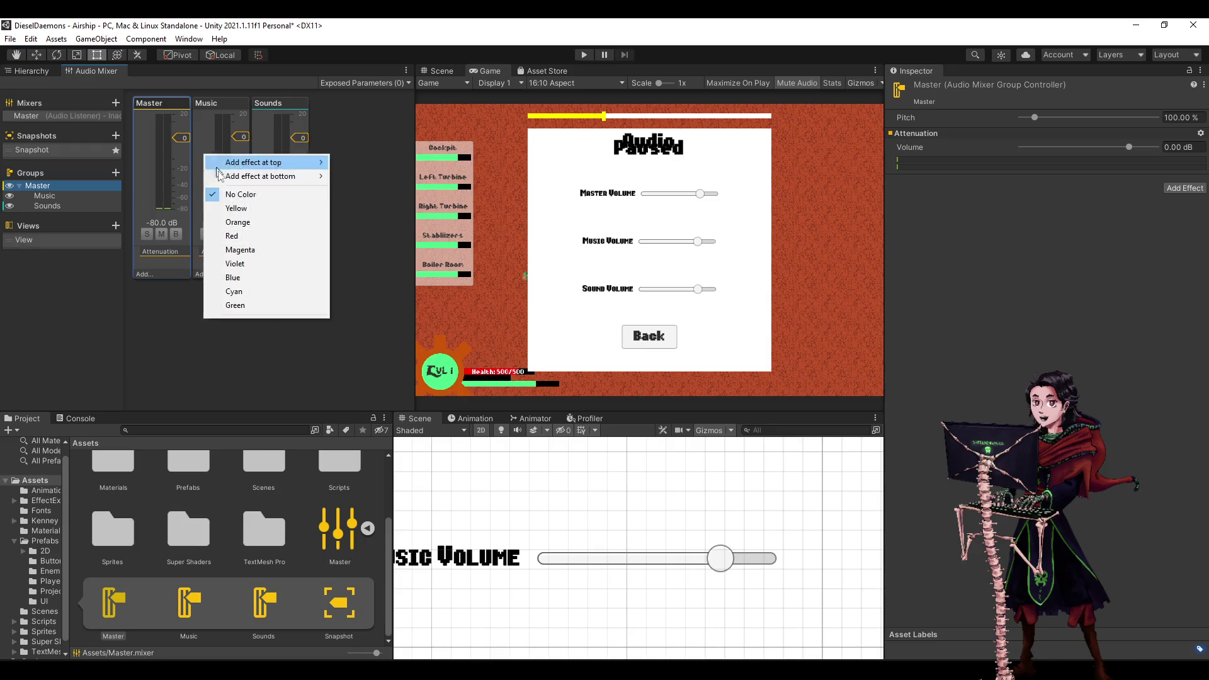
click(244, 228)
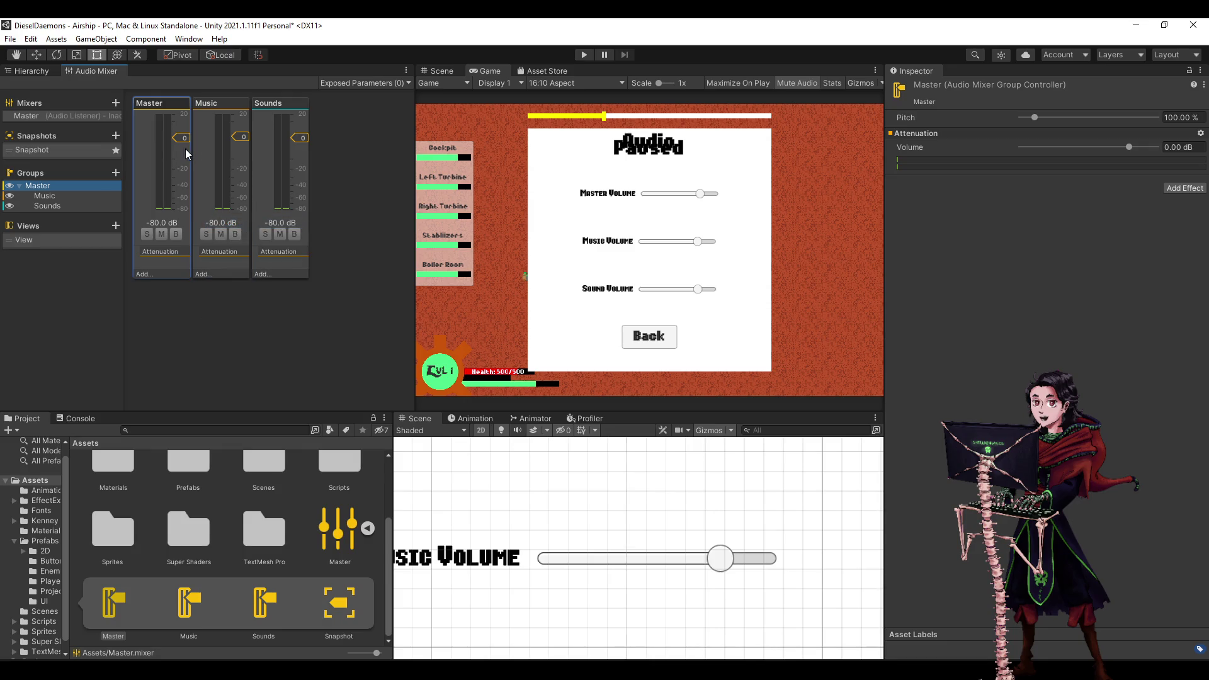
Browse the Master group's Add effect list without adding one, then reselect the Master mixer.
click(153, 274)
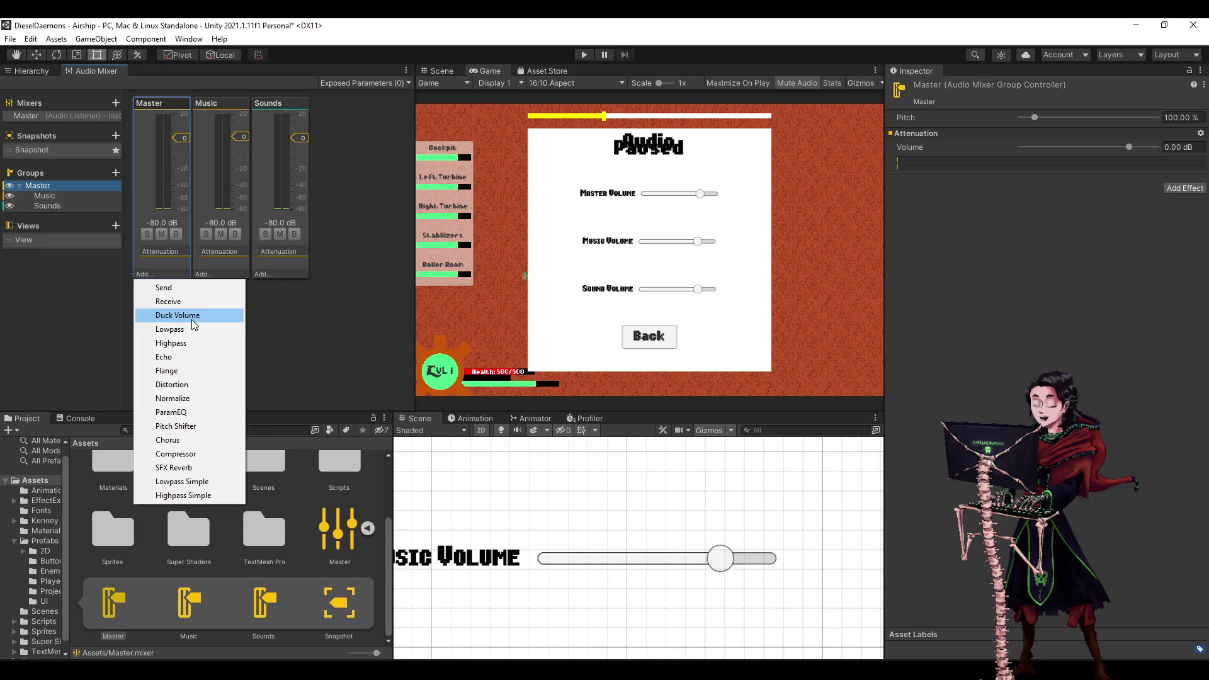
click(262, 342)
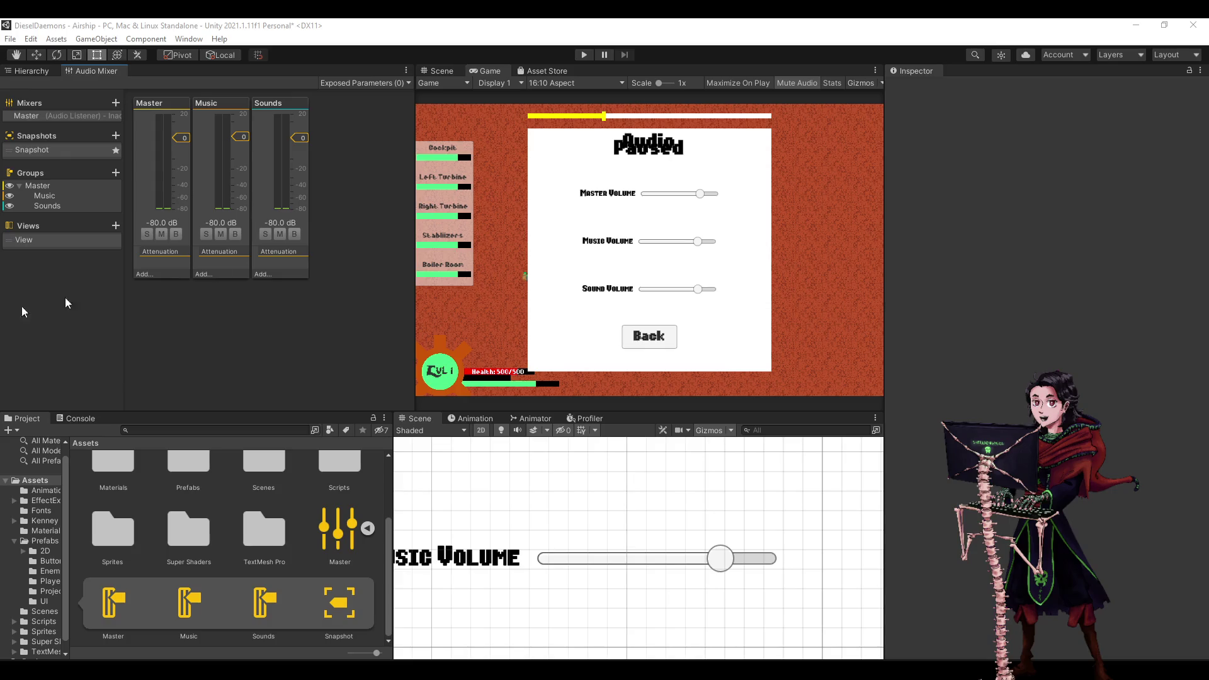
click(529, 27)
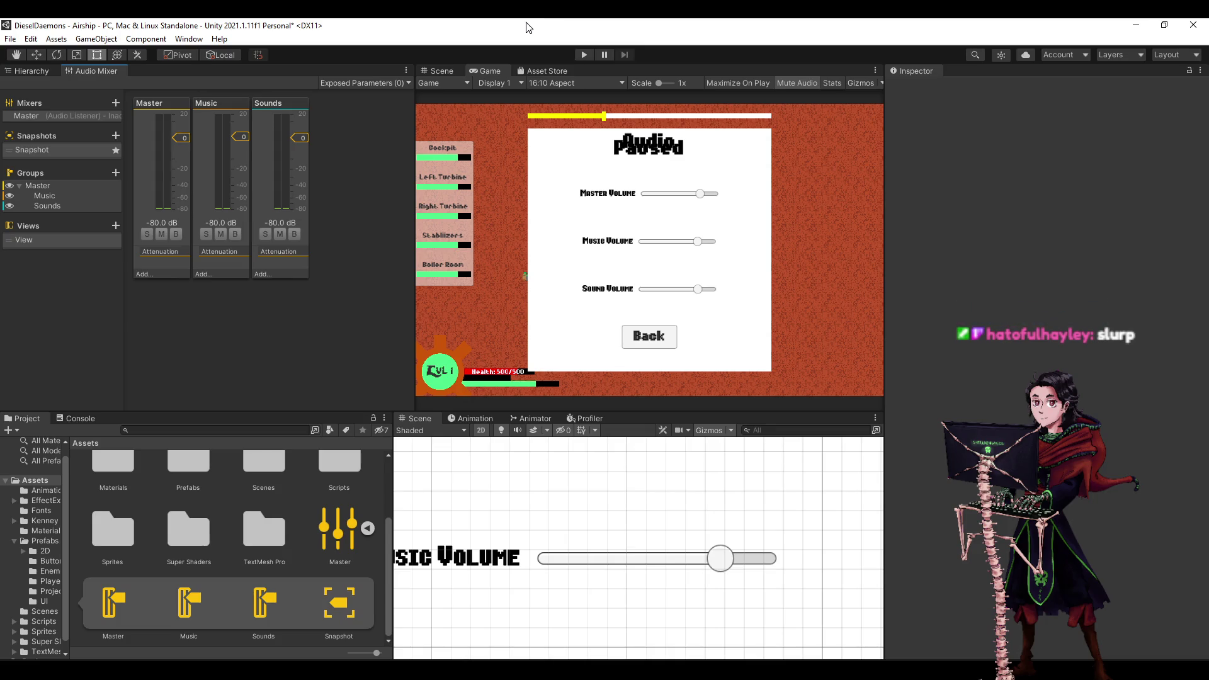
click(70, 119)
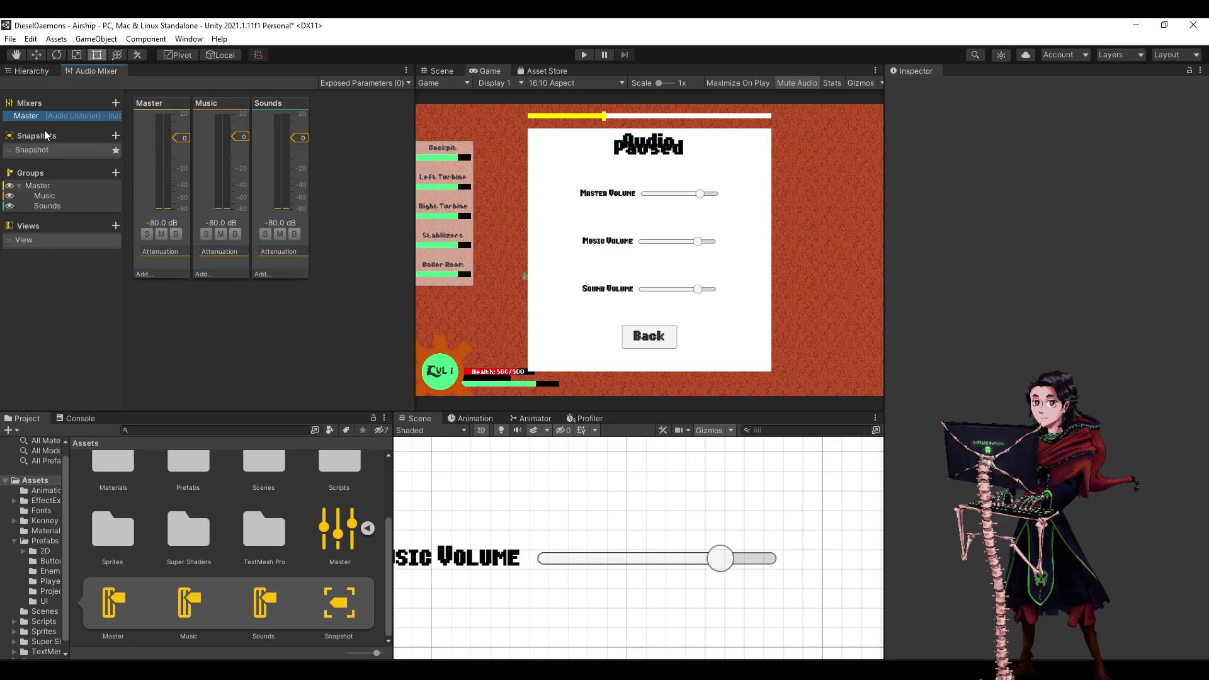
Expose the Master group's Volume to script from the Inspector.
click(48, 187)
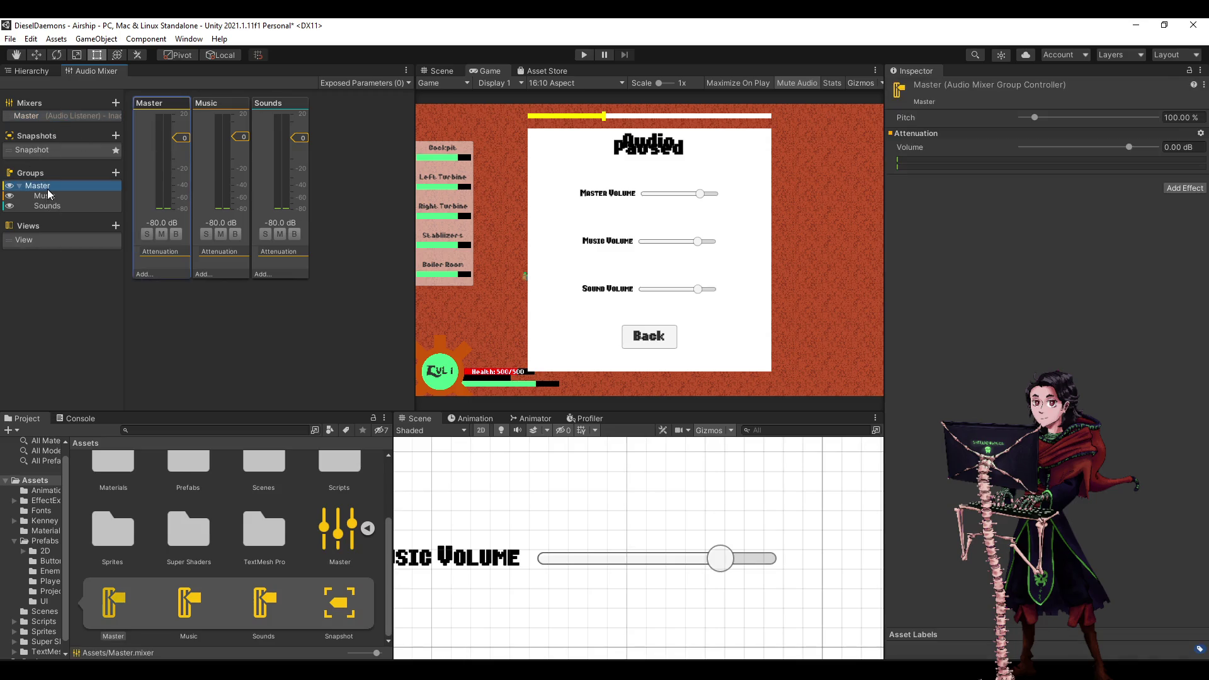
click(49, 197)
click(50, 187)
right_click(905, 120)
click(968, 277)
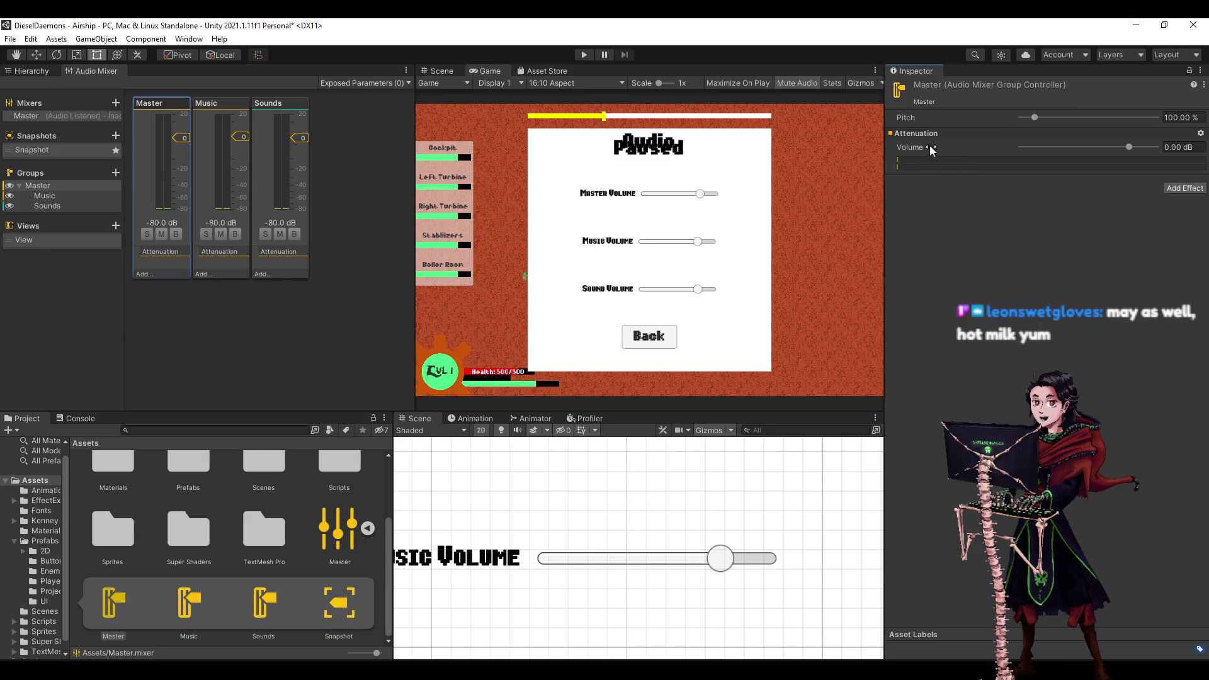
right_click(928, 143)
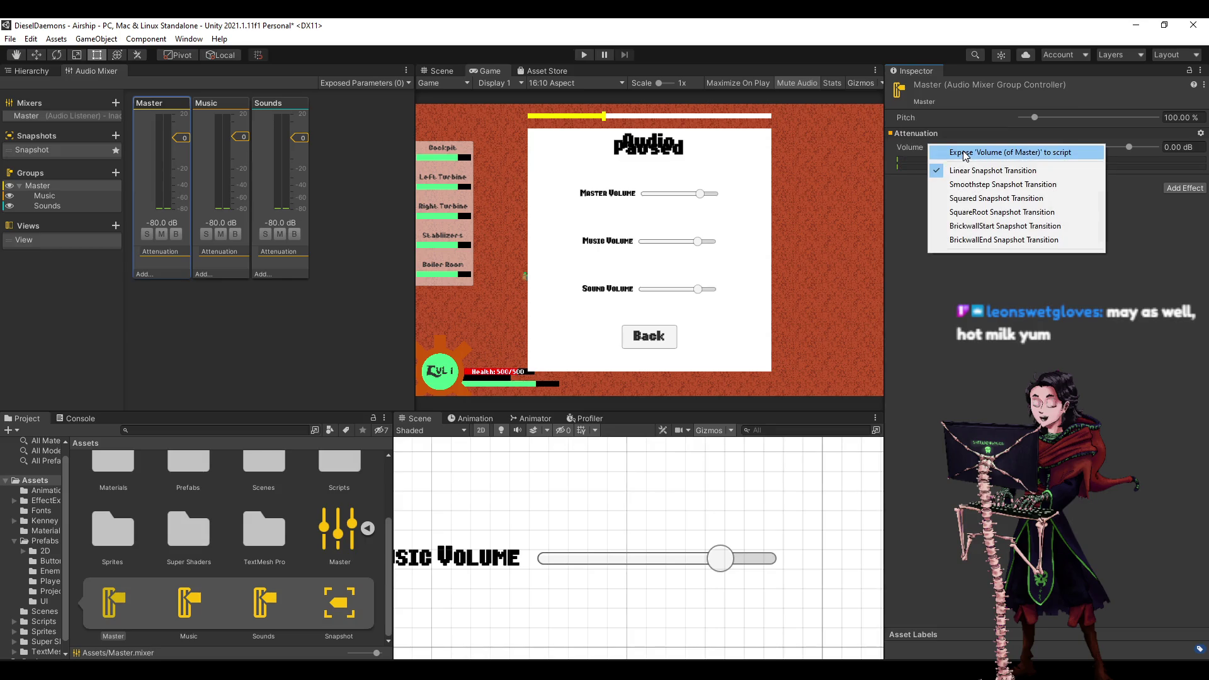
click(939, 153)
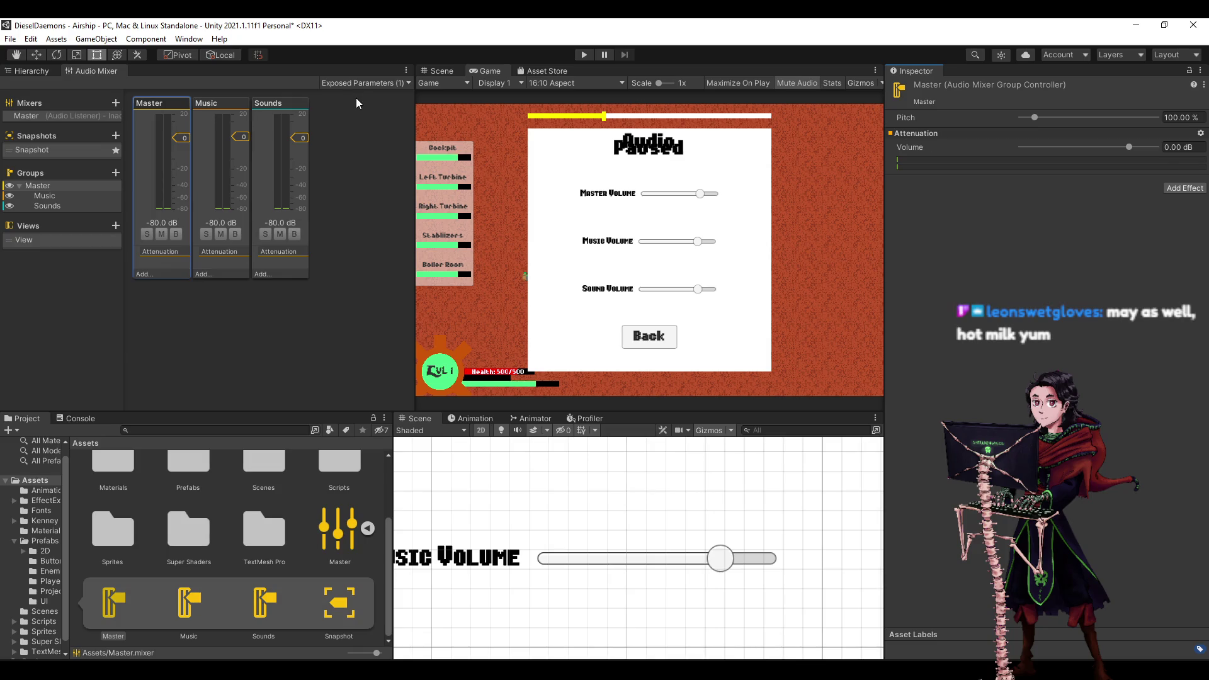
Expose the Music and Sounds groups' Volume to script and check the Exposed Parameters list.
click(209, 115)
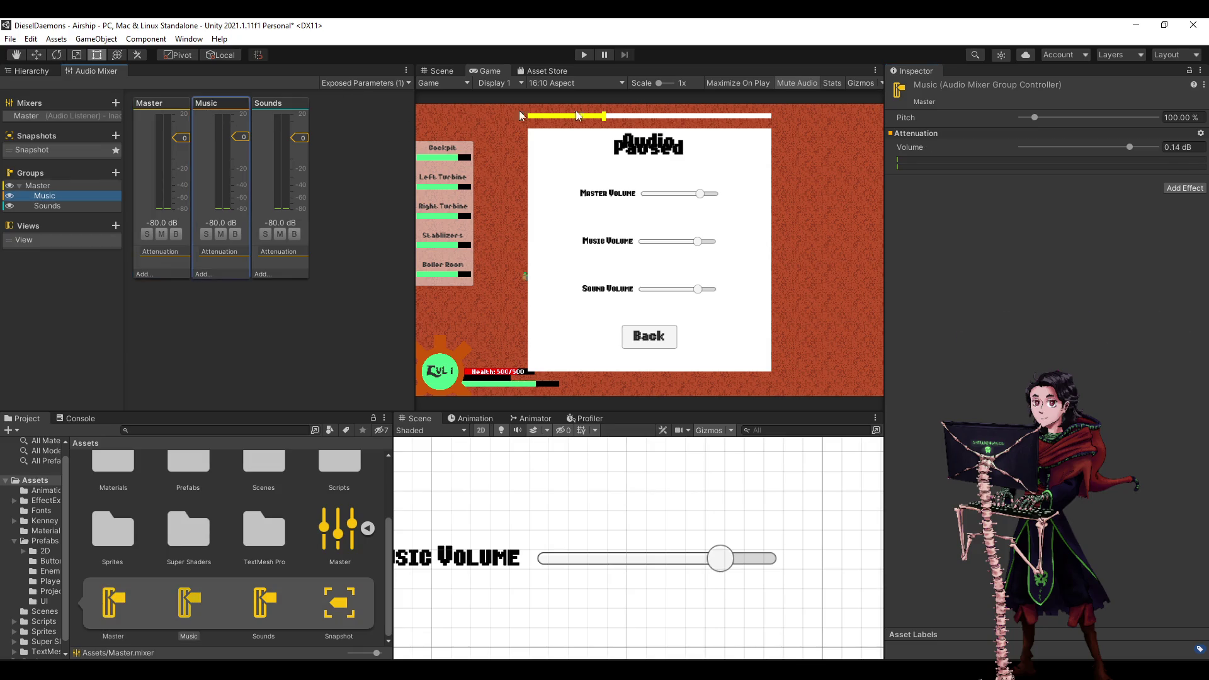
right_click(915, 146)
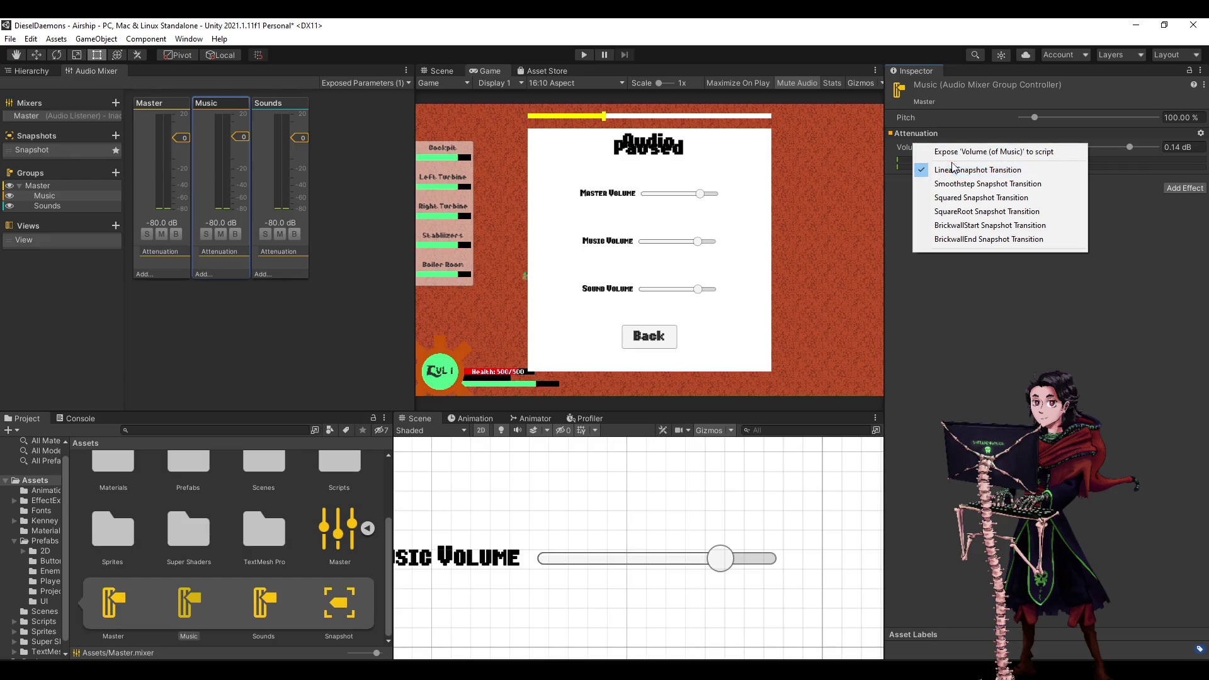
click(952, 152)
click(255, 129)
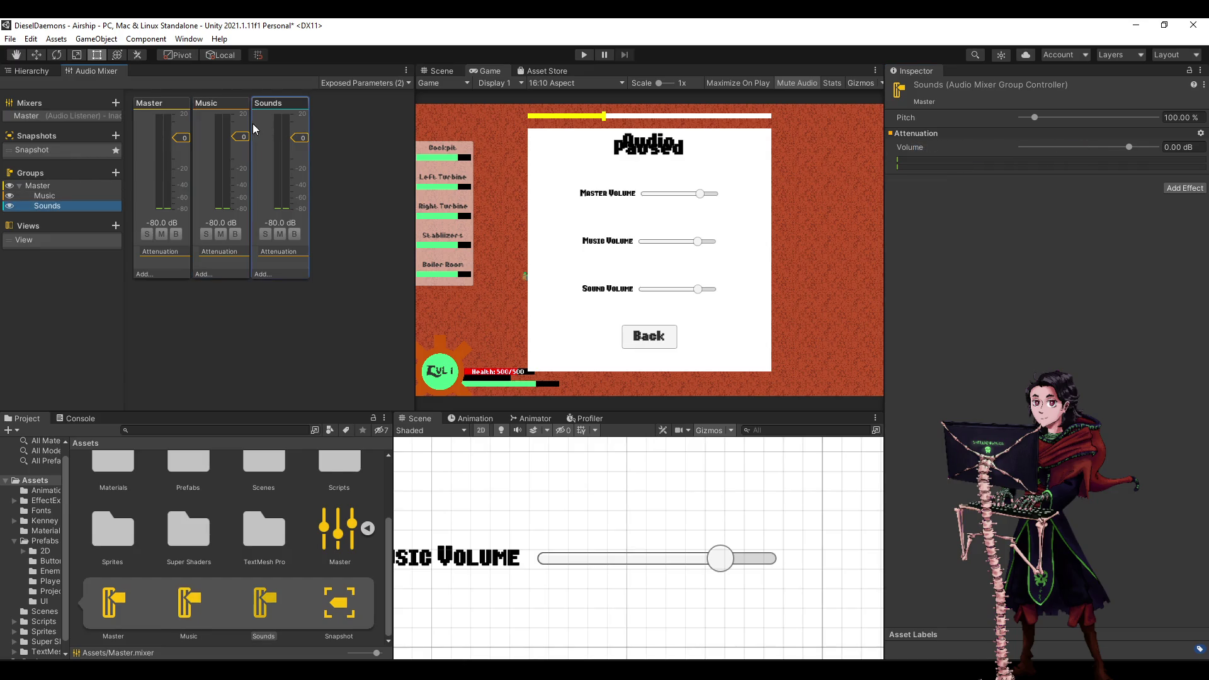
right_click(938, 133)
right_click(902, 144)
click(938, 157)
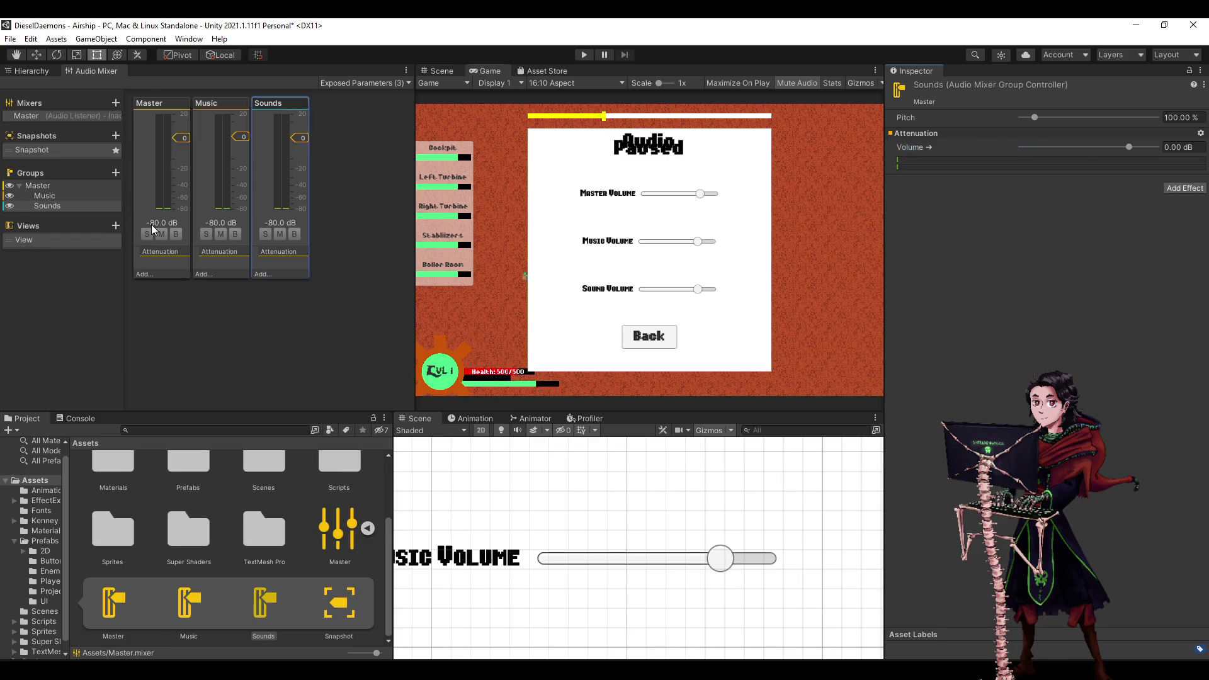
click(363, 83)
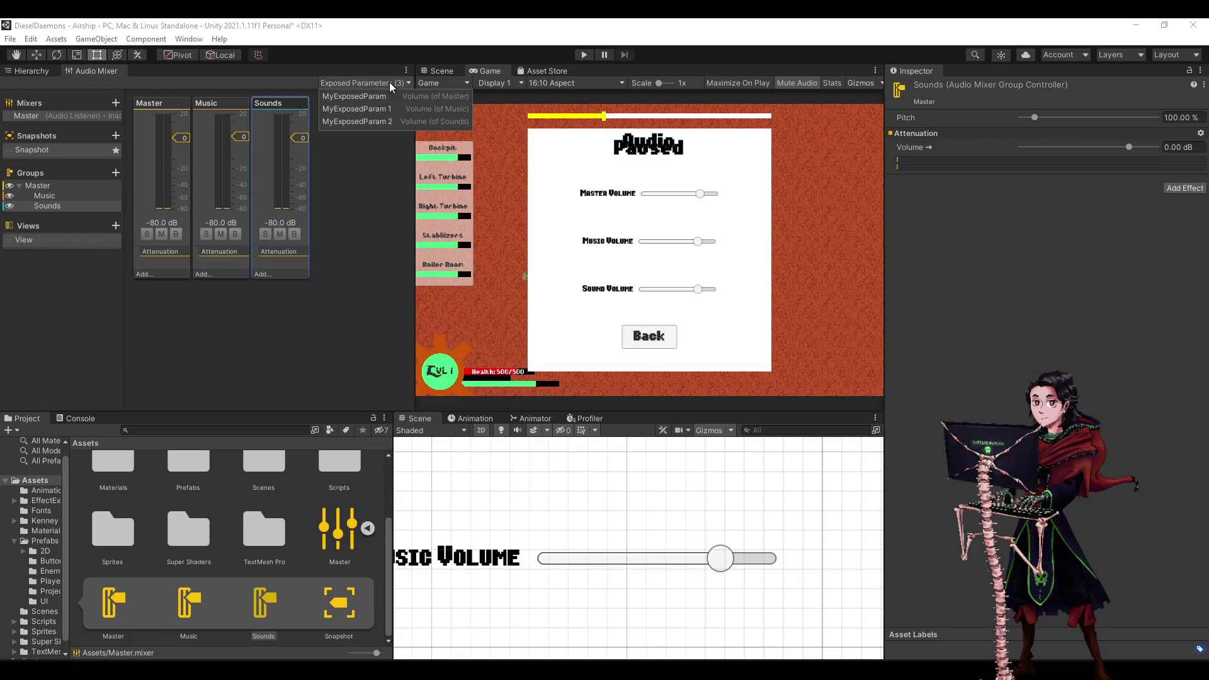
Rename the first two exposed parameters masterVol and musicVol.
right_click(376, 102)
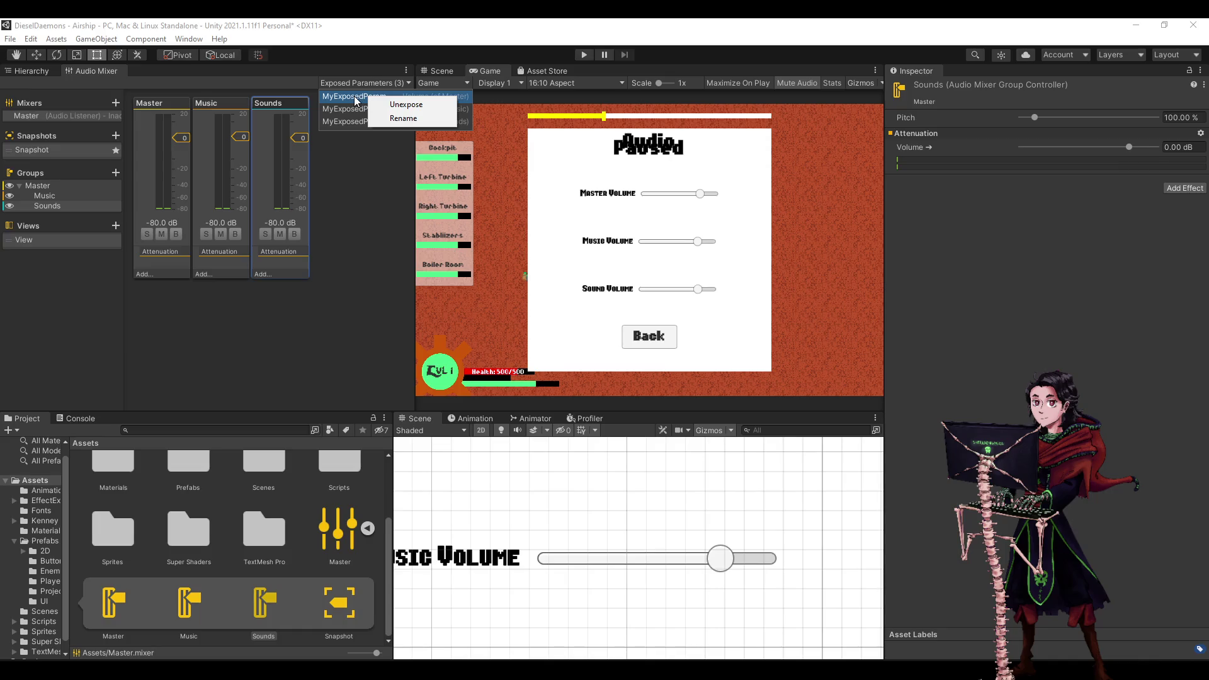
click(387, 103)
text(masterVol)
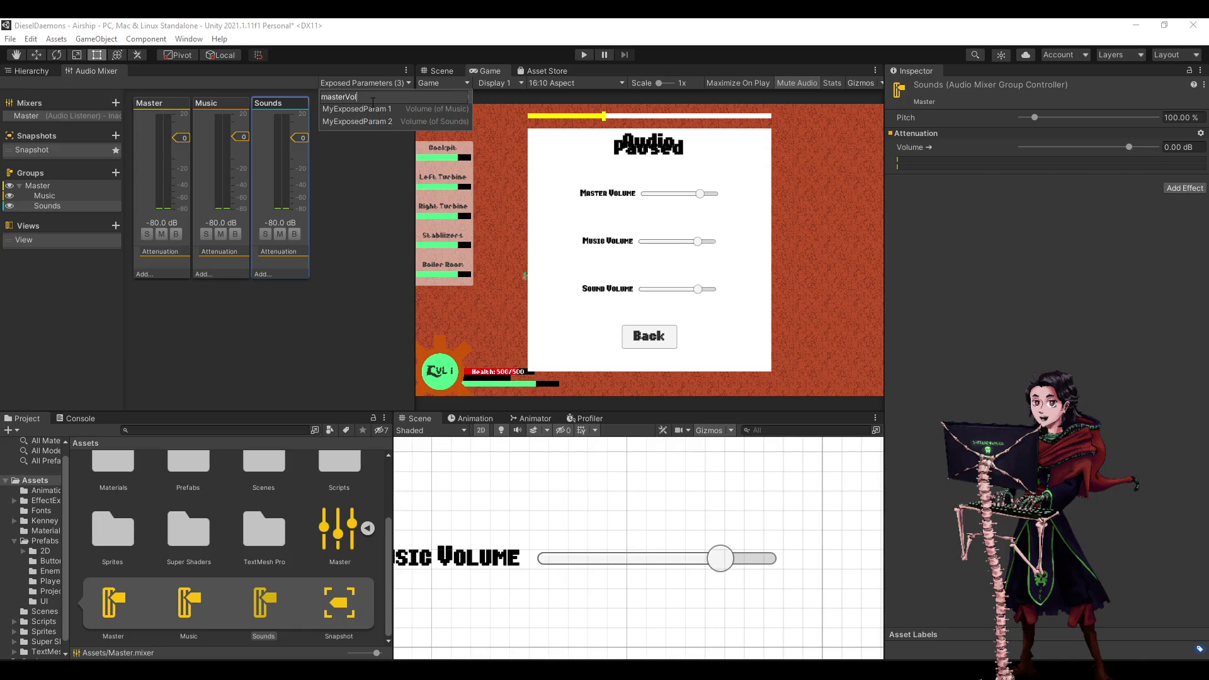
key(Return)
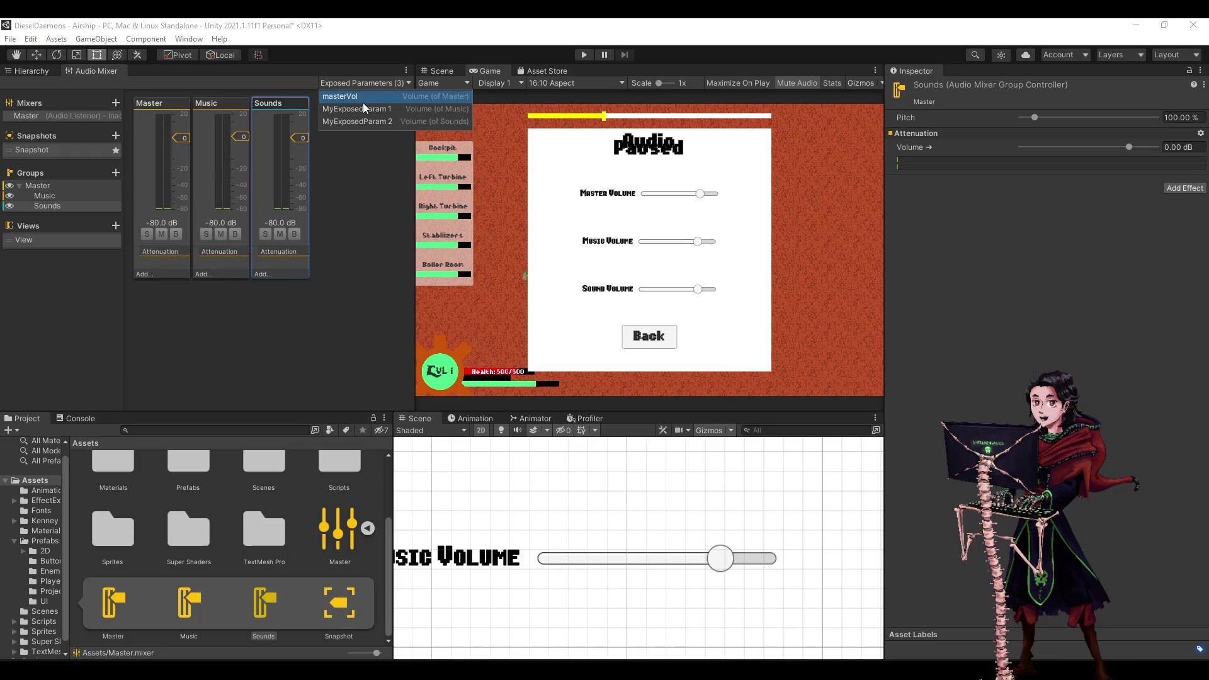
right_click(363, 108)
click(391, 129)
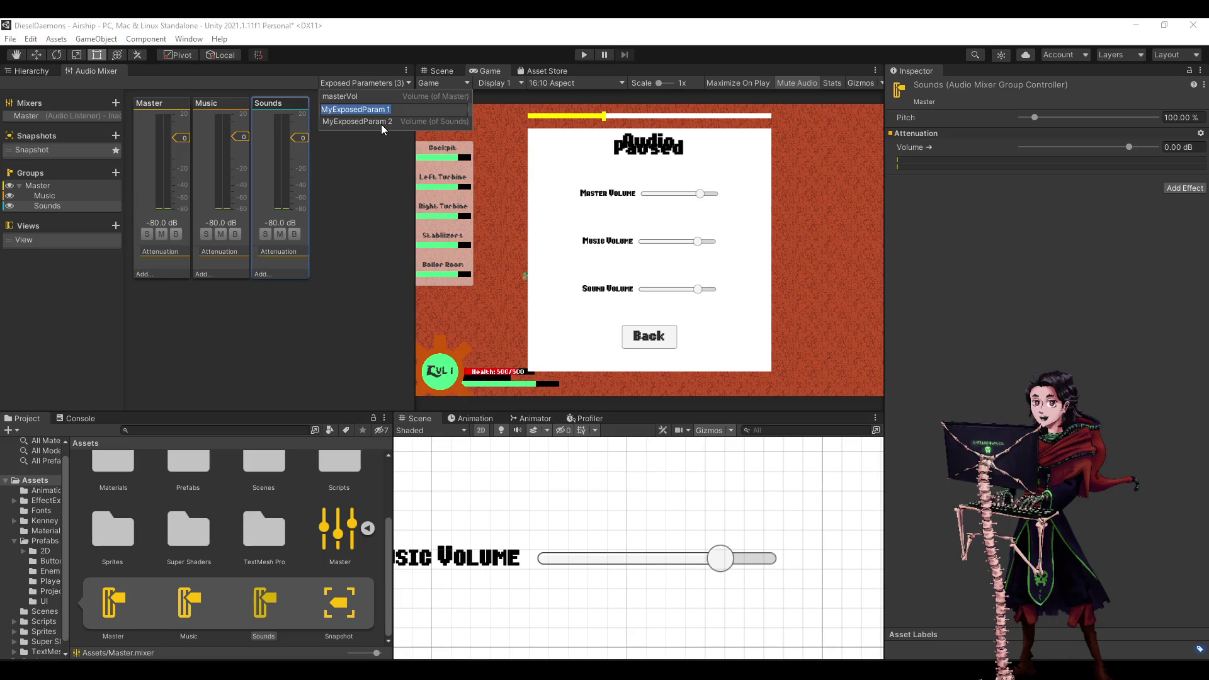
key(BackSpace)
text(musicVol)
key(Return)
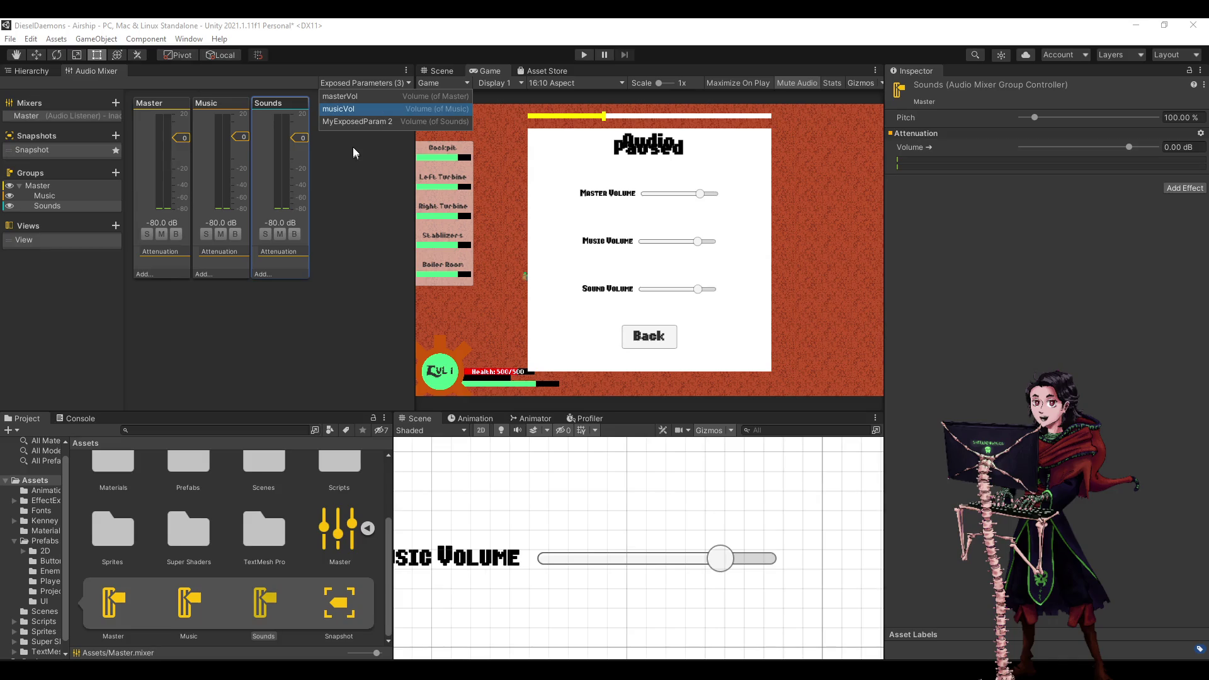
Rename the third exposed parameter soundVol and return to MenusController.cs in Visual Studio.
right_click(358, 123)
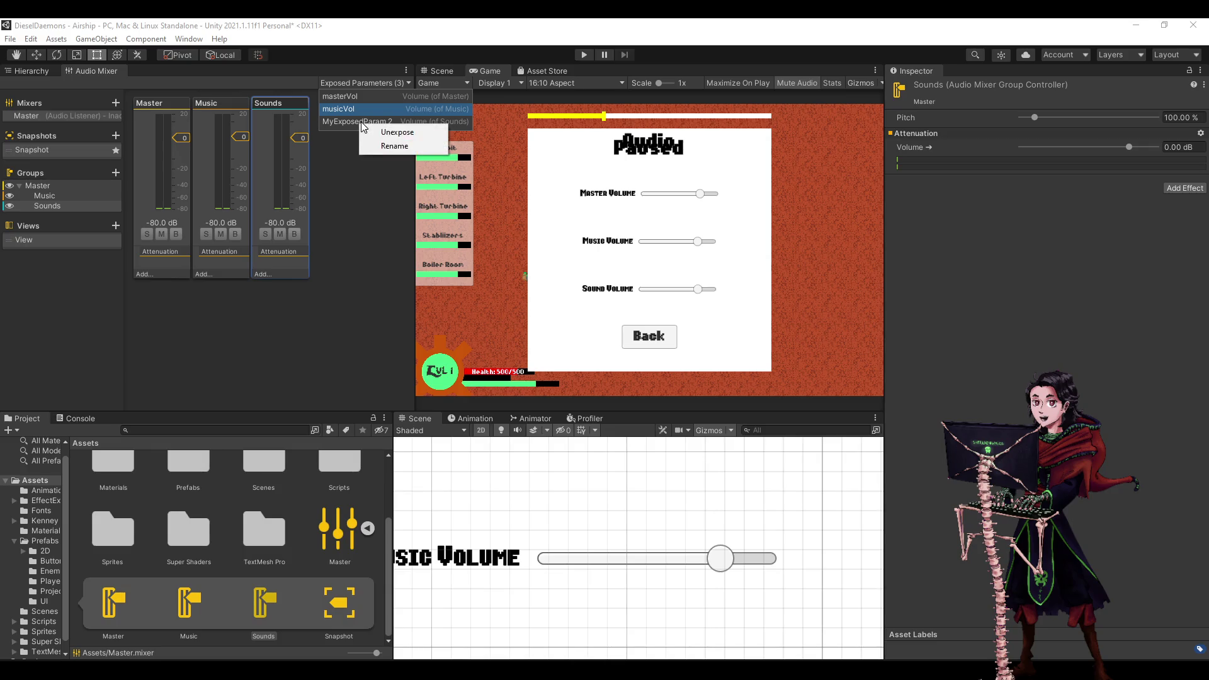
click(382, 146)
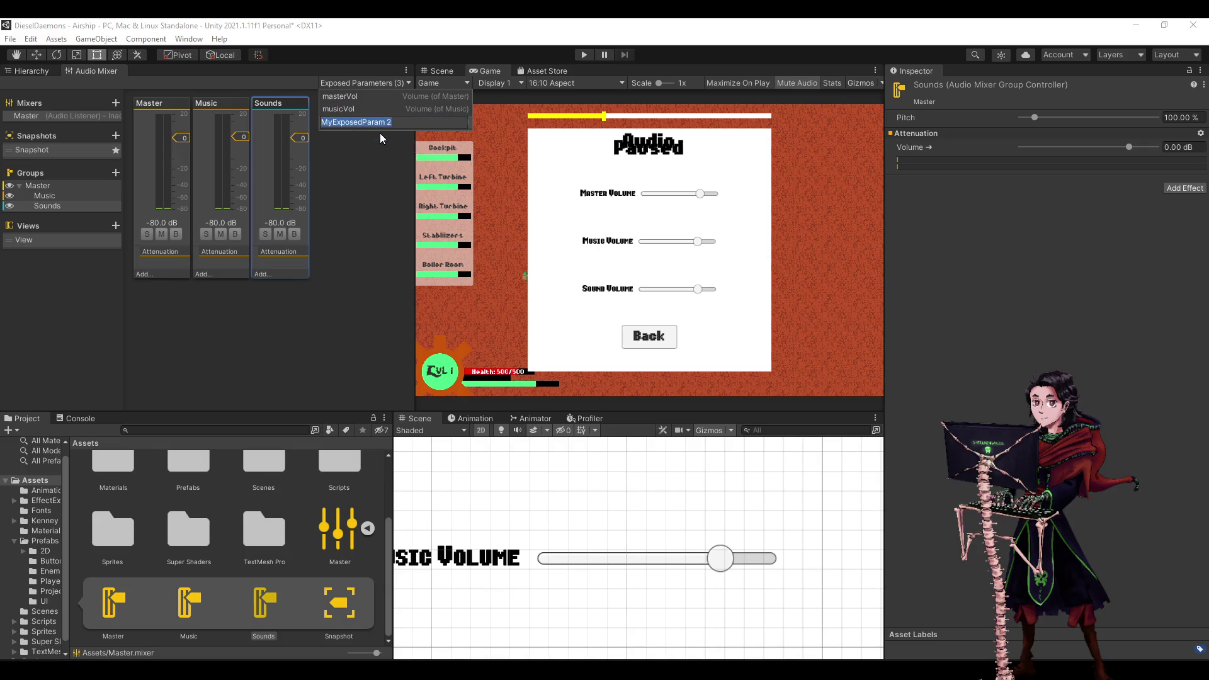
key(BackSpace)
text(so)
text(undVol)
key(Return)
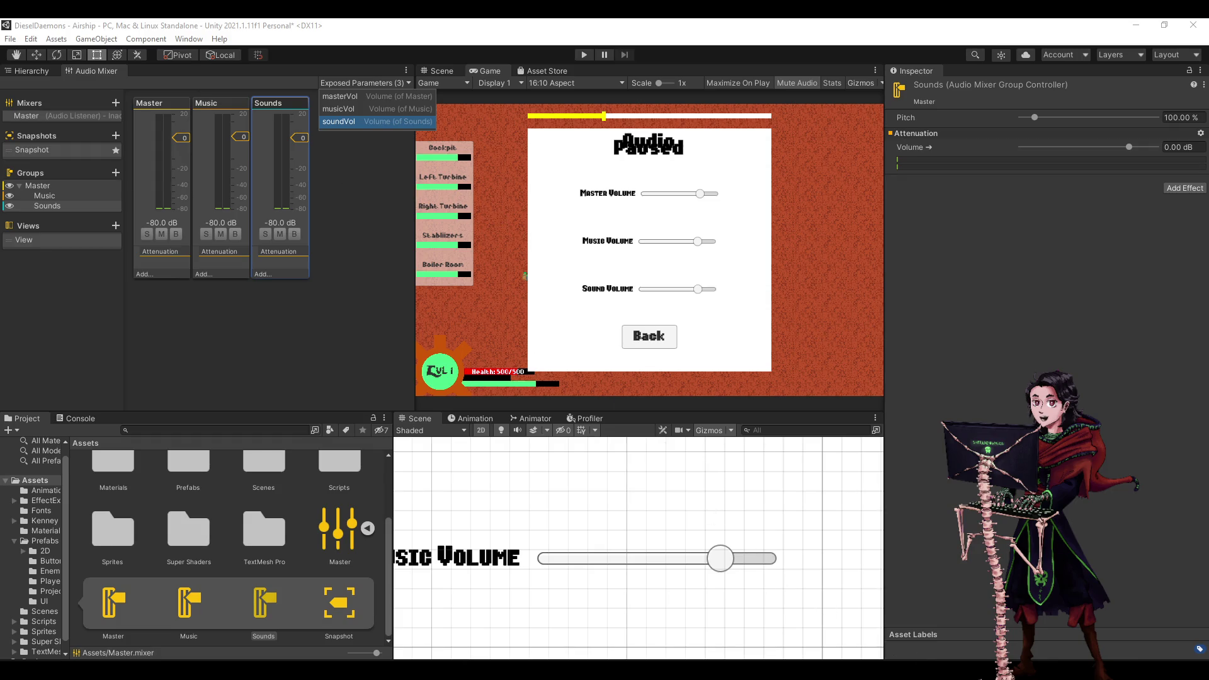
key(alt+Tab)
double_click(214, 340)
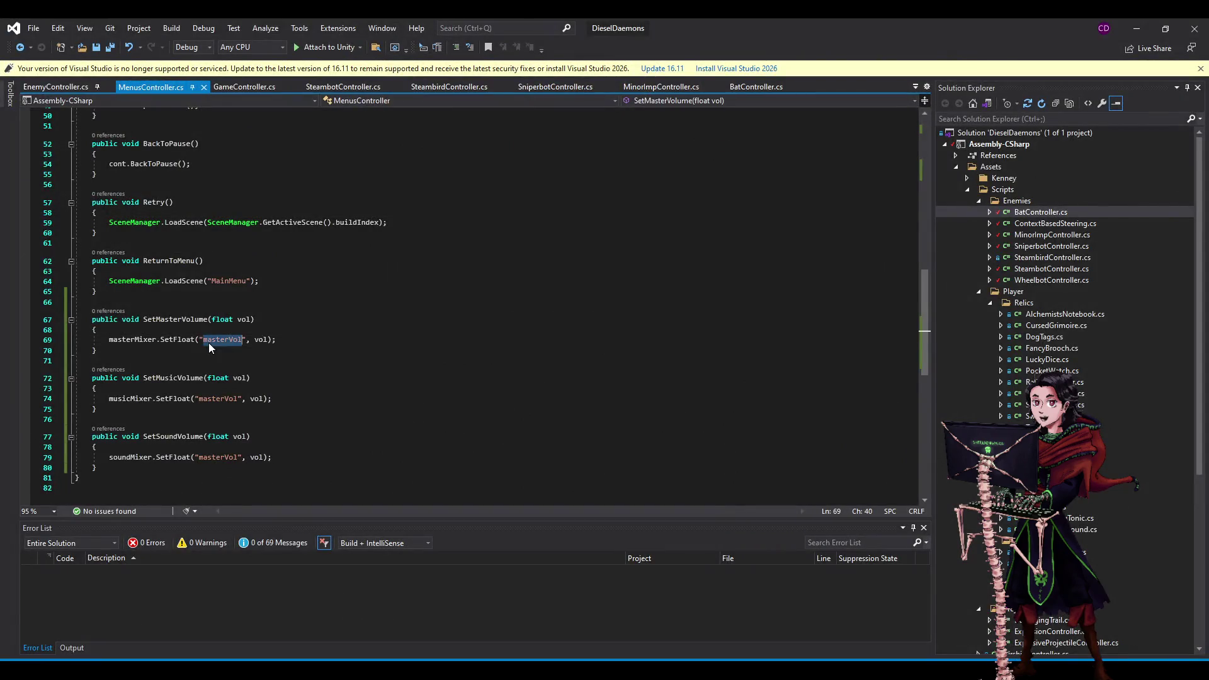
Change the copied masterVol strings to musicVol and soundVol in MenusController.cs, save, and return to Unity.
double_click(222, 398)
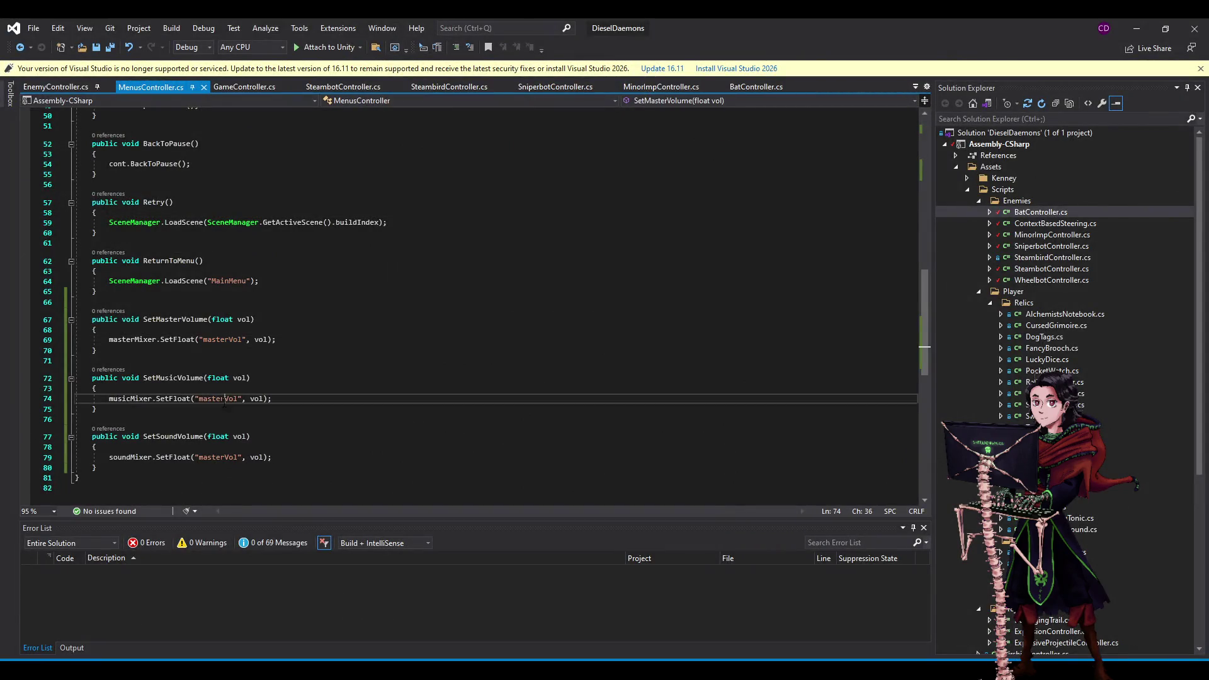
click(201, 399)
drag(225, 400, 211, 401)
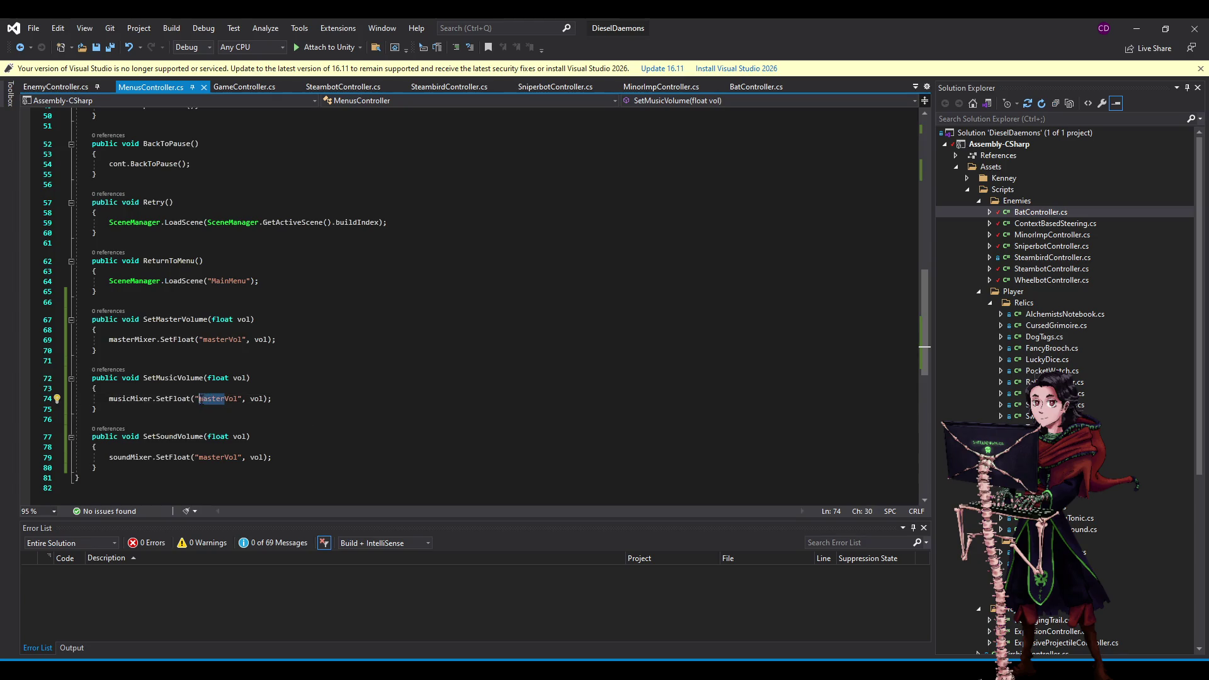
text(music)
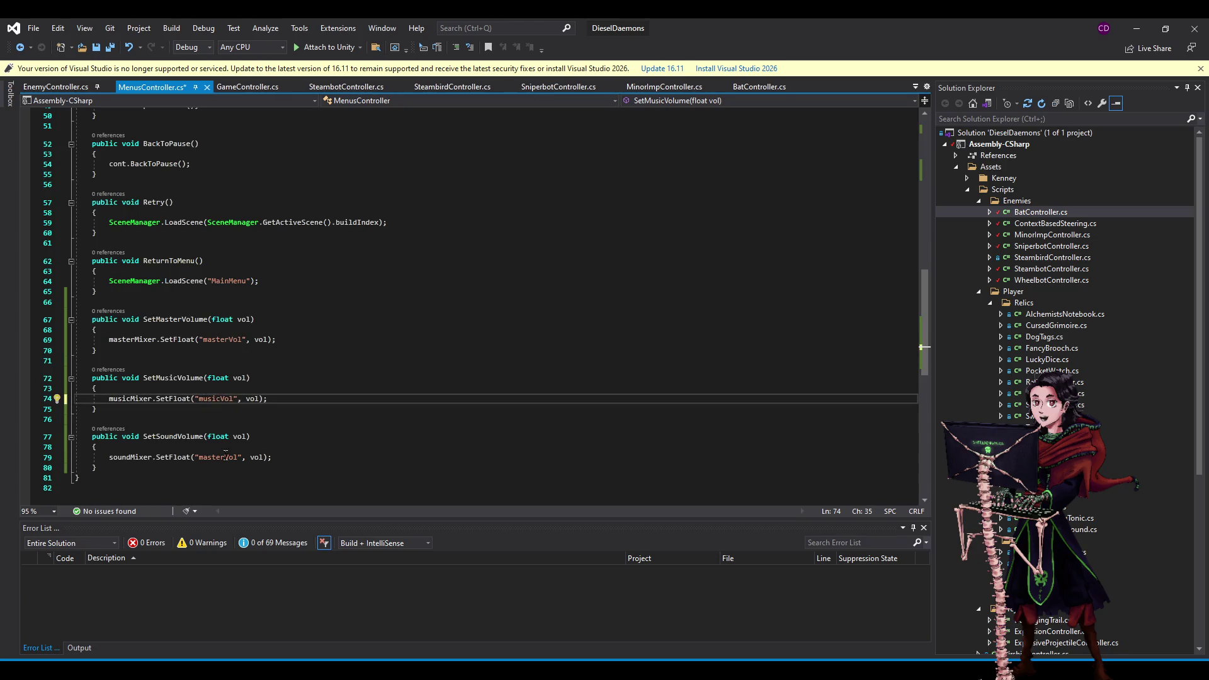
drag(225, 457, 199, 458)
text(sound)
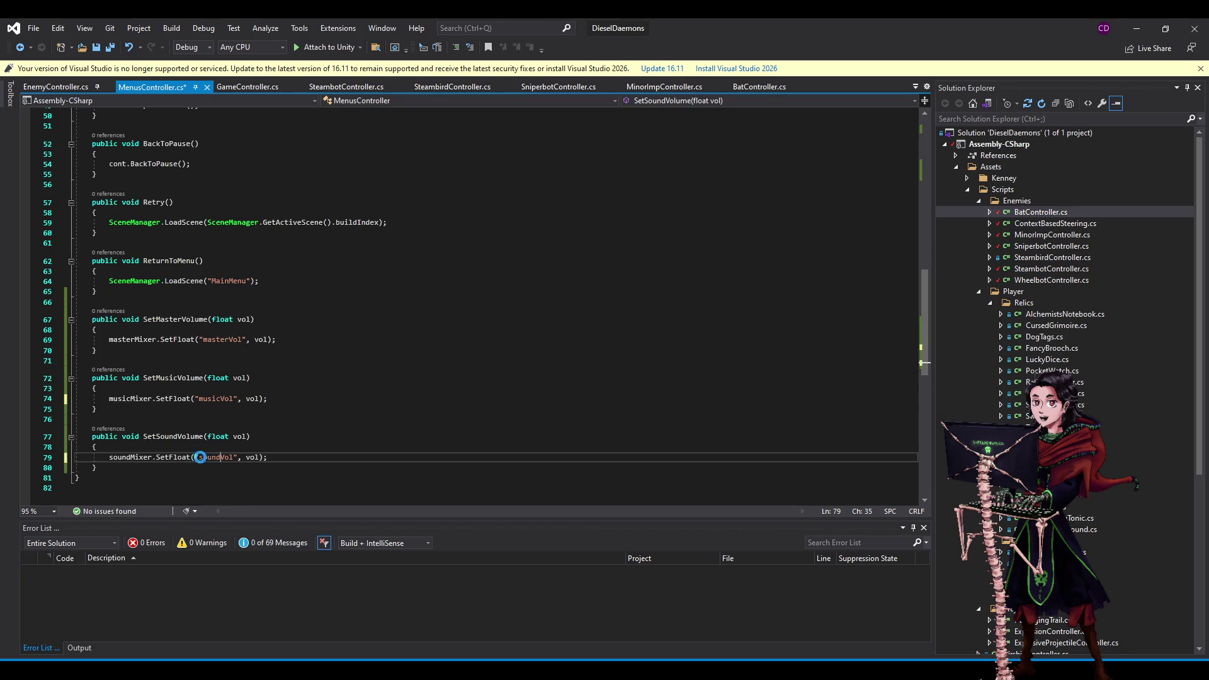
key(ctrl+s)
click(57, 360)
click(1136, 29)
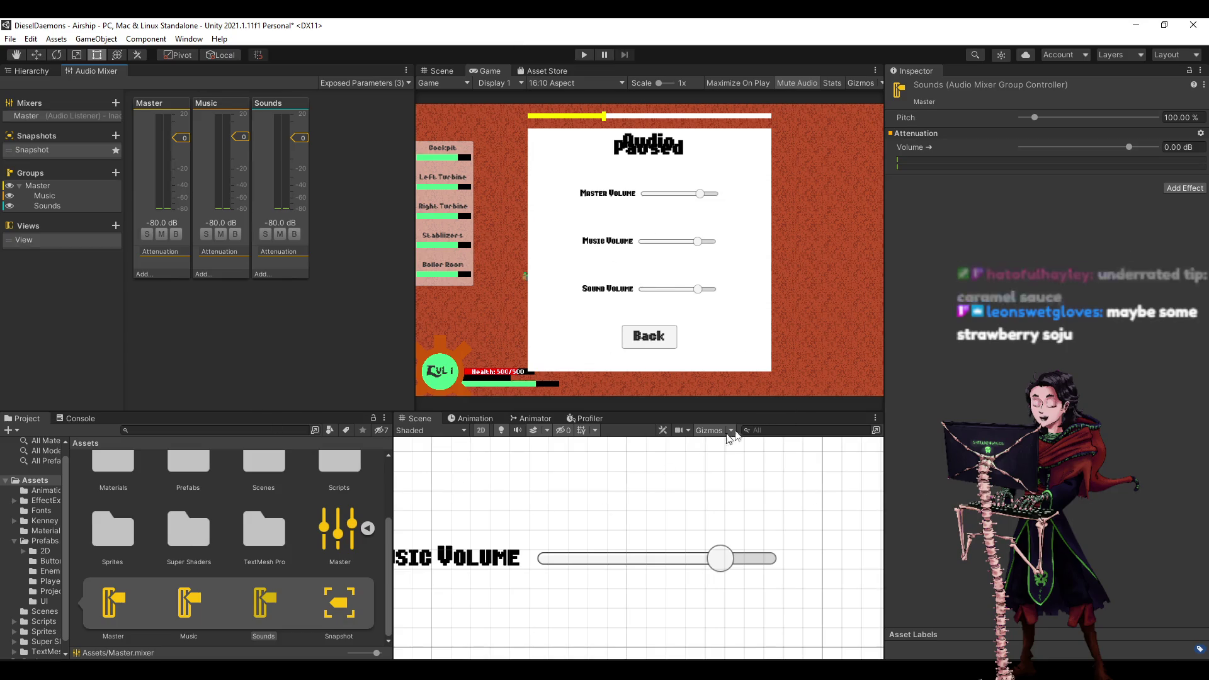
click(585, 54)
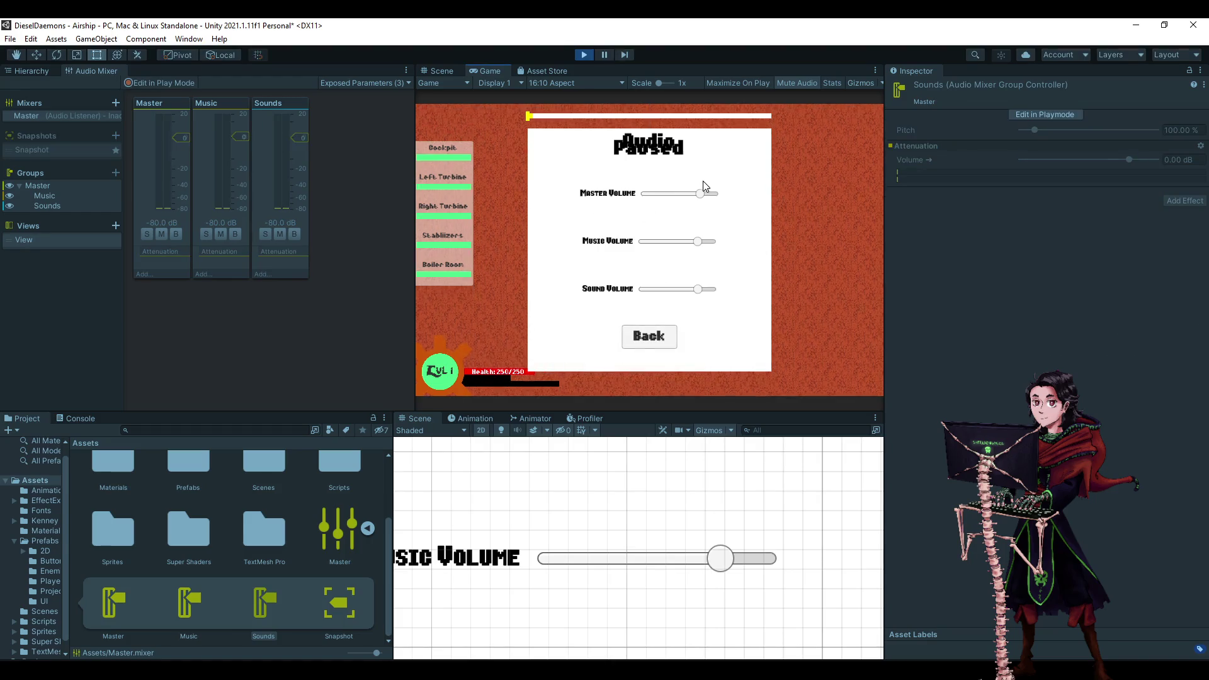
mouse_move(705, 194)
mouse_down()
mouse_move(657, 195)
mouse_move(708, 196)
mouse_move(680, 196)
mouse_up()
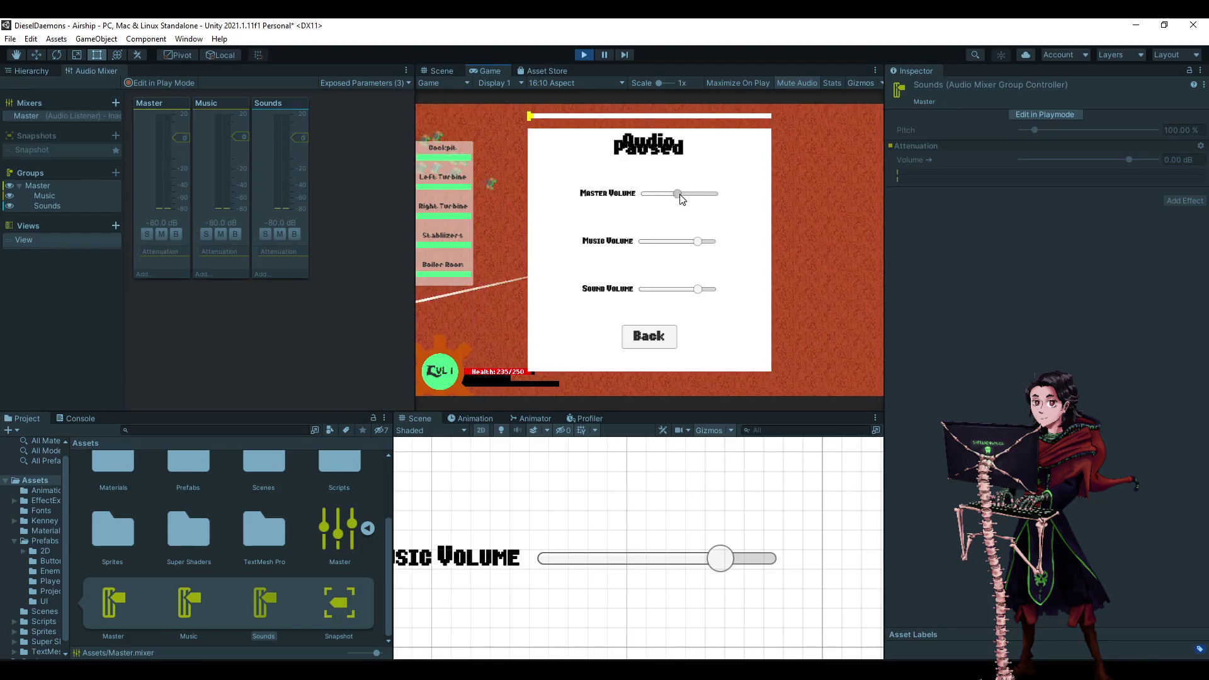
drag(697, 241, 653, 242)
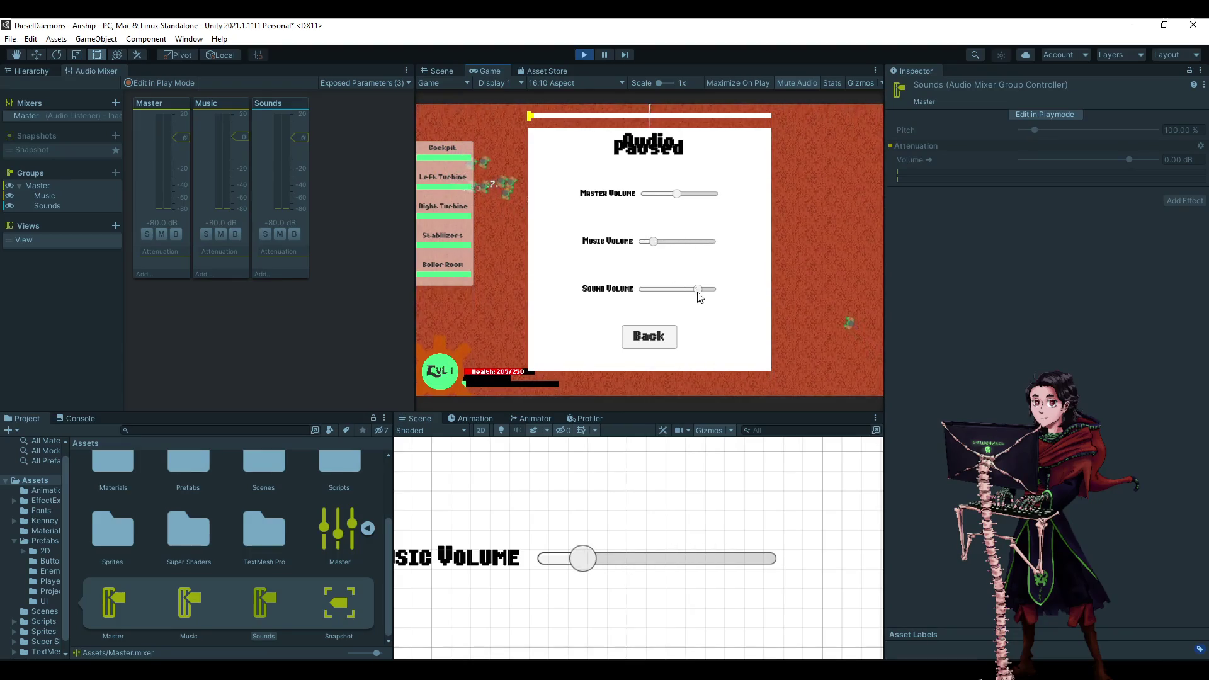
click(584, 55)
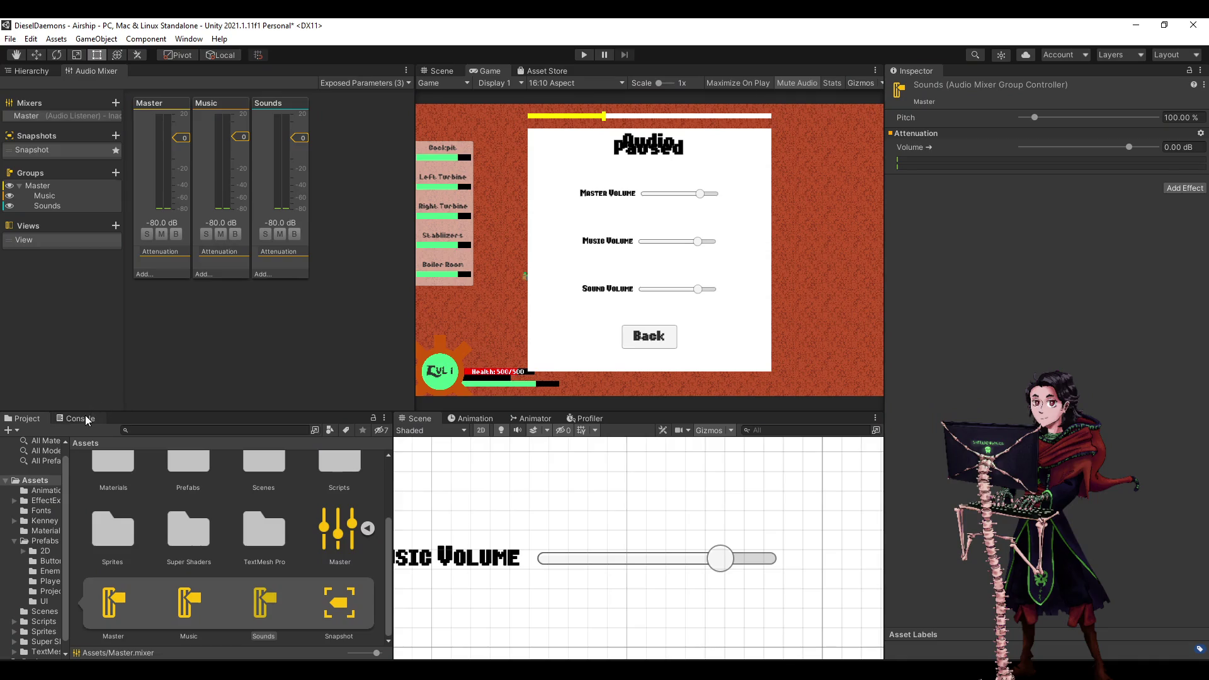
Select MenusCanvas in the scene Hierarchy and inspect its components.
click(28, 71)
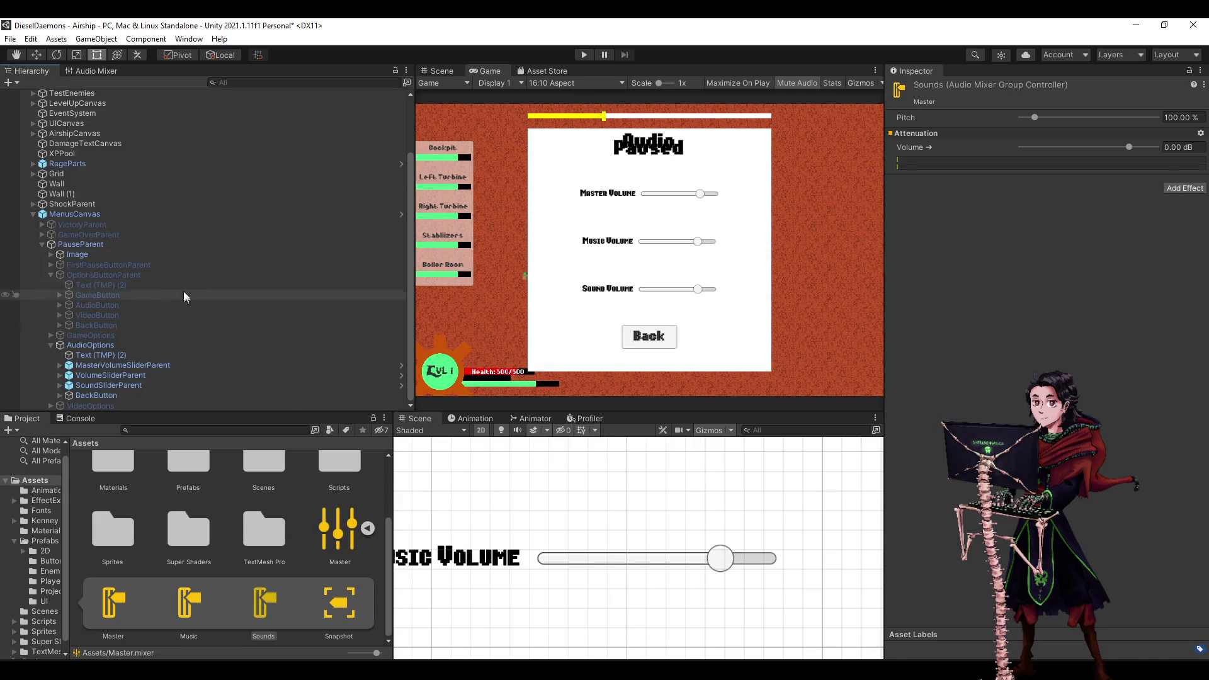
click(93, 363)
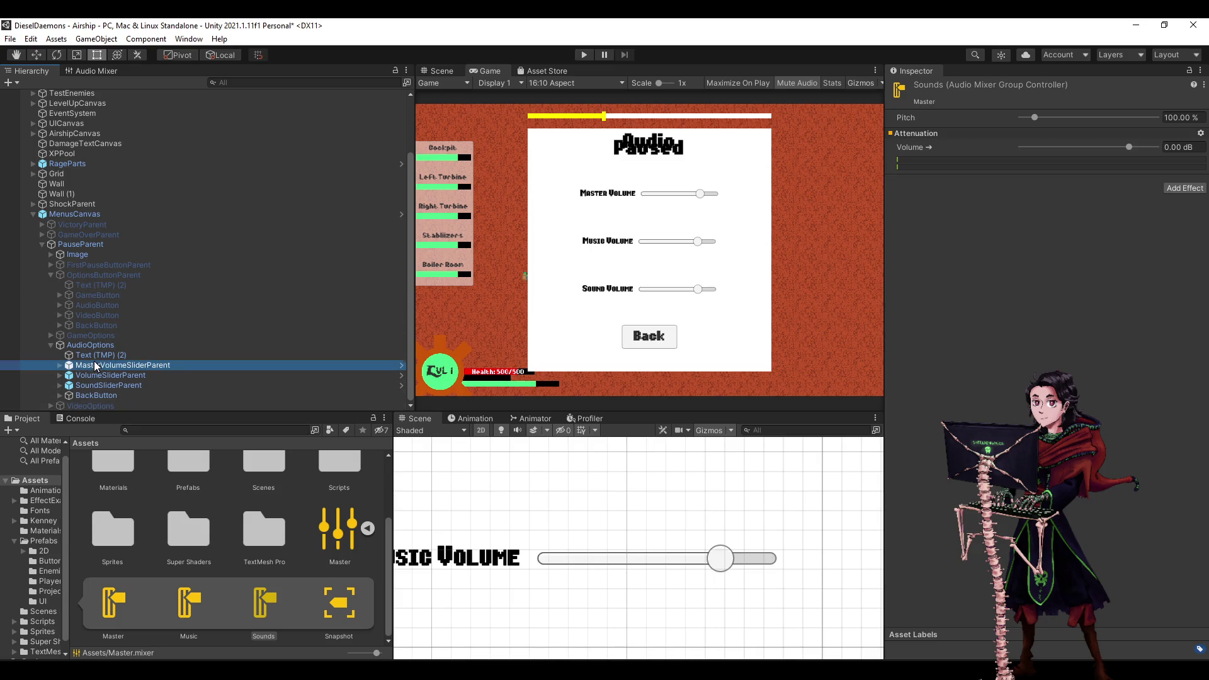
click(146, 215)
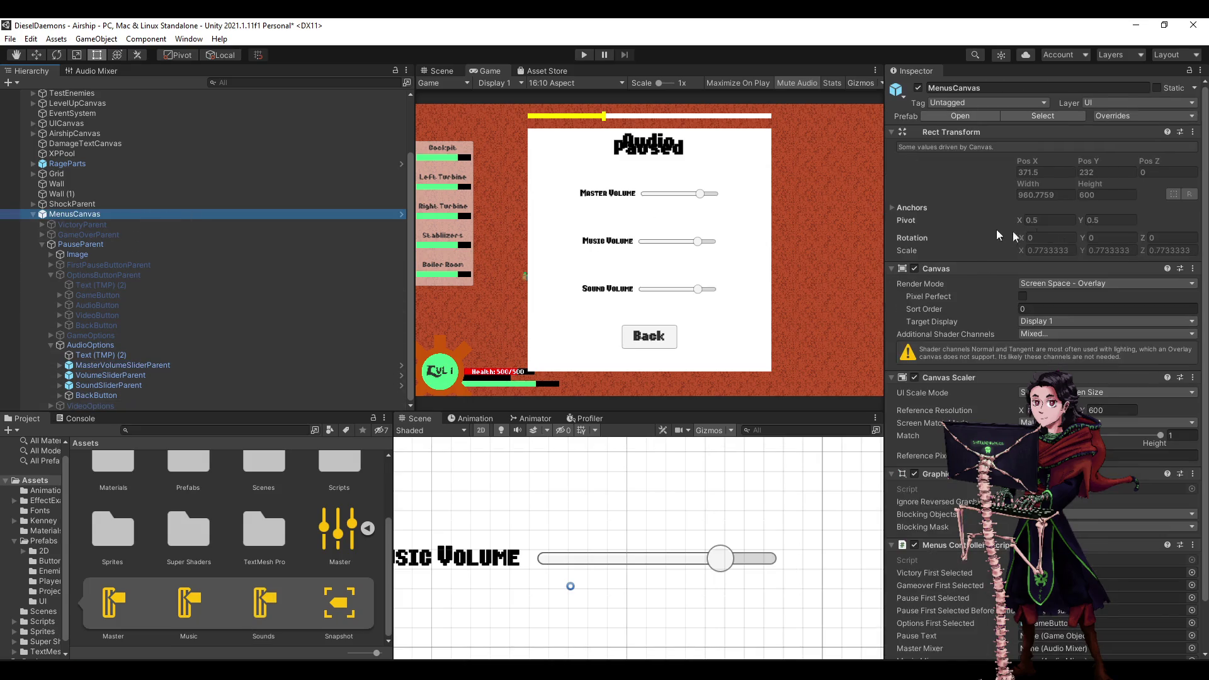
scroll(1115, 296, down, 2)
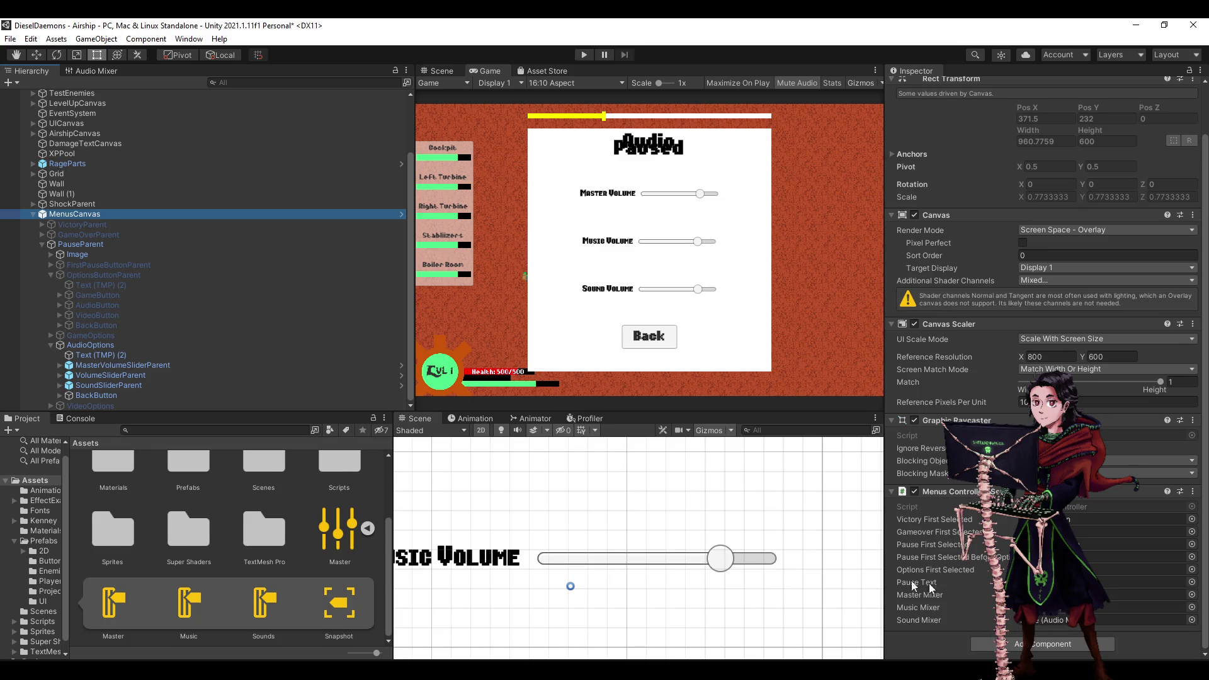
mouse_move(963, 671)
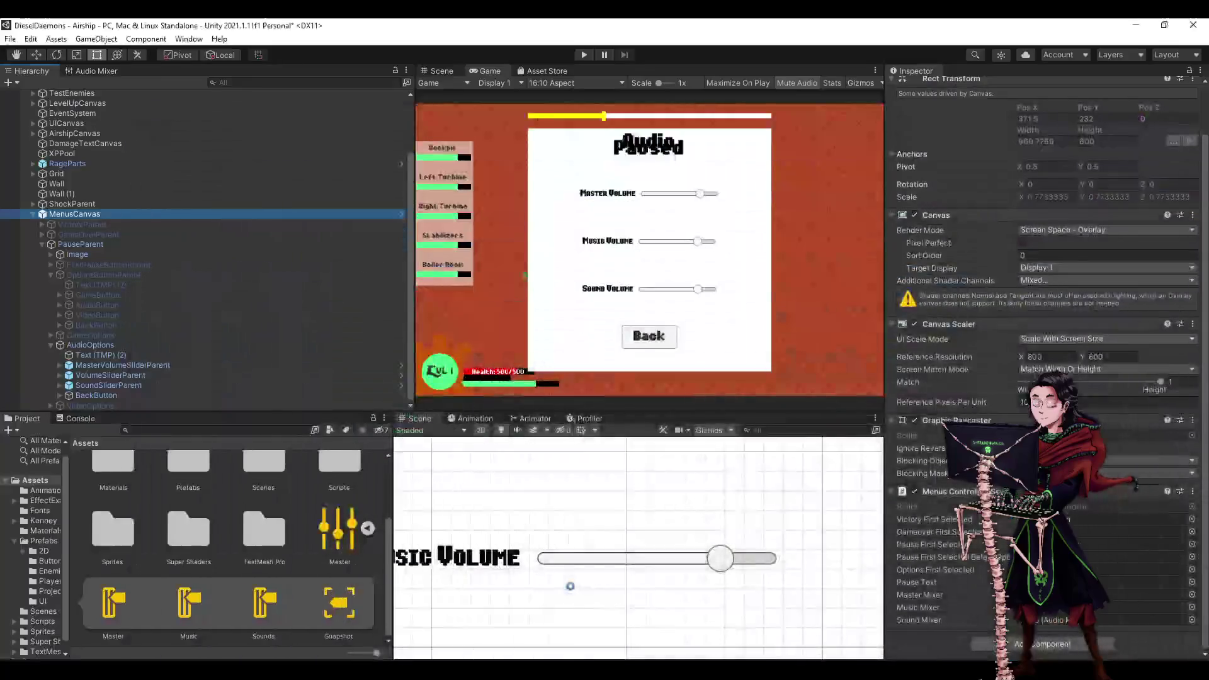
Open the MenusCanvas prefab from Prefabs > UI and select its root object.
click(43, 542)
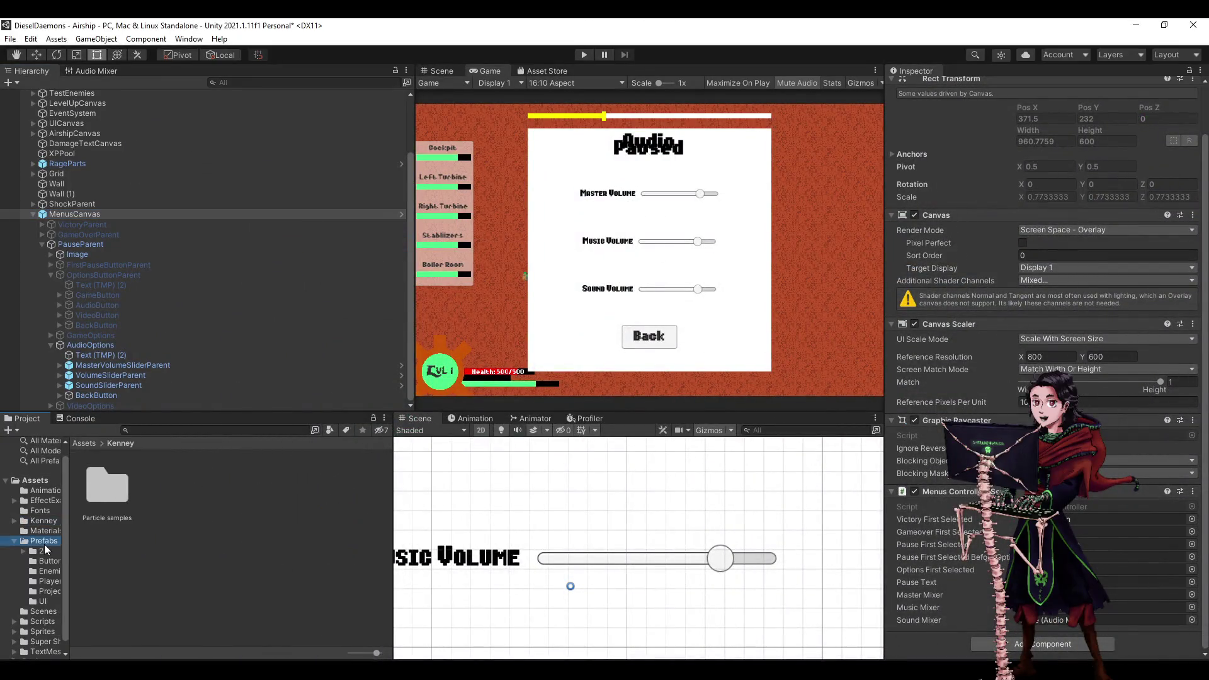
double_click(192, 553)
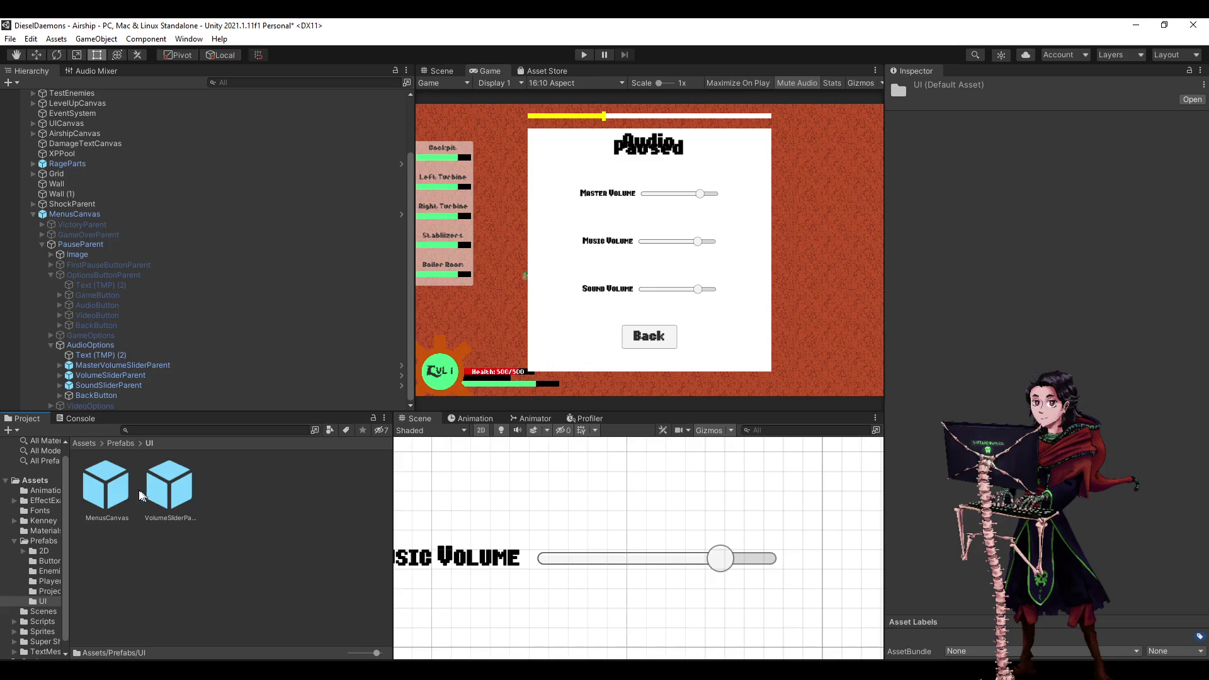
click(115, 495)
double_click(115, 495)
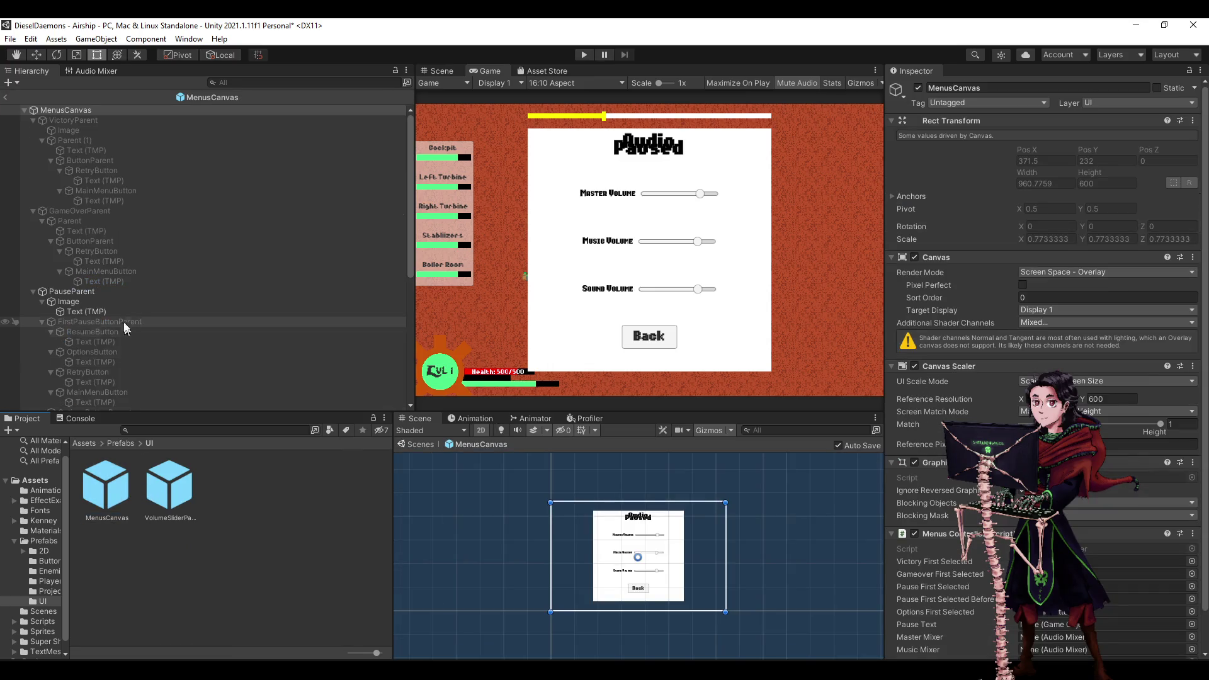
click(100, 324)
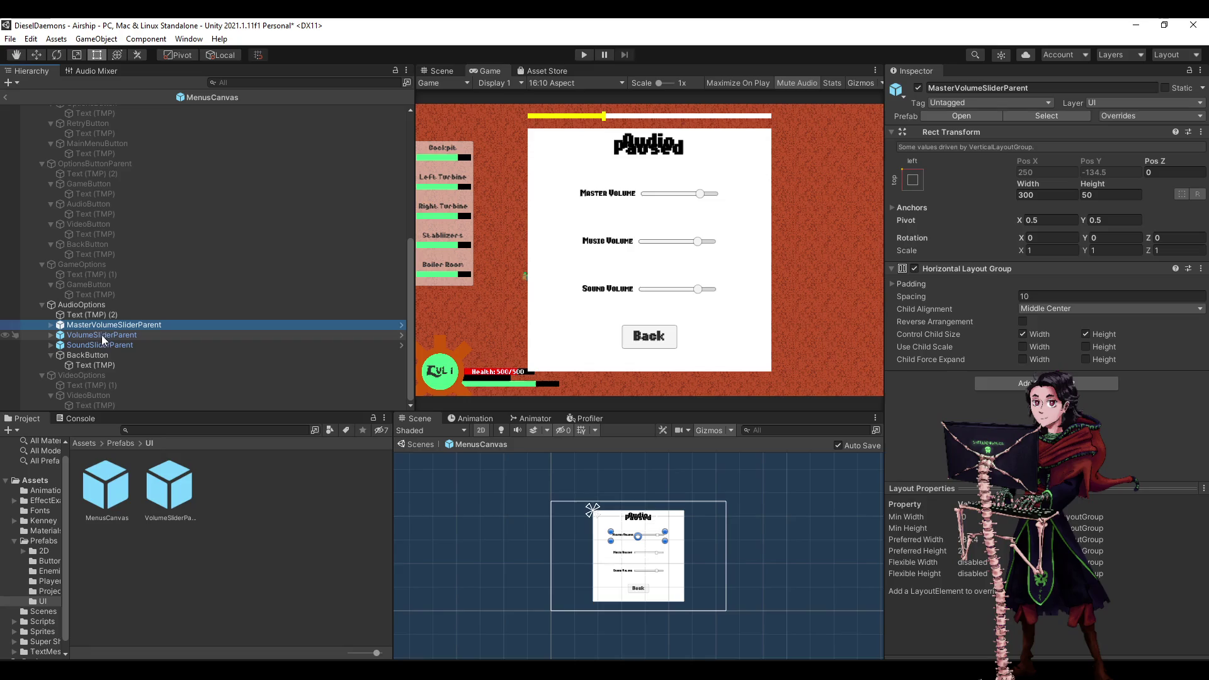
scroll(98, 277, up, 10)
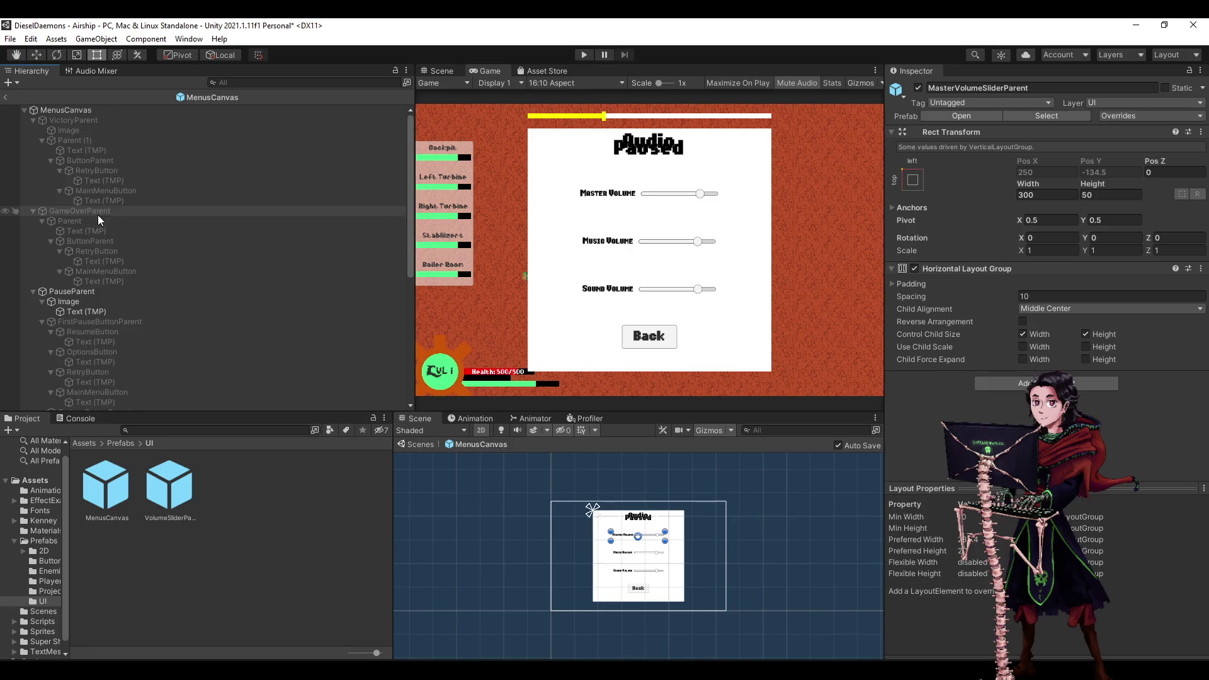
click(93, 110)
scroll(1071, 323, down, 3)
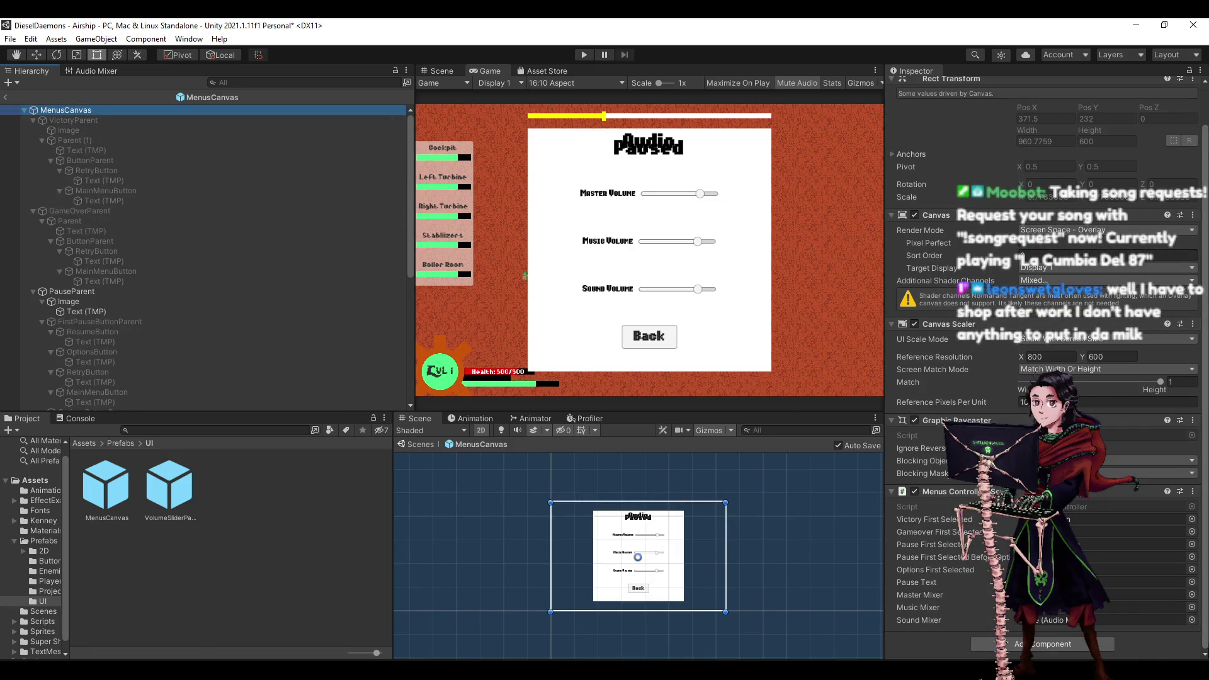
Assign the Master mixer to the Master Mixer field, leaving Music Mixer unassigned.
click(1191, 594)
click(841, 204)
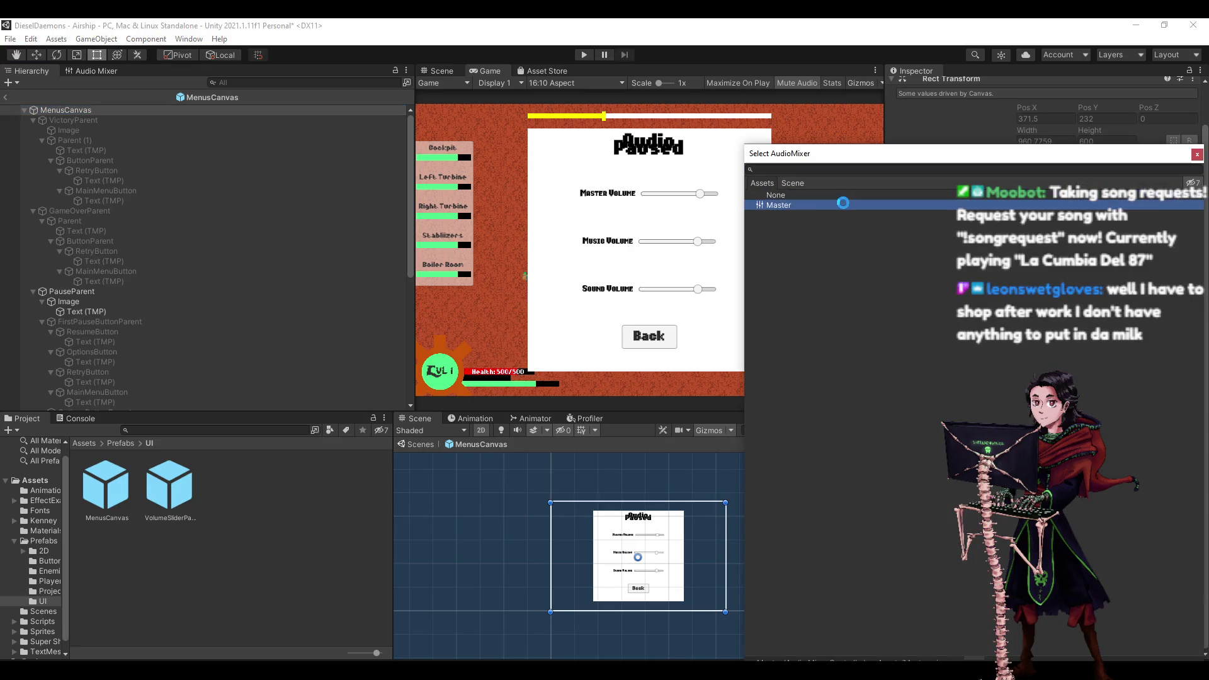
click(1196, 154)
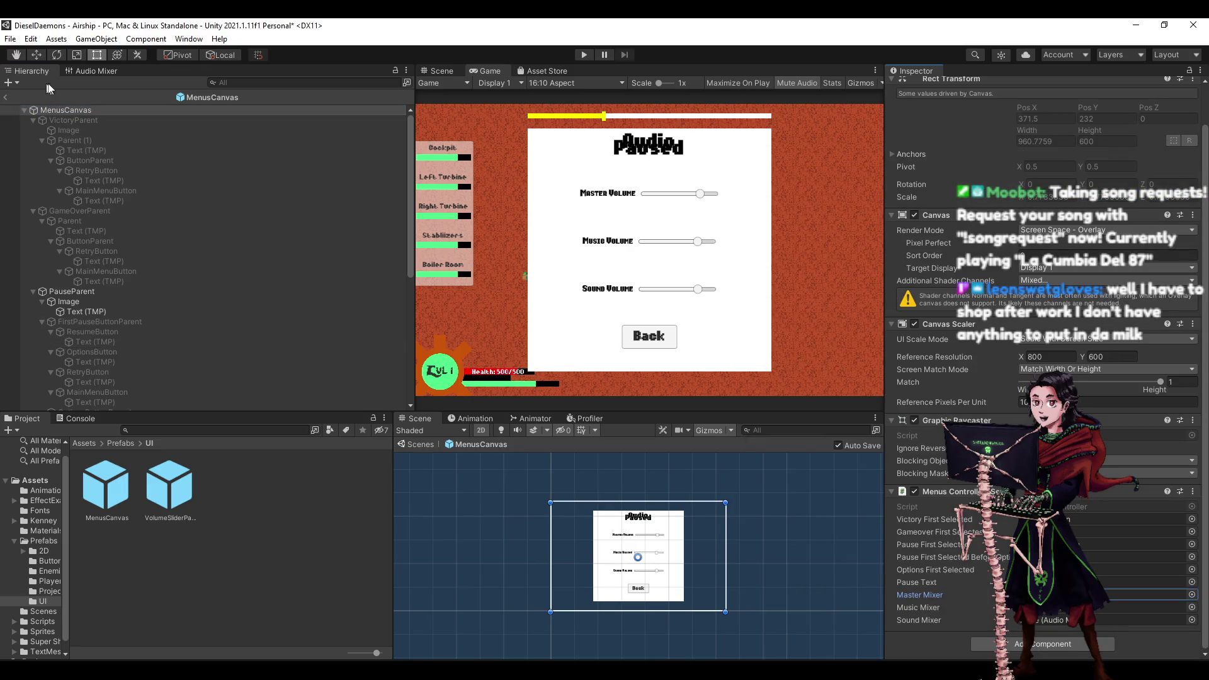
click(1191, 607)
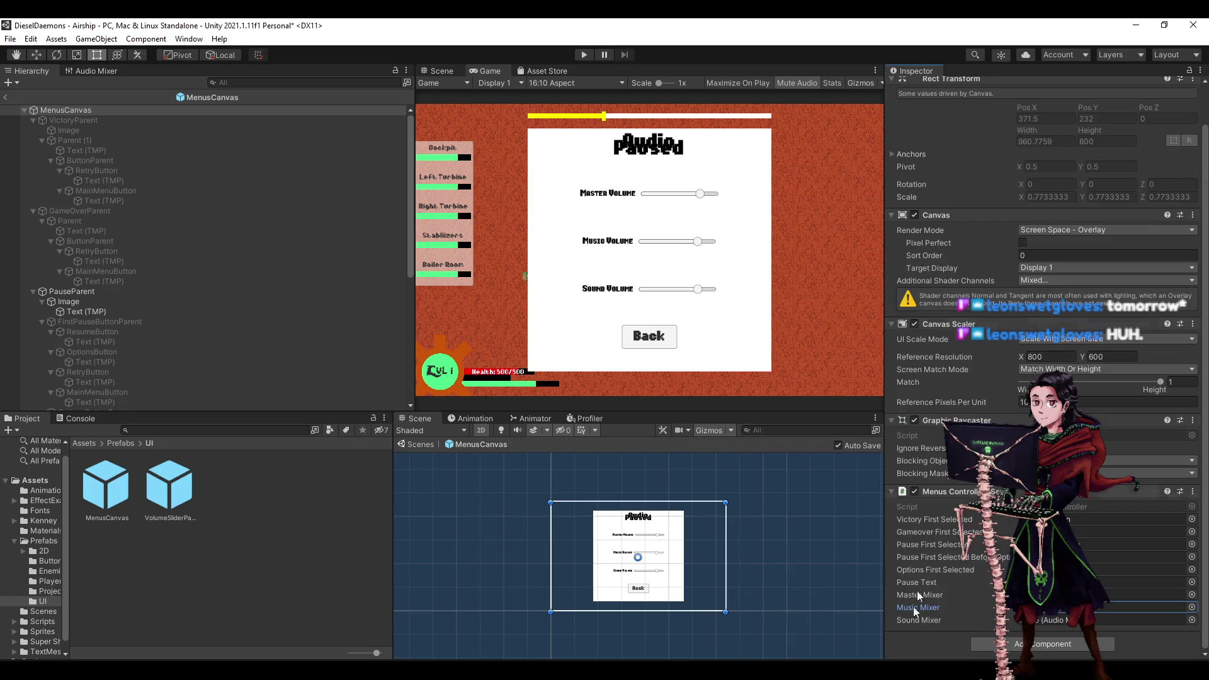
click(1196, 154)
key(alt+Tab)
scroll(252, 284, up, 10)
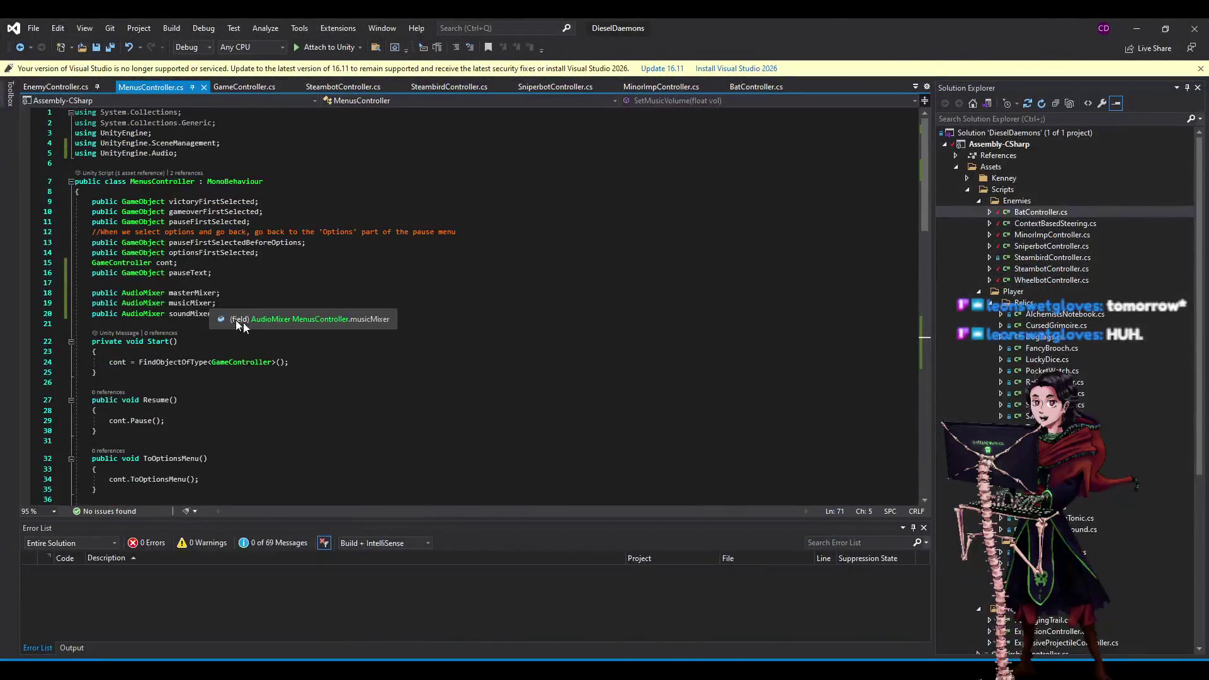
Delete the musicMixer and soundMixer field declarations.
drag(216, 313, 230, 296)
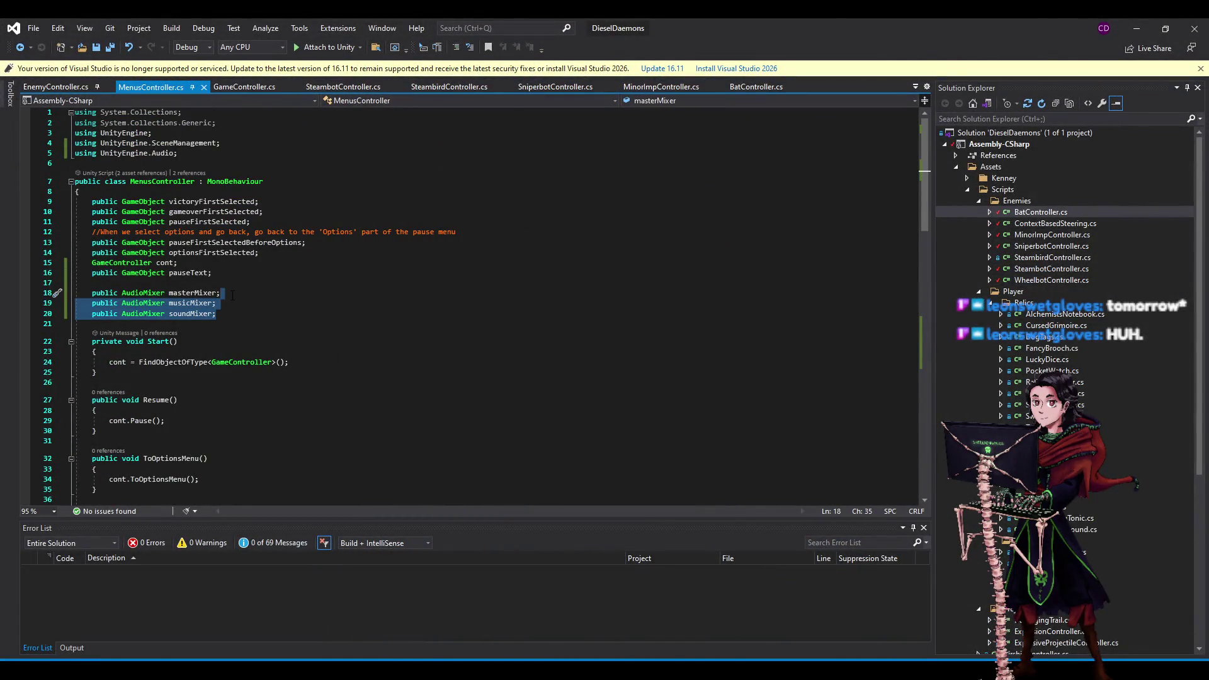
key(Delete)
scroll(189, 265, down, 20)
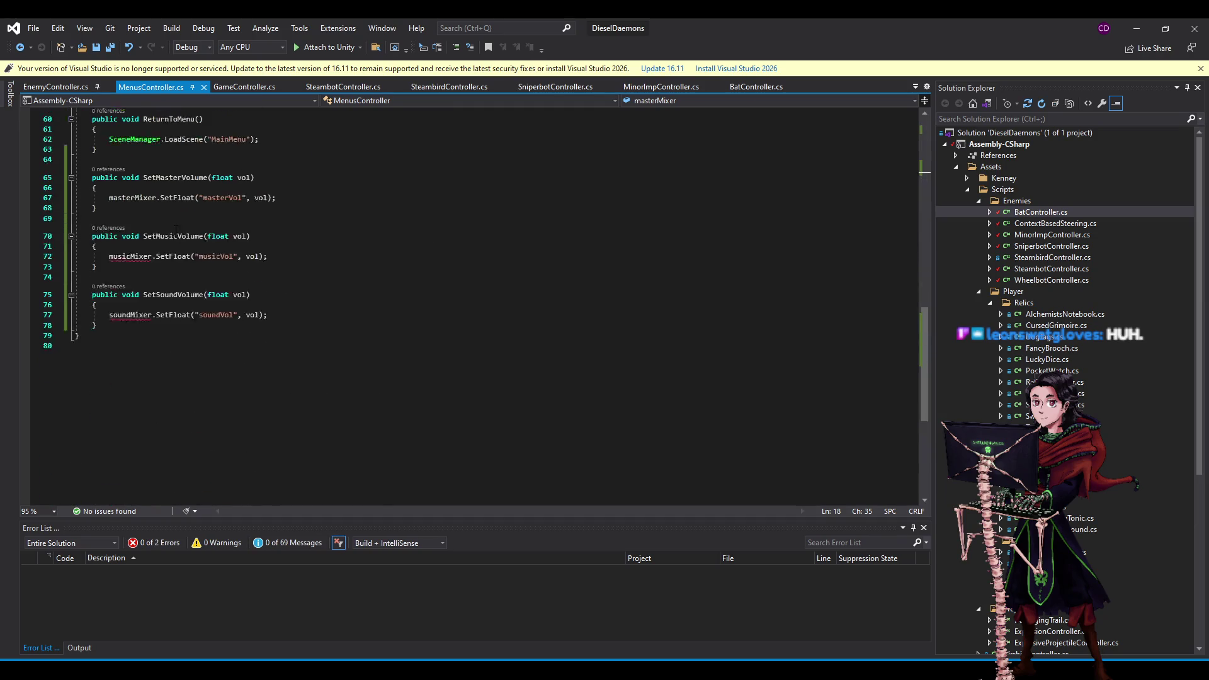
scroll(176, 229, up, 1)
Replace musicMixer and soundMixer in the setters with masterMixer, save, and run the game in Unity.
double_click(134, 227)
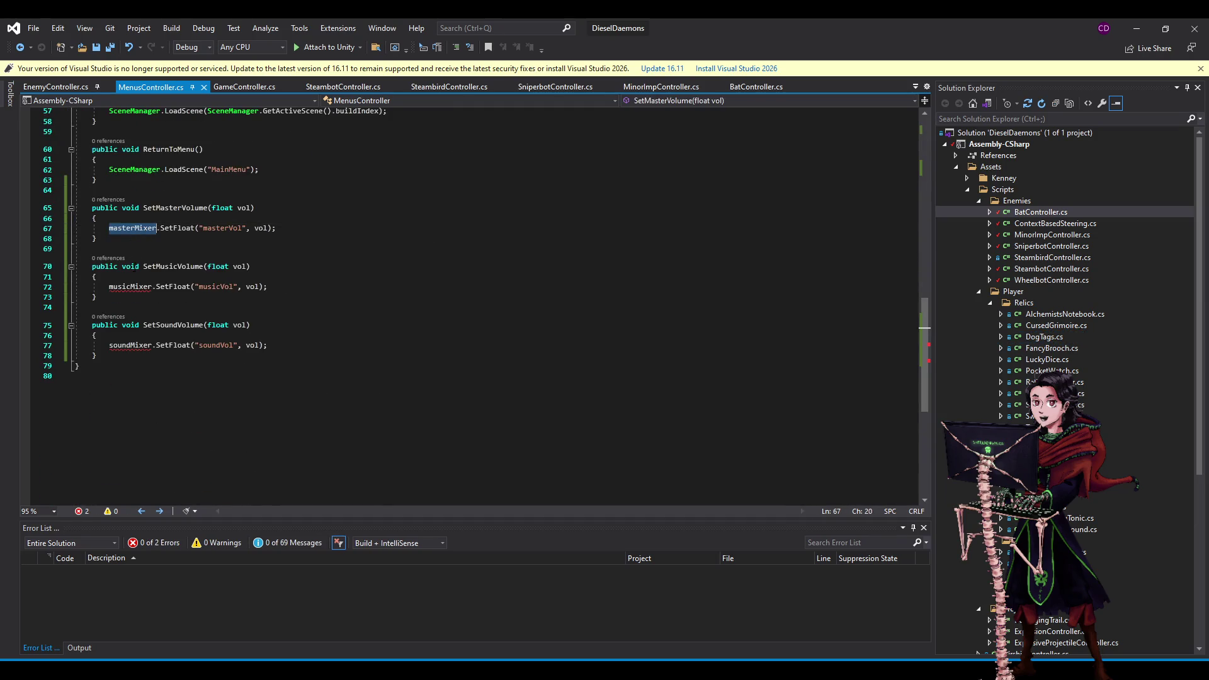
key(ctrl+c)
double_click(129, 286)
key(ctrl+v)
double_click(135, 345)
key(ctrl+v)
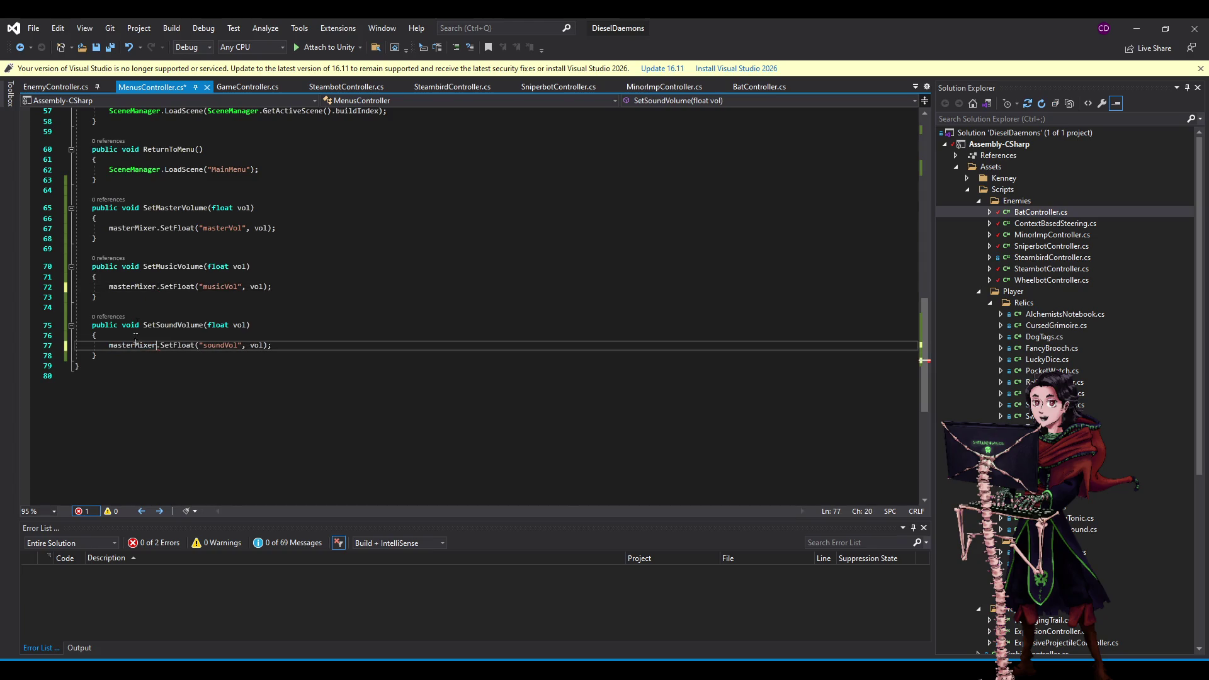
key(ctrl+s)
click(379, 251)
click(673, 217)
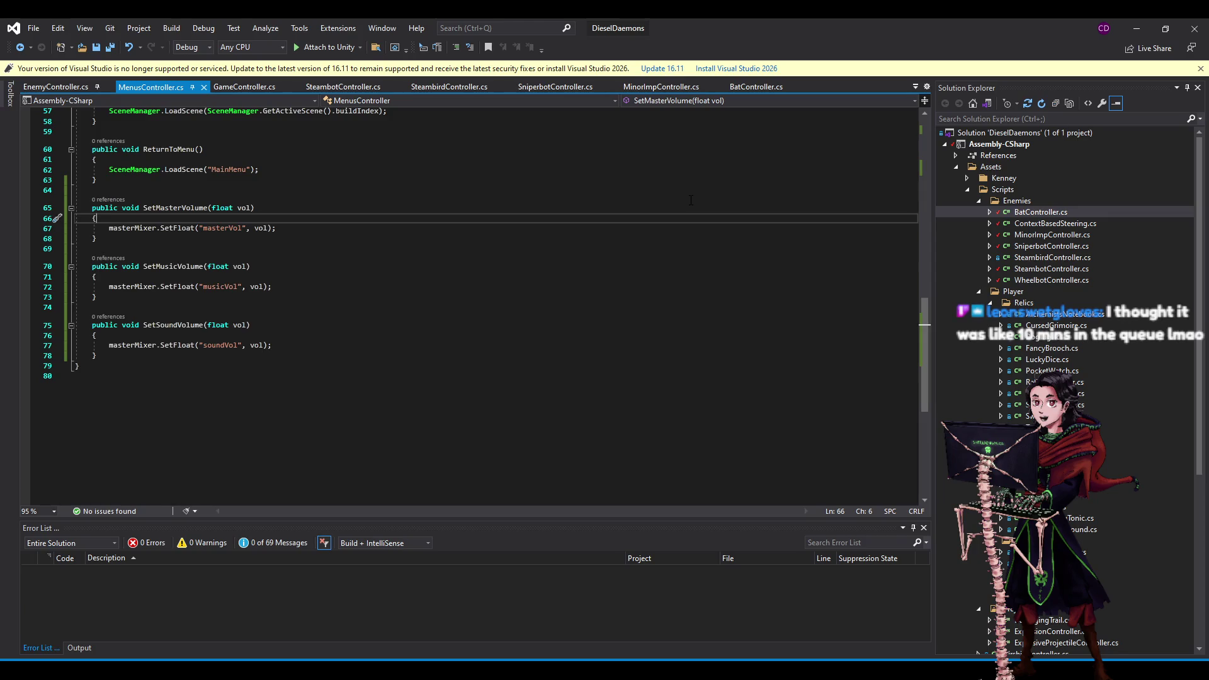
key(alt+Tab)
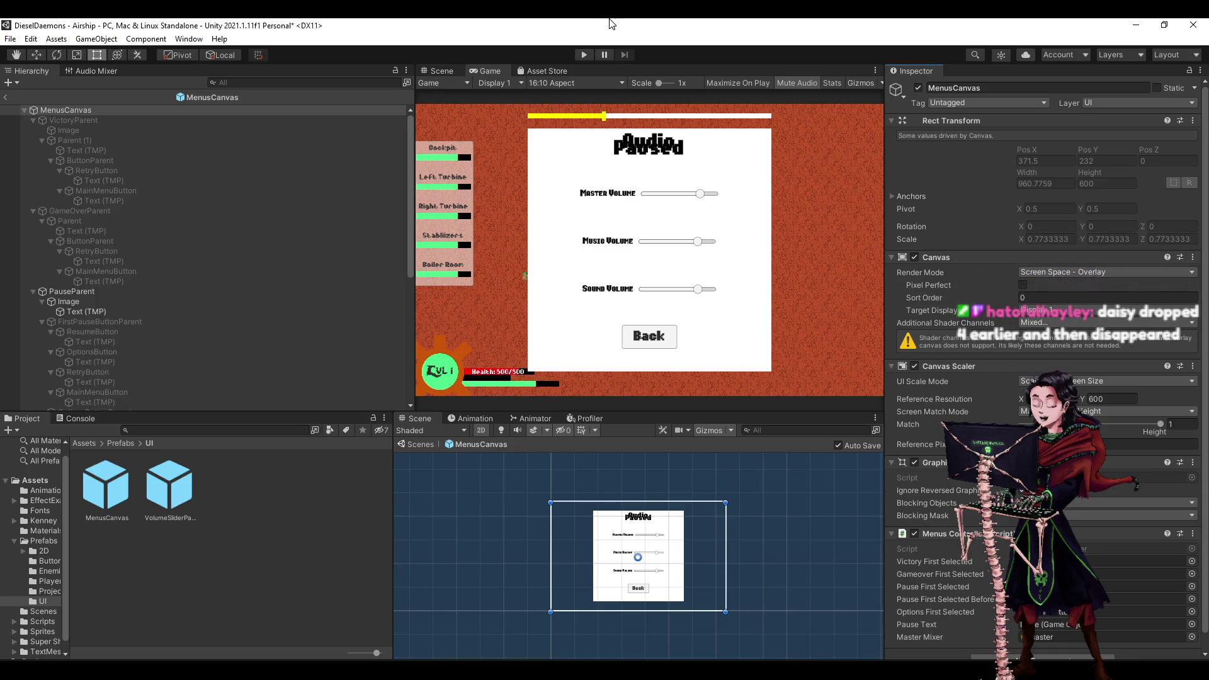
click(580, 56)
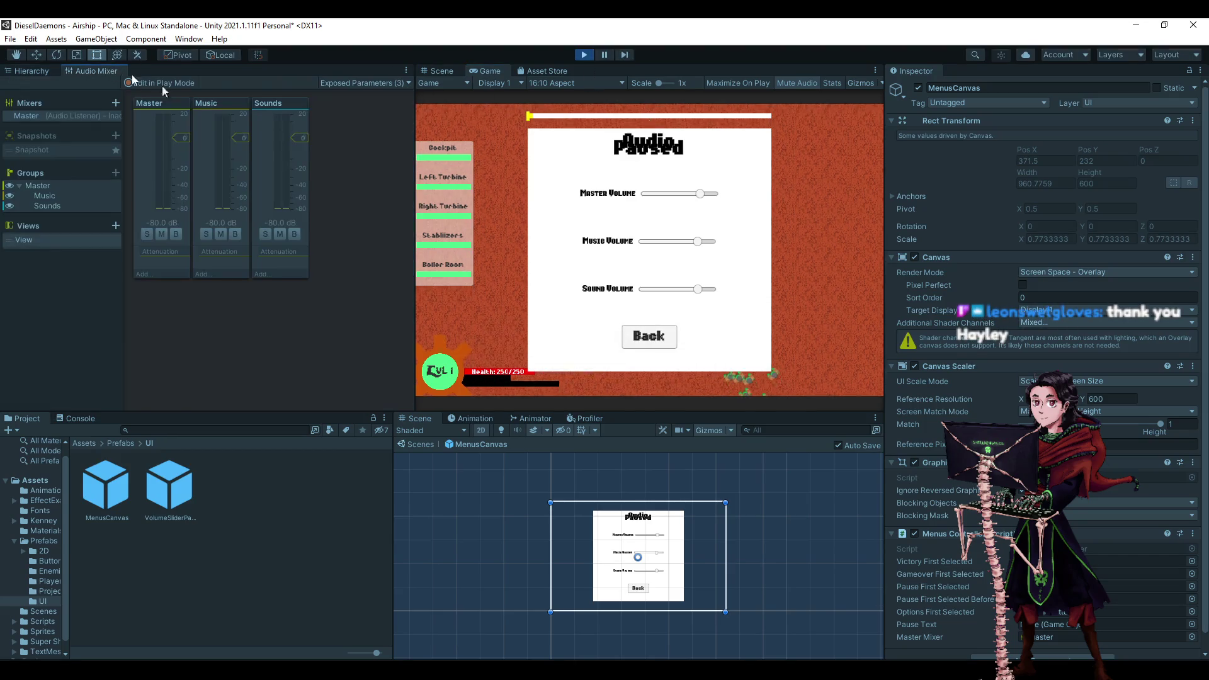
Drag the Master, Music and Sound sliders to test them, then stop play mode and show the Scene view.
mouse_move(699, 193)
mouse_down()
mouse_move(644, 195)
mouse_move(680, 195)
mouse_up()
mouse_move(698, 241)
mouse_down()
mouse_move(653, 242)
mouse_move(673, 244)
mouse_up()
drag(697, 289, 659, 290)
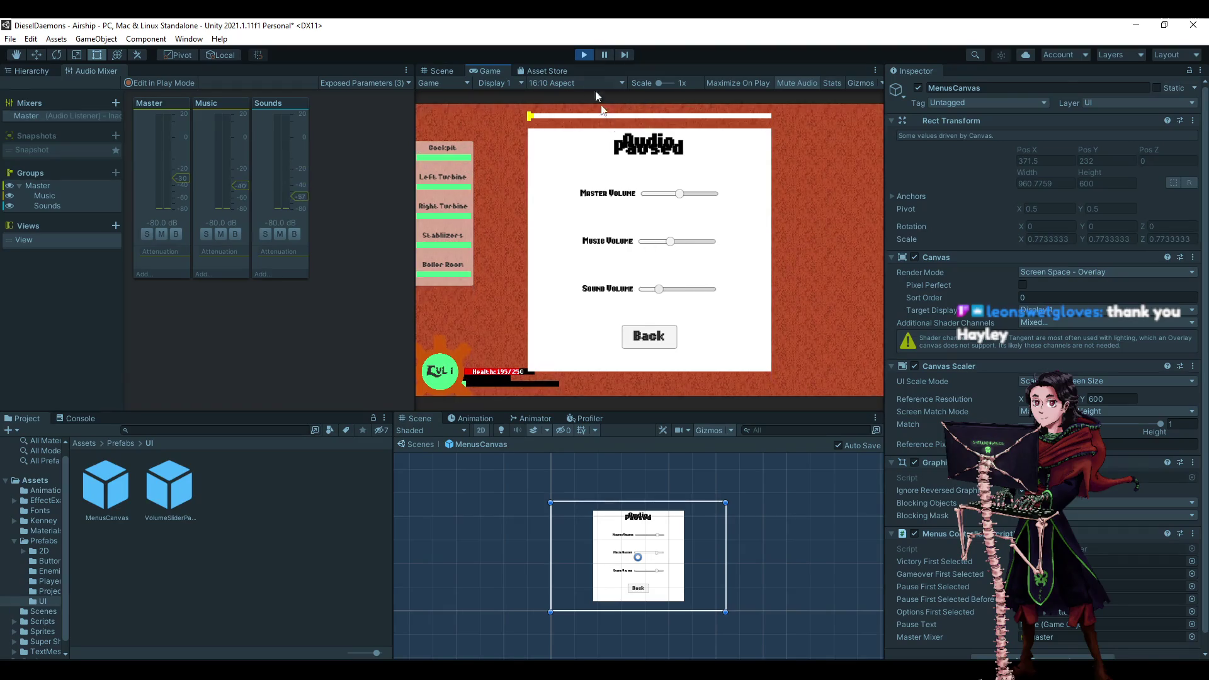
click(592, 55)
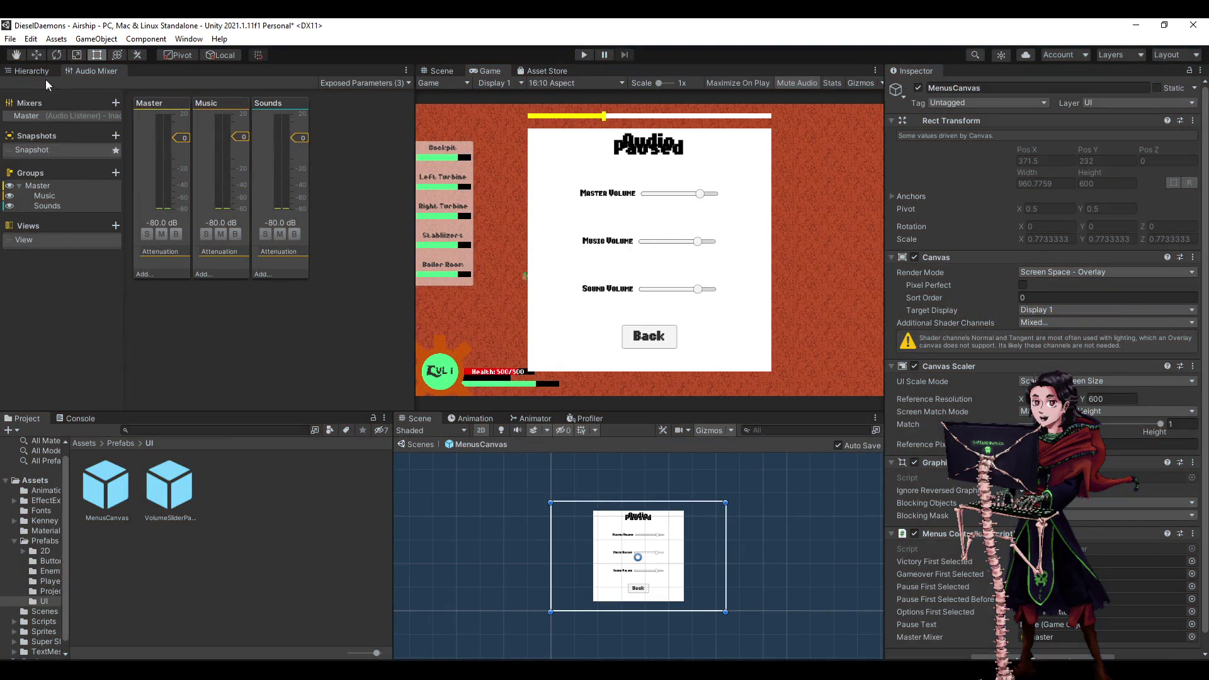
click(45, 73)
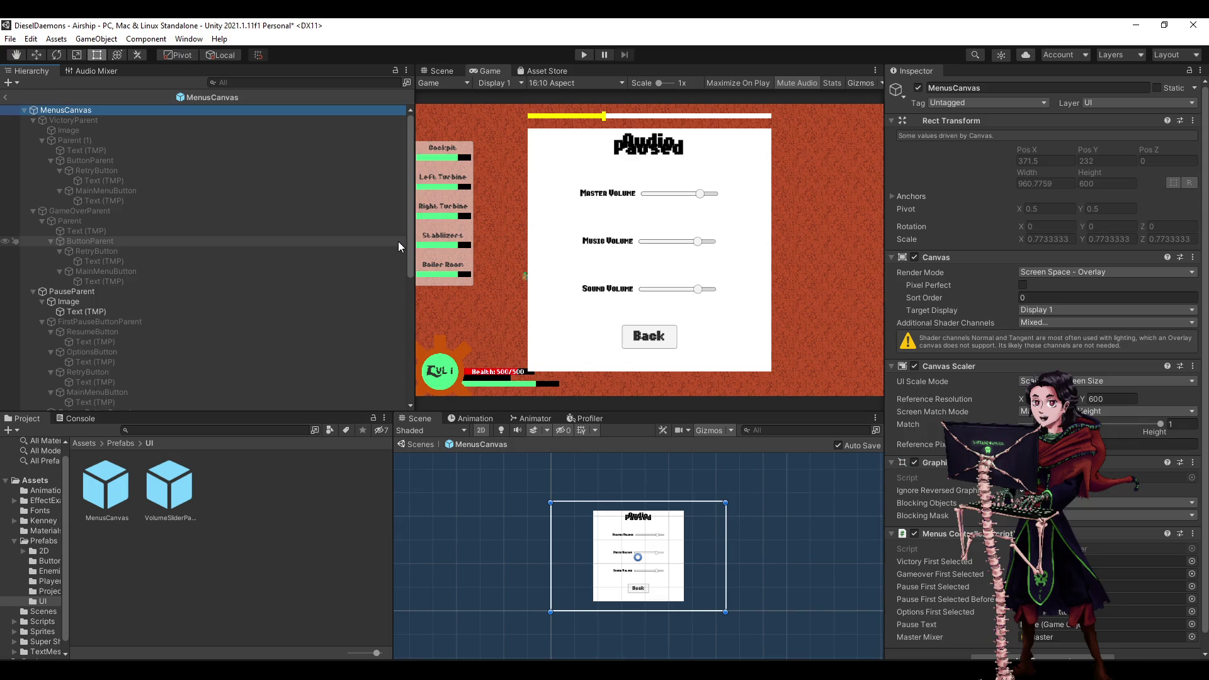
click(458, 68)
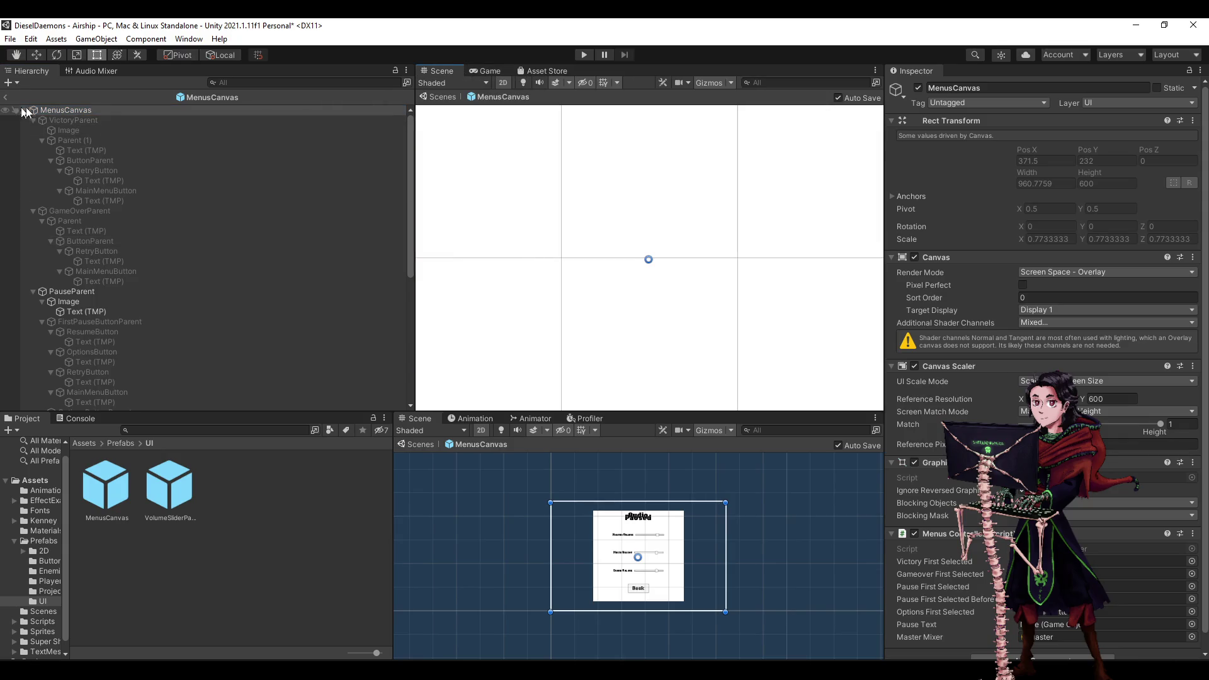
Leave MenusCanvas prefab editing for the full airship scene.
scroll(520, 226, down, 5)
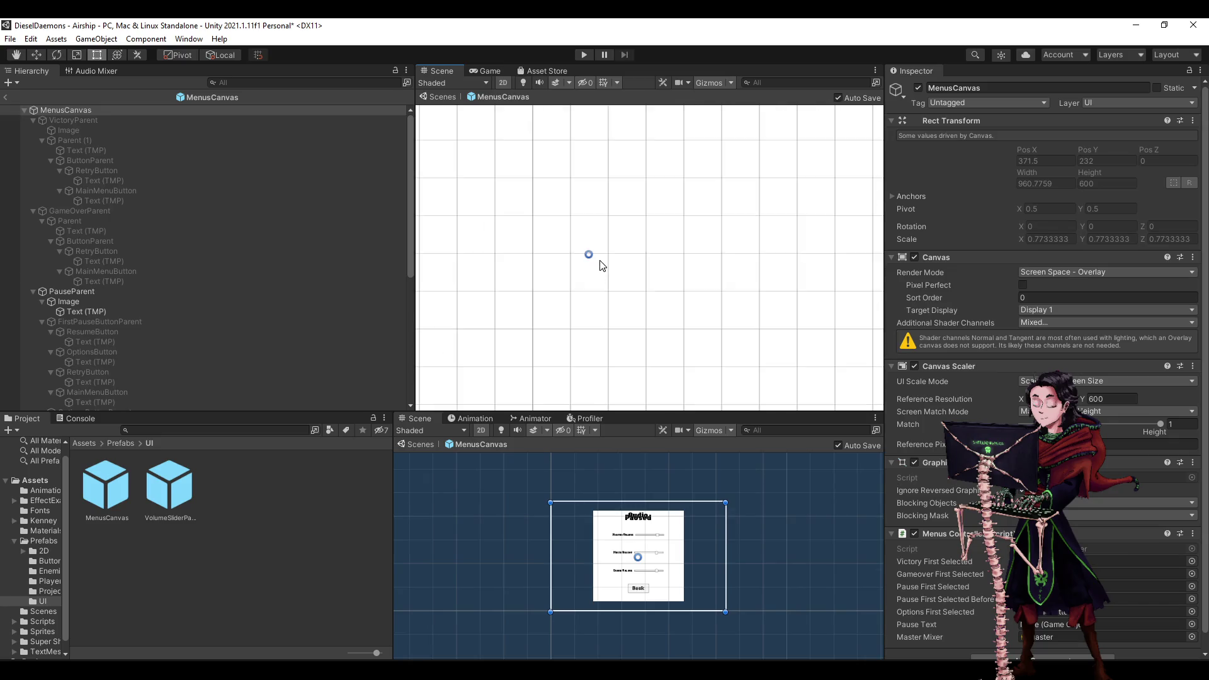
scroll(594, 261, down, 10)
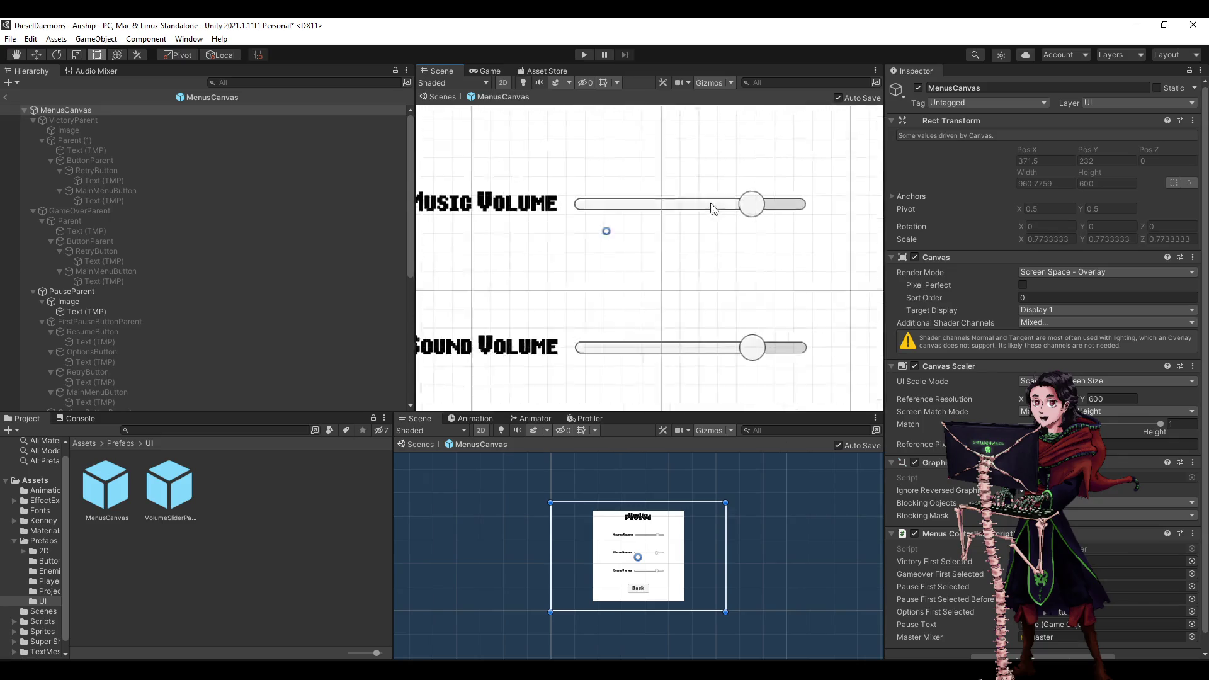
scroll(696, 191, down, 5)
click(499, 378)
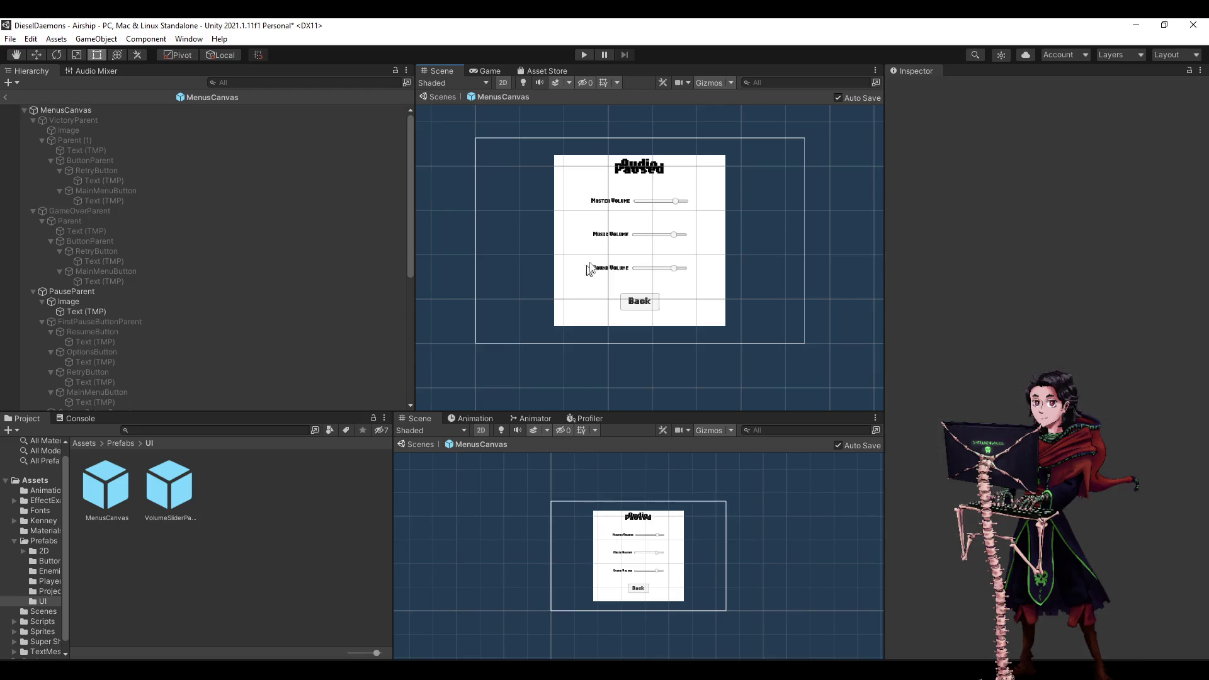
click(36, 111)
click(5, 97)
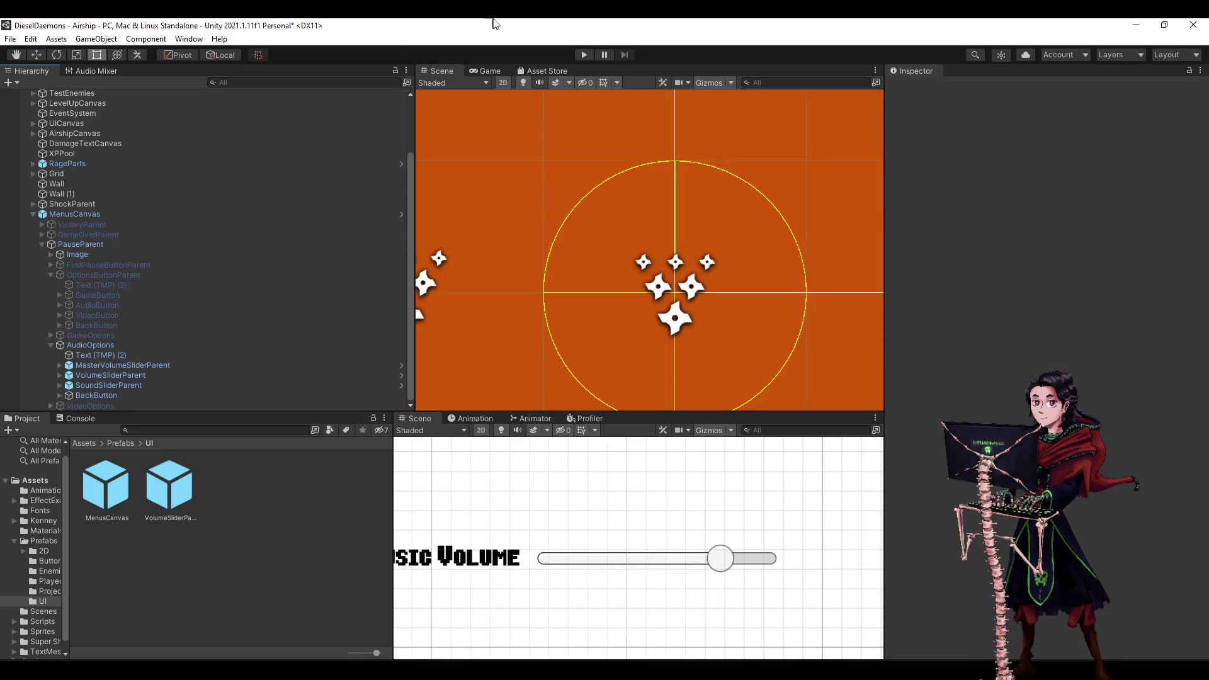
Hide the UI layer, widen the Scene view, run a brief play test, and reopen MenusCanvas.
scroll(574, 280, down, 2)
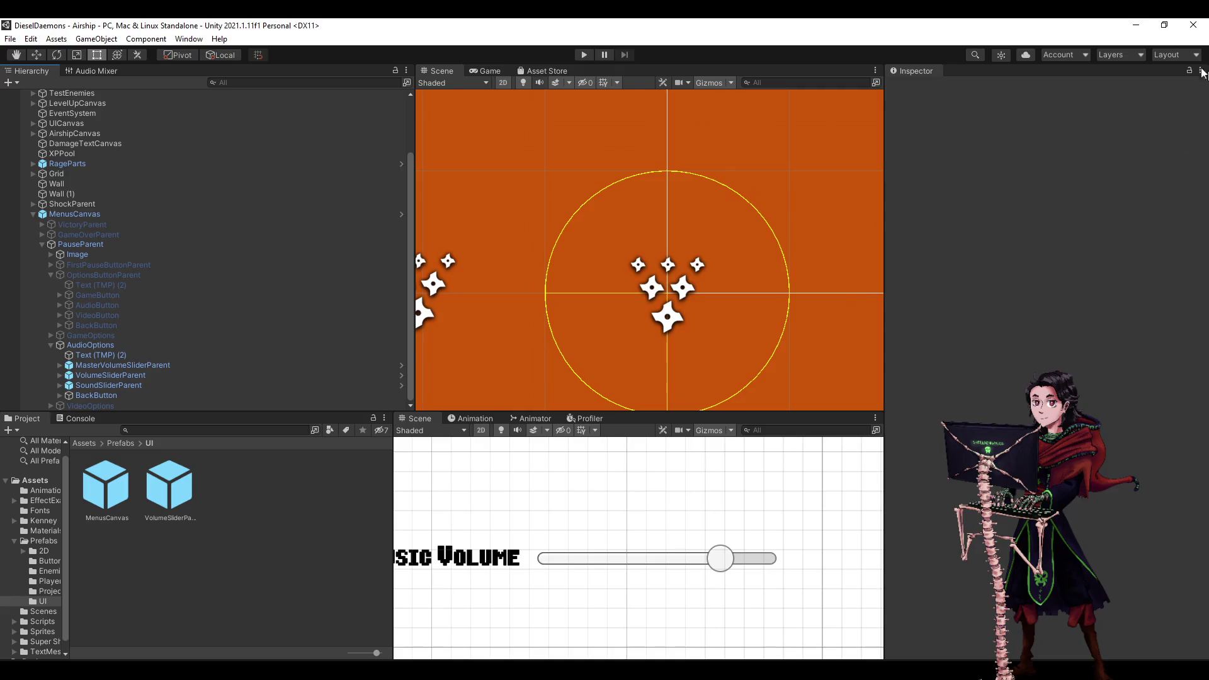
click(1121, 55)
click(1192, 159)
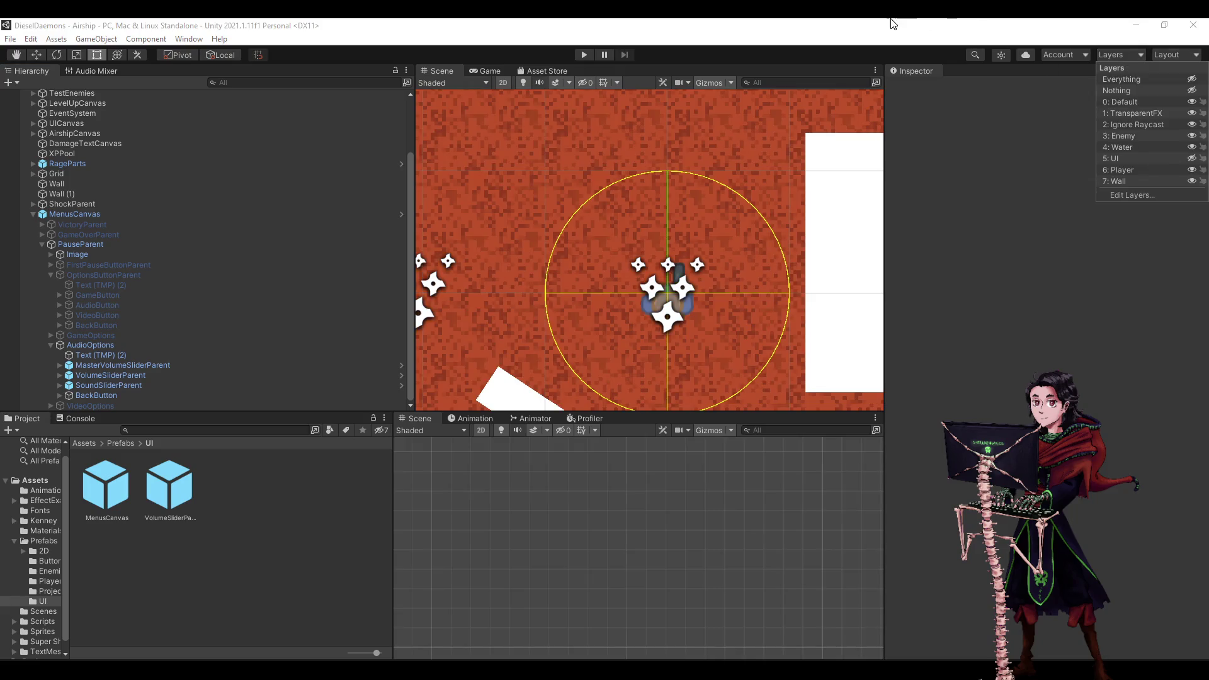
scroll(517, 170, down, 3)
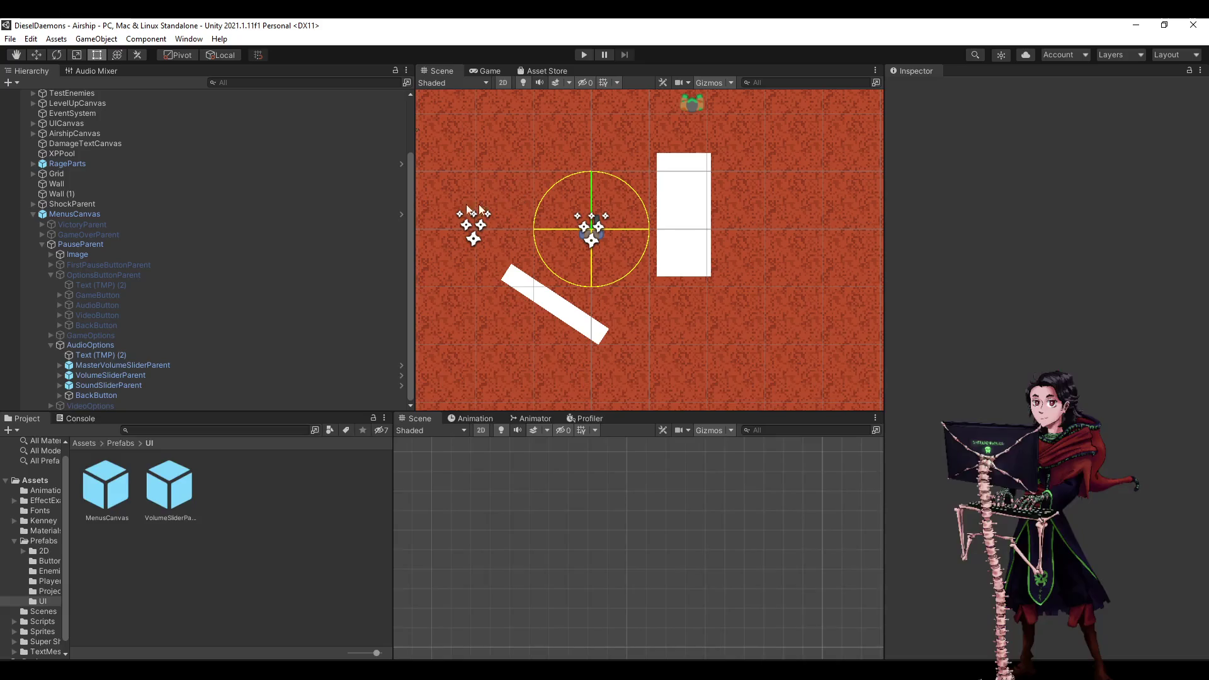
drag(412, 196, 318, 197)
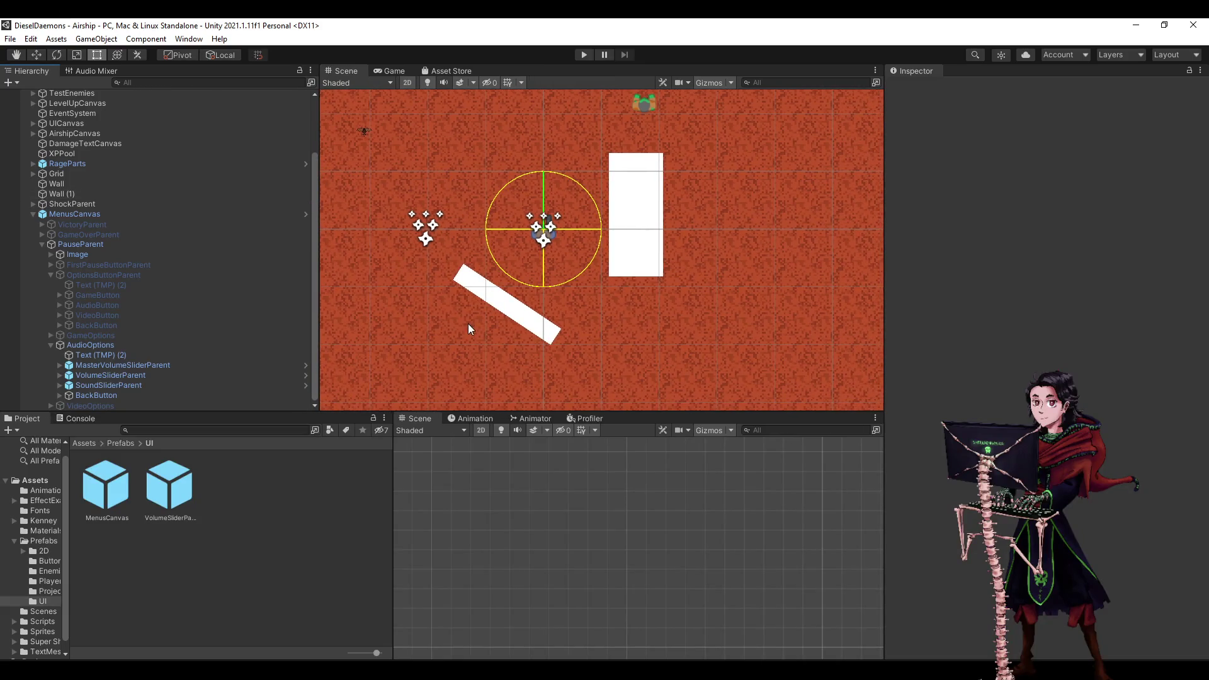
scroll(507, 365, down, 3)
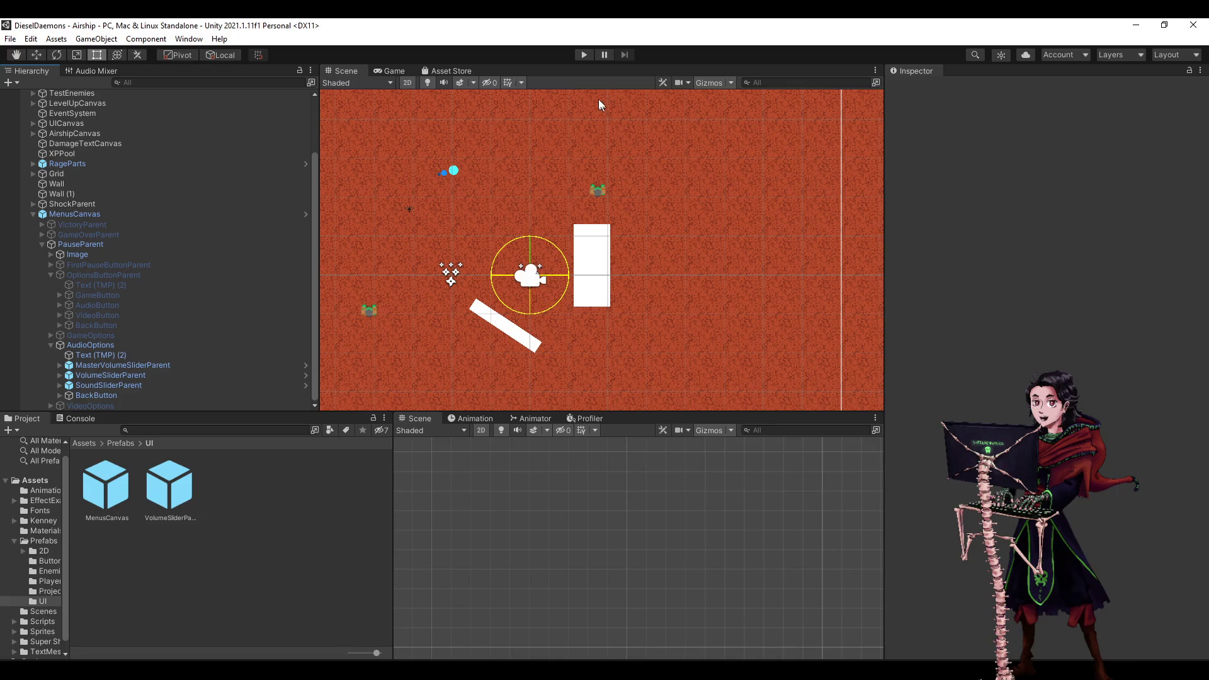
click(585, 58)
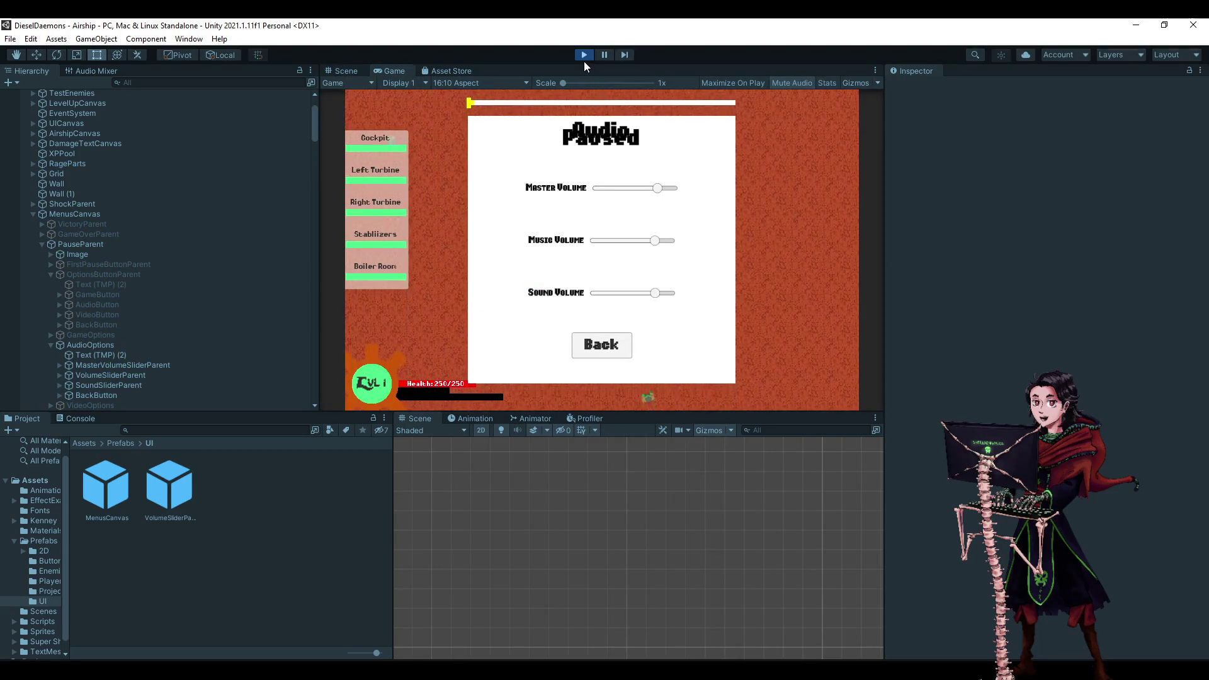
click(584, 55)
double_click(105, 487)
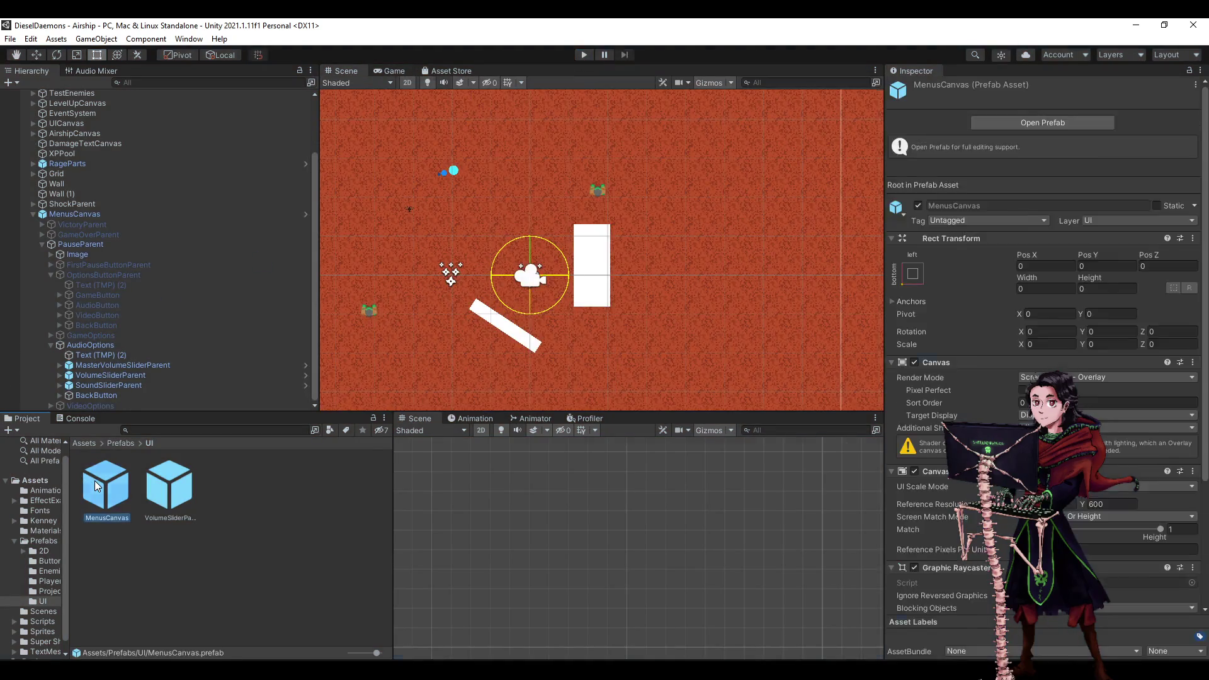
Switch off the AudioOptions panel in the MenusCanvas prefab hierarchy.
scroll(76, 303, down, 5)
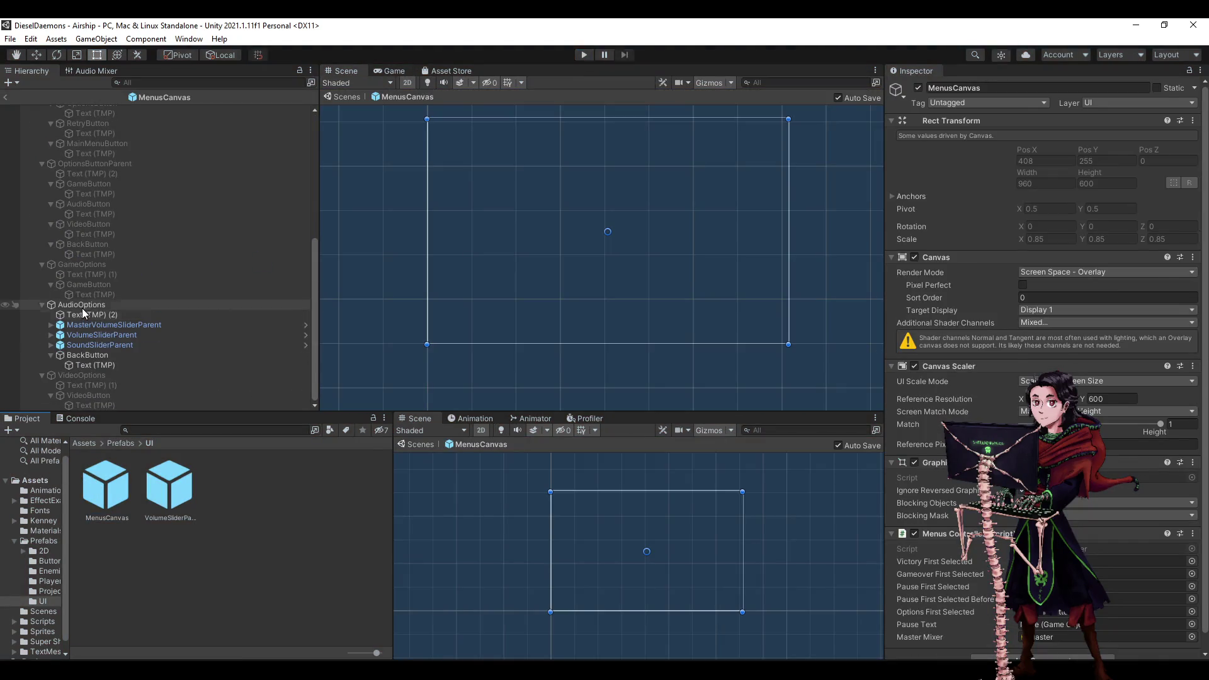
click(82, 306)
click(918, 88)
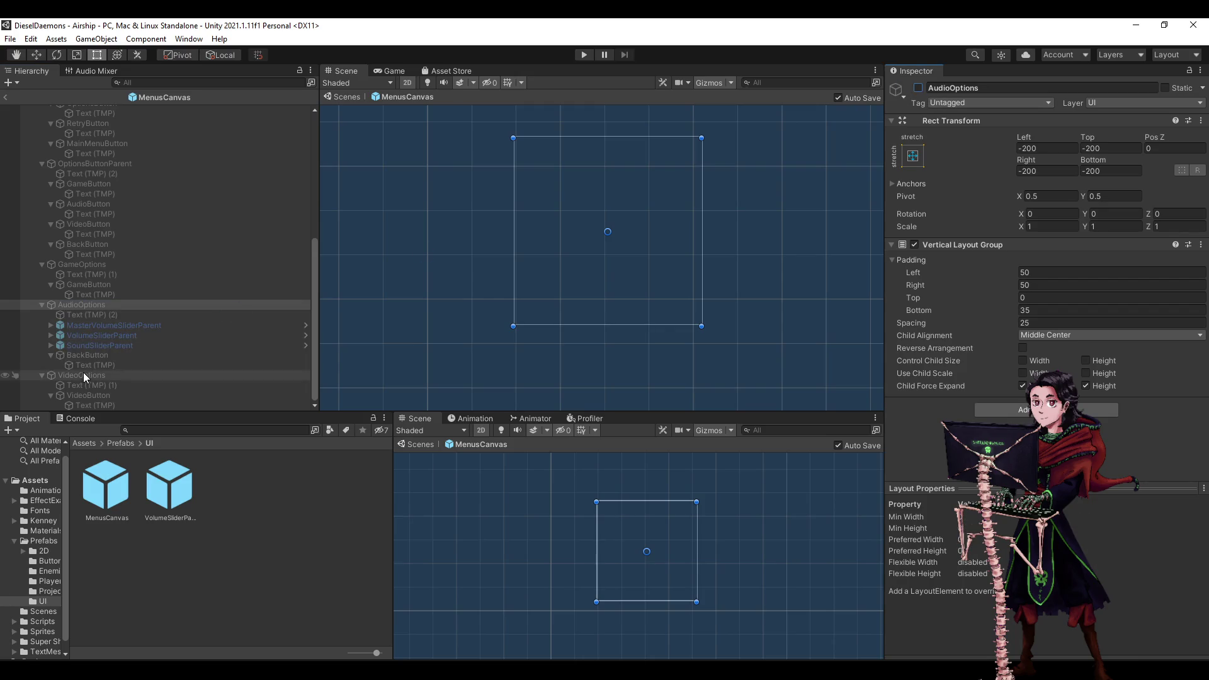
click(41, 305)
Inspect the VideoButton and AudioButton label texts and collapse the options button entries.
scroll(161, 395, up, 2)
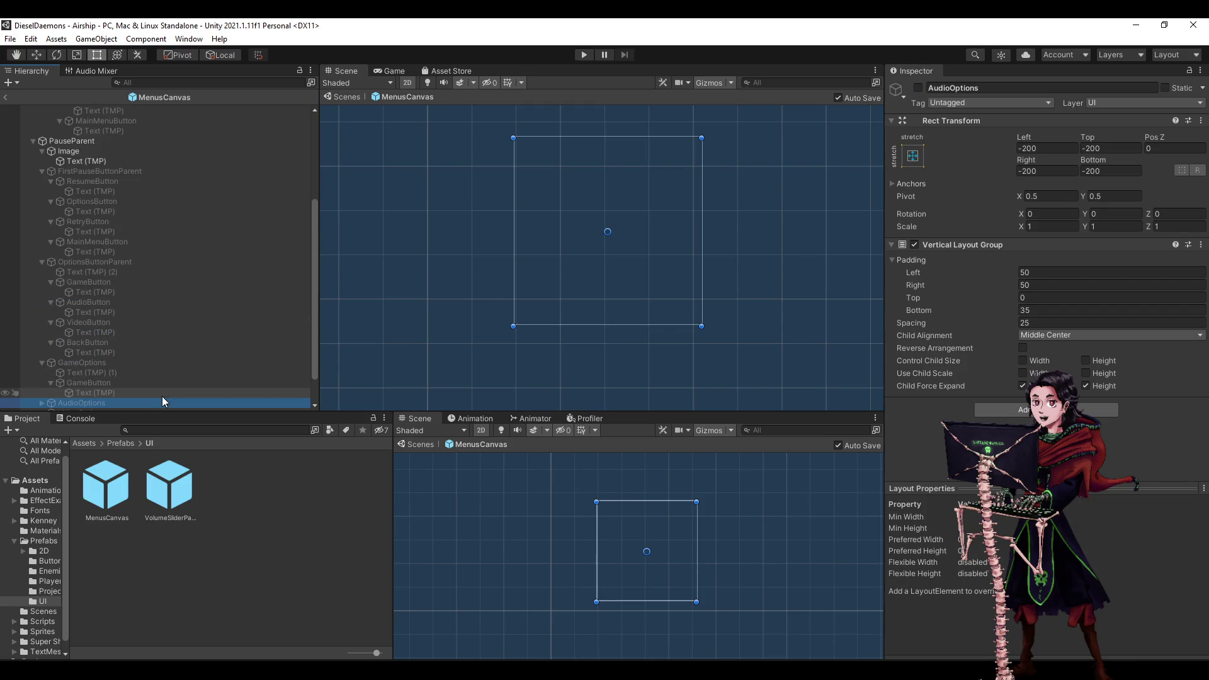
click(48, 342)
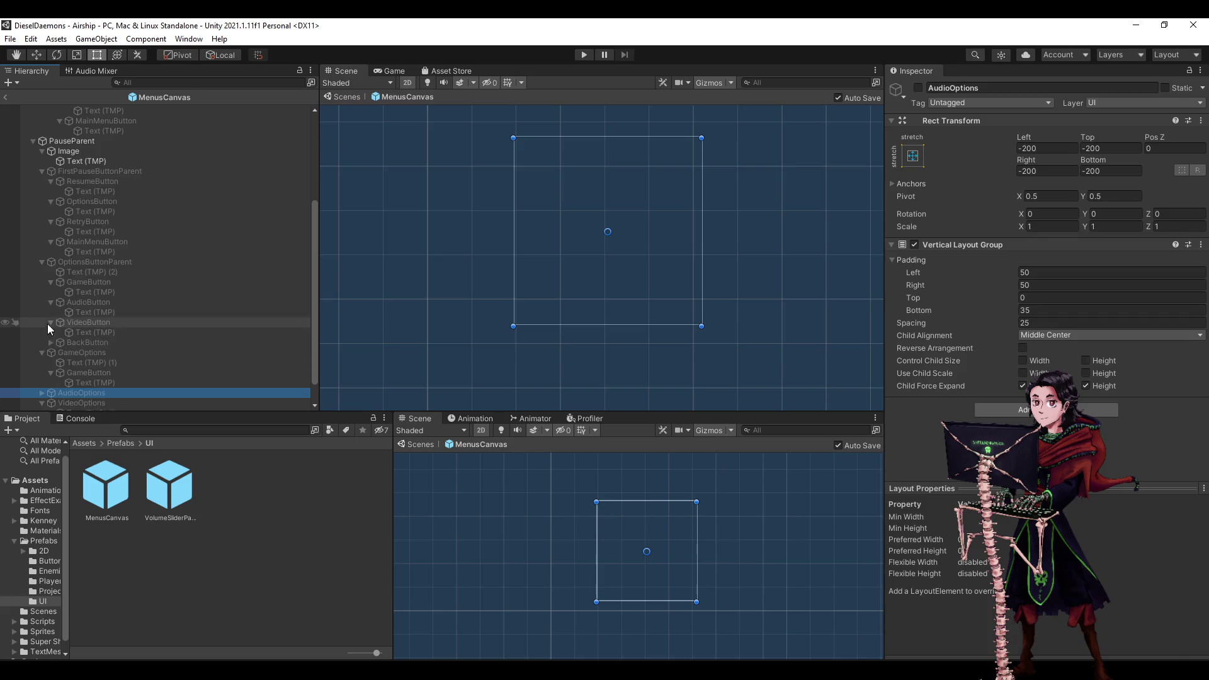
click(48, 323)
click(49, 323)
click(72, 332)
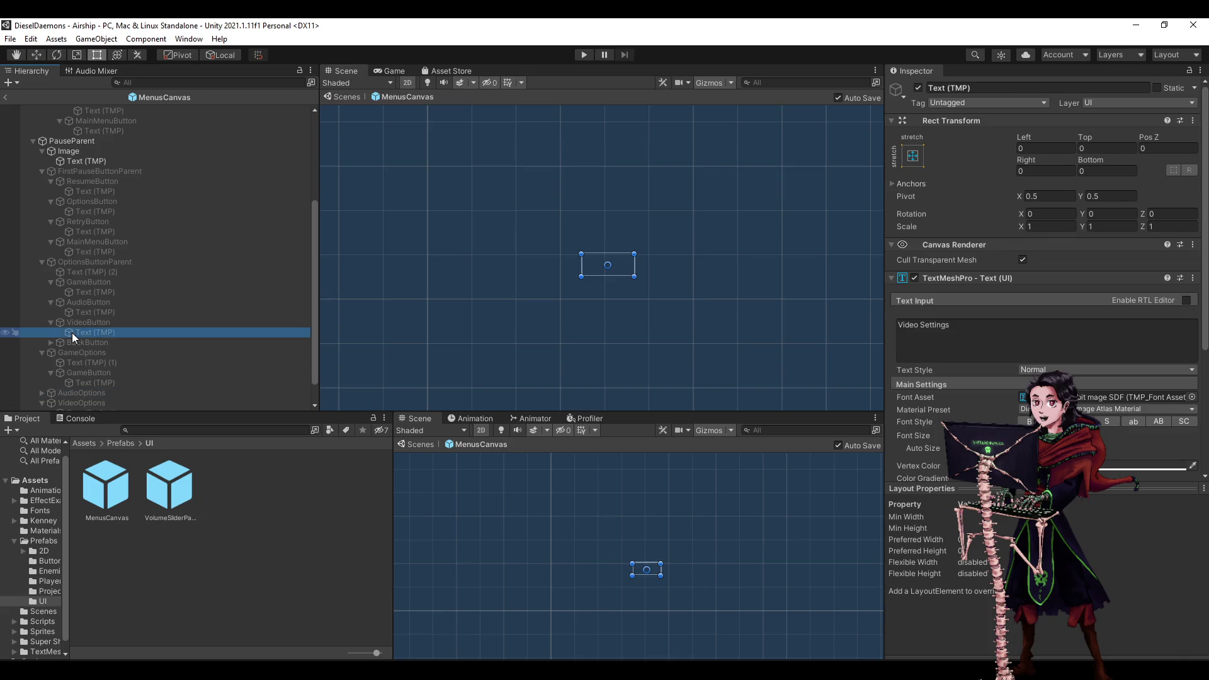
click(55, 311)
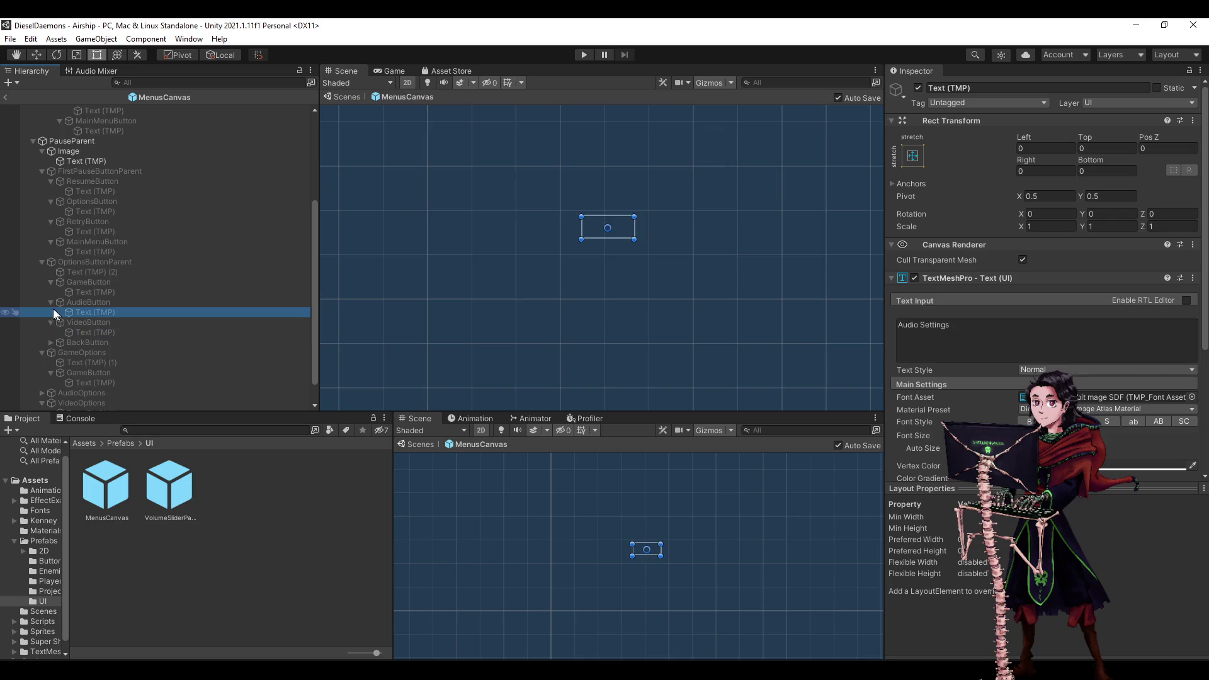
click(49, 322)
click(41, 262)
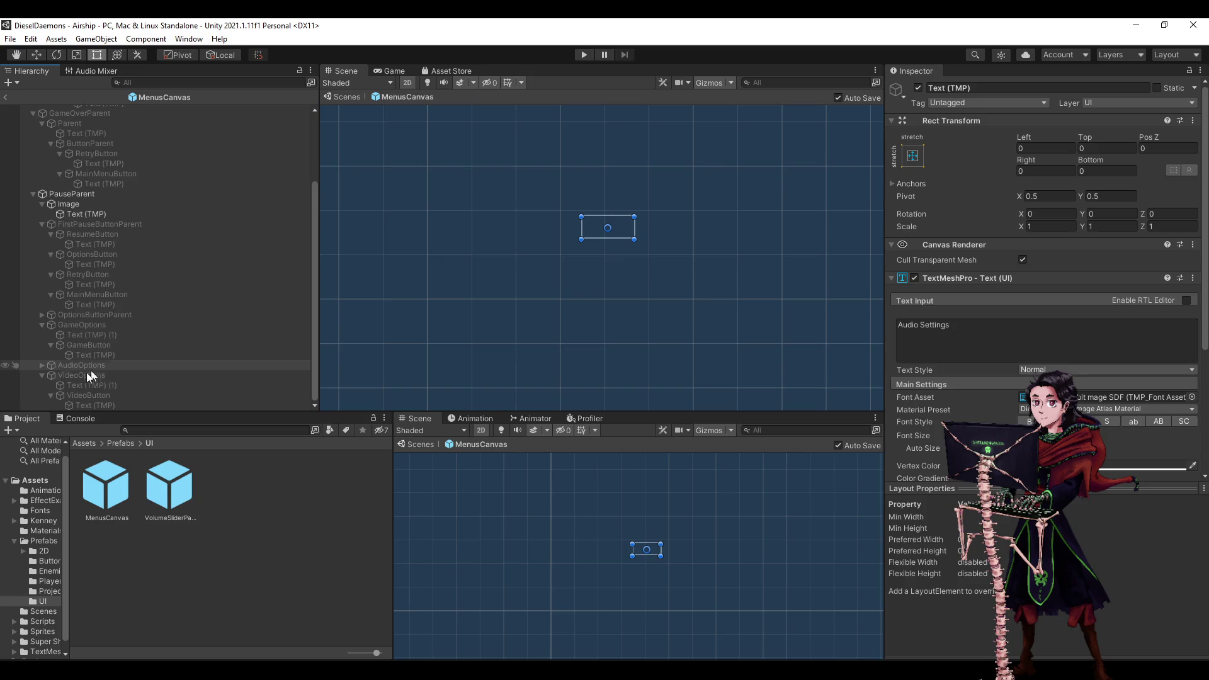
click(49, 393)
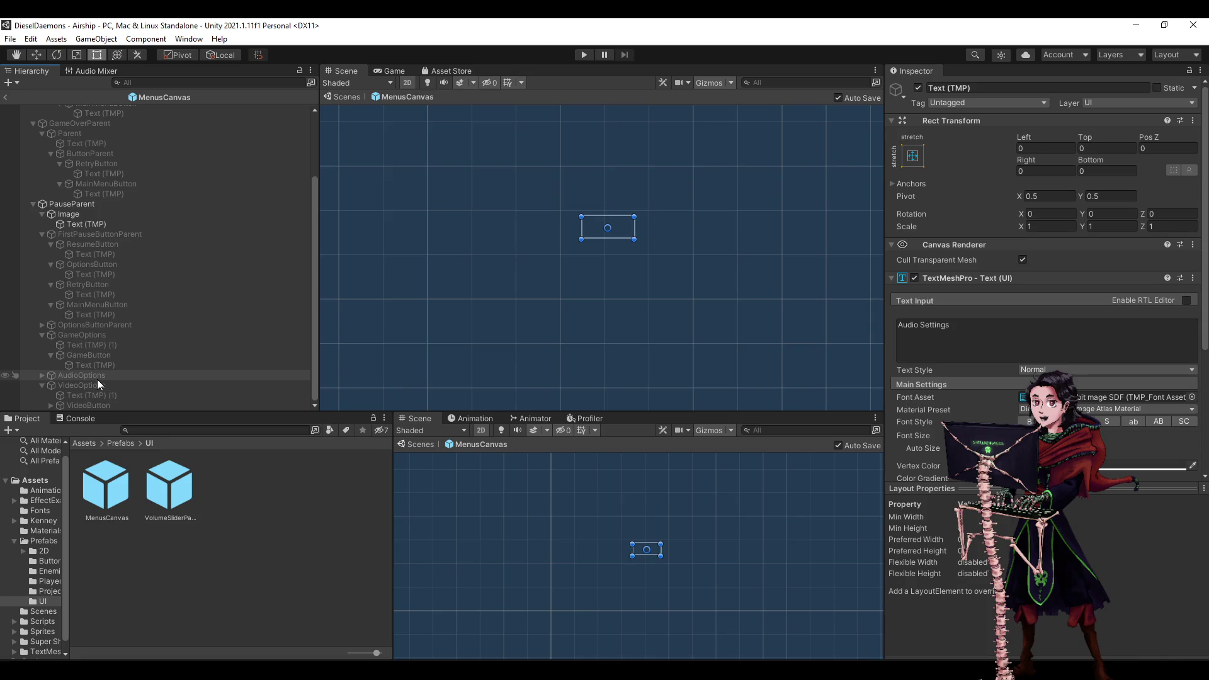
Review the GameButton, MainMenuButton, RetryButton and OptionsButton objects in the hierarchy.
click(55, 355)
click(52, 354)
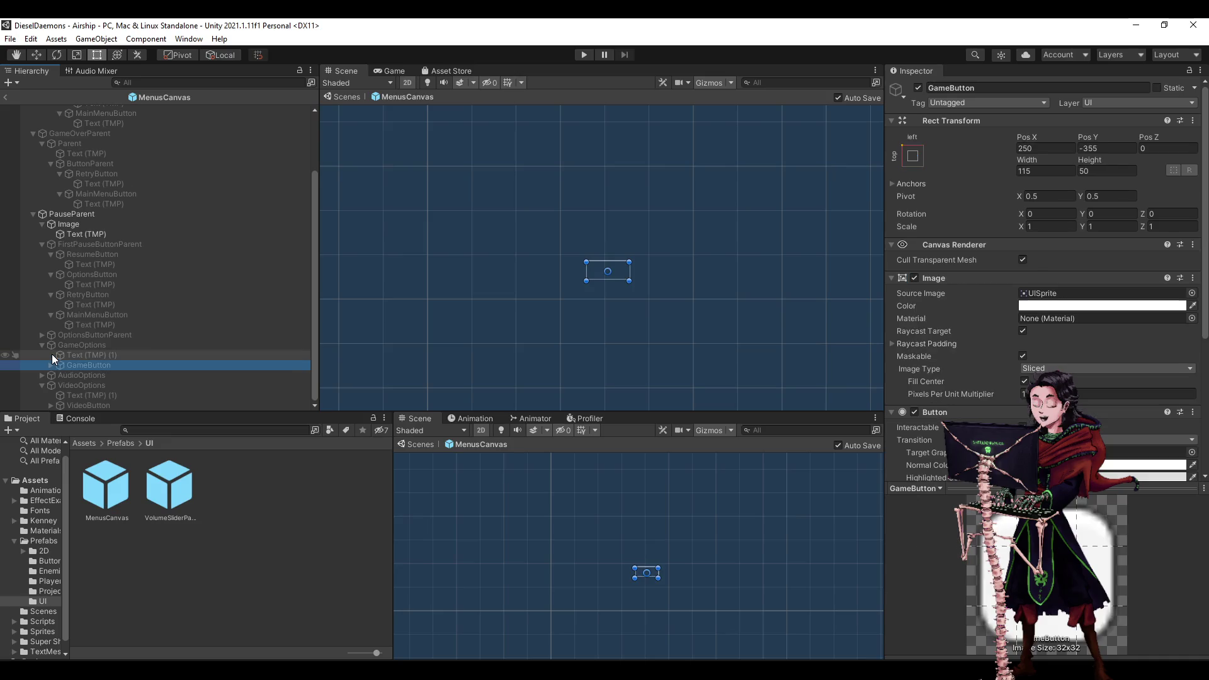
click(88, 336)
click(93, 325)
click(92, 315)
click(91, 294)
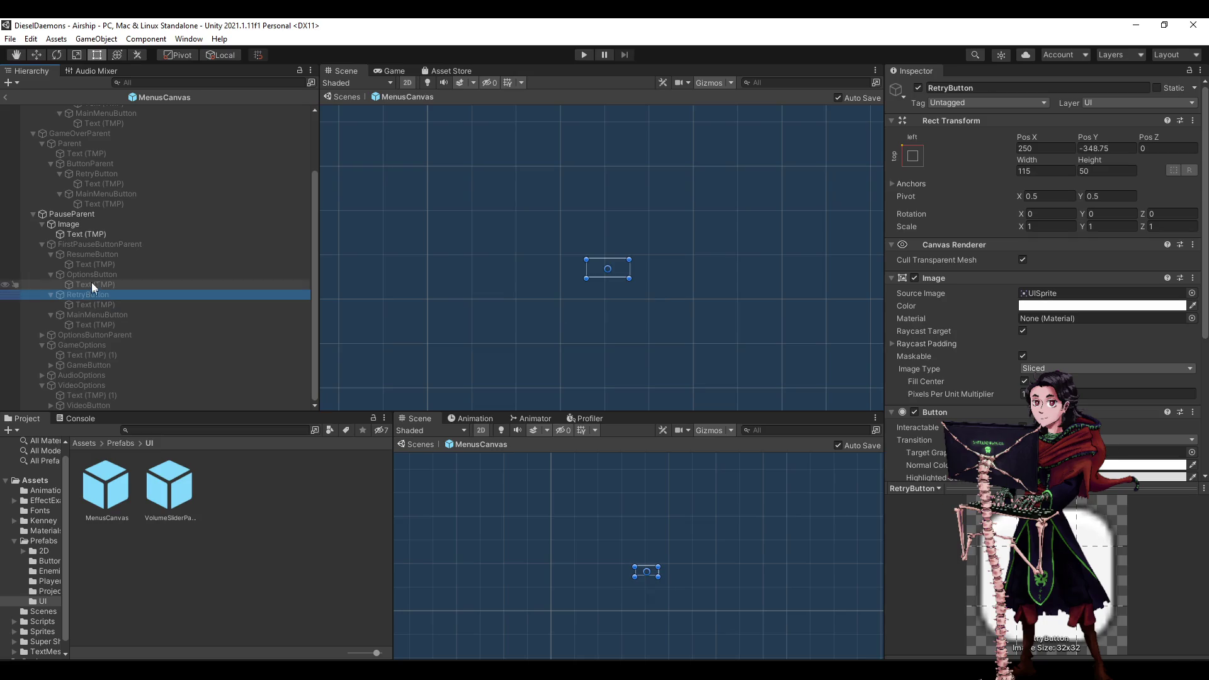
click(93, 274)
Make the VideoButton under OptionsButtonParent inactive.
click(41, 335)
click(73, 375)
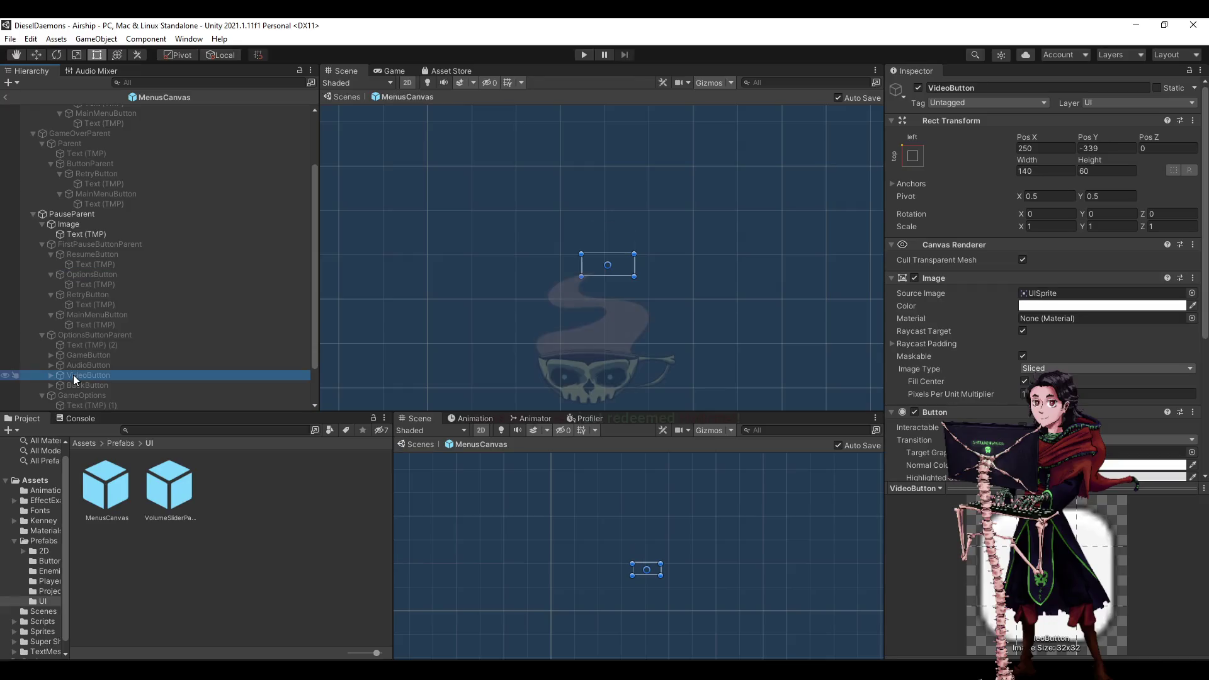
click(918, 89)
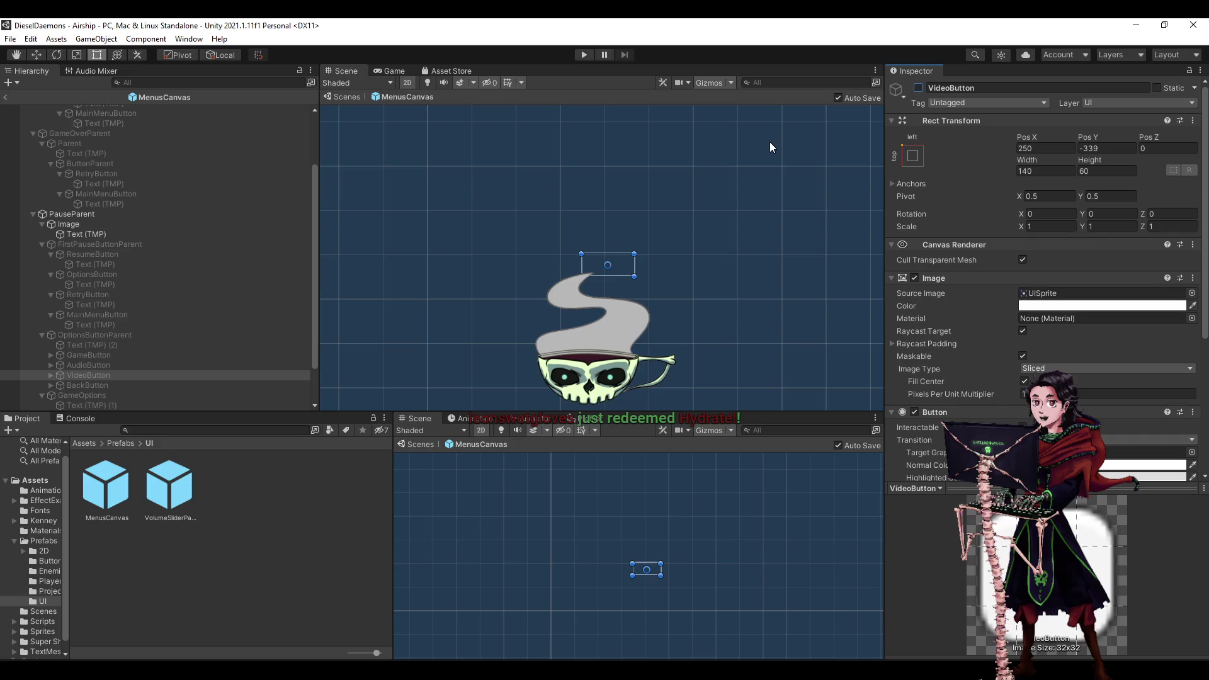
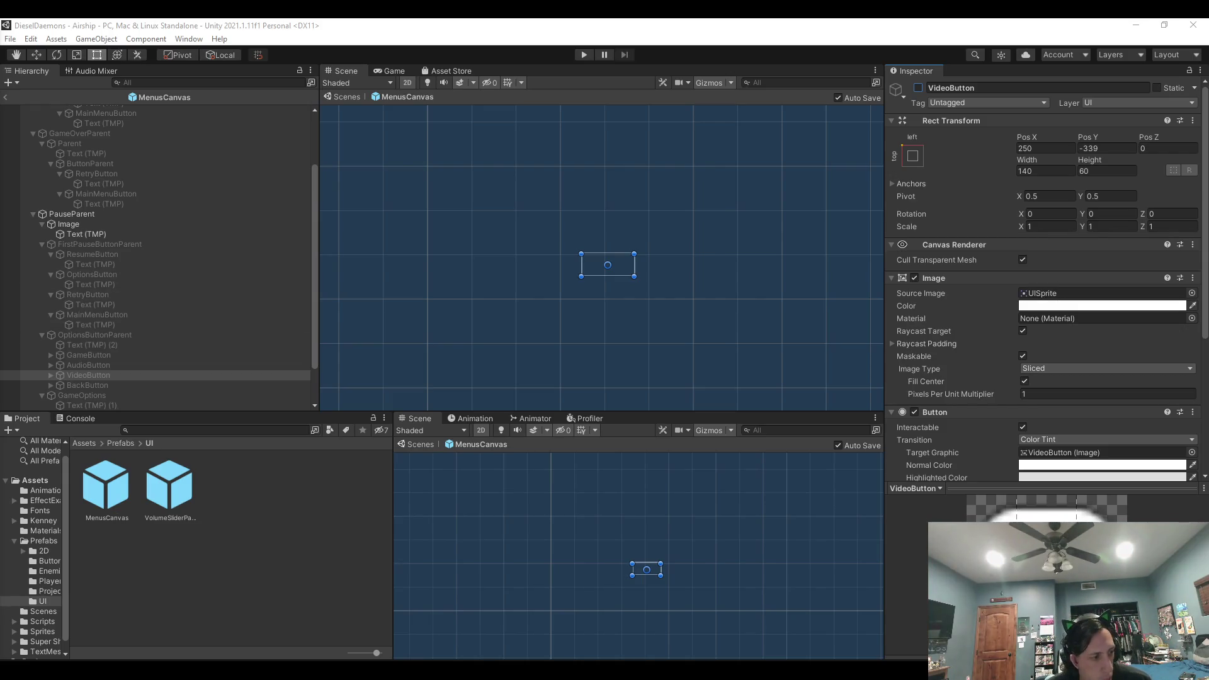
Select the pause Image, make layer 5: UI visible, and zoom in on the Paused panel.
click(245, 555)
click(109, 483)
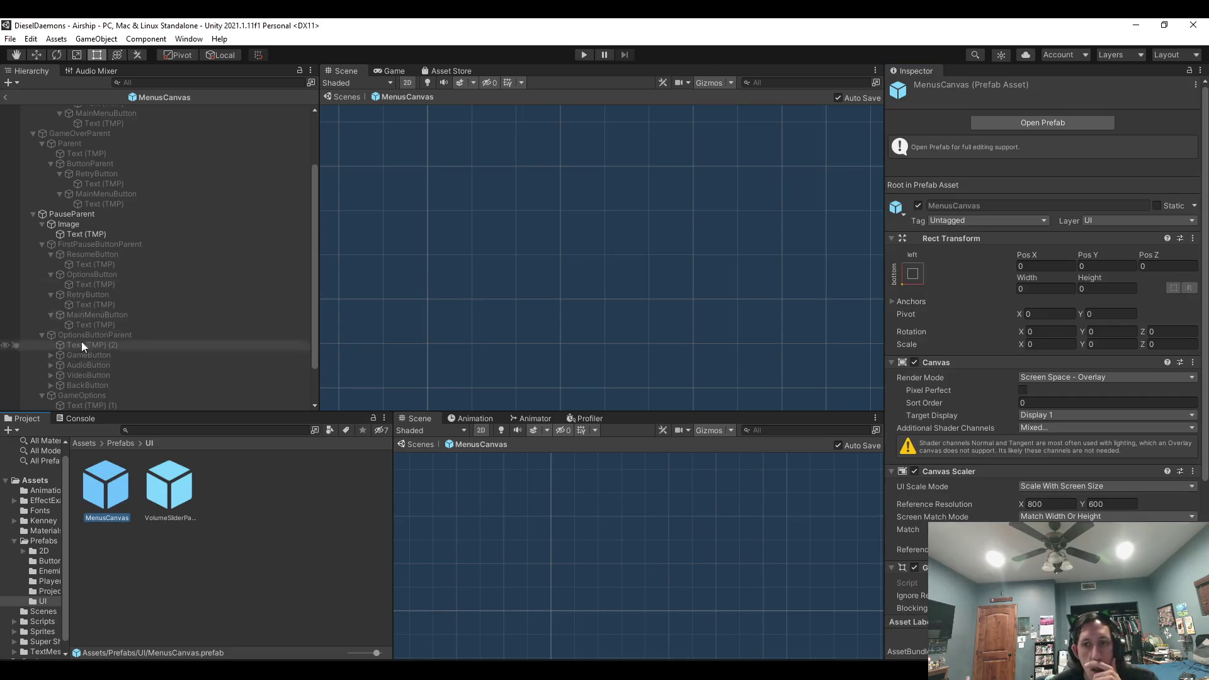
click(63, 224)
scroll(478, 323, down, 5)
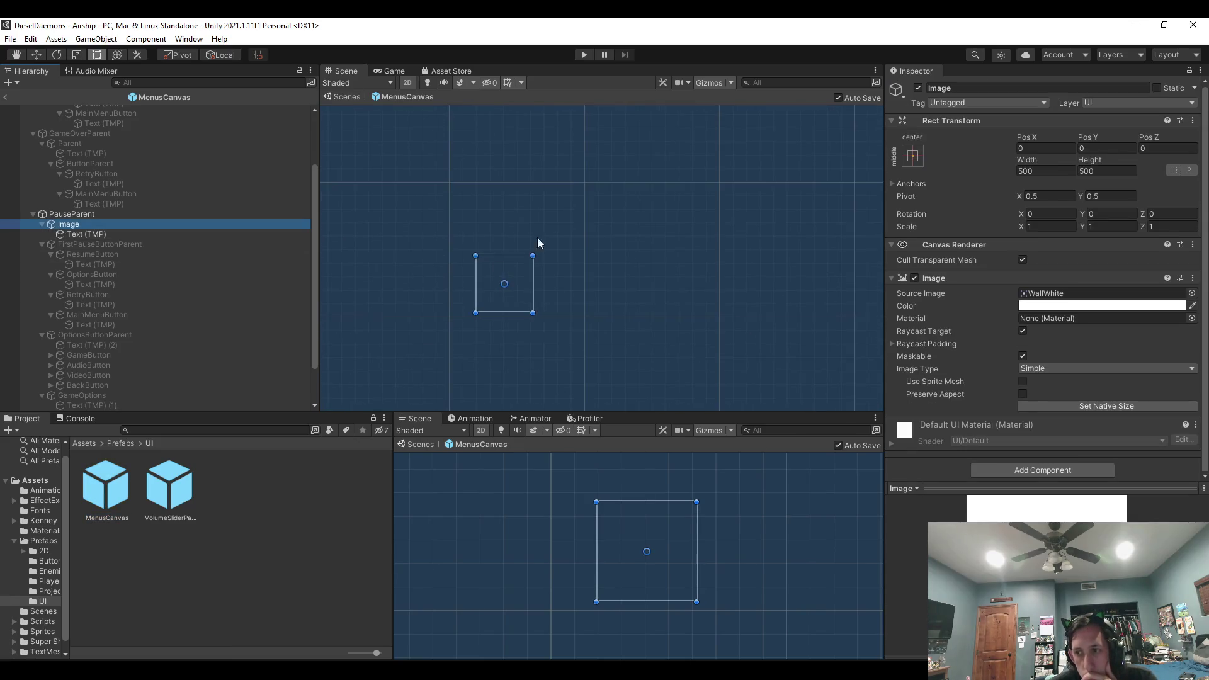
click(1118, 54)
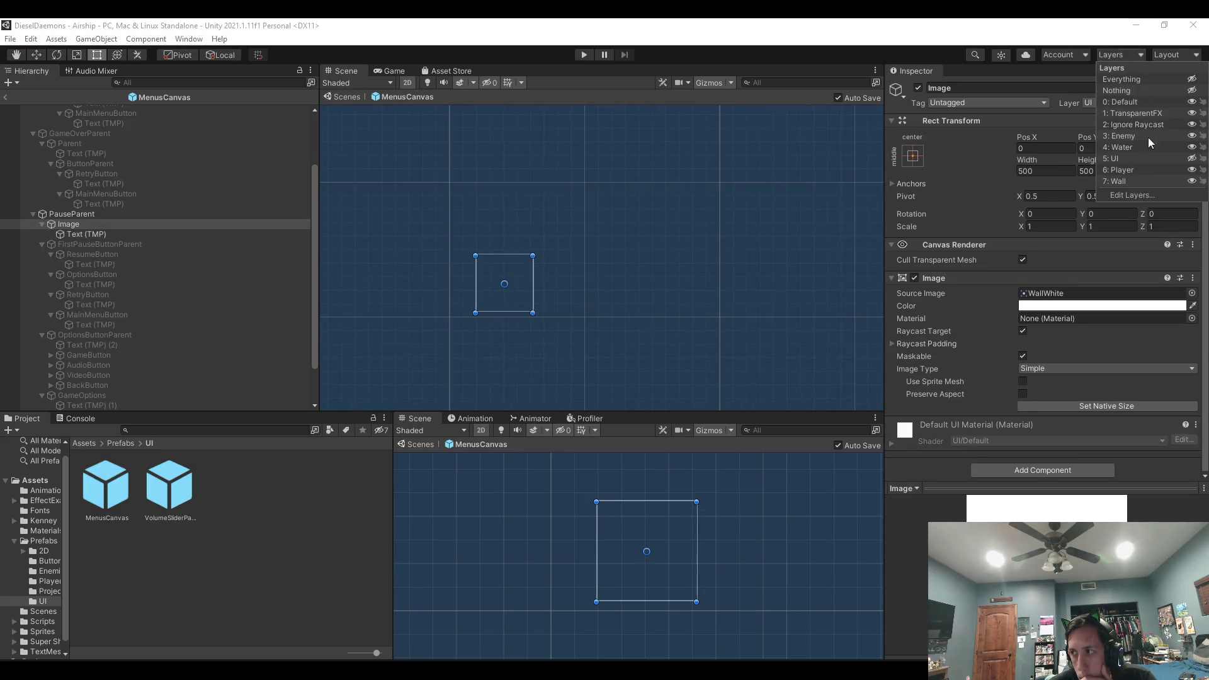
click(1190, 159)
click(529, 49)
scroll(444, 322, up, 4)
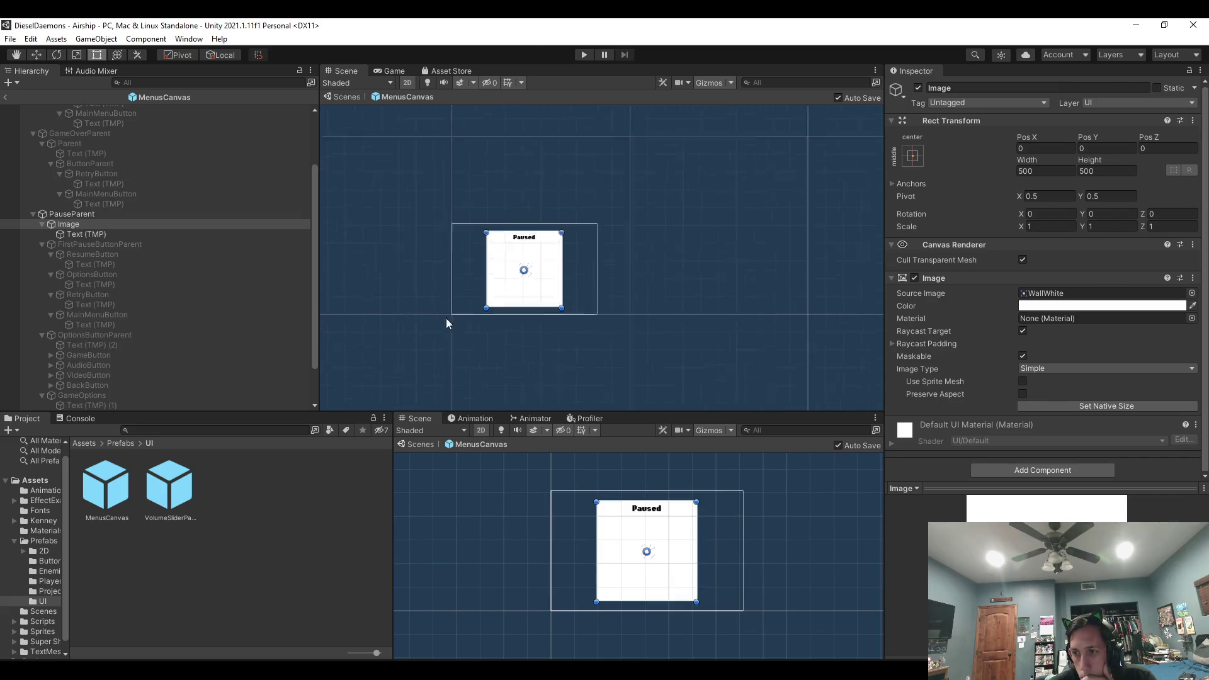
scroll(502, 262, up, 2)
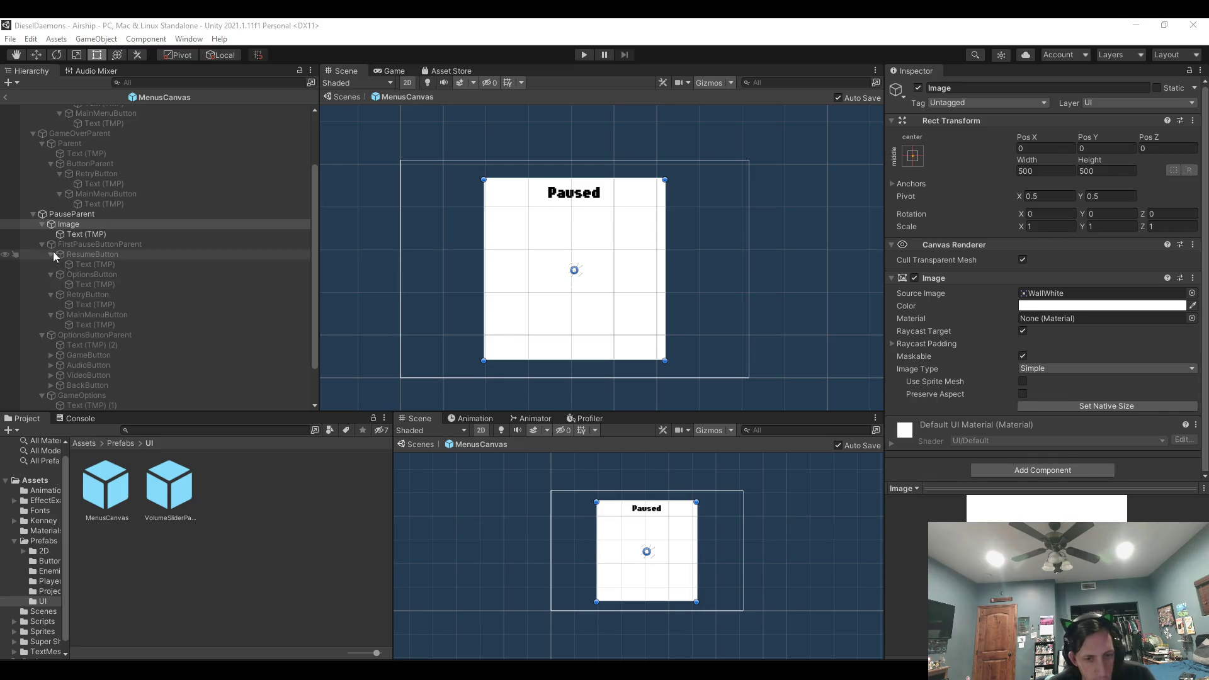
click(448, 24)
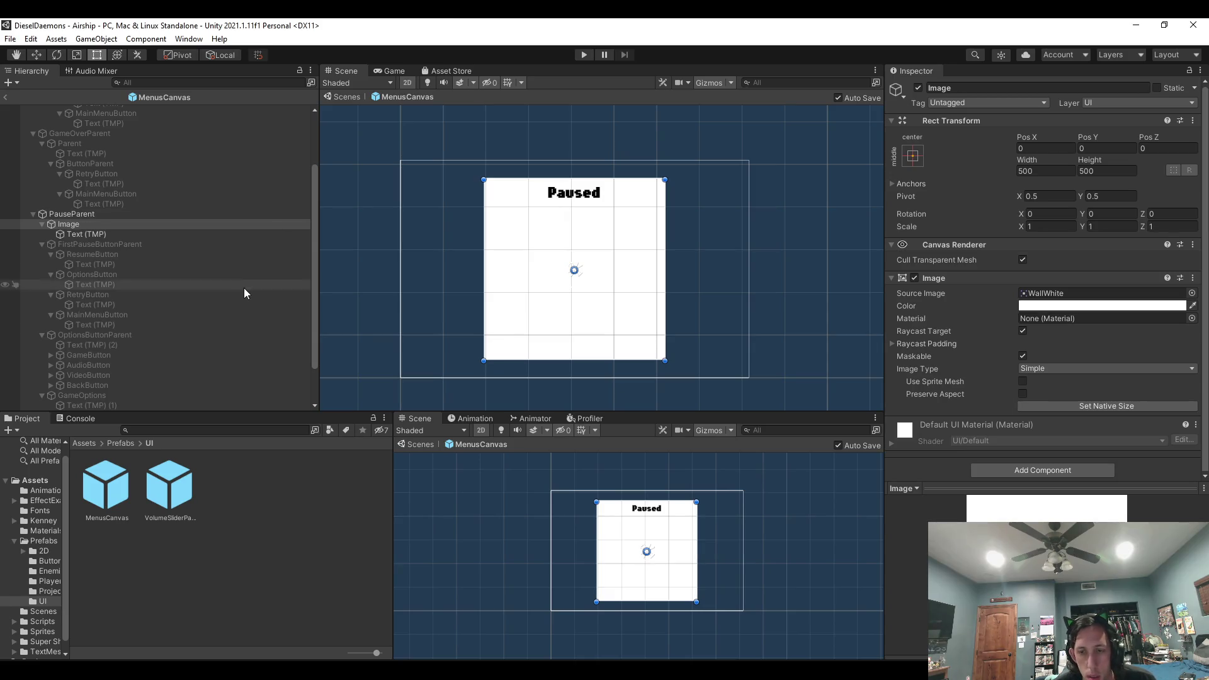
click(189, 315)
Fold away the four pause buttons' text children and collapse FirstPauseButtonParent.
click(50, 315)
click(49, 294)
click(50, 275)
click(50, 254)
click(43, 244)
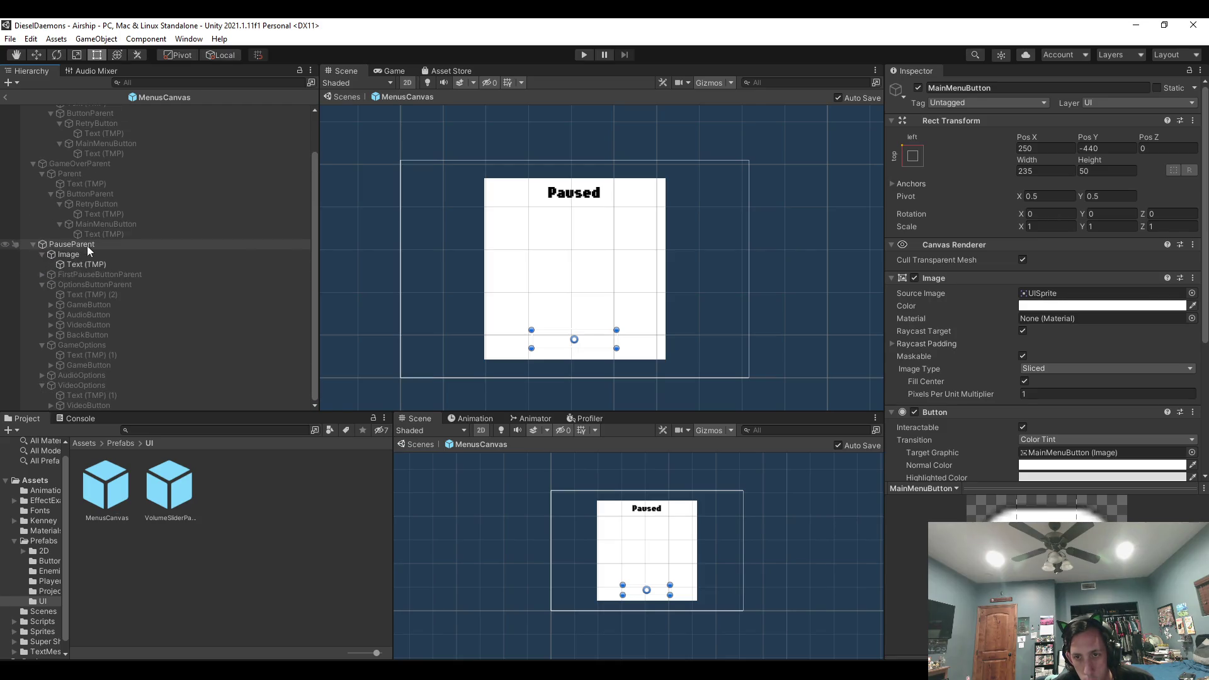
Inspect the button parents' settings, then collapse OptionsButtonParent and the GameOptions group.
click(91, 274)
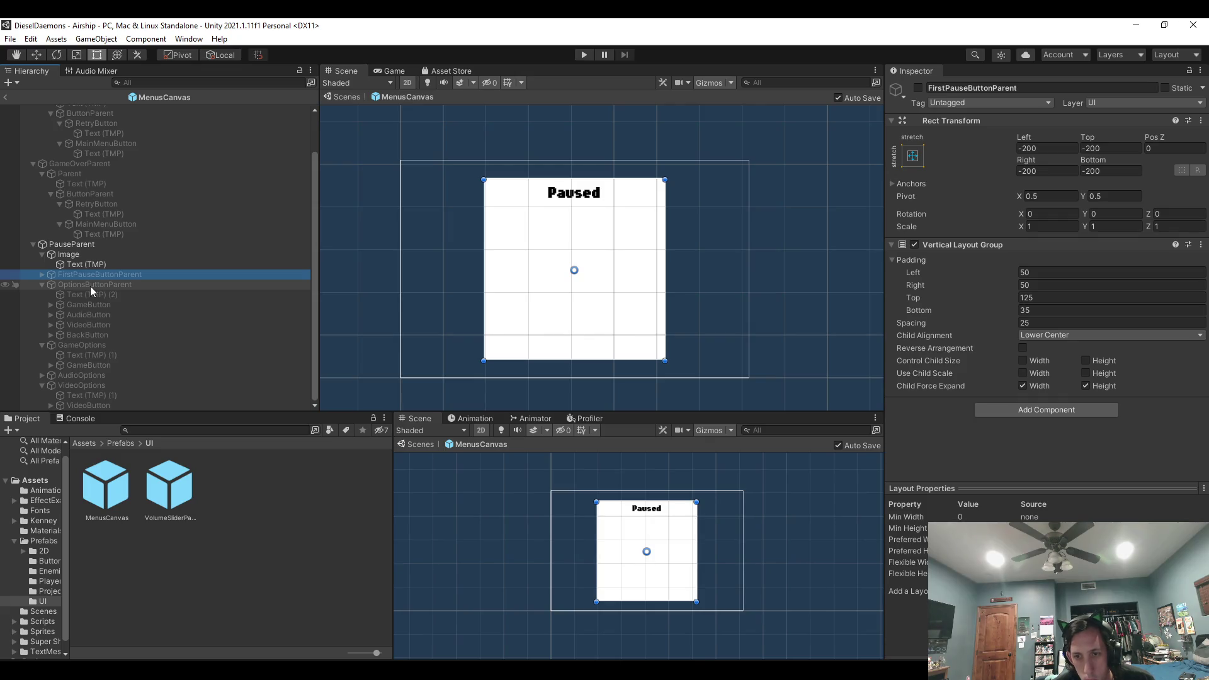
click(89, 284)
click(92, 324)
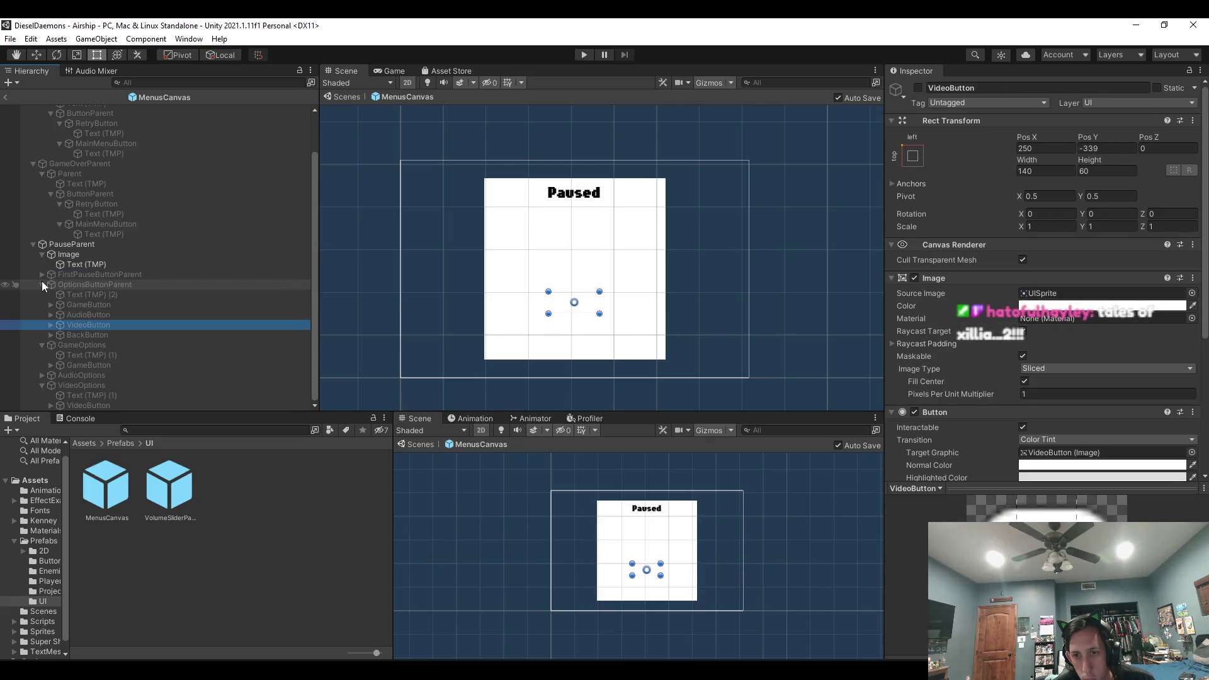
click(42, 284)
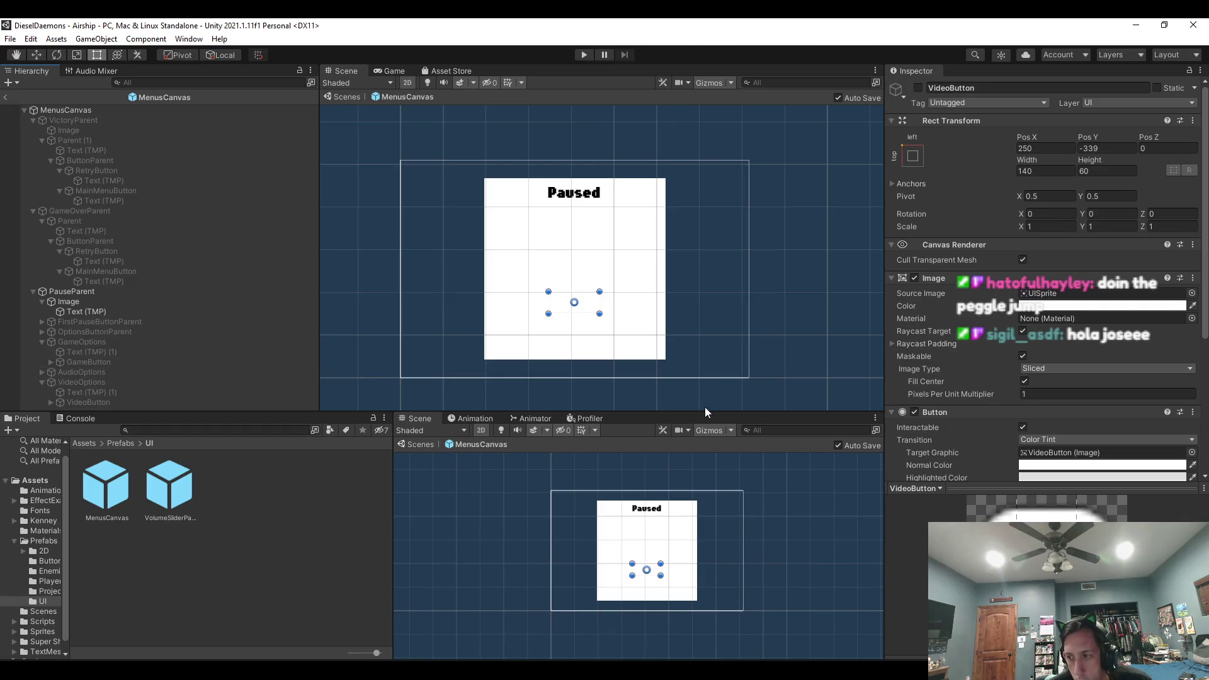
click(82, 361)
click(43, 341)
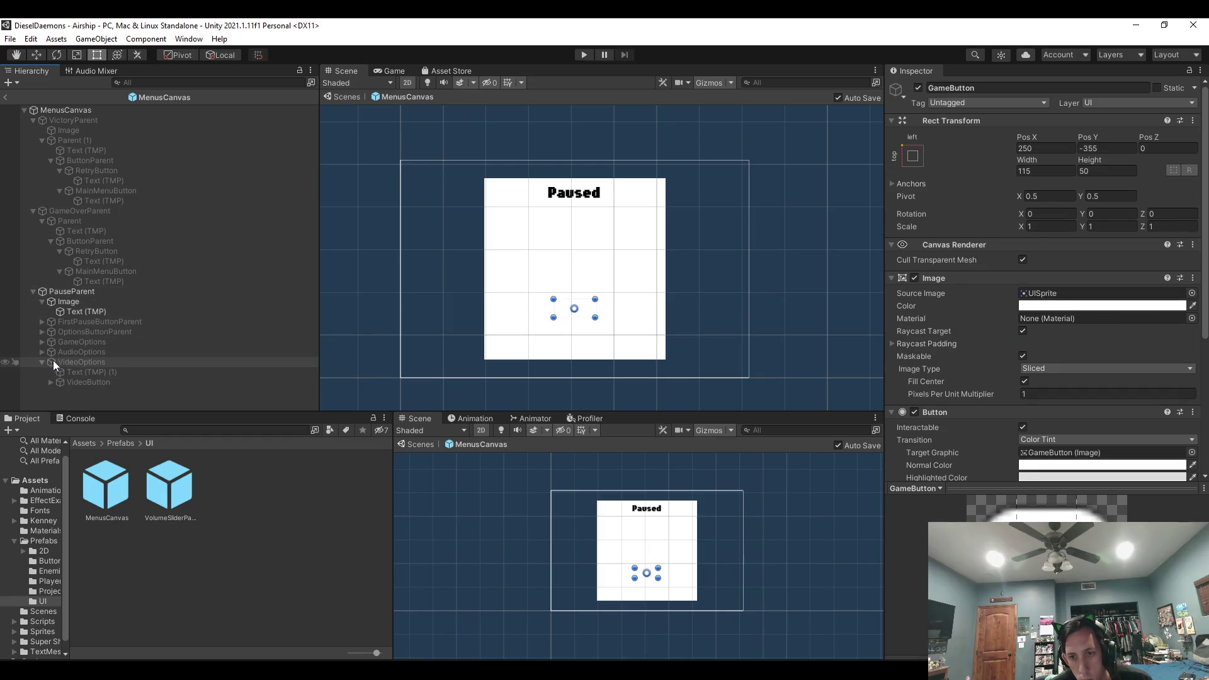
Select FirstPauseButtonParent, the Image, then PauseParent, folding away the Image's text child.
click(80, 320)
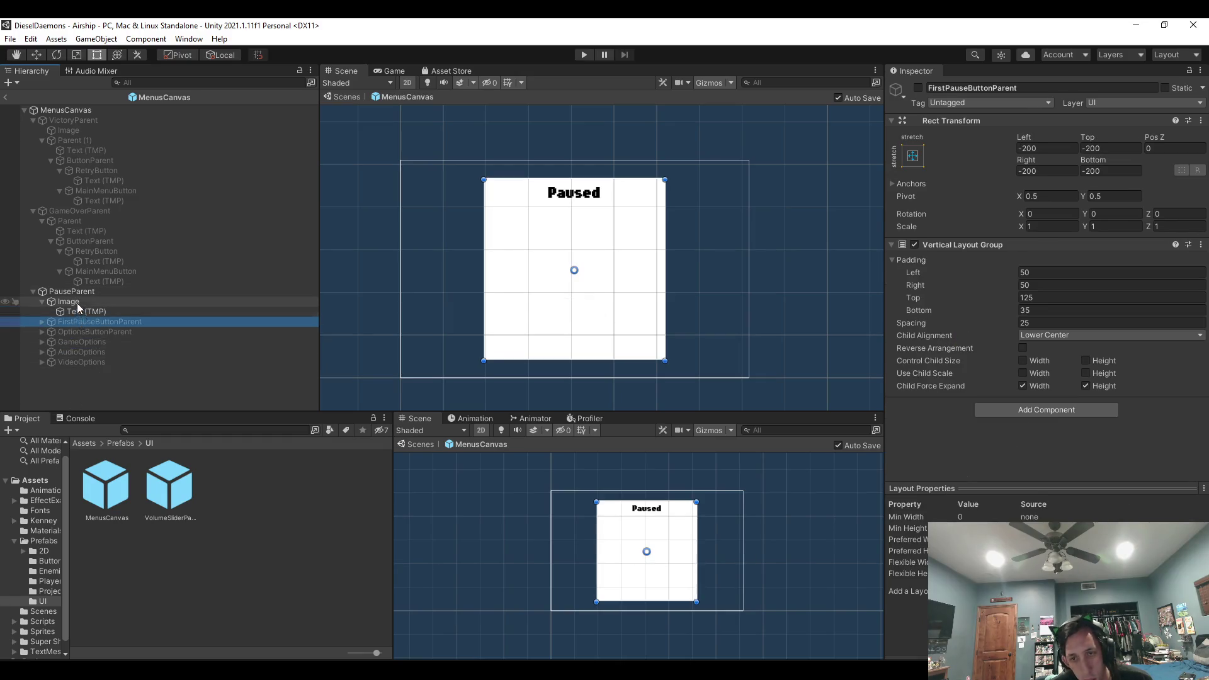
click(77, 301)
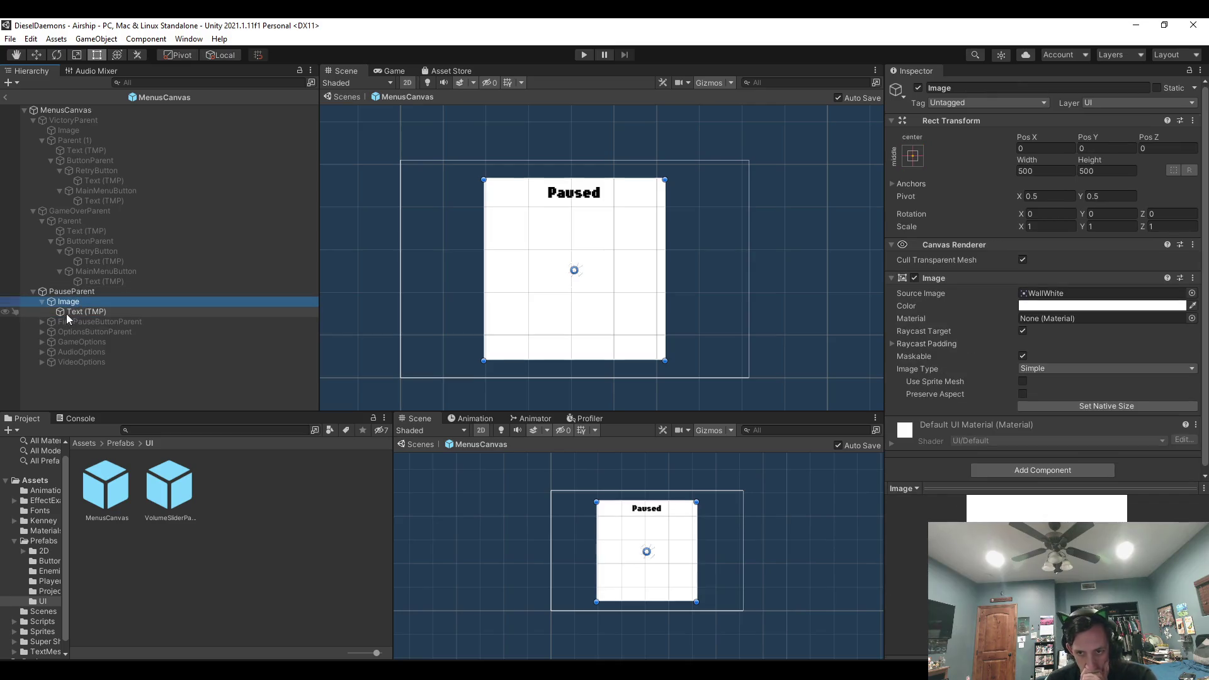
click(68, 293)
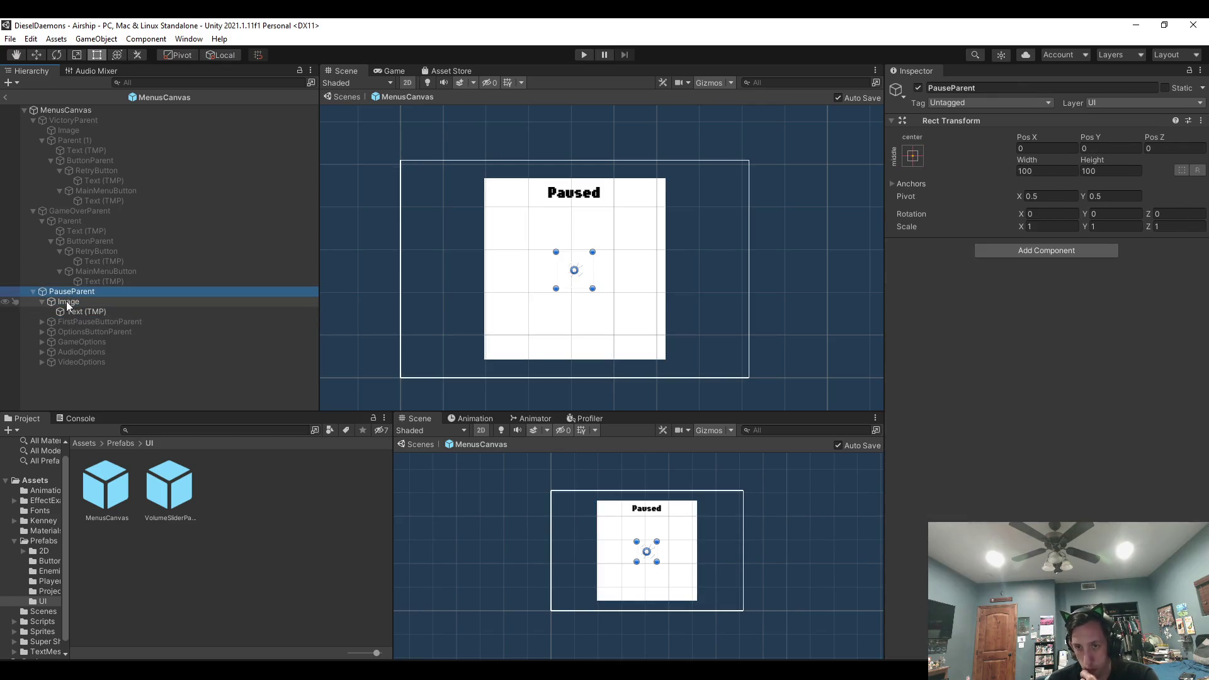
click(42, 302)
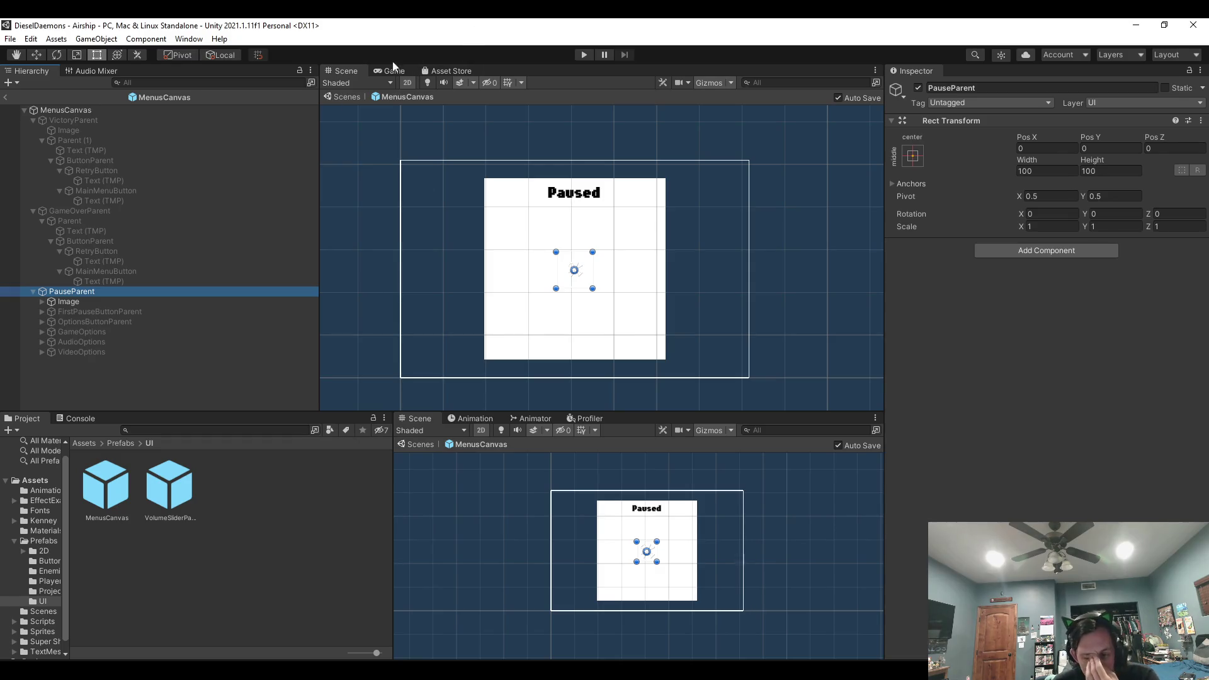
Collapse PauseParent, then play-test briefly to see the white Paused panel over the game.
scroll(539, 248, down, 2)
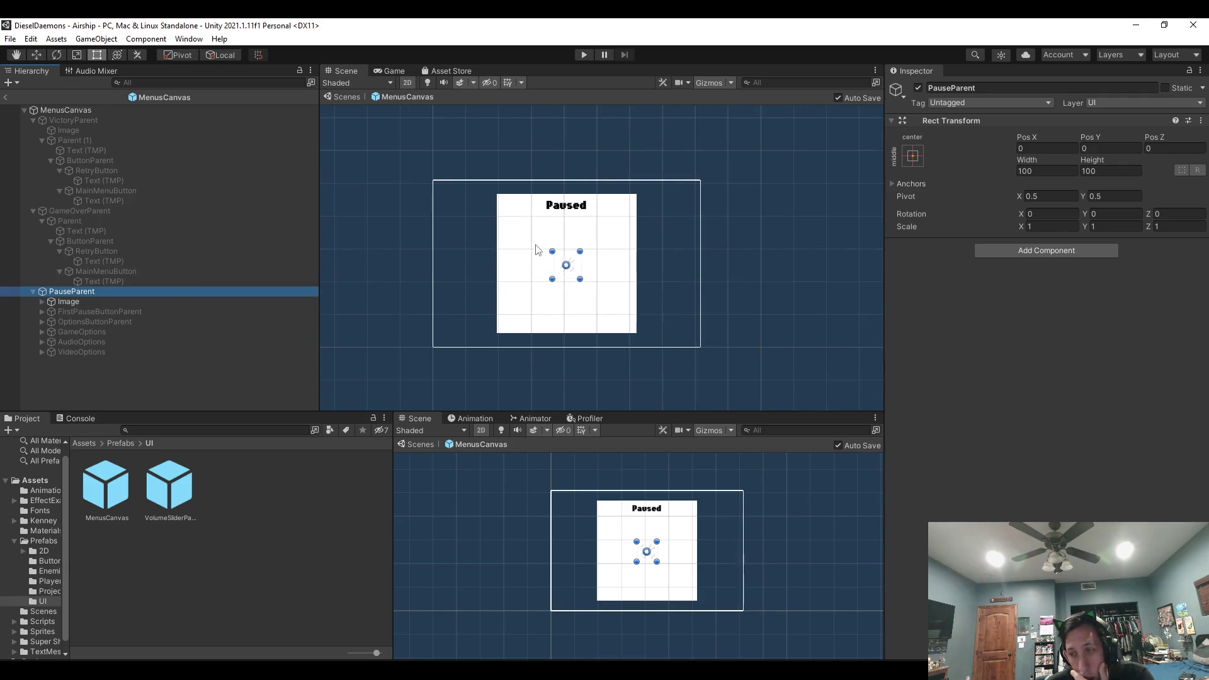
click(84, 303)
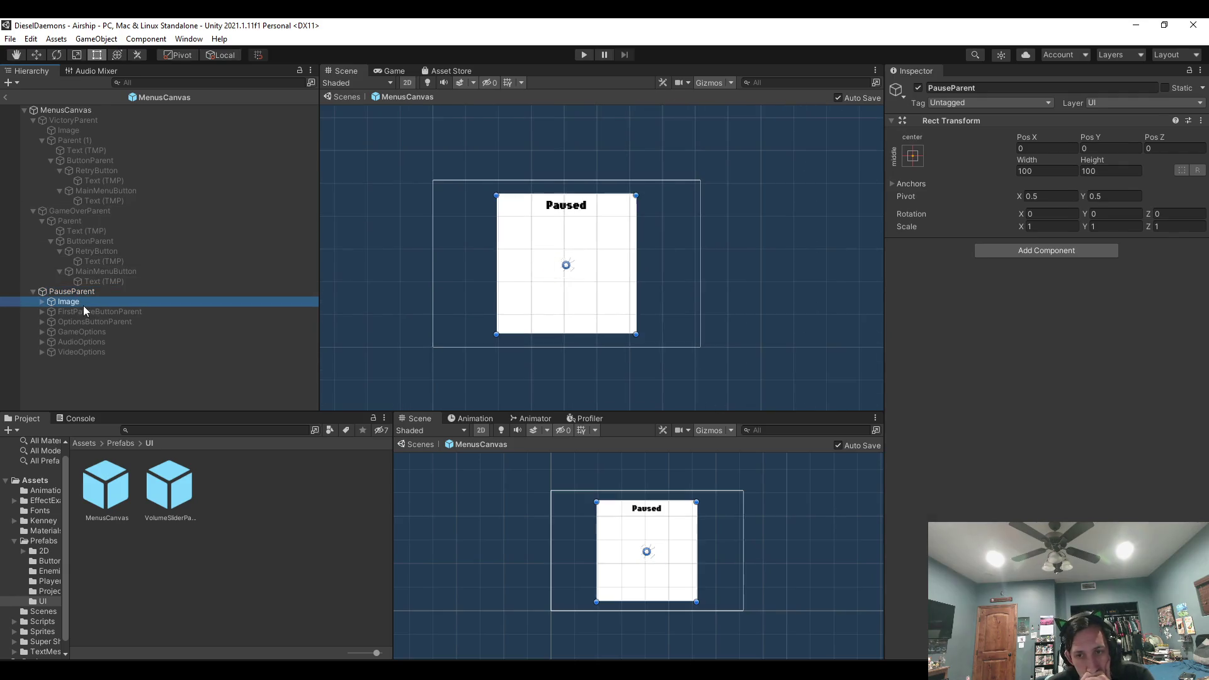
click(33, 292)
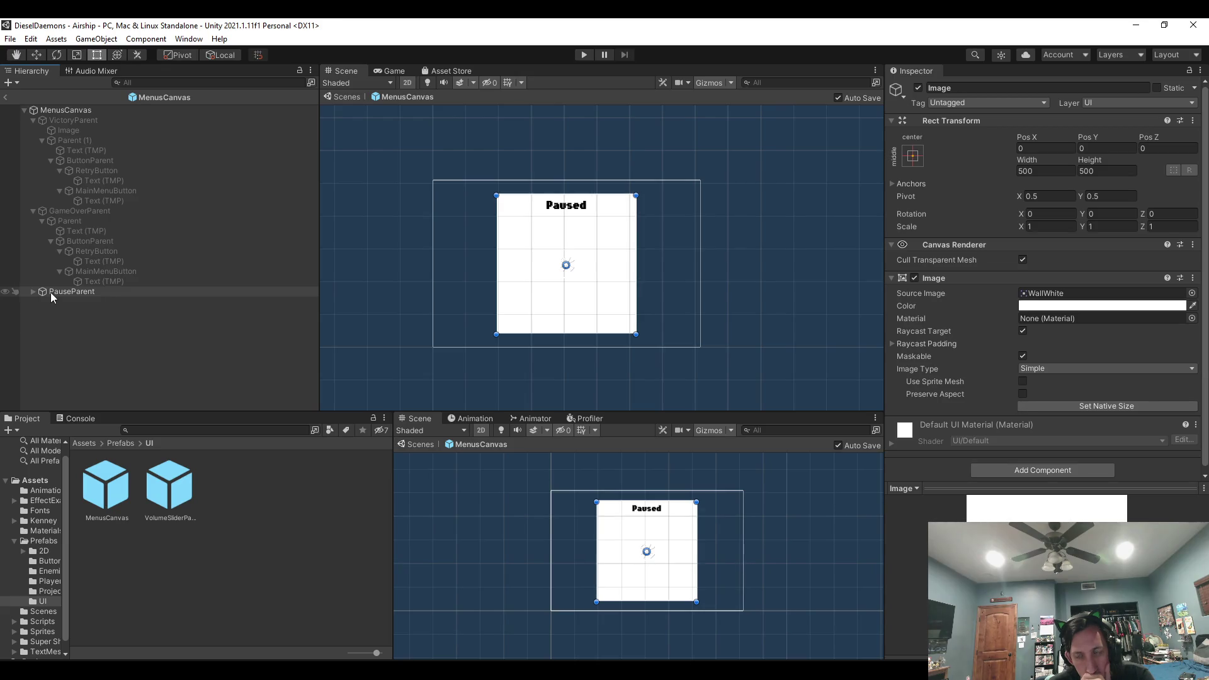
click(585, 54)
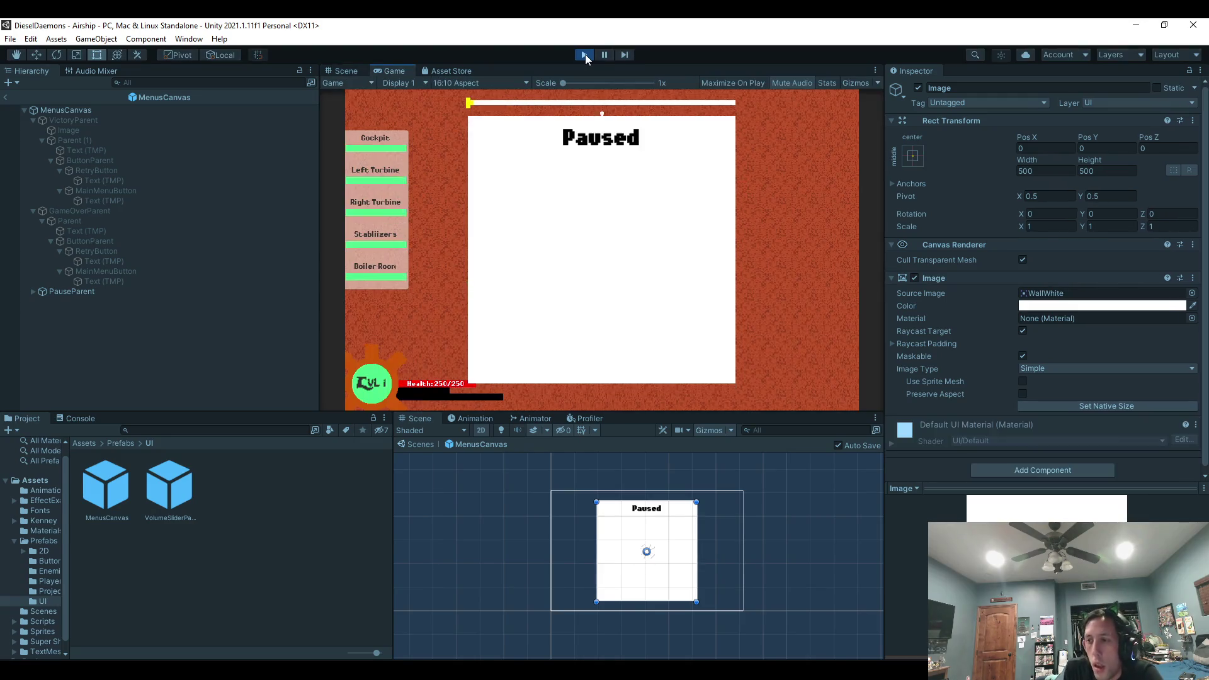
click(584, 54)
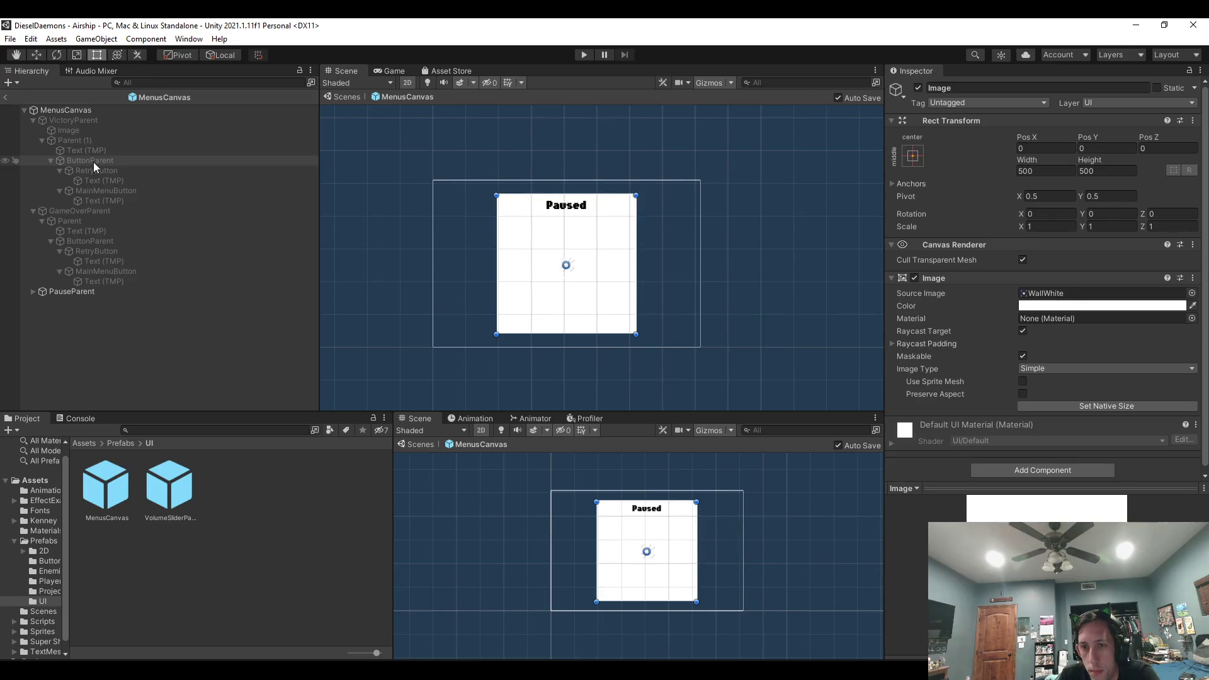
Deactivate PauseParent so the pause menu starts hidden.
click(69, 292)
click(34, 291)
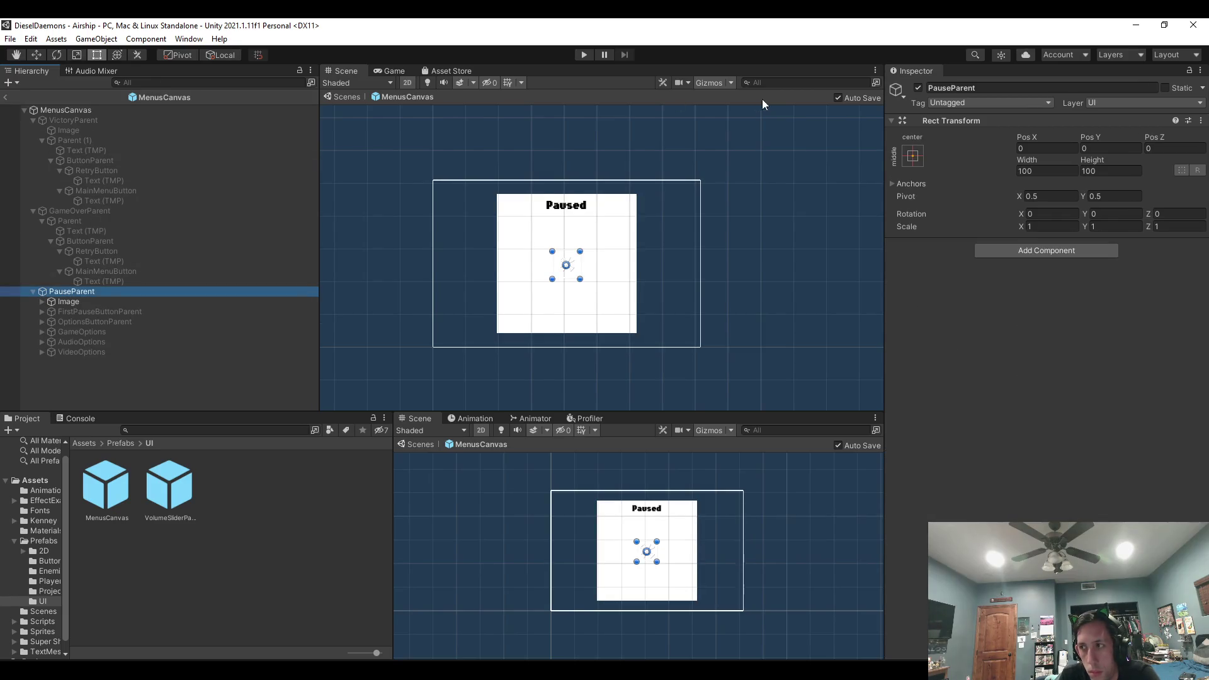
click(918, 88)
Collapse the GameOverParent and VictoryParent groups, leave Prefab Mode, and run the game.
click(42, 221)
click(33, 211)
click(51, 161)
click(42, 140)
click(33, 120)
click(5, 97)
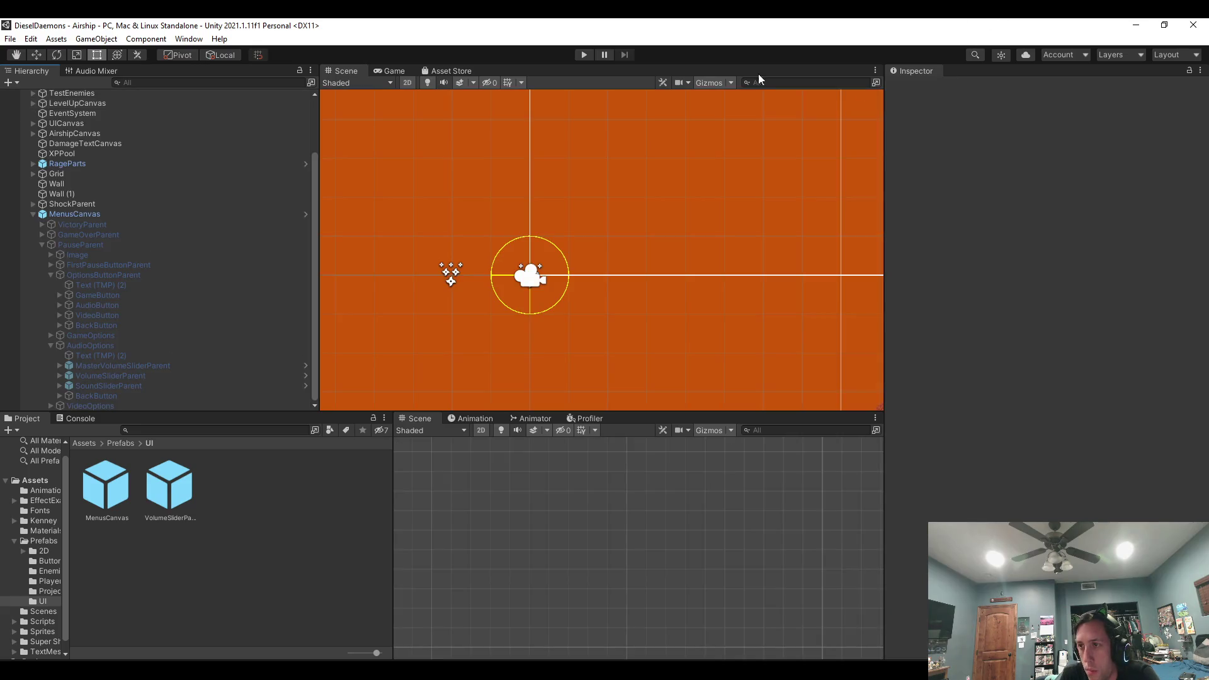
click(584, 55)
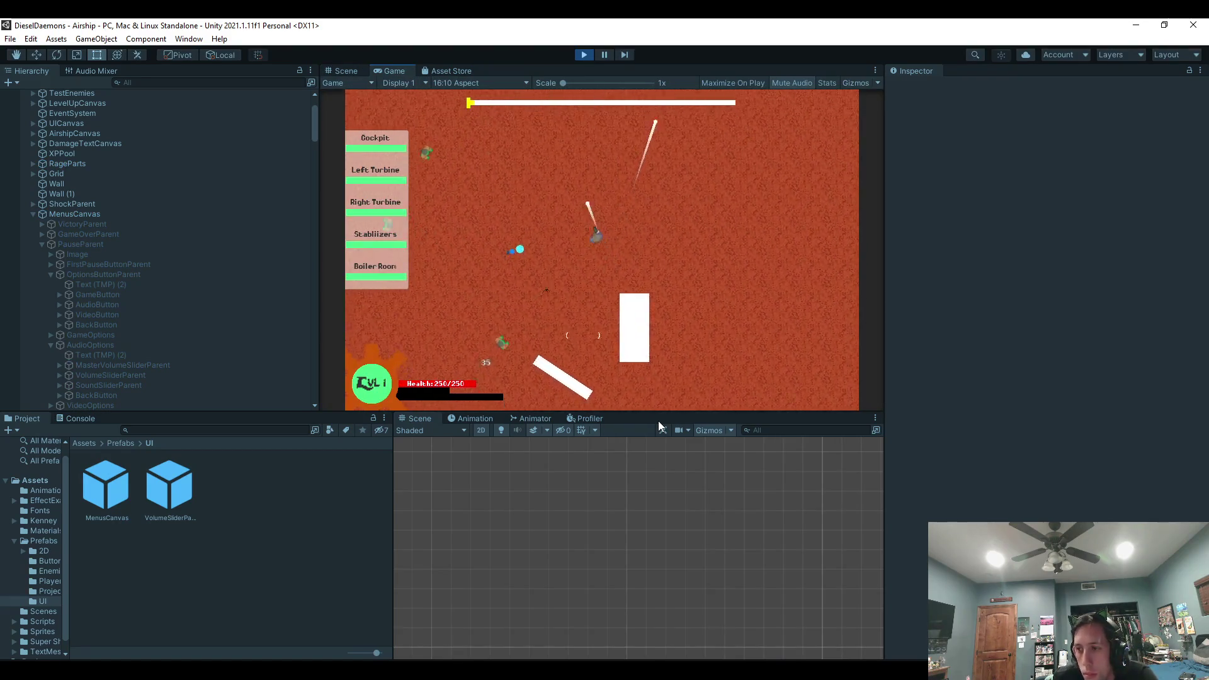
Pause with Escape to check the four-button menu, inspect the MenusCanvas prefab, then replay.
key(Escape)
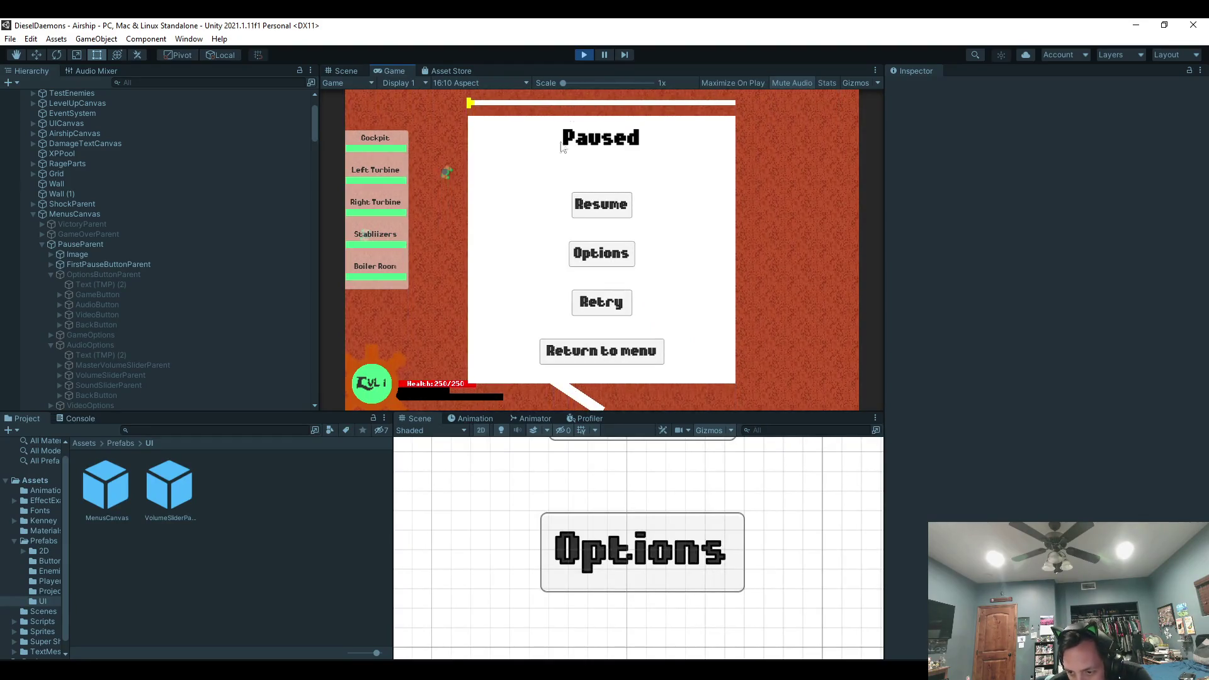
click(583, 56)
double_click(116, 504)
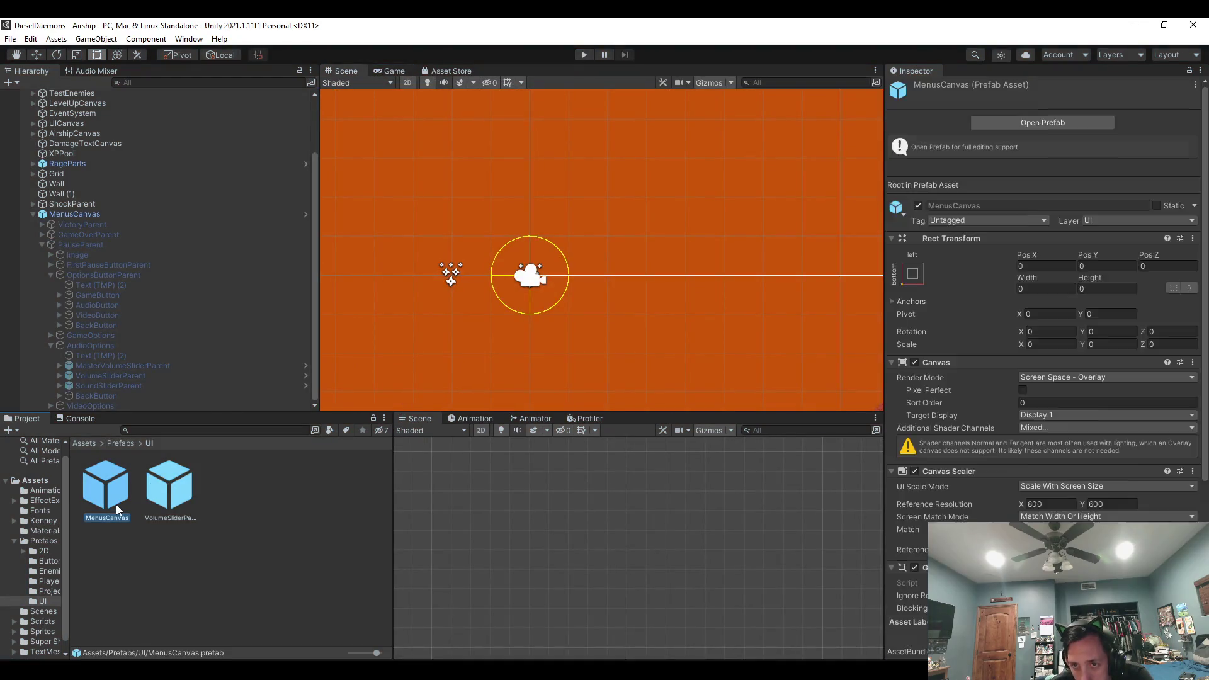
scroll(1032, 439, down, 1)
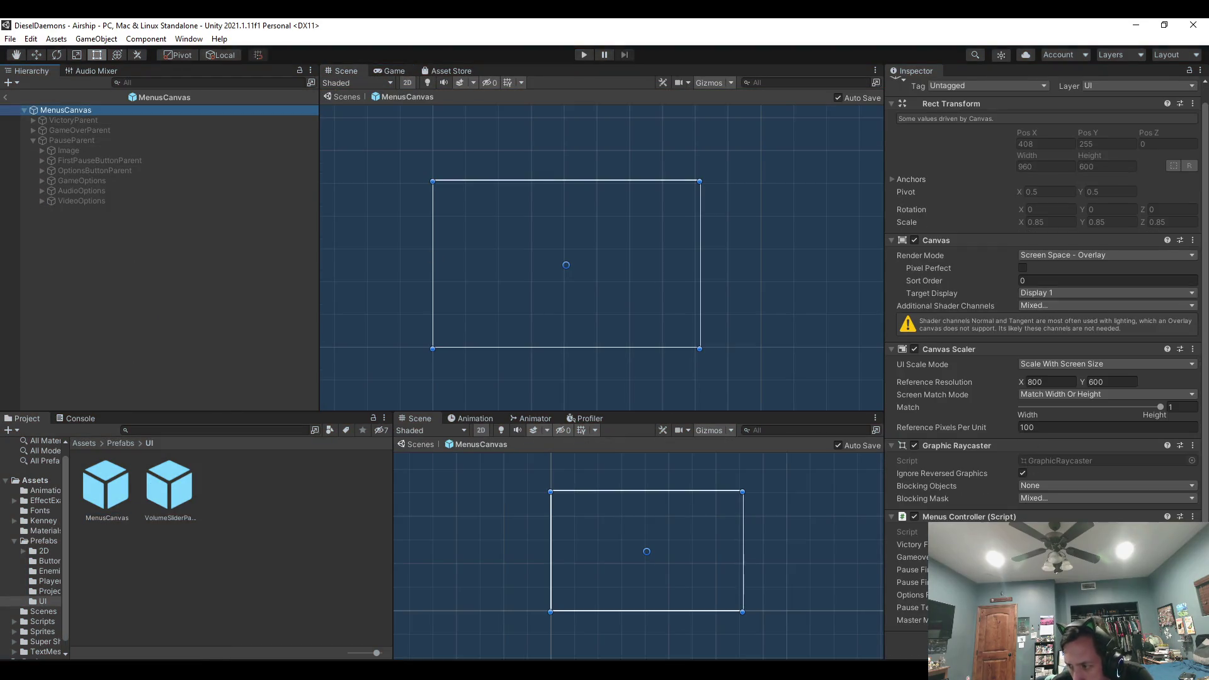
click(42, 151)
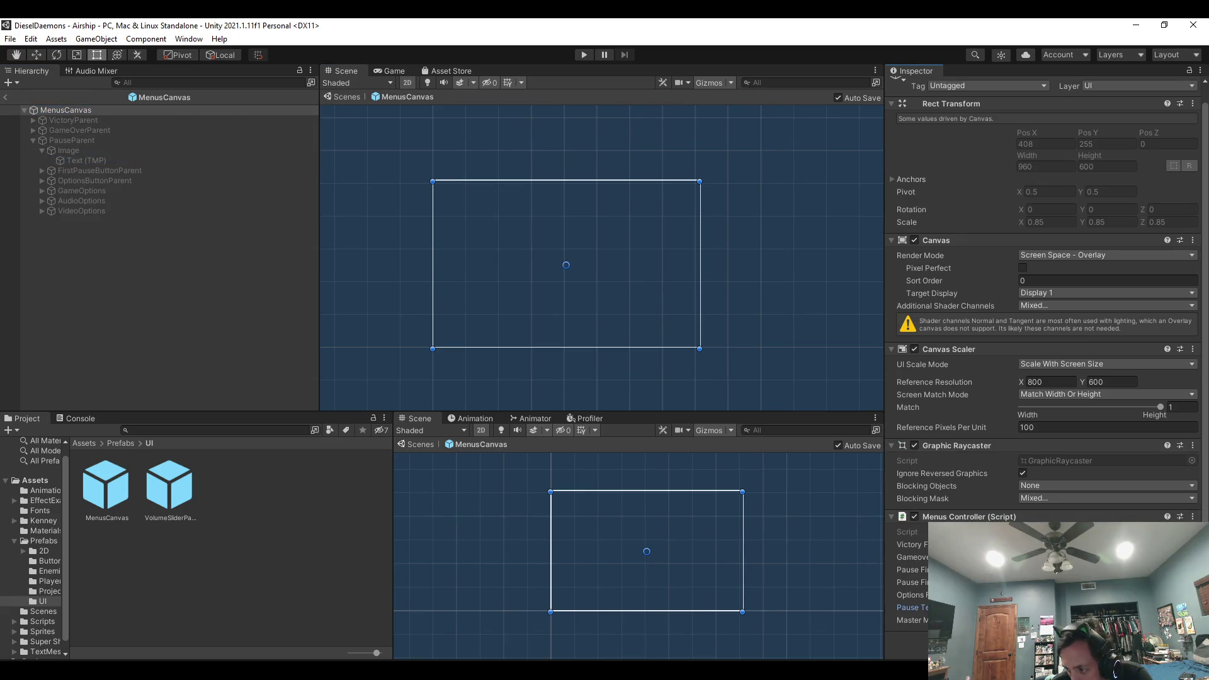
click(25, 110)
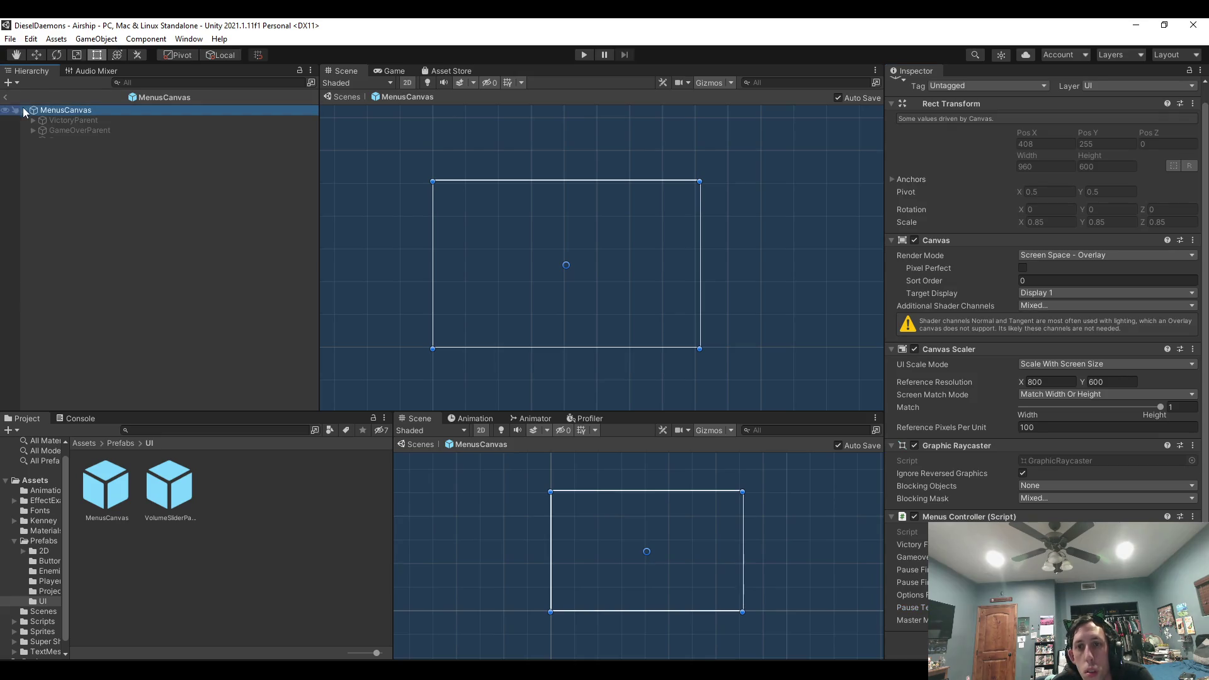
click(5, 97)
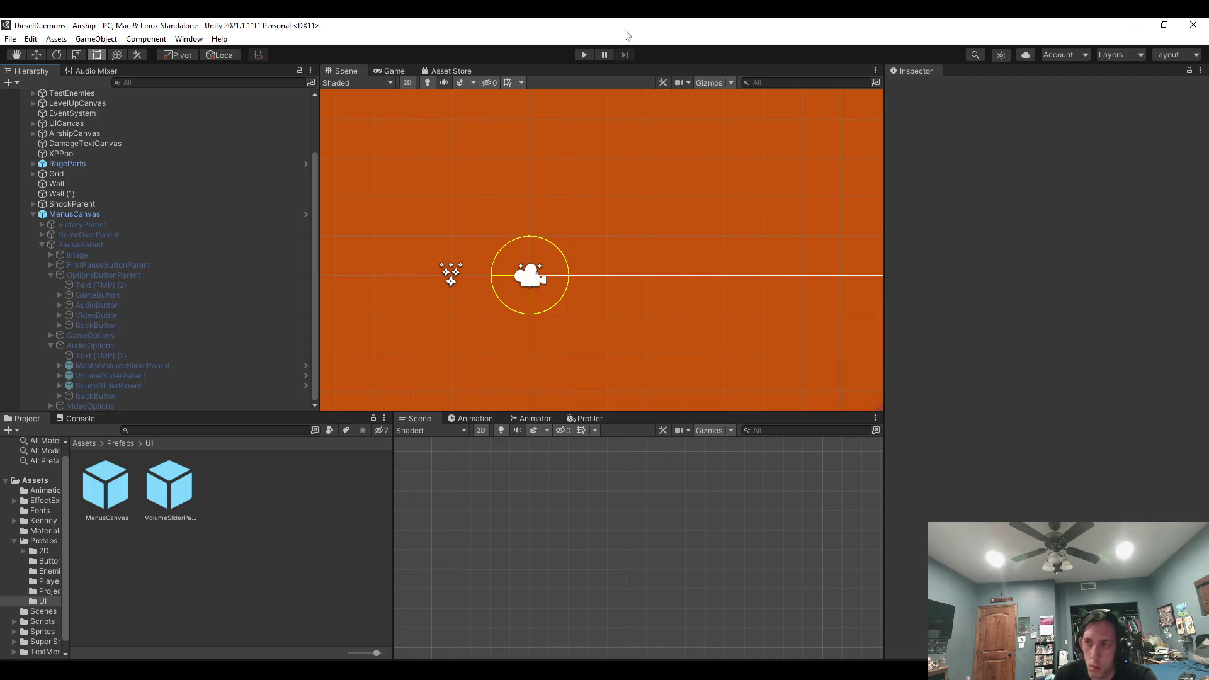
click(584, 55)
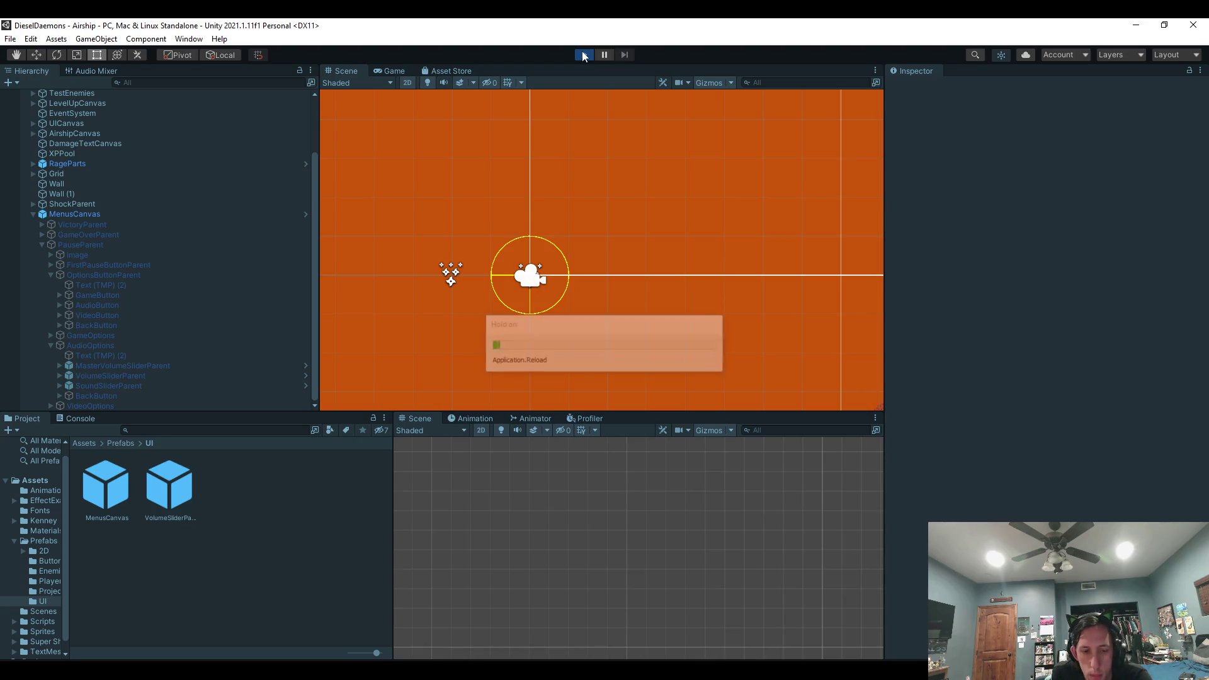
key(Escape)
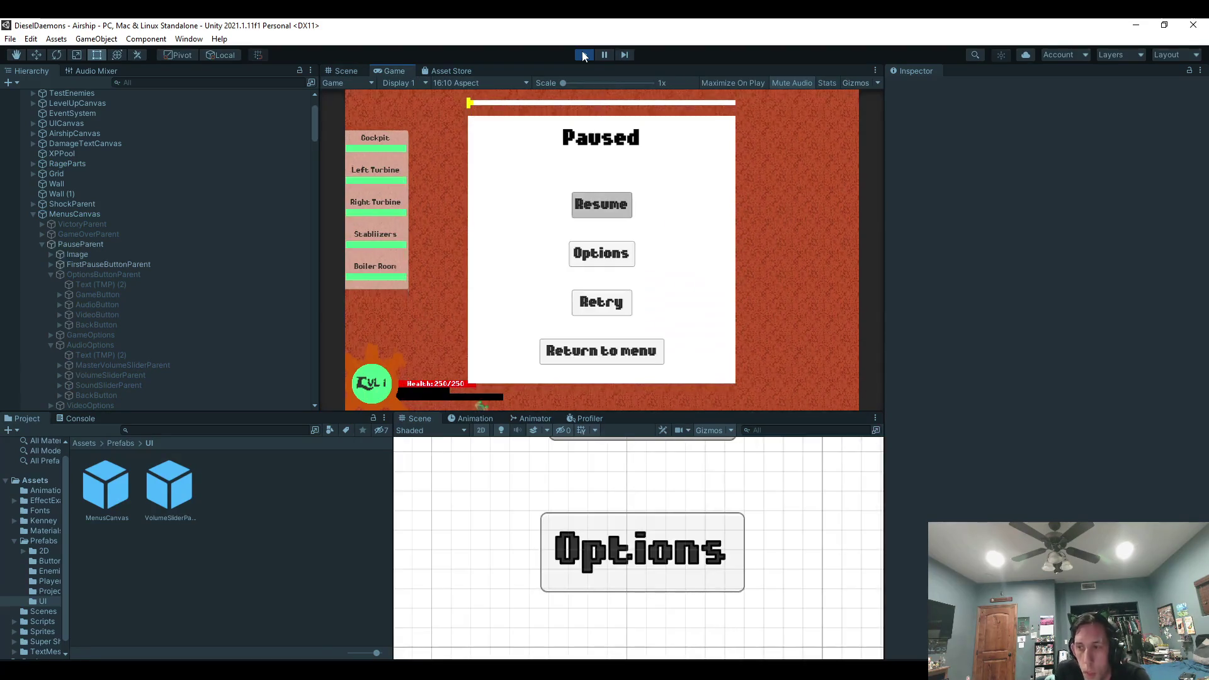
key(Down)
key(Down)
key(Down)
key(Up)
key(Up)
key(Up)
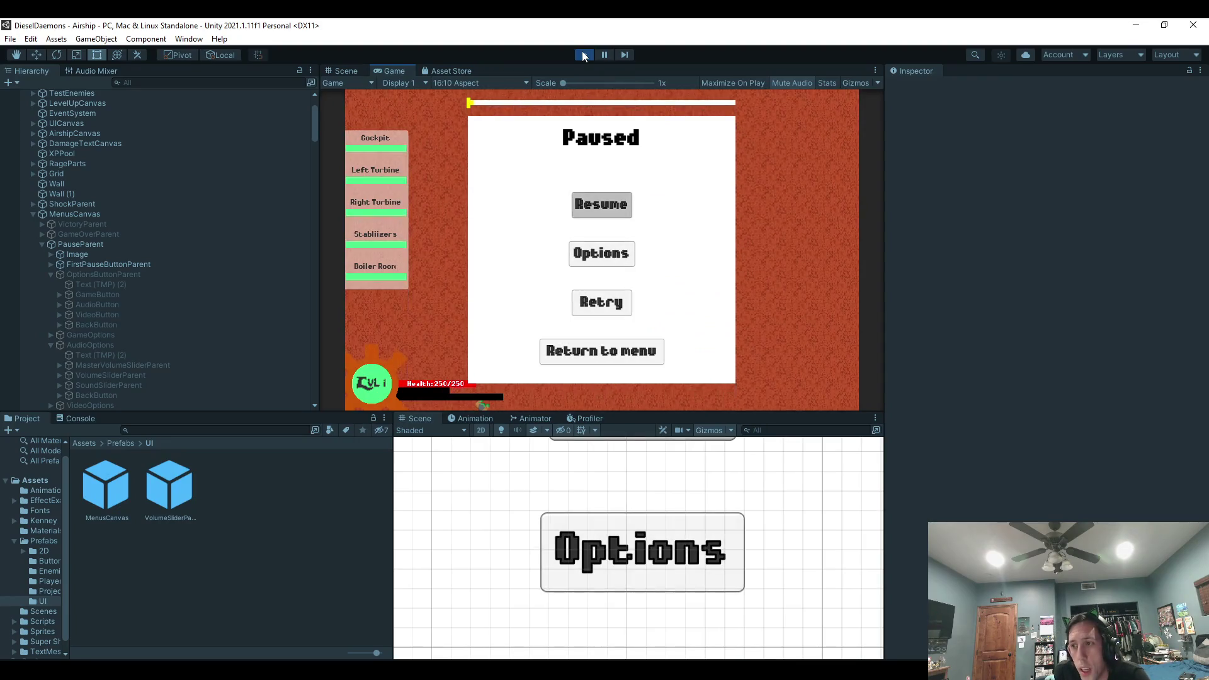
key(Return)
key(Escape)
key(Down)
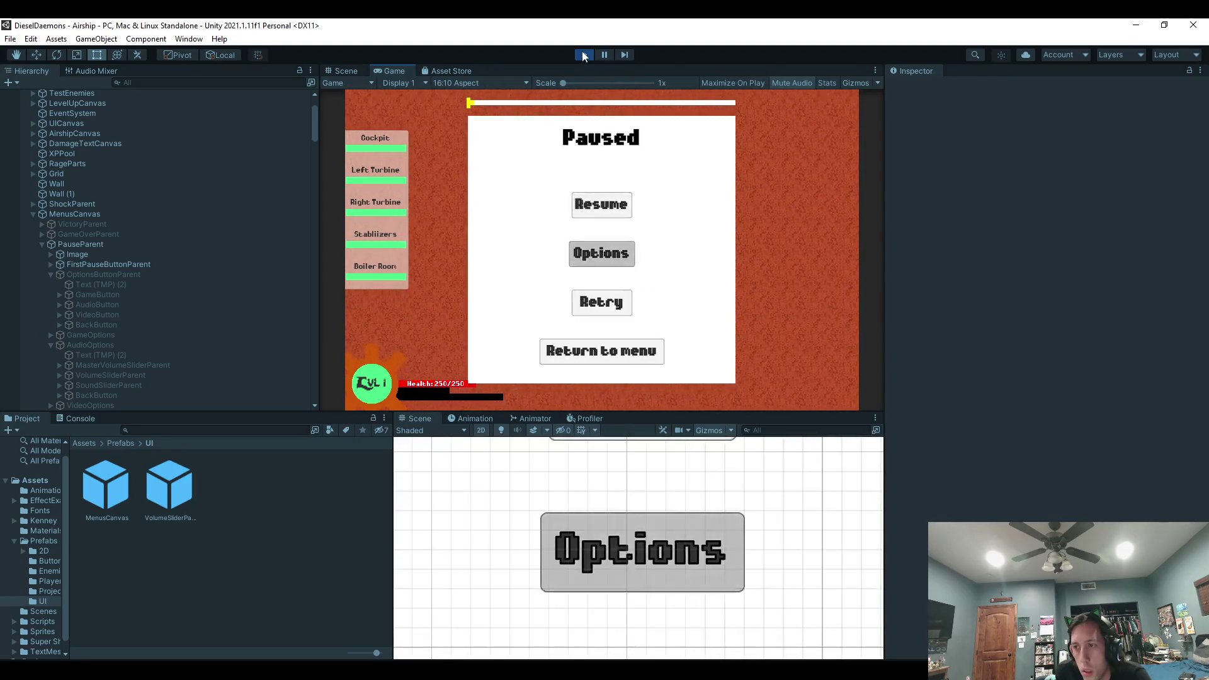
key(Escape)
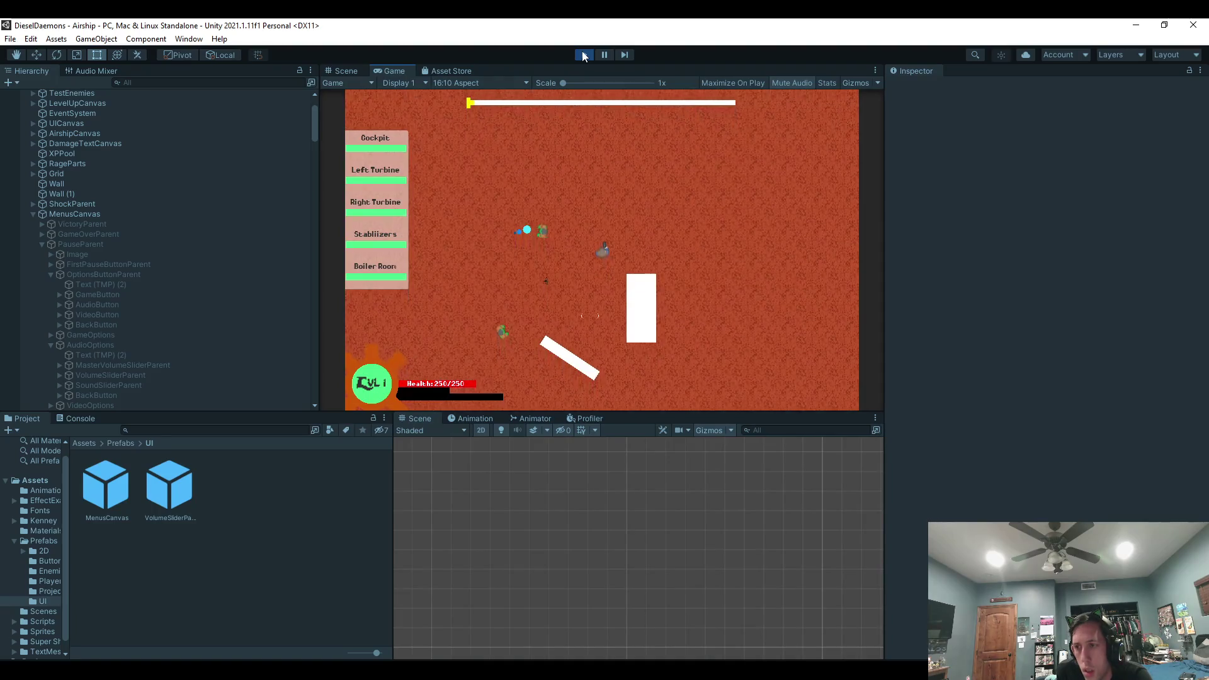
key(Escape)
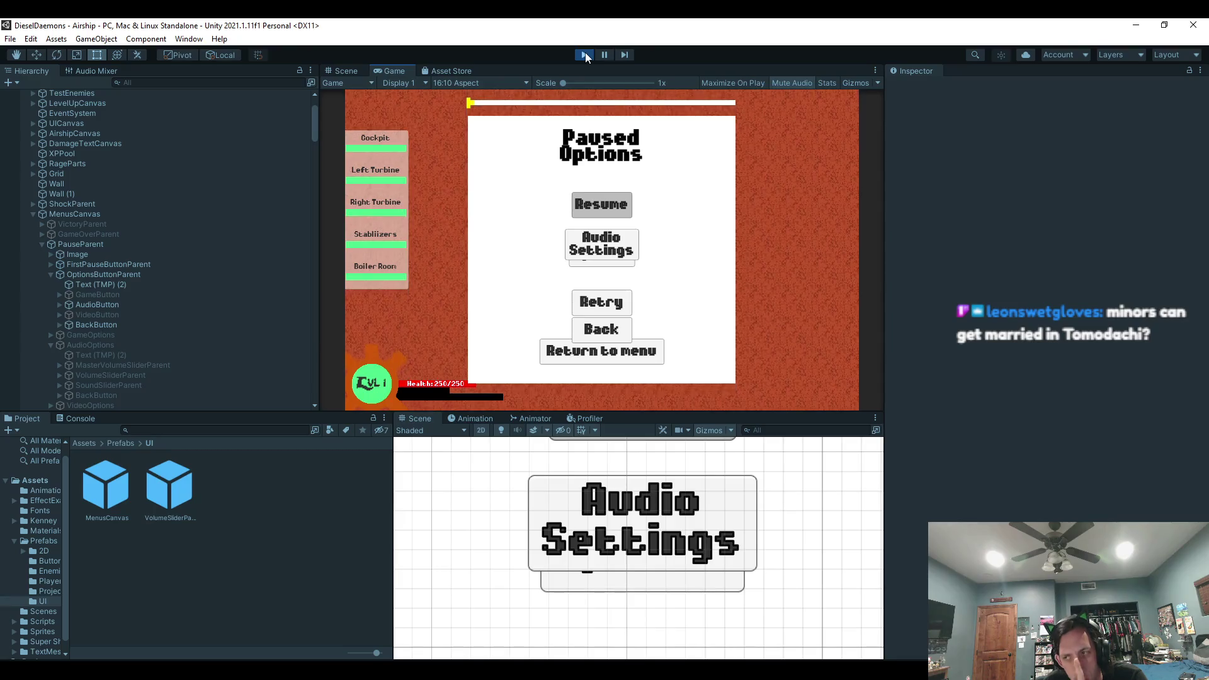
click(584, 54)
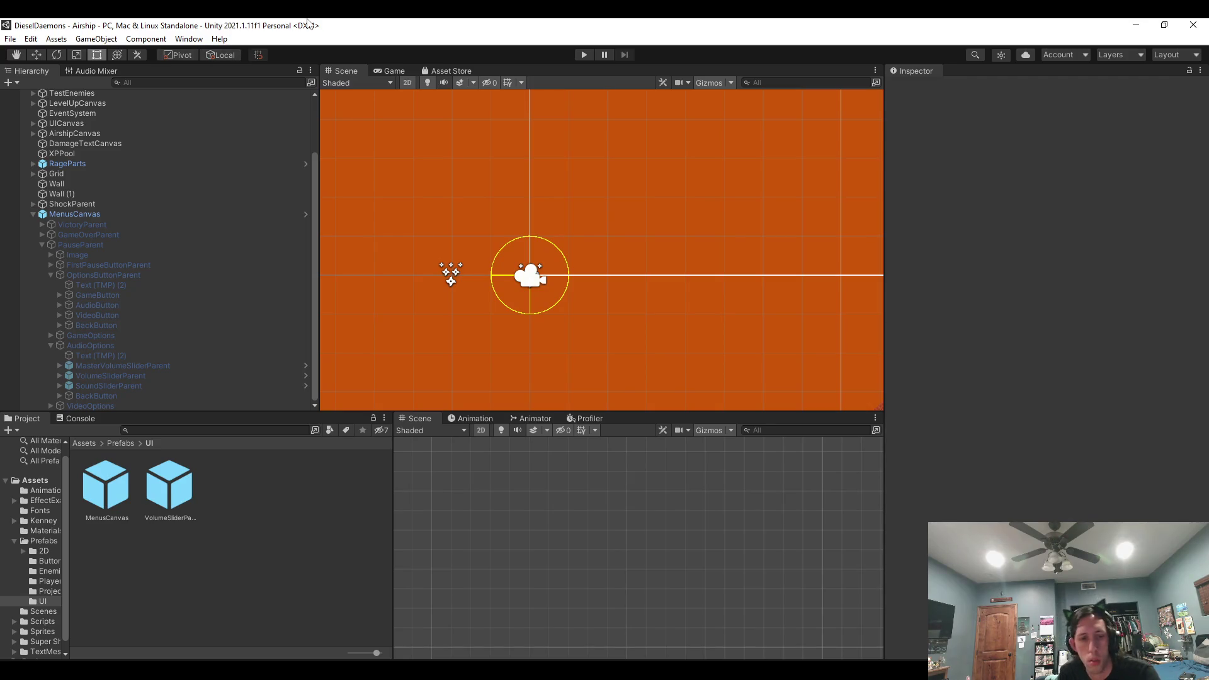
In GameController.cs, review ToOptionsMenu() and highlight its optionsMenu reference.
key(alt+Tab)
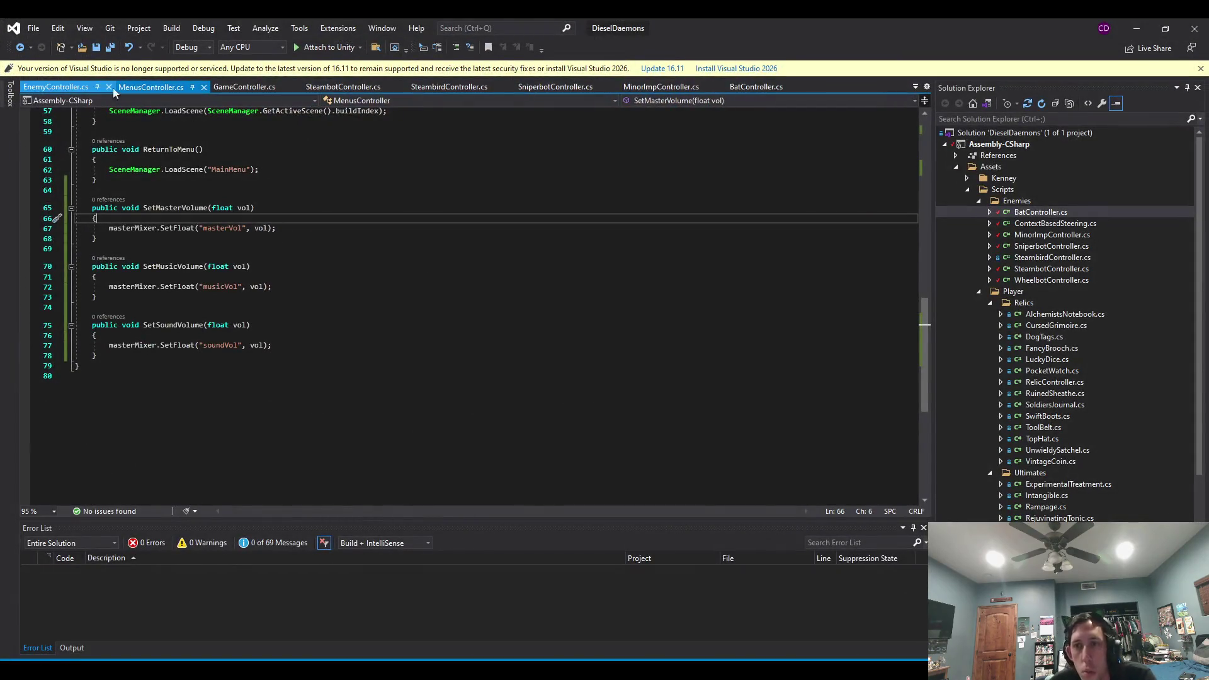
click(245, 87)
scroll(197, 202, up, 6)
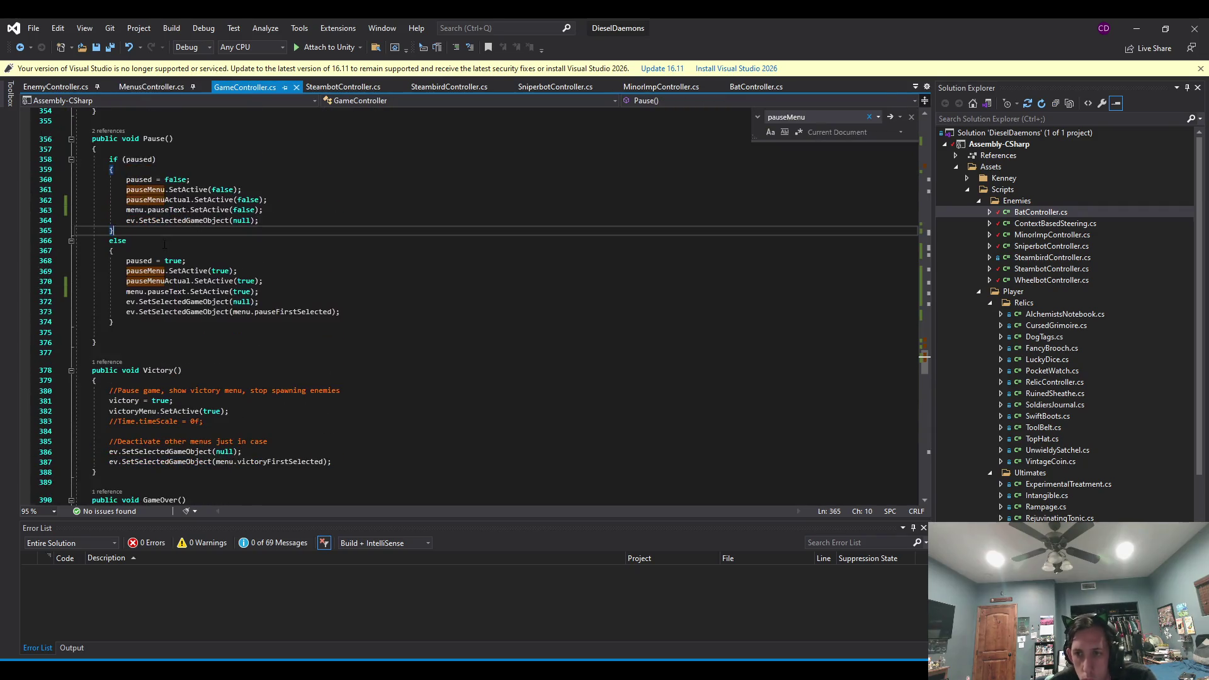
scroll(170, 255, up, 9)
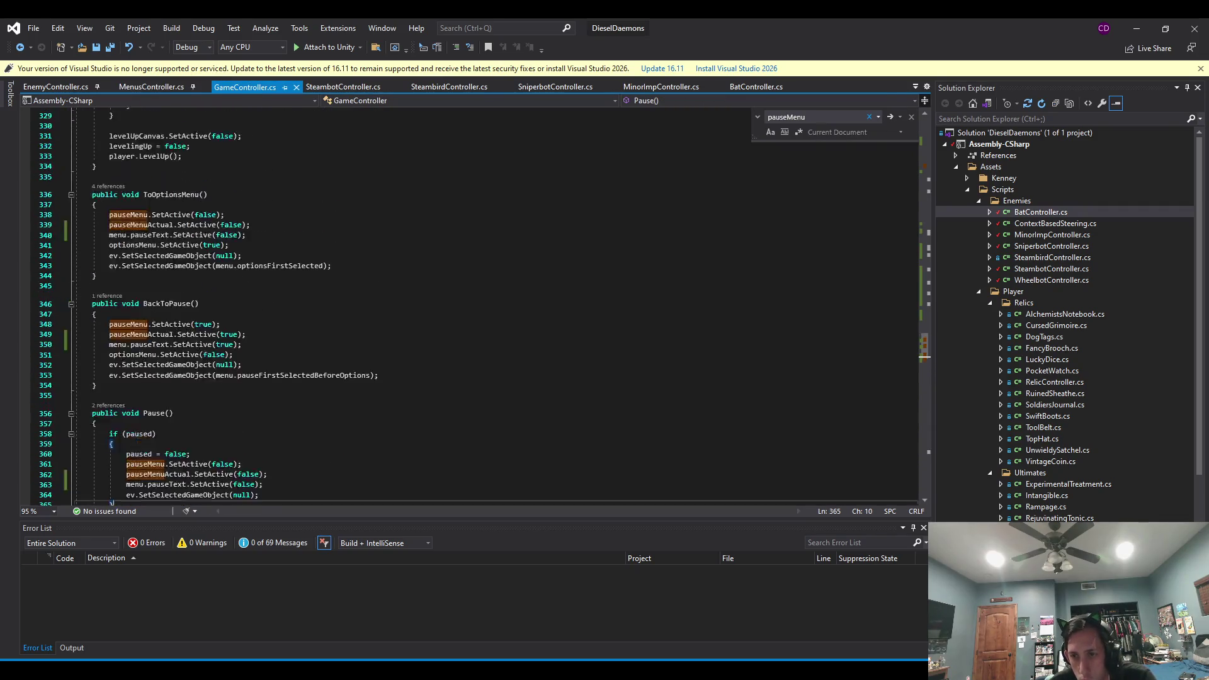
click(154, 246)
click(178, 225)
drag(178, 225, 229, 272)
drag(110, 275, 159, 276)
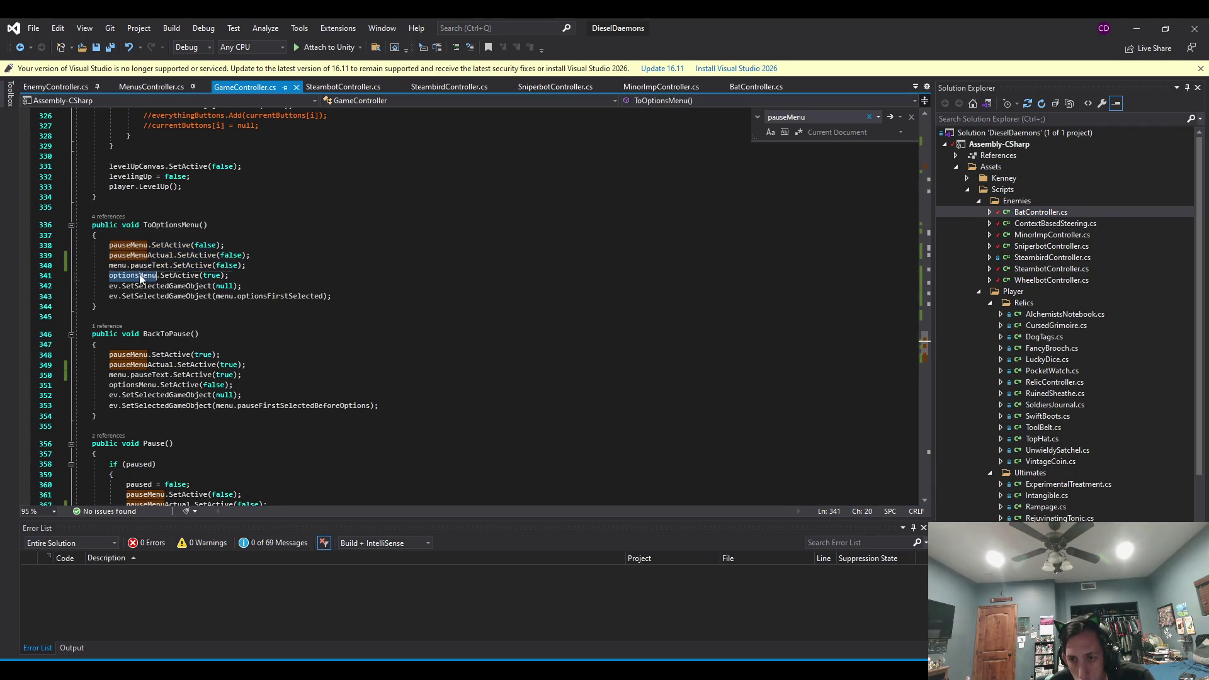
Back in Unity, inspect the GameController object's components.
click(1136, 29)
click(164, 105)
scroll(935, 293, down, 10)
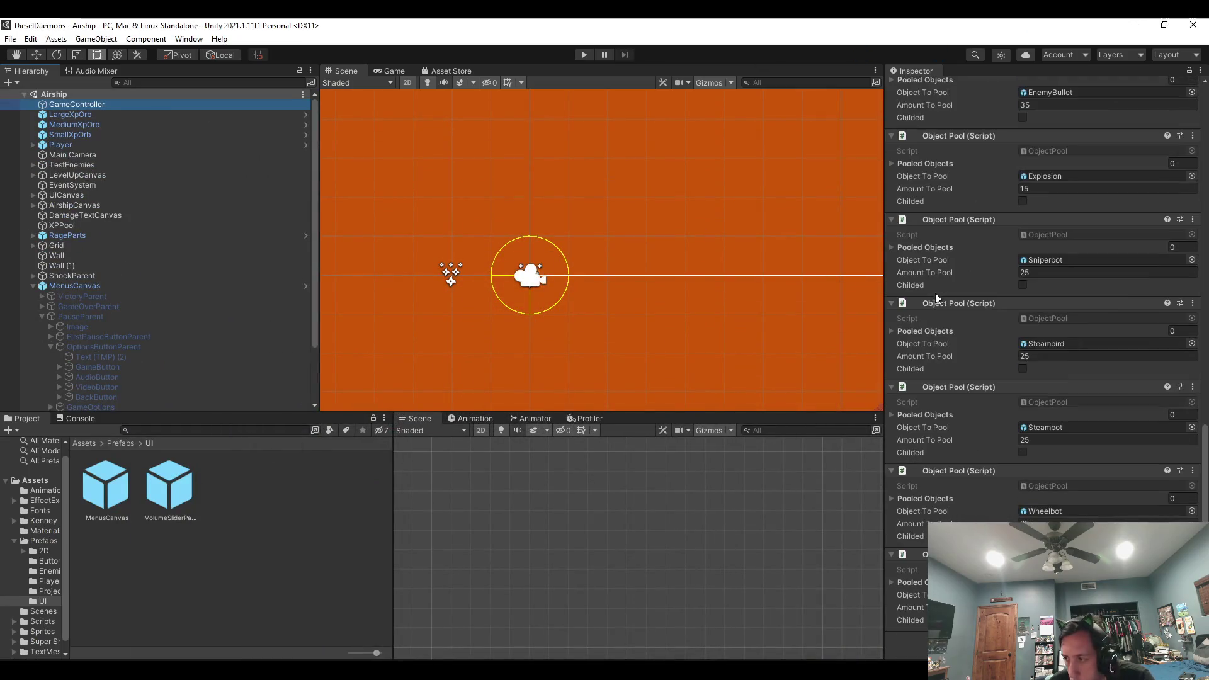
Ping the Options Menu field to find OptionsButtonParent and review its AudioButton and VideoButton children.
scroll(936, 303, up, 6)
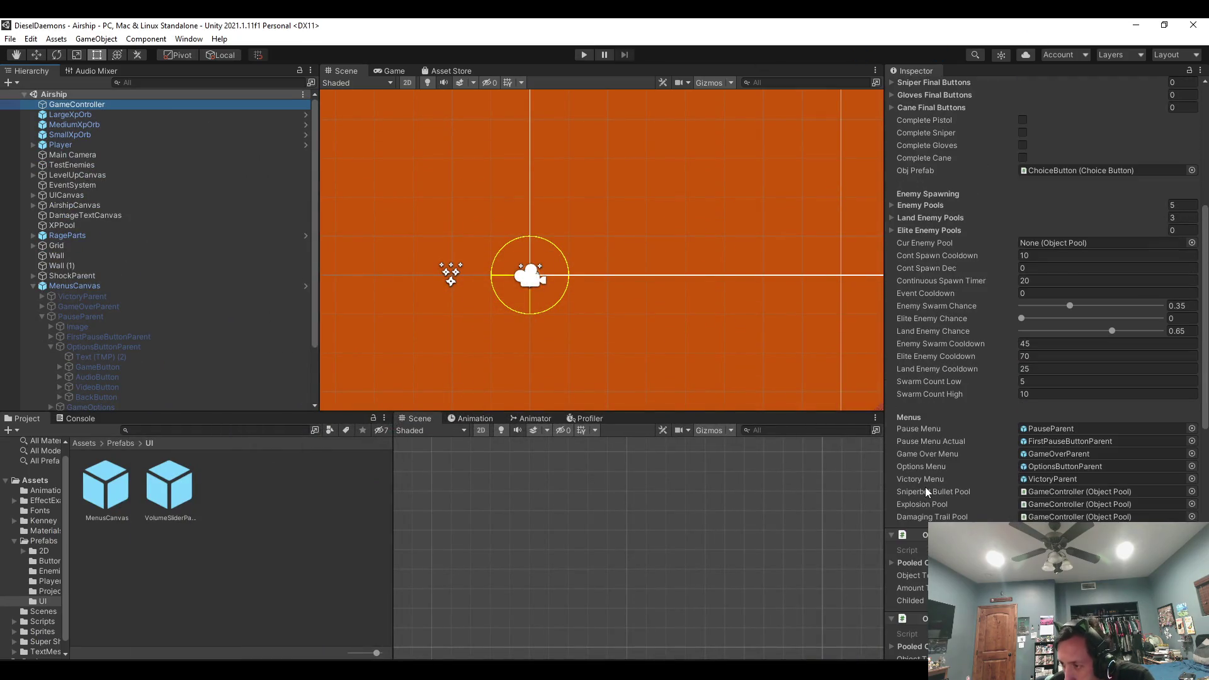
click(1068, 465)
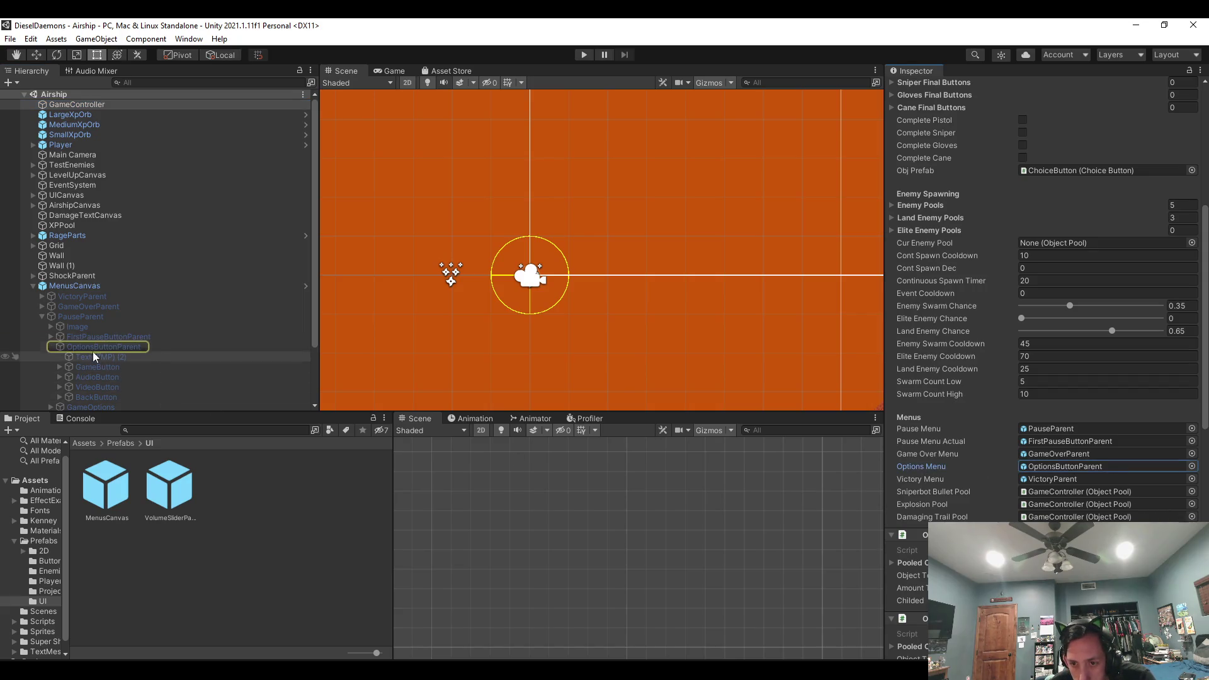
click(90, 348)
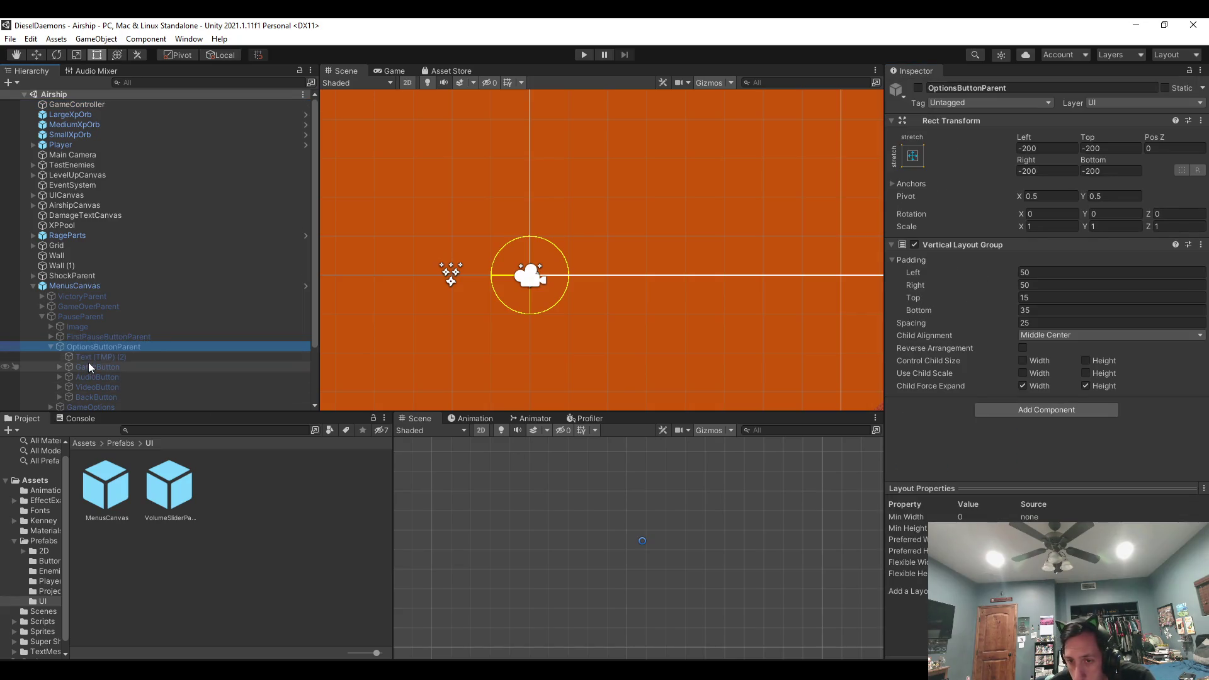
key(Down)
key(Down)
key(Down)
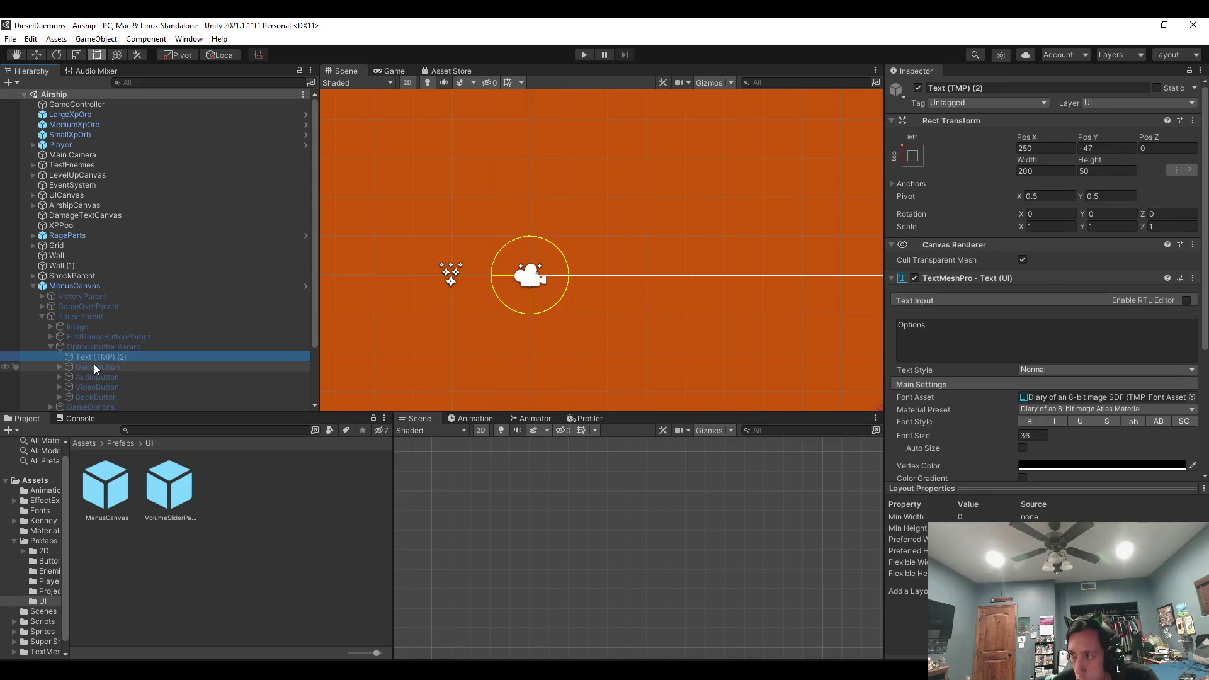
key(Down)
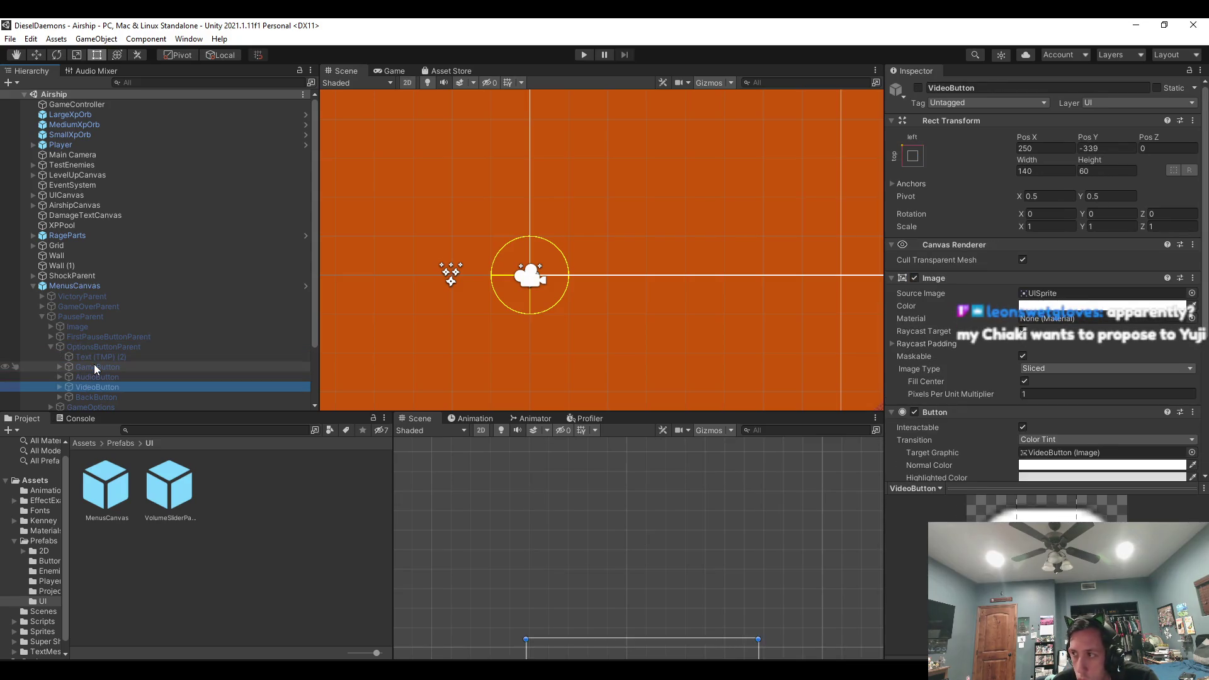
key(Up)
key(Up)
key(Up)
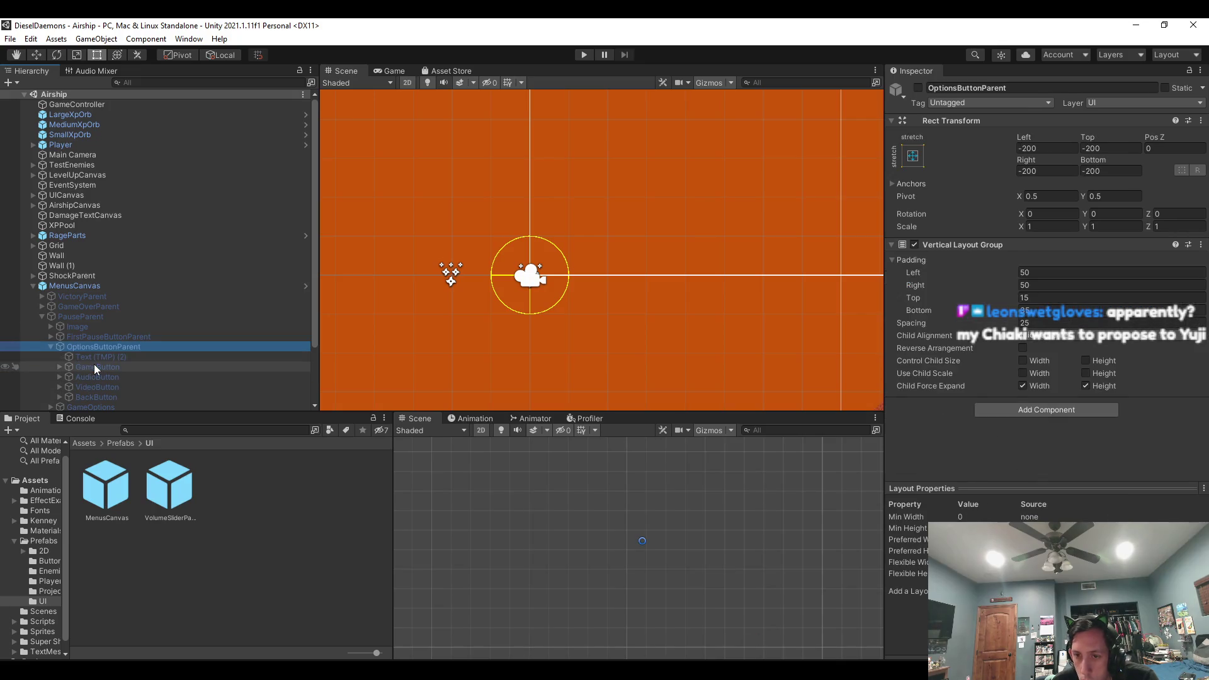
Toggle OptionsButtonParent's active state and save the Airship scene.
click(917, 89)
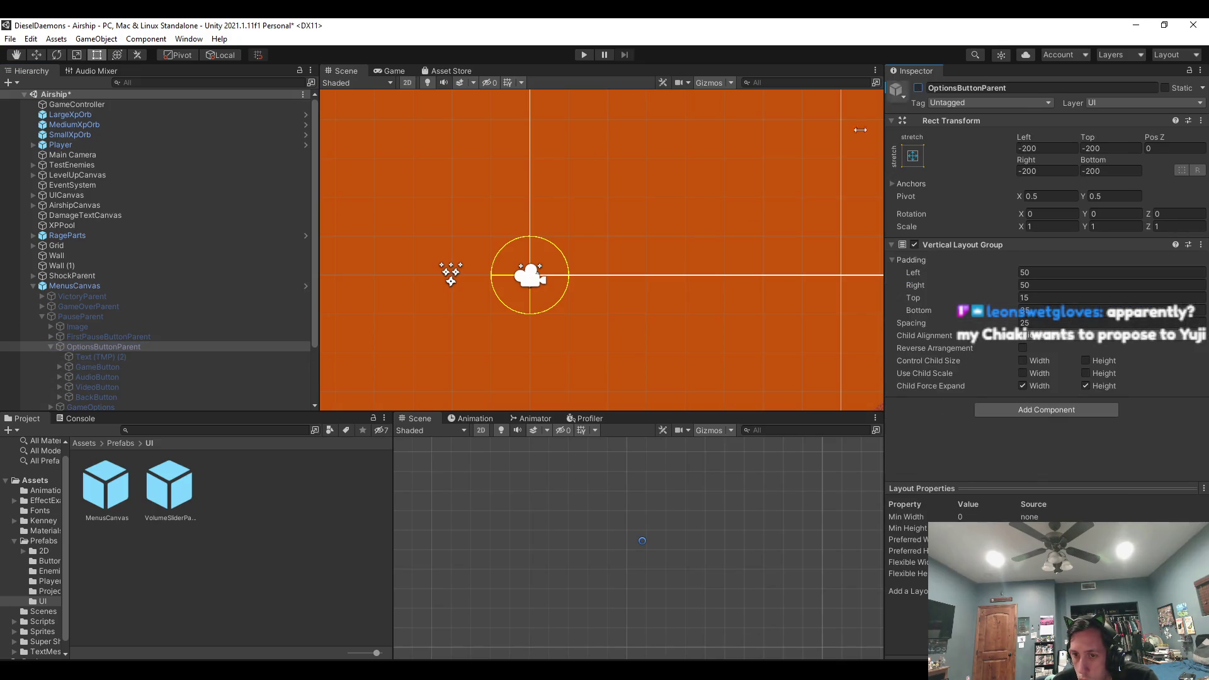
scroll(540, 356, down, 3)
scroll(638, 174, down, 2)
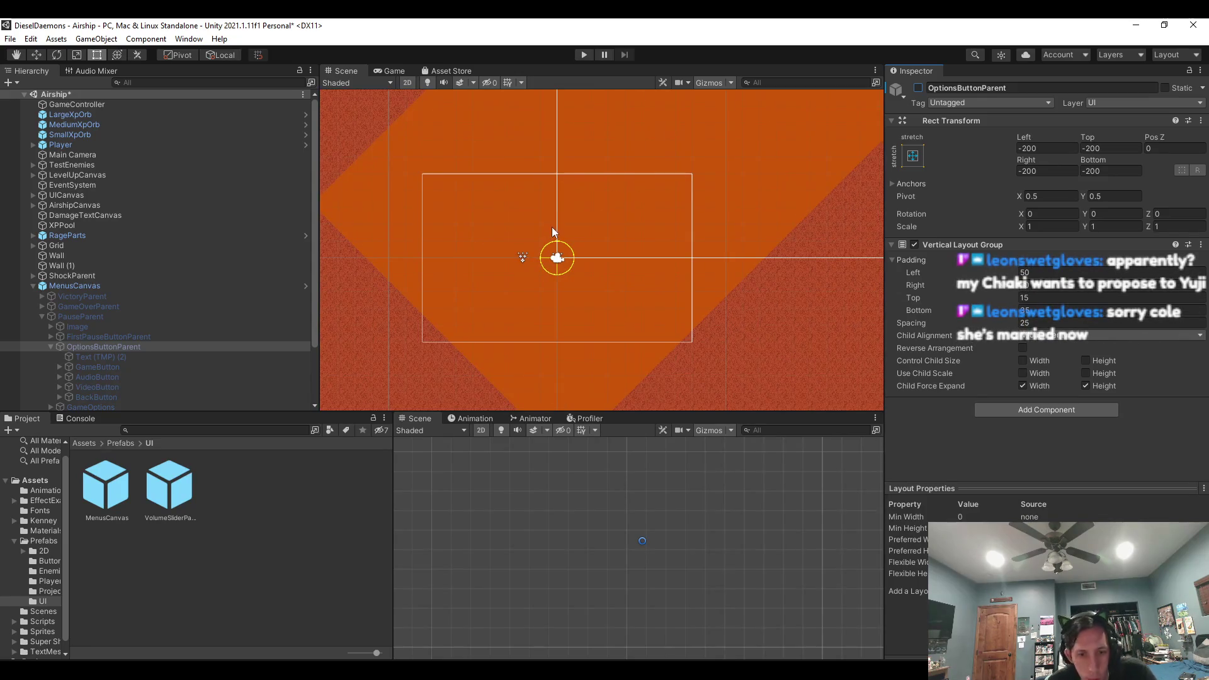
key(ctrl+s)
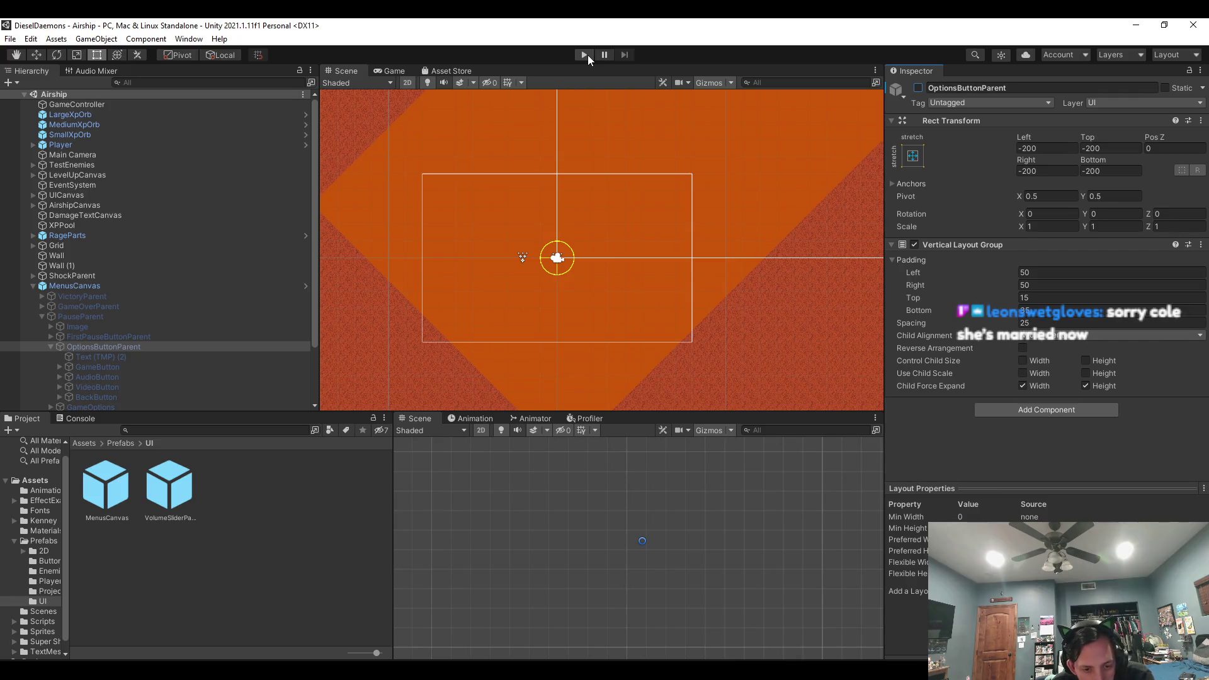
click(588, 55)
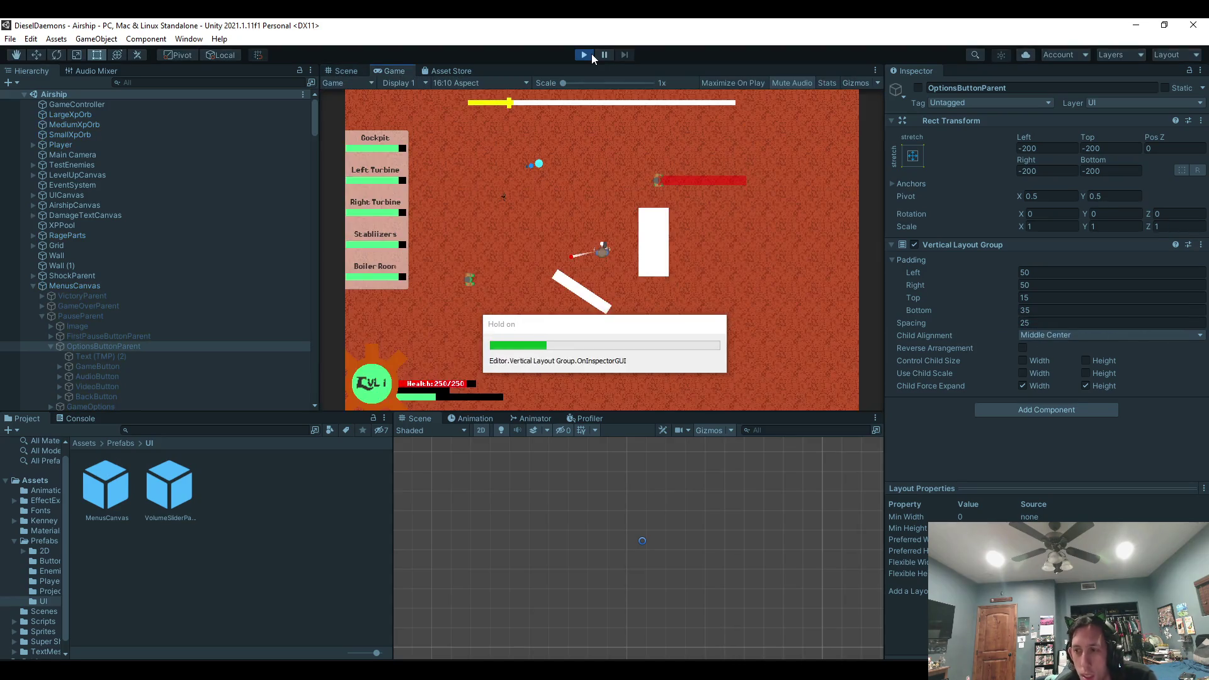
key(Escape)
key(Escape)
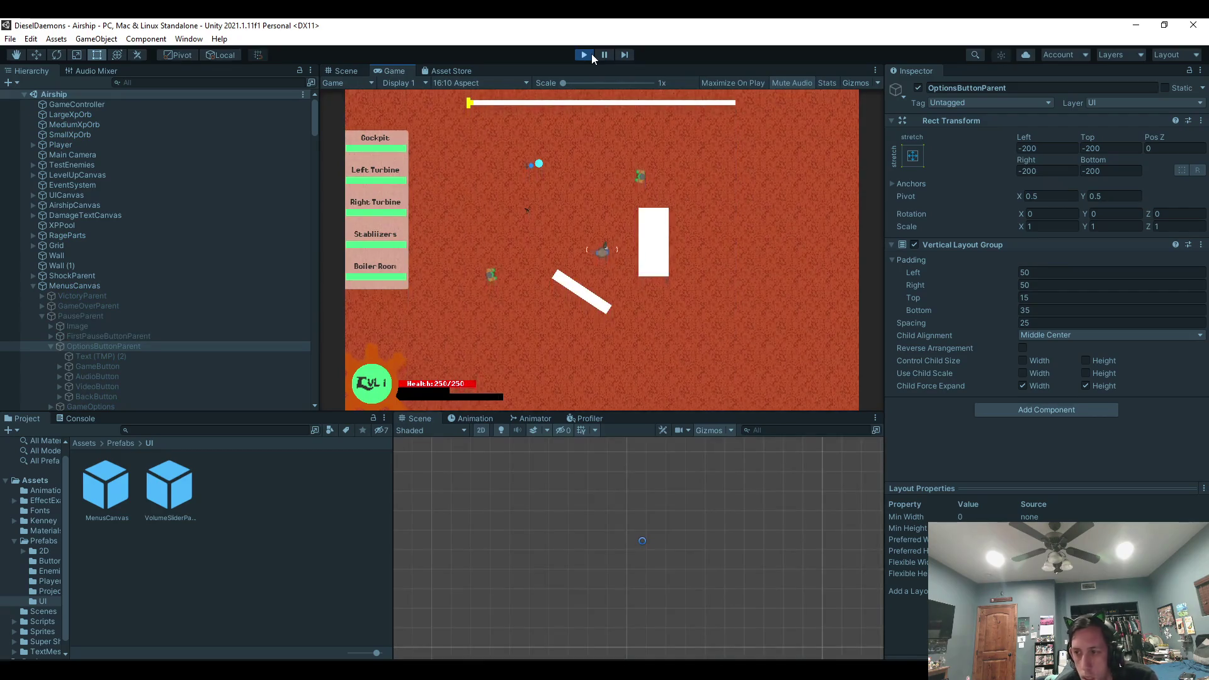
click(128, 347)
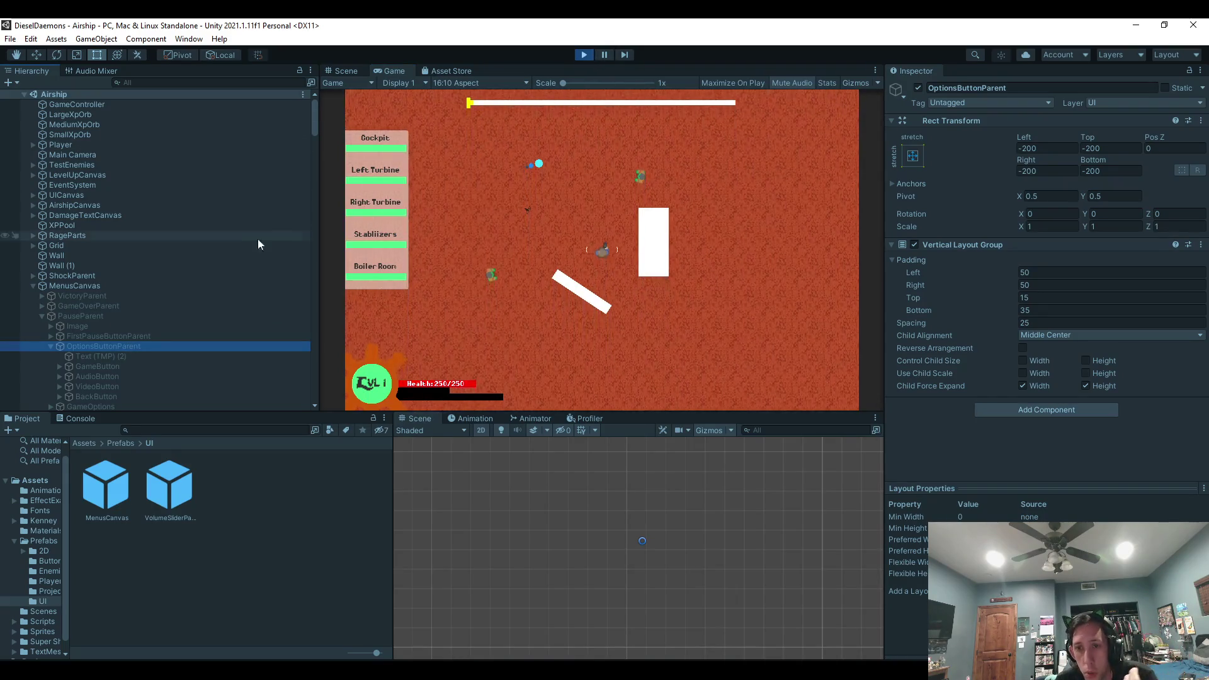
click(583, 55)
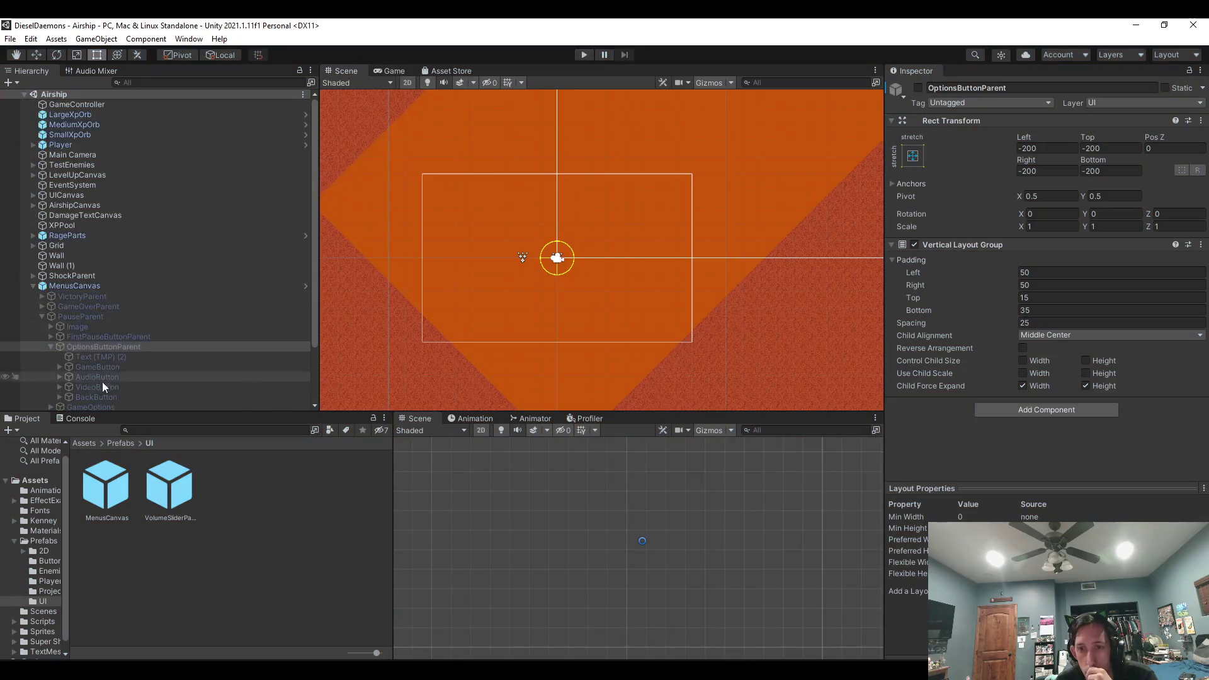
Compare PauseParent with FirstPauseButtonParent, then expand FirstPauseButtonParent's four buttons.
click(88, 316)
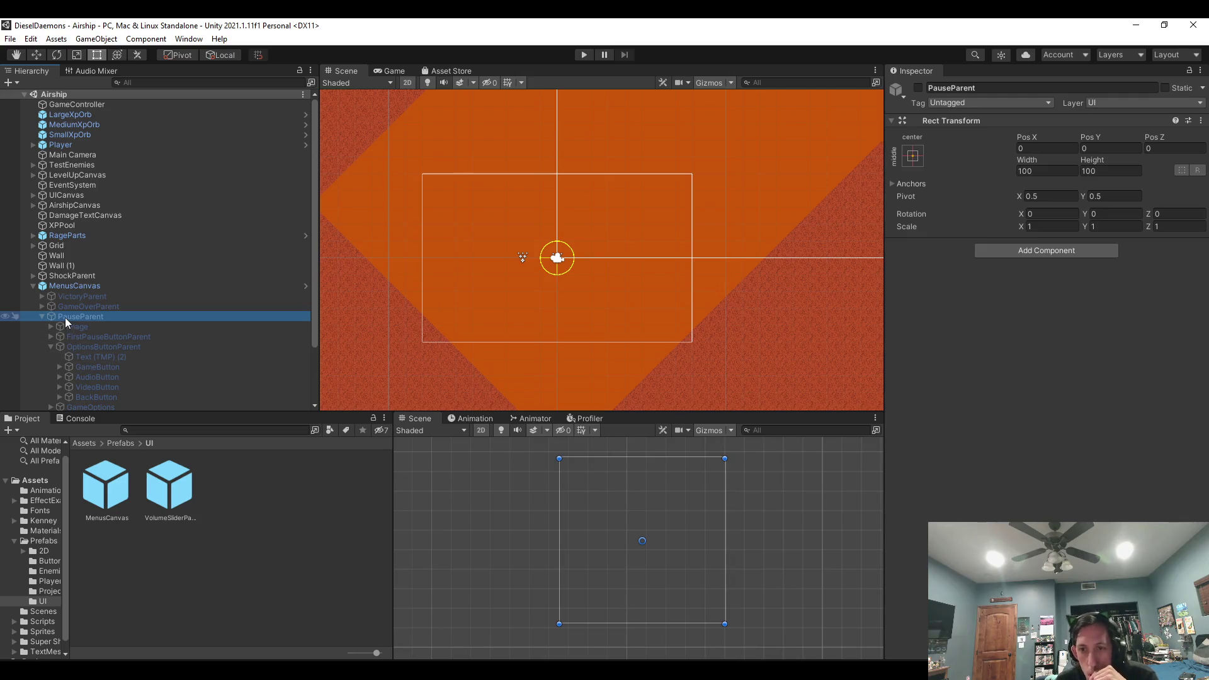
click(90, 334)
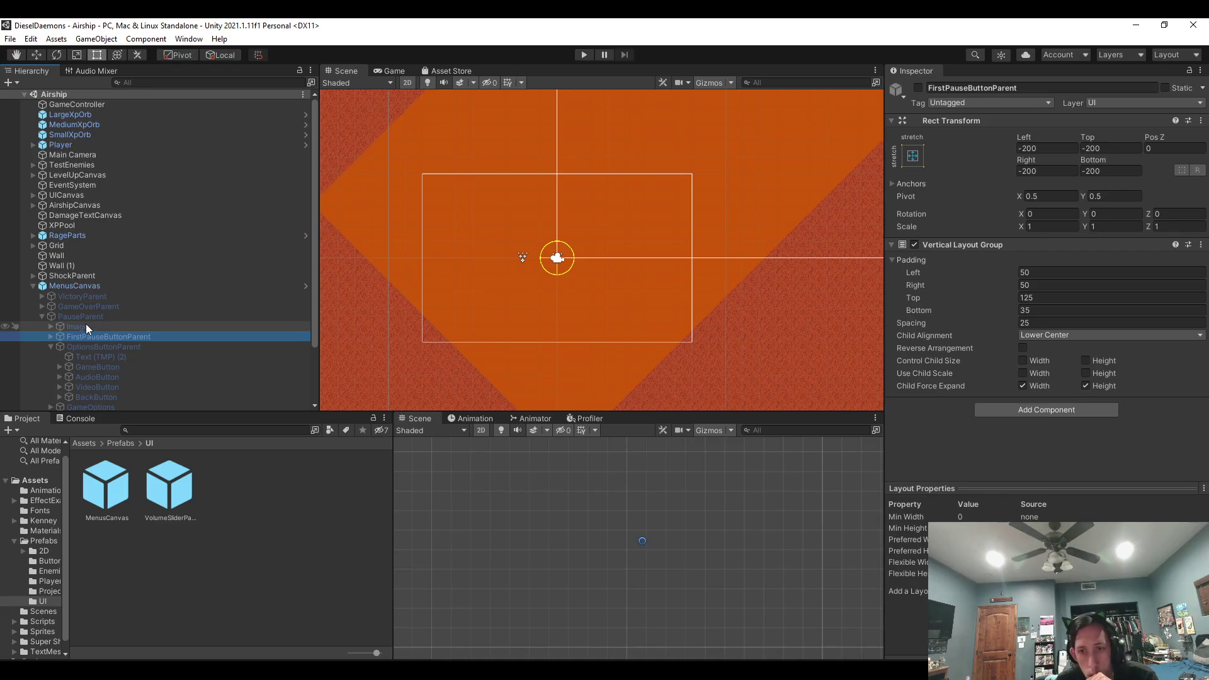
click(89, 316)
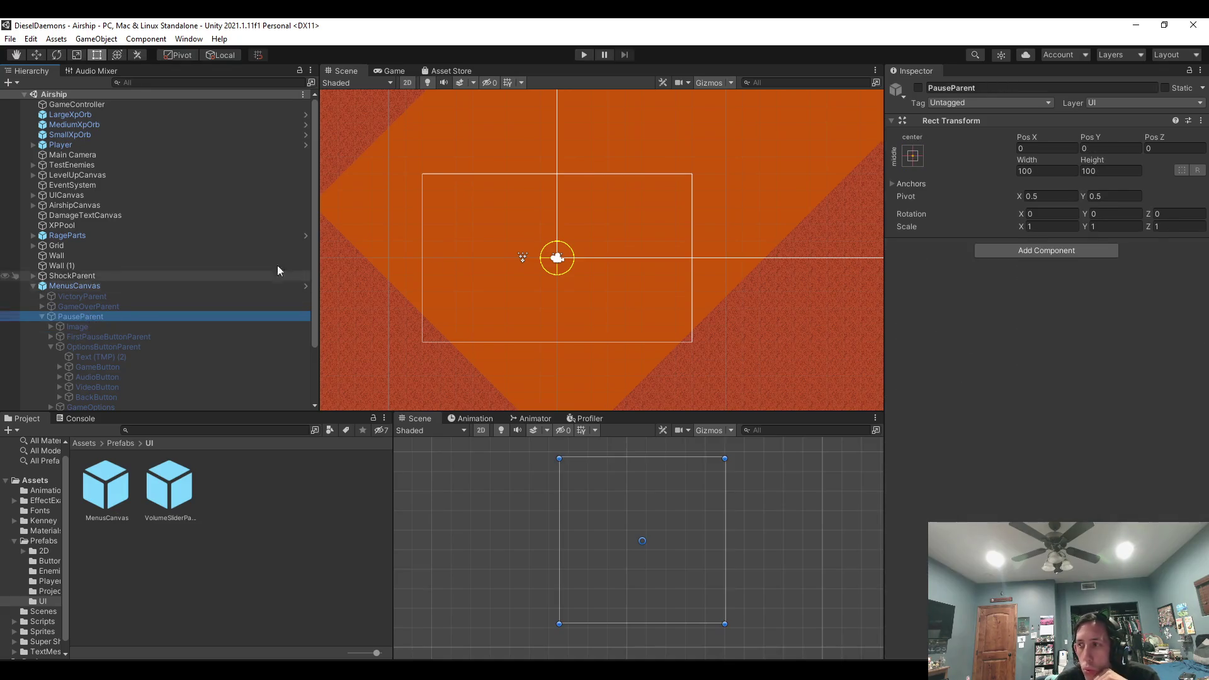
click(115, 337)
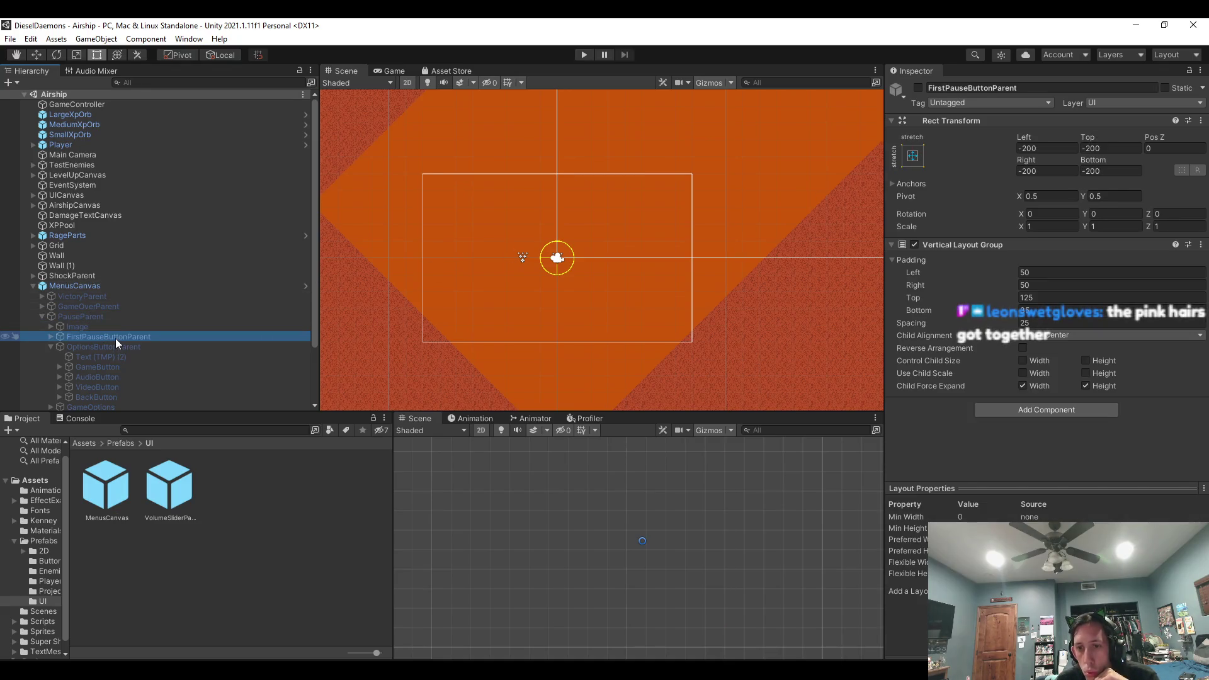
click(51, 337)
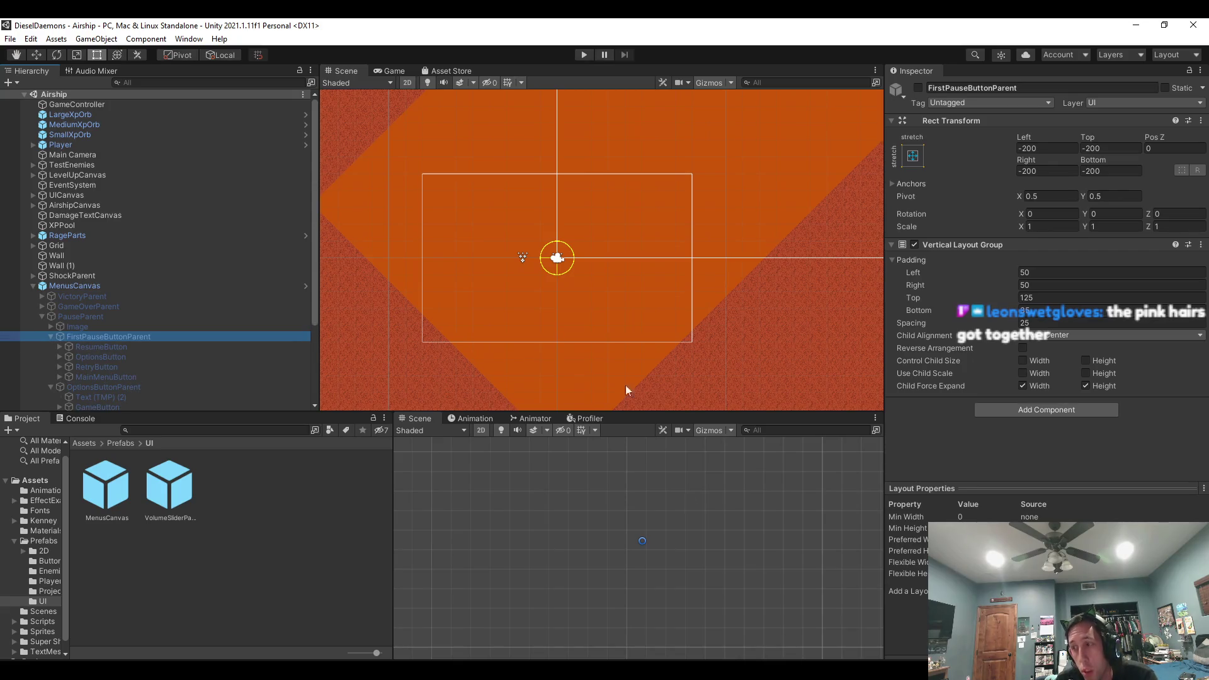
key(alt+Tab)
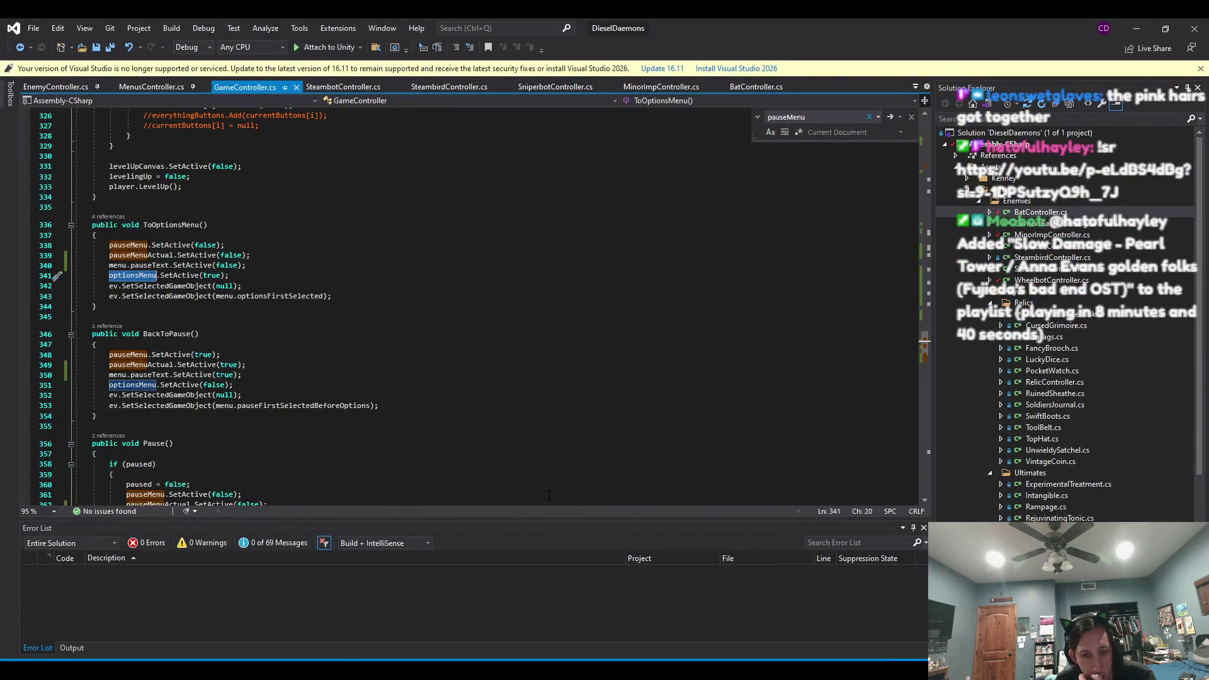
Comment out pauseMenu.SetActive in ToOptionsMenu and save GameController.cs.
click(323, 405)
scroll(151, 410, up, 3)
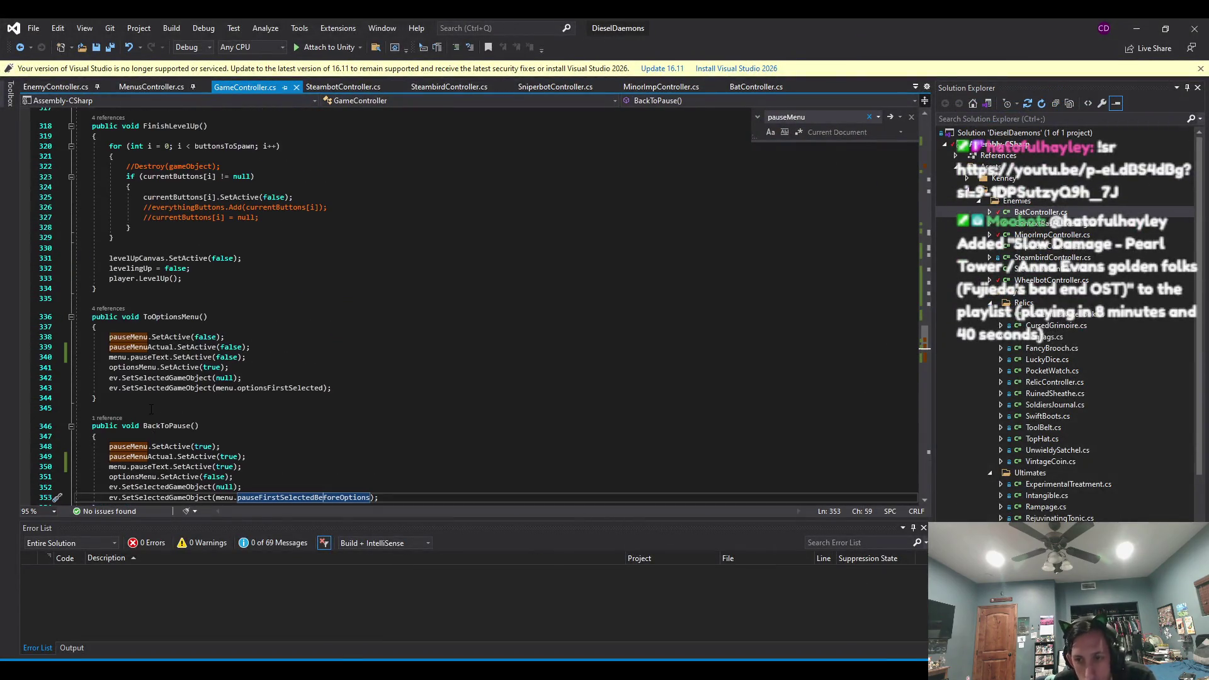
click(129, 336)
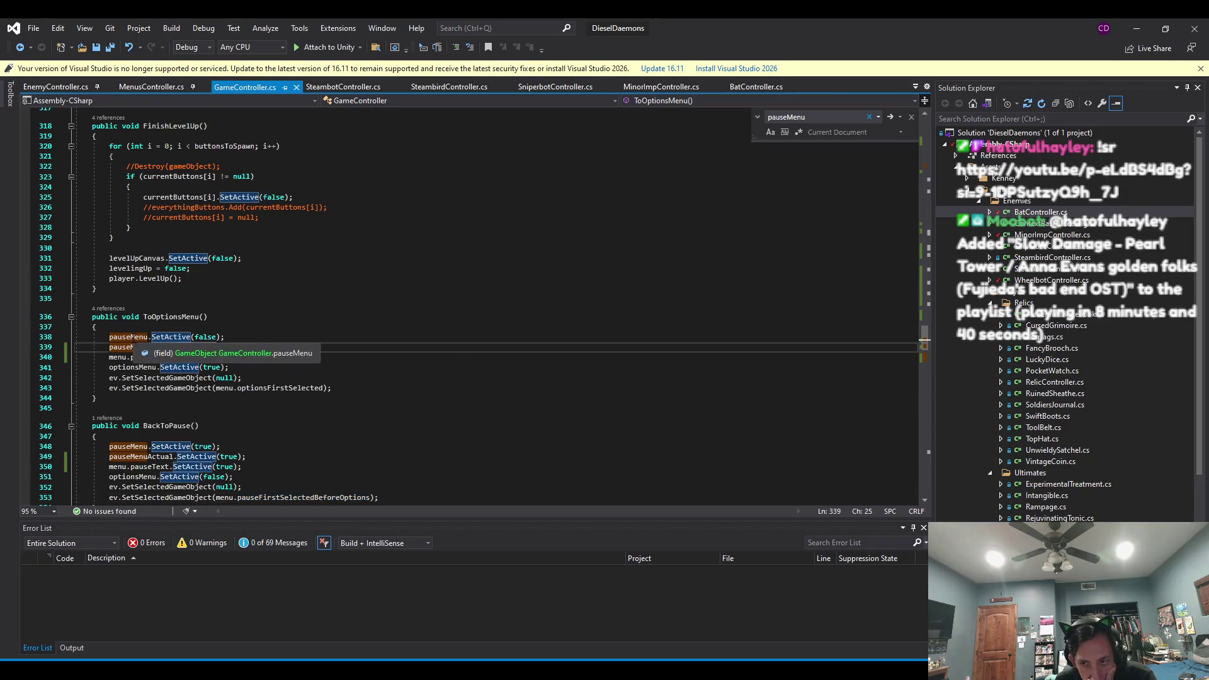
key(Home)
text(//)
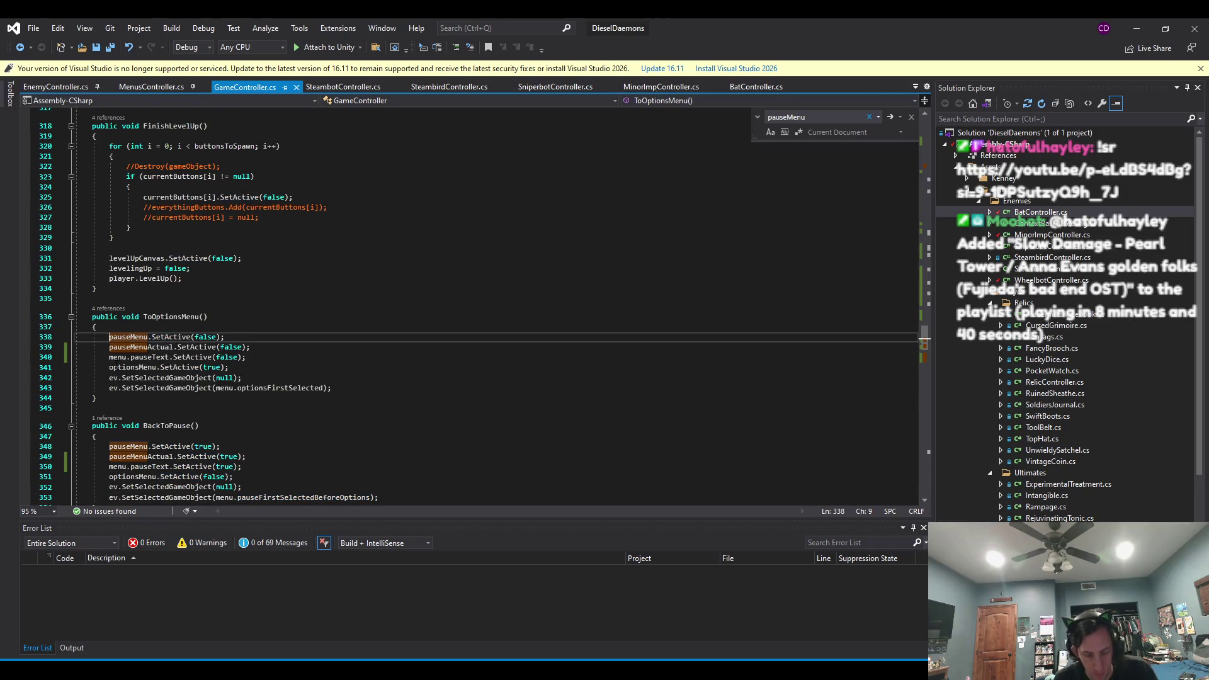
key(ctrl+s)
Comment out pauseMenu.SetActive in BackToPause, save, and return to Unity.
scroll(189, 365, down, 2)
click(107, 385)
key(Home)
text(//)
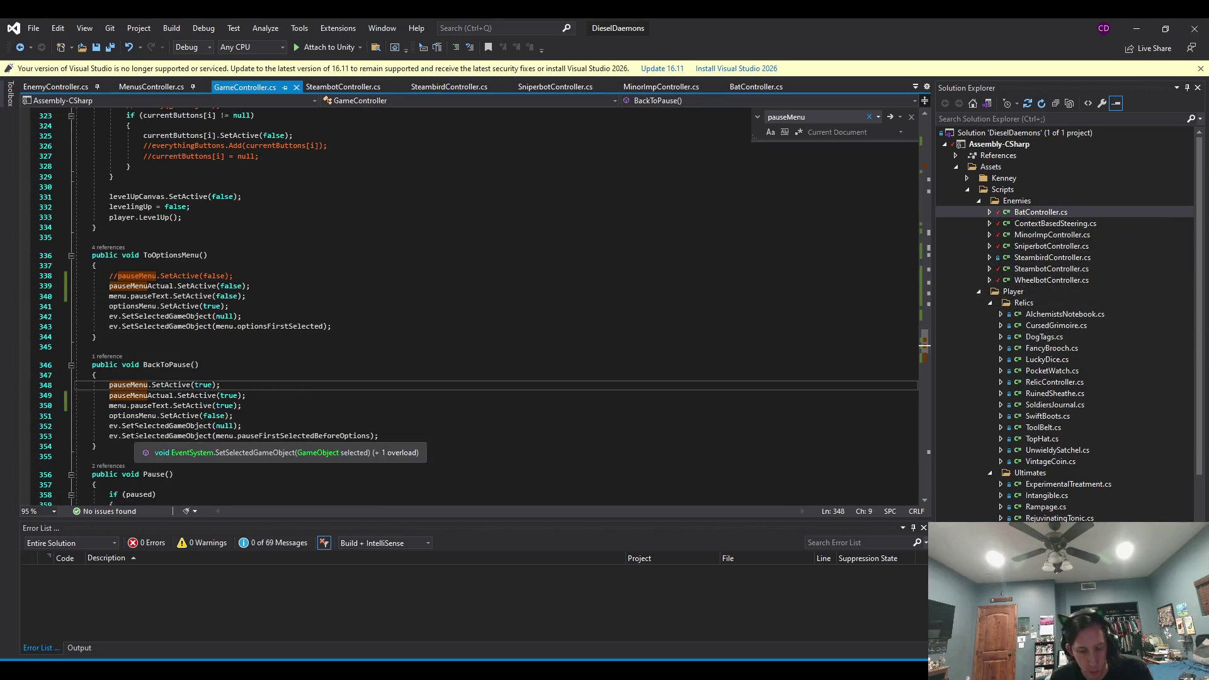
key(ctrl+s)
key(Up)
scroll(184, 273, down, 5)
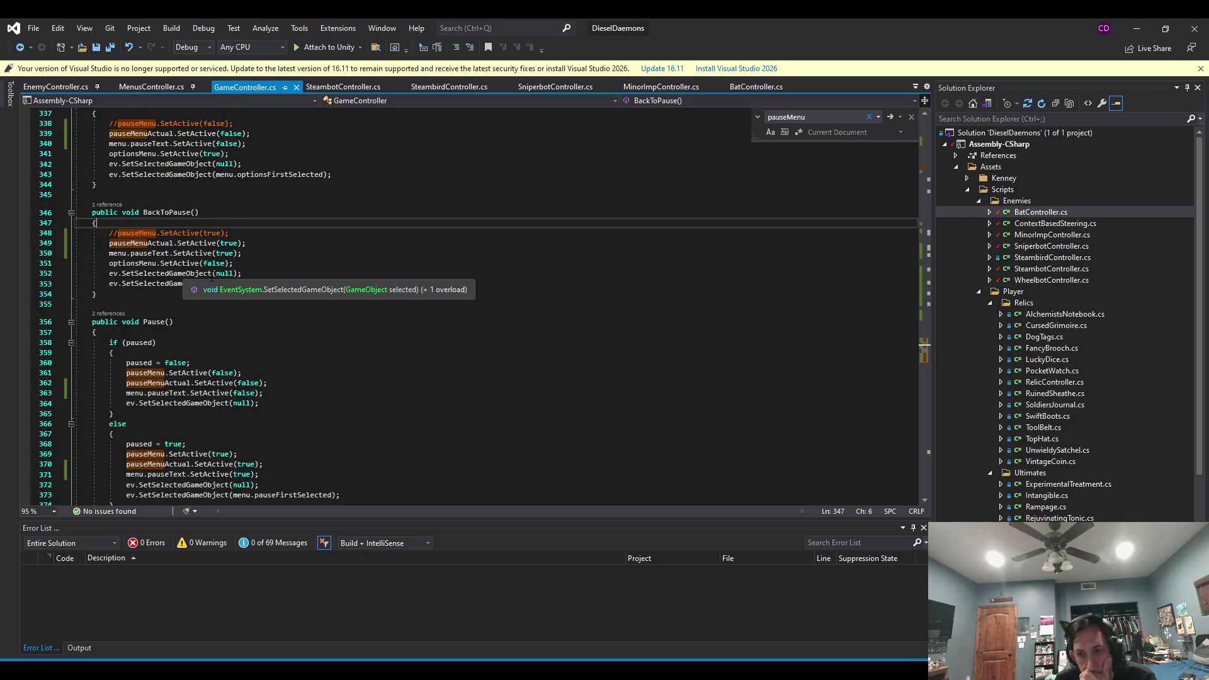
scroll(289, 343, down, 2)
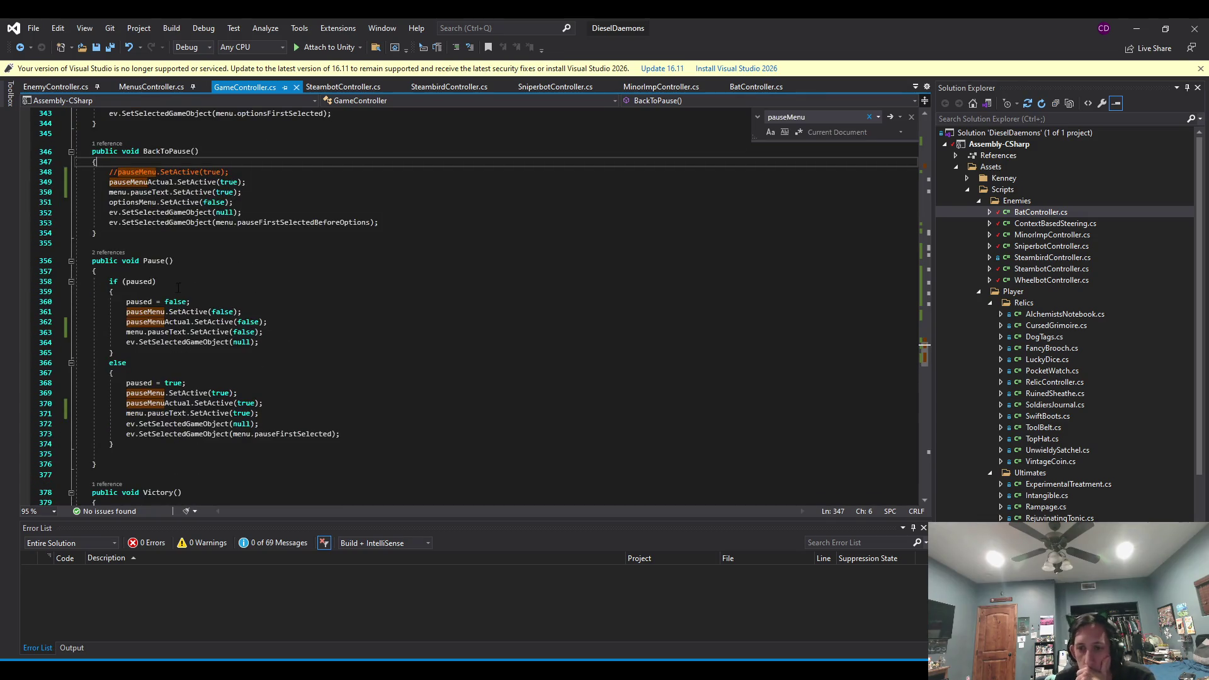
click(1136, 28)
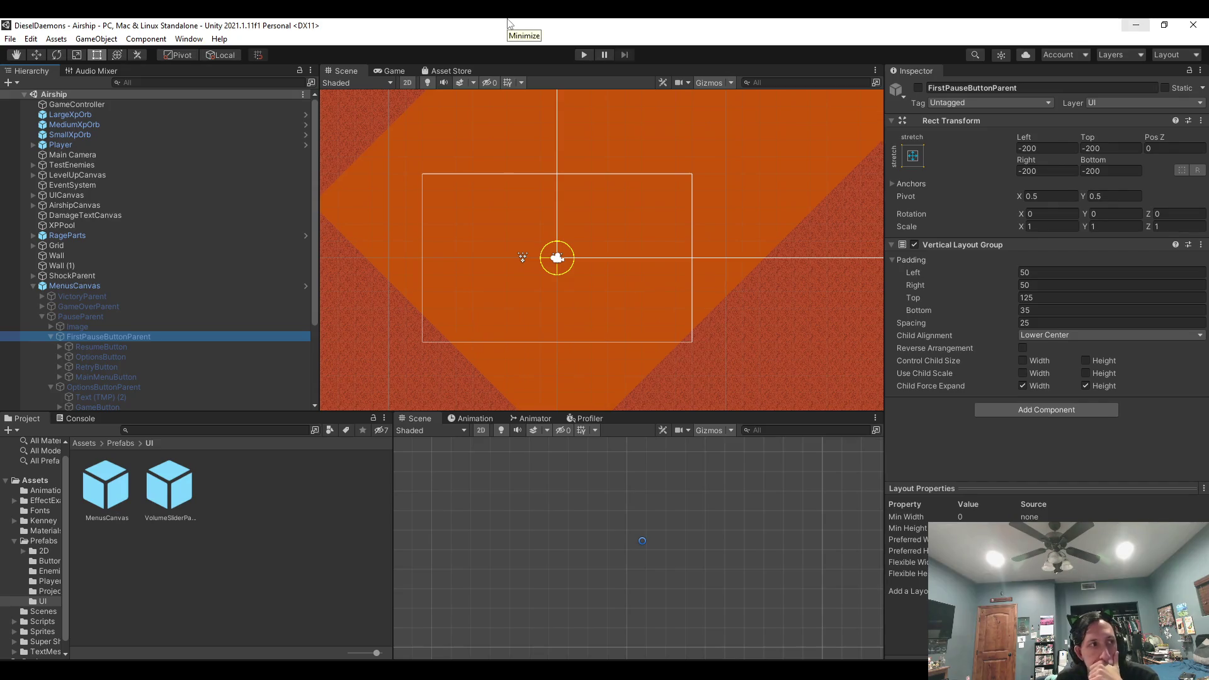
click(588, 49)
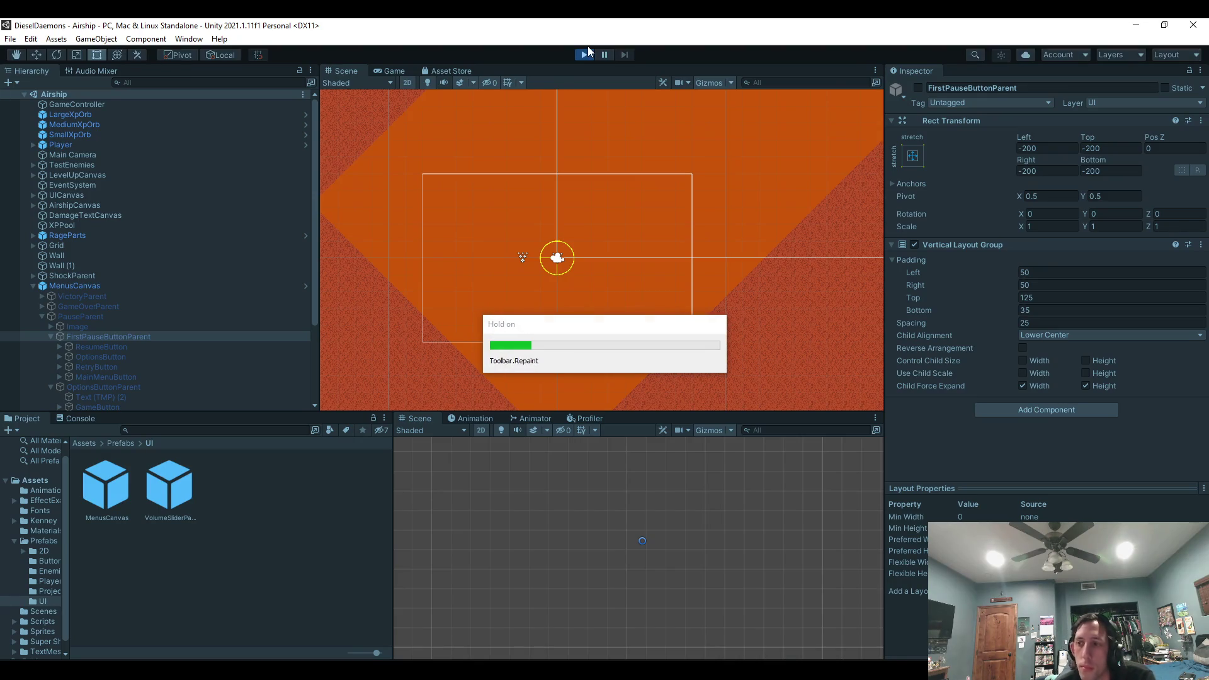
key(Escape)
key(Down)
key(Return)
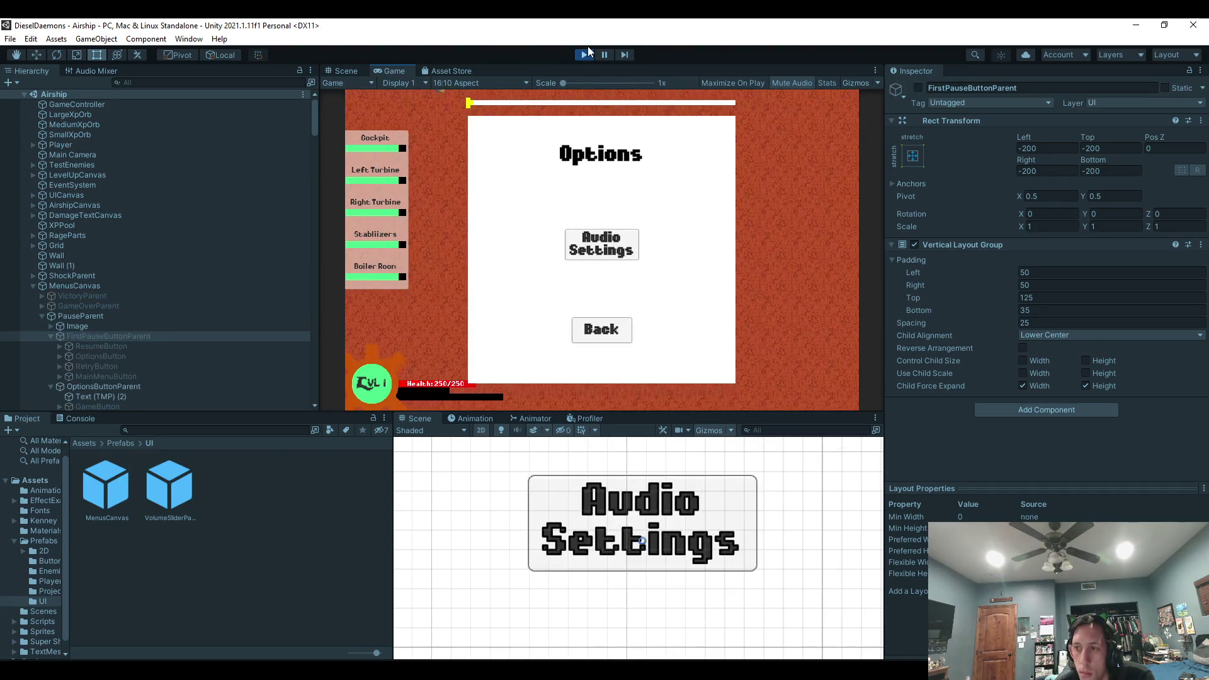
key(Escape)
key(Escape)
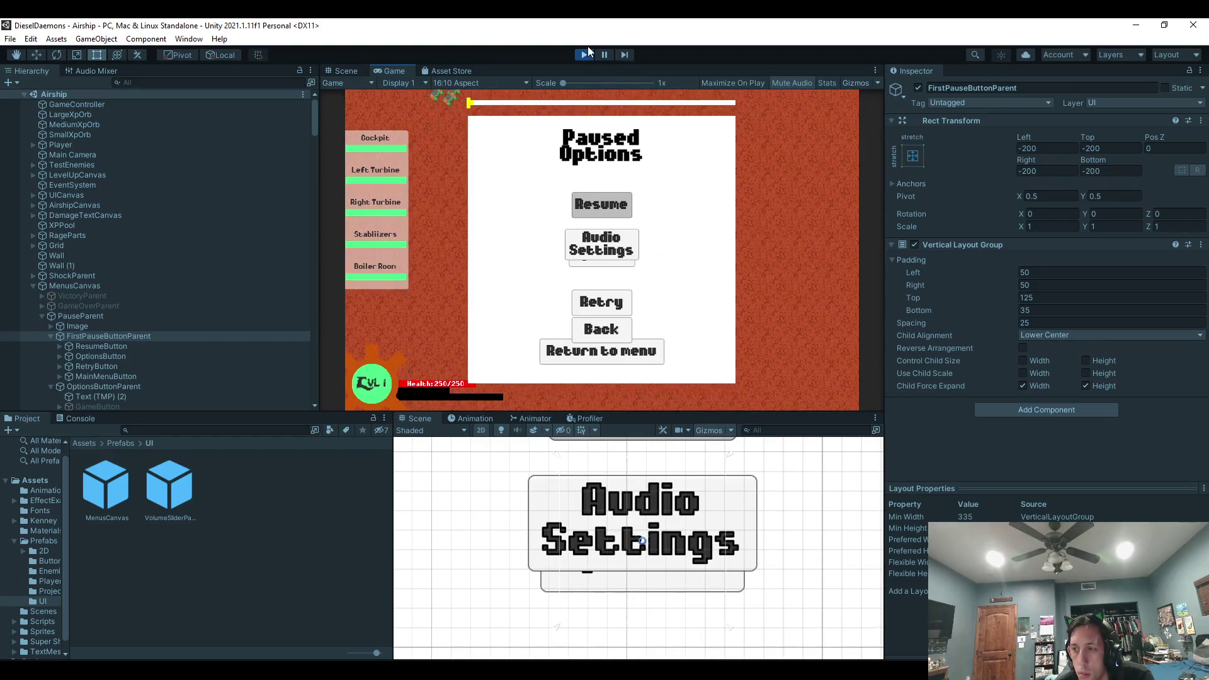
click(585, 54)
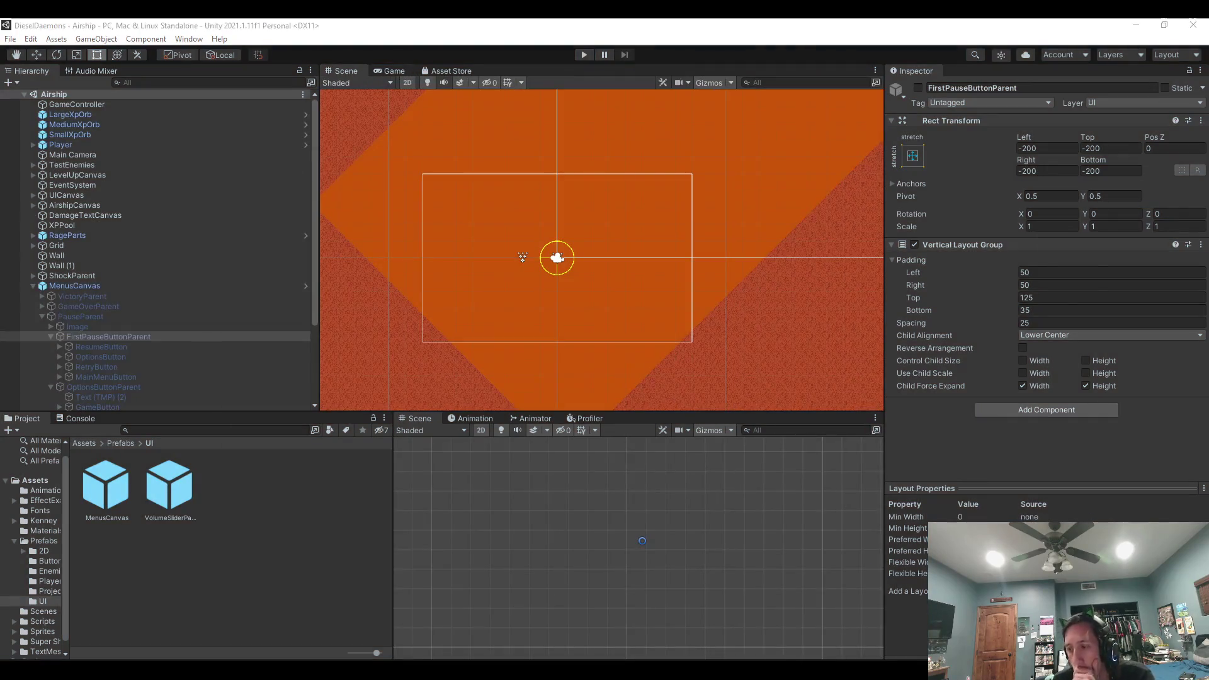
key(alt+Tab)
Find Pause() and start a new line after pauseMenuActual in its pausing branch.
click(385, 251)
key(ctrl+f)
text(pause)
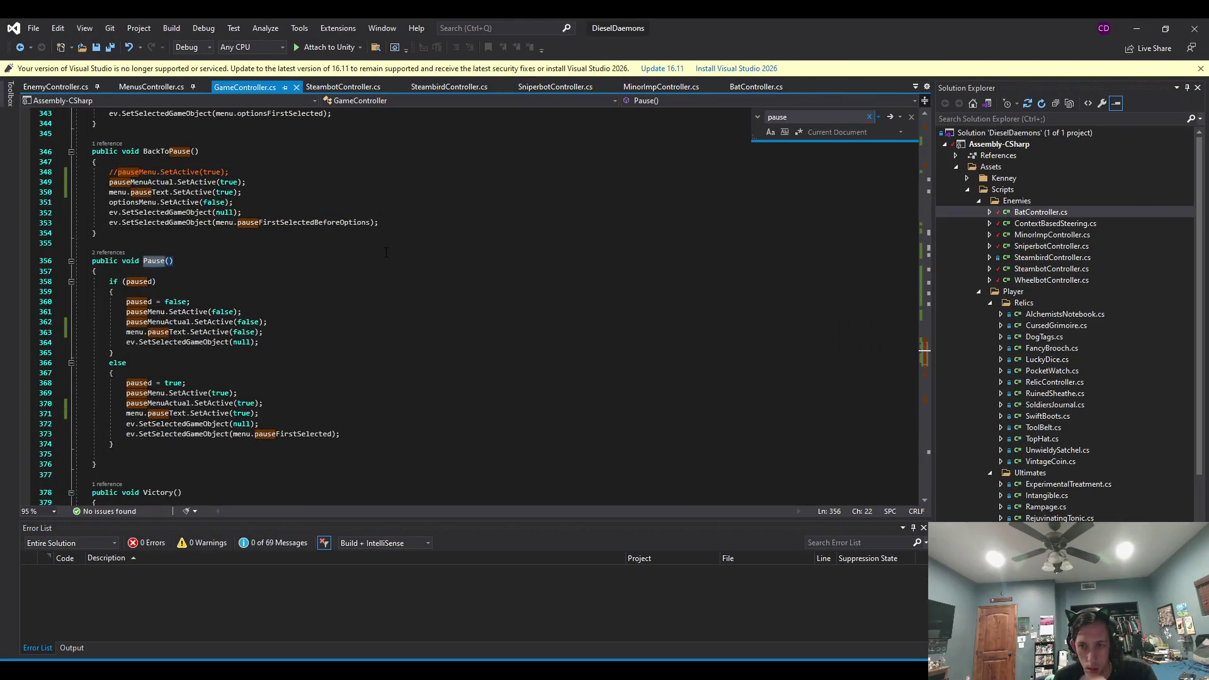
click(285, 322)
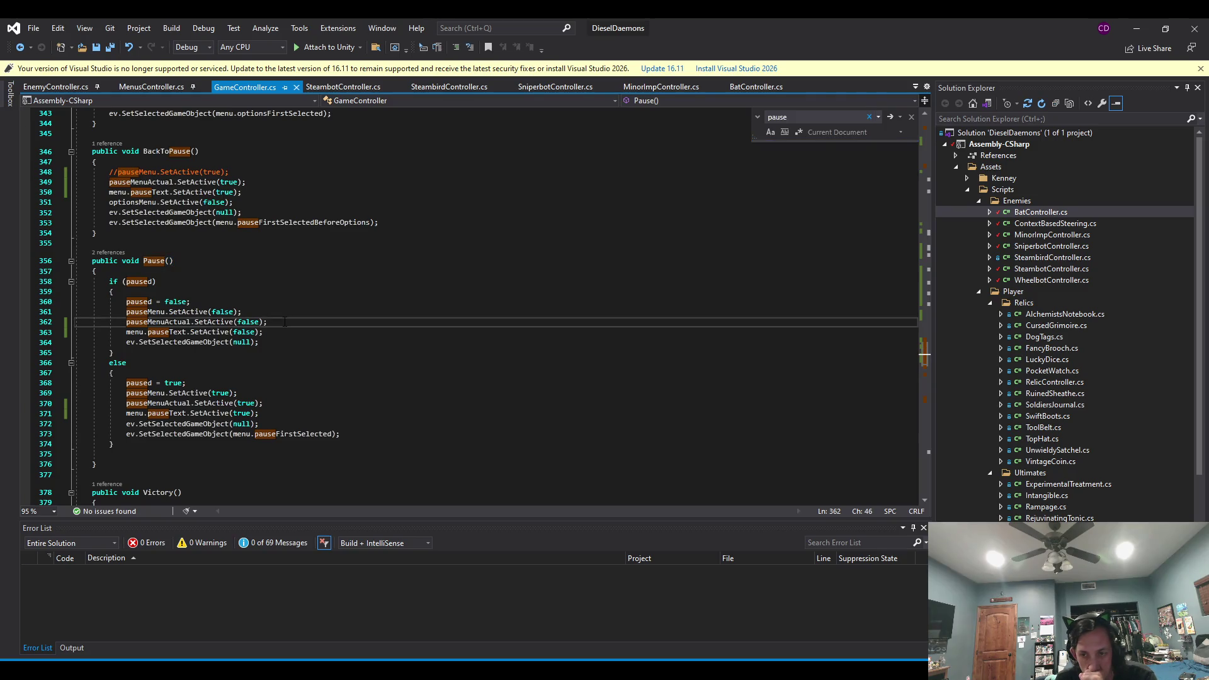
click(280, 405)
key(Return)
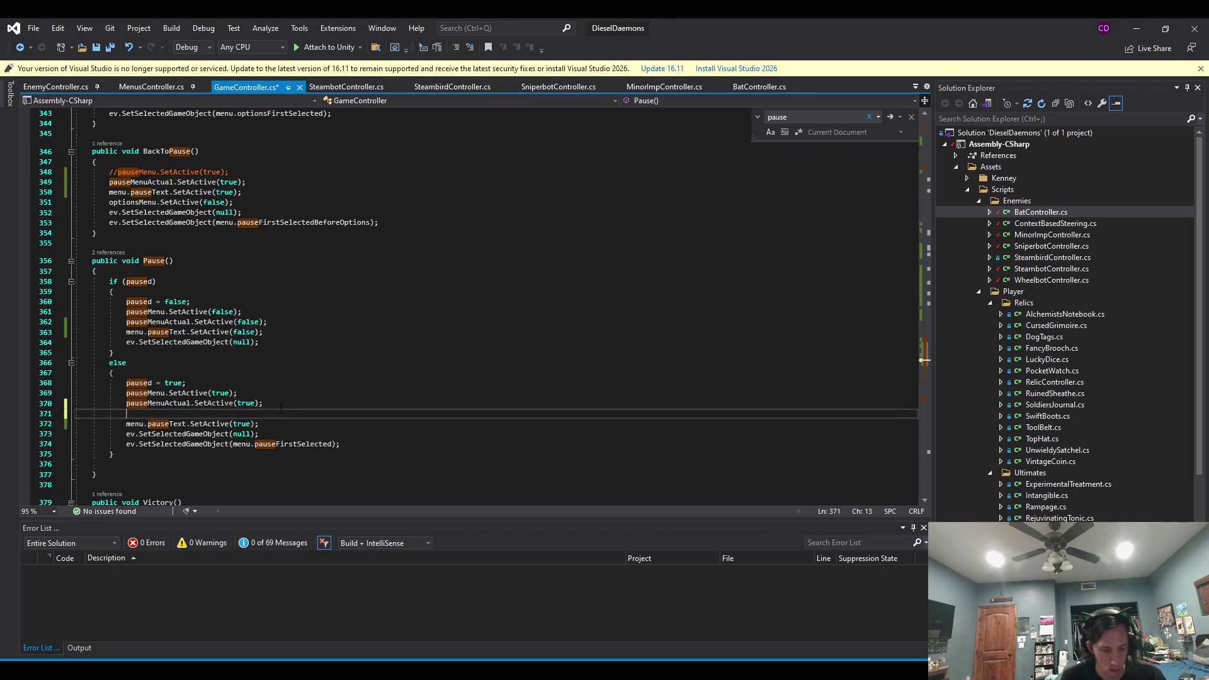
Add optionsMenu.SetActive(false); to the pausing branch and save.
text(menu.options)
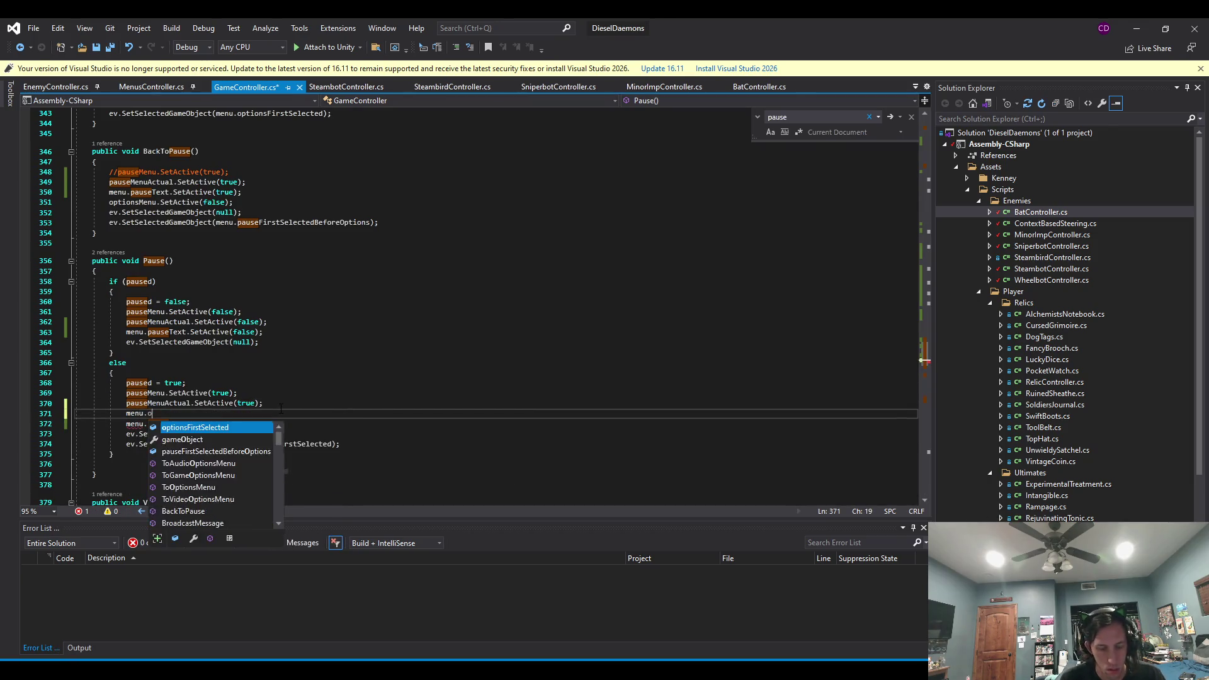
key(Escape)
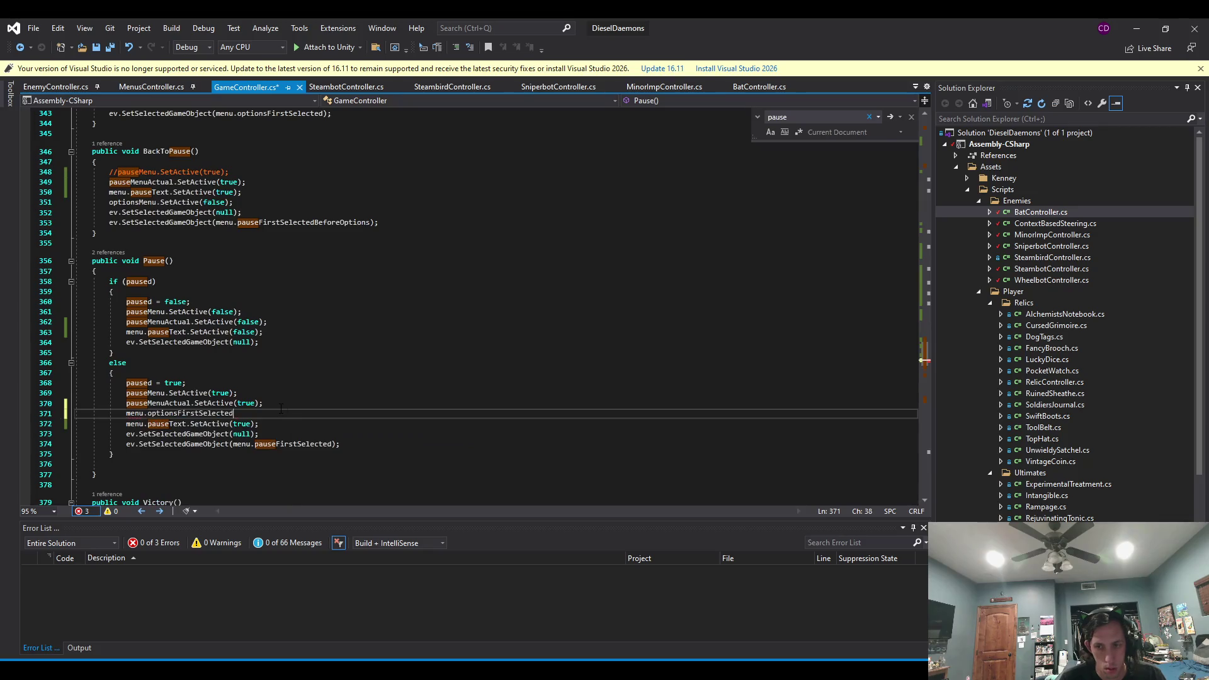
key(BackSpace)
key(BackSpace)
key(BackSpace)
key(BackSpace)
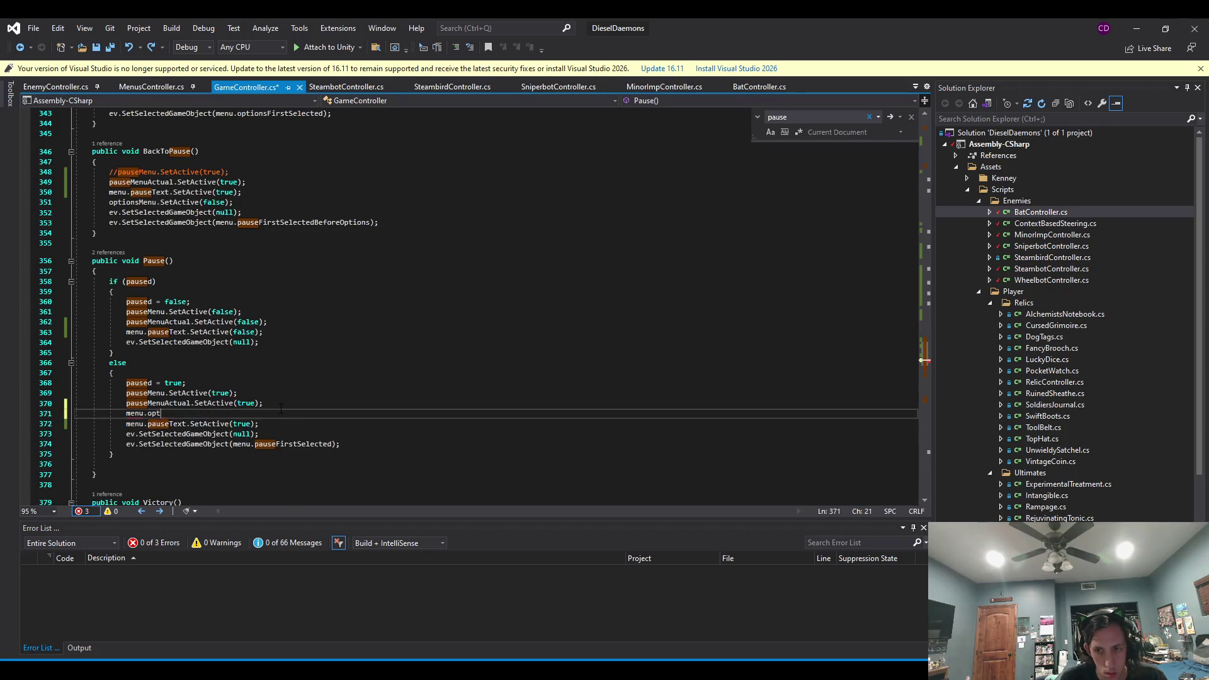
text(options)
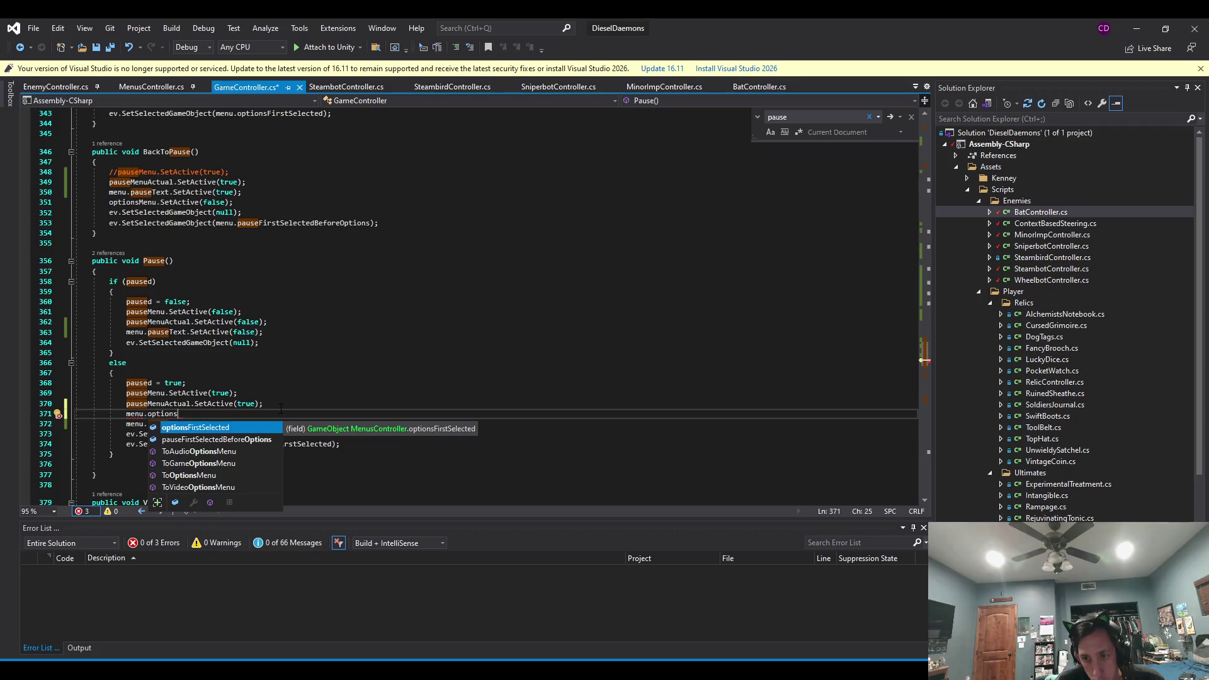
key(BackSpace)
key(BackSpace)
key(BackSpace)
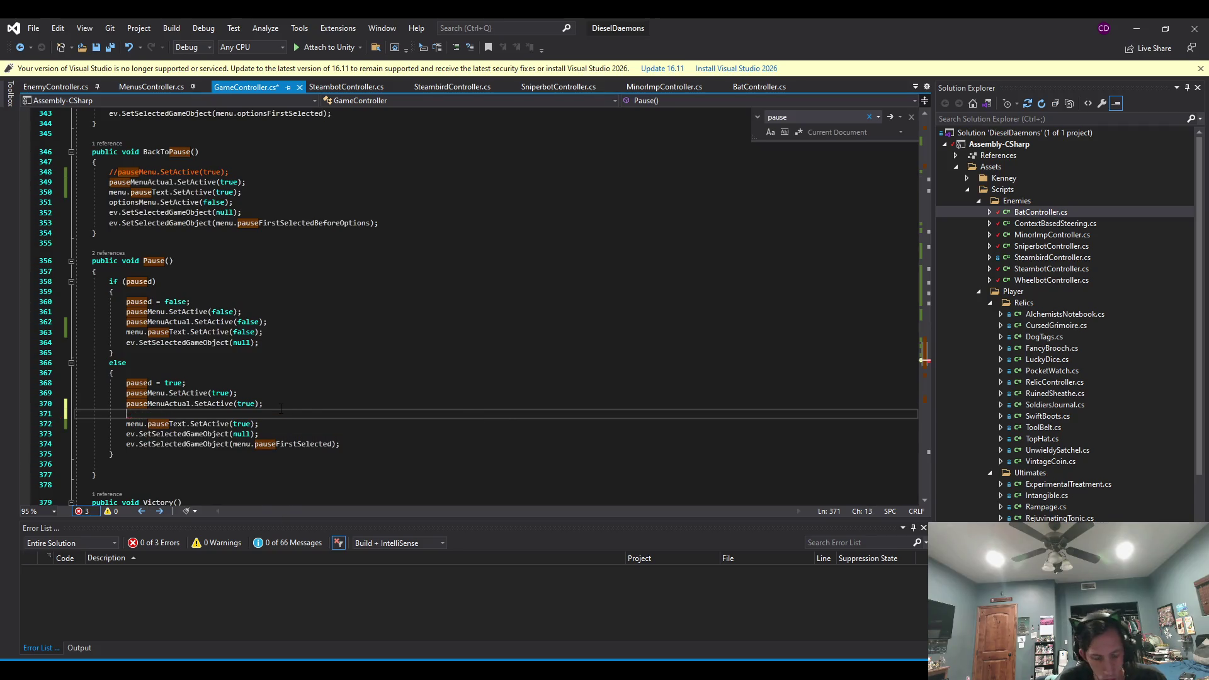
text(optionsMenu.SetActive*fasls)
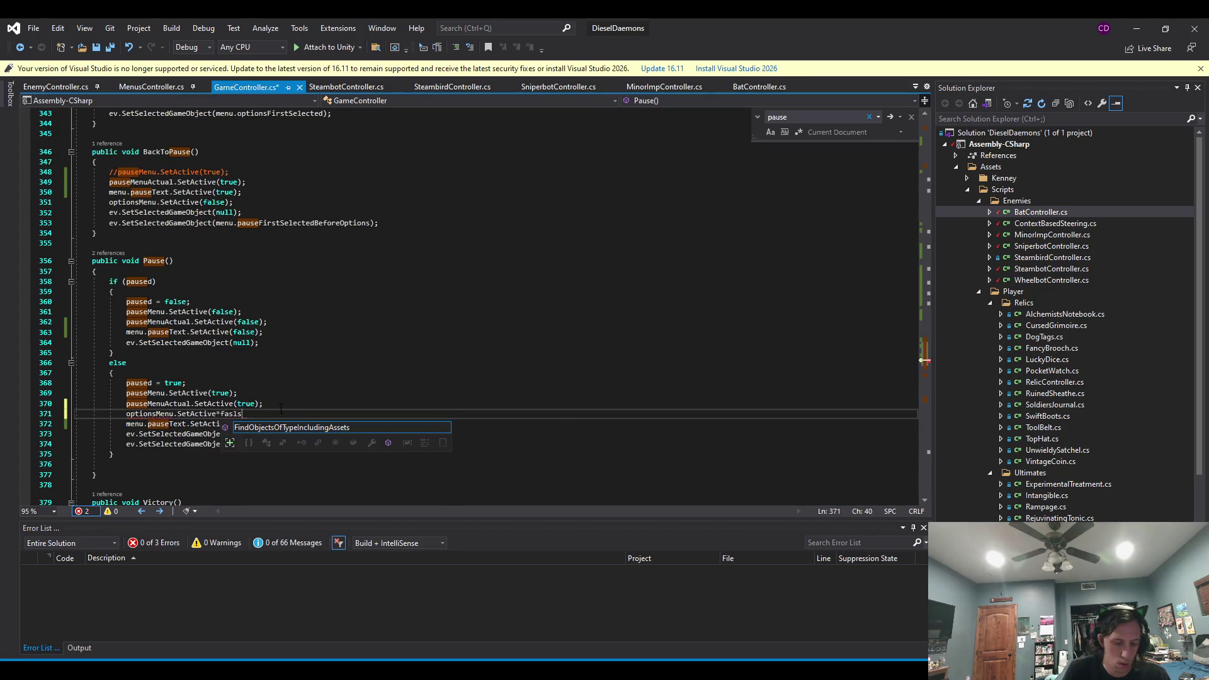
key(BackSpace)
key(BackSpace)
key(BackSpace)
text((false)
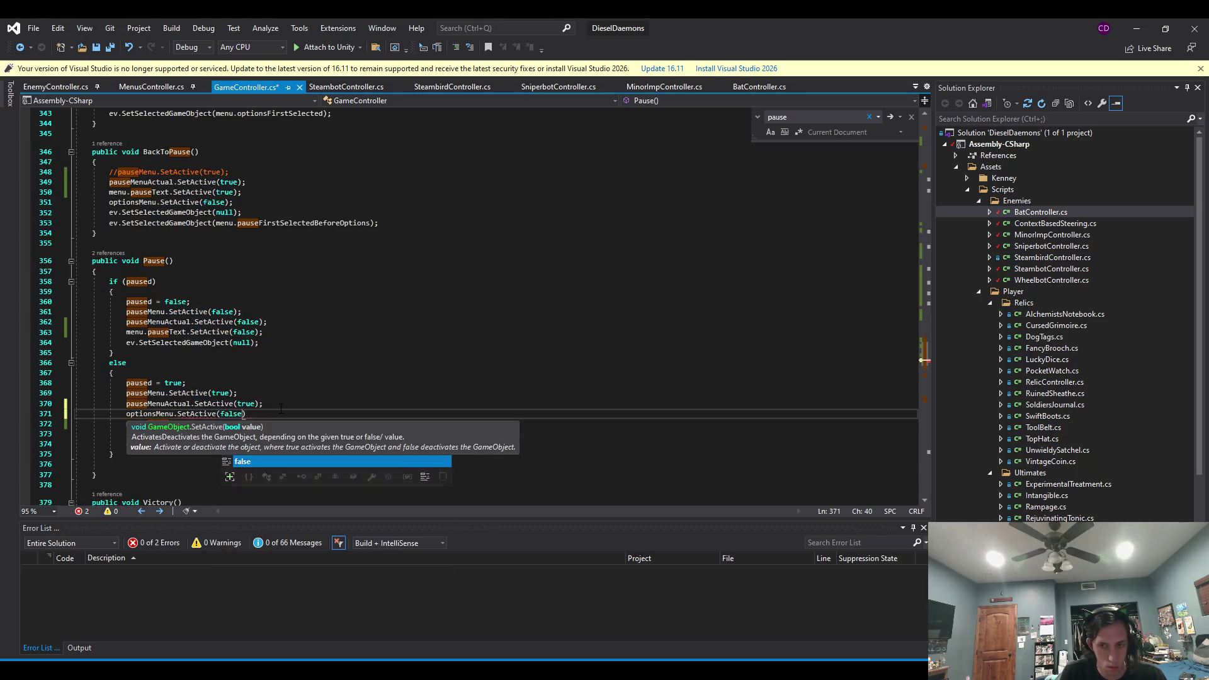
text();)
key(ctrl+s)
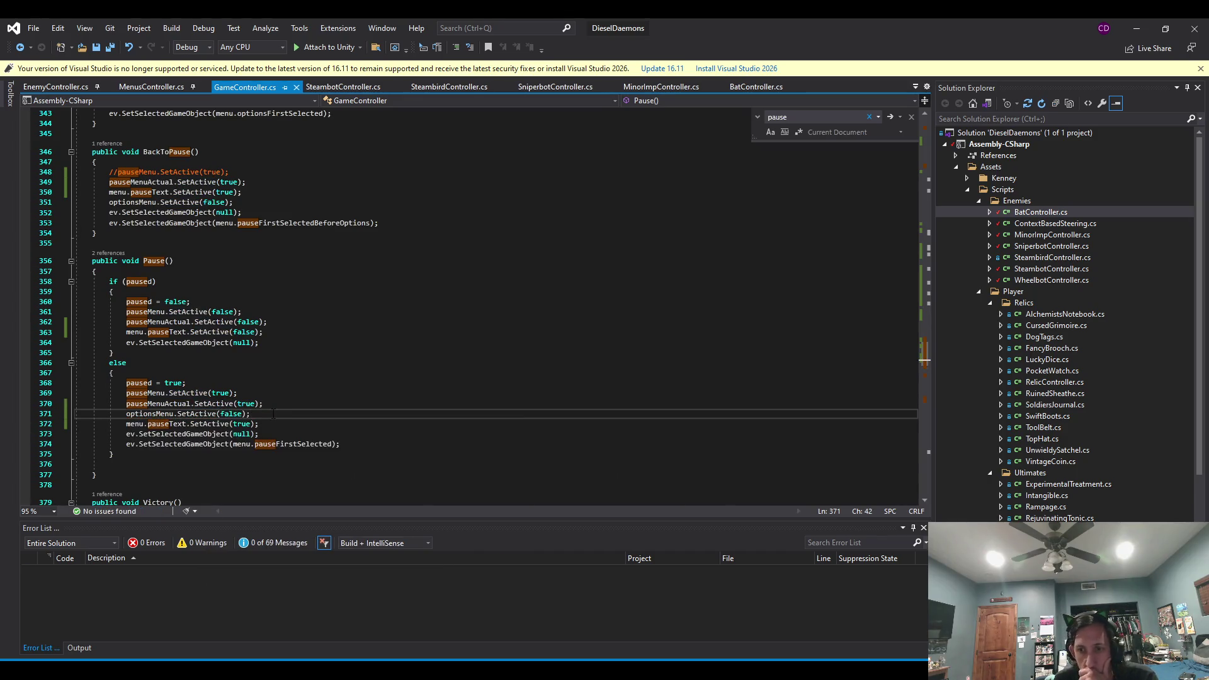
Search the file for optionsMenu and step through its occurrences to the declaration.
double_click(136, 416)
key(ctrl+f)
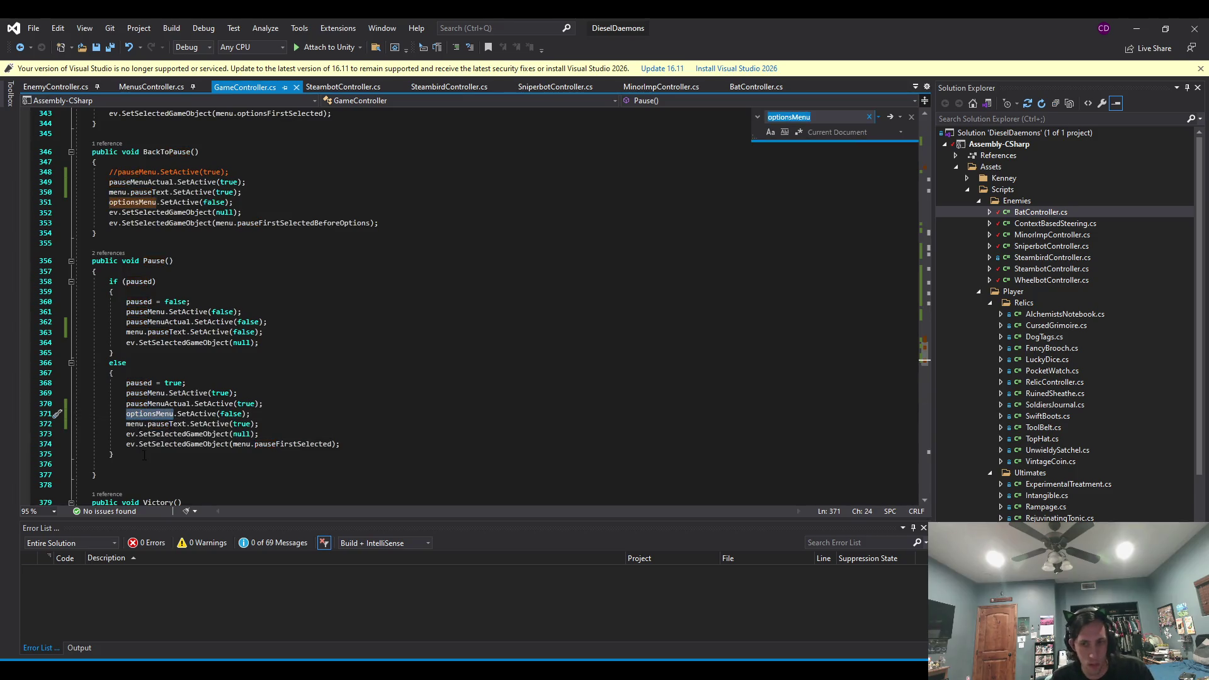
key(Return)
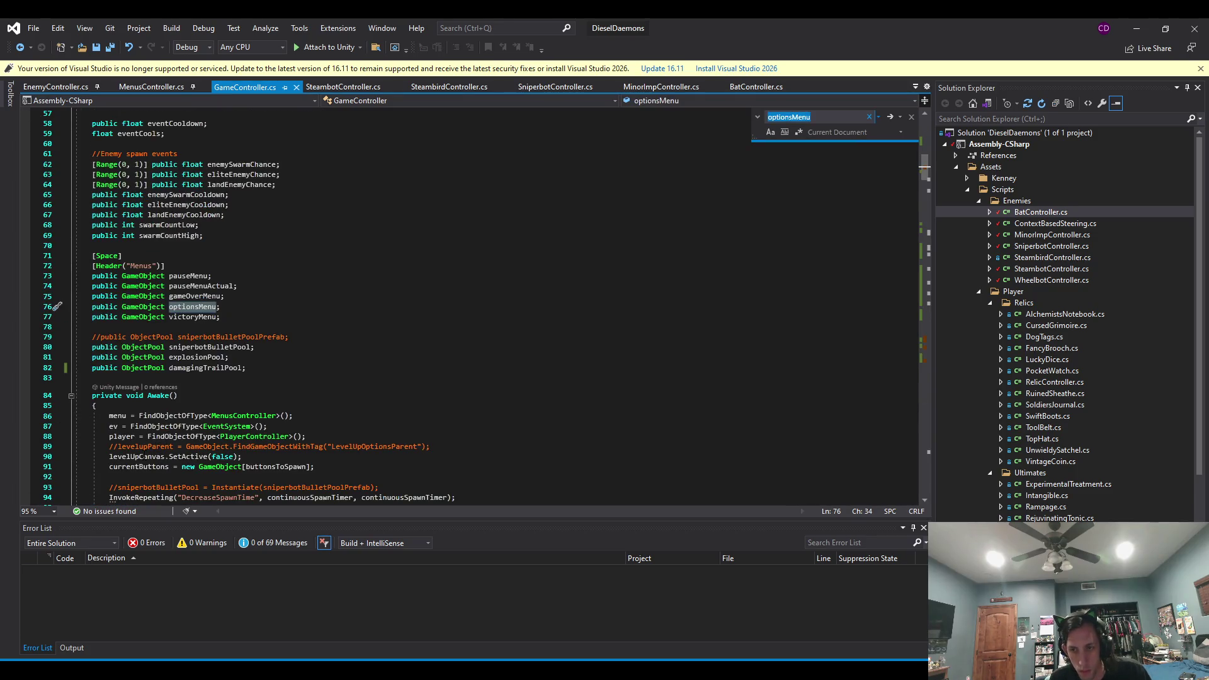
key(Return)
key(Return)
key(Return)
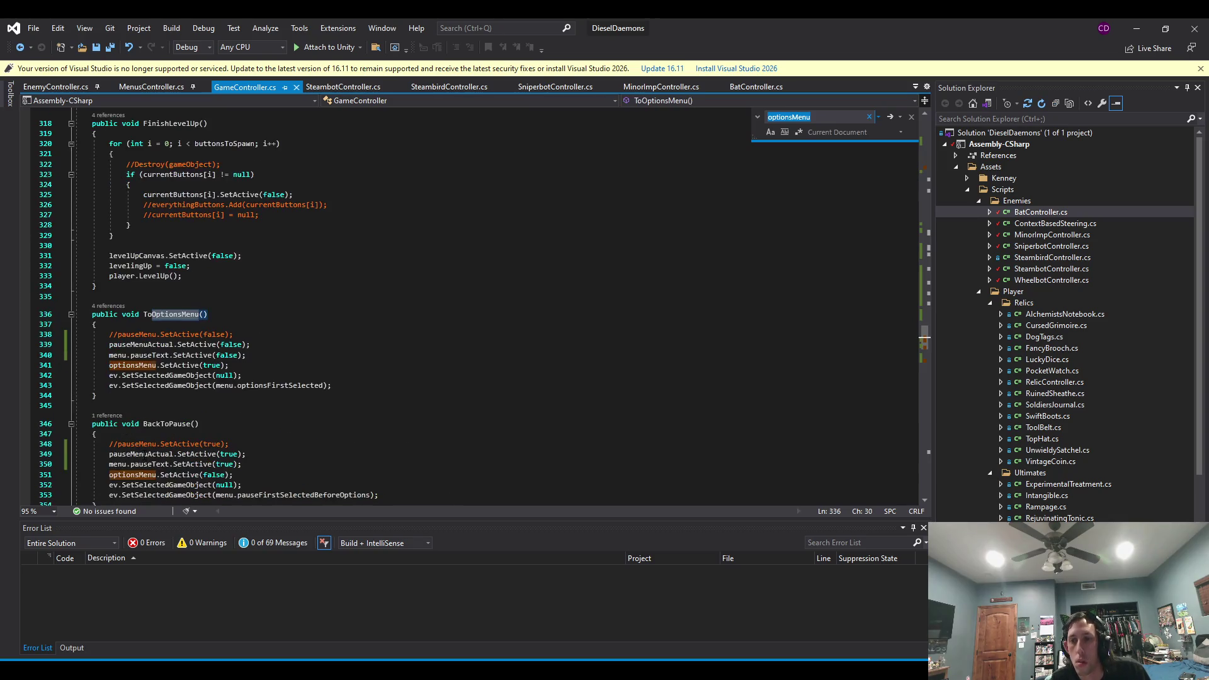
key(Return)
key(Return)
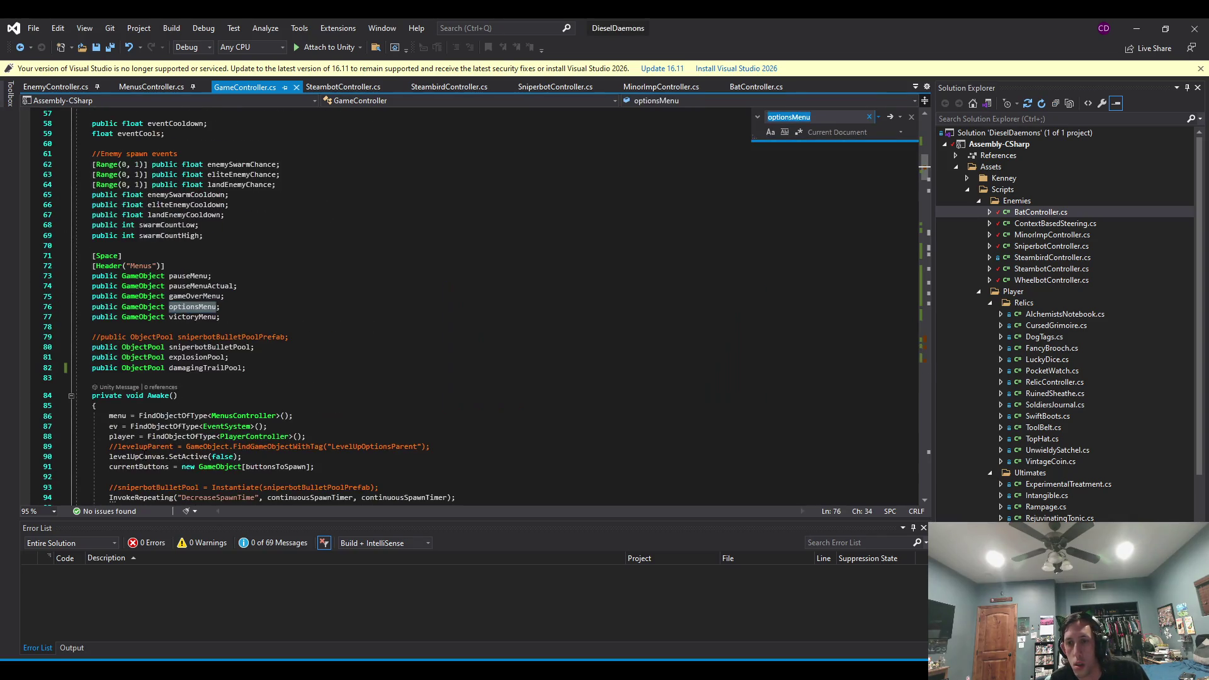
Duplicate the optionsMenu field declaration and begin renaming the copies for the video and game menus.
key(ctrl+d)
key(ctrl+d)
key(ctrl+d)
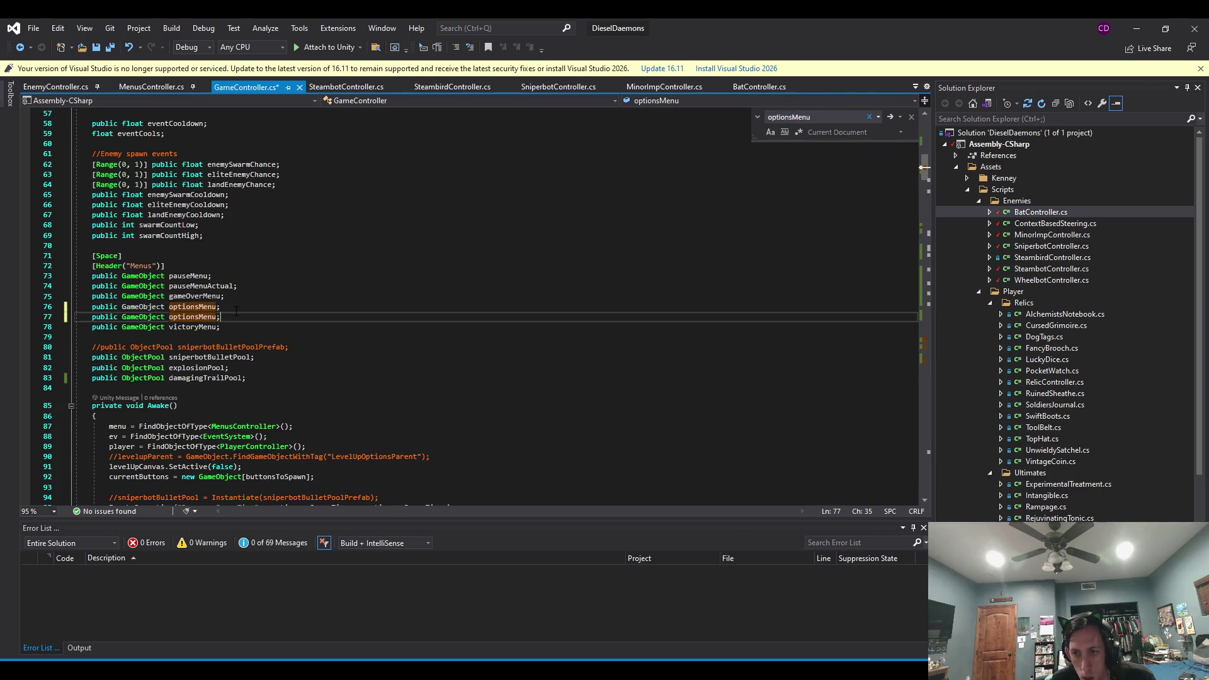
click(168, 316)
text(video)
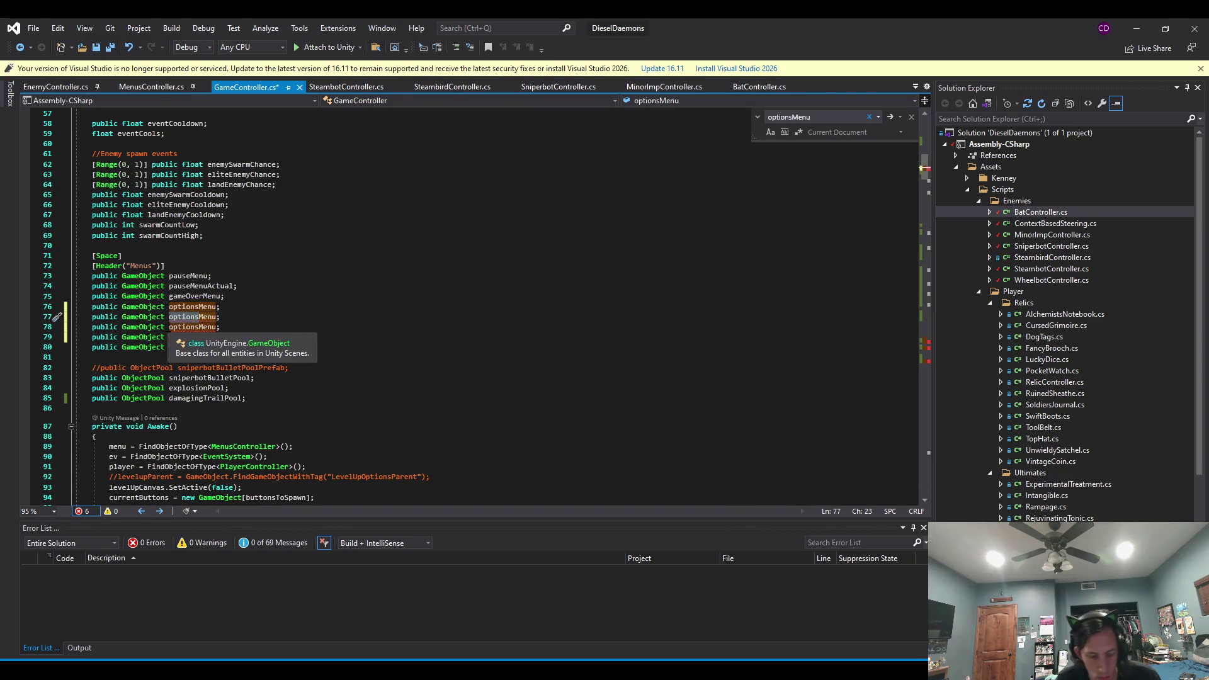
drag(199, 327, 169, 327)
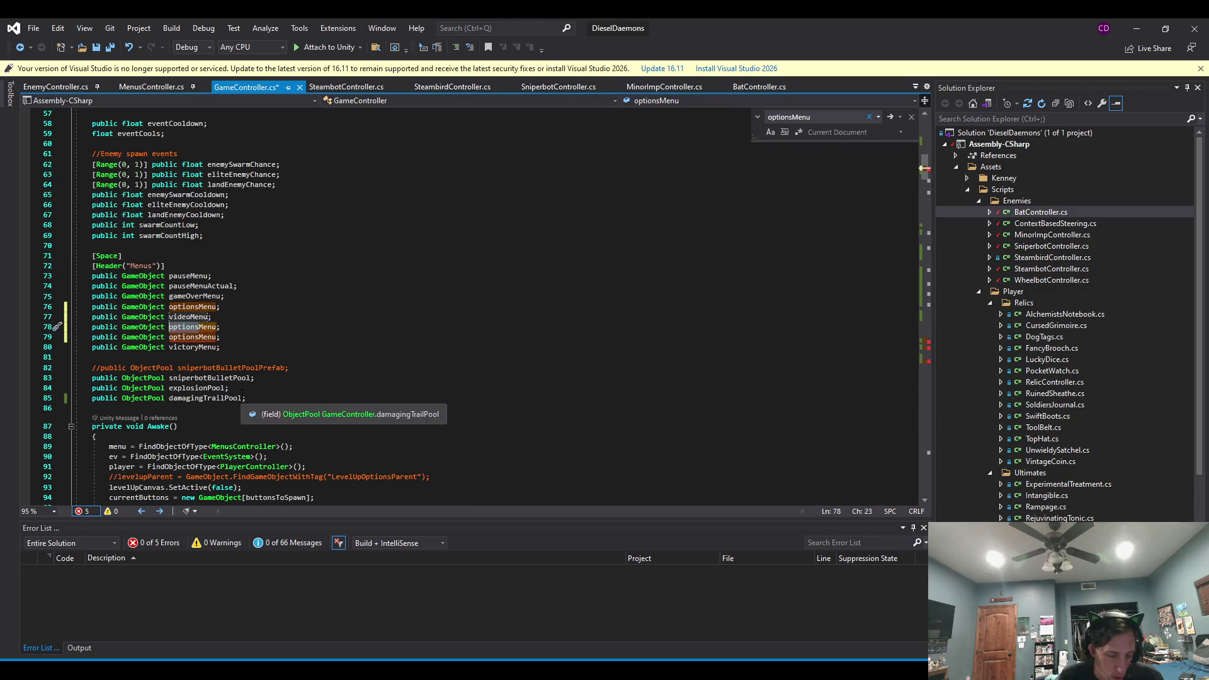
text(game)
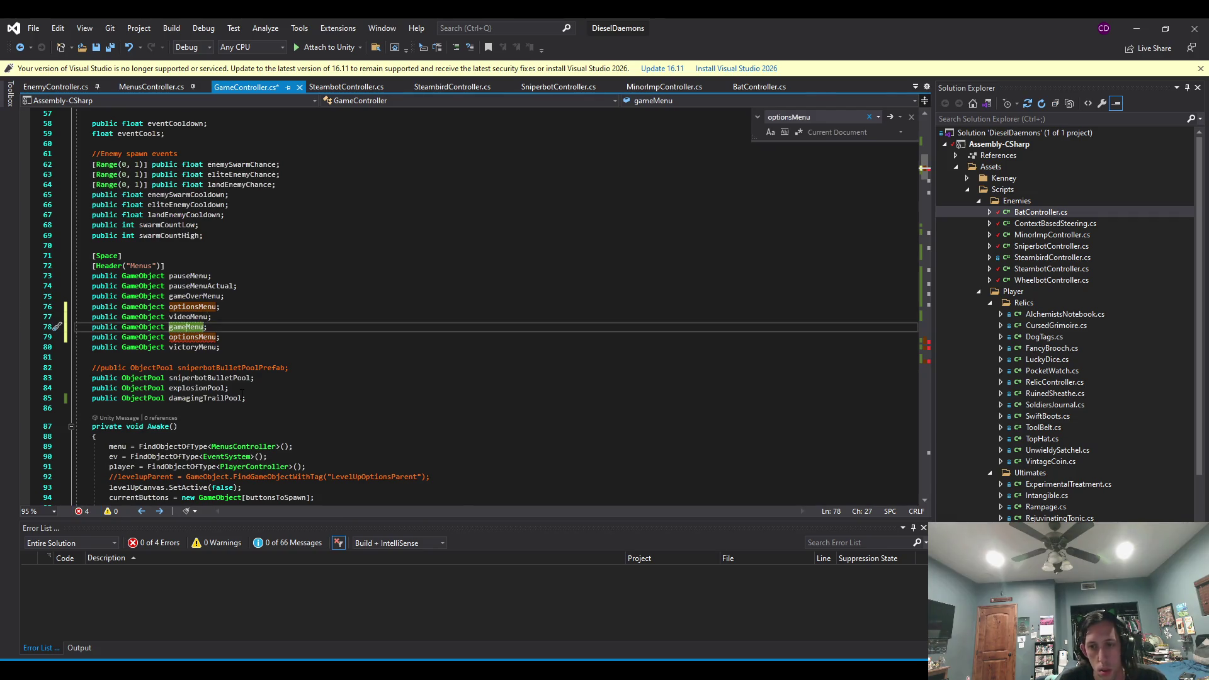
Finish the names videoOptionsMenu and audioOptionsMenu, save GameController.cs and return to Unity.
click(194, 316)
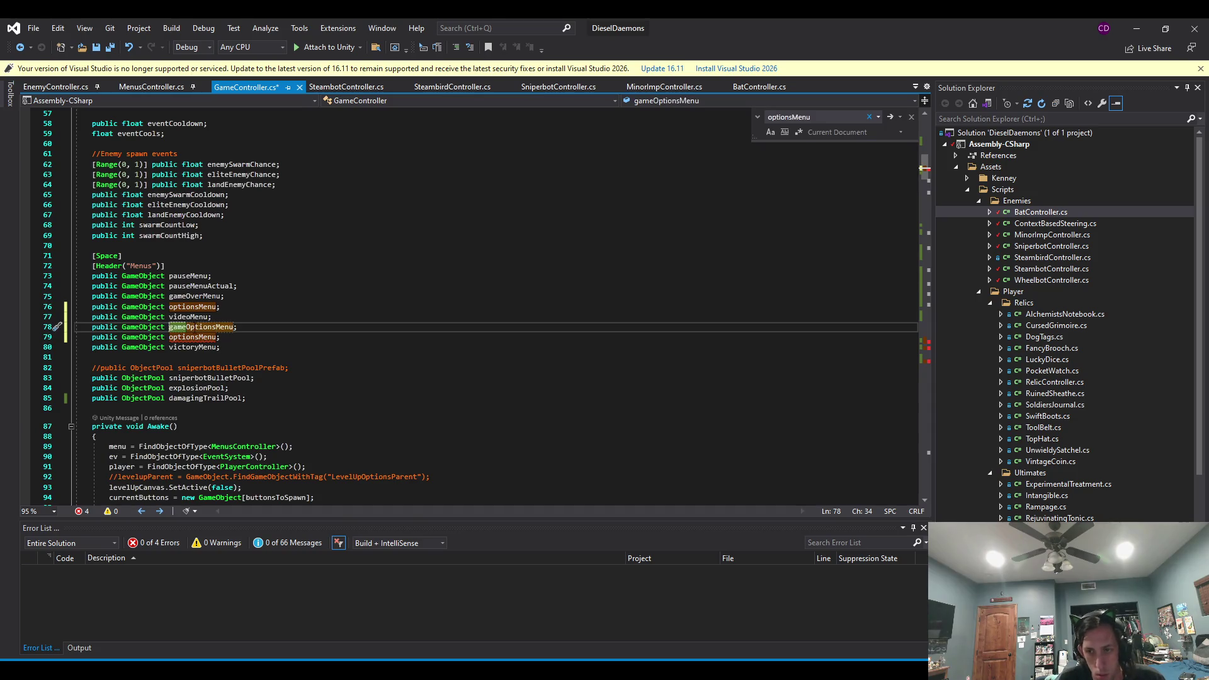
key(Left)
text(Options)
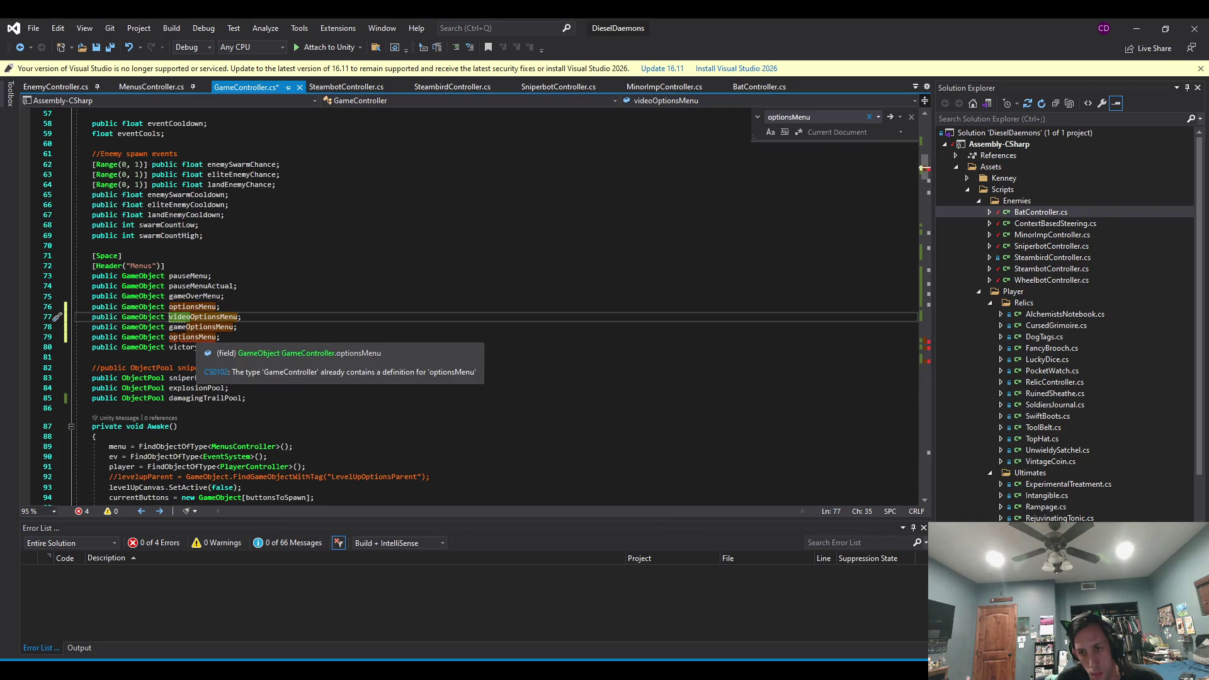
click(165, 344)
click(169, 337)
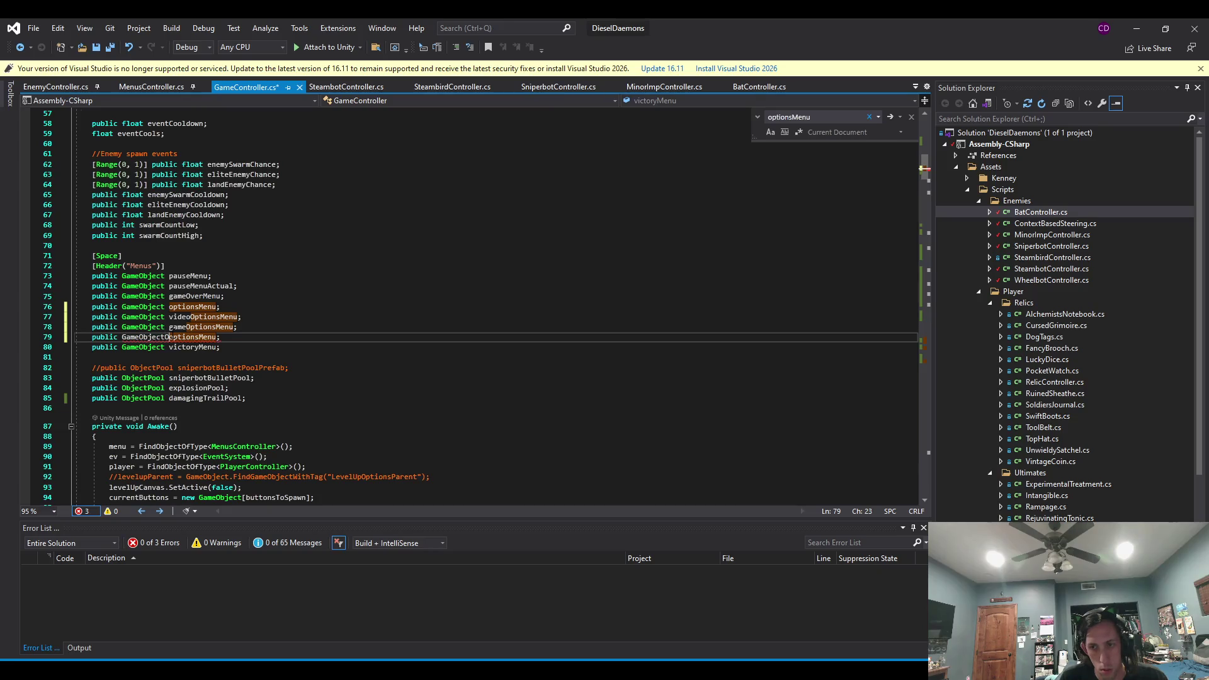
text(audio)
key(ctrl+s)
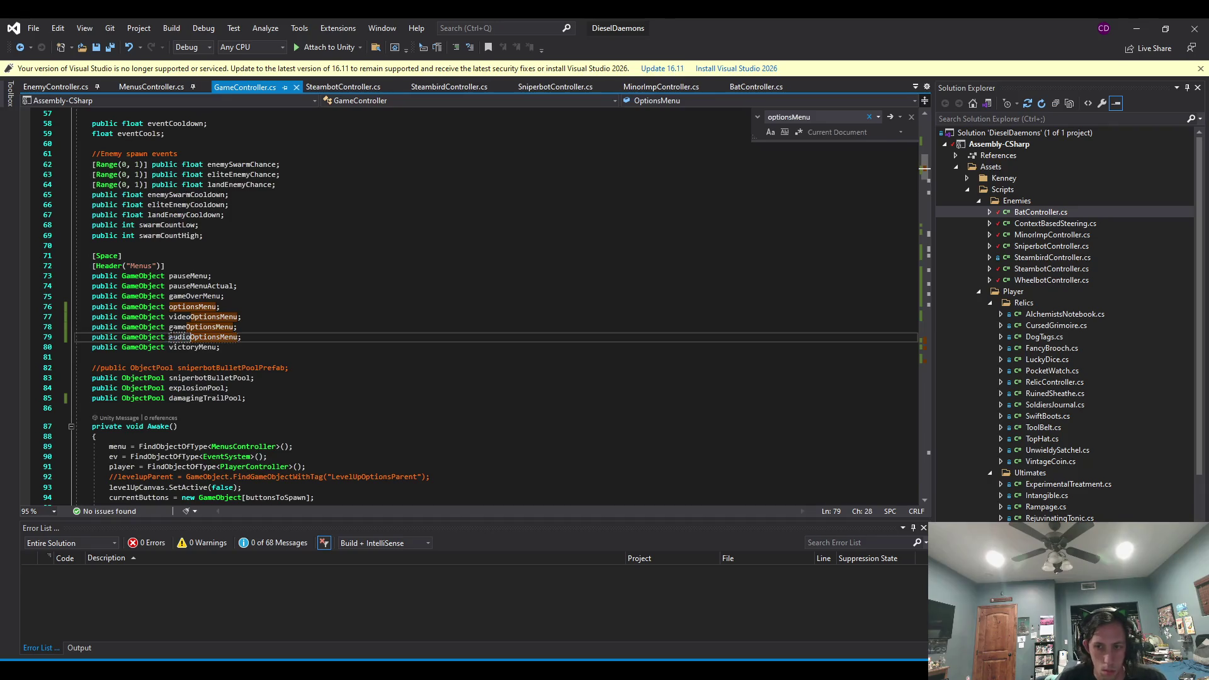
click(289, 339)
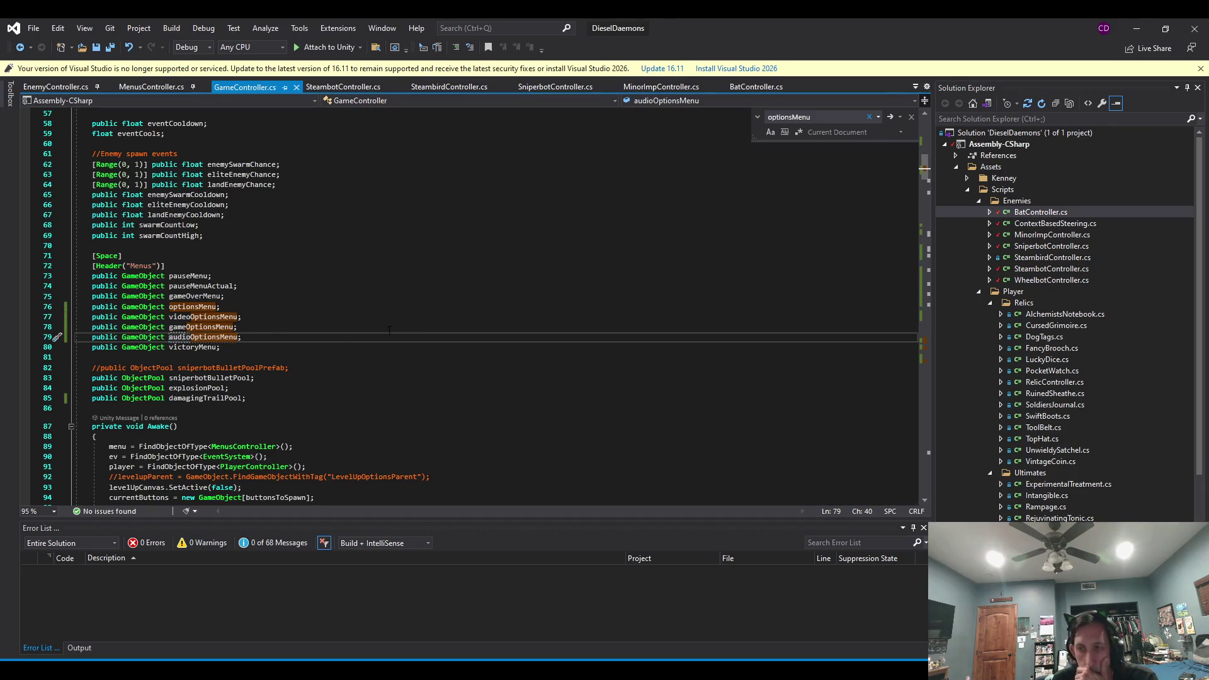
click(1134, 20)
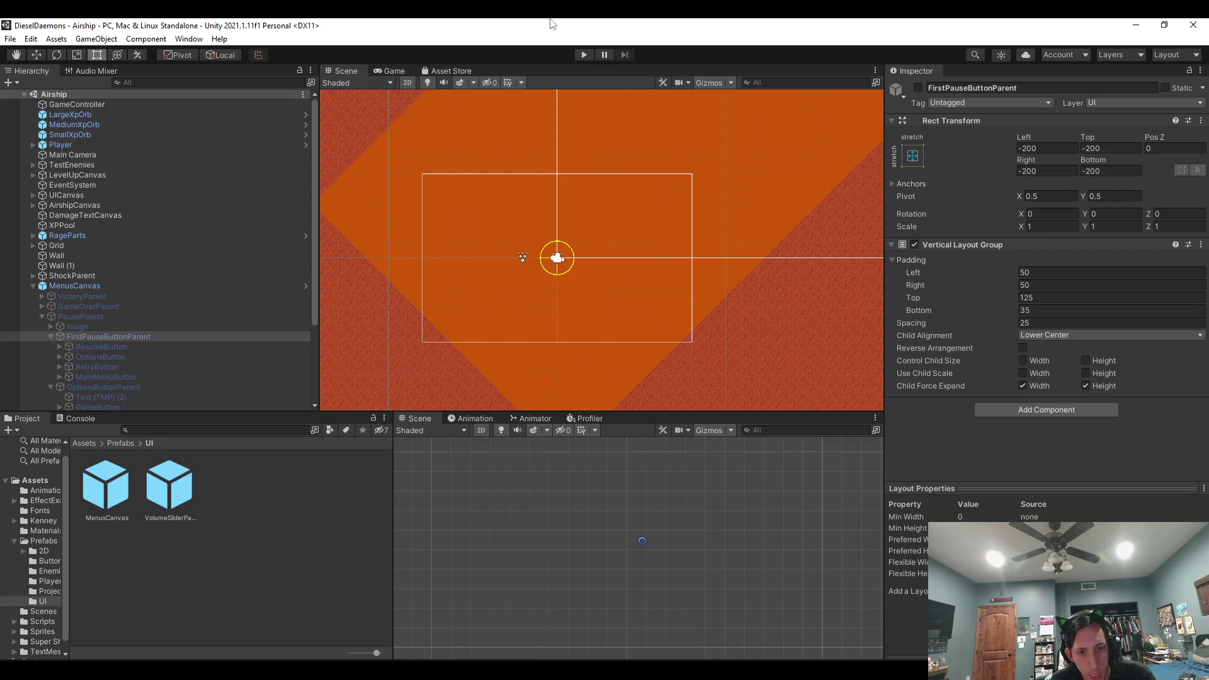
Compare the On Click actions of OptionsButtonParent's GameButton and AudioButton in the Hierarchy.
click(84, 338)
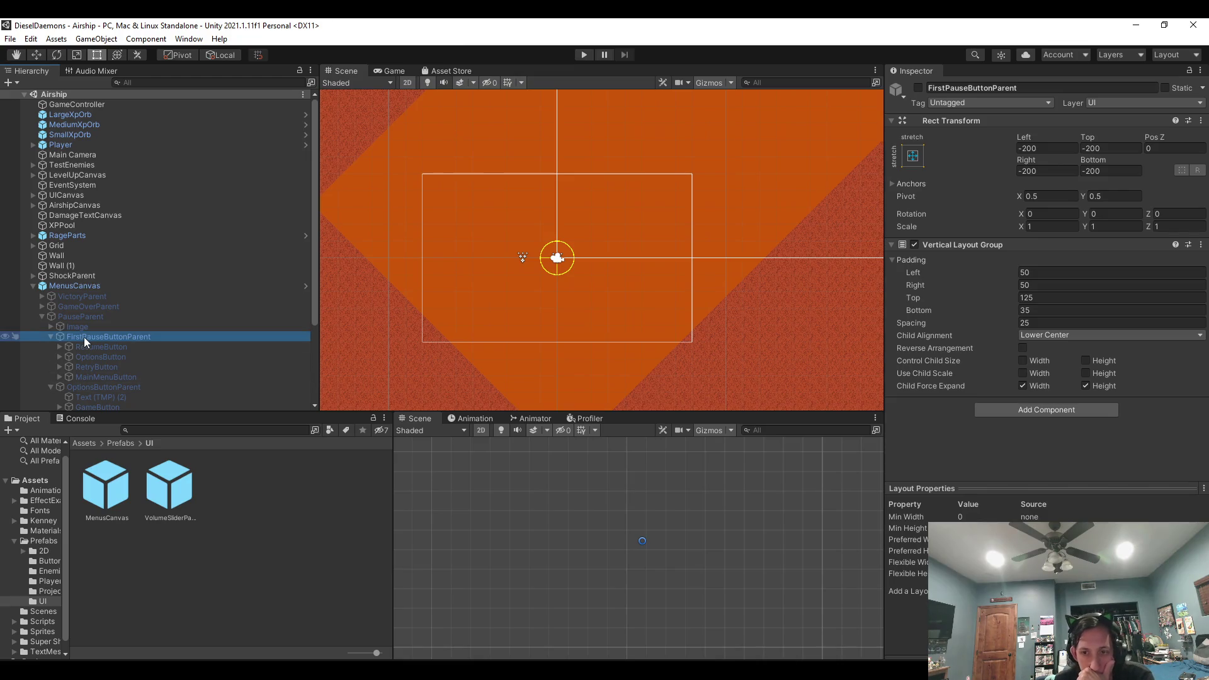
click(52, 336)
click(77, 347)
click(91, 368)
scroll(985, 316, down, 5)
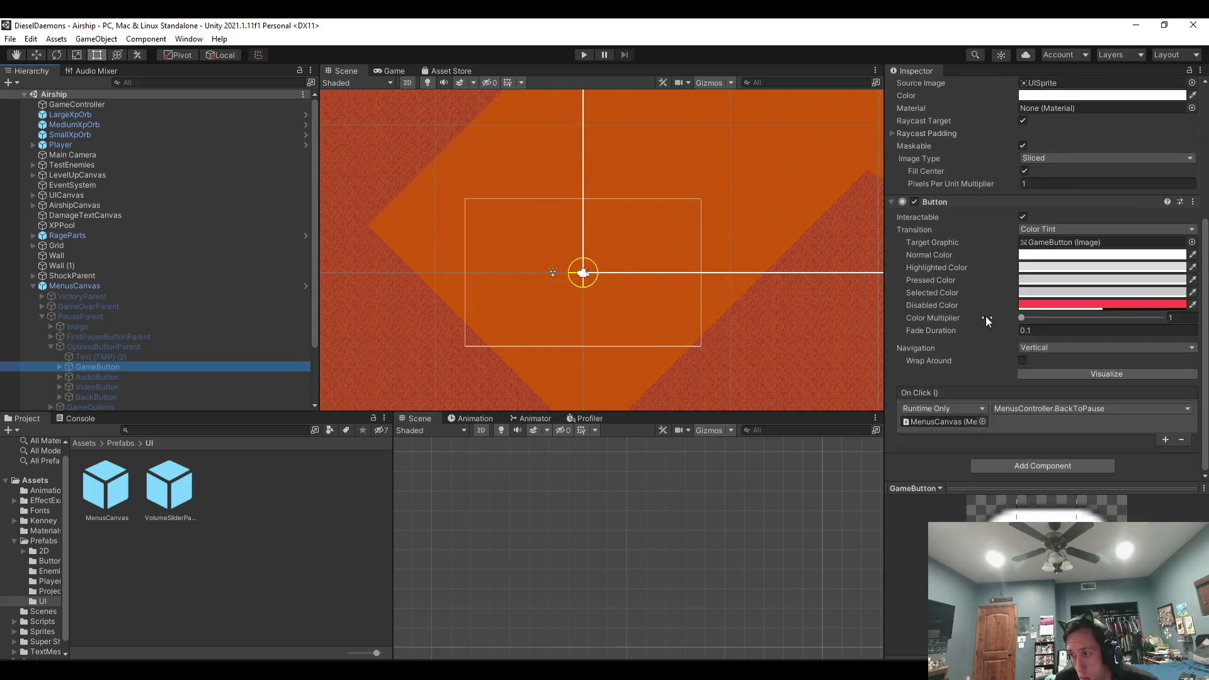
key(Down)
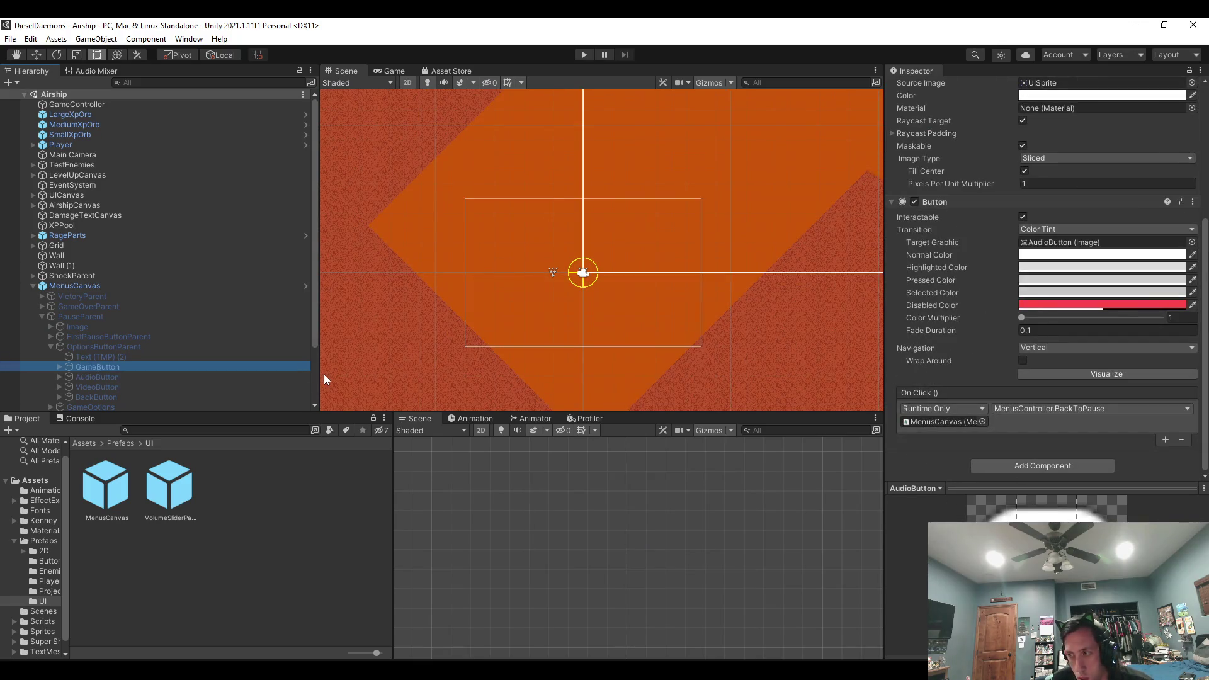
key(Up)
key(Down)
key(Down)
key(Down)
key(Up)
key(Up)
key(Up)
key(Down)
key(Down)
key(Down)
key(Up)
key(Up)
key(Up)
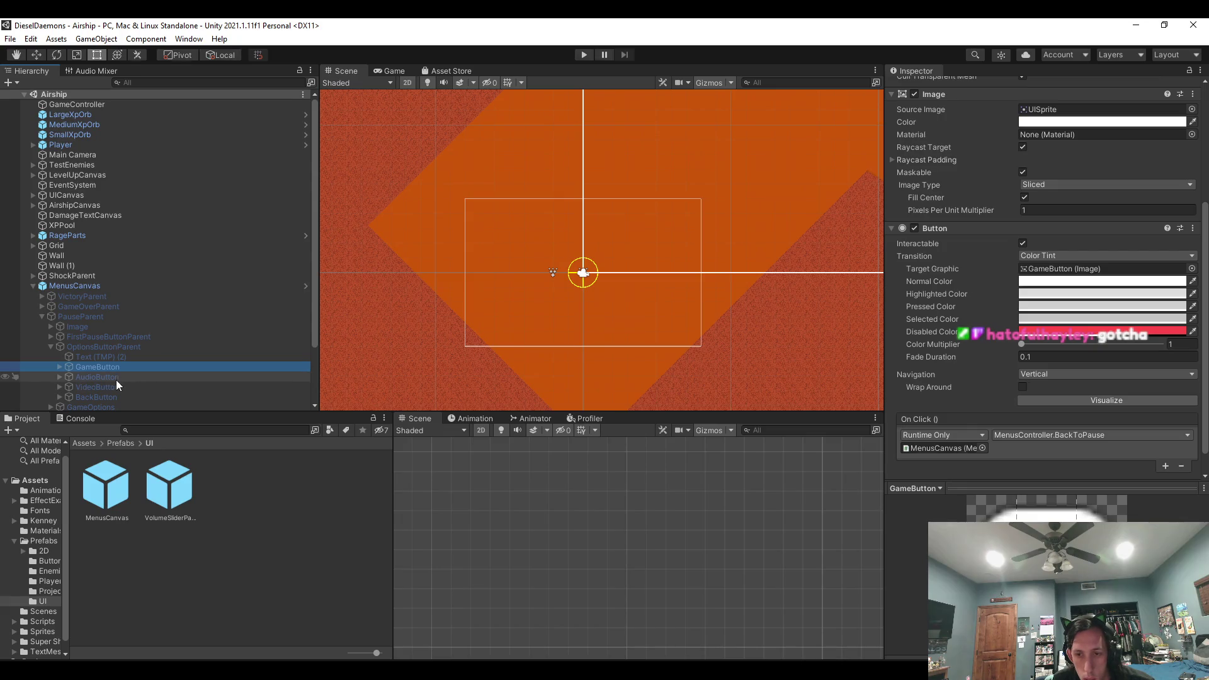
Open the MenusCanvas prefab, review its option buttons' click actions, then return to Visual Studio.
double_click(107, 486)
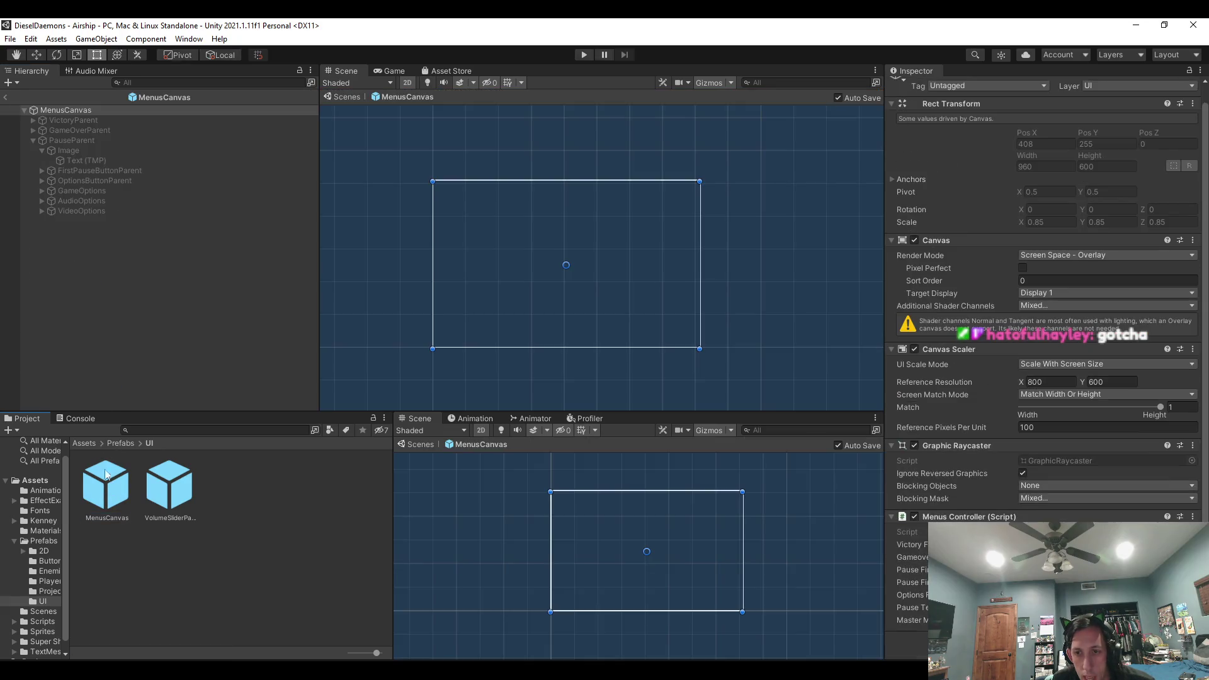
click(83, 172)
click(78, 180)
key(Right)
key(Down)
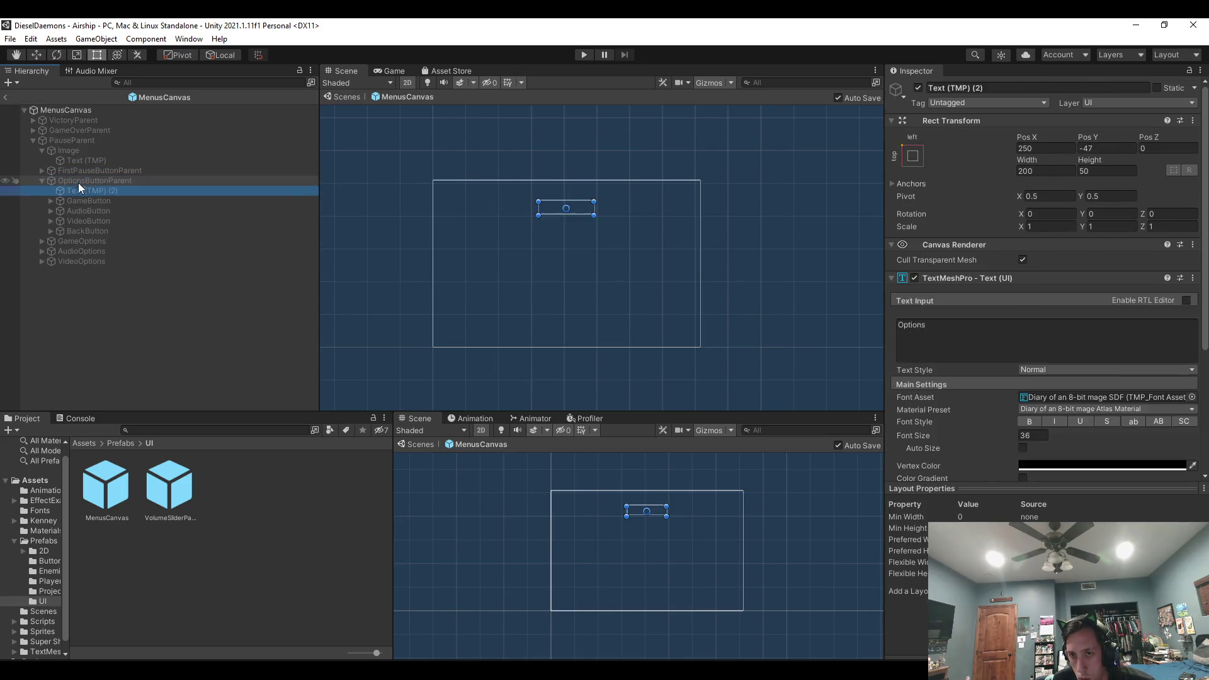
click(145, 211)
scroll(1136, 263, down, 5)
key(Down)
key(Down)
key(Up)
key(Up)
key(Up)
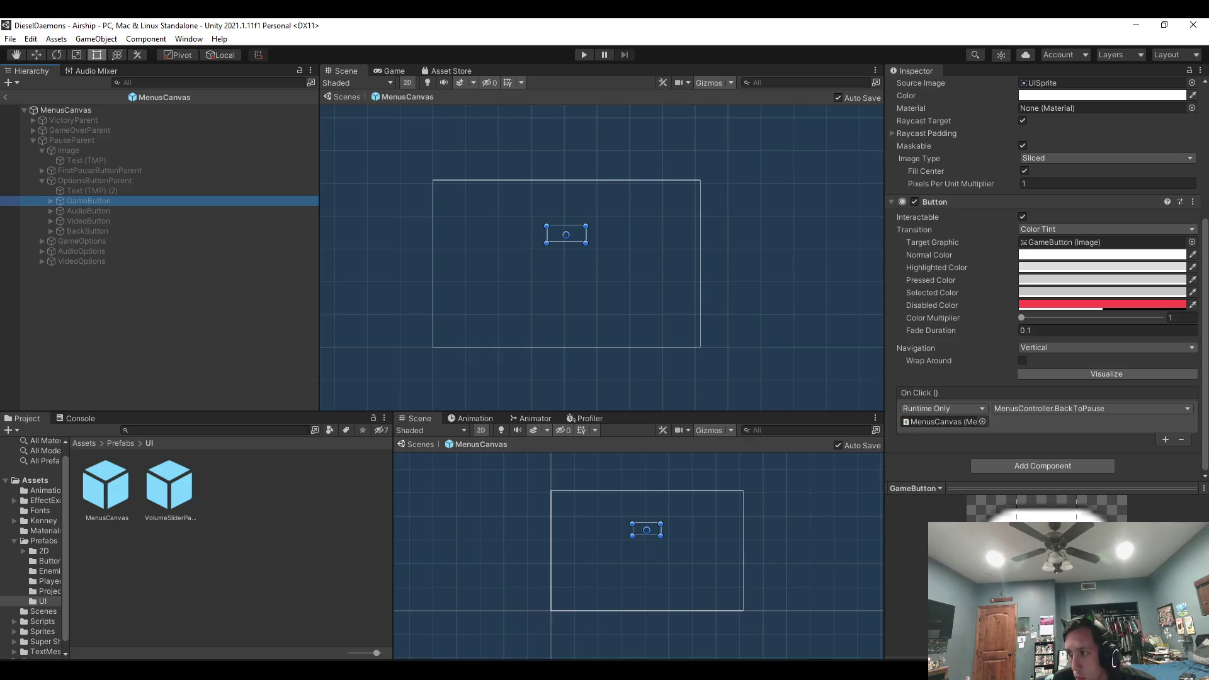
key(alt+Tab)
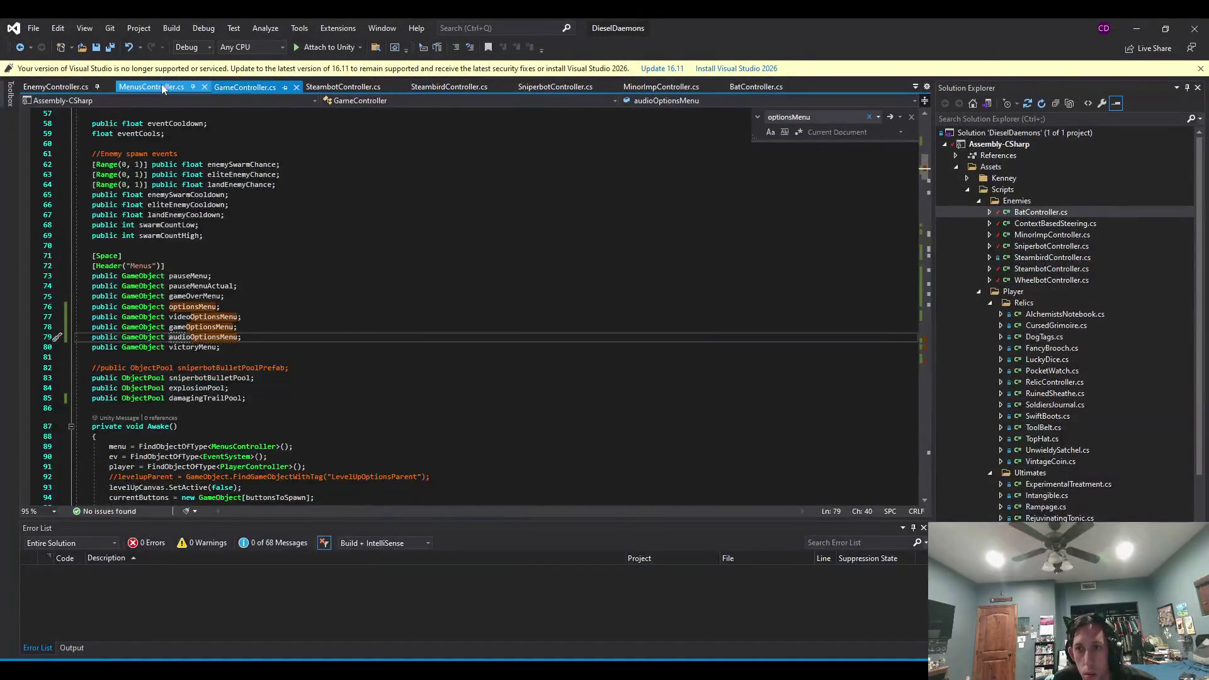
Paste three copies of the BackToPause method, rename the first to ToGameMenu, and save.
scroll(473, 284, down, 5)
scroll(139, 287, up, 9)
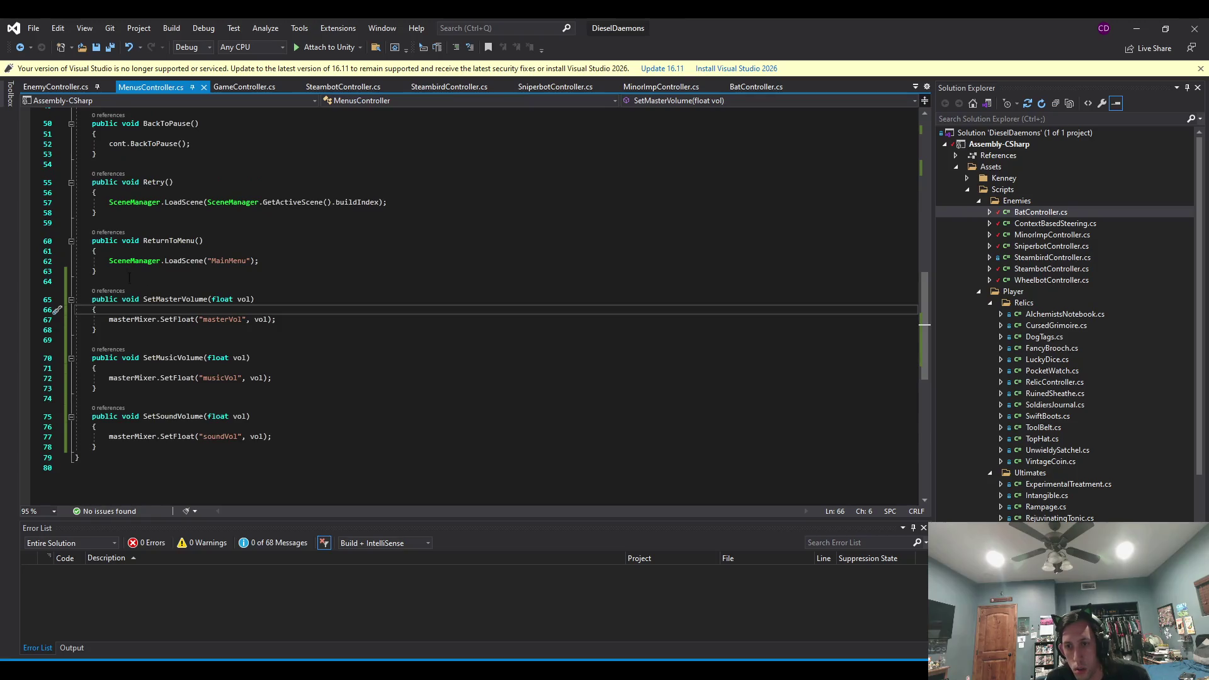
mouse_move(98, 307)
mouse_down()
mouse_move(120, 240)
mouse_move(120, 250)
mouse_up()
key(ctrl+c)
key(ctrl+v)
key(ctrl+v)
key(ctrl+v)
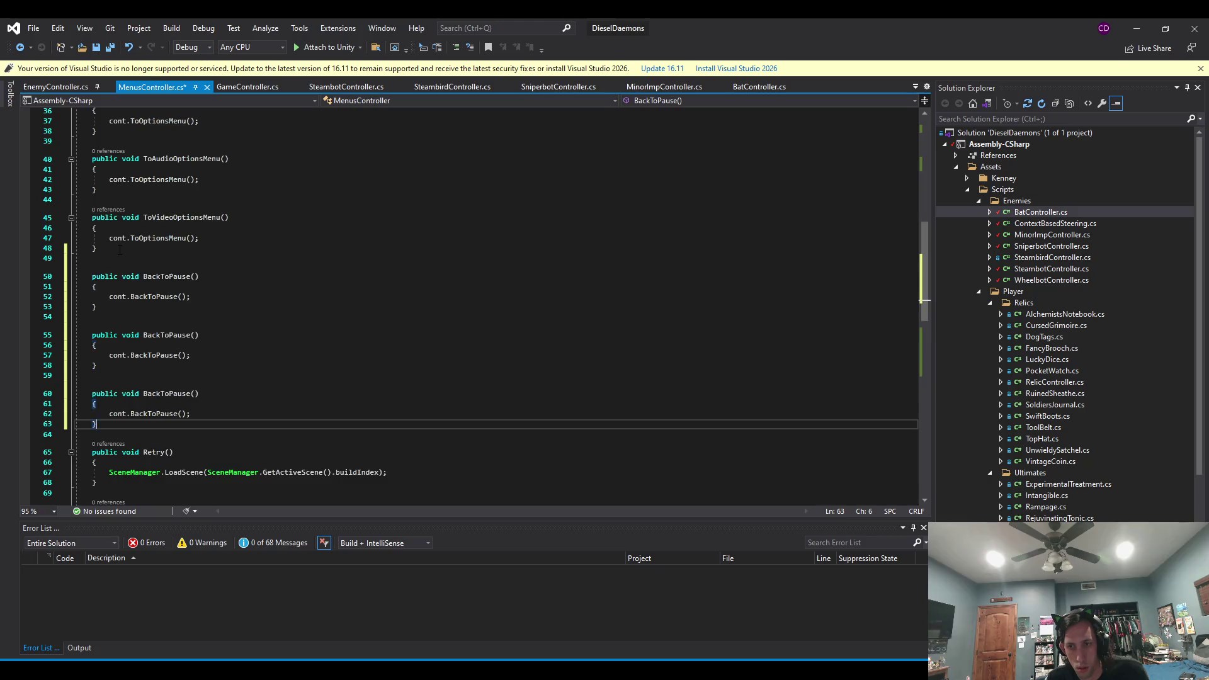
double_click(183, 335)
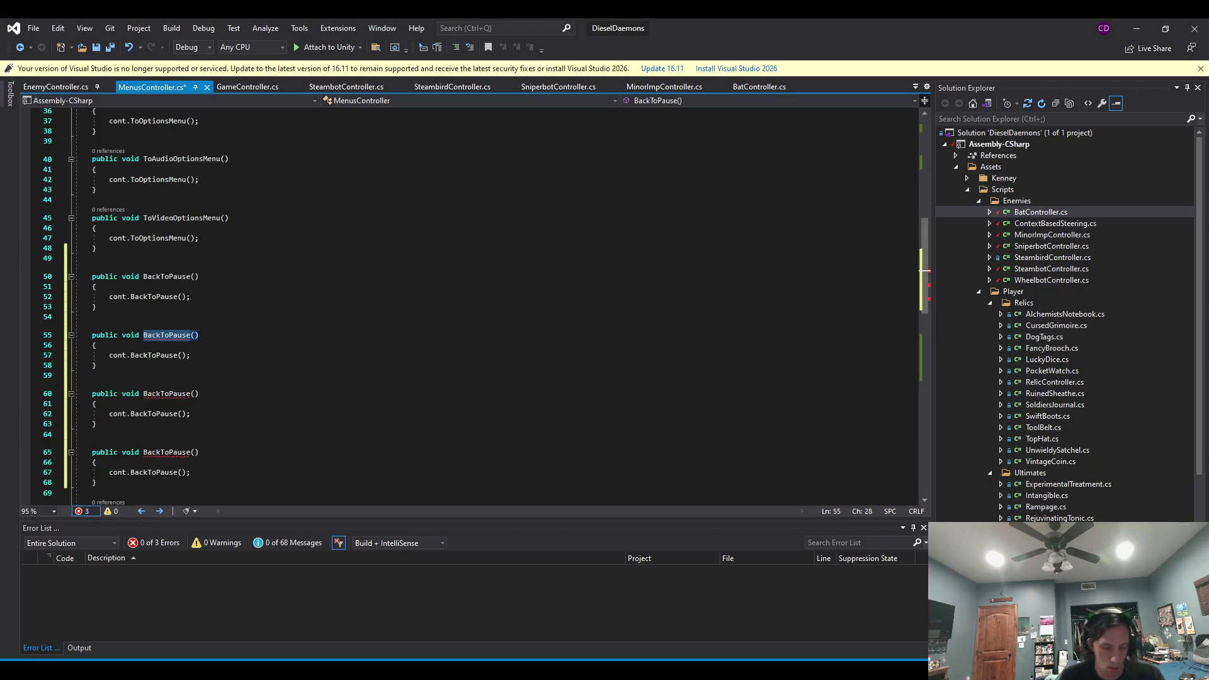
text(ToGameMenu)
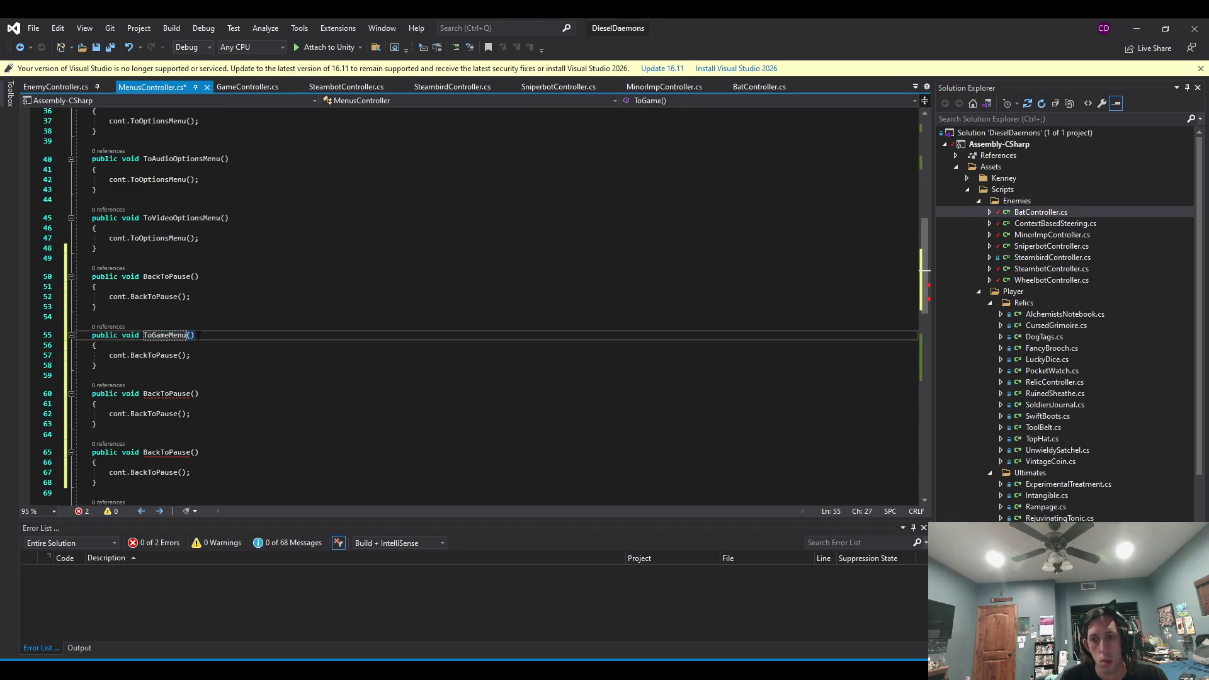
double_click(160, 355)
text(ToGameMenu)
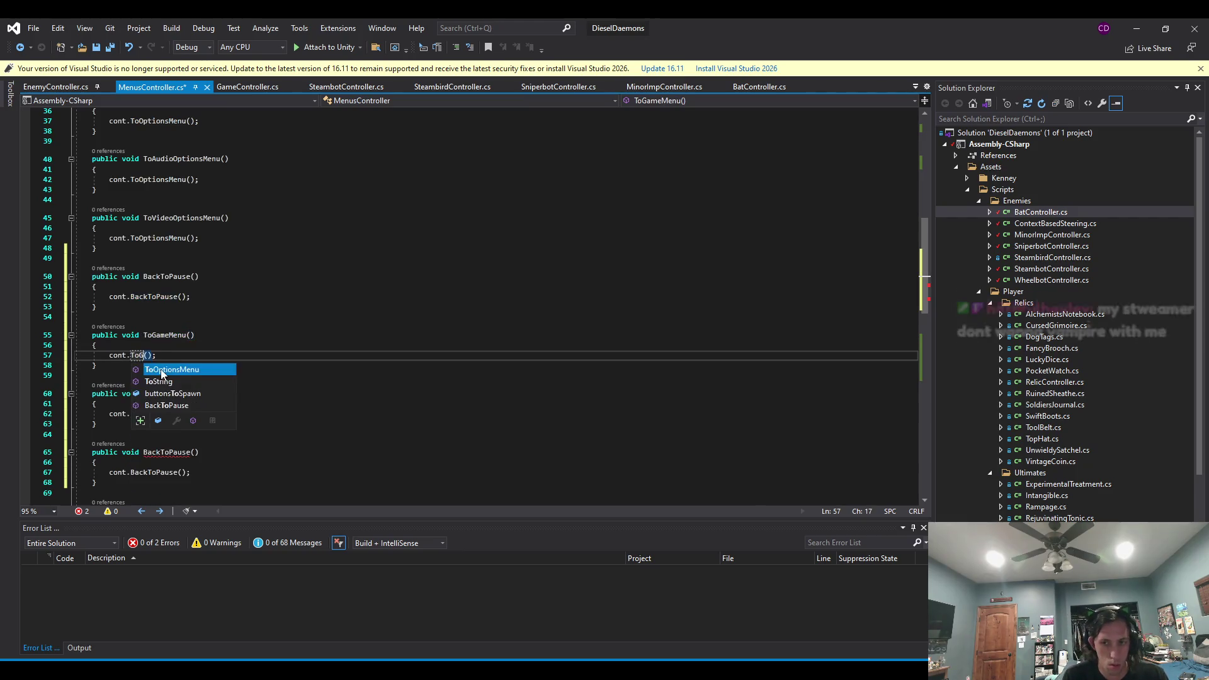
click(269, 338)
key(ctrl+s)
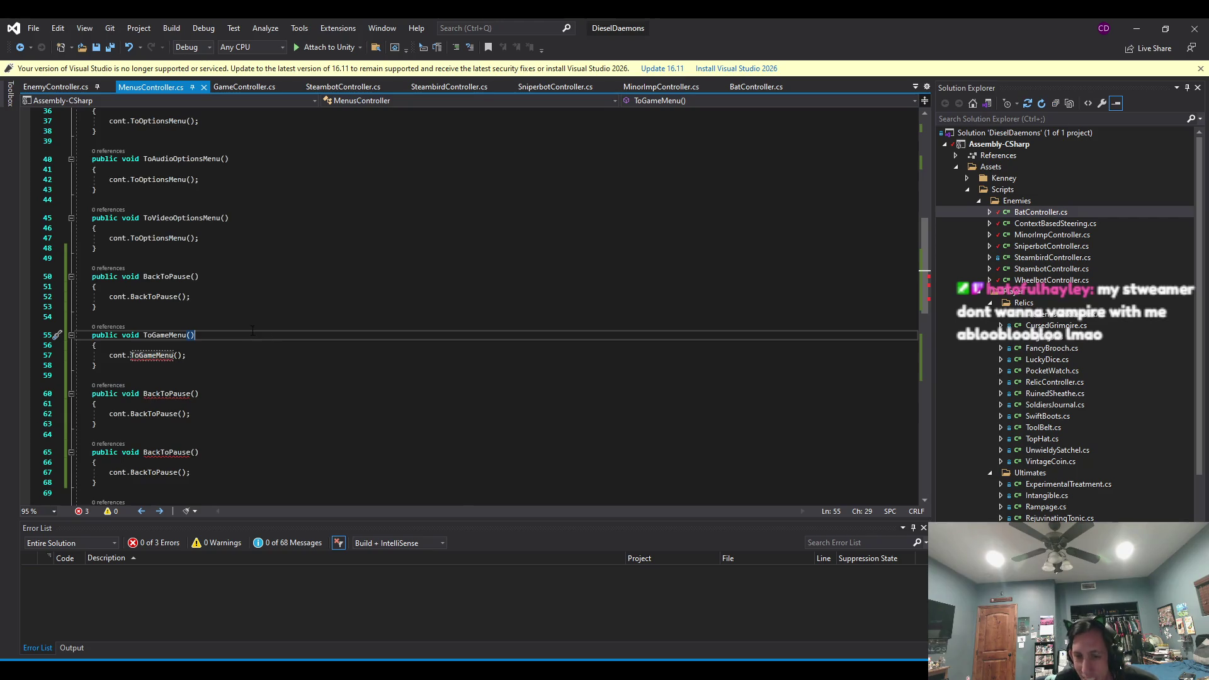
Rename the second copy to ToVideoMenu and start replacing its BackToPause call.
double_click(167, 394)
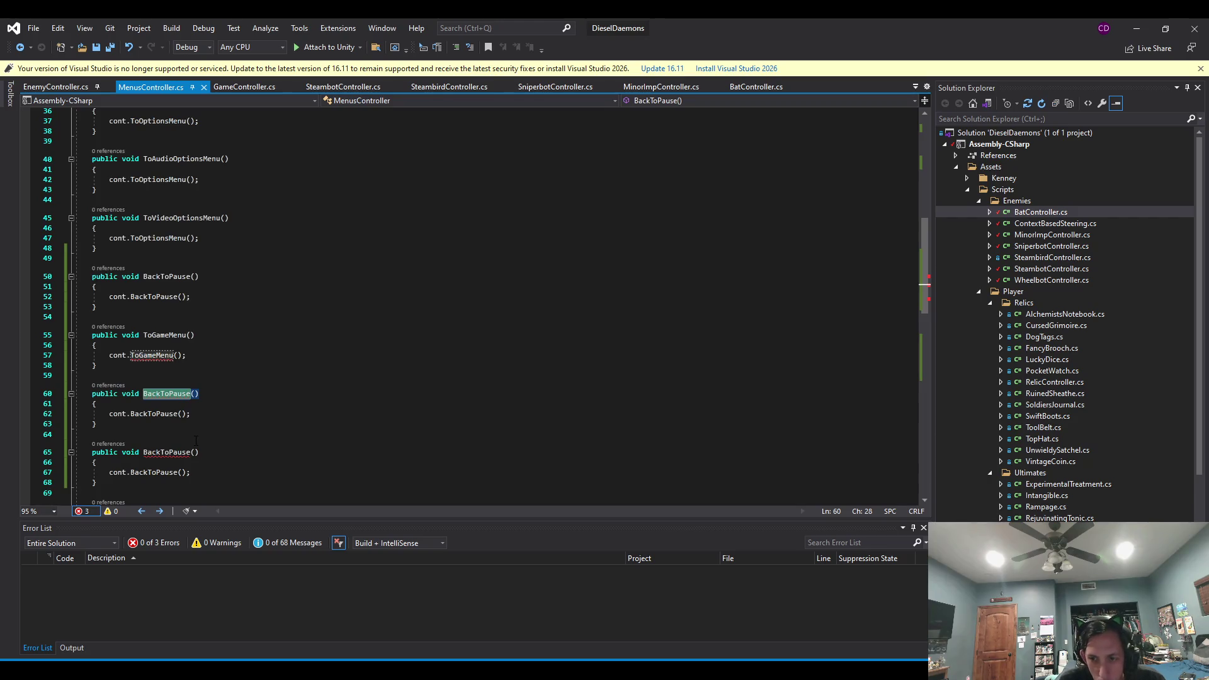
text(ToVideoMenu)
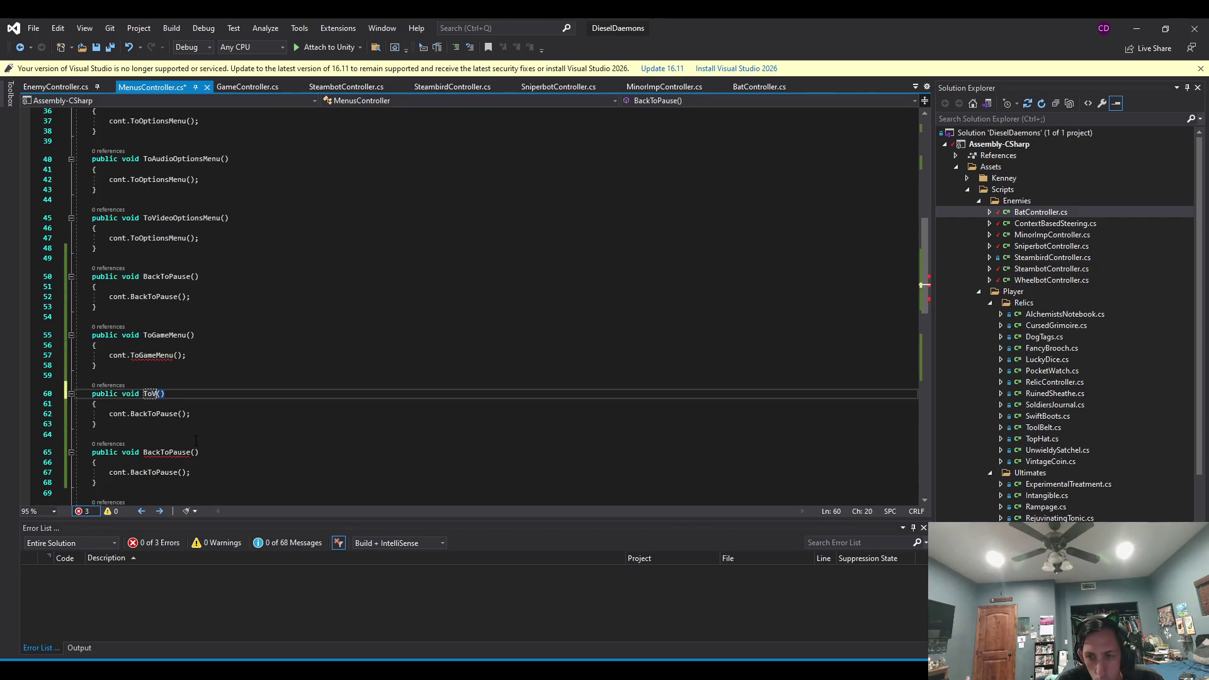
double_click(156, 415)
text(To)
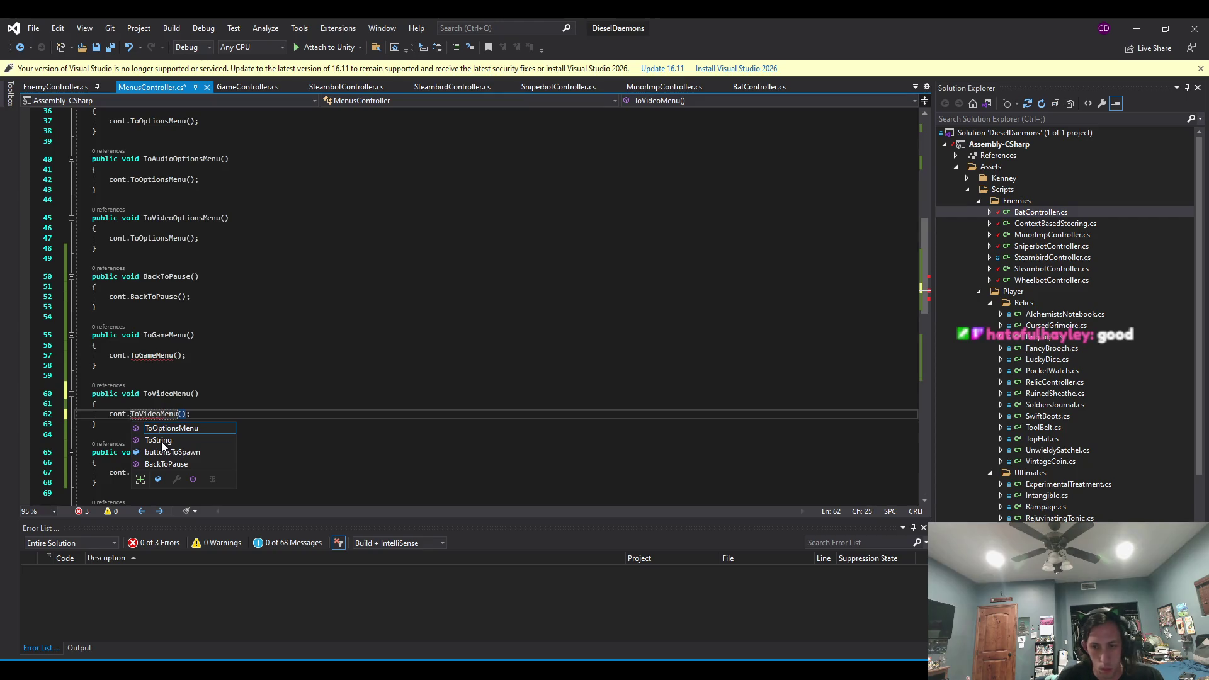
key(Escape)
Rename the third copy to ToAudioMenu, fix the capital-U typo, and save.
click(170, 452)
double_click(170, 452)
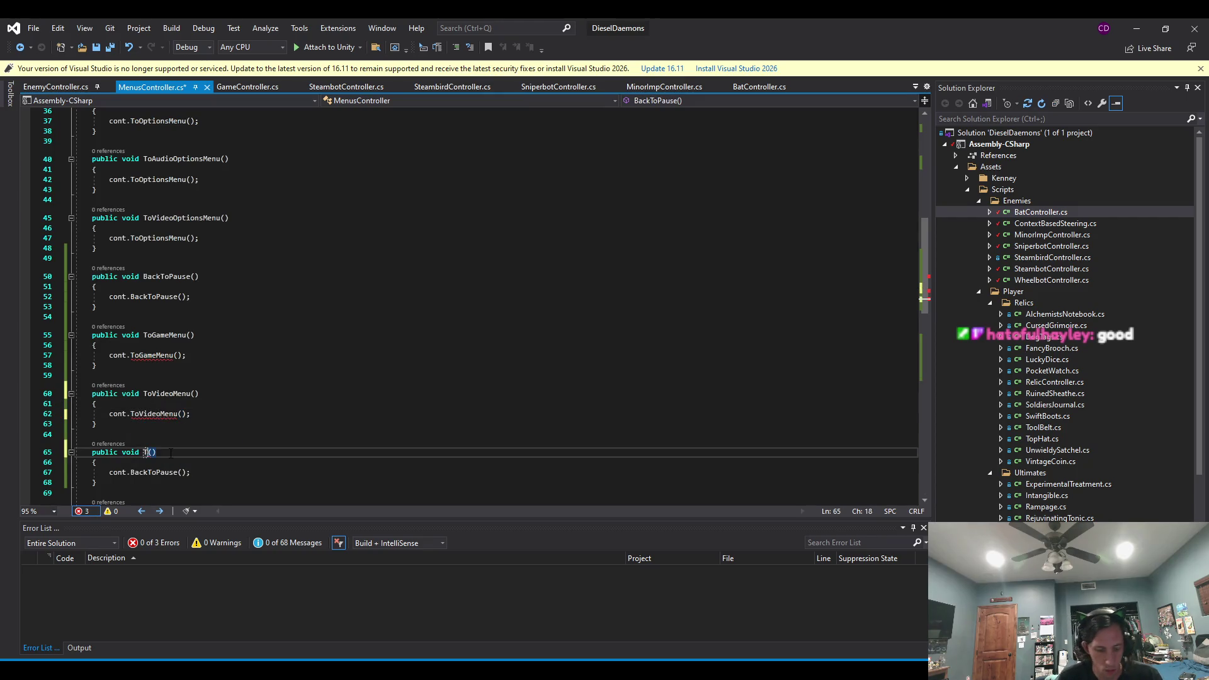
text(ToAudioMenu)
click(154, 452)
key(Delete)
text(u)
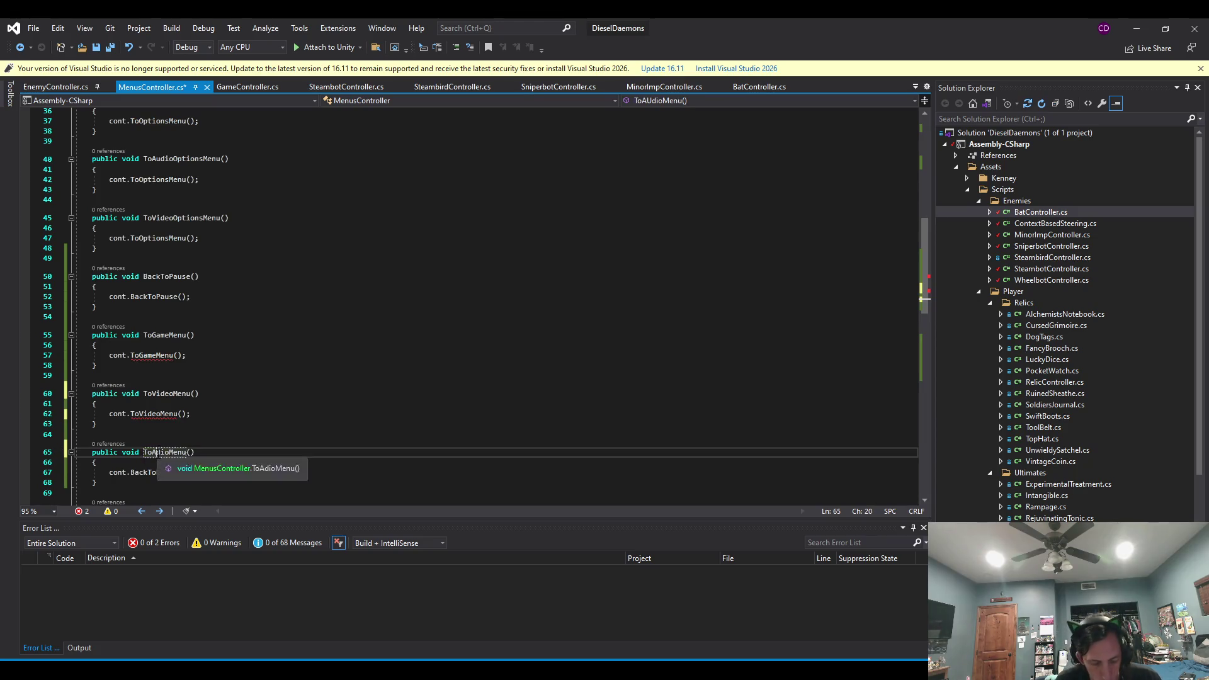
click(296, 433)
key(ctrl+s)
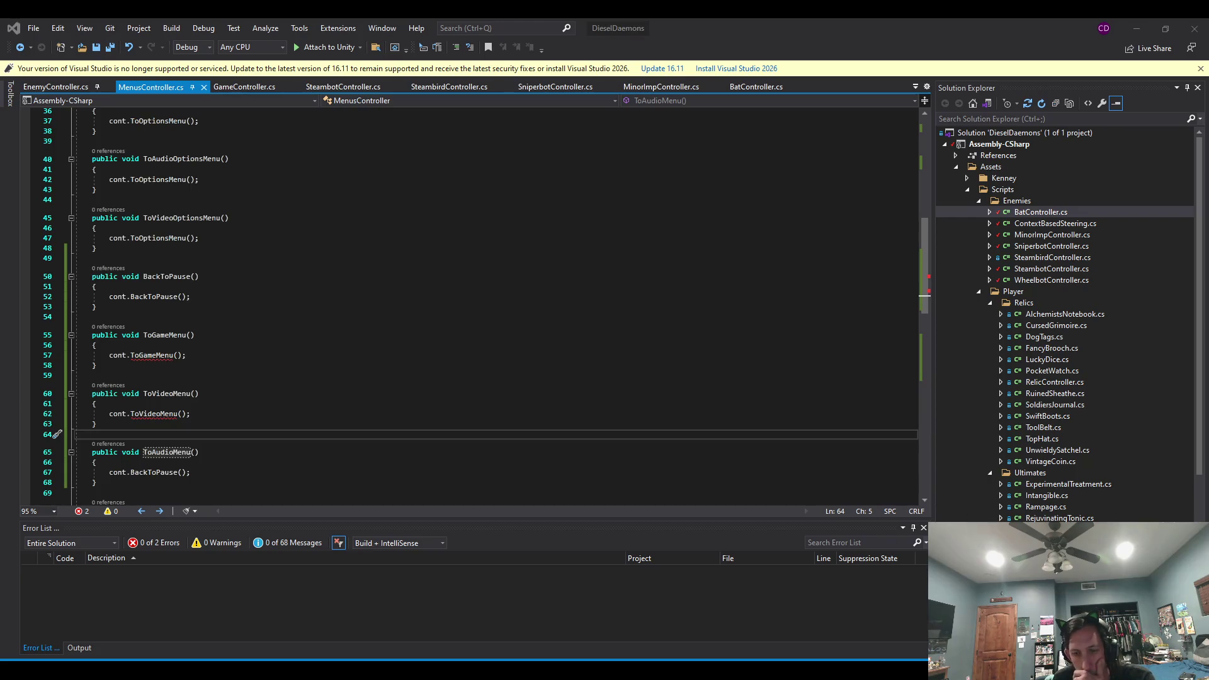
click(411, 453)
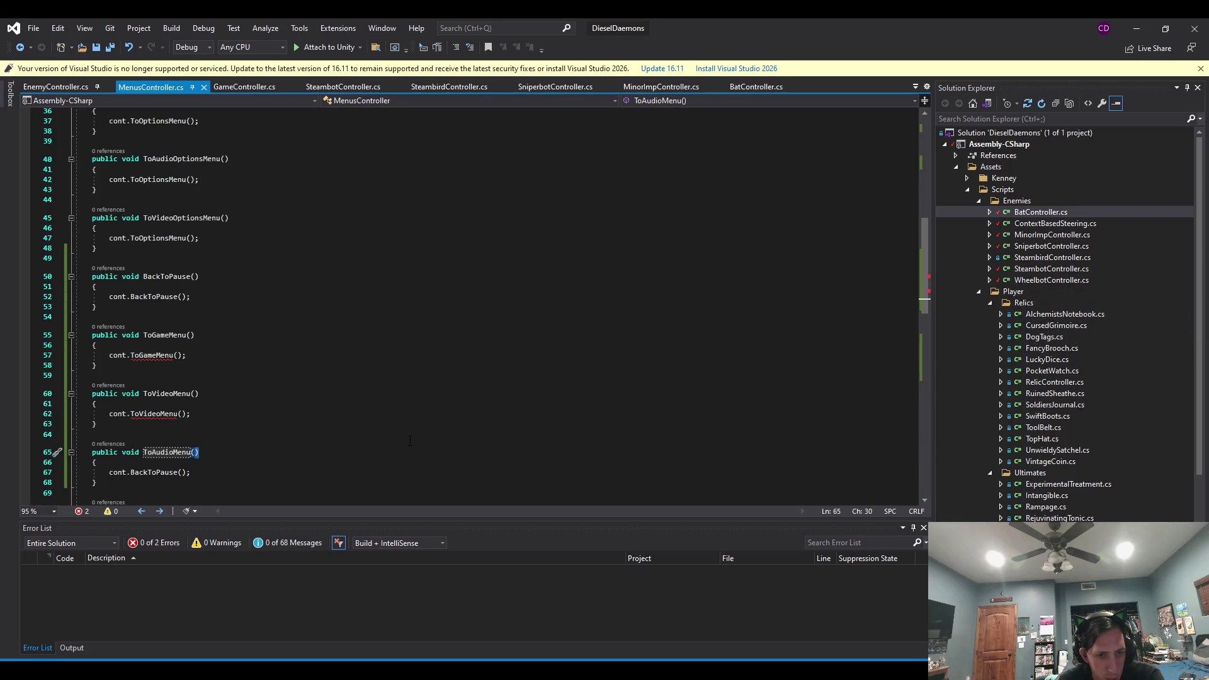
Make ToAudioMenu call cont.ToAudioMenu(), save, and open GameController.cs.
click(298, 413)
scroll(262, 416, down, 2)
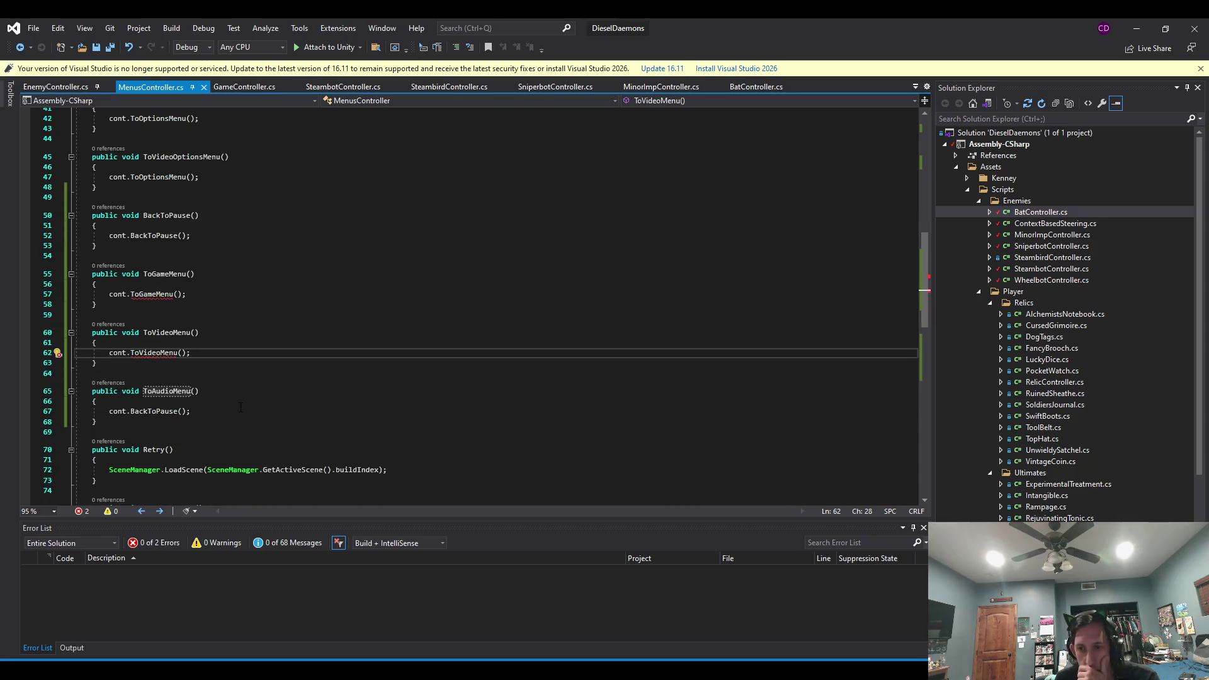
double_click(165, 412)
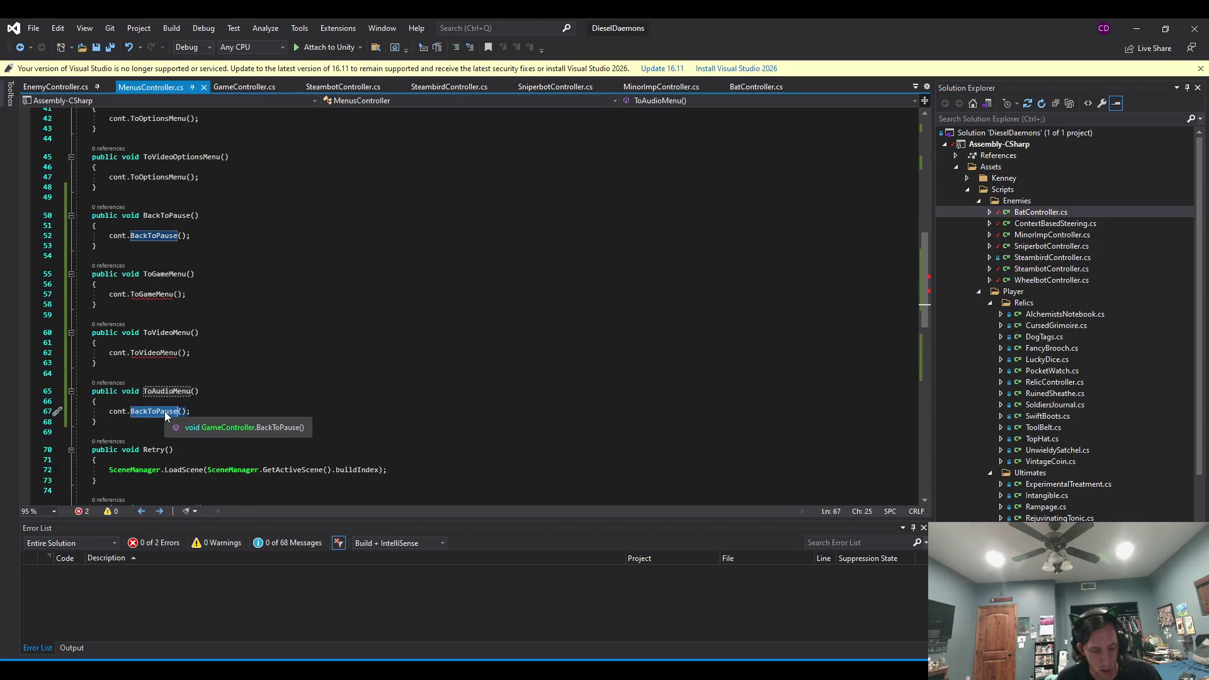
text(ToAudioMenu)
key(ctrl+s)
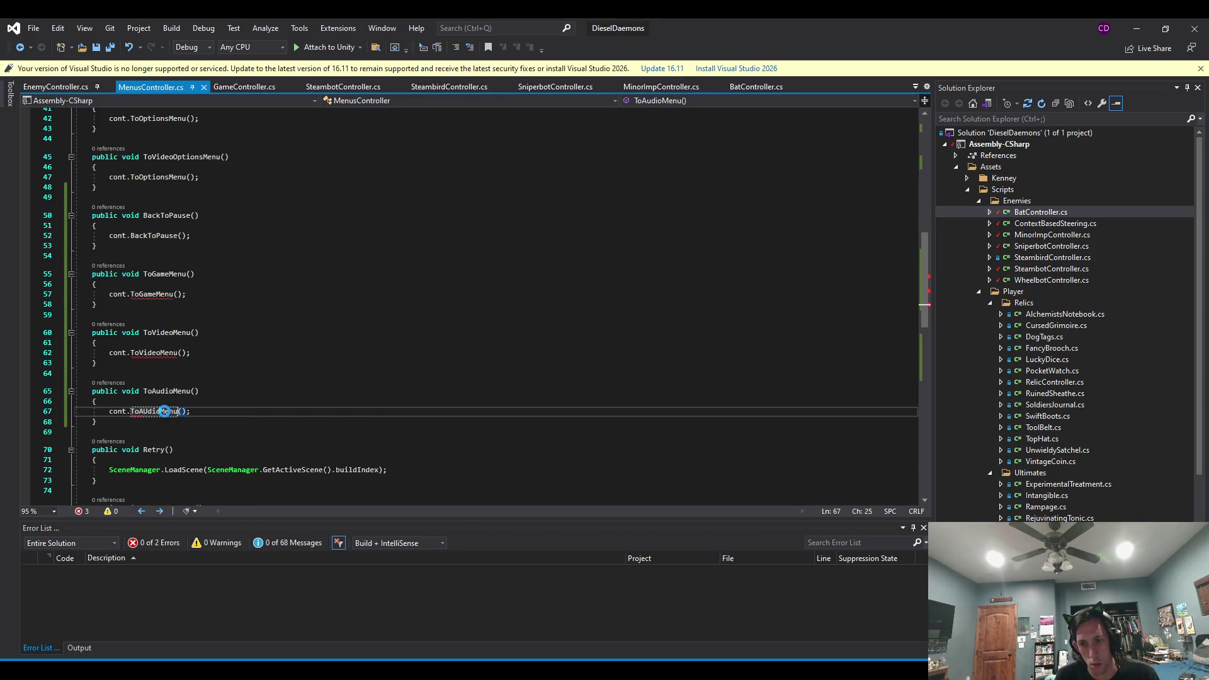
click(254, 90)
scroll(893, 241, down, 15)
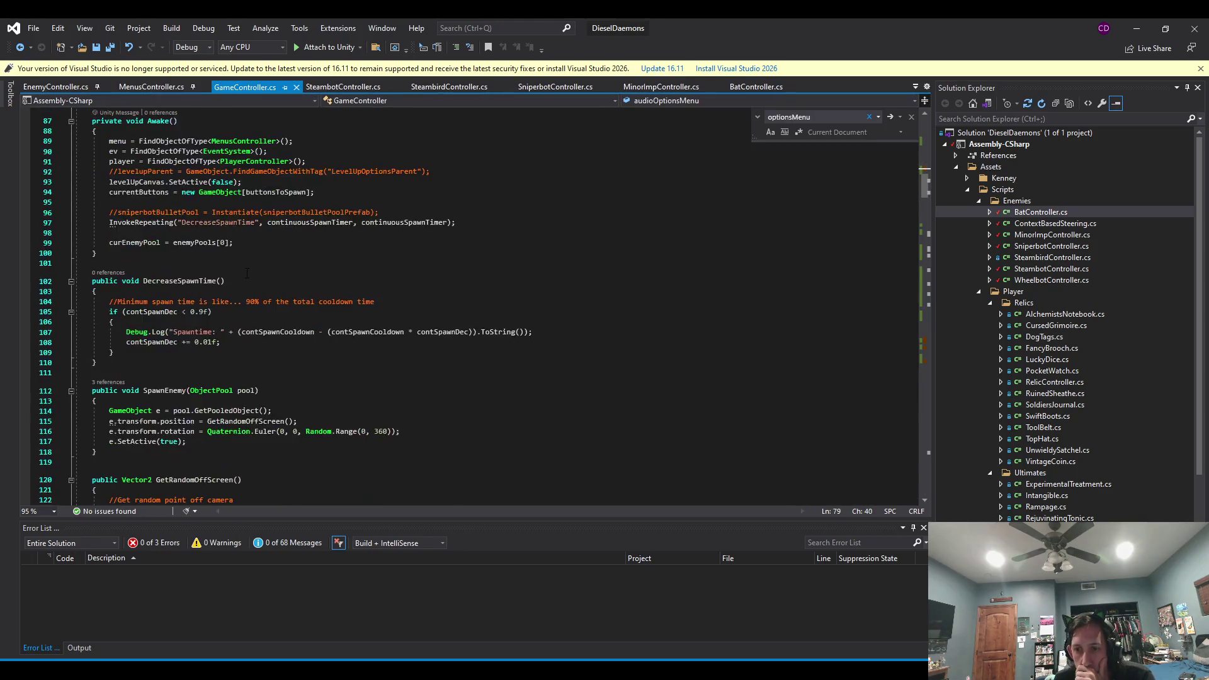
Duplicate the BackToPause method below itself and rename the copy to ToAudioMenu.
drag(924, 203, 906, 439)
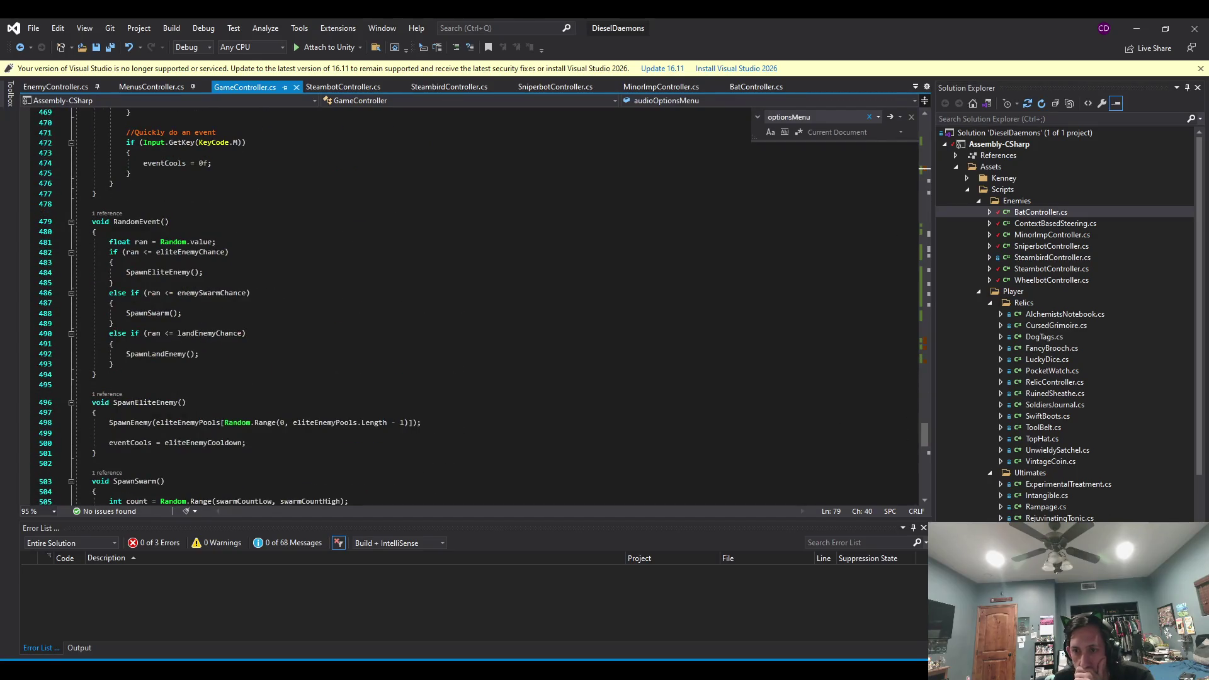
scroll(203, 340, down, 9)
scroll(203, 340, down, 7)
scroll(221, 336, up, 7)
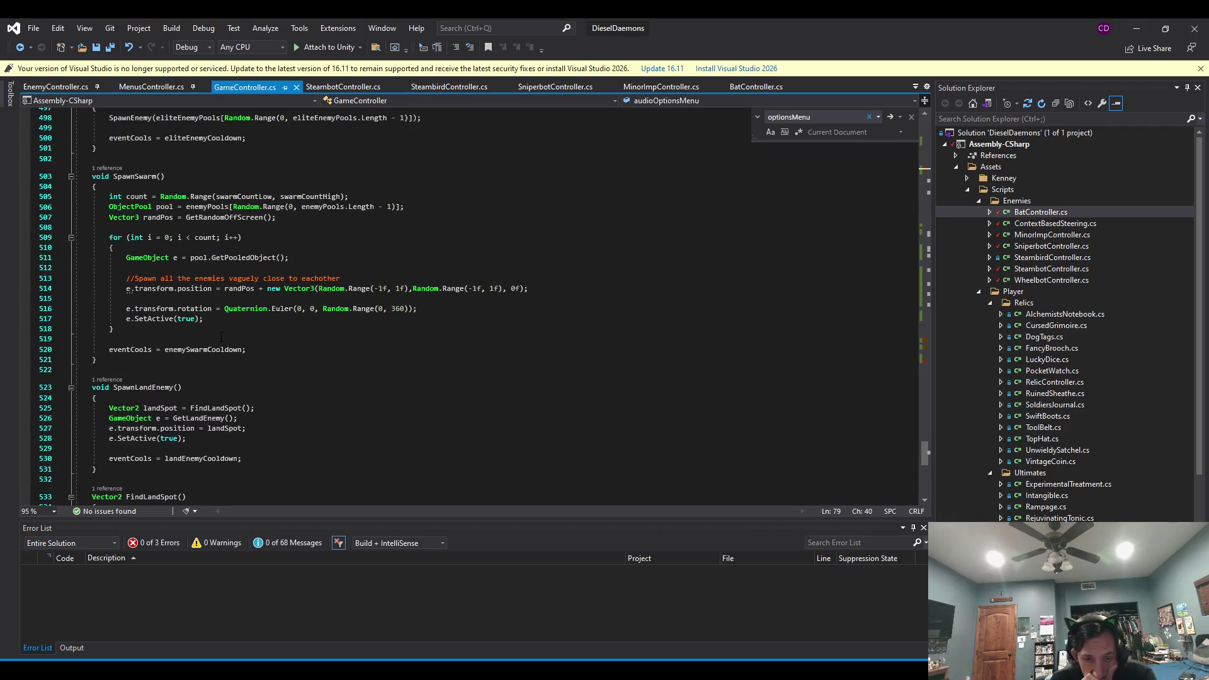
scroll(186, 334, up, 8)
scroll(186, 334, up, 4)
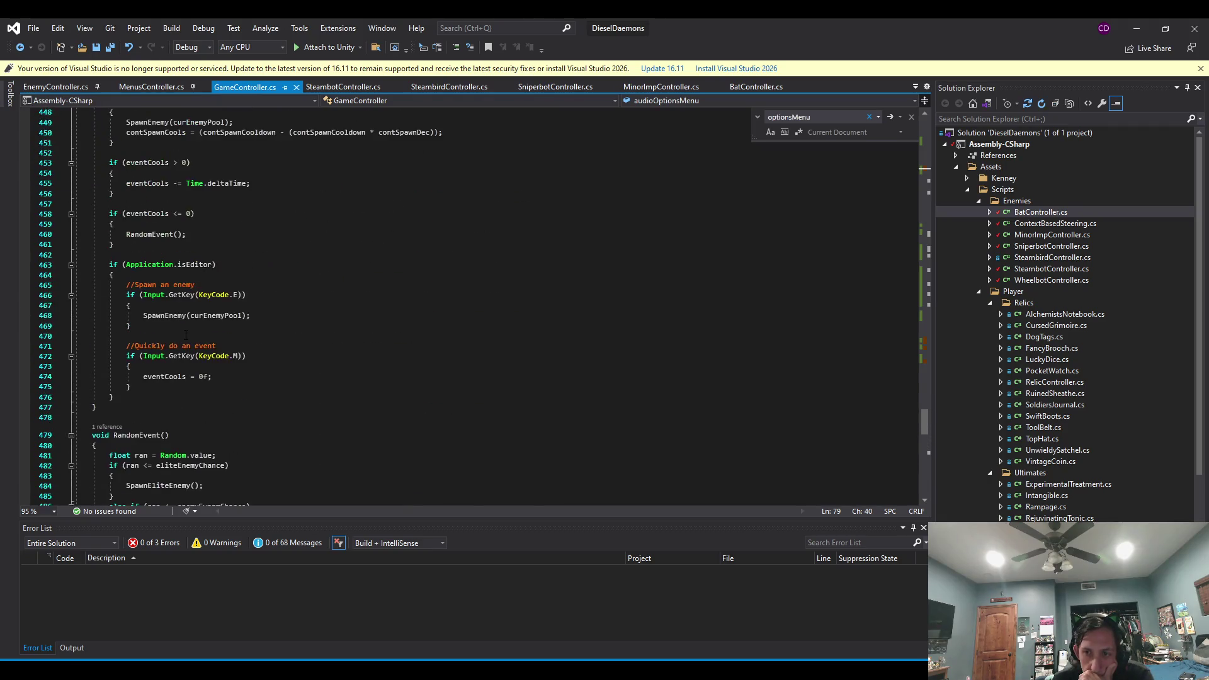
scroll(185, 335, up, 11)
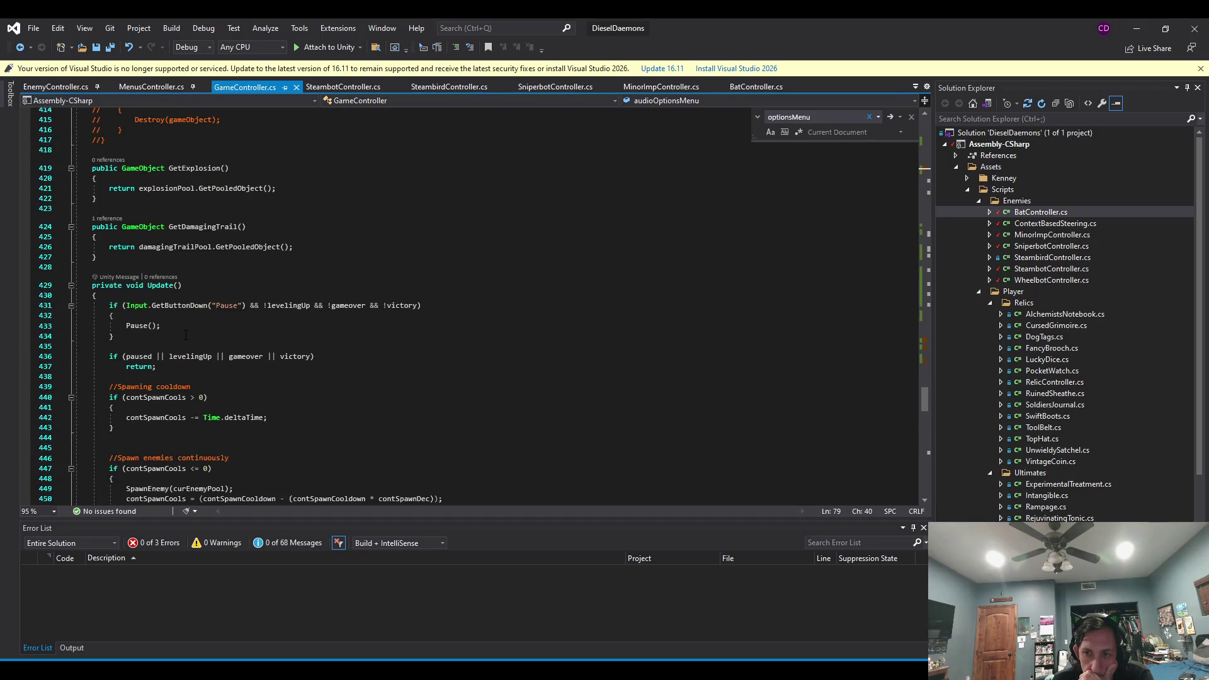
scroll(186, 335, up, 10)
scroll(152, 281, up, 8)
scroll(147, 286, up, 8)
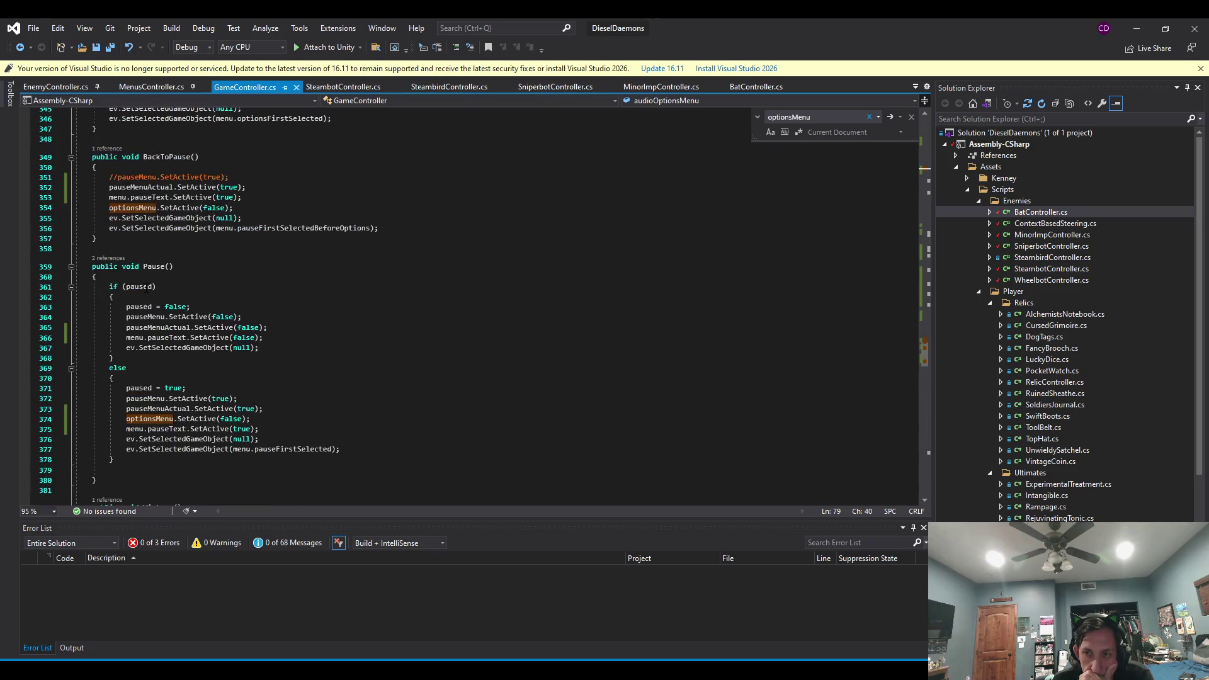
drag(112, 297, 157, 194)
key(ctrl+c)
click(113, 300)
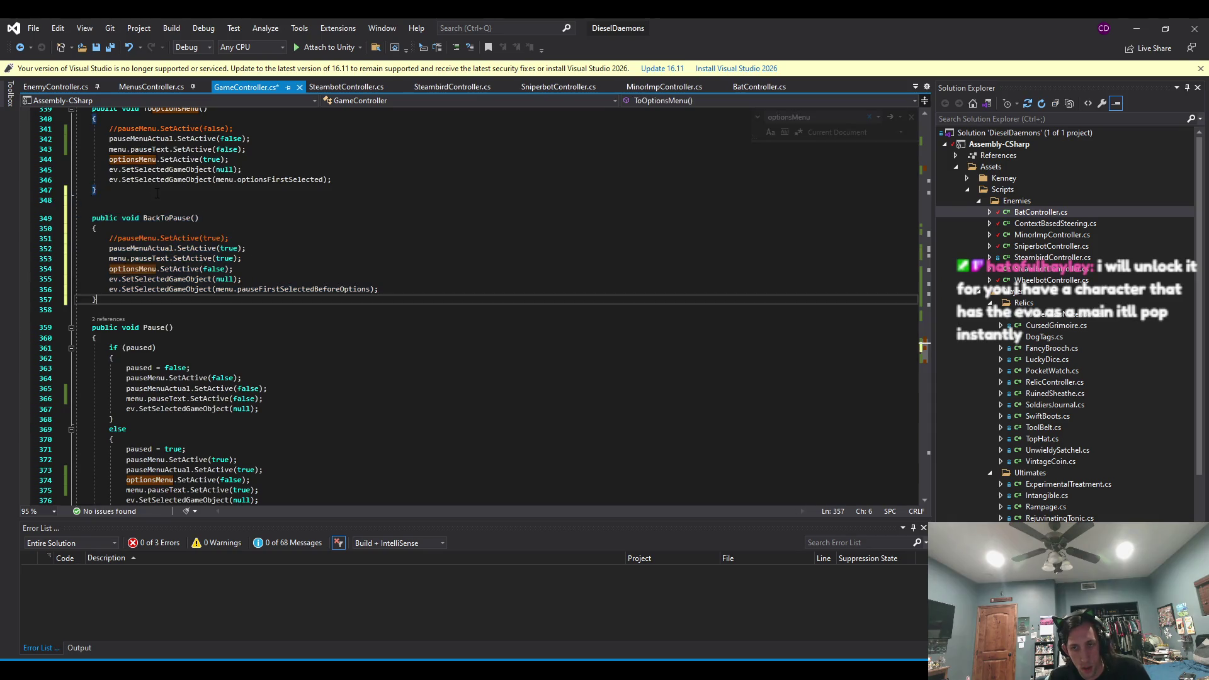
key(ctrl+v)
double_click(170, 329)
text(ToAudio)
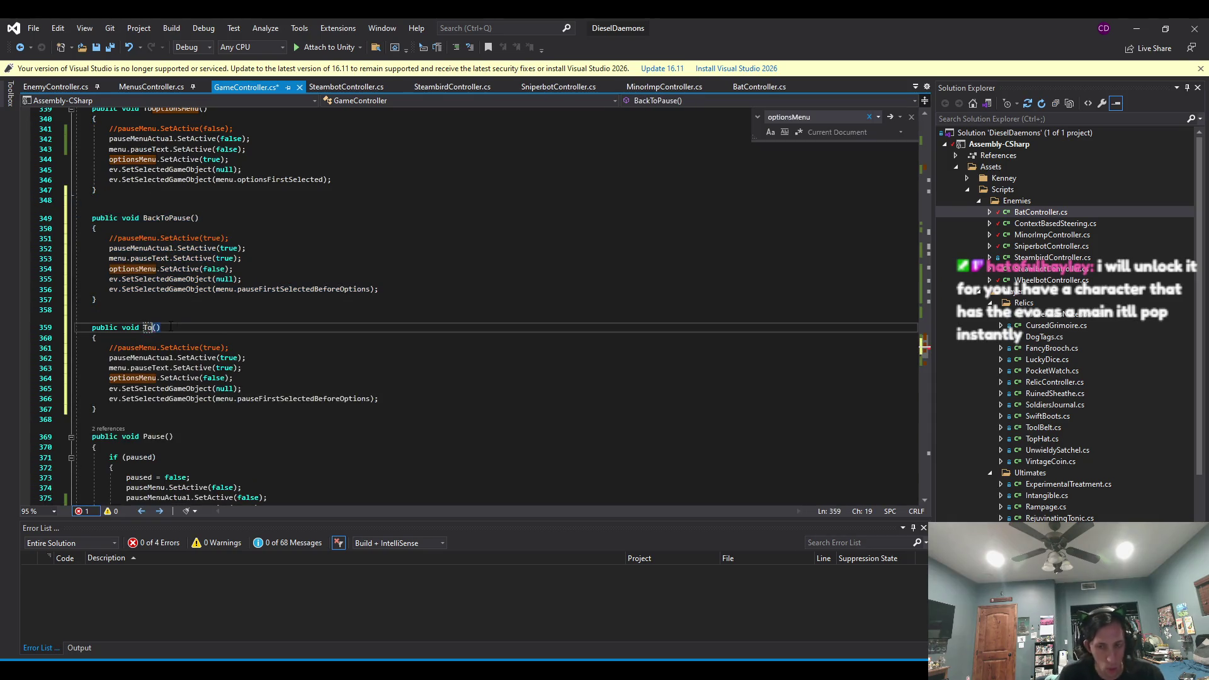
text(Menu)
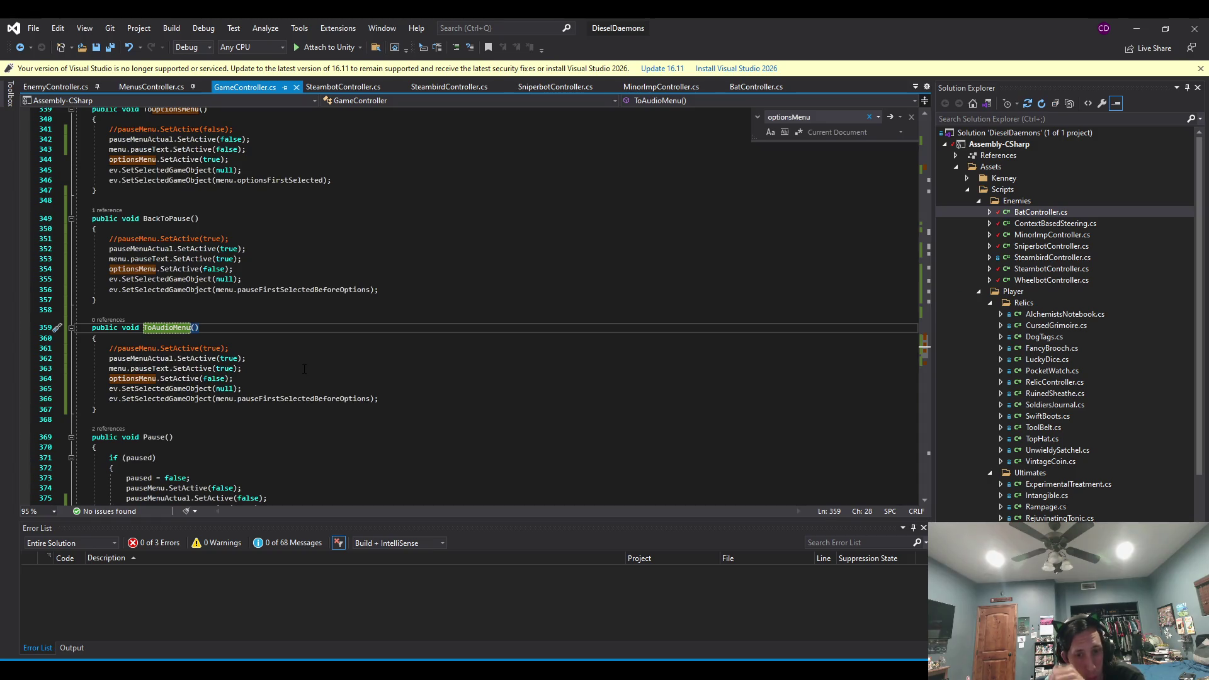
Make ToAudioMenu select menu.videoFirstSelected, delete its pauseMenuActual and pauseText lines, and save.
click(402, 399)
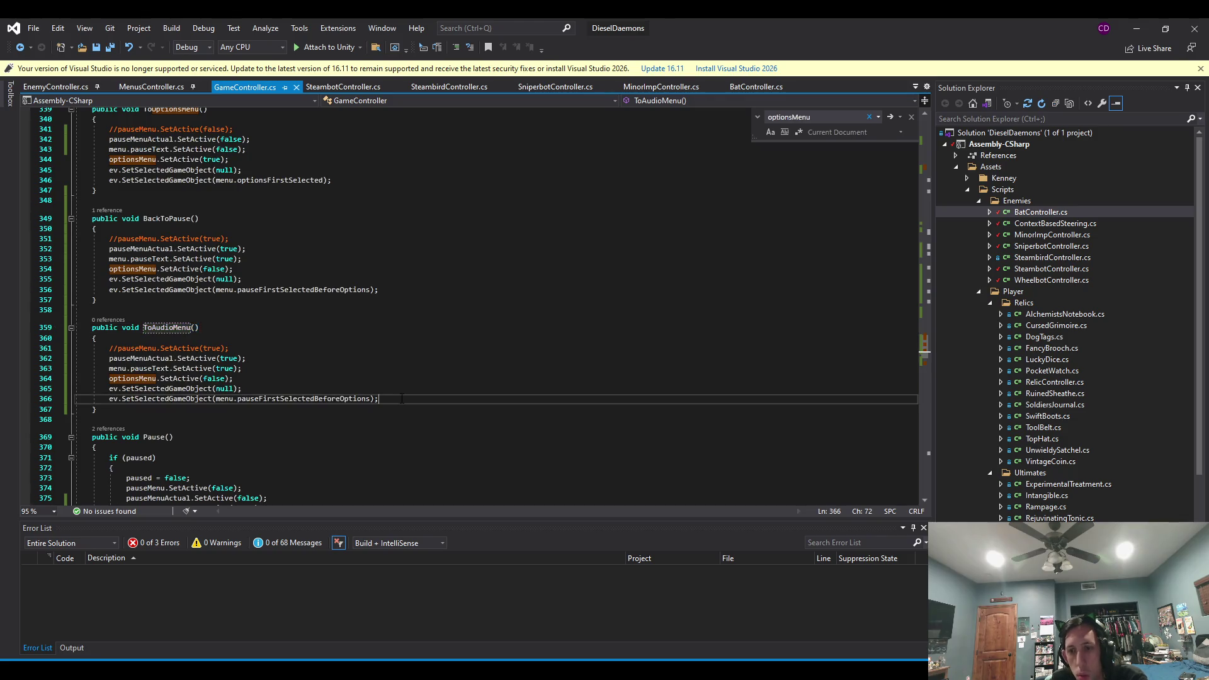
click(243, 380)
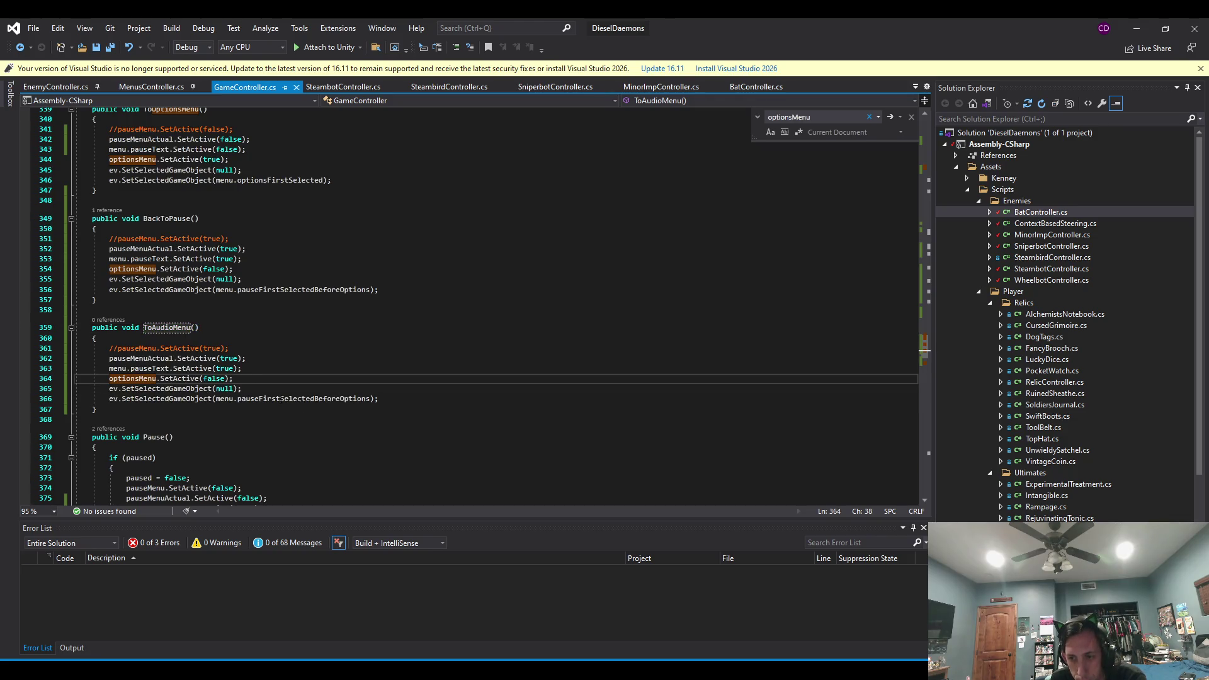
double_click(297, 399)
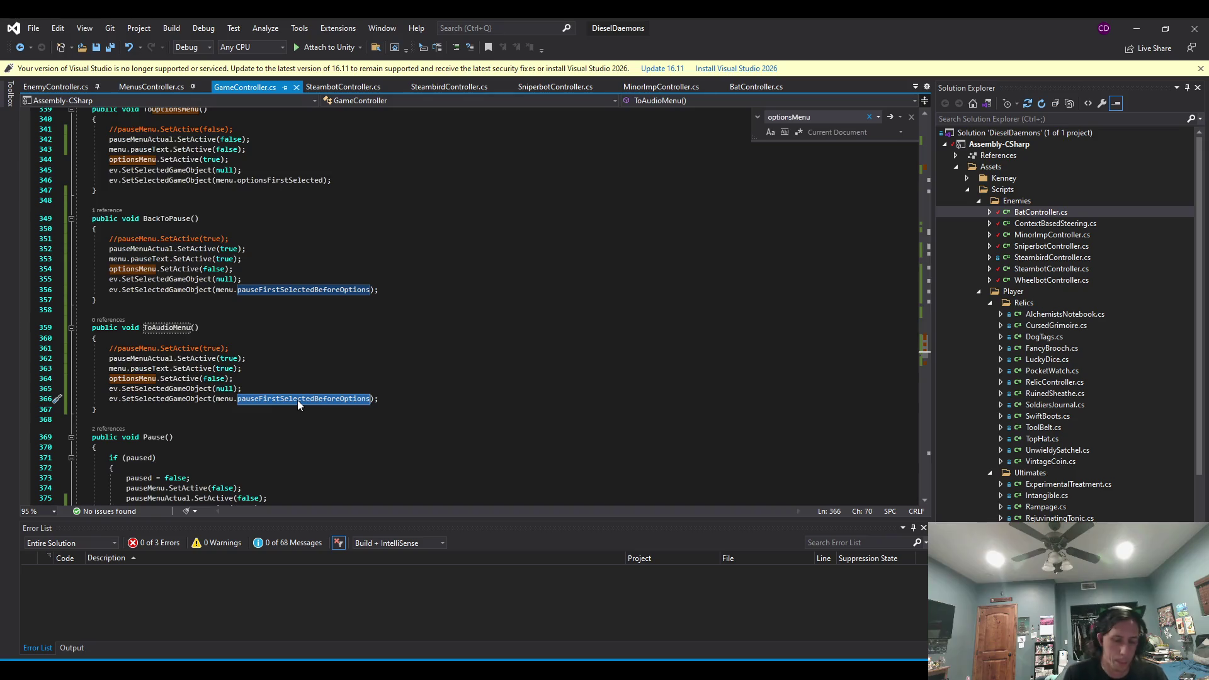
text(videoFirstSelected)
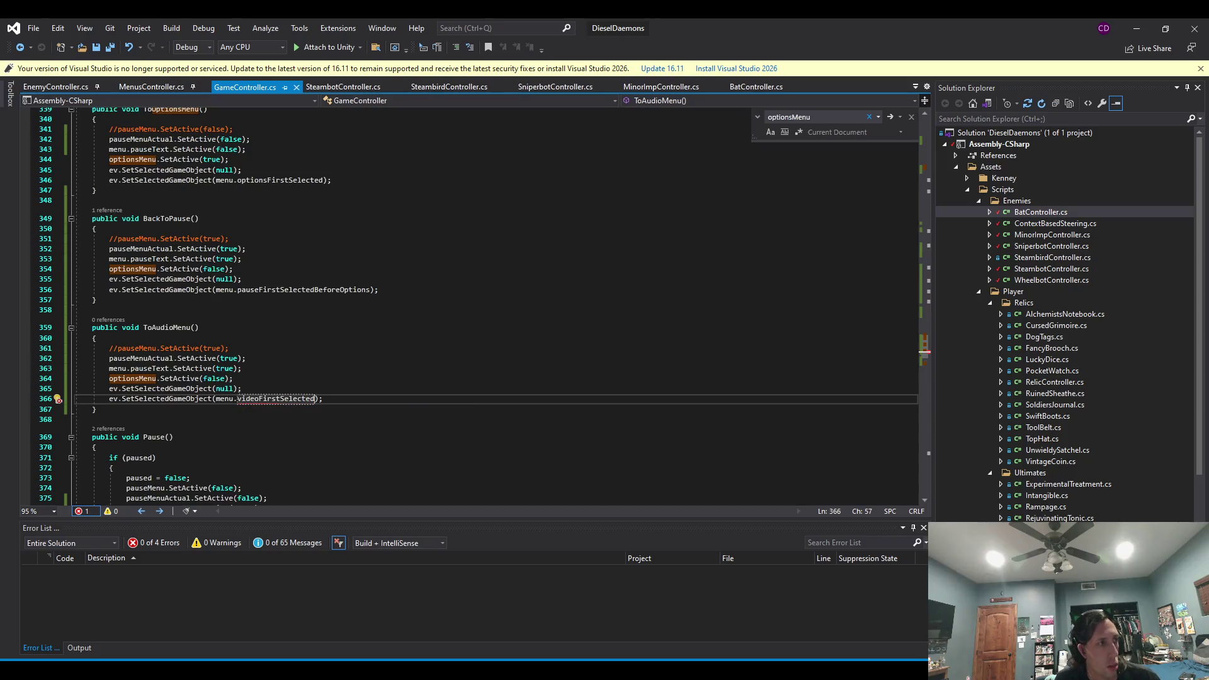
key(alt+Tab)
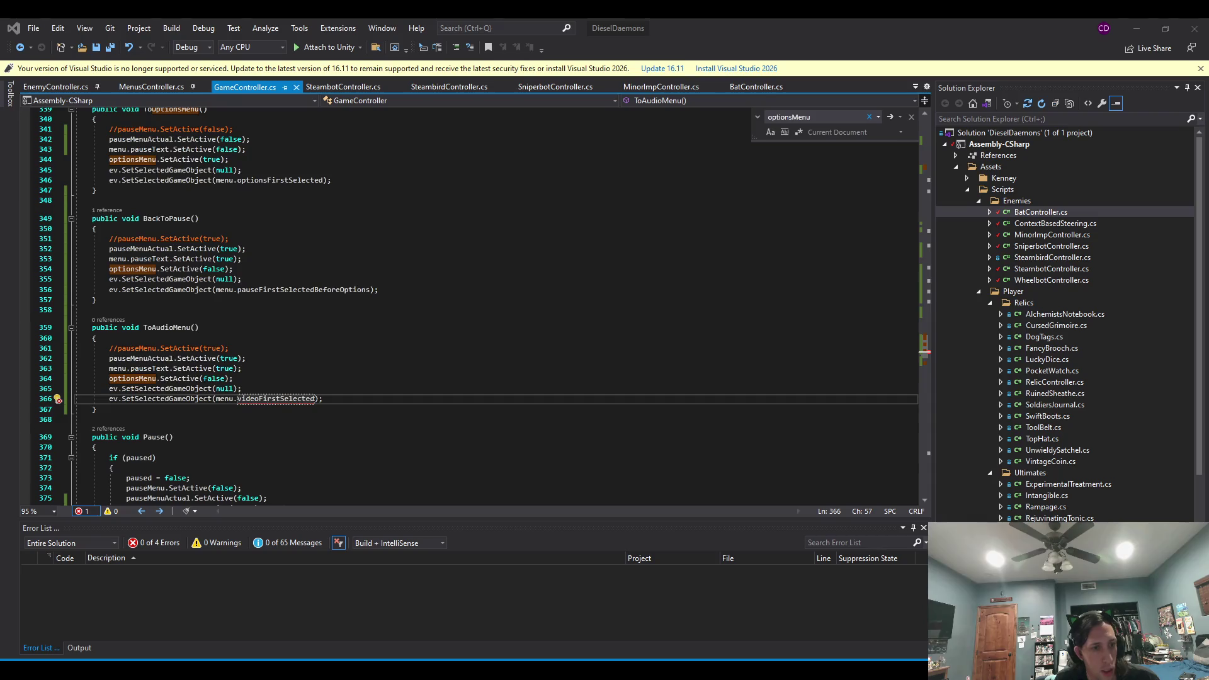
click(252, 388)
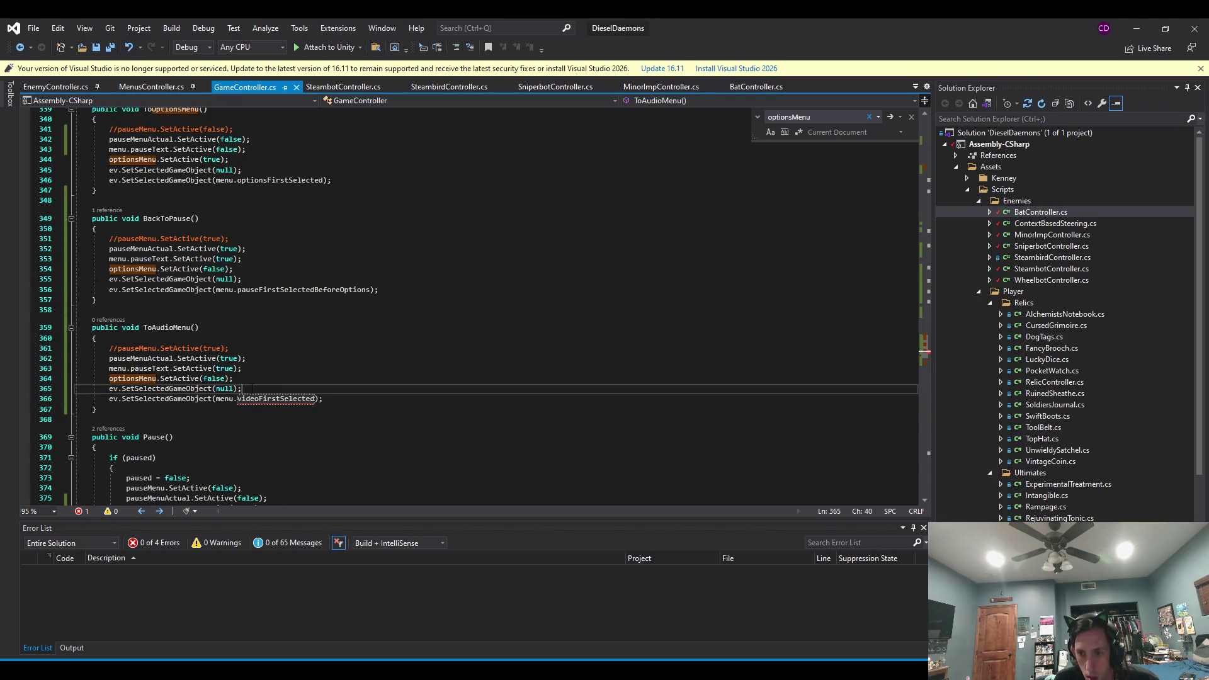
key(Up)
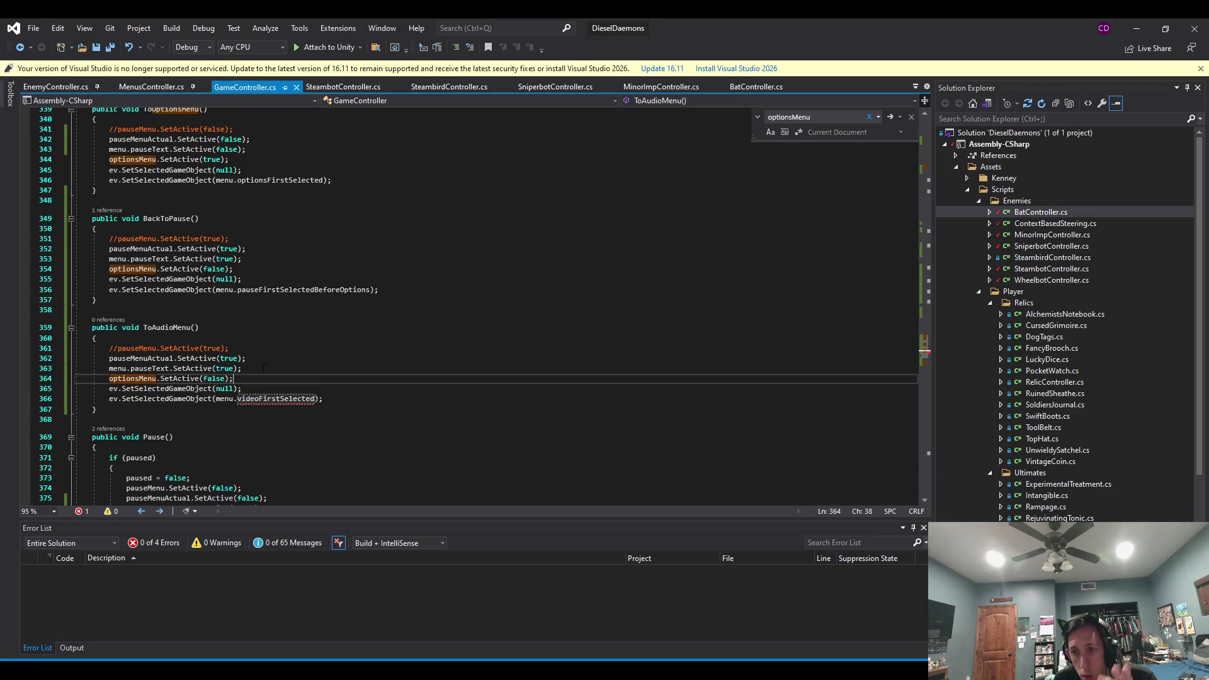
drag(246, 369, 266, 346)
key(Delete)
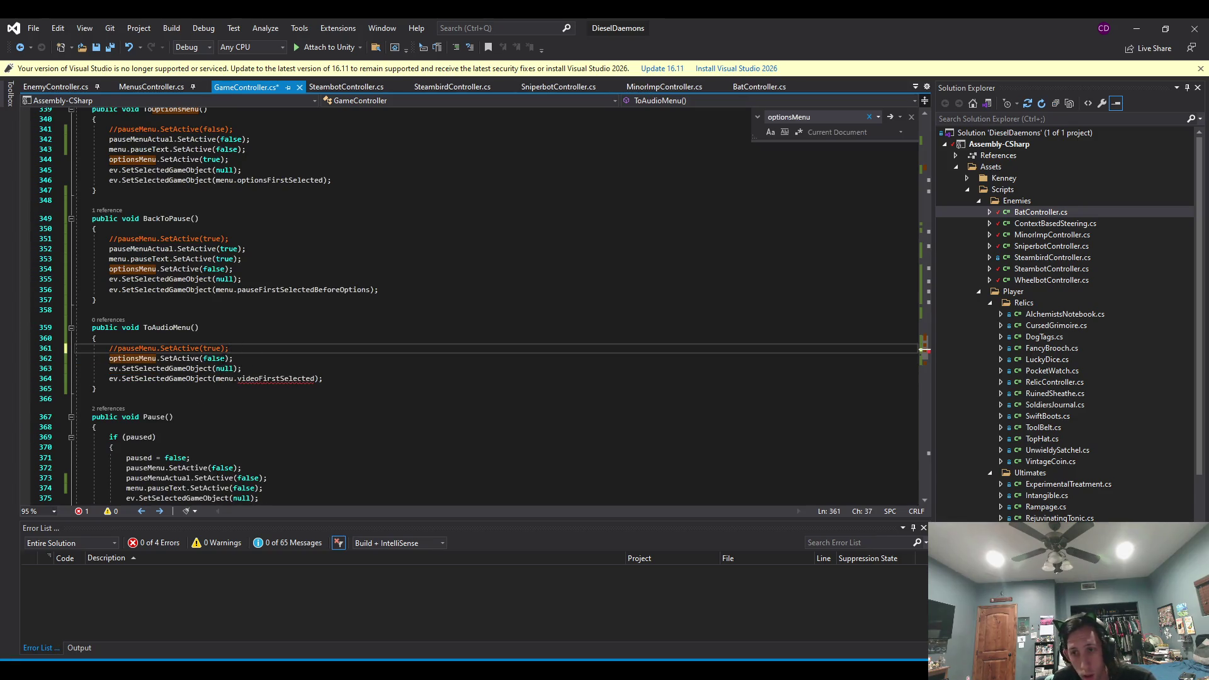
click(239, 358)
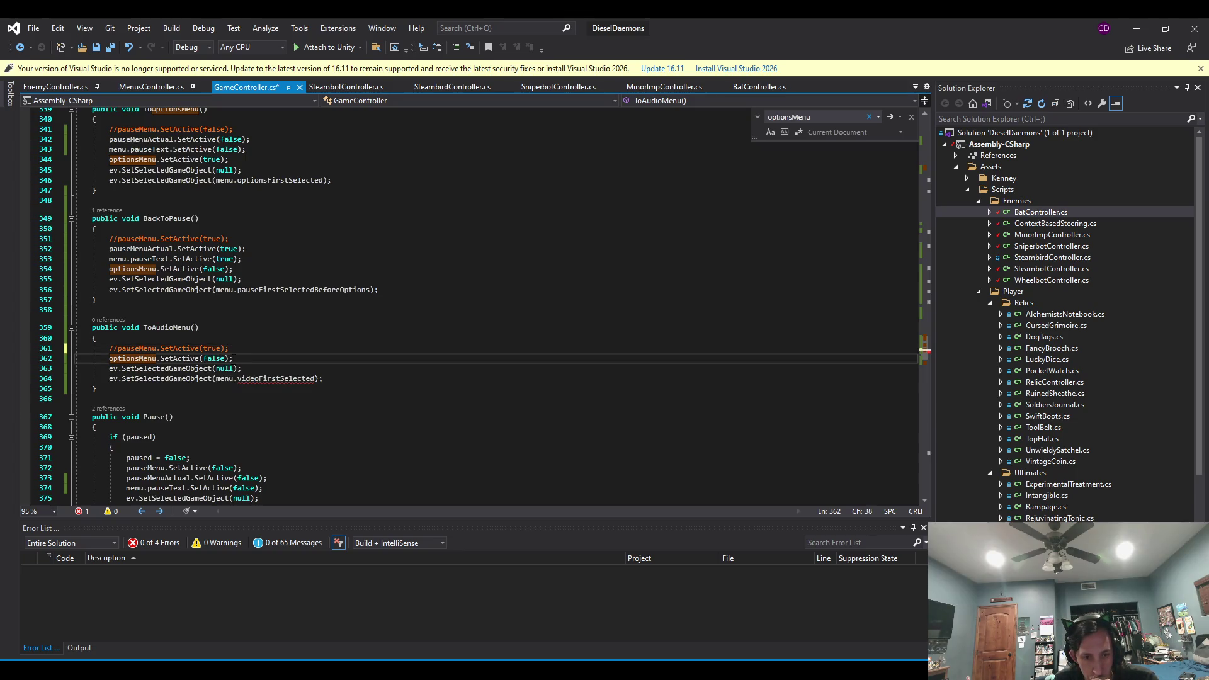
key(ctrl+s)
click(1138, 25)
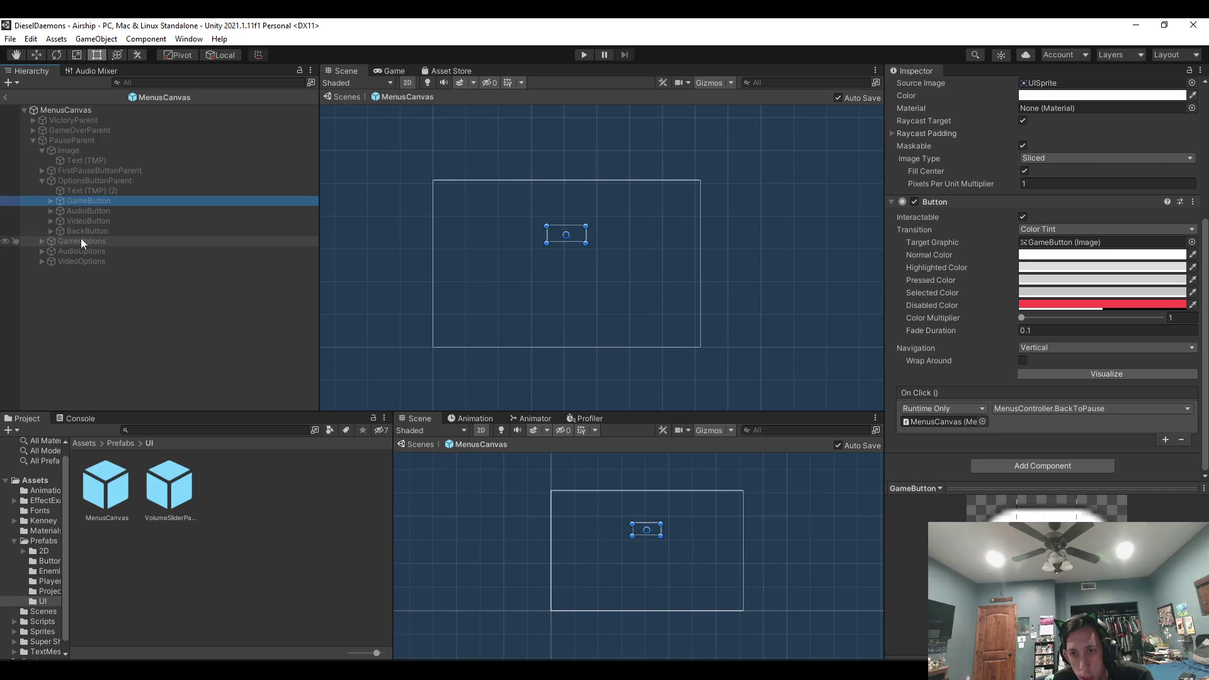
key(alt+Tab)
click(158, 390)
Add videoOptionsMenu.SetActive(false); to ToOptionsMenu and save GameController.cs.
scroll(158, 390, up, 2)
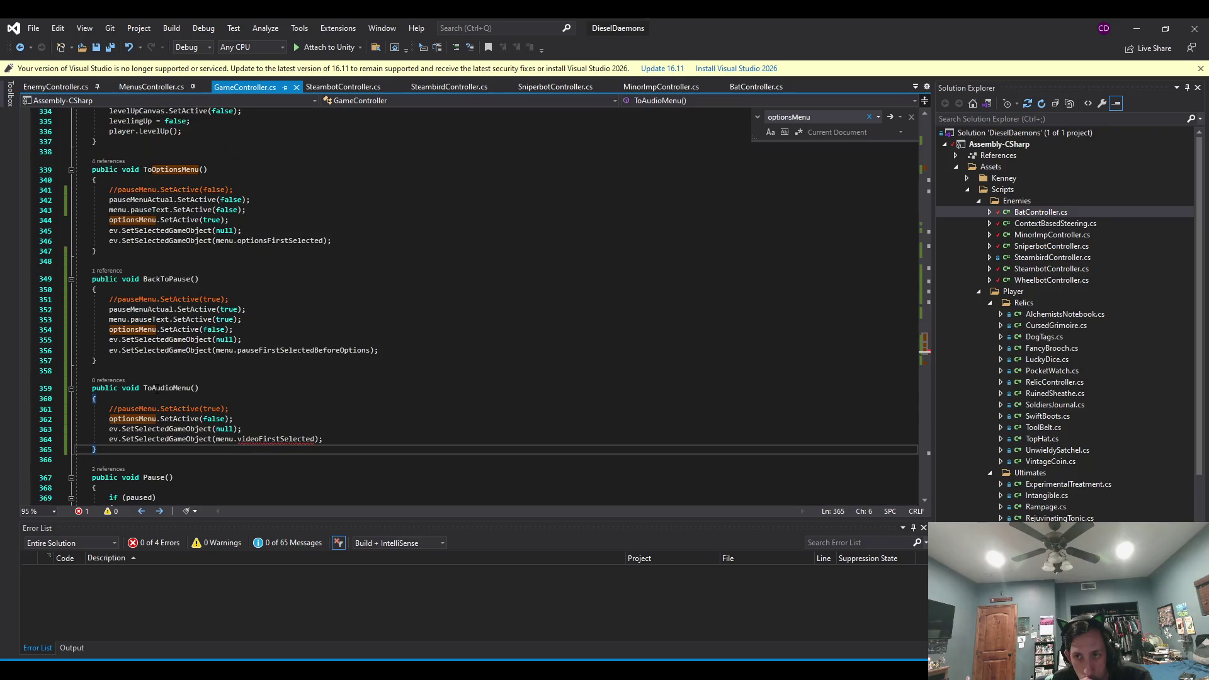
scroll(158, 389, down, 1)
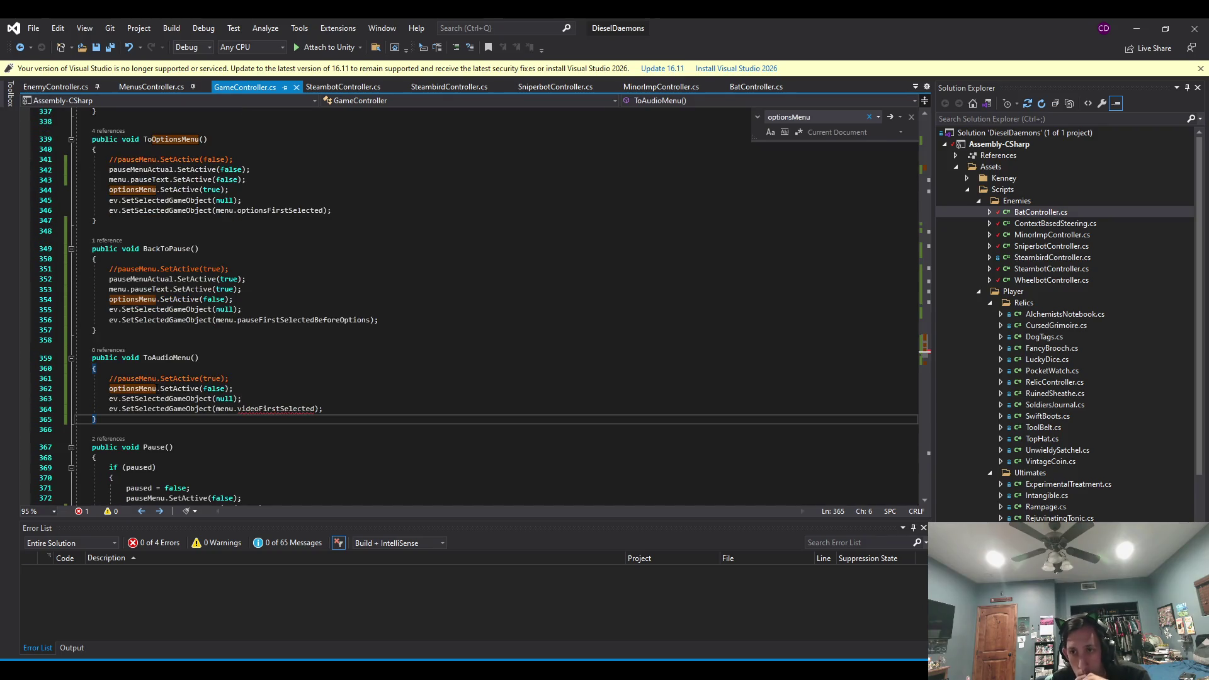
click(199, 139)
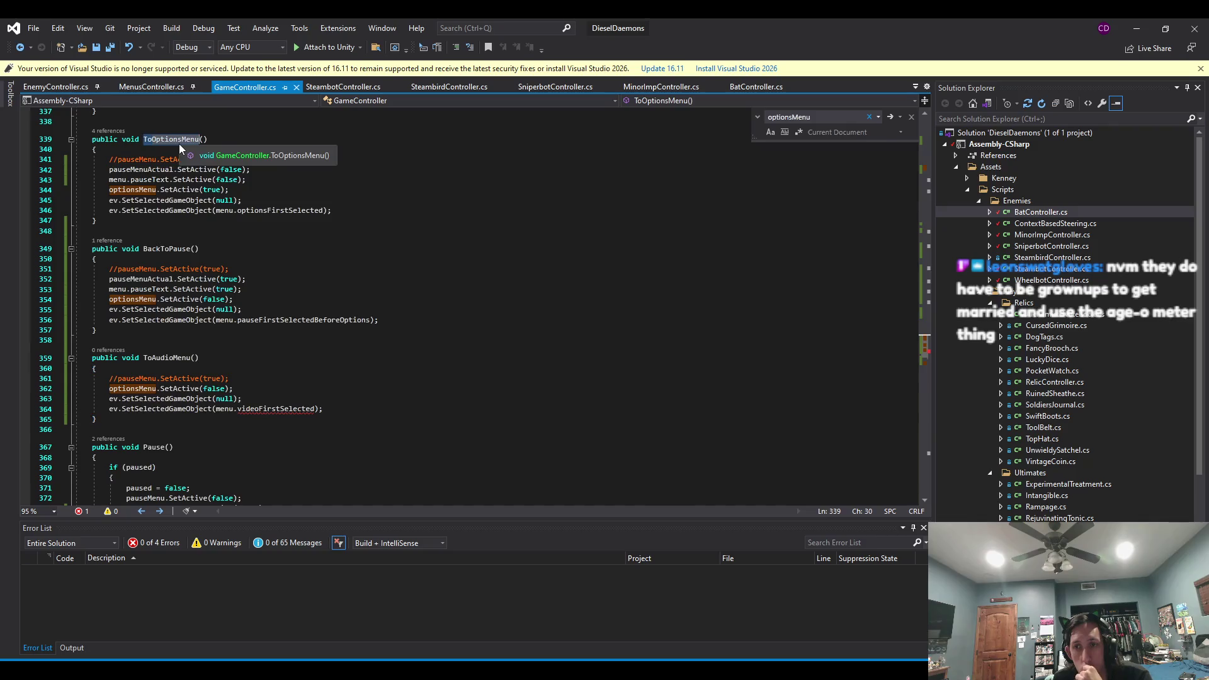
click(255, 181)
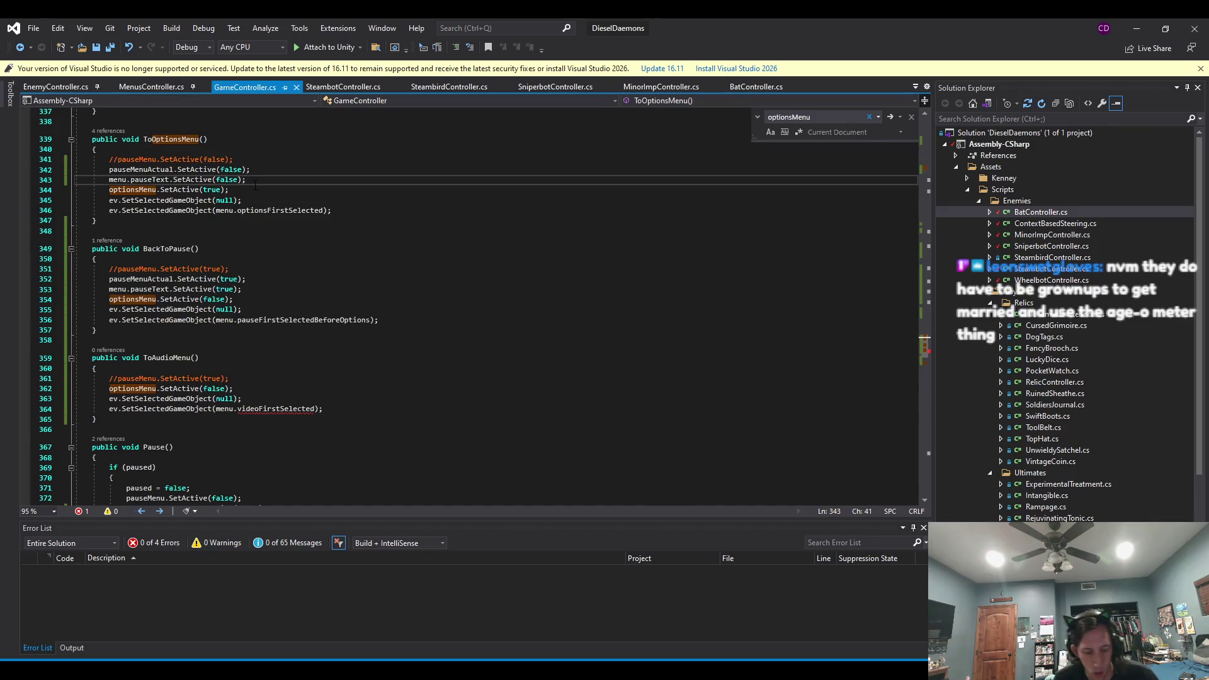
key(Return)
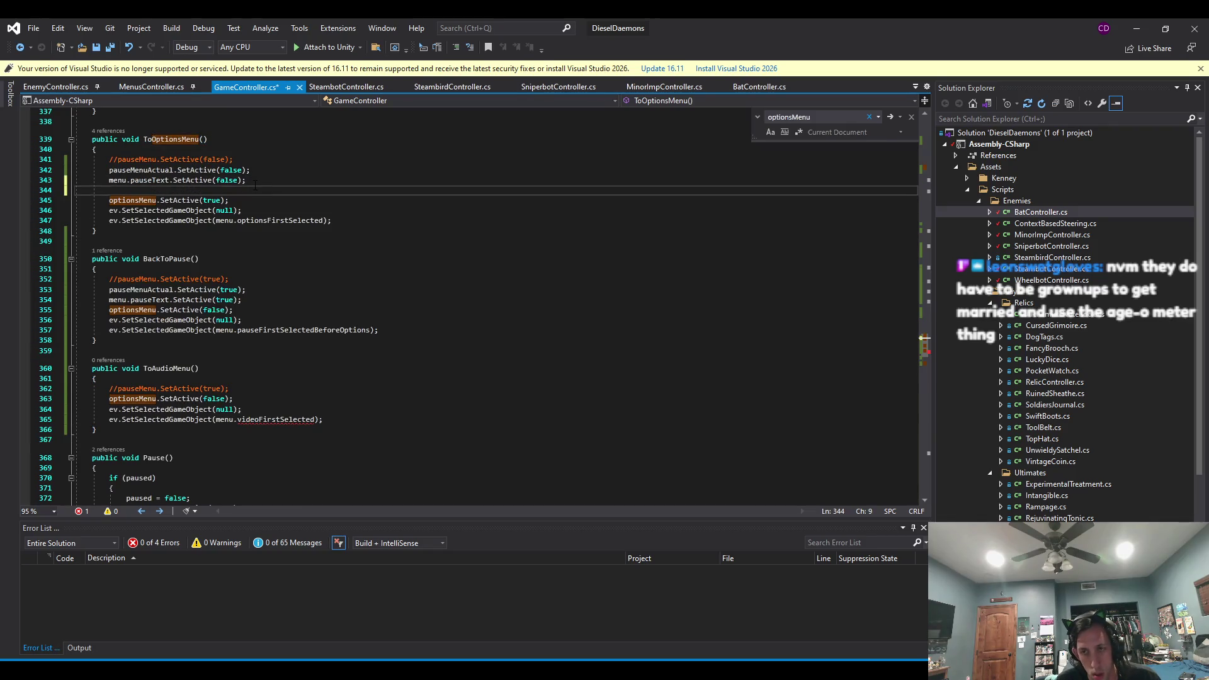
text(videoOptionsMenu.)
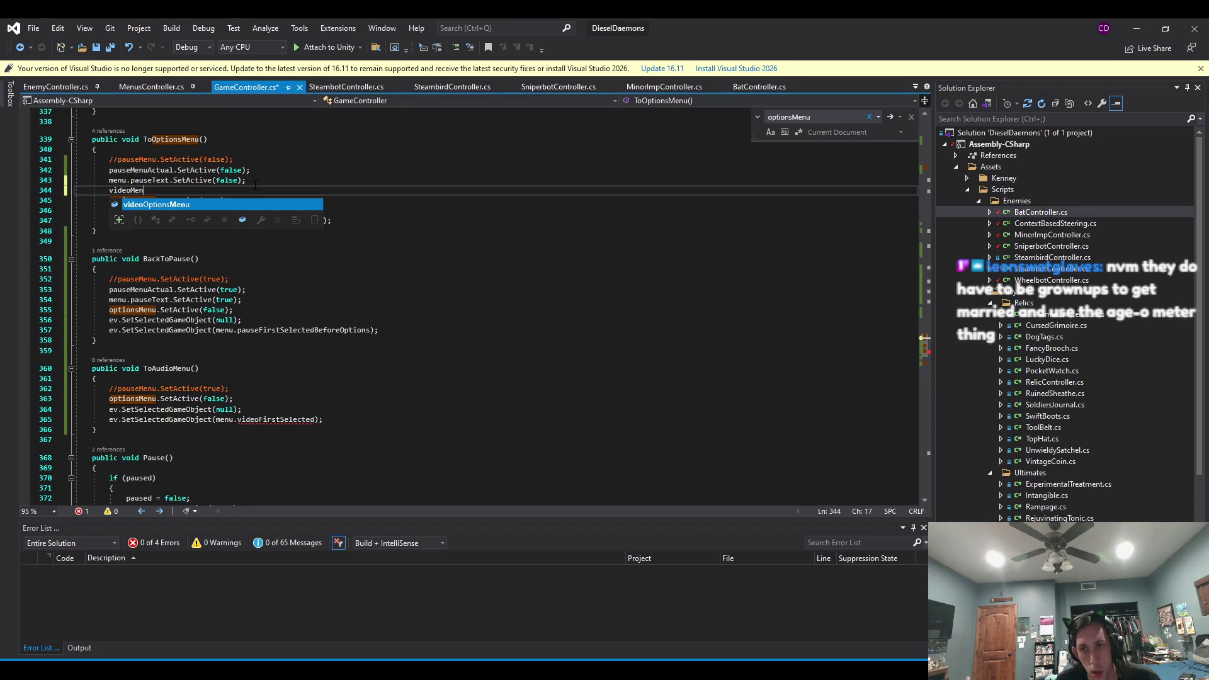
text(SetACtive)
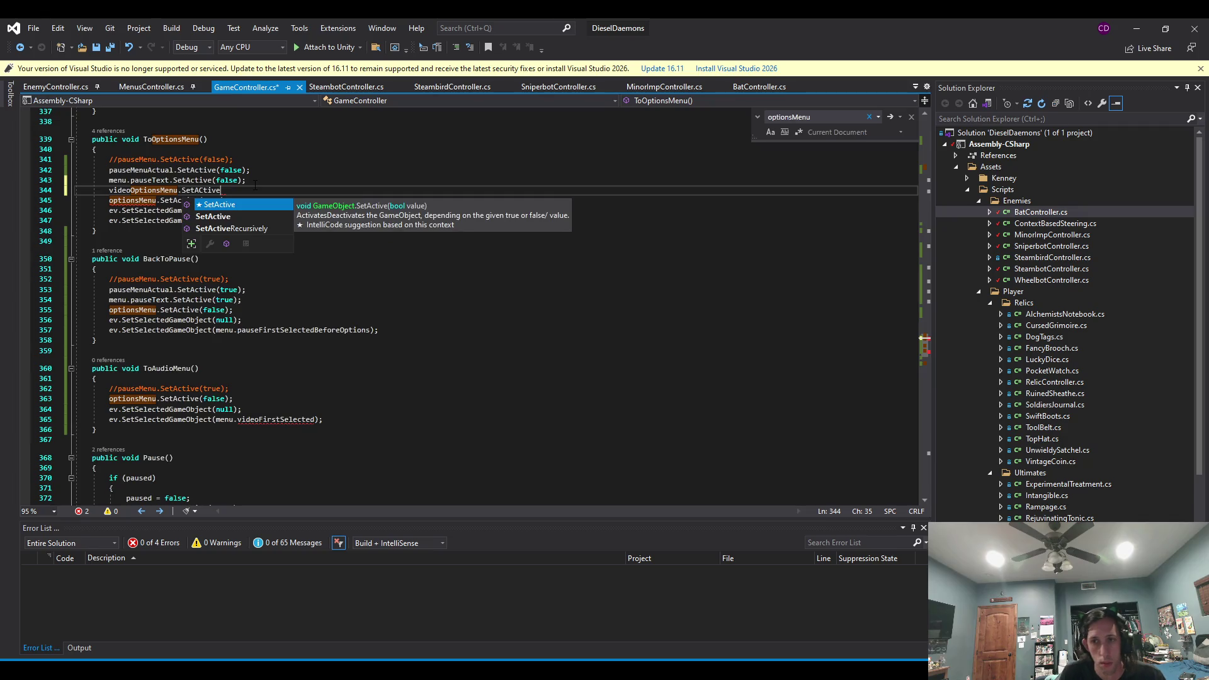
key(Tab)
text((false);)
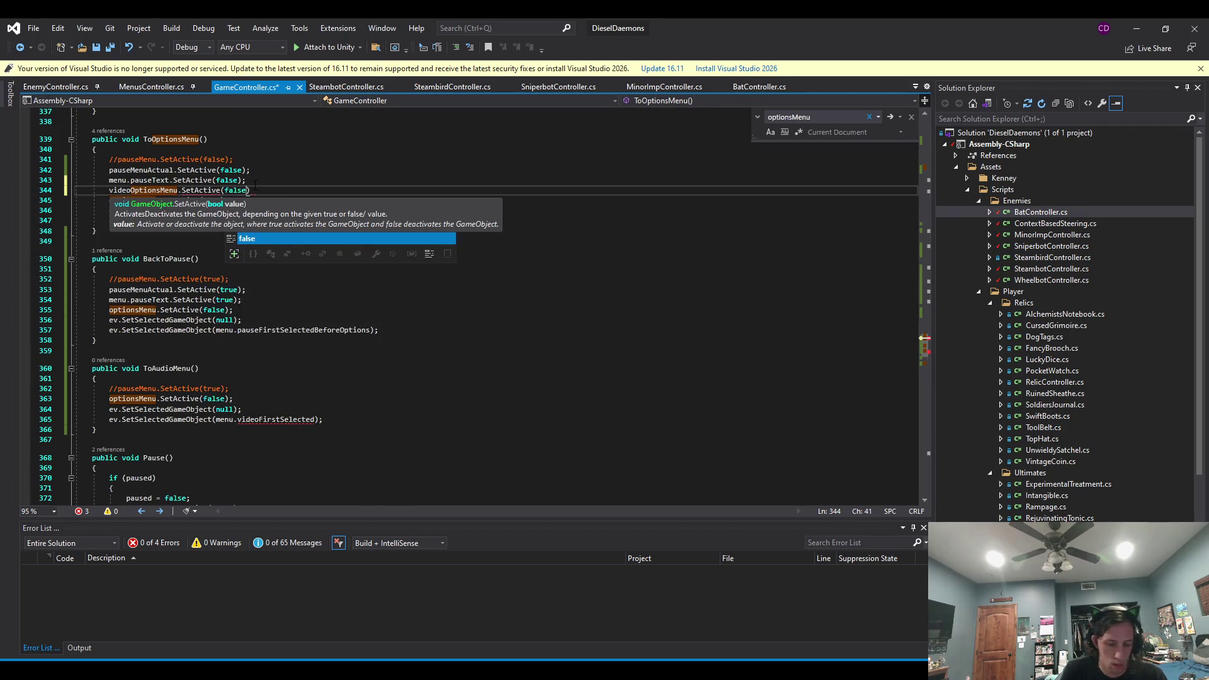
key(ctrl+s)
key(alt+Tab)
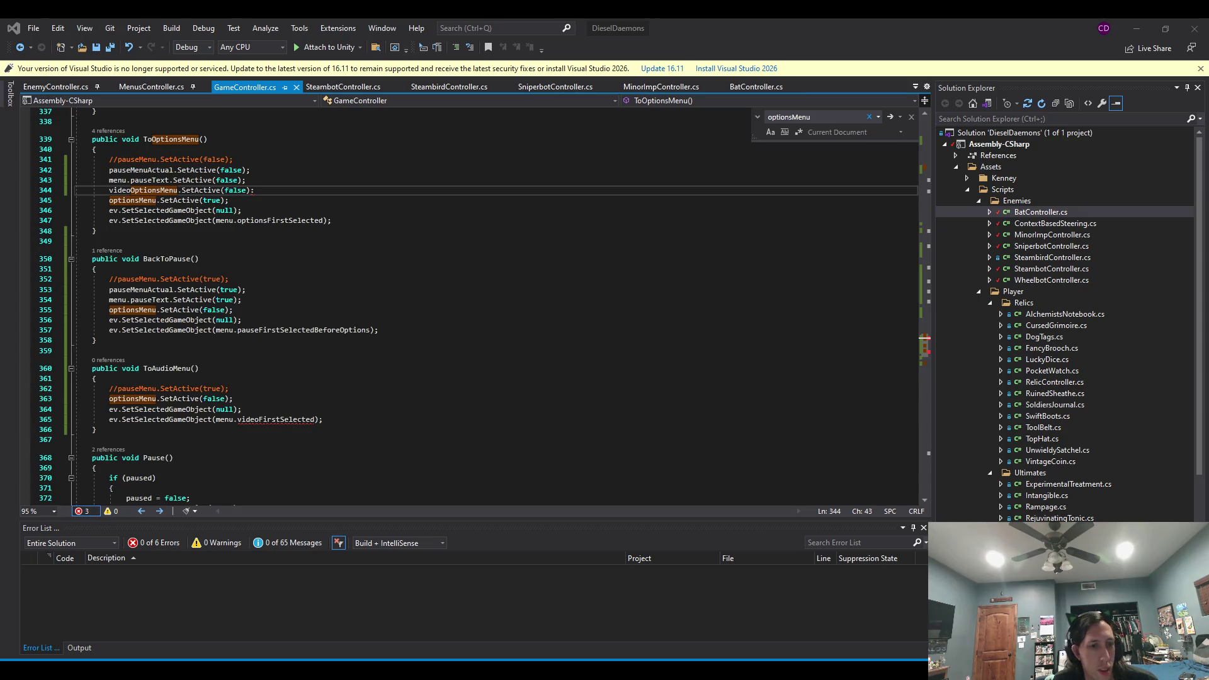
Duplicate that line as audioOptionsMenu and gameOptionsMenu SetActive(false), save, and select the three lines.
click(272, 193)
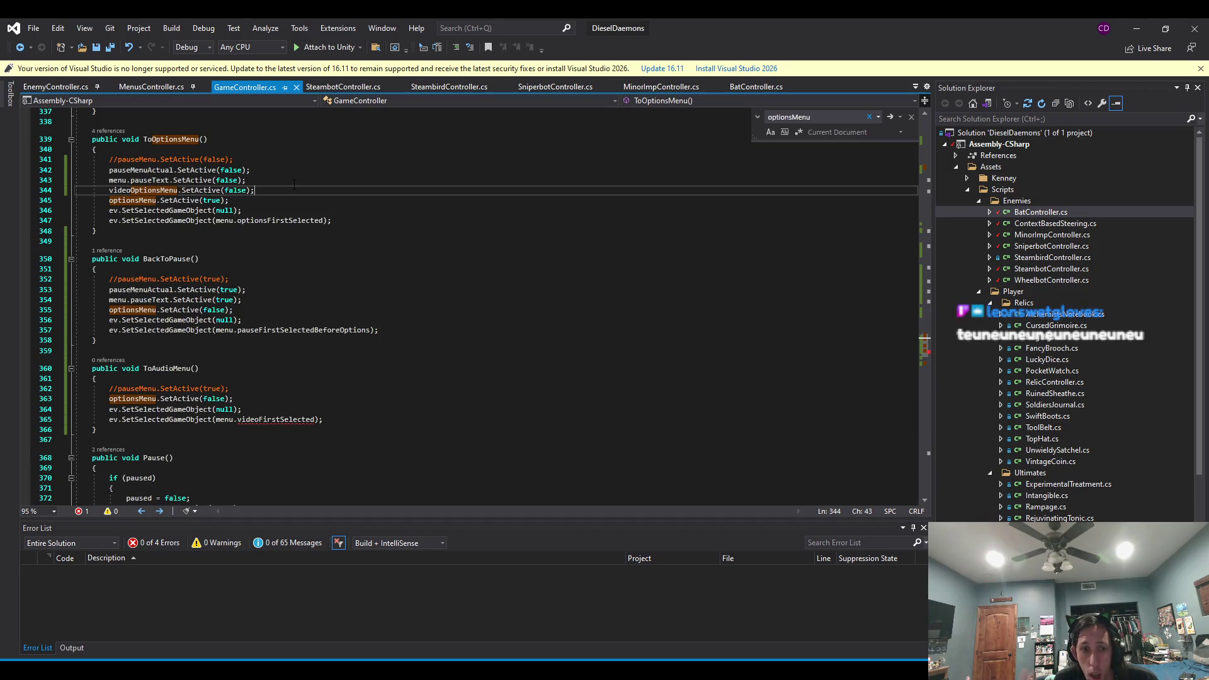
key(ctrl+d)
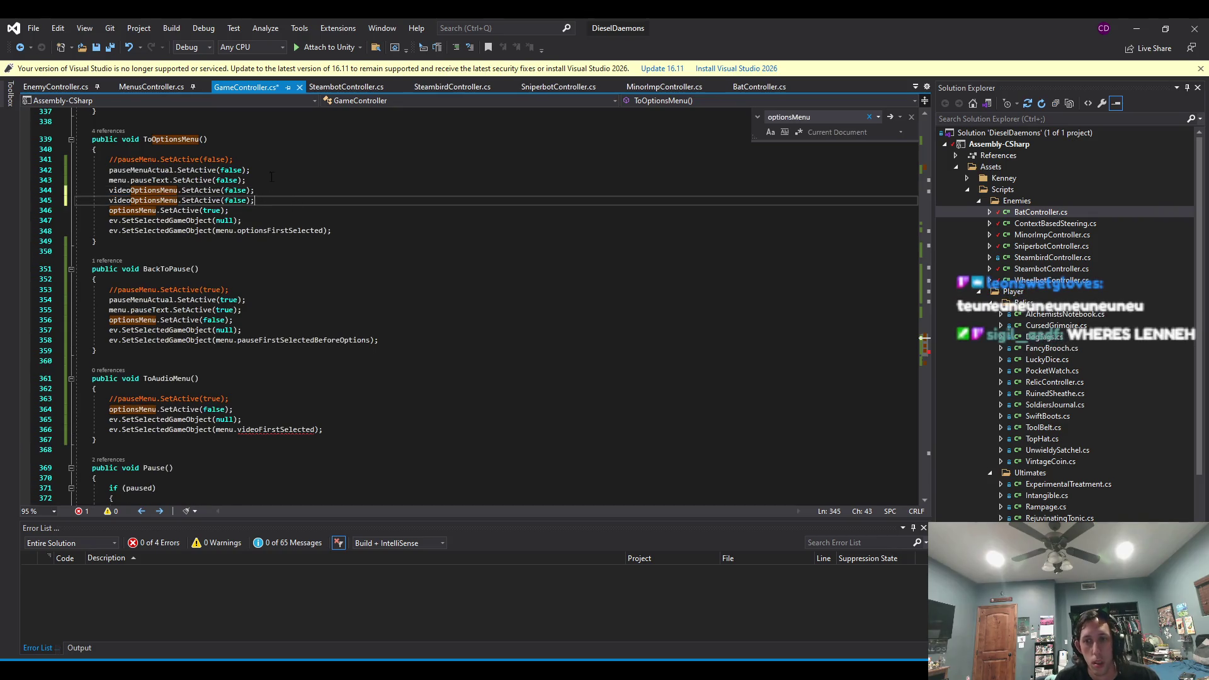
drag(130, 200, 109, 200)
text(audio)
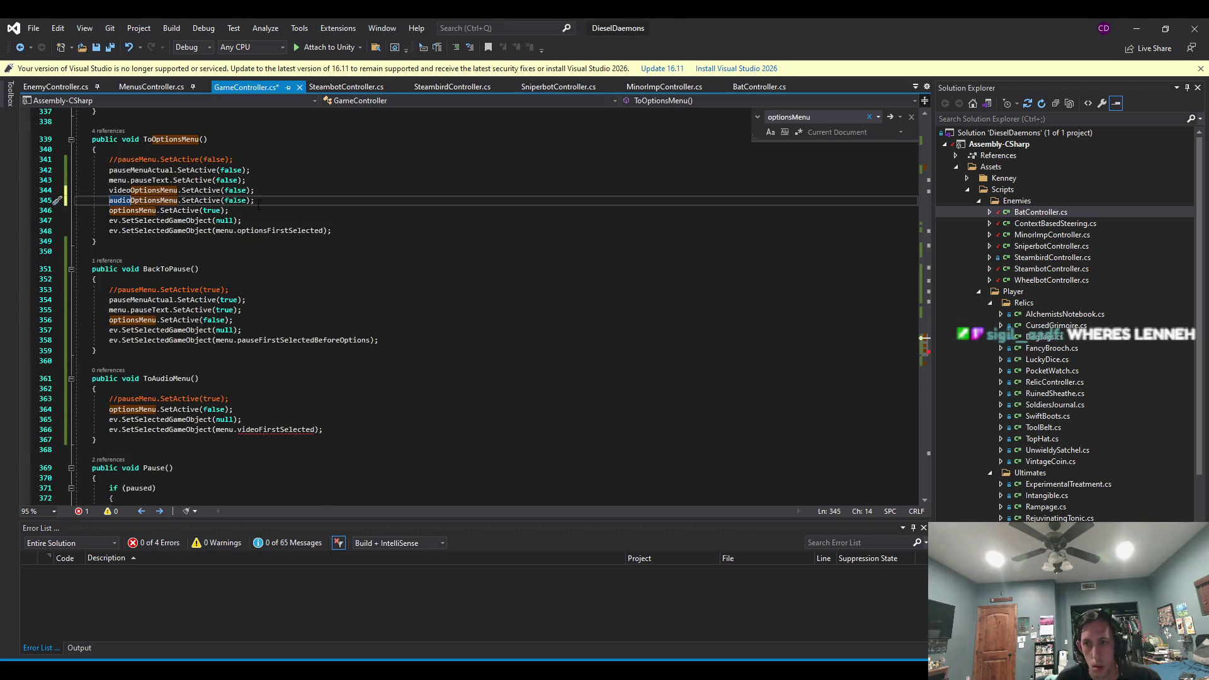
key(ctrl+d)
drag(130, 211, 114, 210)
key(shift+Left)
text(game)
key(ctrl+s)
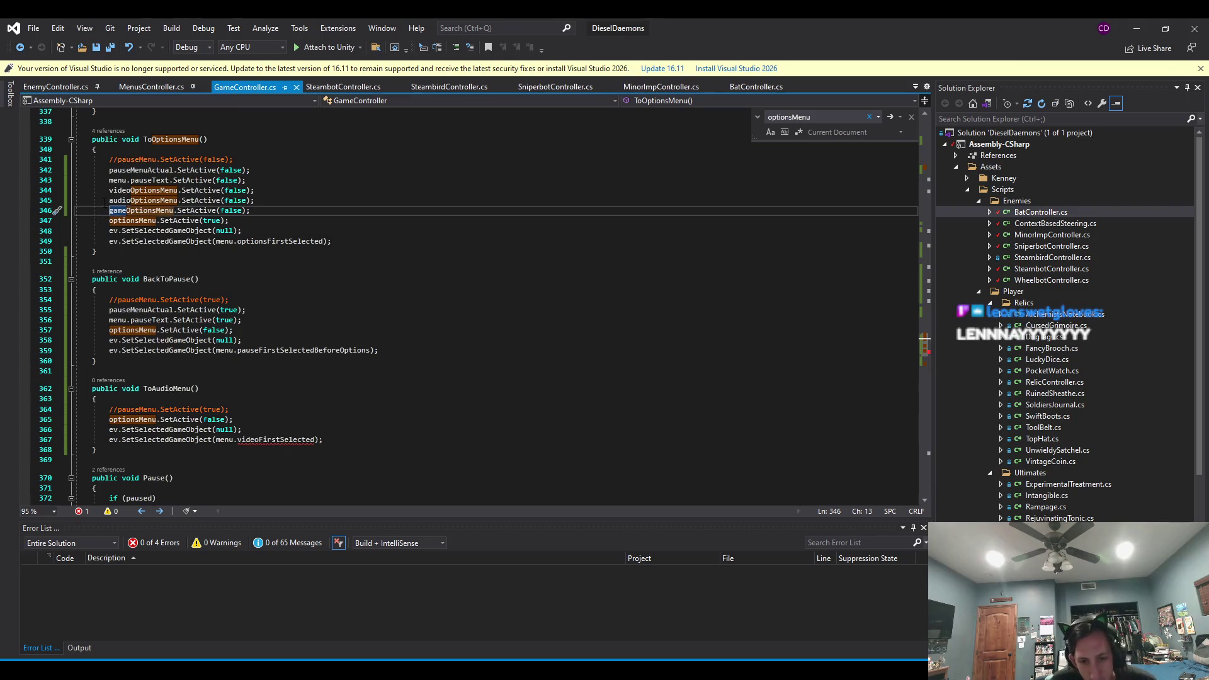
drag(256, 211, 252, 170)
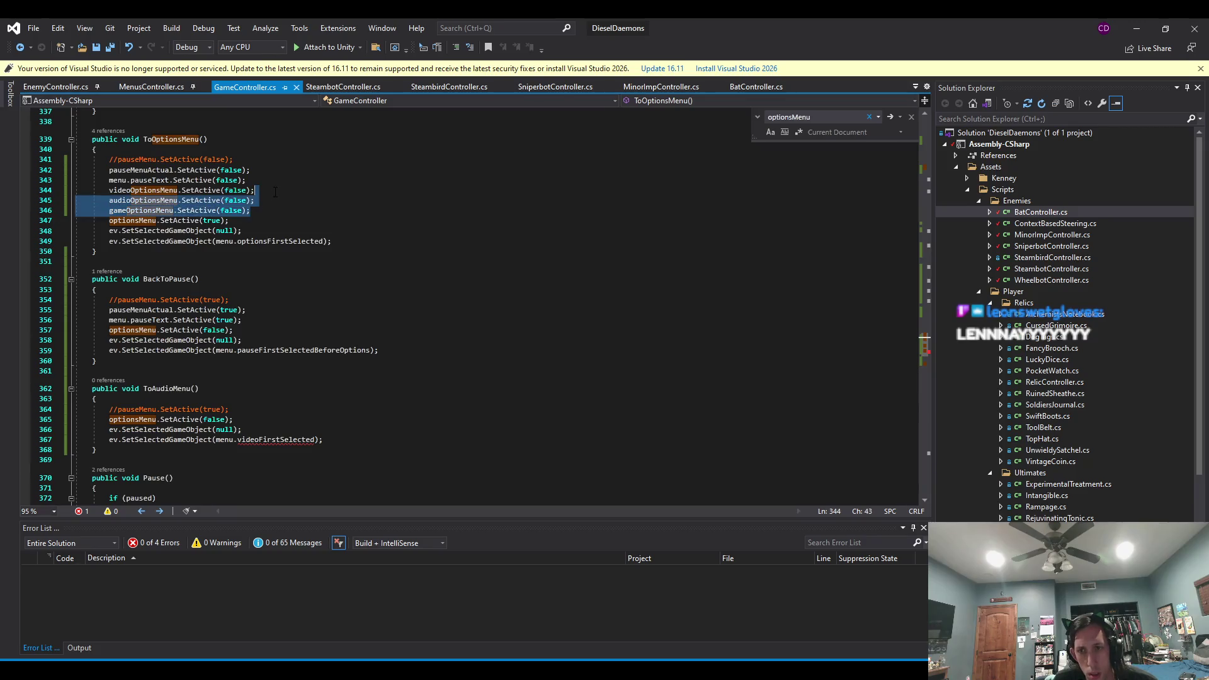
click(236, 190)
scroll(236, 190, down, 2)
scroll(228, 267, down, 7)
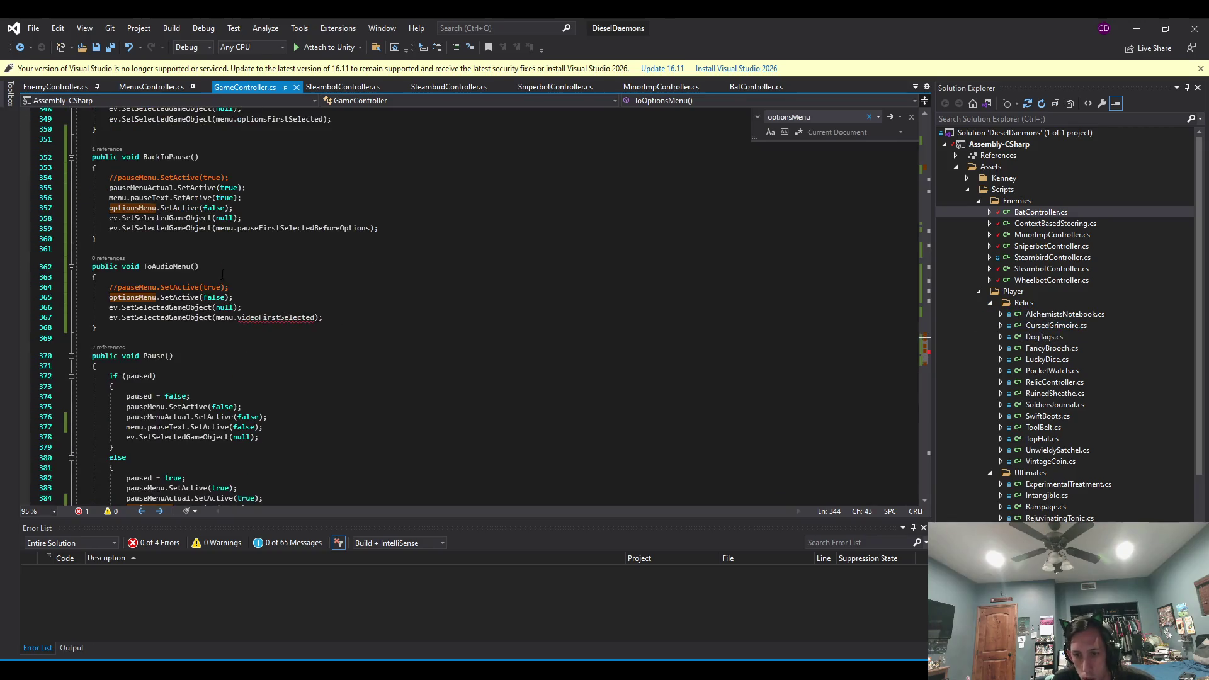
Paste the video/audio/gameOptionsMenu SetActive(false) lines into Pause()'s if and else branches.
click(266, 357)
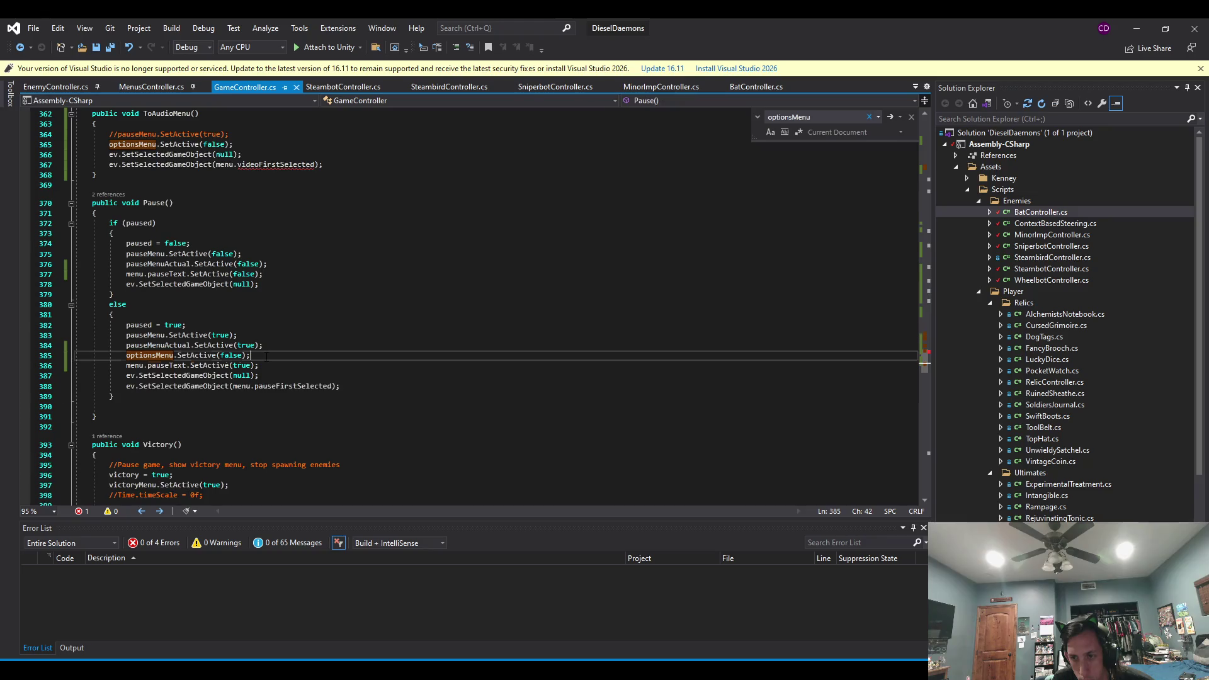
text(videoOptionsMenu.SetActive(false);             audioOptionsMenu.SetActive(false);             gameOptionsMenu.SetActive(false);)
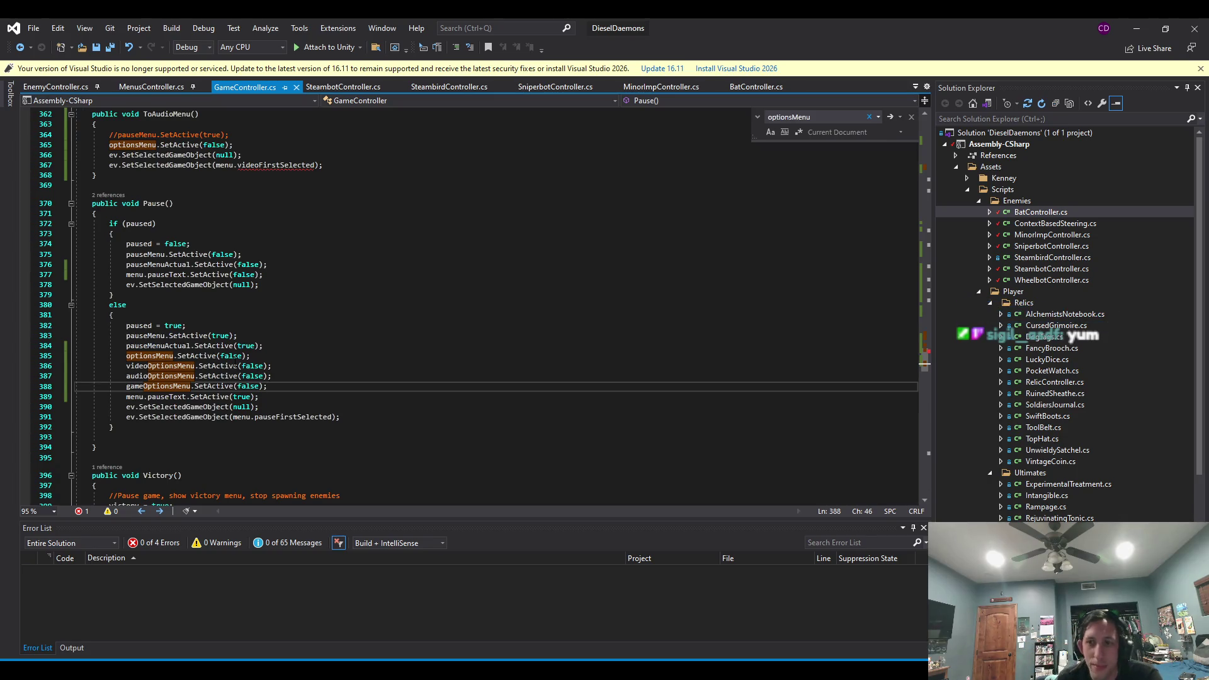
double_click(290, 165)
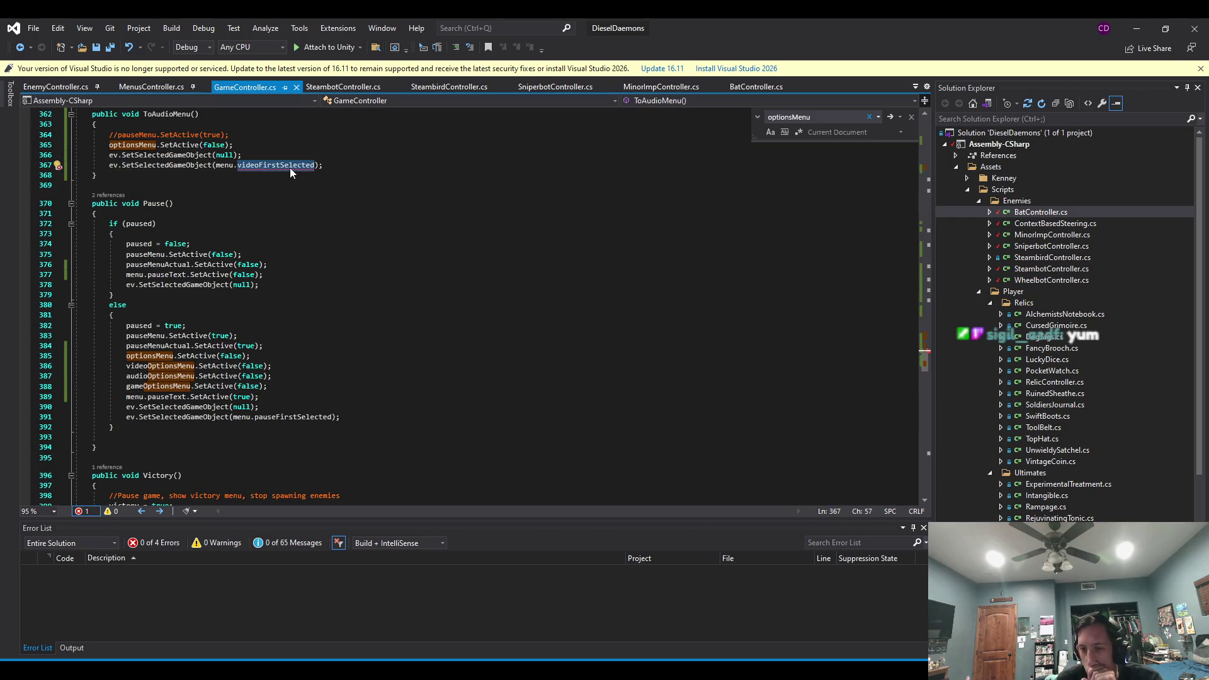
click(247, 314)
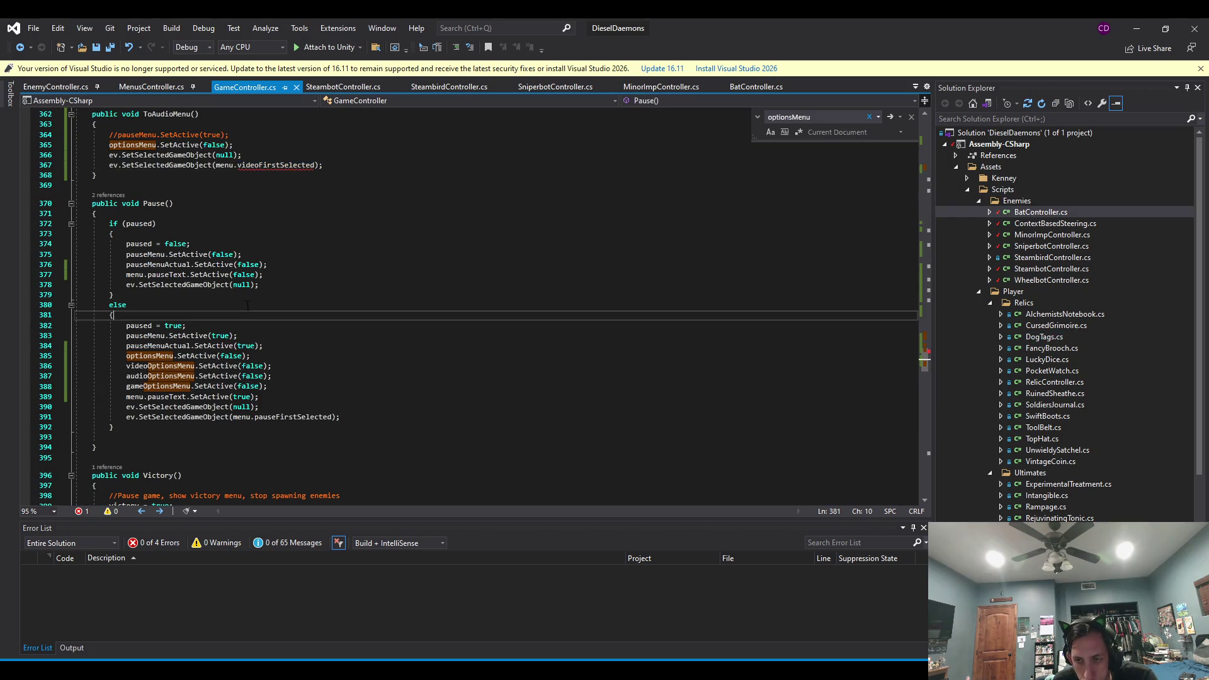
click(275, 264)
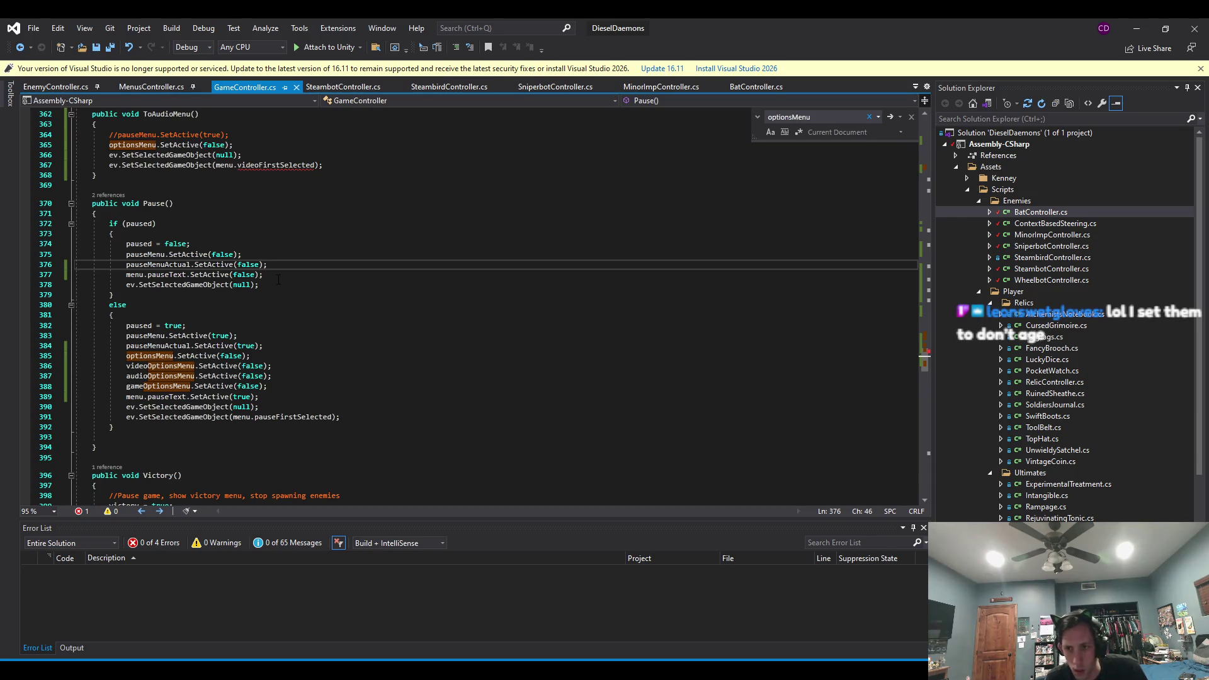
text(videoOptionsMenu.SetActive(false);             audioOptionsMenu.SetActive(false);             gameOptionsMenu.SetActive(false);)
click(208, 275)
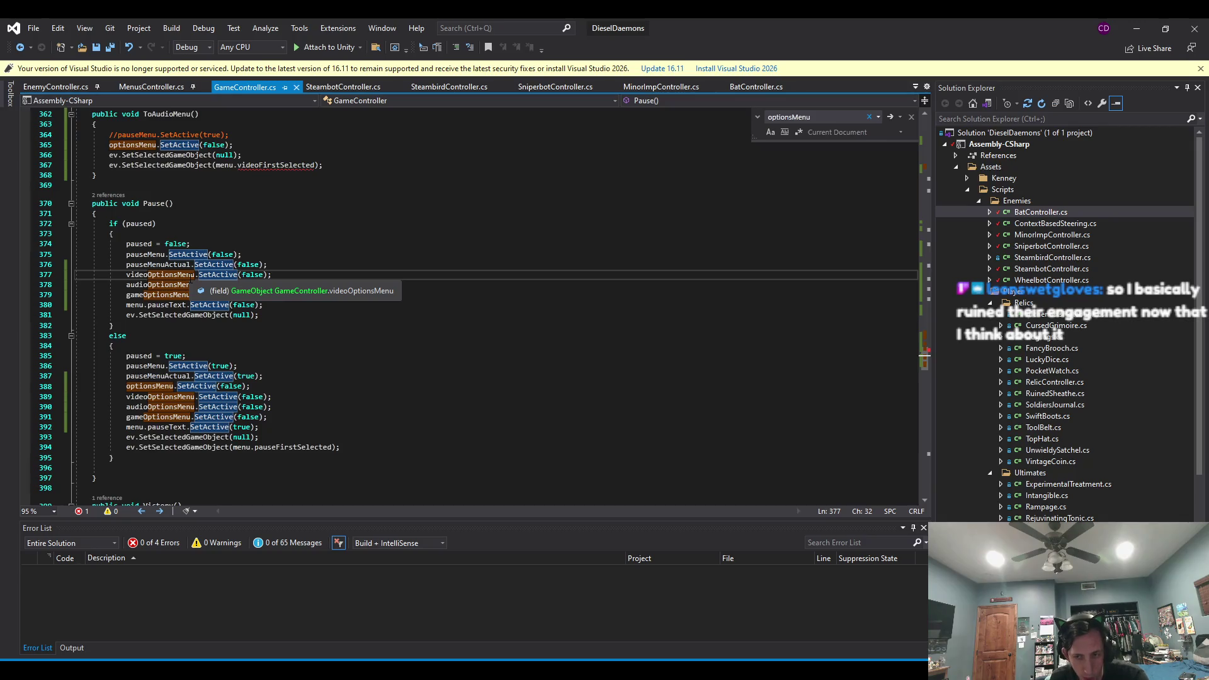
click(97, 213)
scroll(97, 213, up, 2)
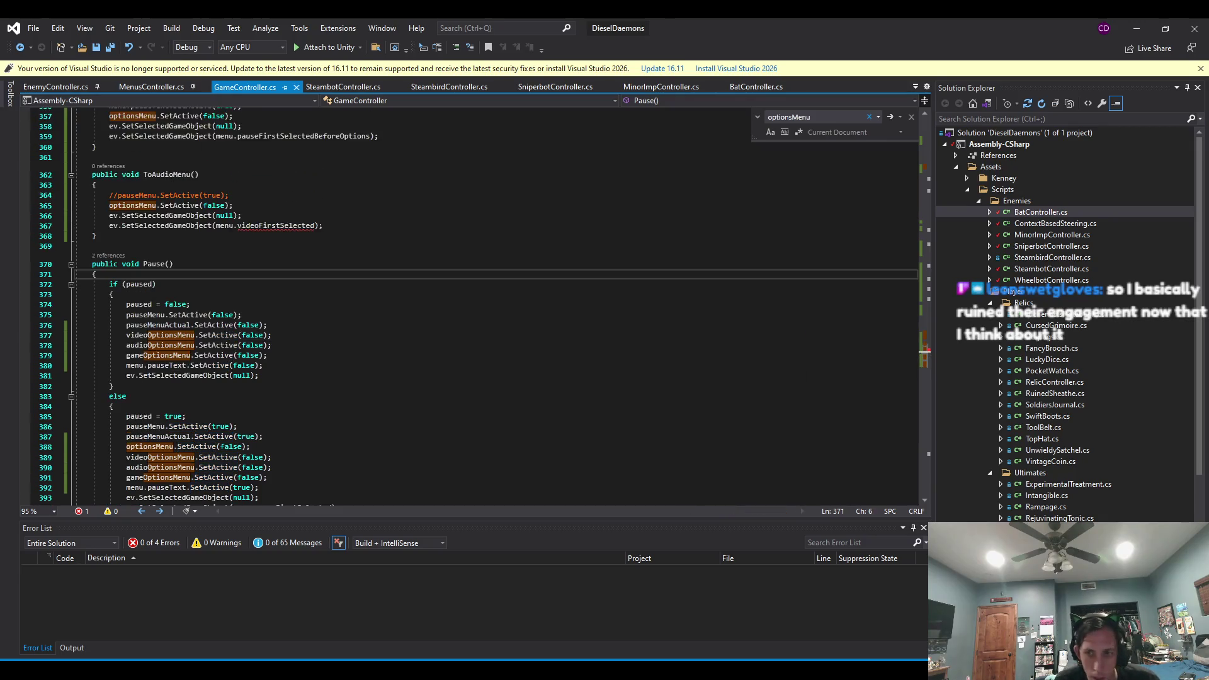
click(352, 225)
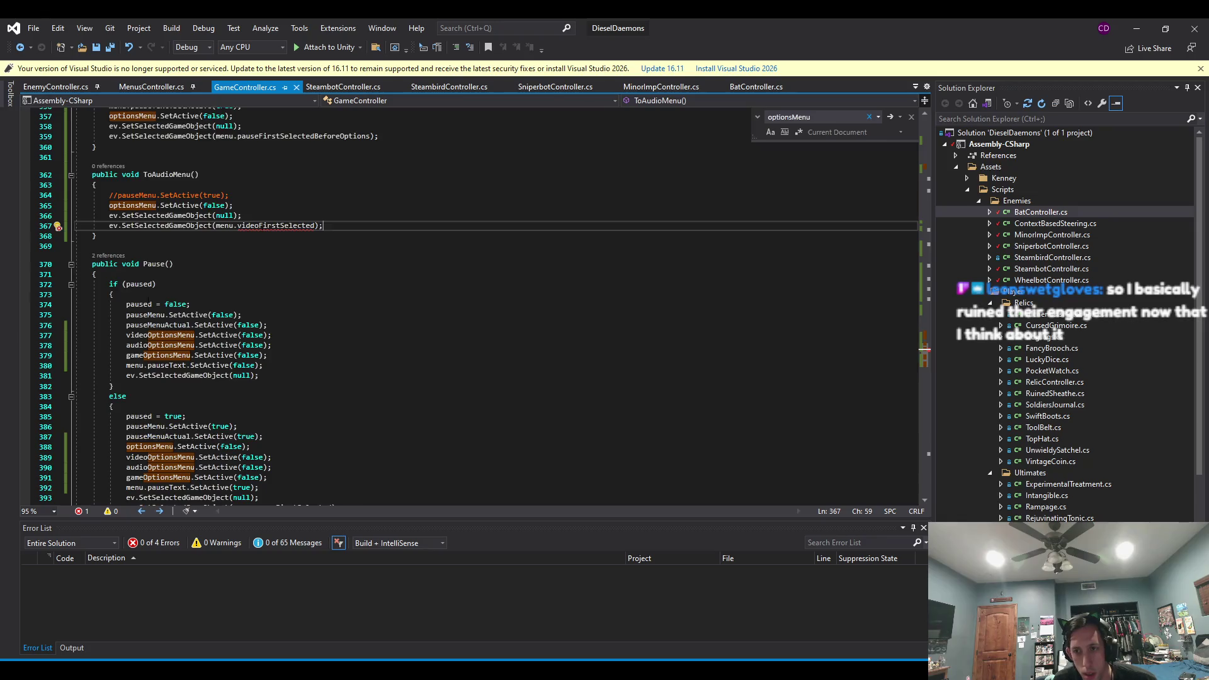
scroll(133, 315, up, 4)
click(133, 359)
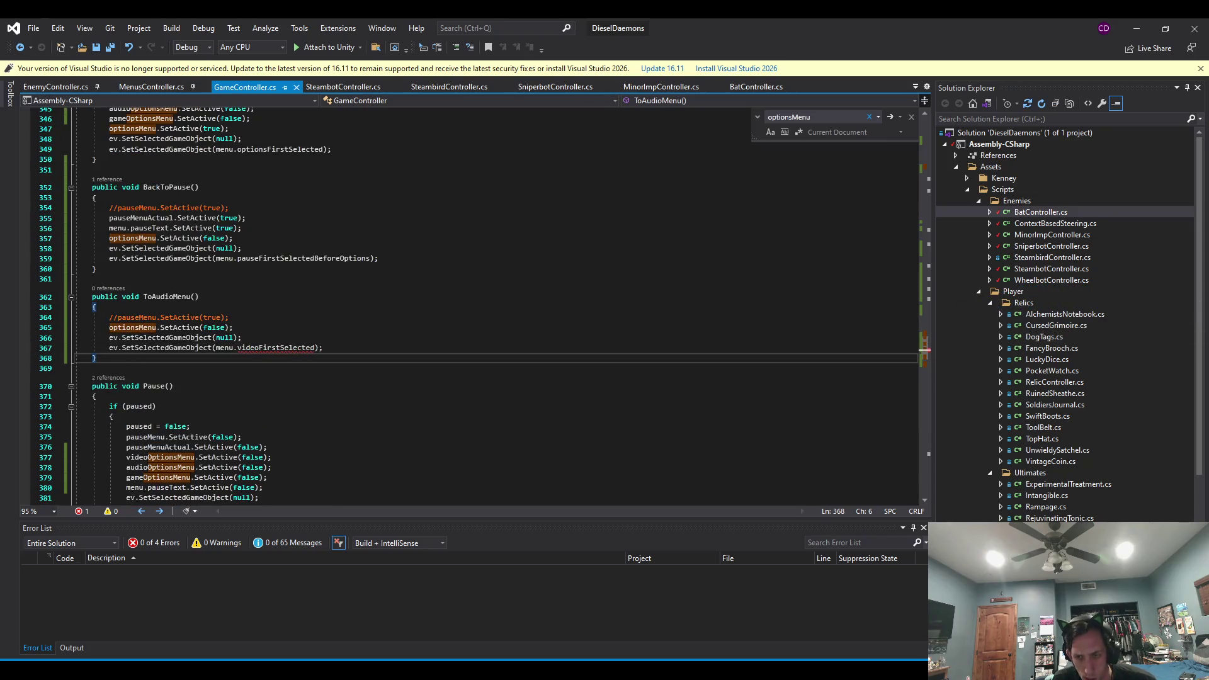
Paste the three options-menu SetActive(false) lines after optionsMenu.SetActive(false) in BackToPause.
double_click(132, 328)
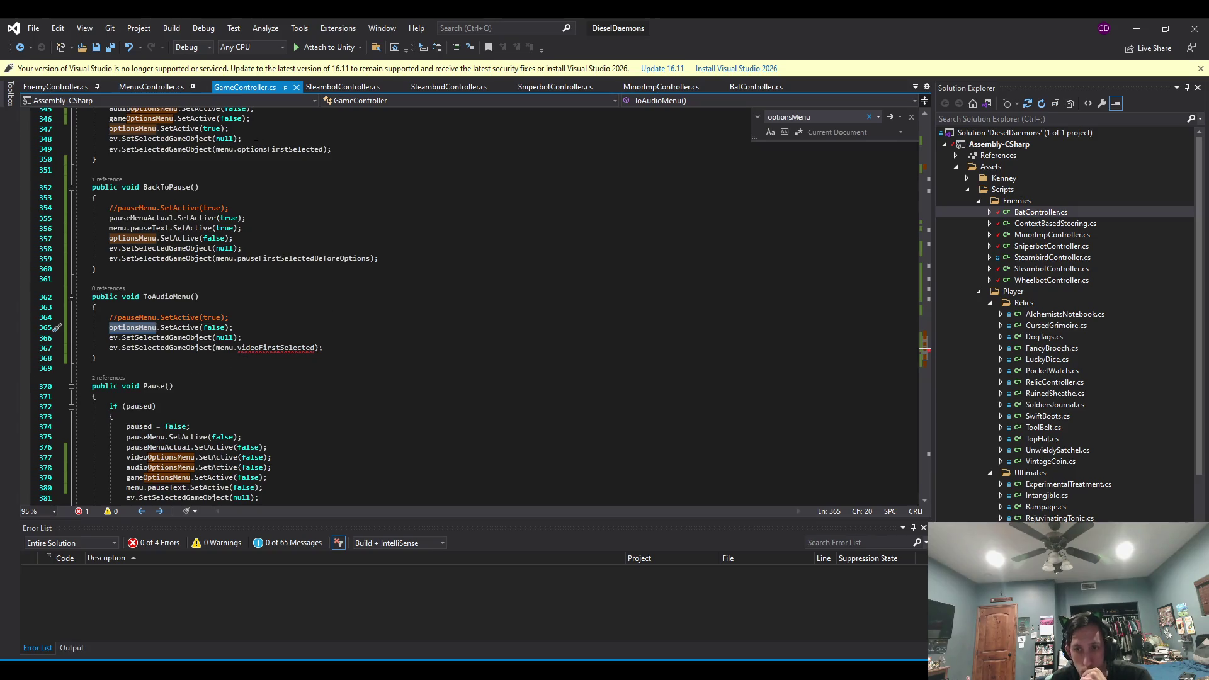
click(244, 237)
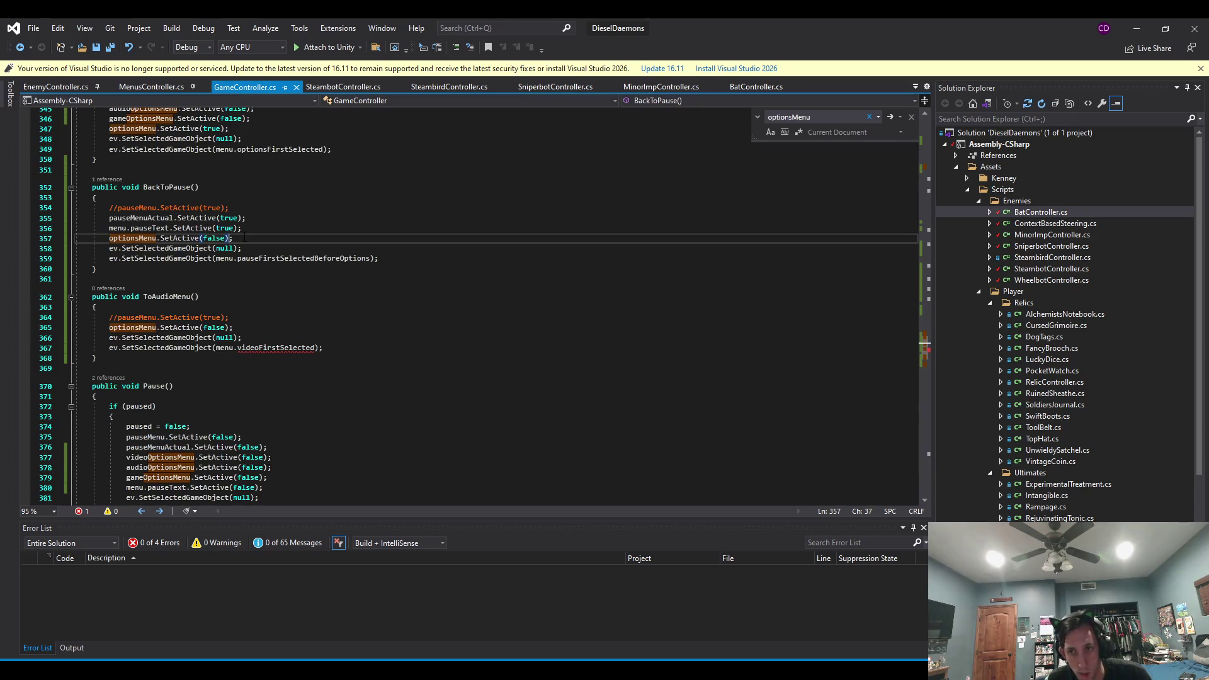
key(Return)
text(videoOptionsMenu.SetActive(false); audioOptionsMenu.SetActive(false); gameOptionsMenu.SetActive(false);)
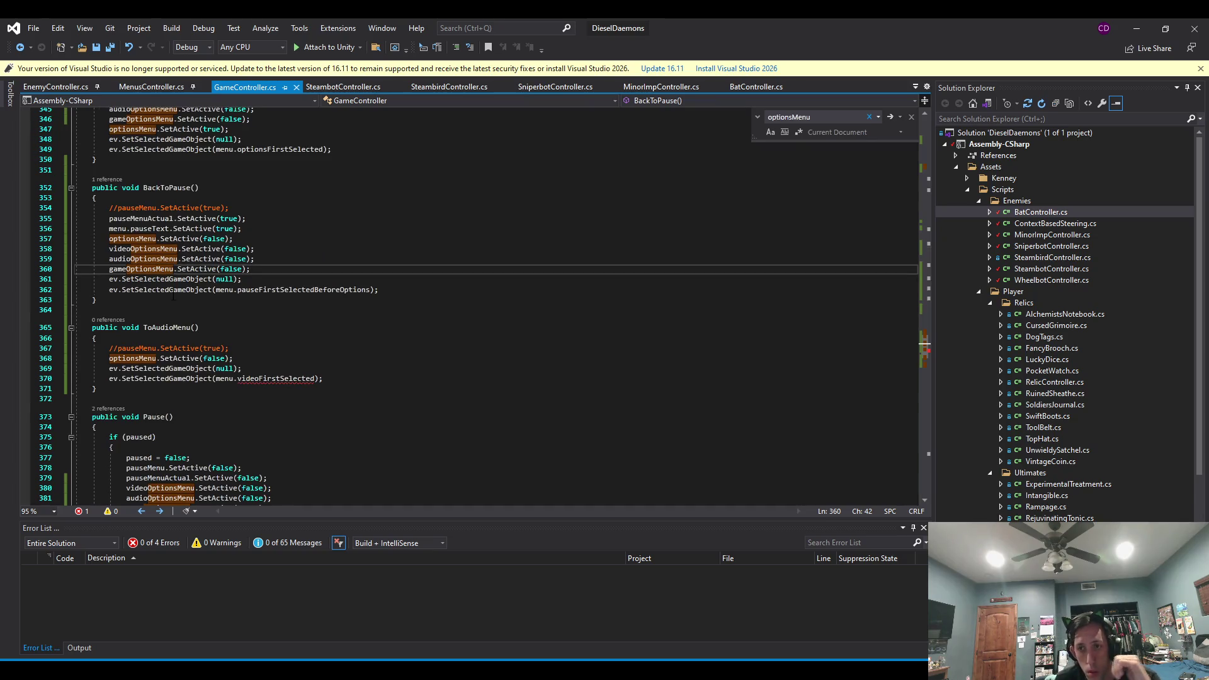
scroll(128, 296, up, 4)
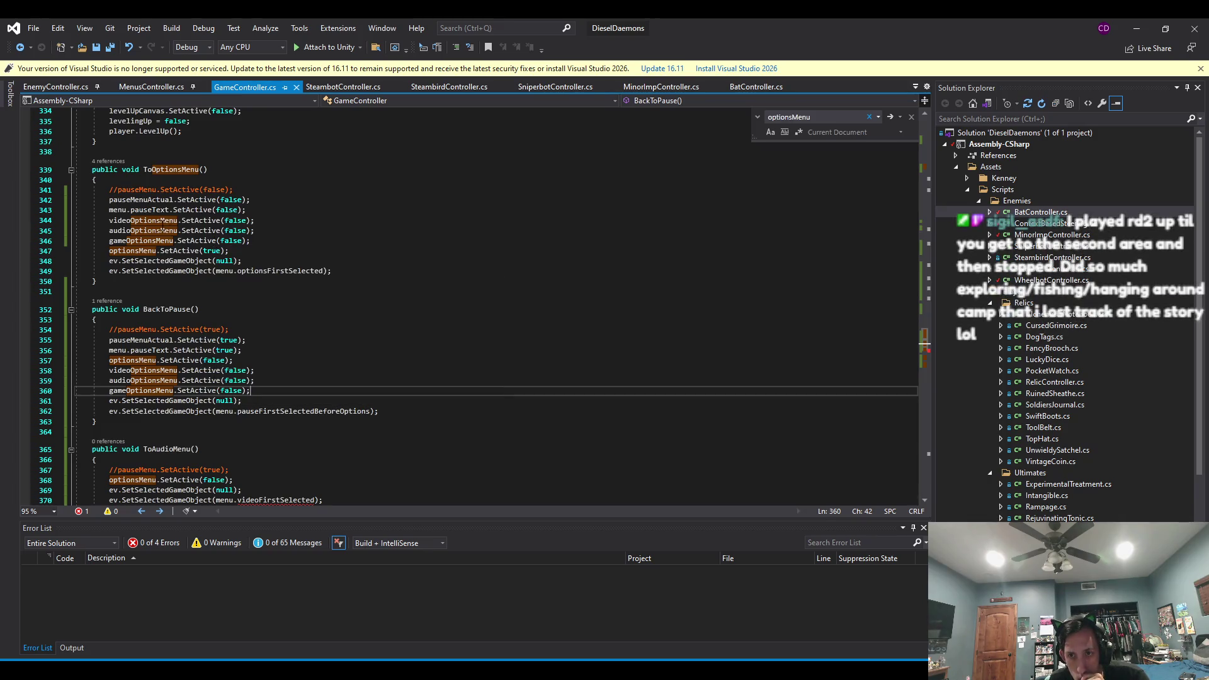
Select the whole ToAudioMenu method and copy it.
click(174, 261)
click(124, 280)
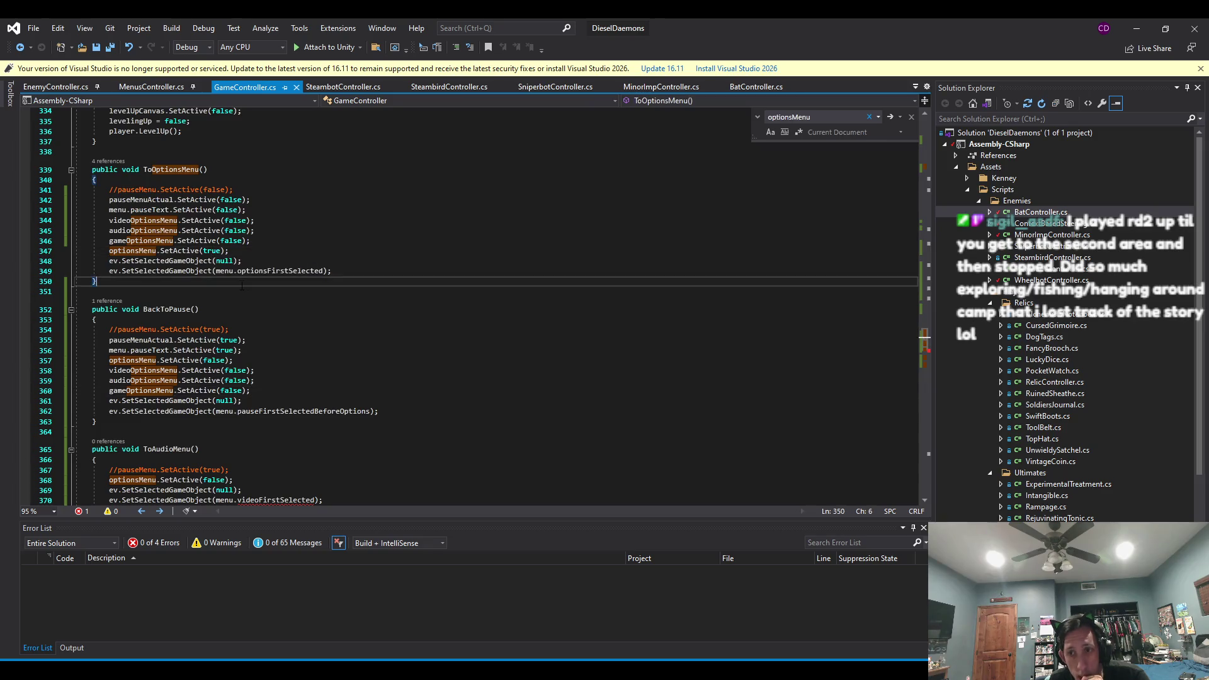
scroll(123, 276, down, 8)
drag(128, 269, 123, 178)
key(ctrl+v)
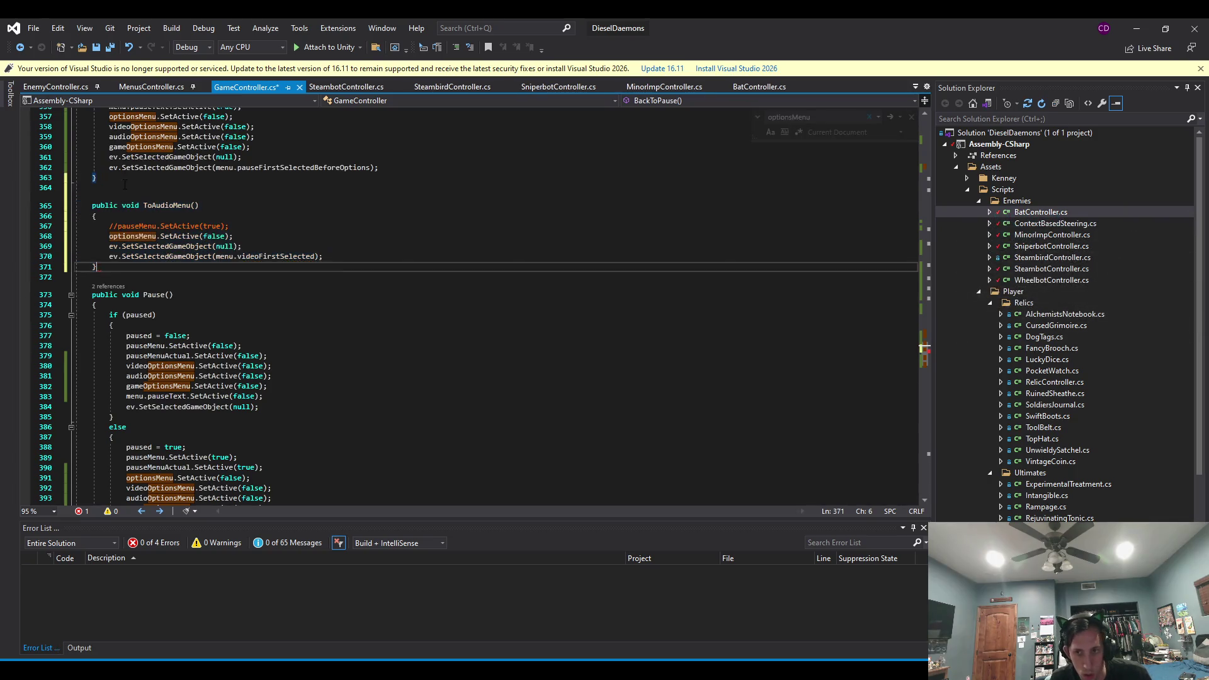
Add audioOptionsMenu.SetActive(true); on a new line after optionsMenu.SetActive(false) in ToAudioMenu.
click(257, 234)
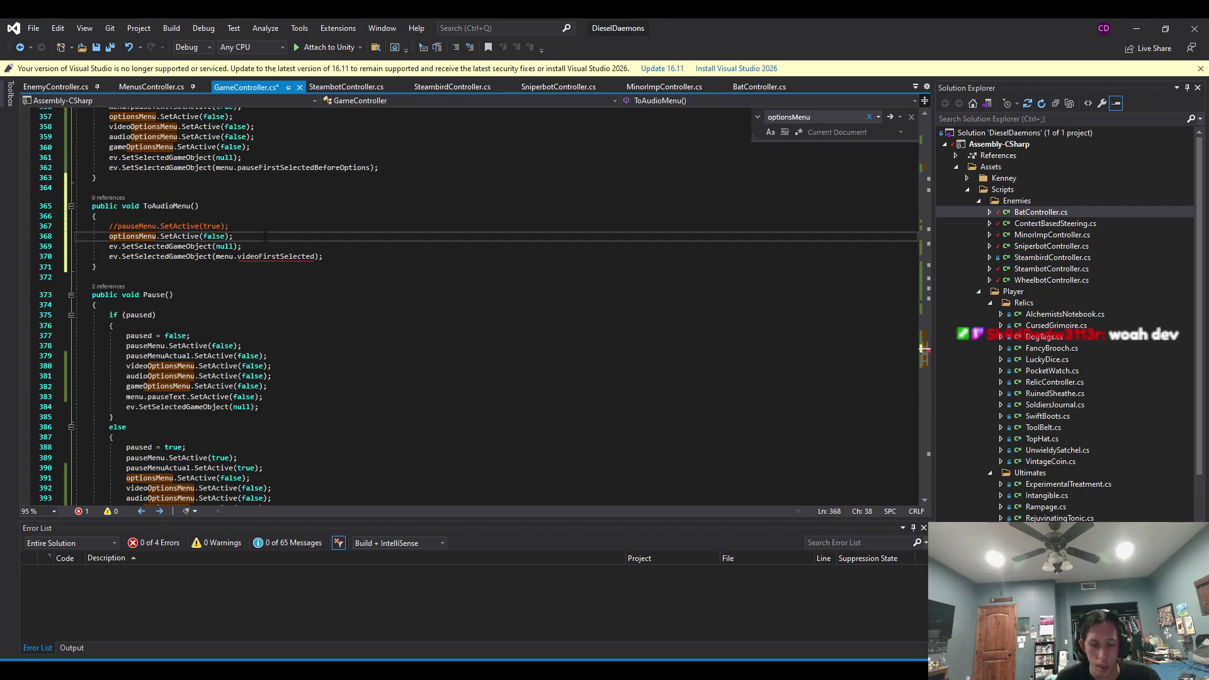
key(Return)
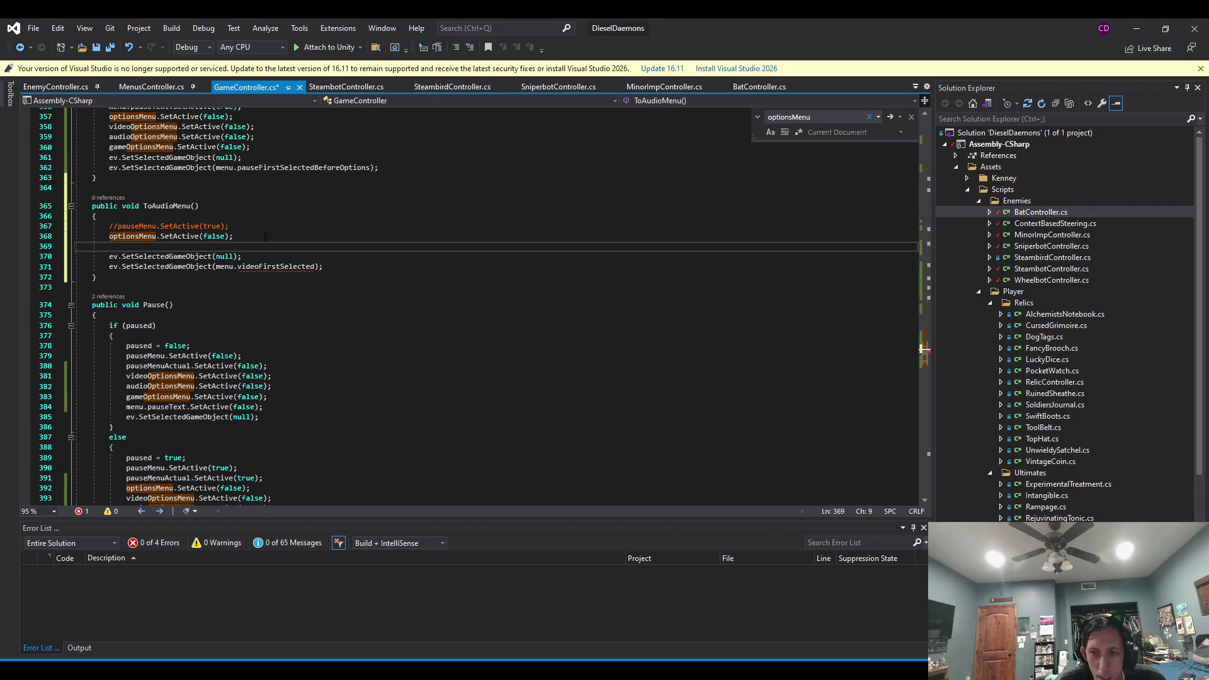
text(audioOptionsMenu.SetActive)
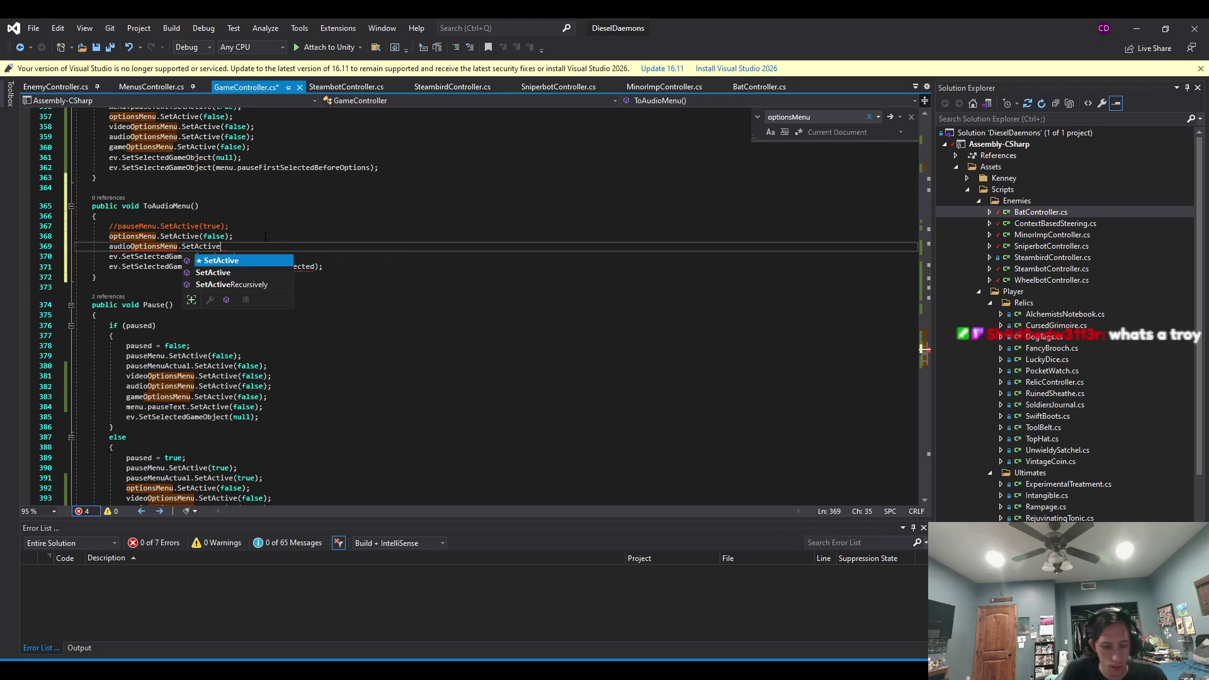
text((true);)
Save GameController.cs and duplicate the ToAudioMenu method, renaming the copy ToVideoMenu.
key(ctrl+s)
drag(151, 280, 149, 182)
key(ctrl+c)
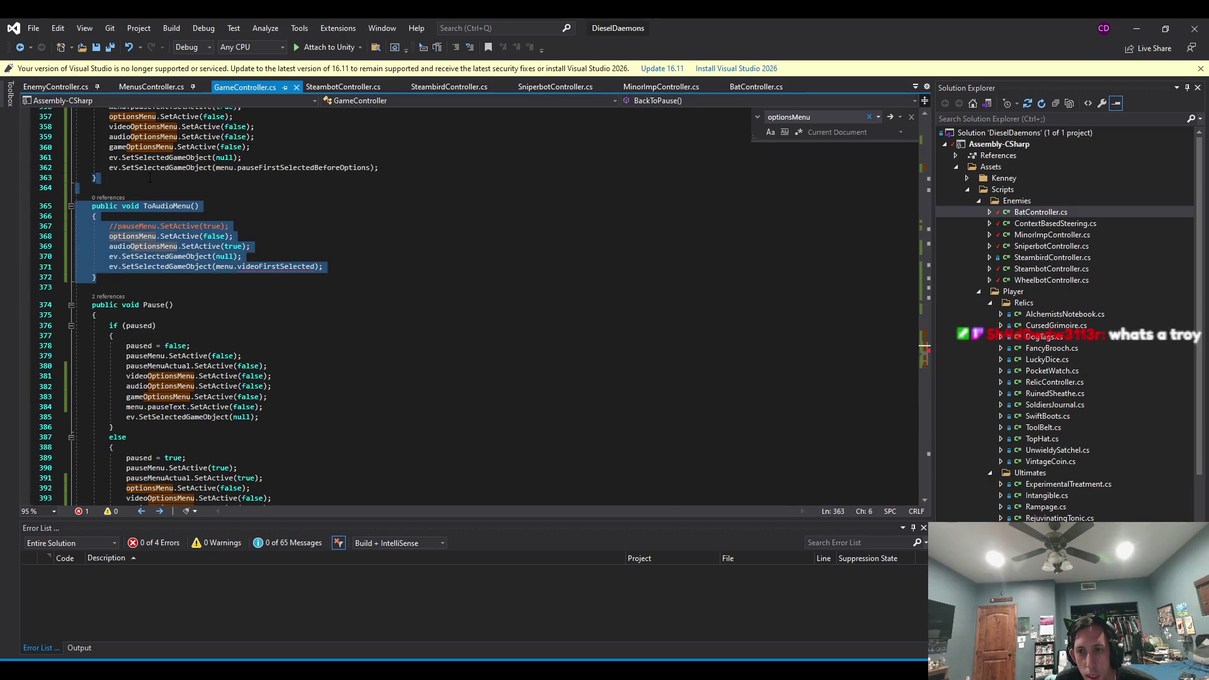
key(ctrl+d)
drag(173, 305, 148, 305)
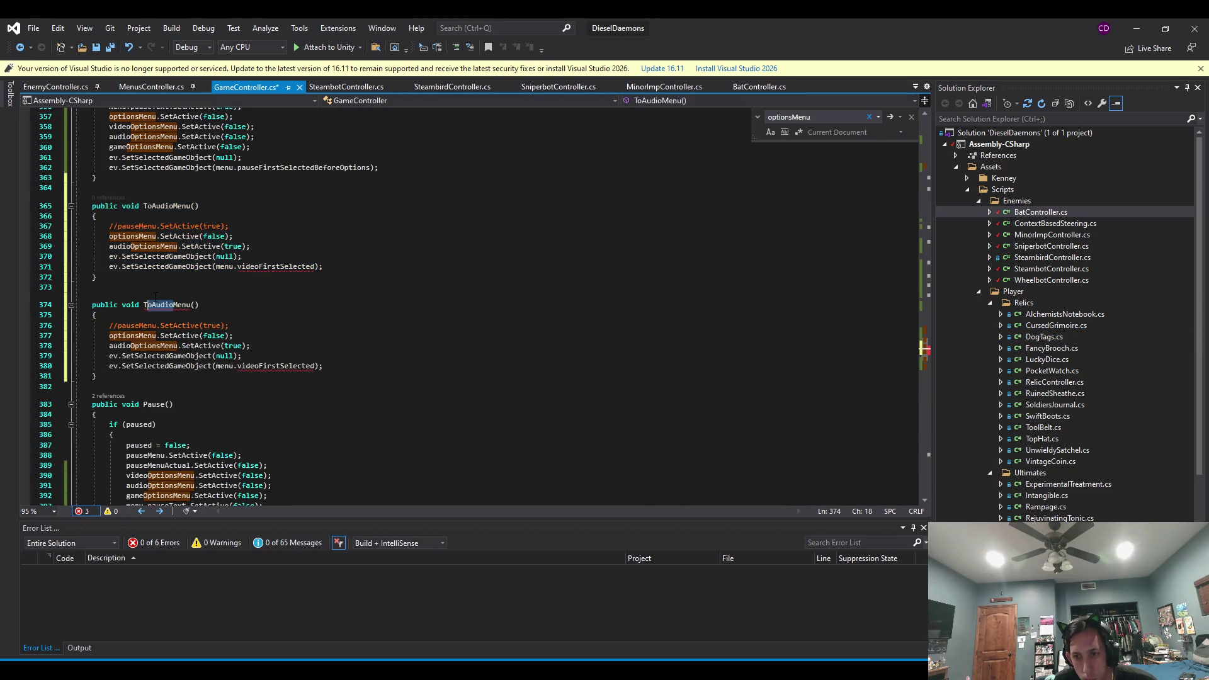
text(oVideo)
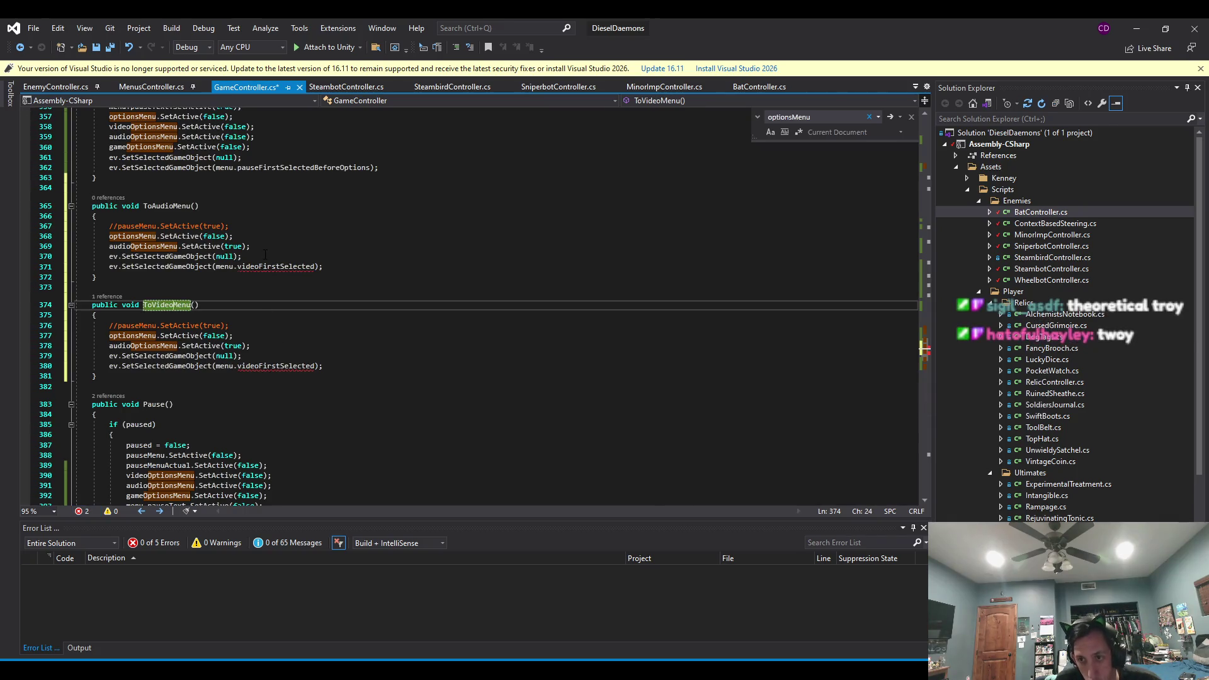
Make ToAudioMenu select audioFirstSelected and paste another method copy below ToVideoMenu.
drag(259, 266, 238, 266)
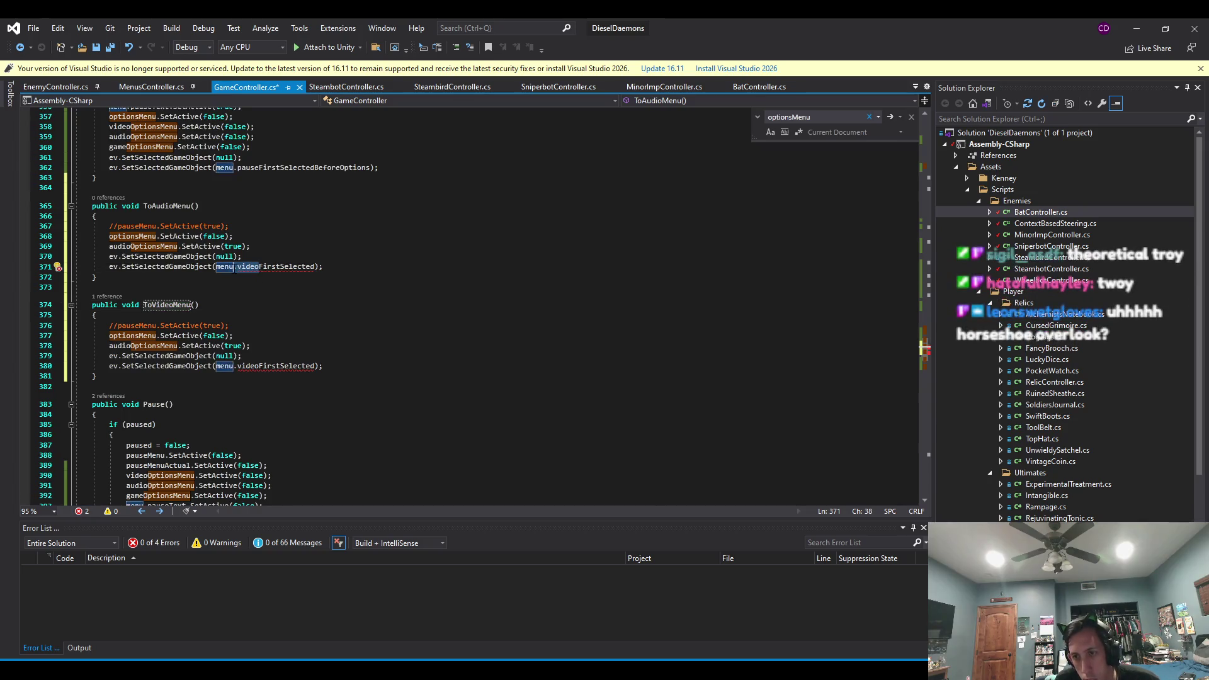
text(audio)
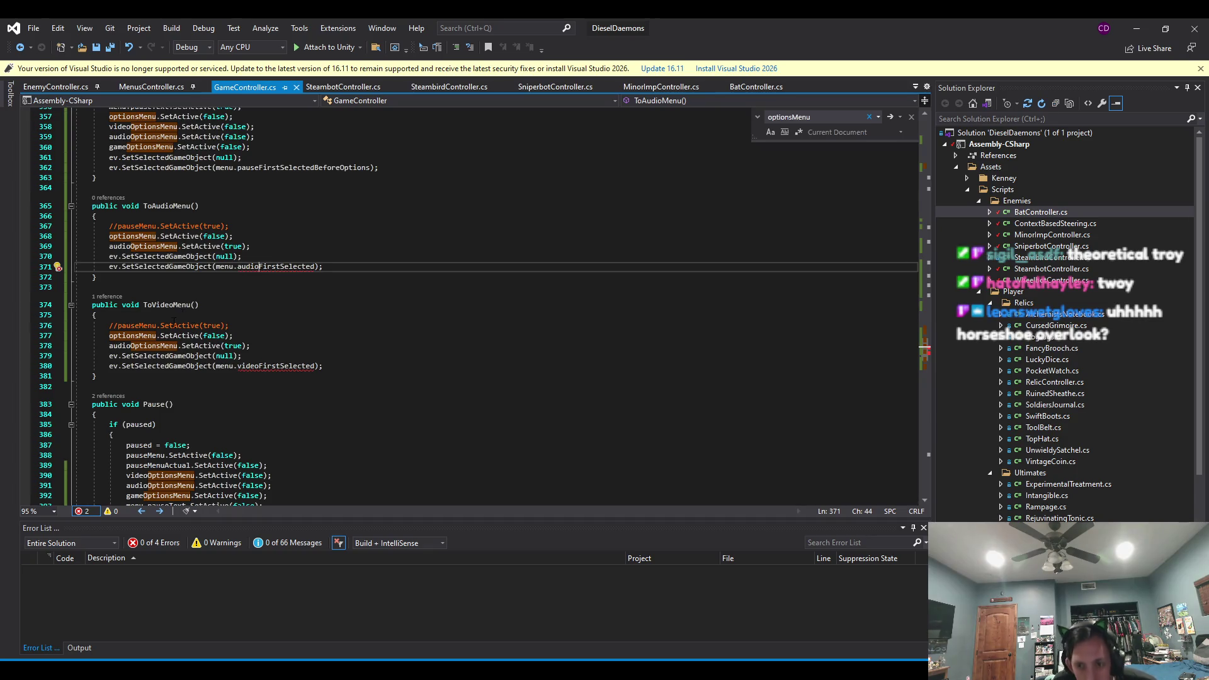
click(124, 376)
key(ctrl+v)
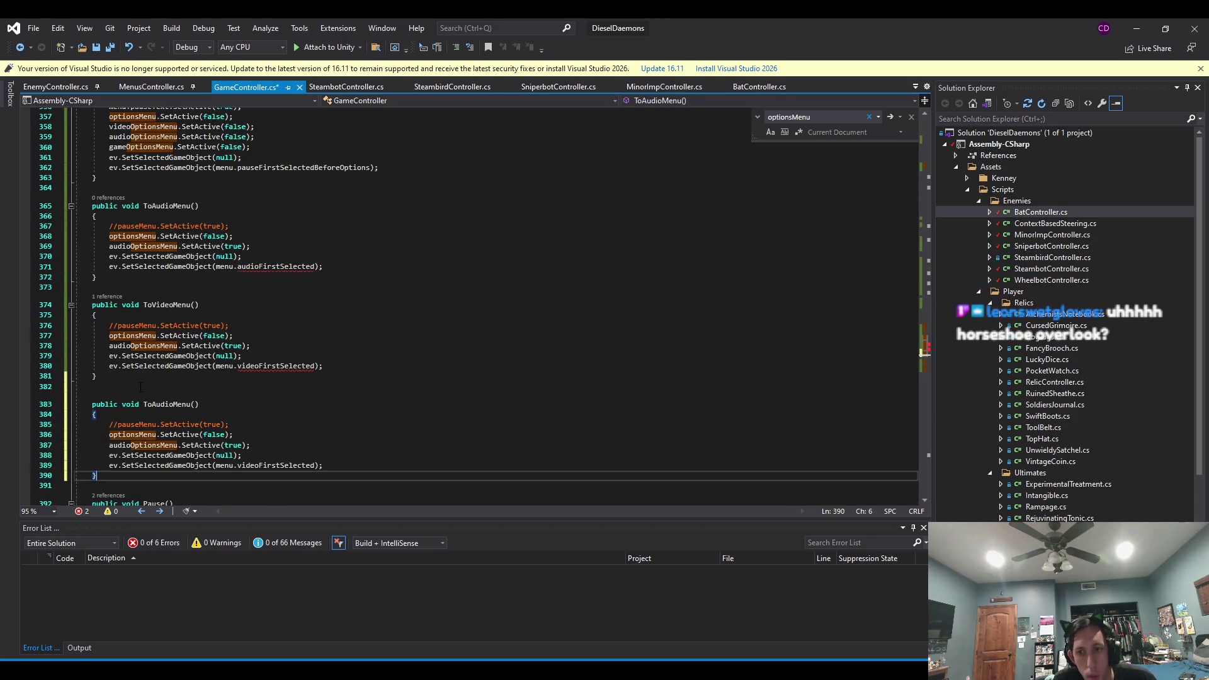
Rename the pasted method to ToGameMenu selecting gameFirstSelected, and save the script.
click(147, 405)
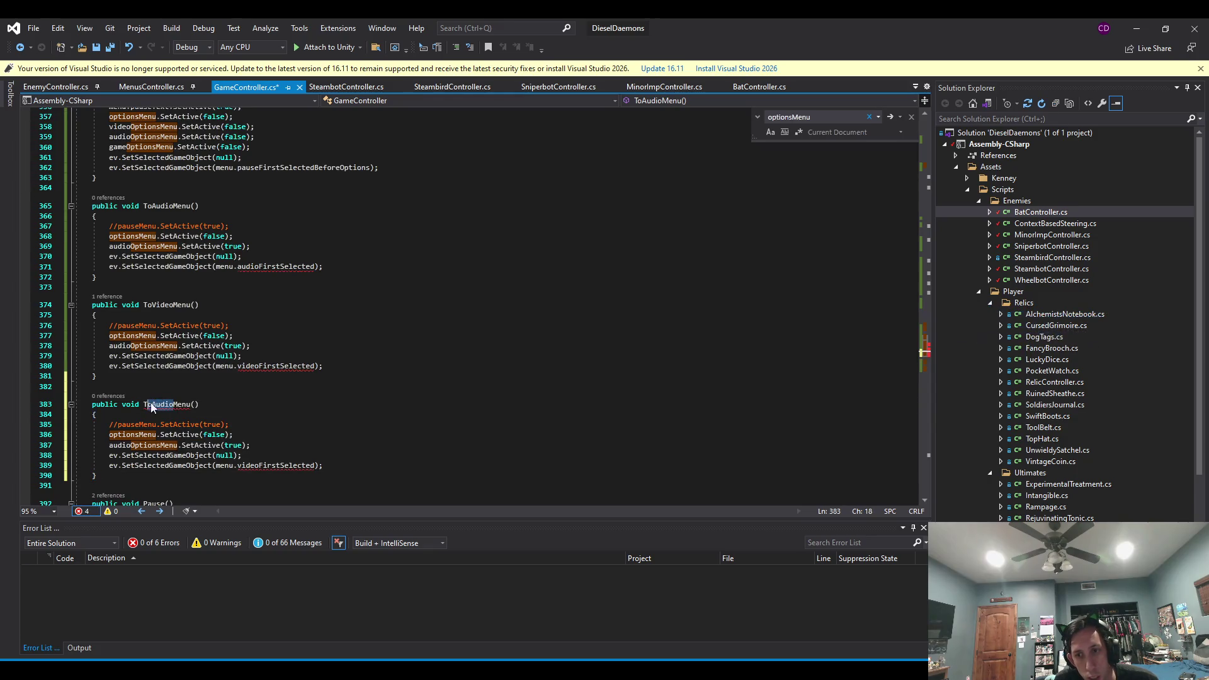
key(Right)
key(Delete)
key(Delete)
key(Delete)
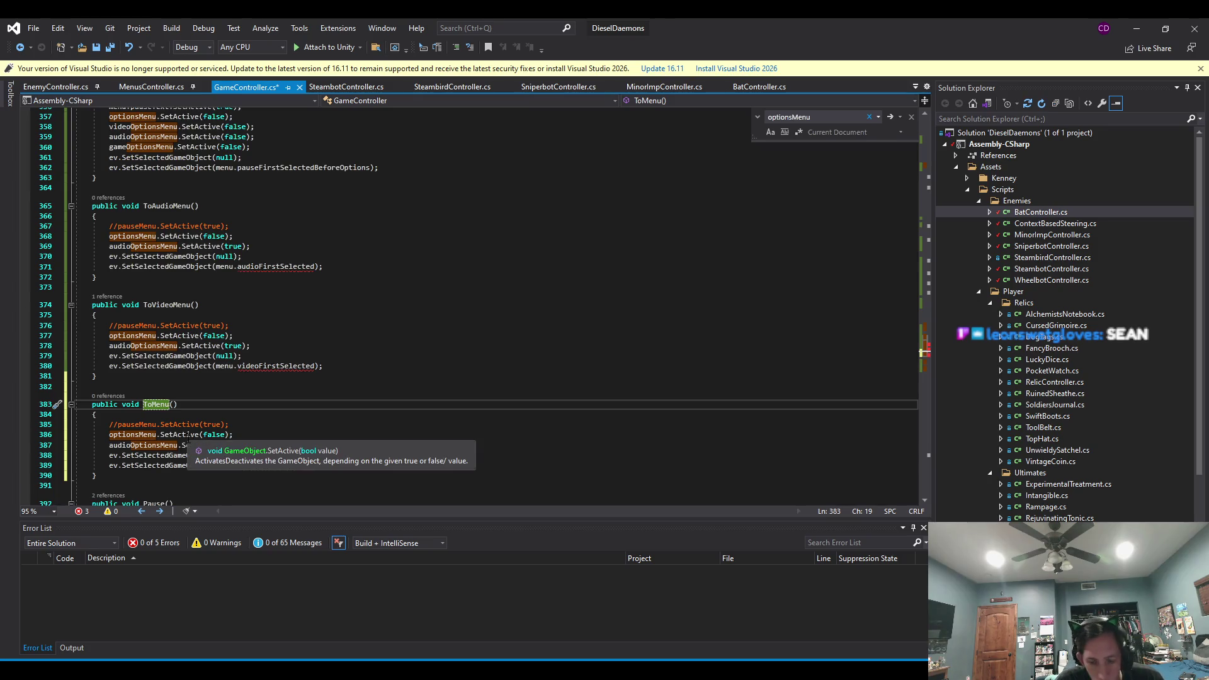
text(Game)
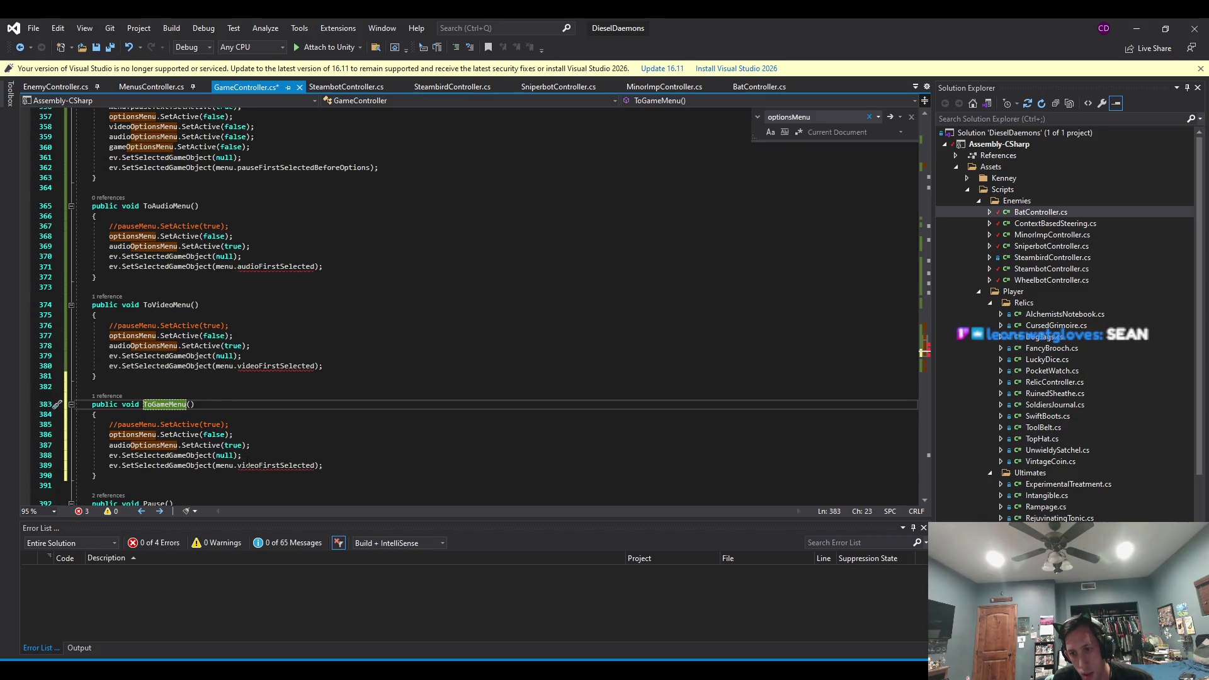
click(255, 465)
key(BackSpace)
key(BackSpace)
key(BackSpace)
key(Delete)
text(game)
key(ctrl+s)
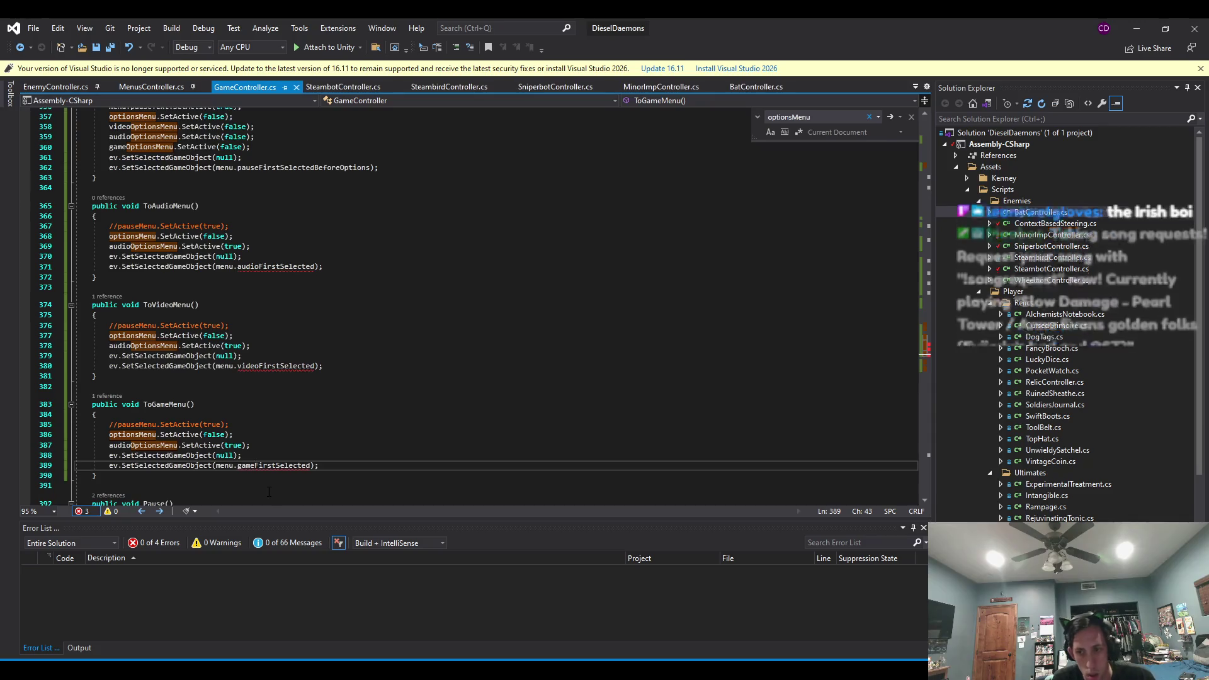
Check ToVideoMenu's first-selected reference and bring up MenusController.cs.
key(Up)
key(Up)
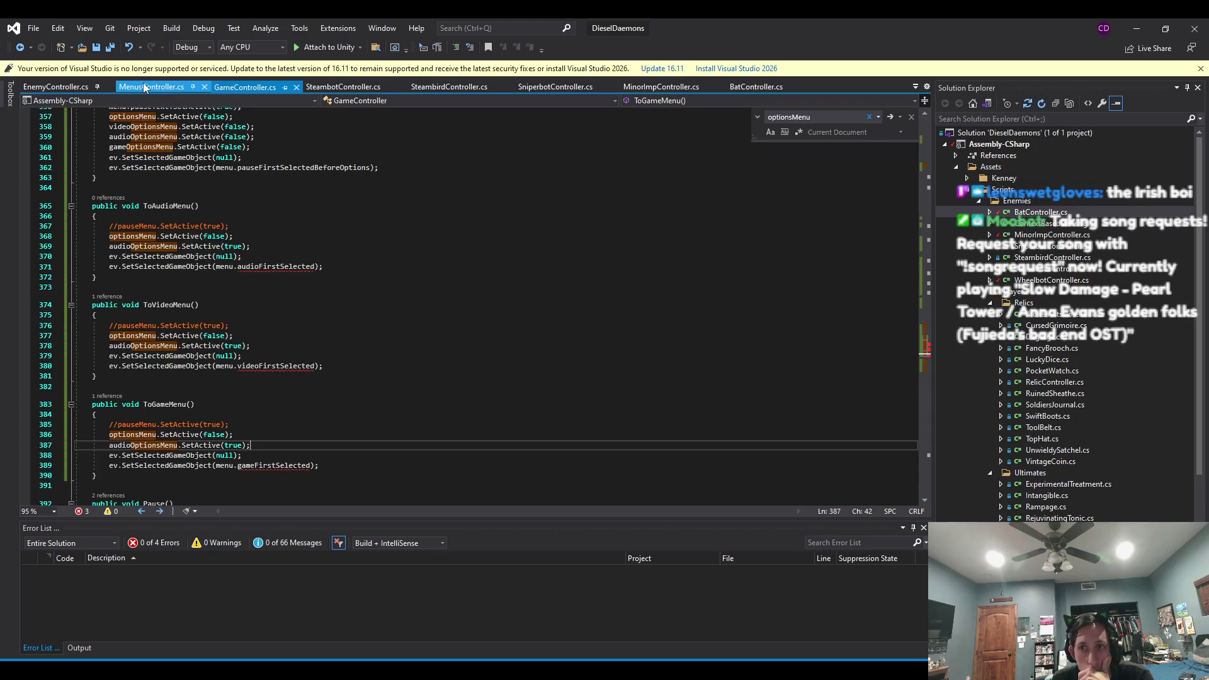
key(alt+Tab)
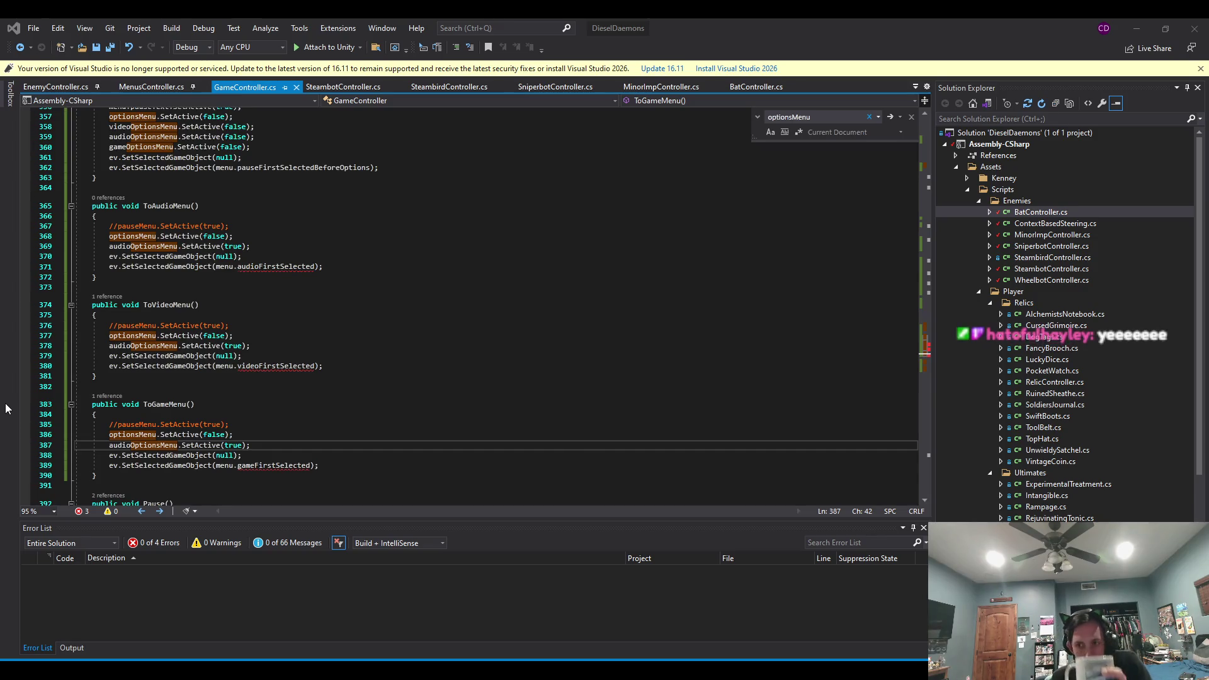
click(301, 366)
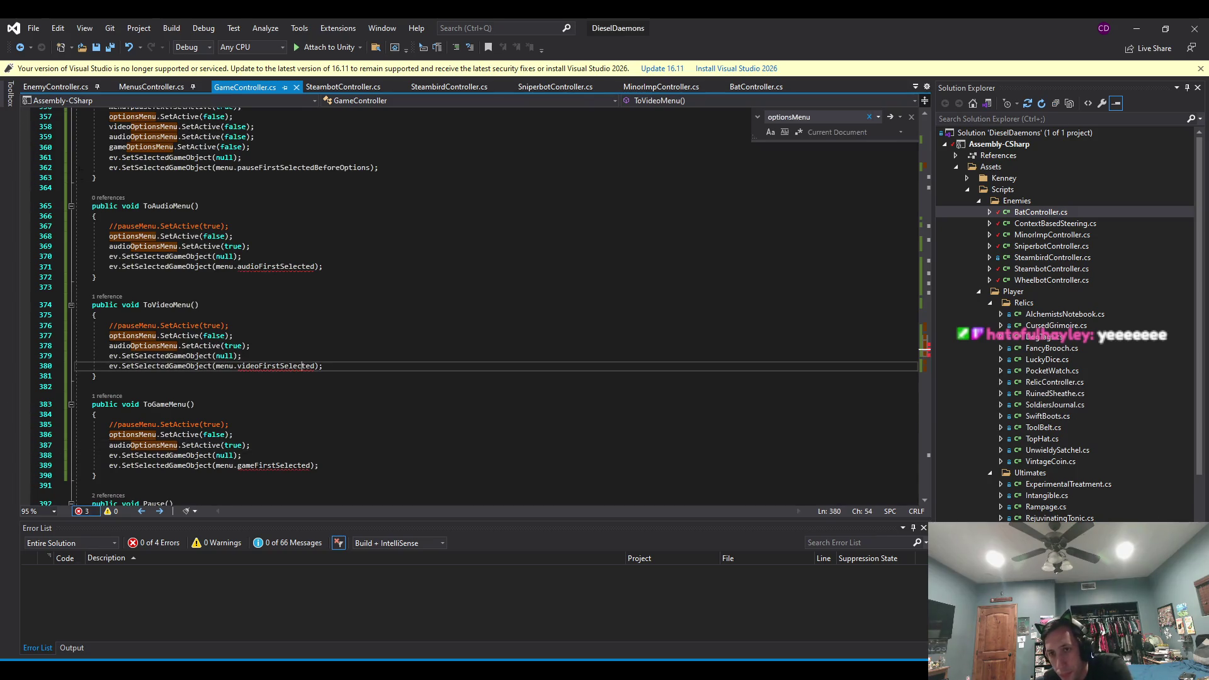
click(151, 87)
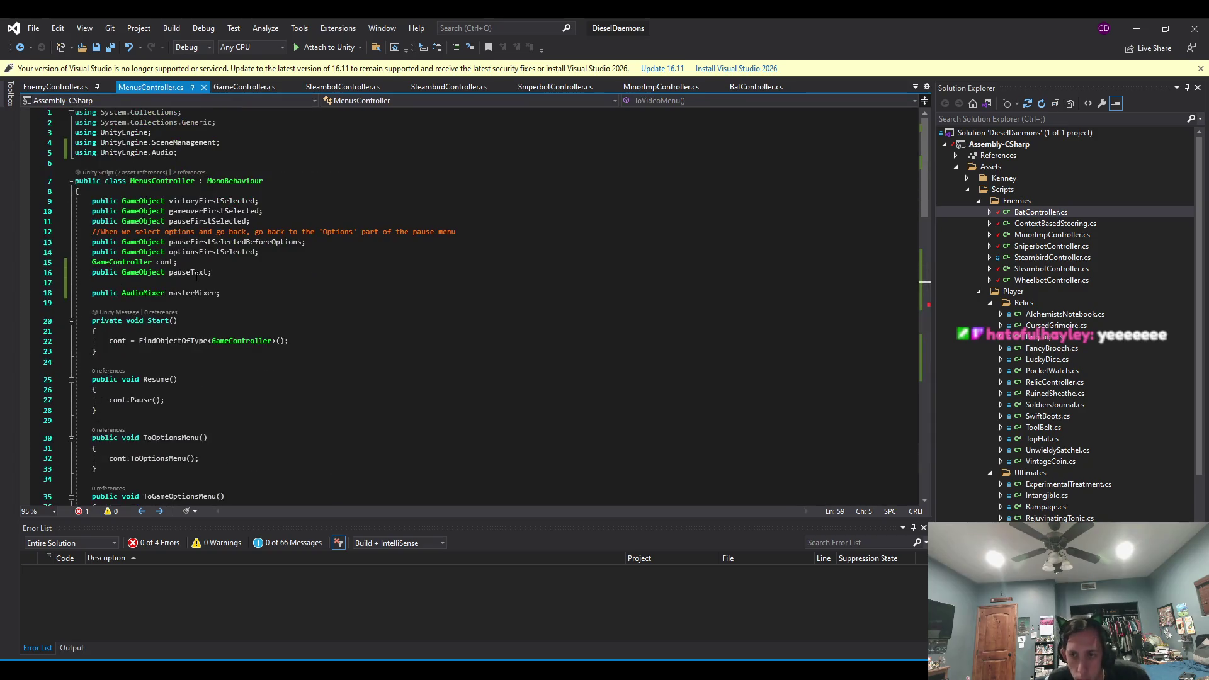
Duplicate the optionsFirstSelected declaration into gameFirstSelected, audioFirstSelected and videoFirstSelected fields.
click(261, 252)
key(ctrl+d)
key(ctrl+d)
key(ctrl+d)
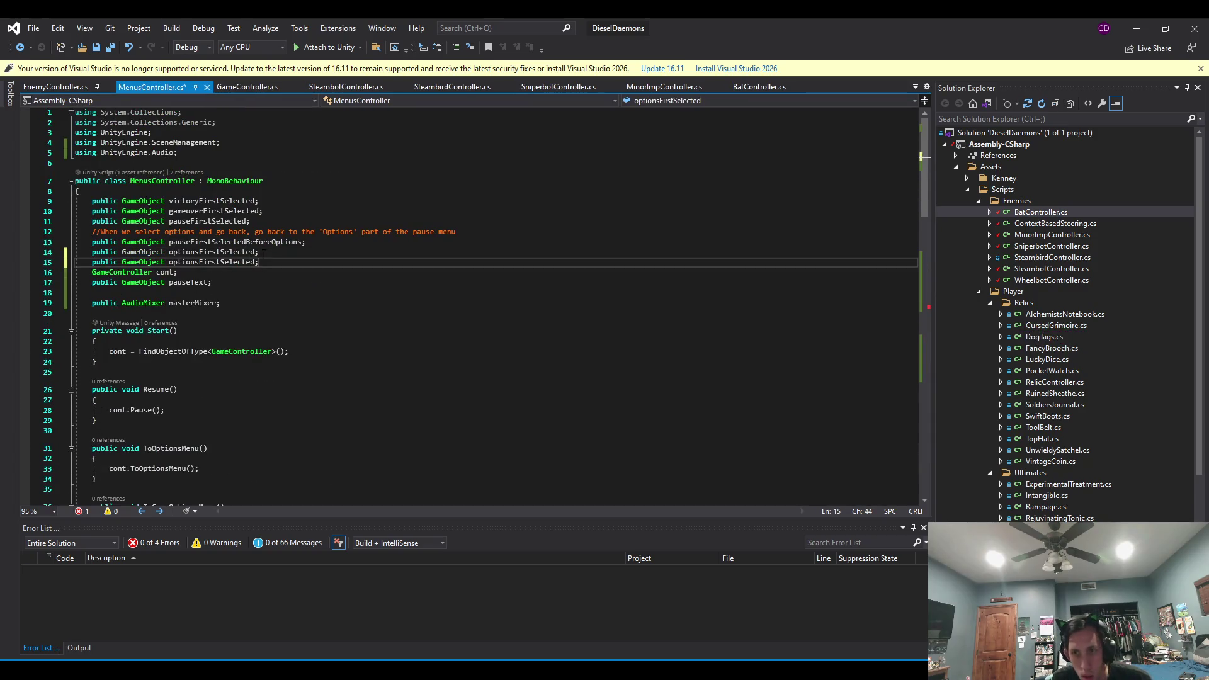
drag(255, 262, 169, 283)
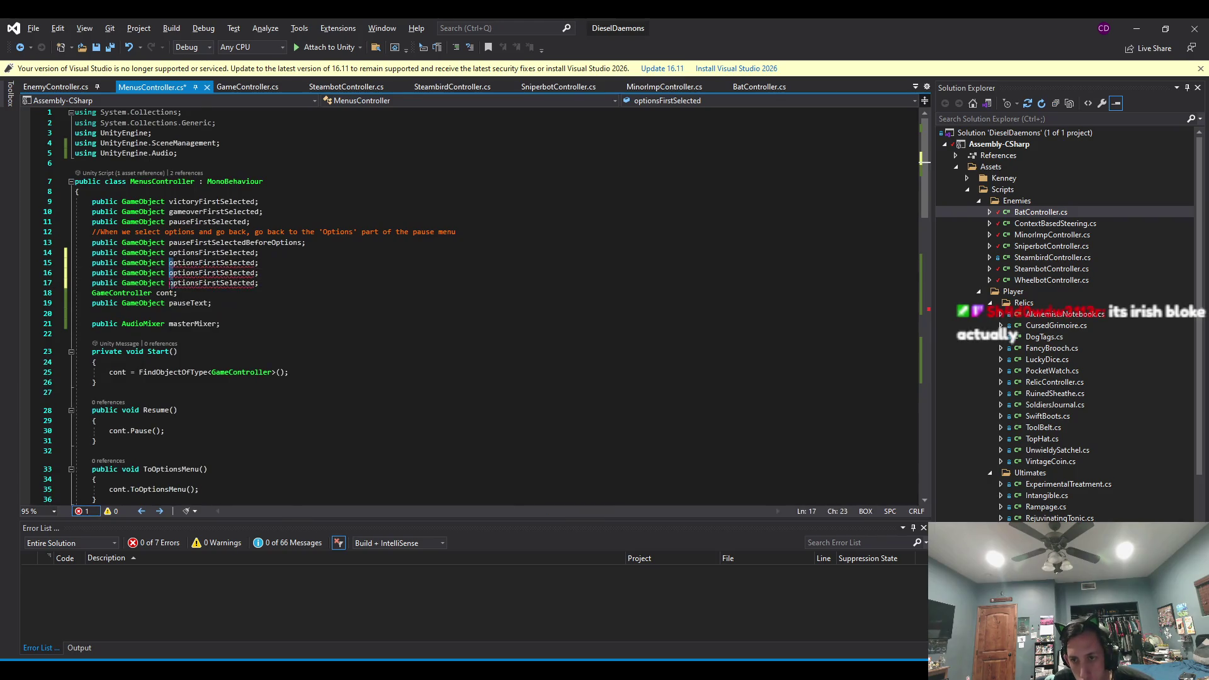
text(game)
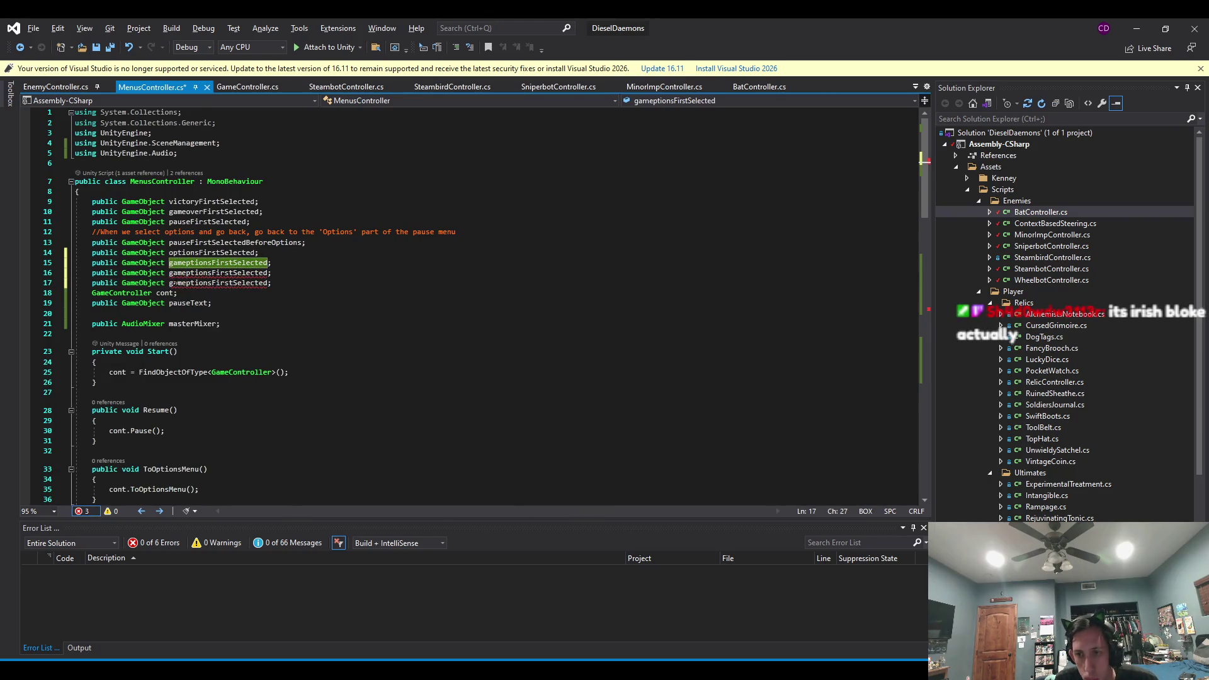
key(Delete)
key(Delete)
key(Delete)
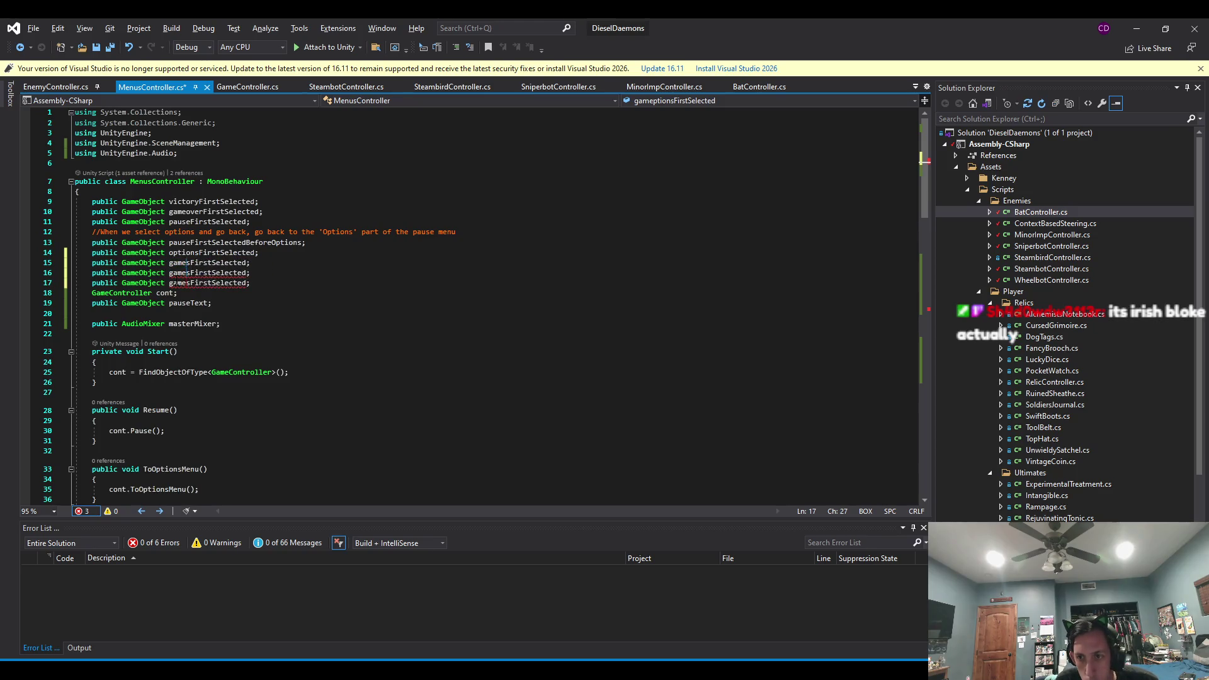
text(F)
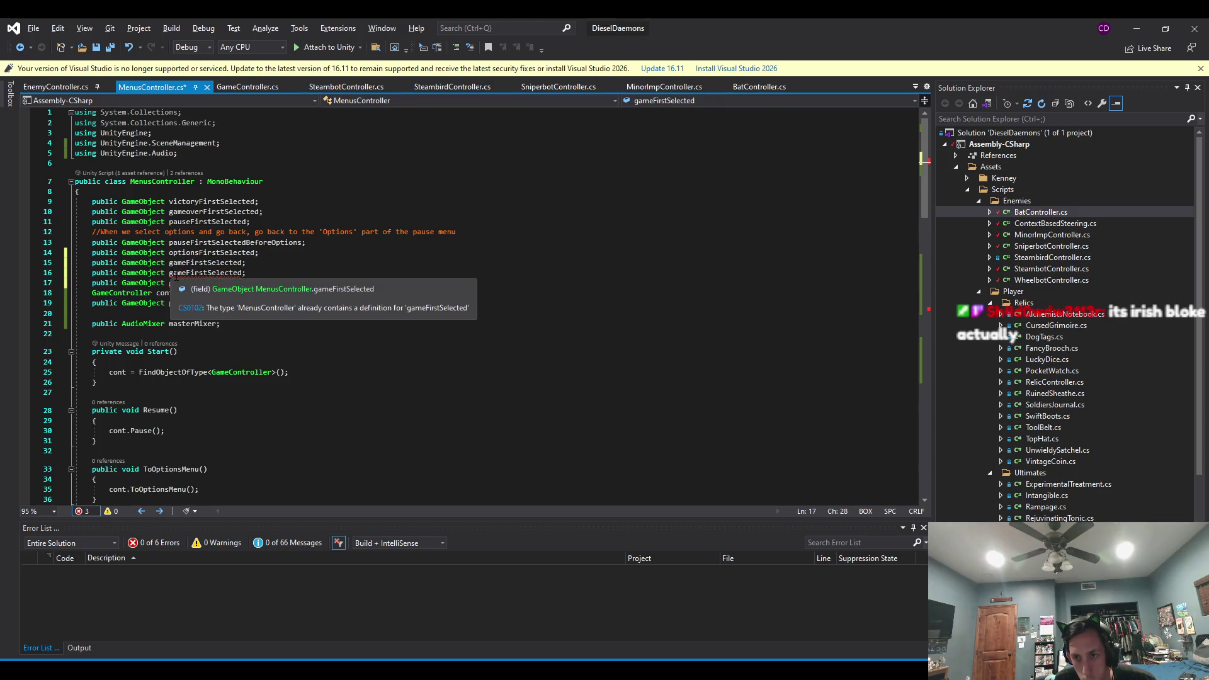
click(185, 273)
key(Delete)
key(Delete)
key(Delete)
text(audio)
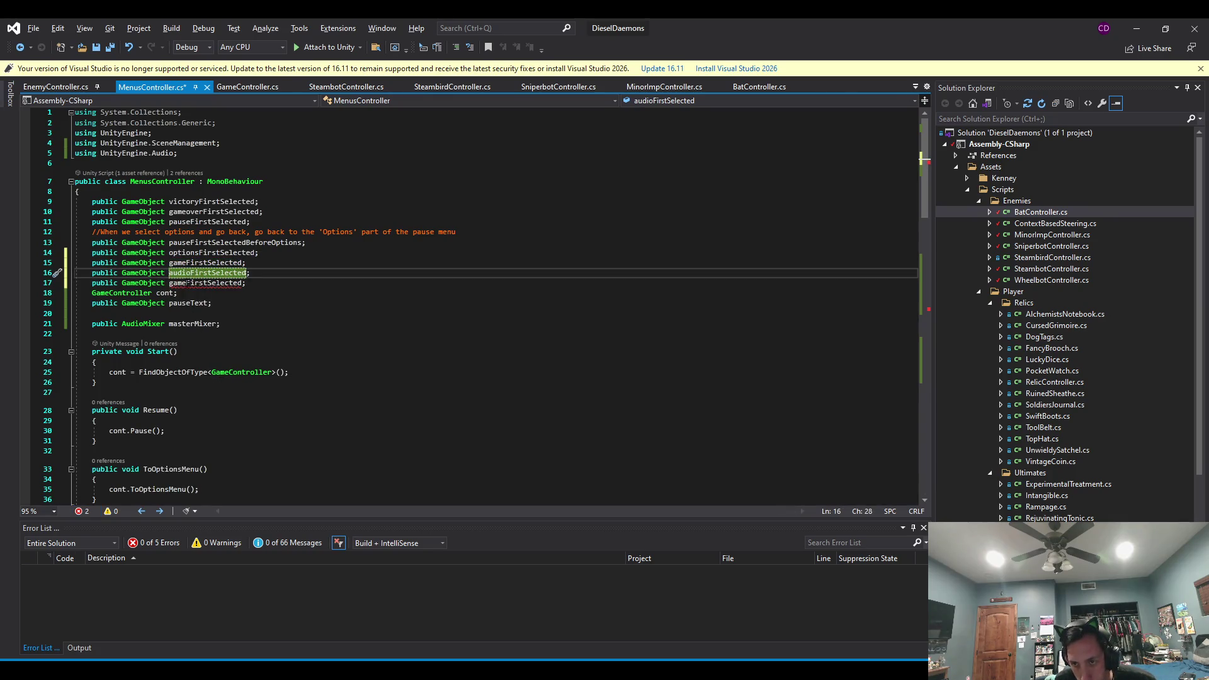
click(187, 283)
key(BackSpace)
key(BackSpace)
key(BackSpace)
text(video)
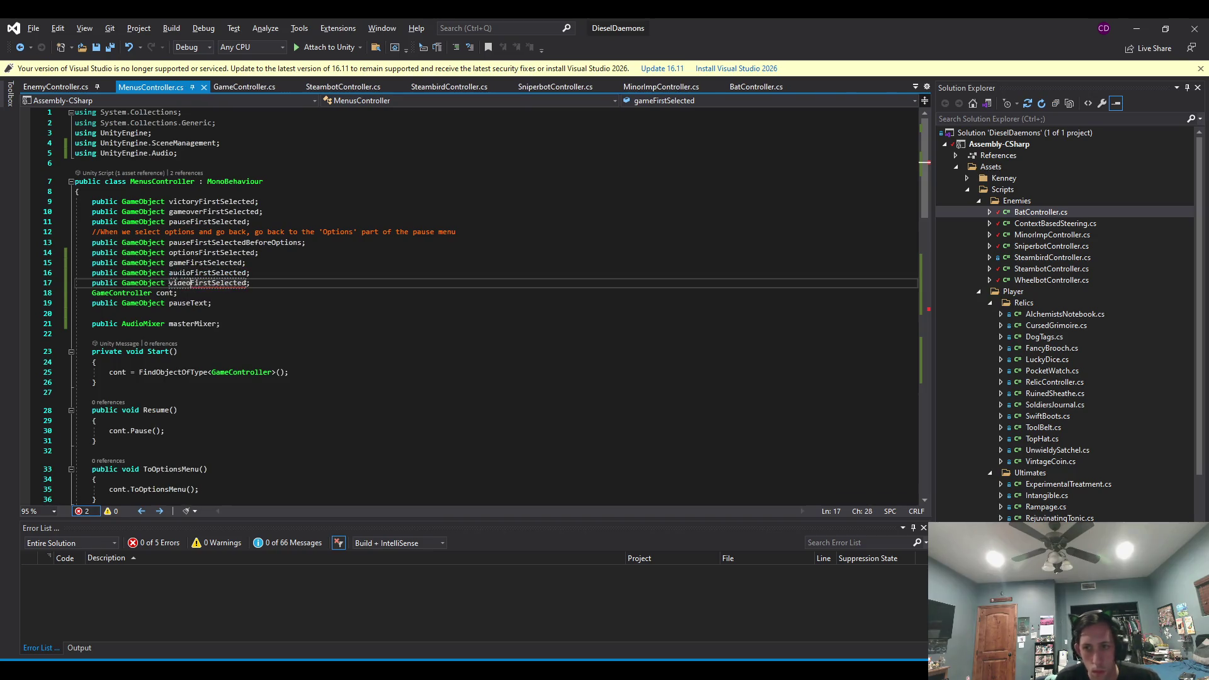
Review ToVideoMenu in GameController.cs, then return to the Unity editor.
click(244, 86)
scroll(289, 195, down, 1)
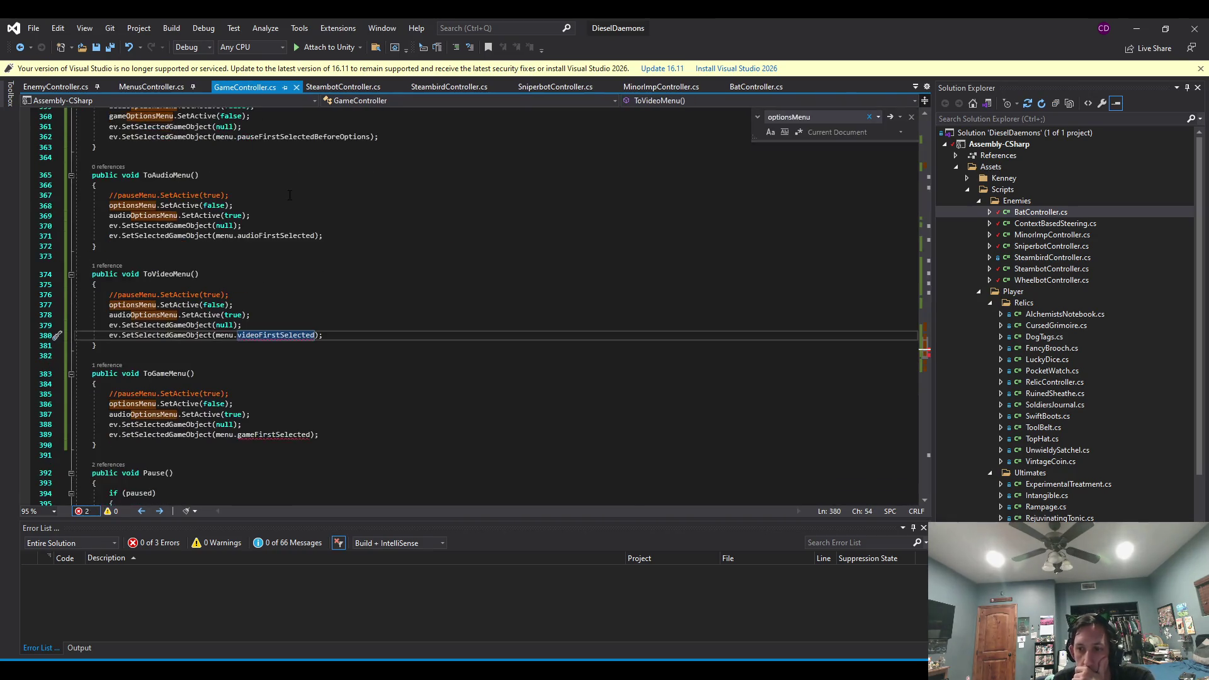
key(Up)
key(Up)
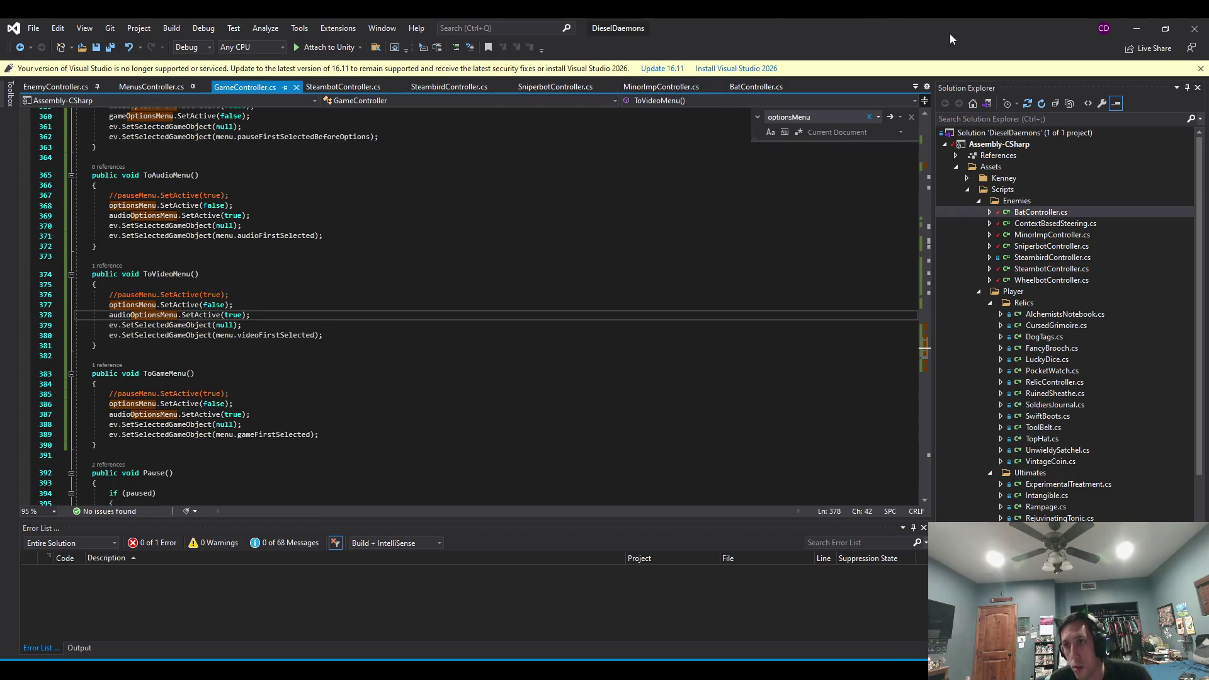
click(1137, 28)
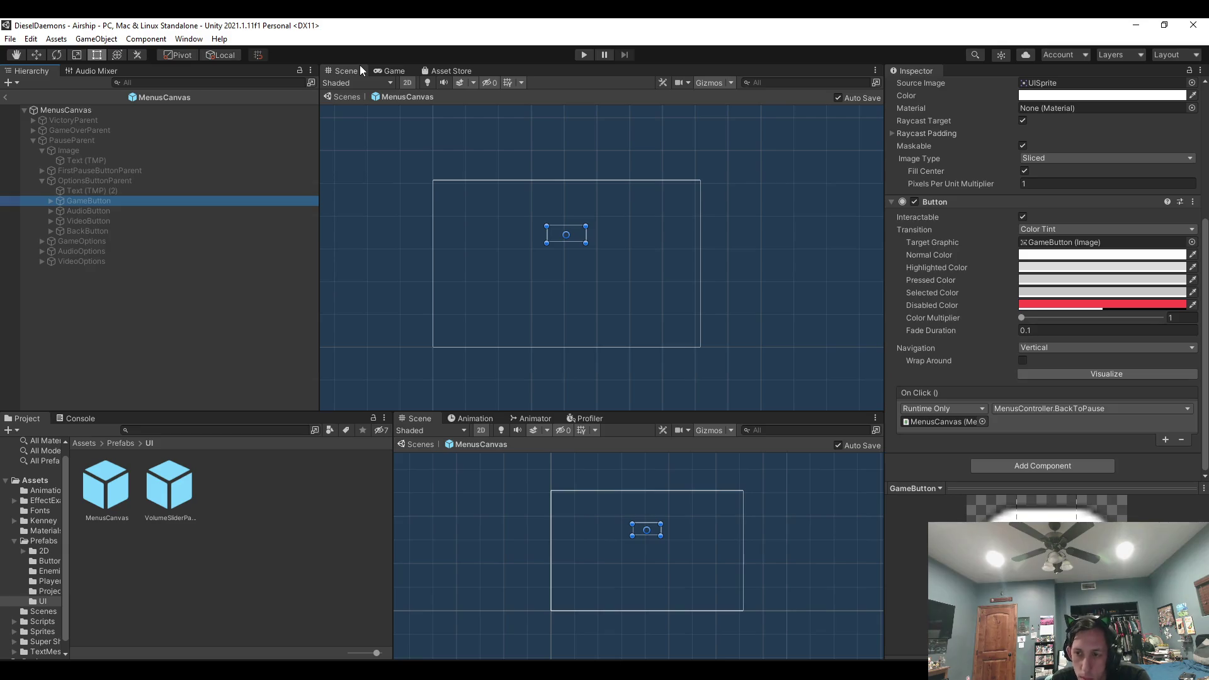
Select MenusCanvas and expand its GameOptions, AudioOptions and VideoOptions children.
click(61, 111)
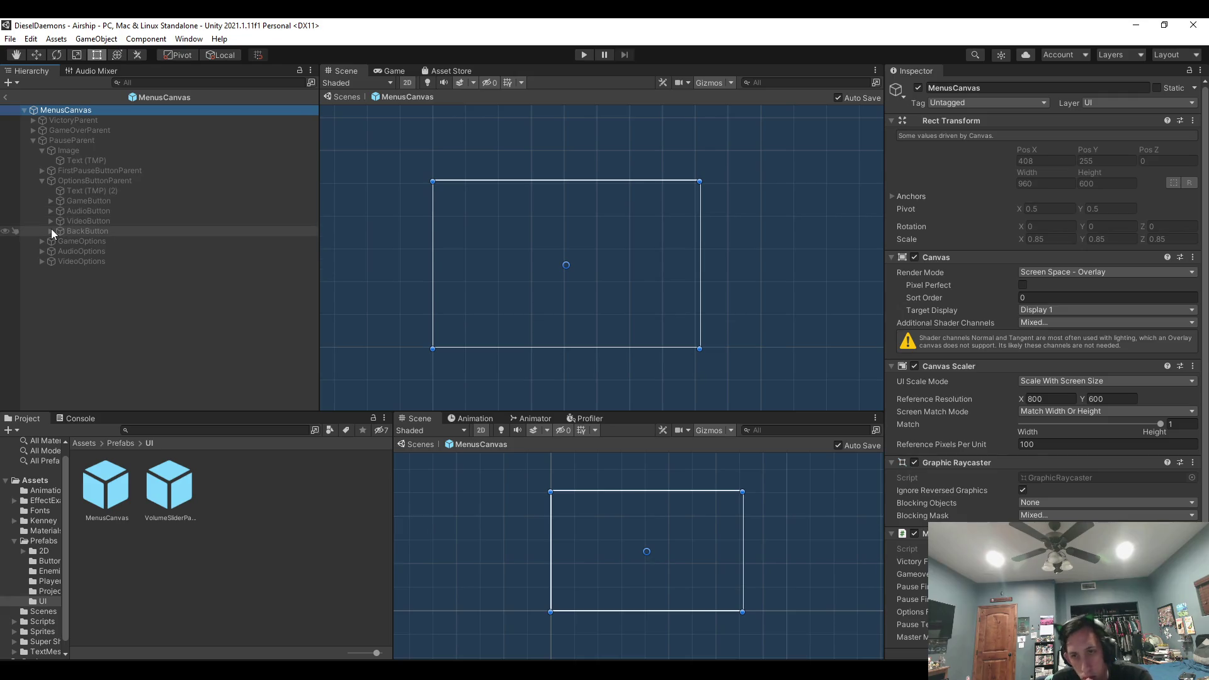
click(41, 261)
click(41, 249)
click(41, 242)
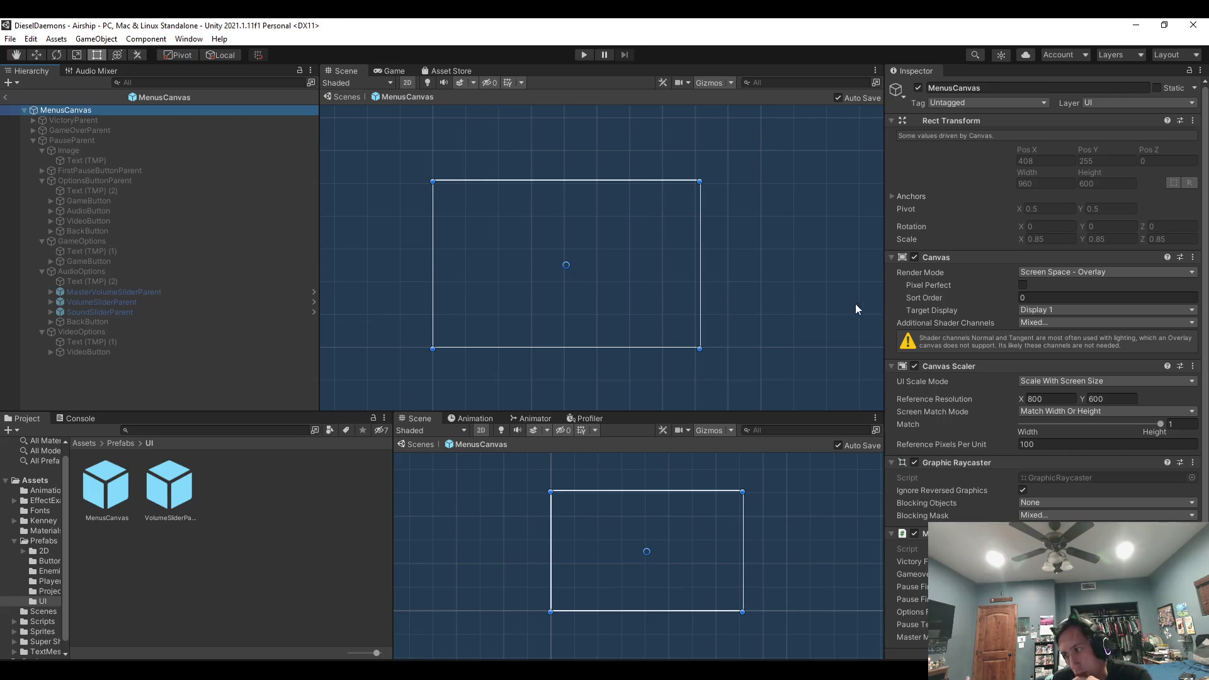
scroll(972, 358, down, 1)
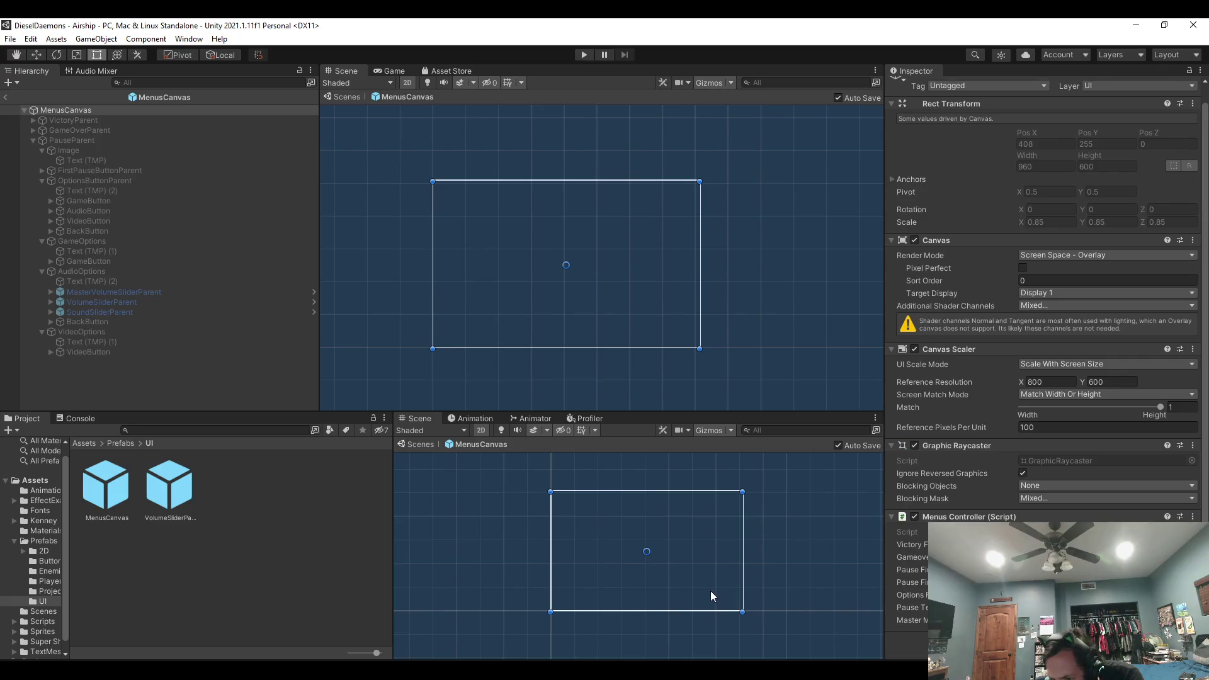
Jump from the Console's CS1061 error to the offending code, fix and save it.
key(ctrl+shift+c)
click(210, 466)
double_click(210, 466)
key(ctrl+s)
key(alt+Tab)
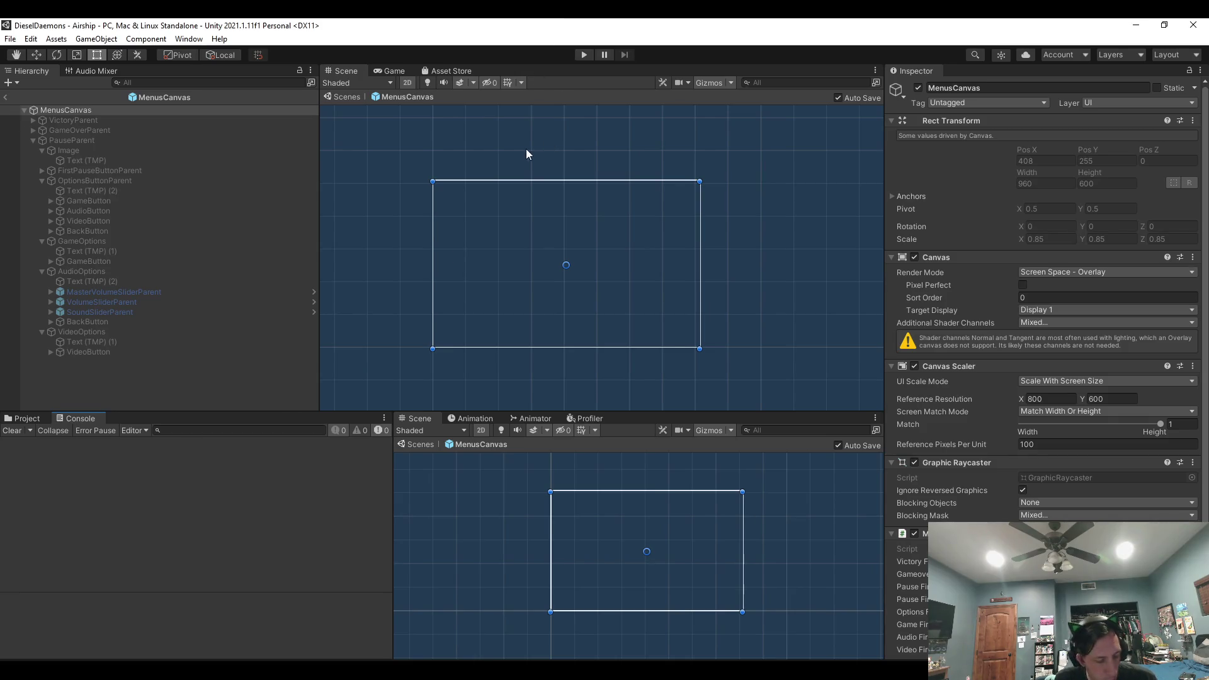
Reselect MenusCanvas to view the new Menus Controller fields, then return to the Airship scene.
click(41, 420)
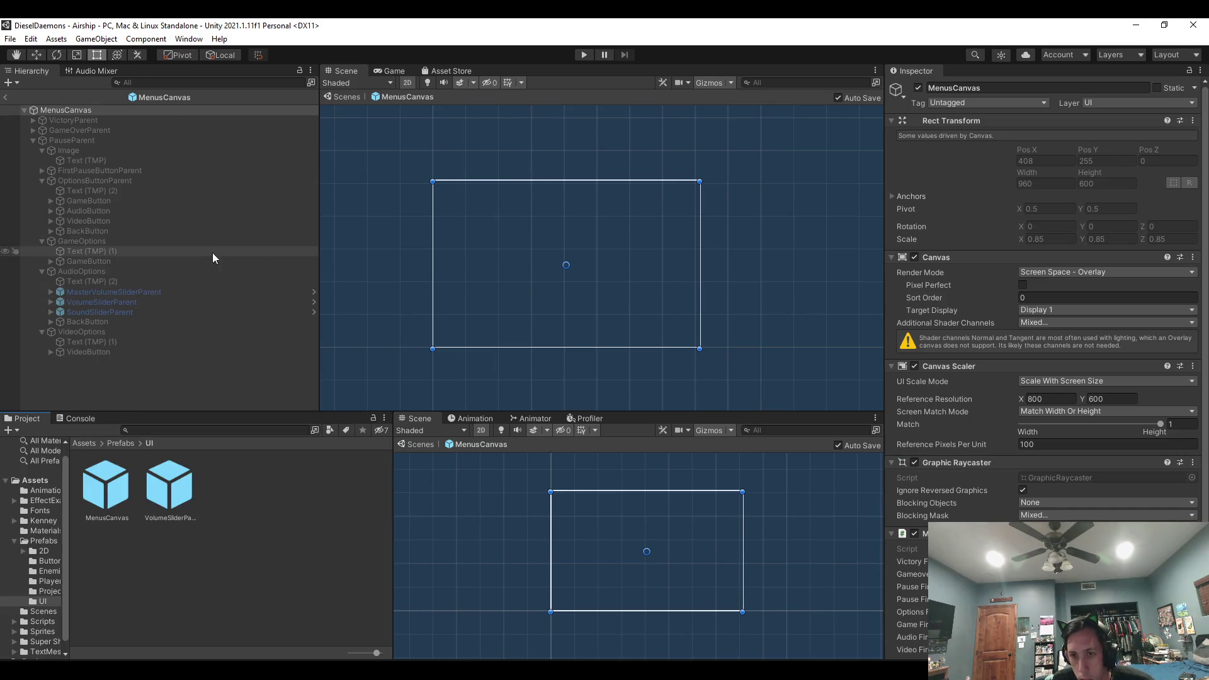
click(65, 353)
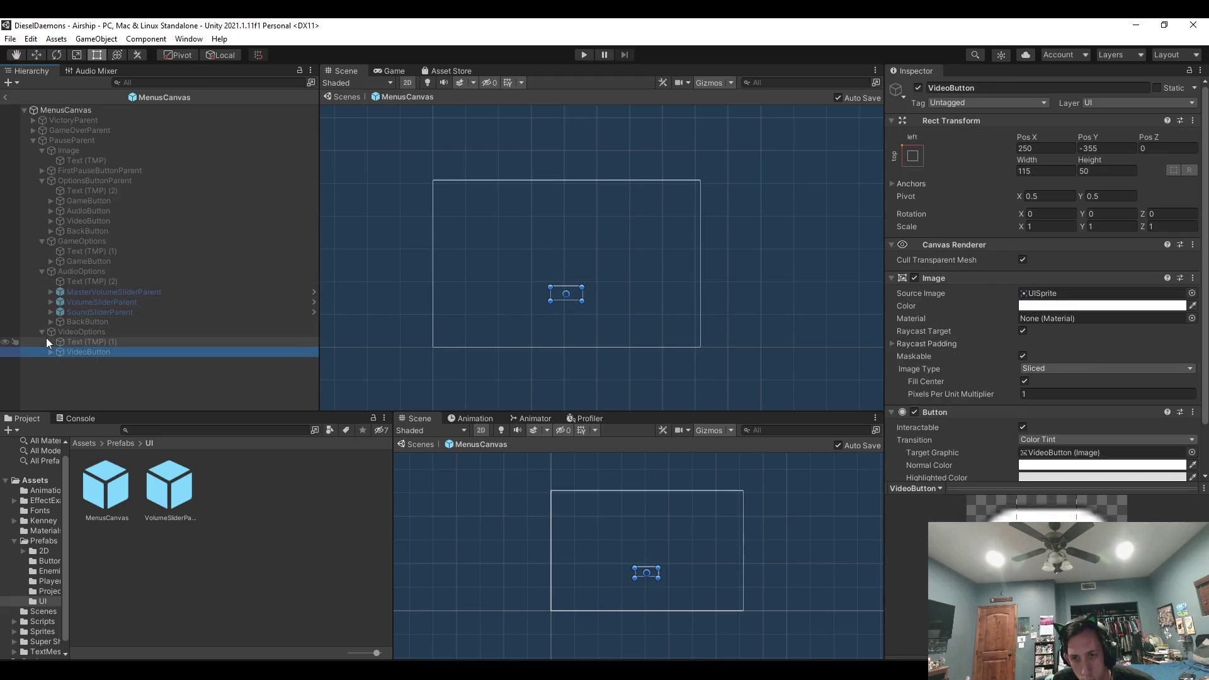
click(95, 110)
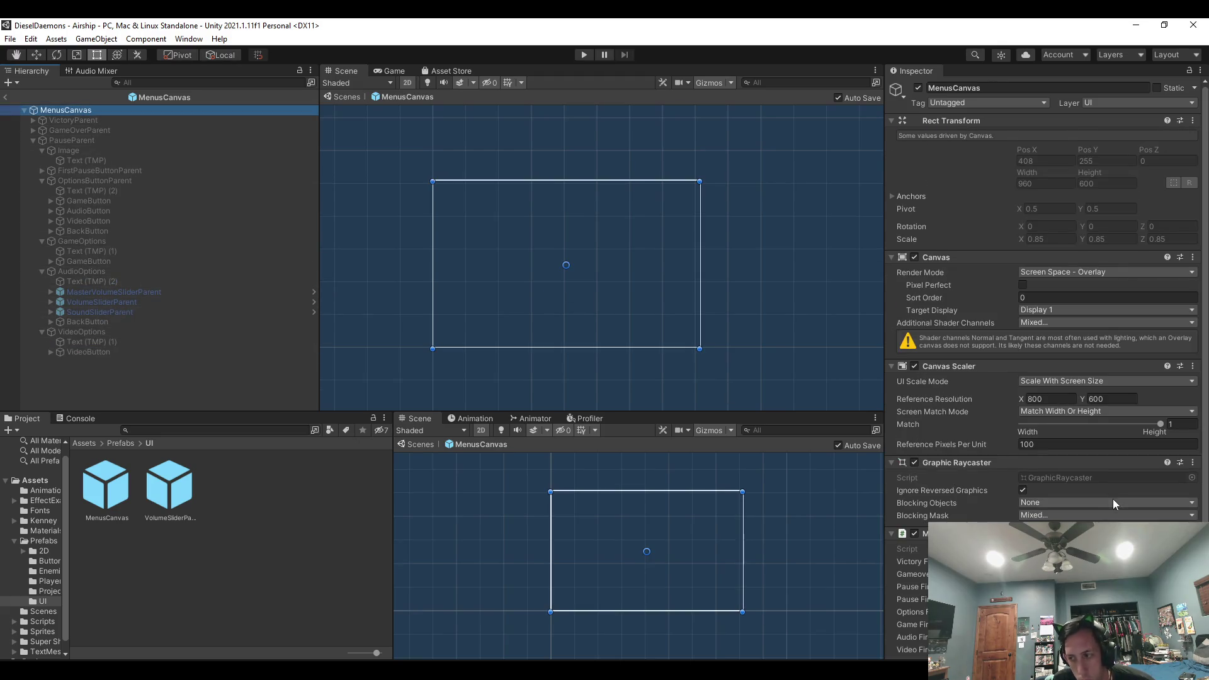
scroll(1038, 315, down, 2)
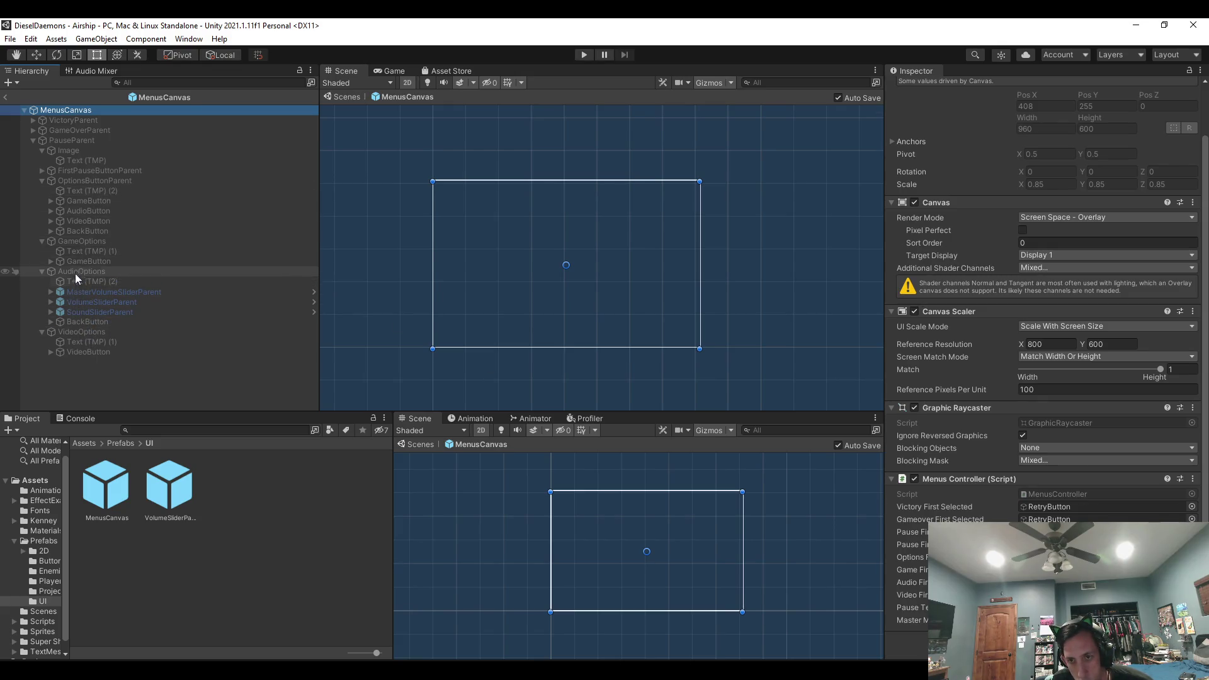
click(999, 390)
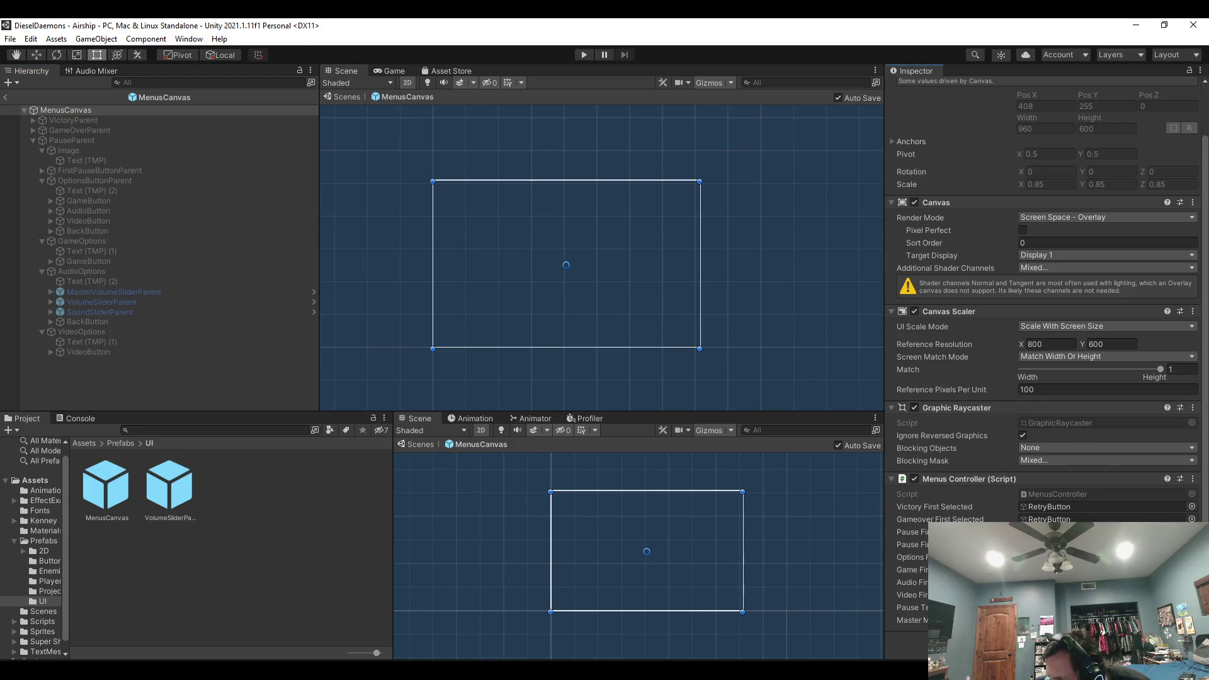
mouse_move(151, 292)
mouse_down()
mouse_move(557, 319)
mouse_move(970, 486)
mouse_move(1070, 620)
mouse_up()
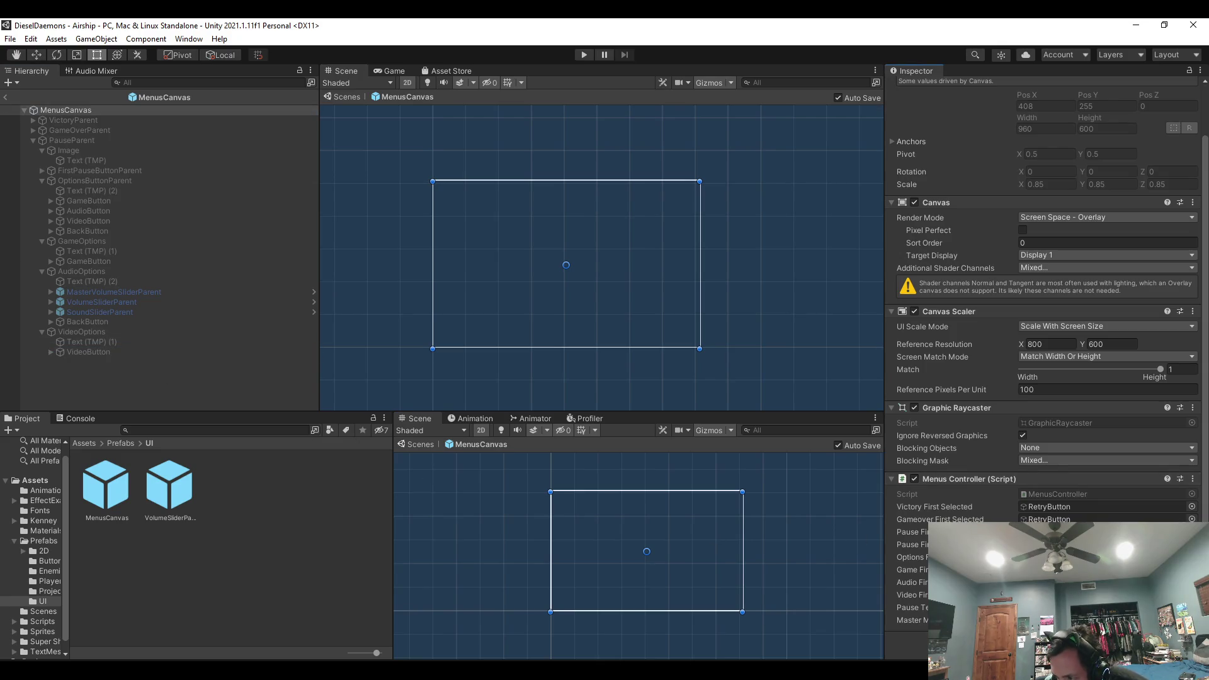
click(6, 97)
Assign GameButton, AudioButton and VideoButton to GameController's options menu fields, then enter Play mode.
click(82, 101)
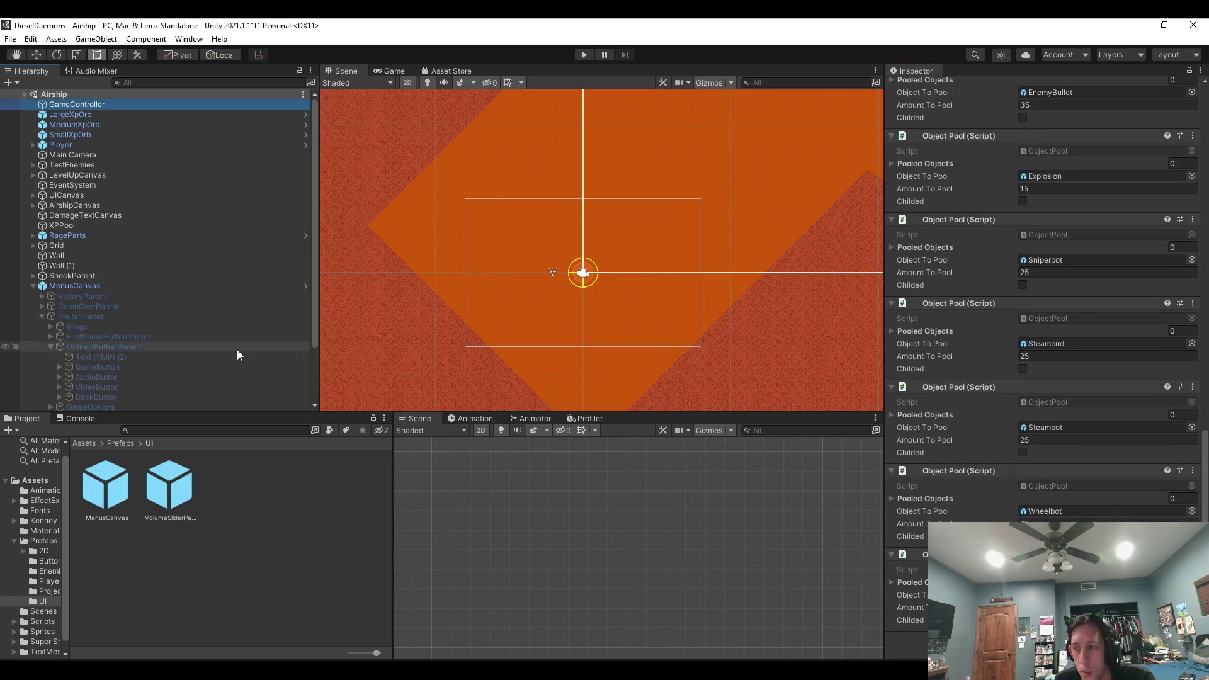
scroll(949, 376, up, 10)
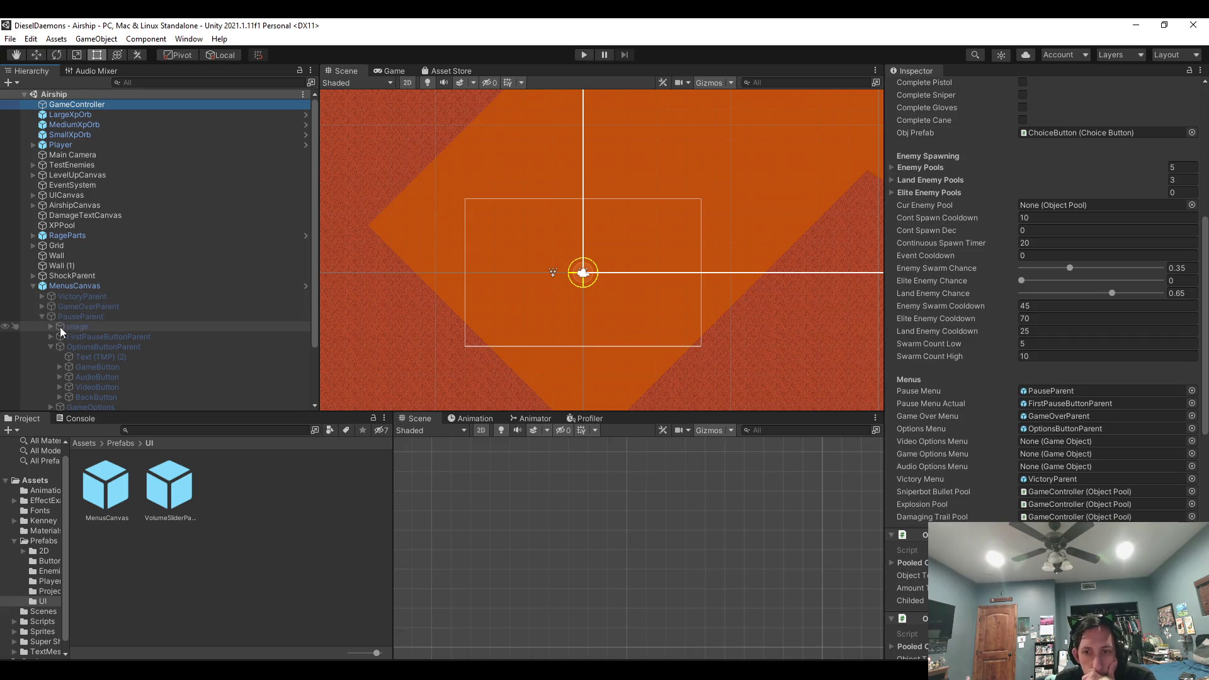
scroll(73, 344, down, 3)
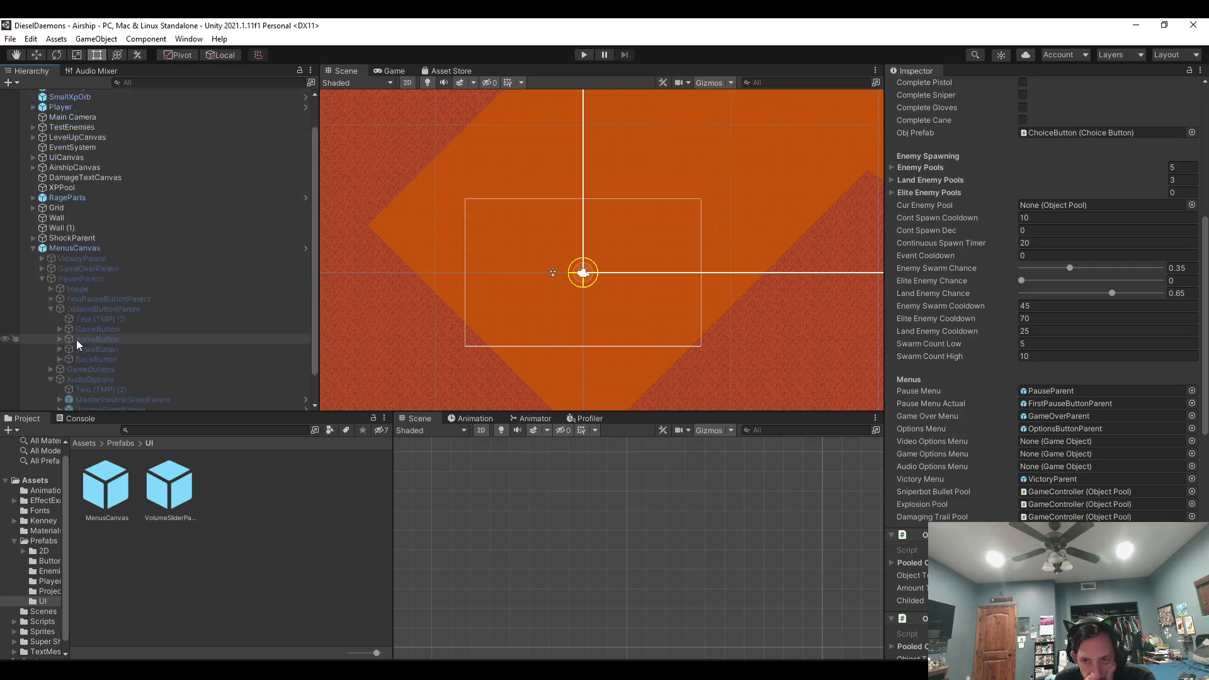
mouse_move(89, 297)
mouse_down()
mouse_move(255, 296)
mouse_move(1011, 502)
mouse_move(1049, 458)
mouse_up()
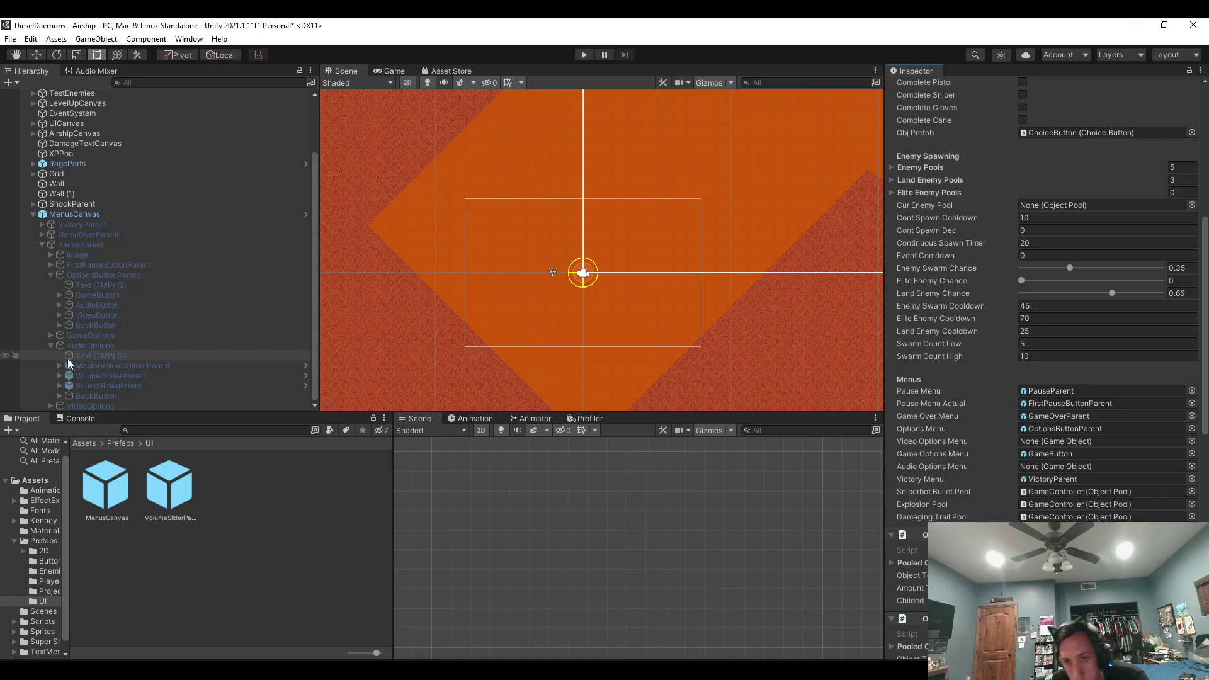
mouse_move(97, 305)
mouse_down()
mouse_move(1090, 507)
mouse_move(1082, 466)
mouse_up()
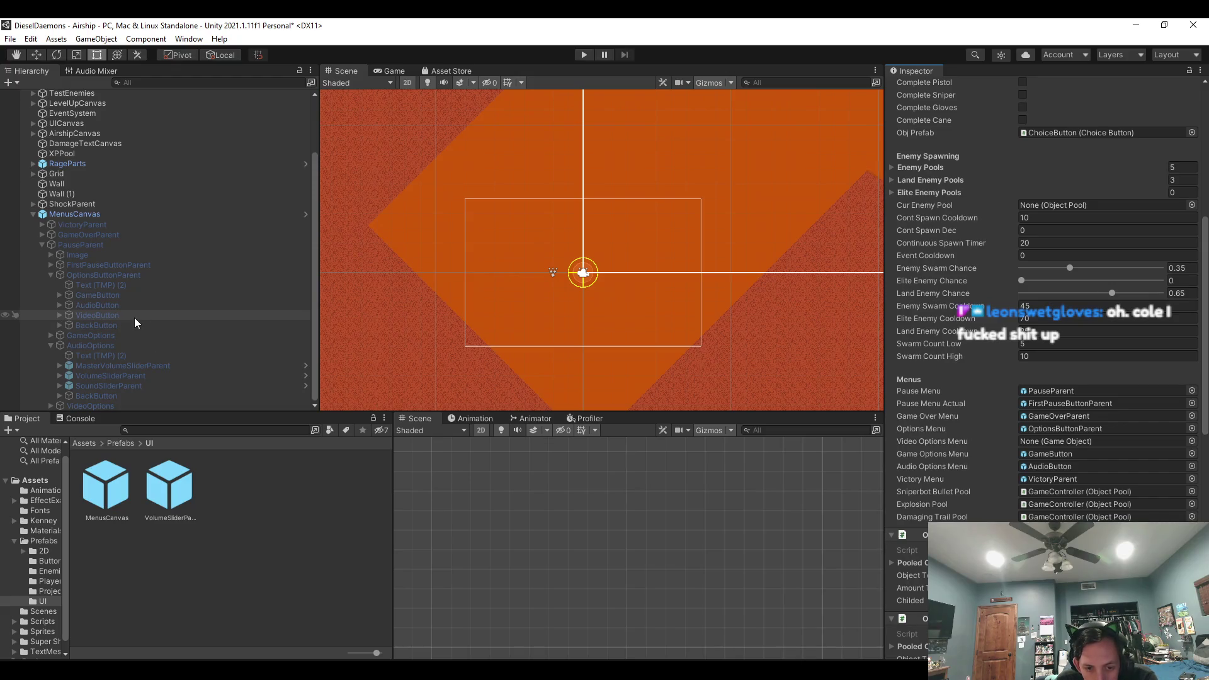
mouse_move(134, 317)
mouse_down()
mouse_move(699, 318)
mouse_move(1049, 424)
mouse_move(1026, 441)
mouse_up()
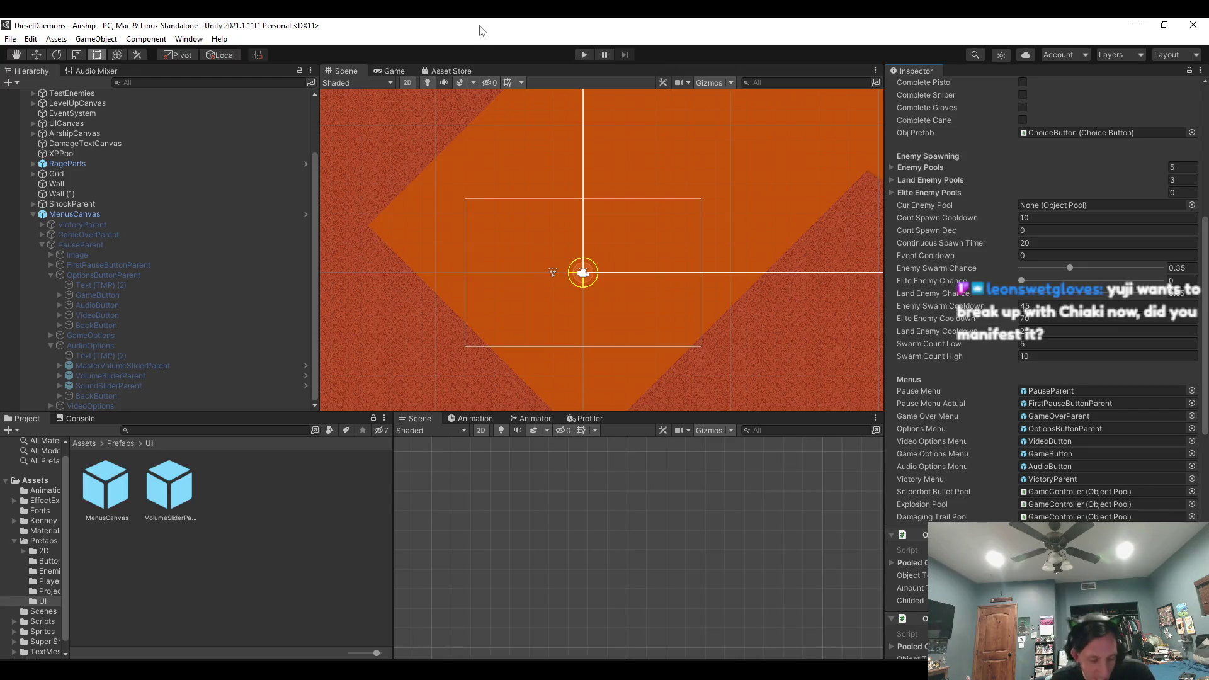
click(582, 56)
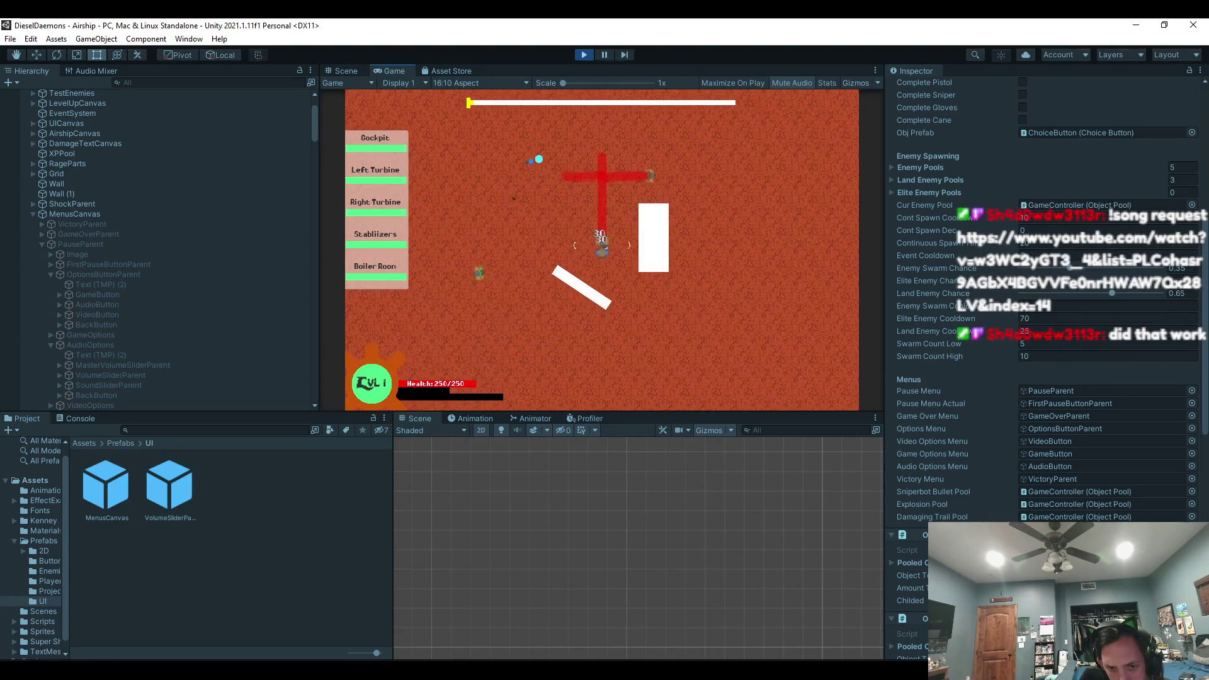
Pause the game to view the pause menu, then stop and restart Play mode.
key(Escape)
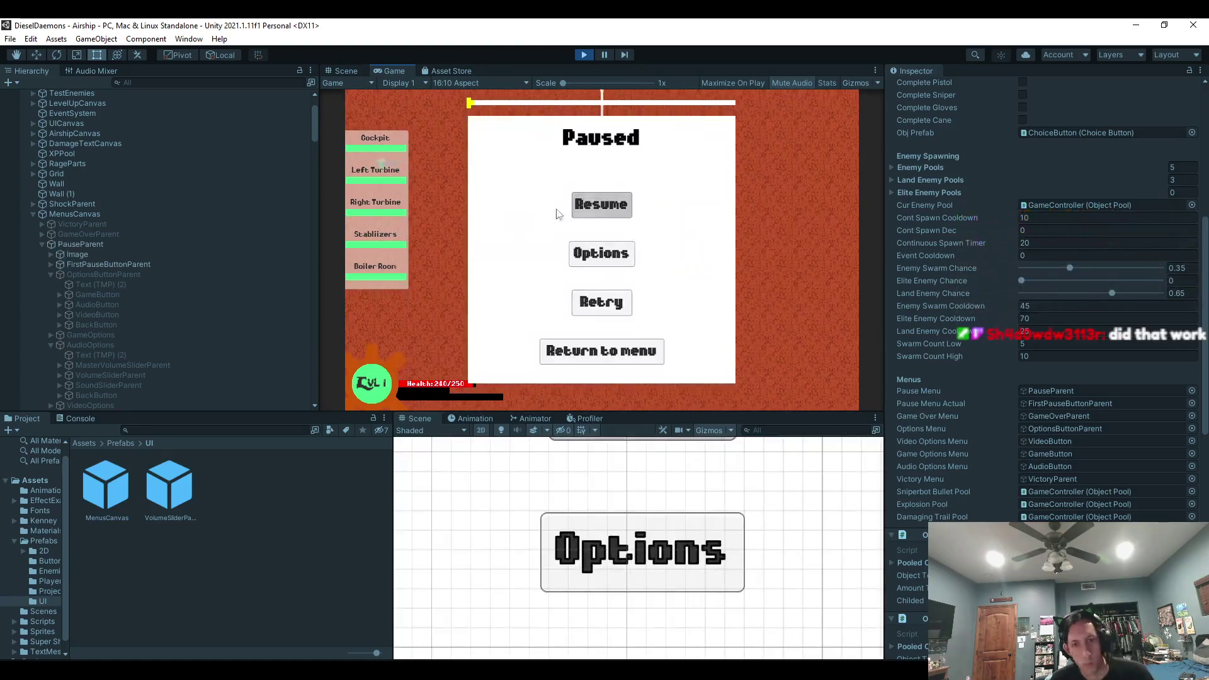
key(q)
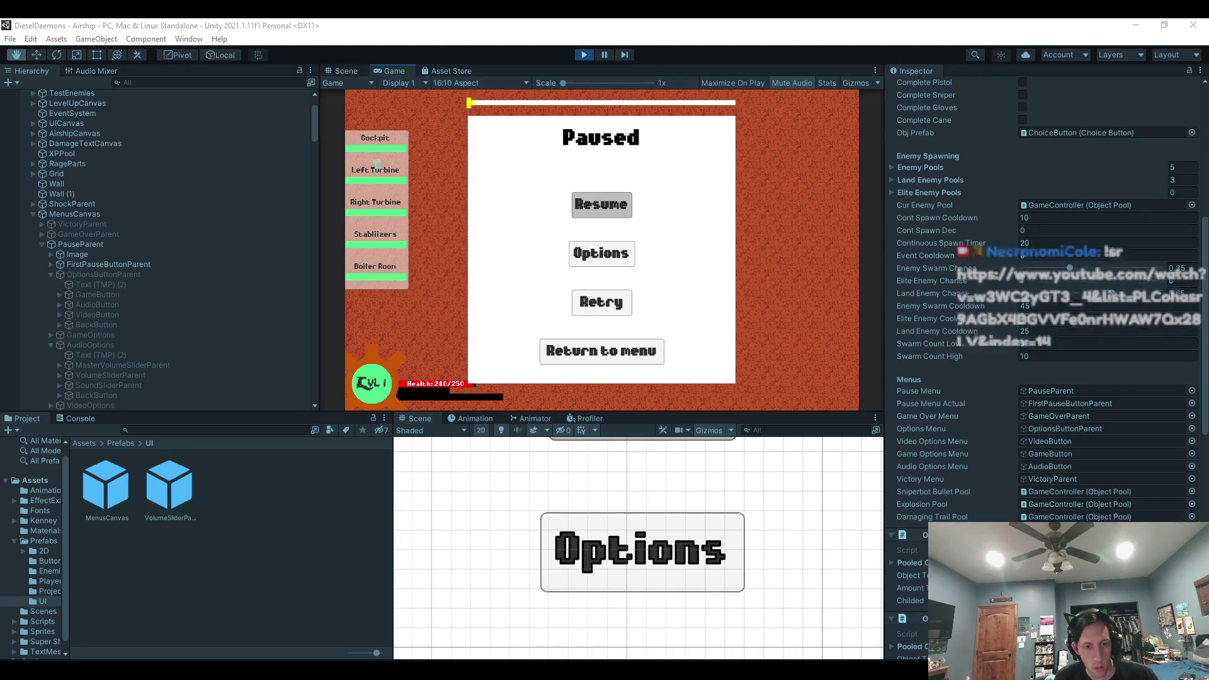
key(t)
click(584, 55)
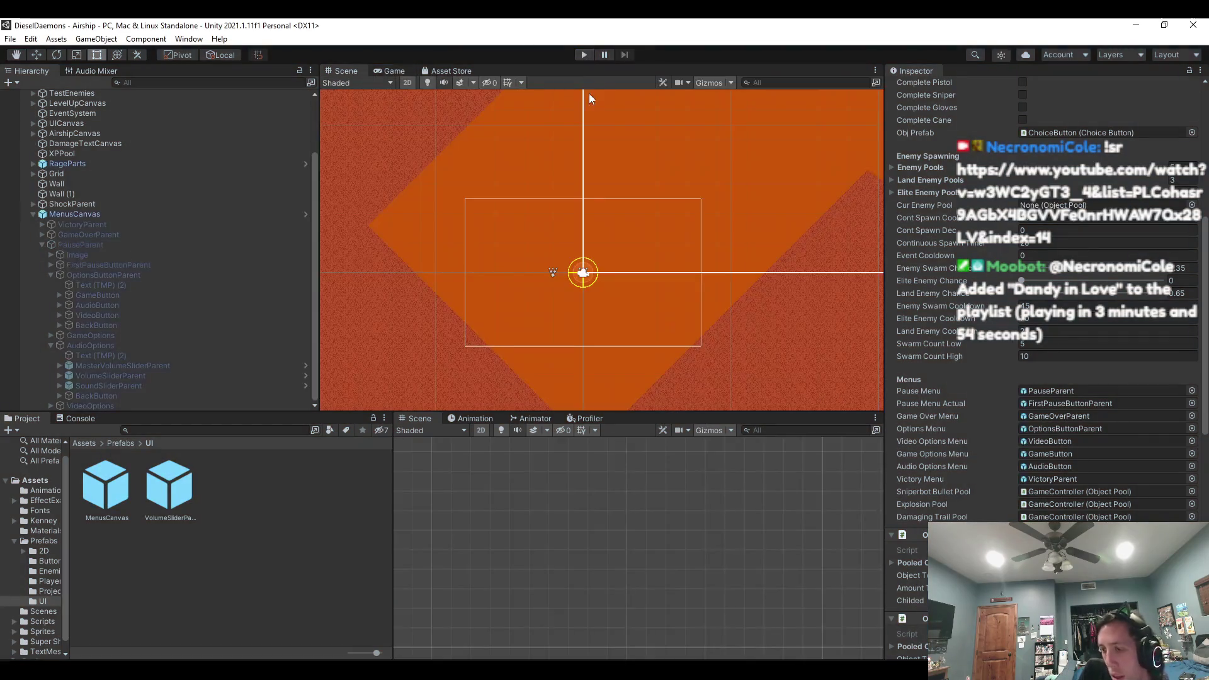
click(584, 55)
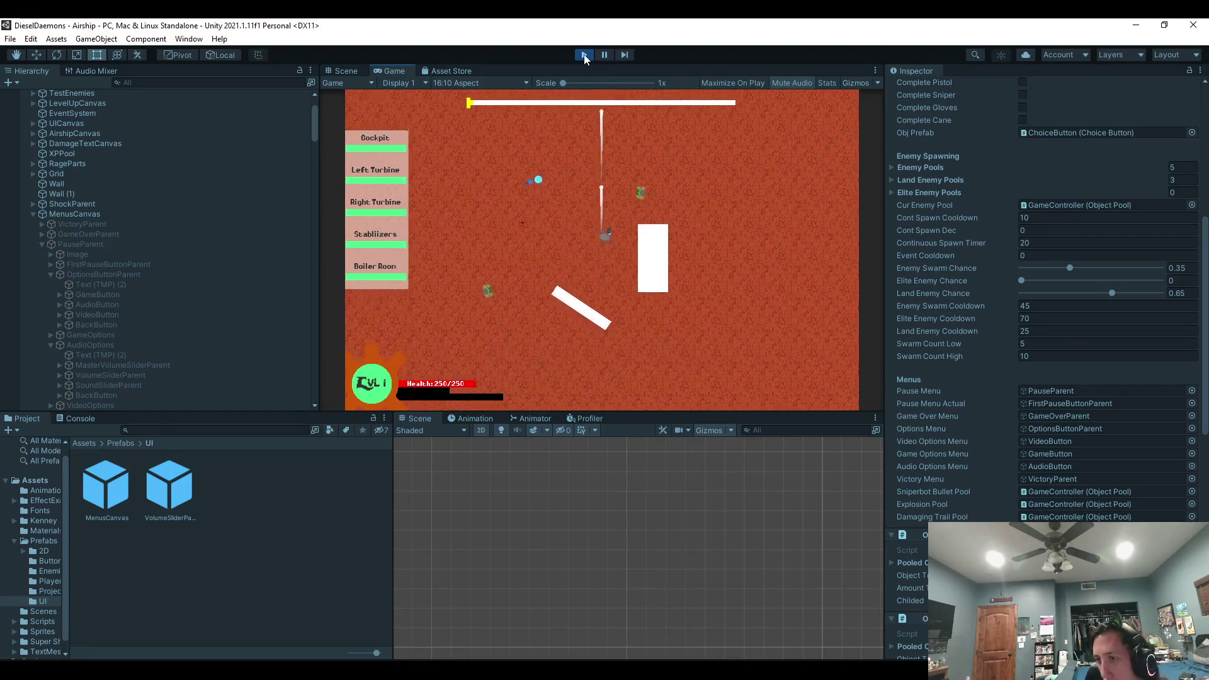
key(Escape)
Choose Options from the pause menu, inspect GameButton in the Hierarchy, and stop Play mode.
key(Down)
key(Up)
key(Up)
key(Return)
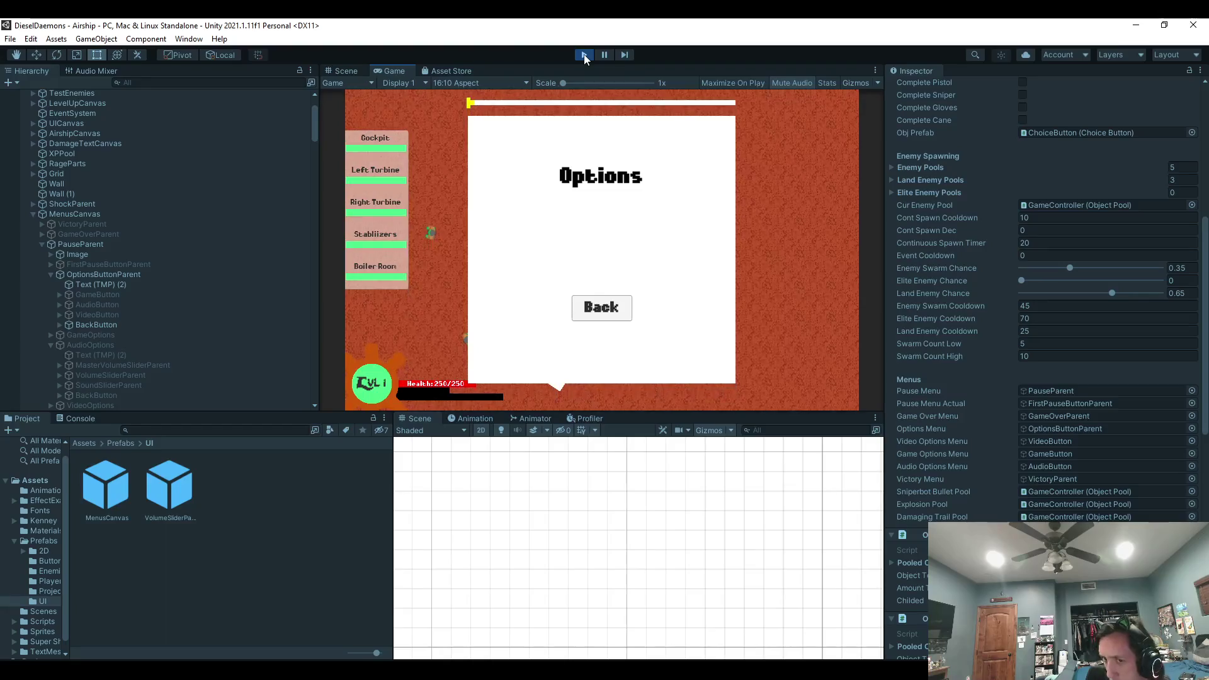
click(94, 295)
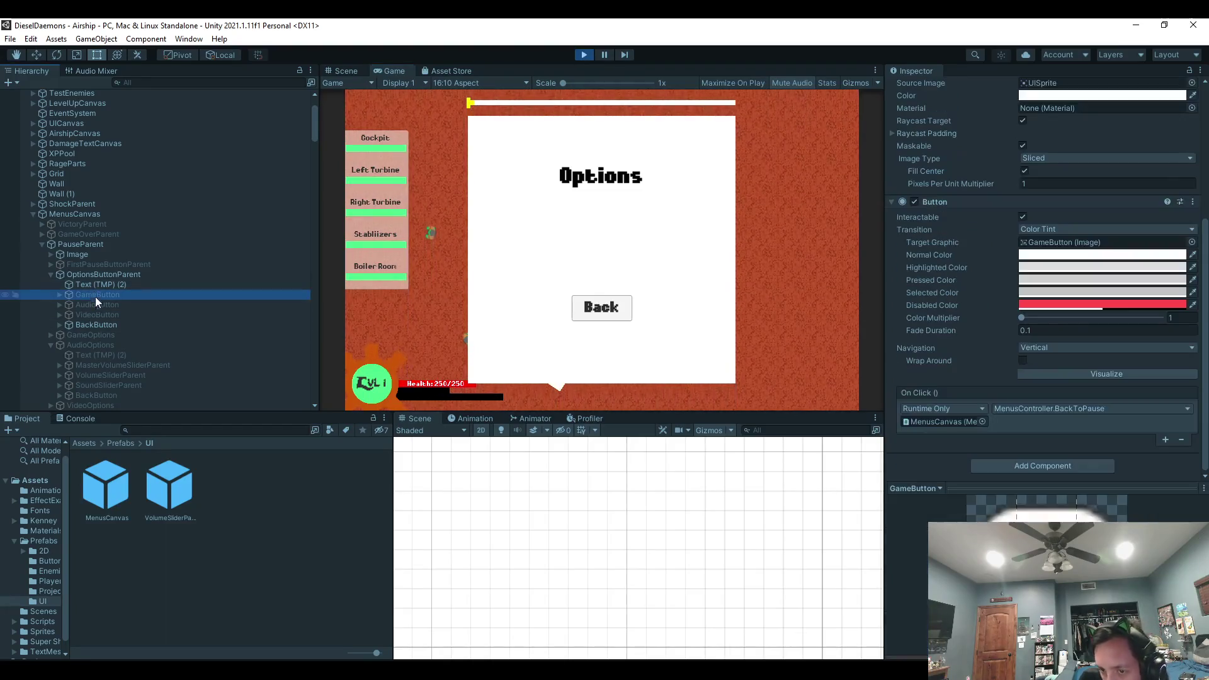
click(586, 55)
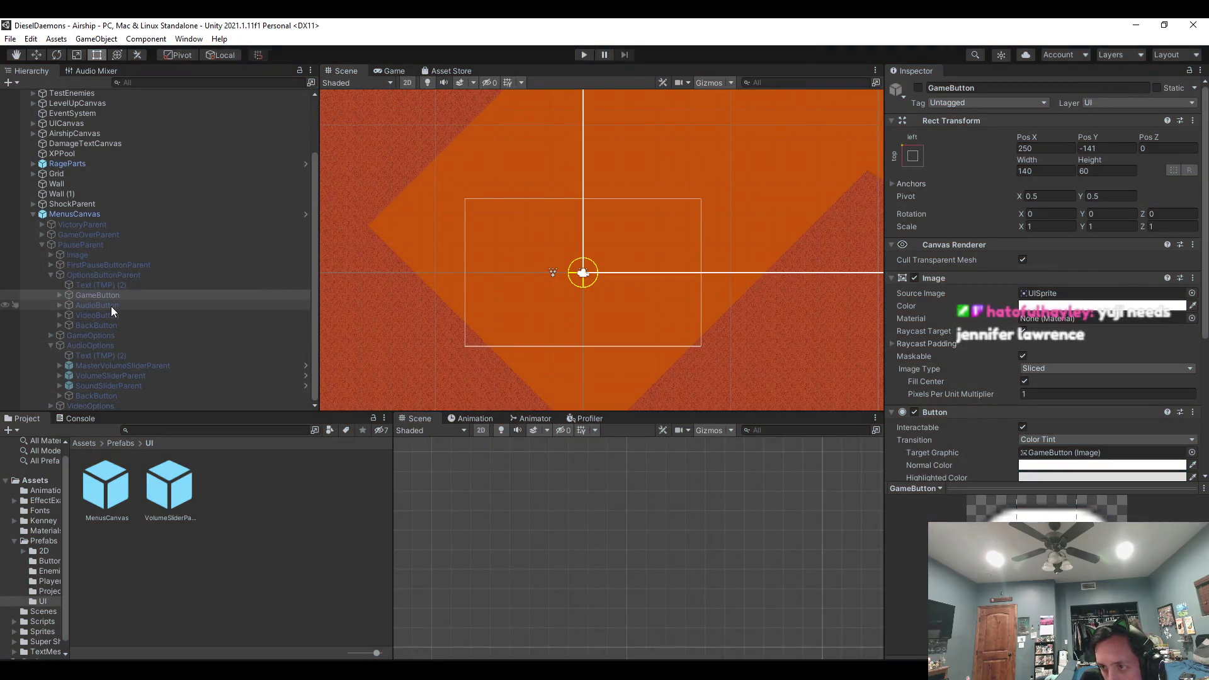
Open the MenusCanvas prefab, inspect its AudioButton and GameButton, then exit prefab mode.
double_click(126, 488)
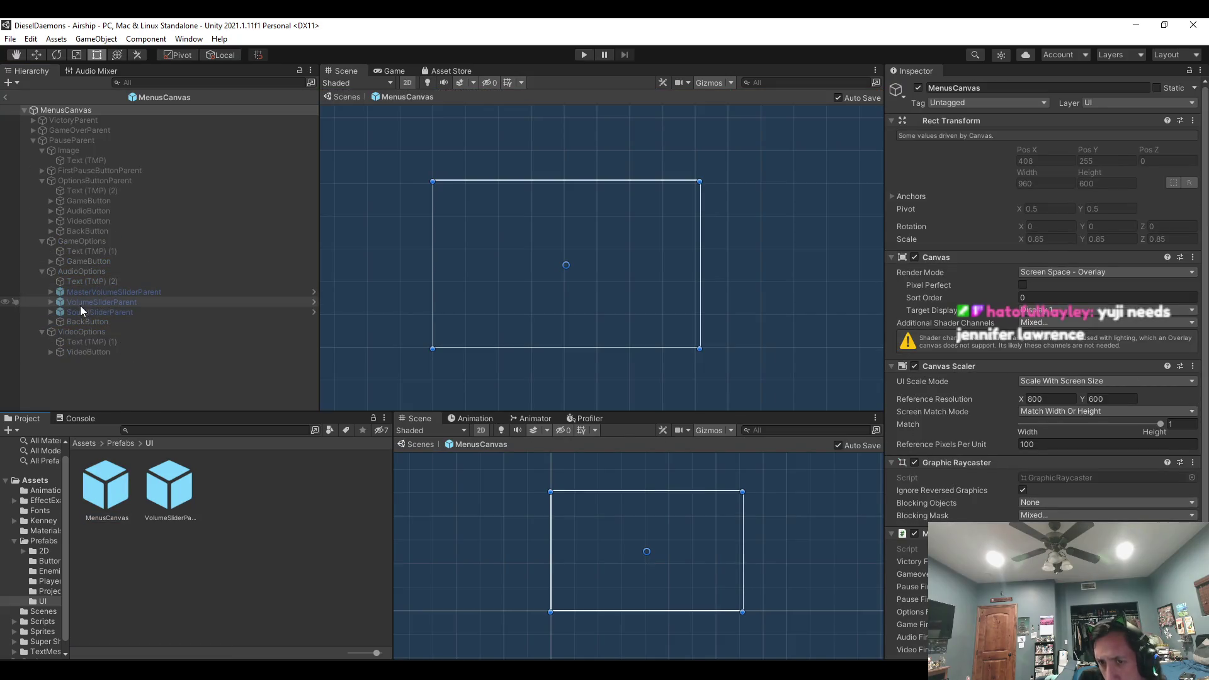
click(89, 213)
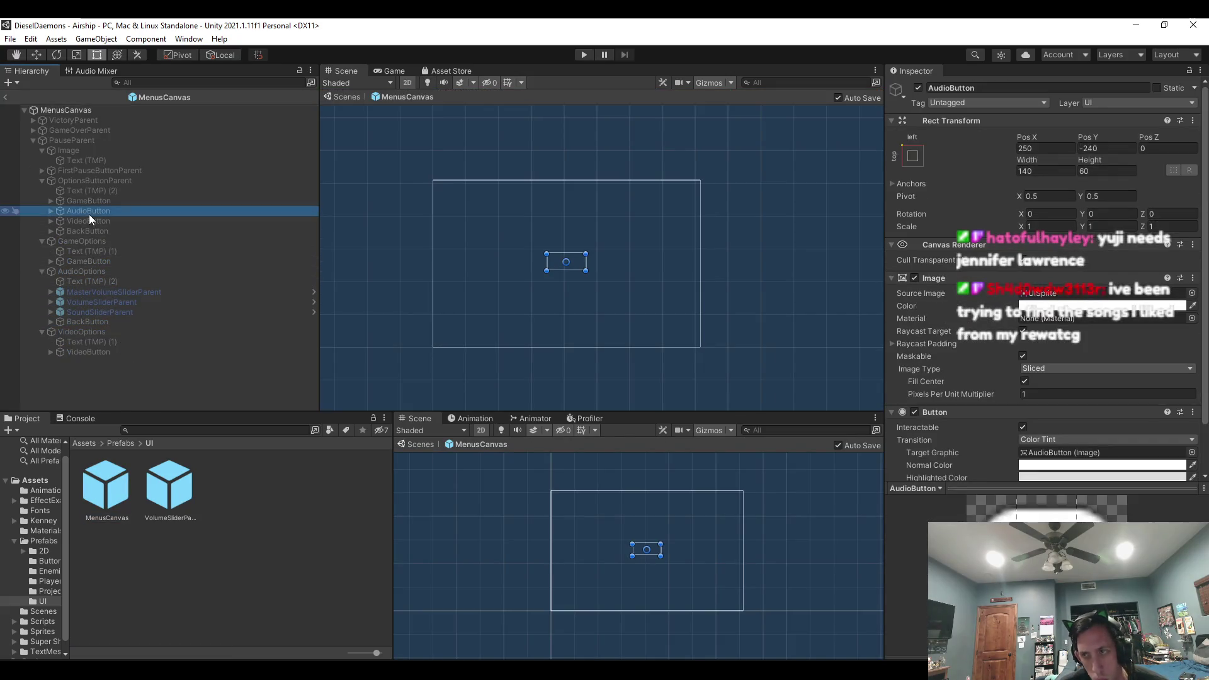
key(Up)
key(Down)
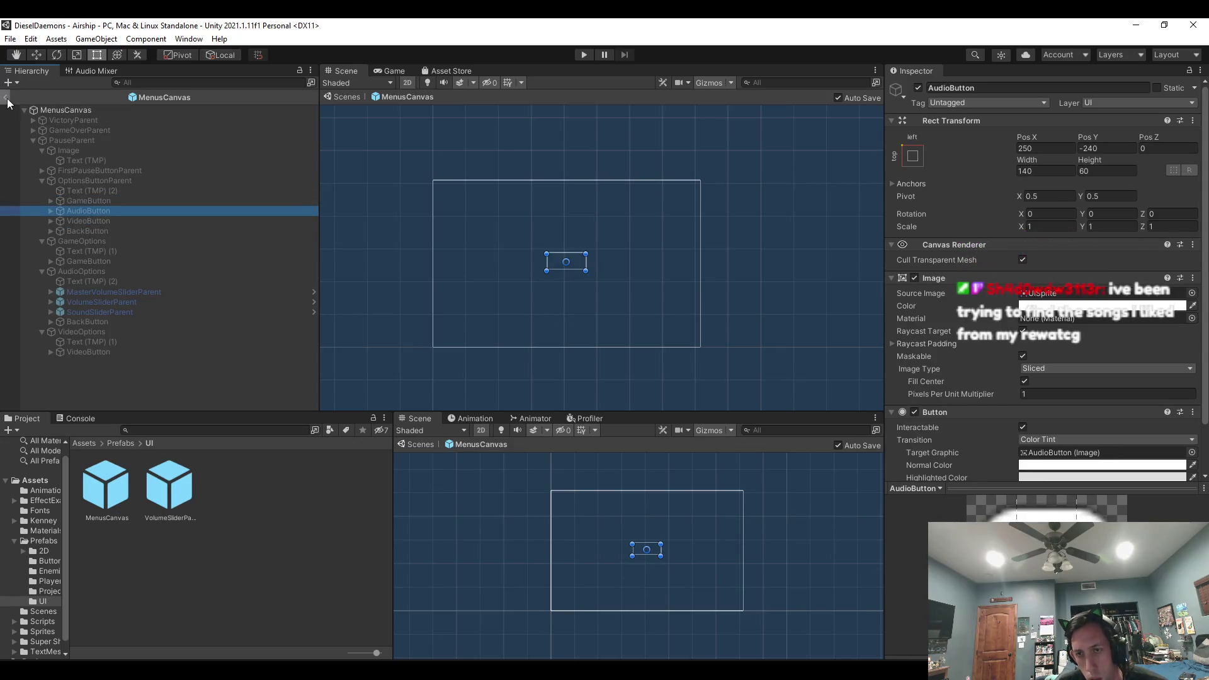
click(5, 97)
Review the MenusCanvas prefab's scene overrides, then enter Play mode again.
click(93, 215)
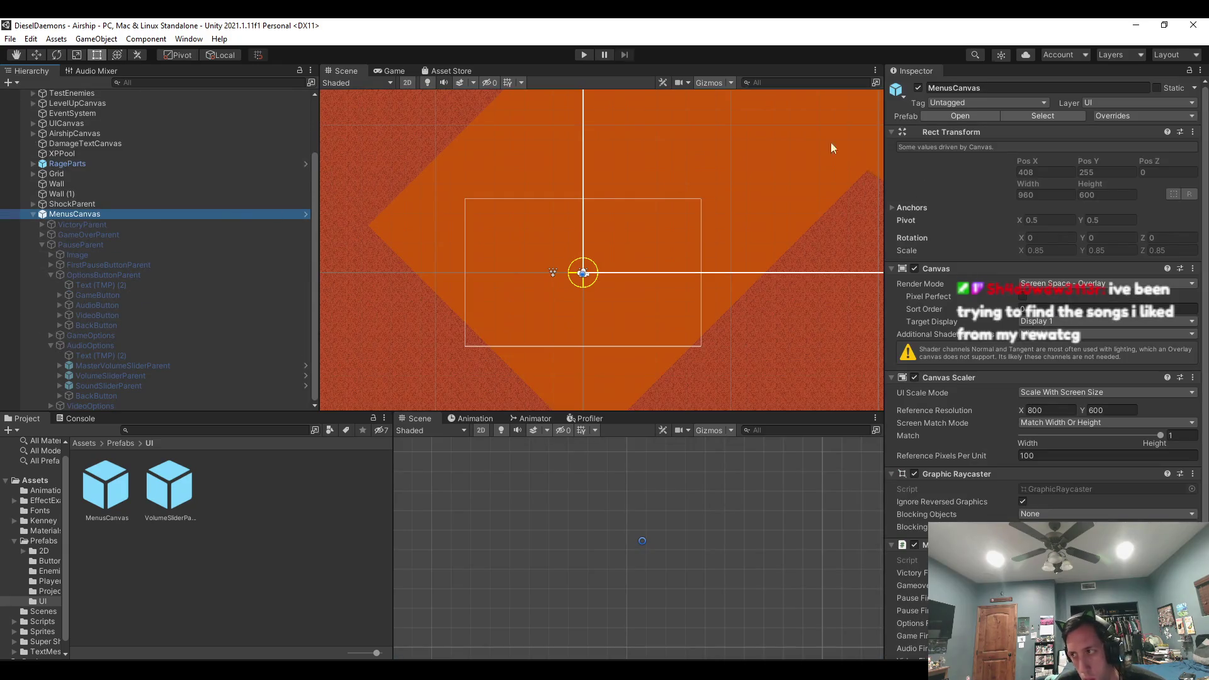
click(1125, 120)
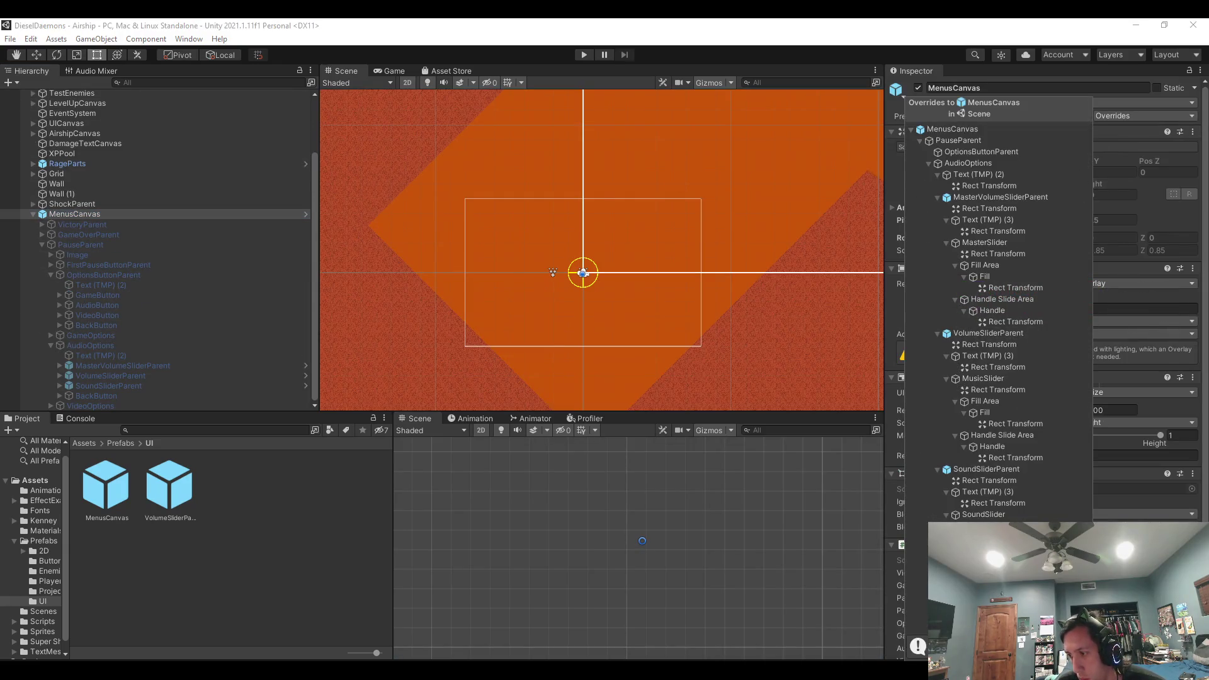
key(Escape)
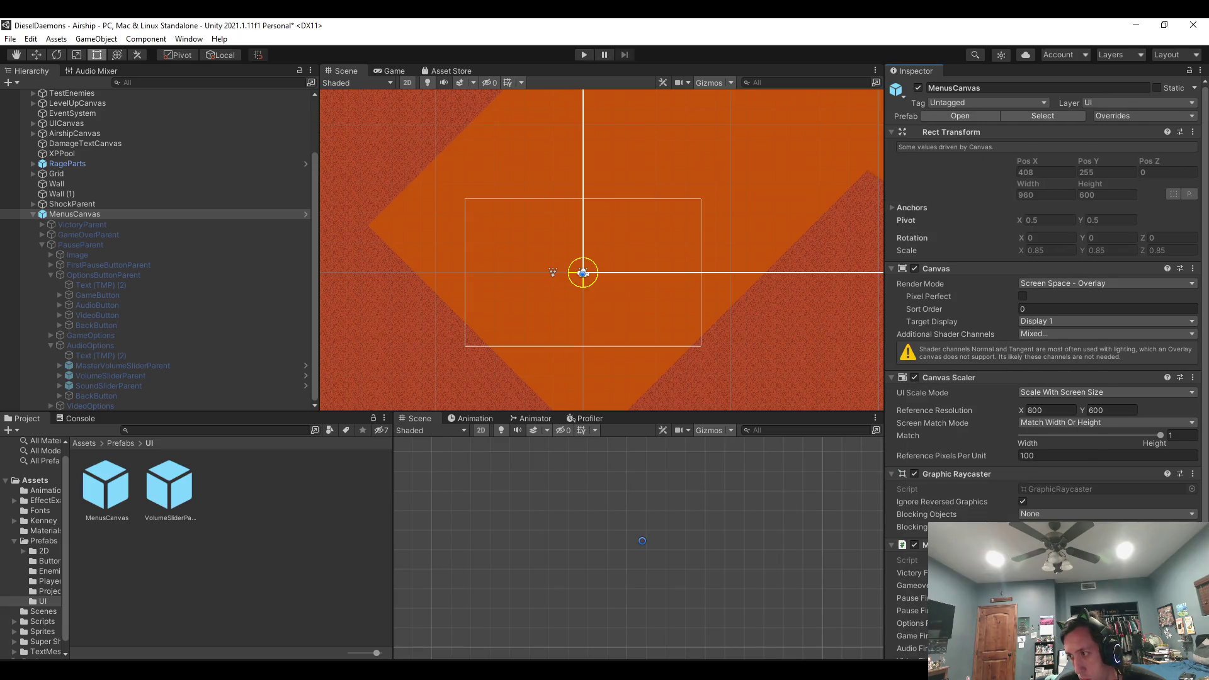
scroll(1005, 522, down, 3)
click(584, 54)
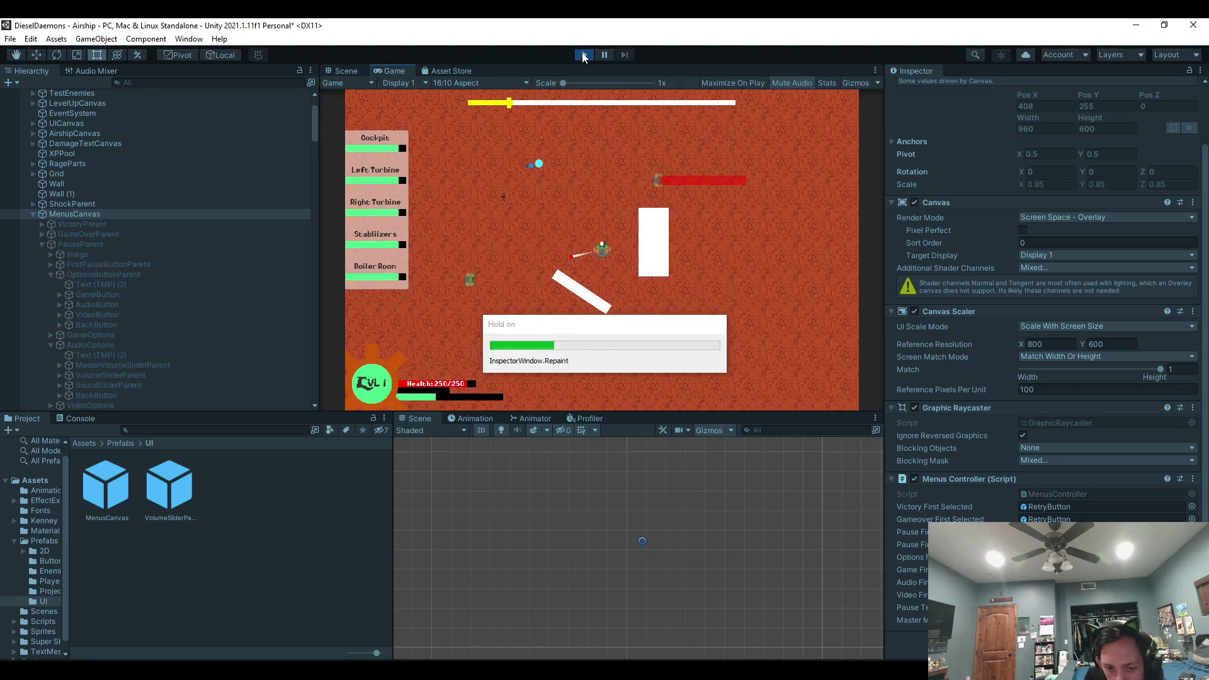
Open the Options panel from the pause menu, stop Play, inspect AudioButton, then switch to Visual Studio.
key(Escape)
key(Down)
key(Return)
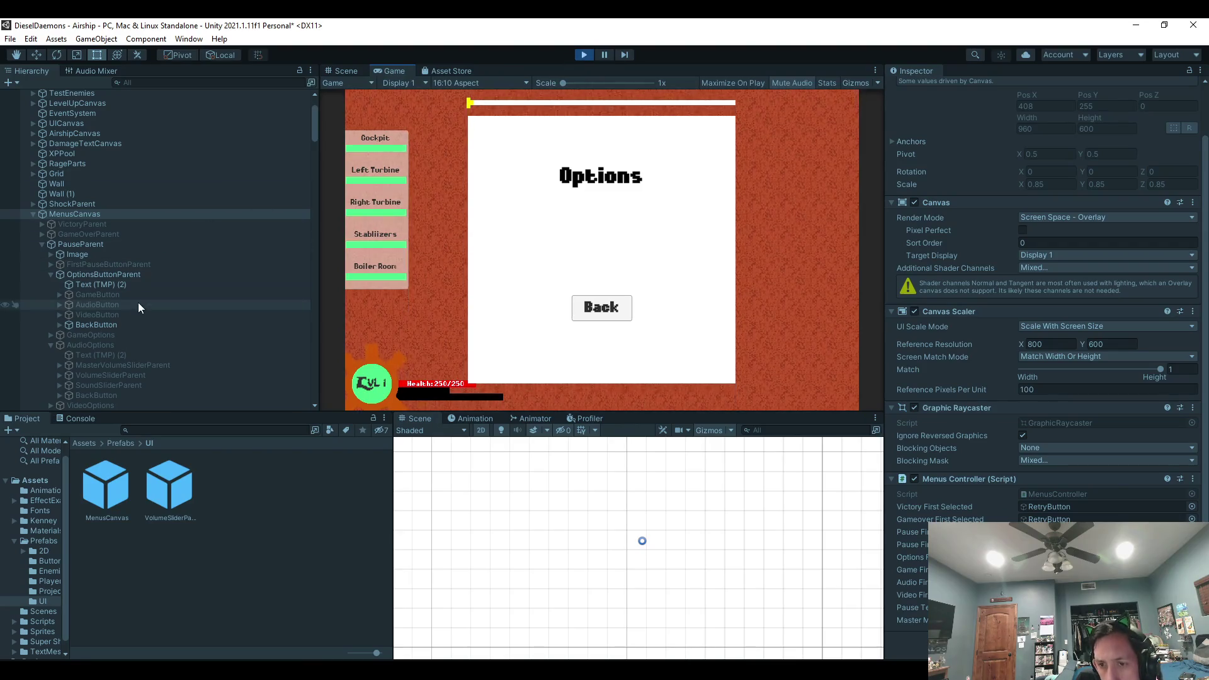
click(583, 55)
click(176, 303)
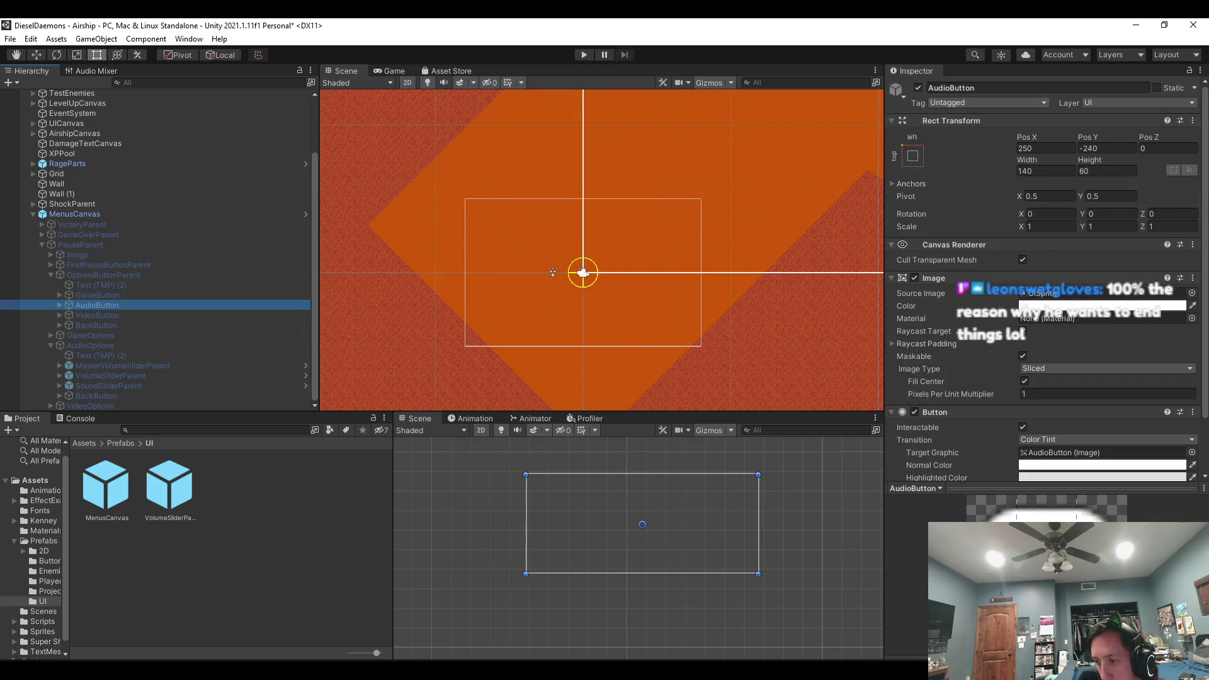
key(alt+Tab)
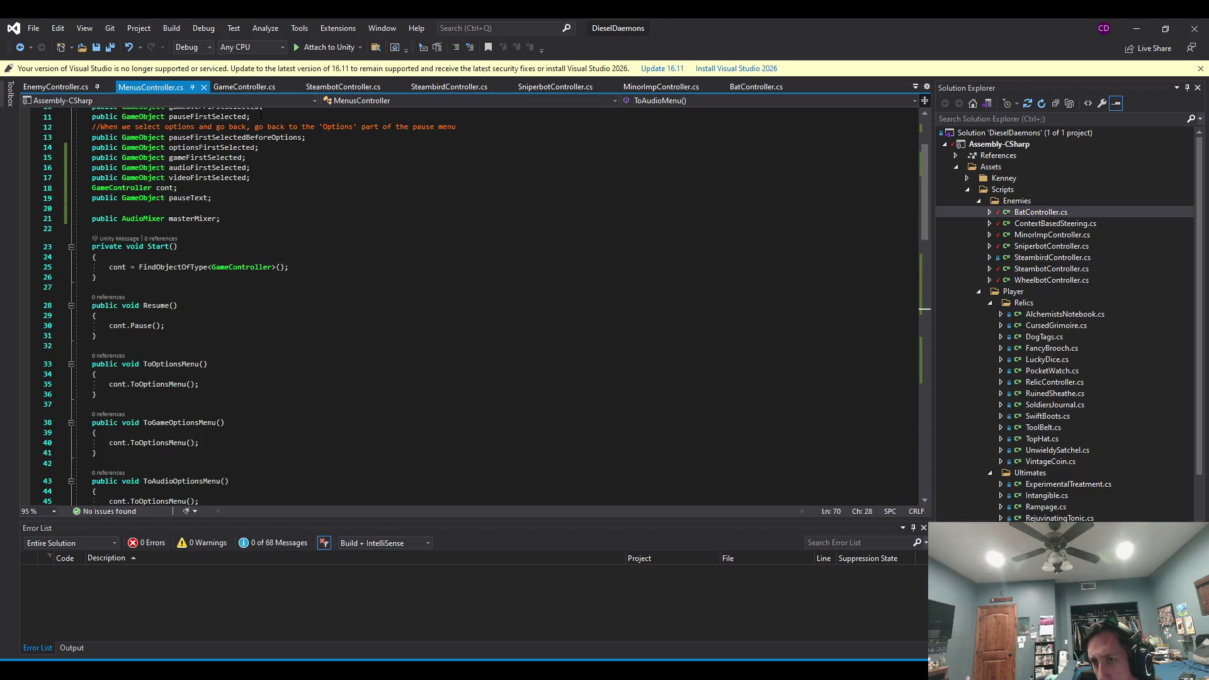
Review ToOptionsMenu and BackToPause in GameController.cs, then minimize Visual Studio.
click(245, 87)
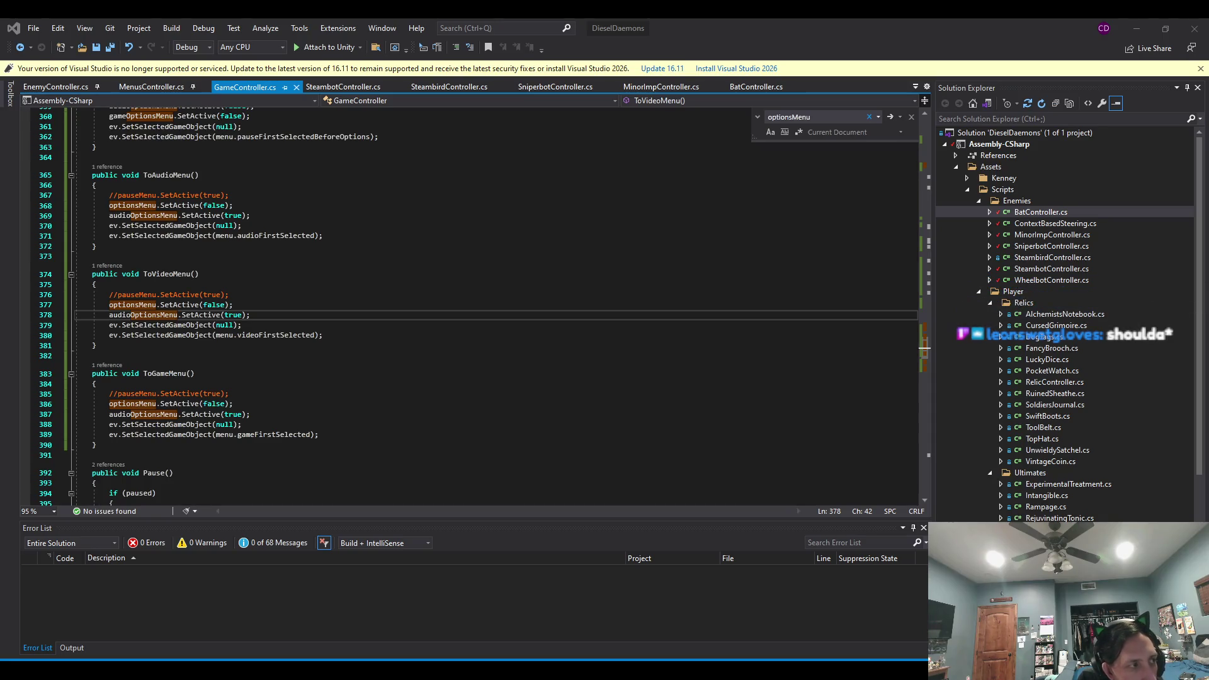
click(535, 24)
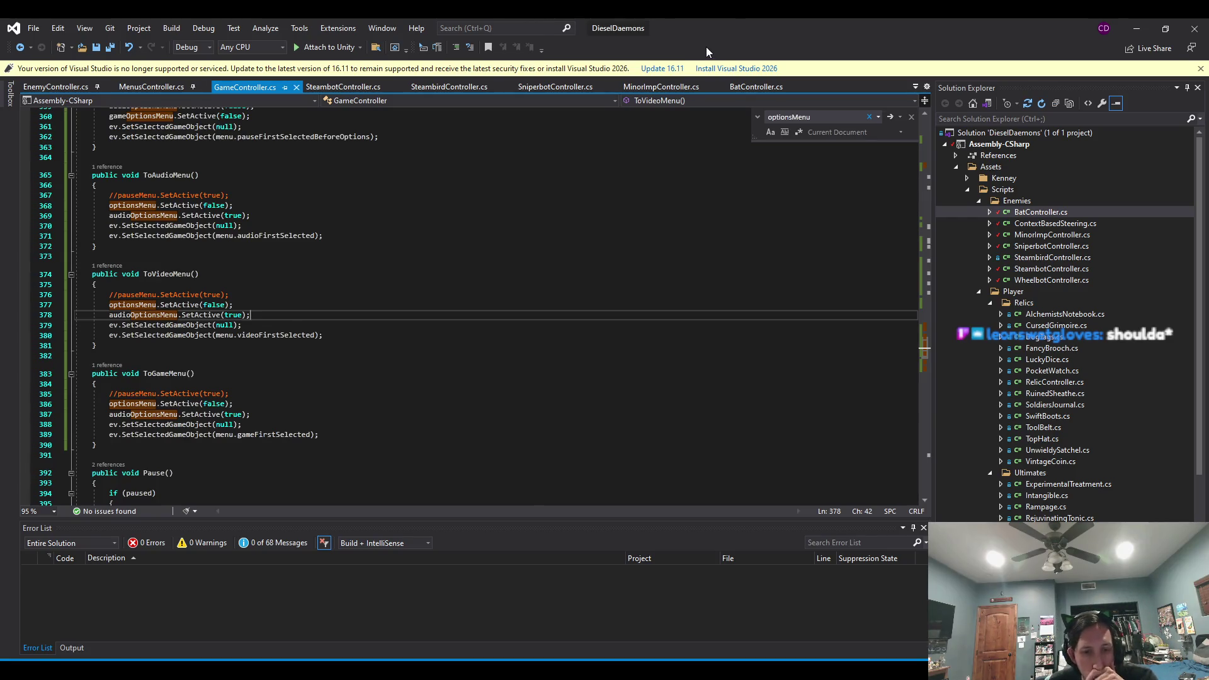
click(338, 338)
scroll(155, 295, up, 10)
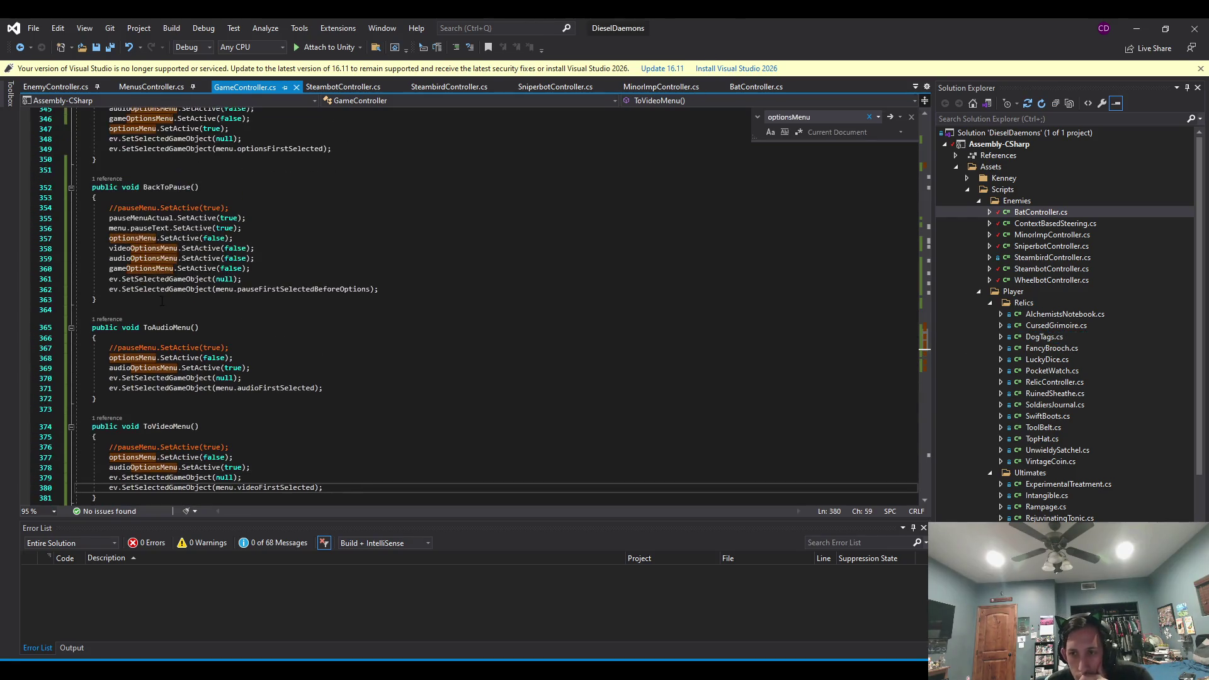
scroll(155, 295, up, 1)
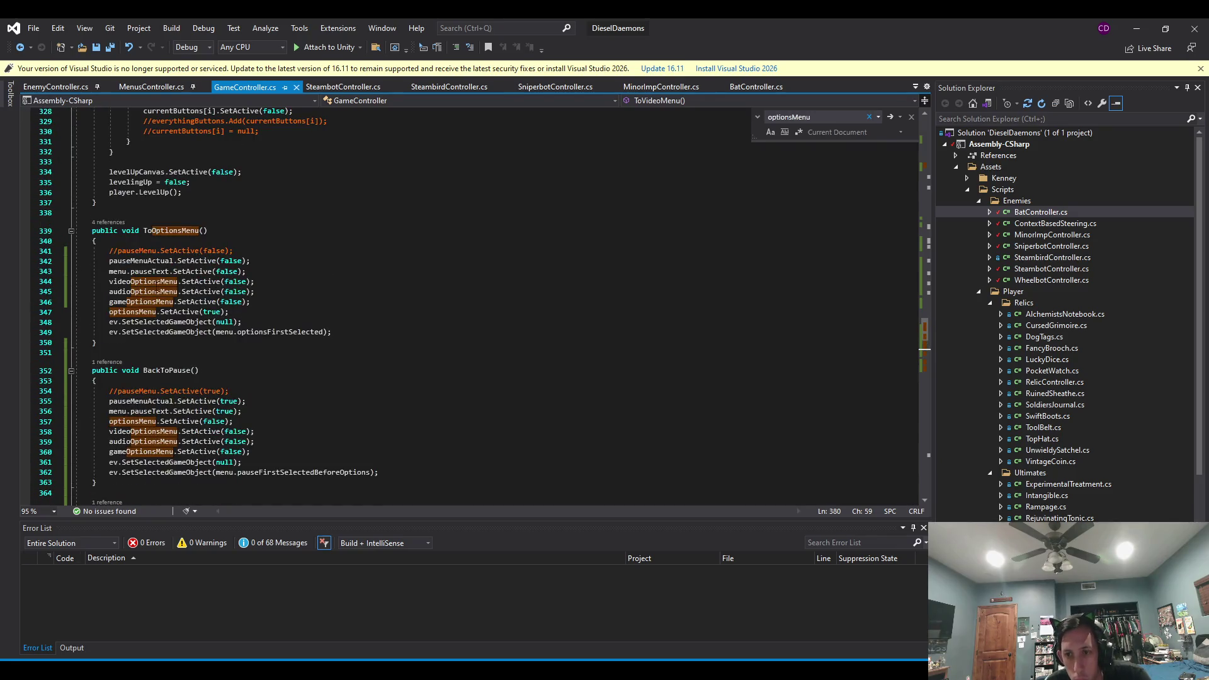
drag(124, 281, 211, 301)
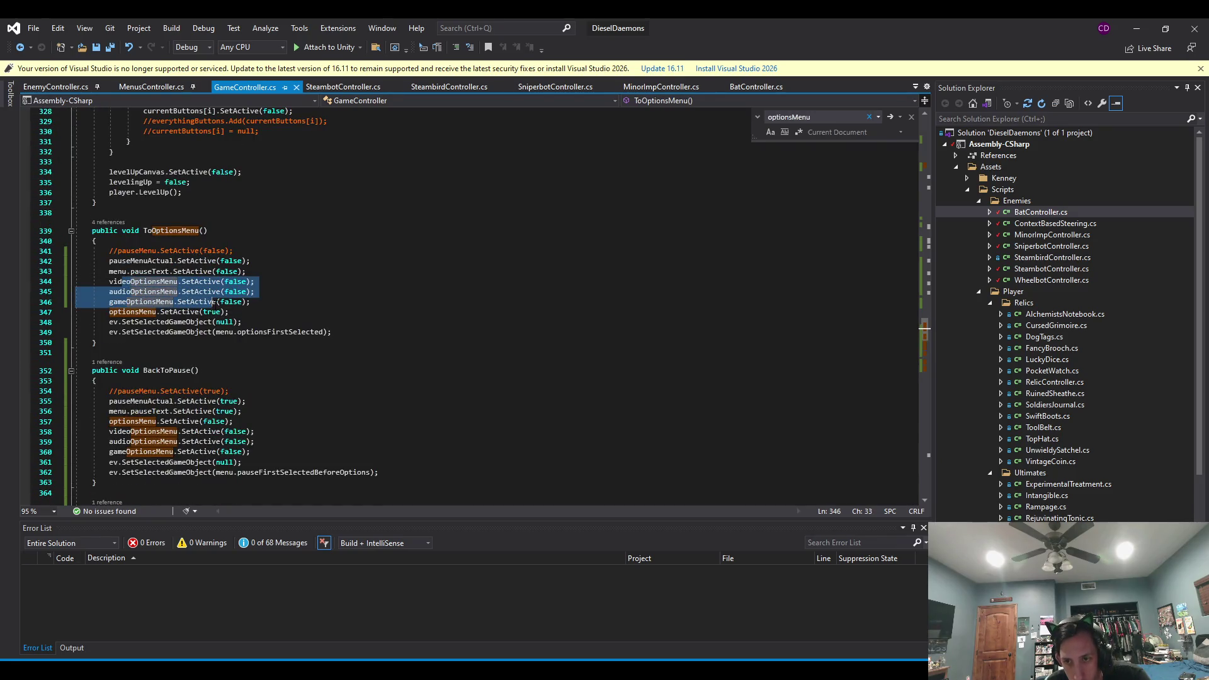
click(324, 303)
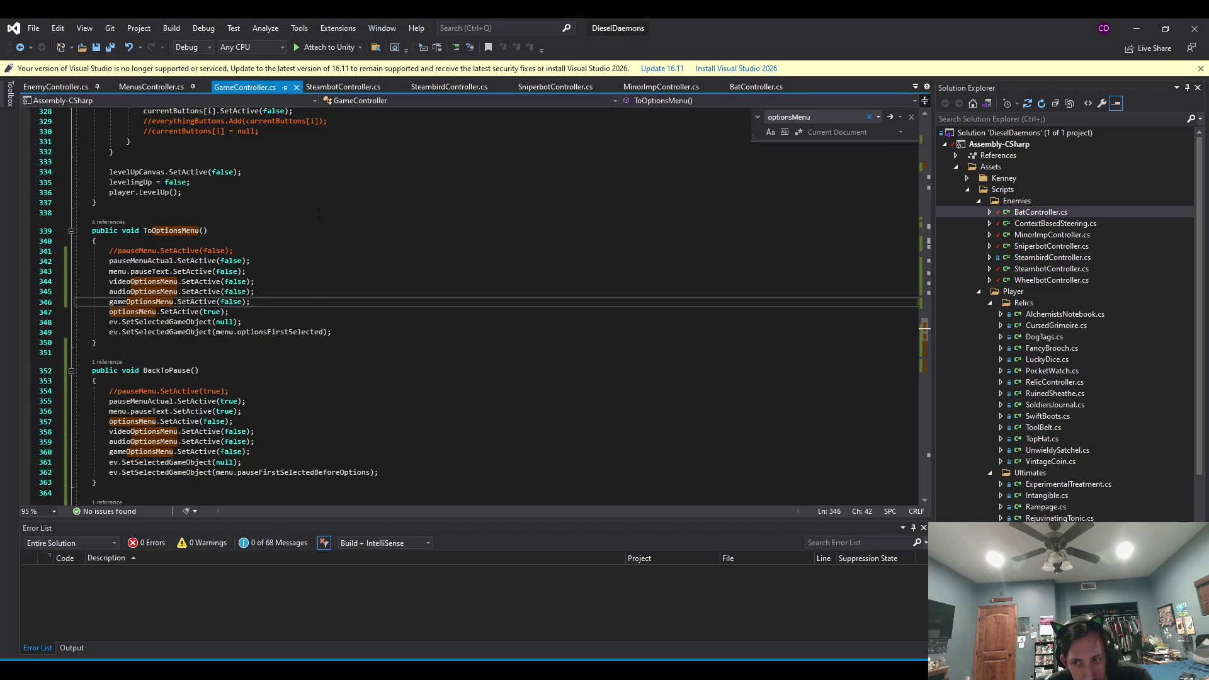
double_click(294, 332)
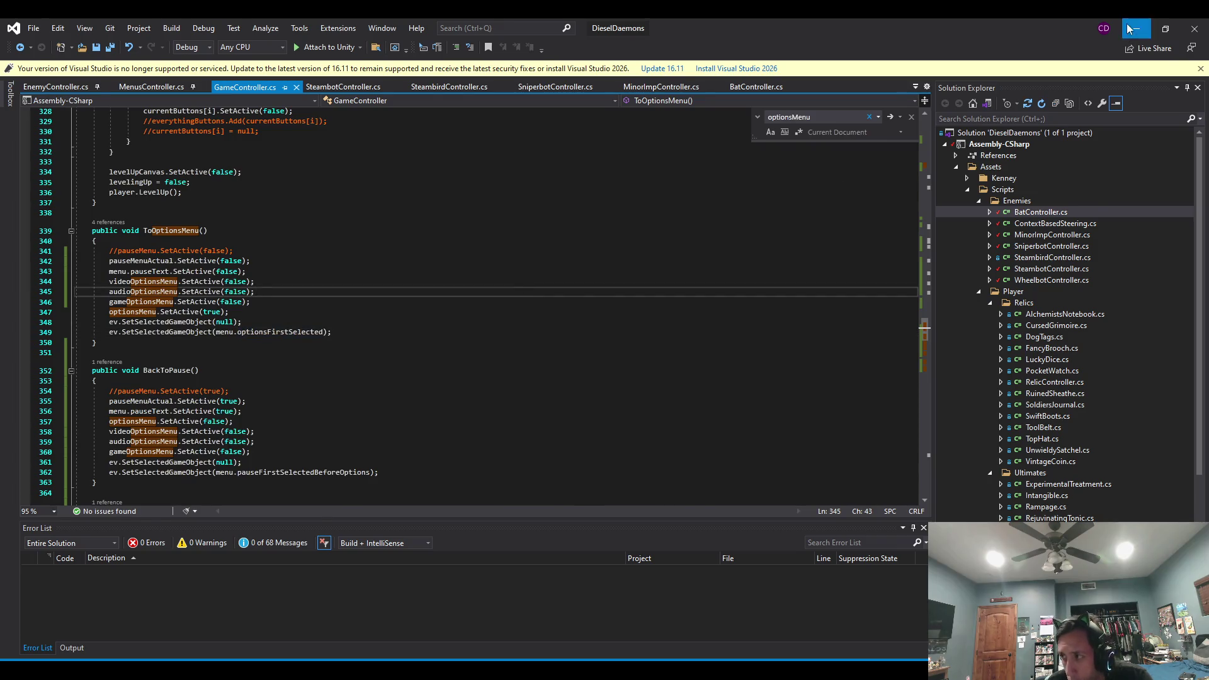
click(1136, 28)
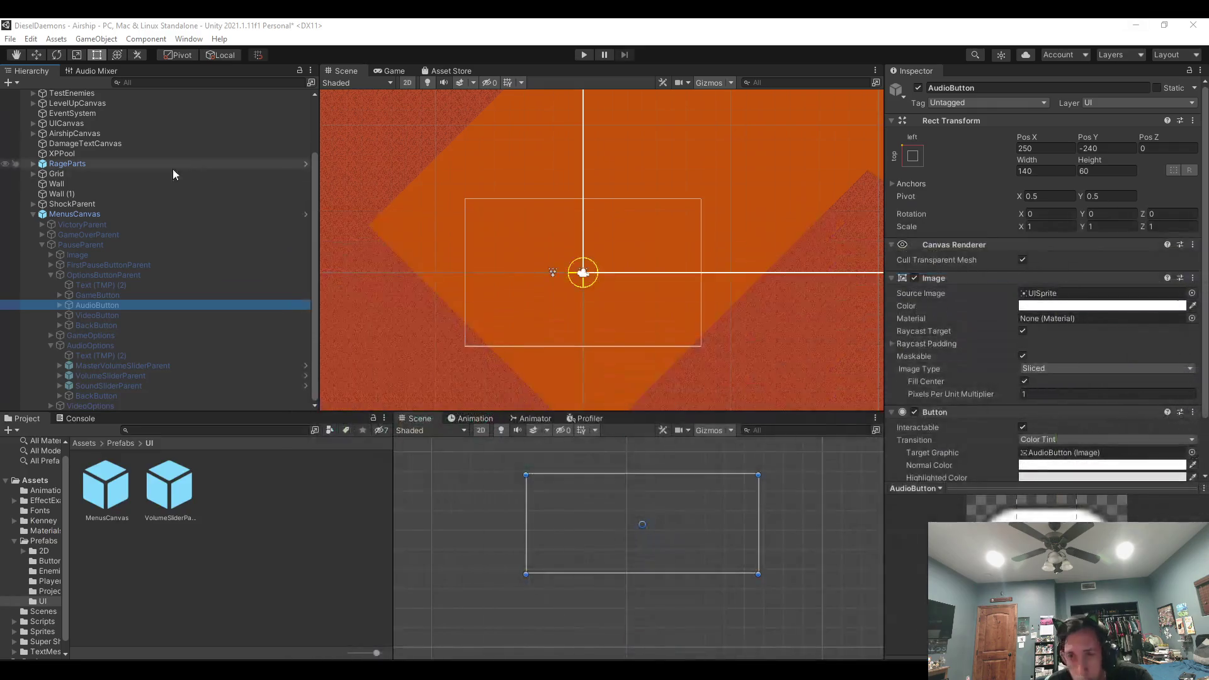
Check OptionsButtonParent's Vertical Layout Group (spacing 25), then bring Unity forward over Visual Studio.
click(116, 272)
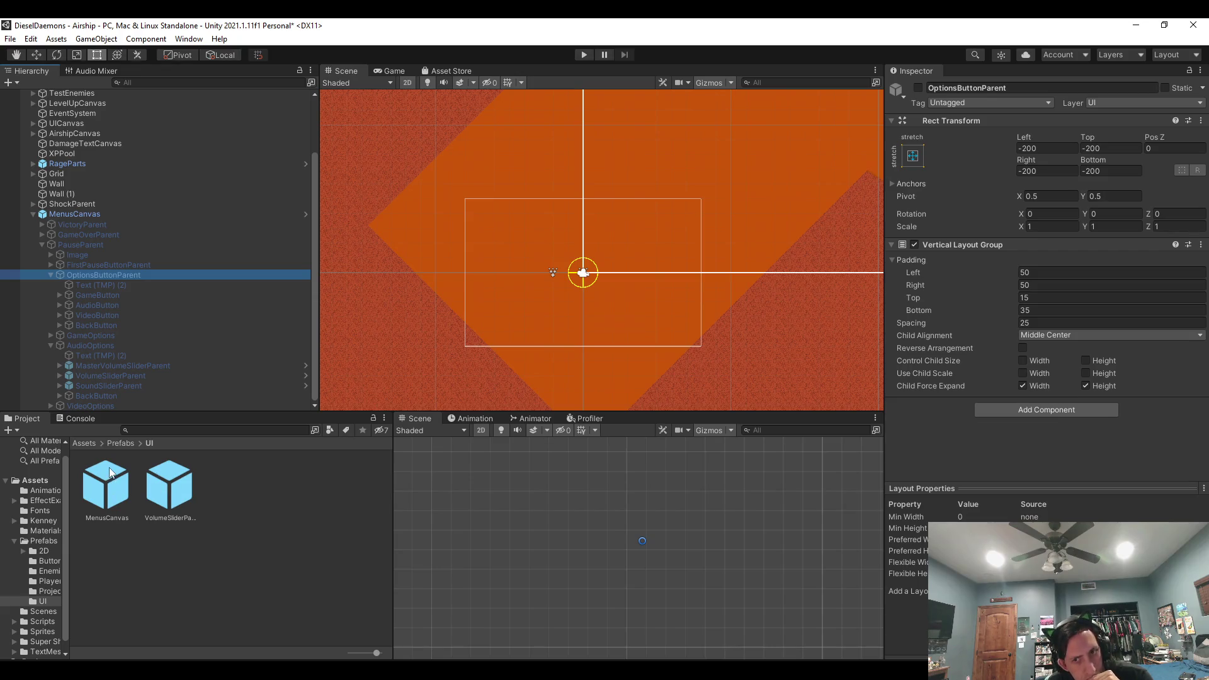
key(alt+Tab)
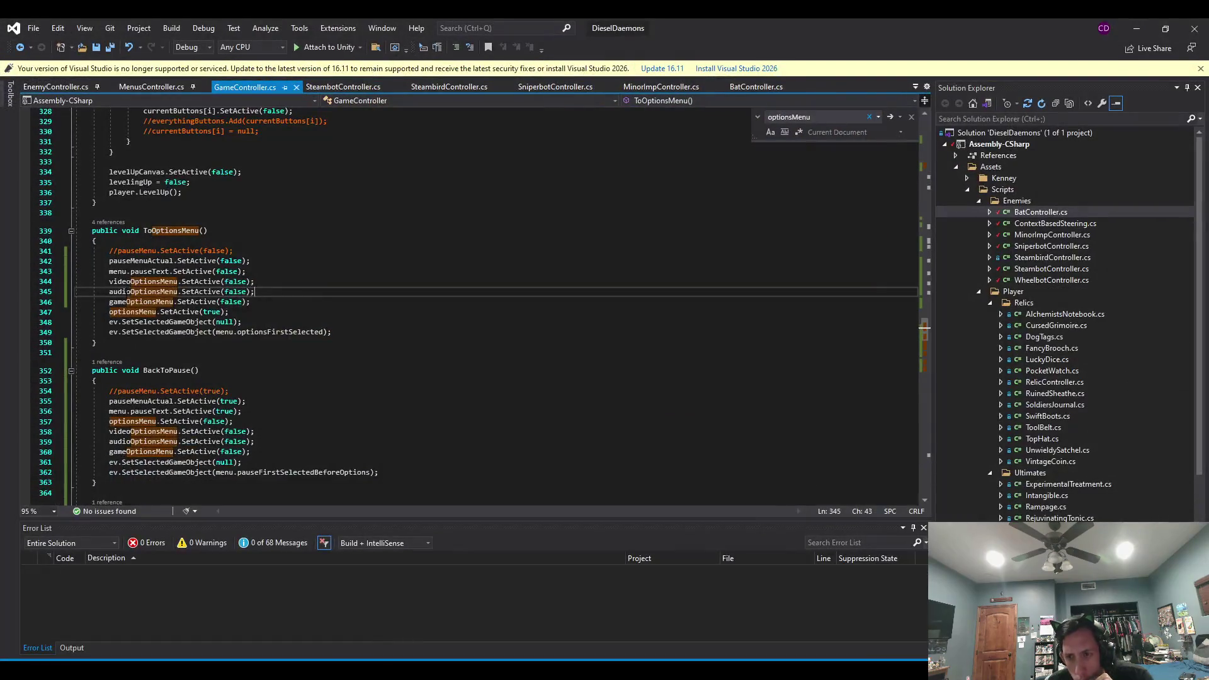
click(1138, 24)
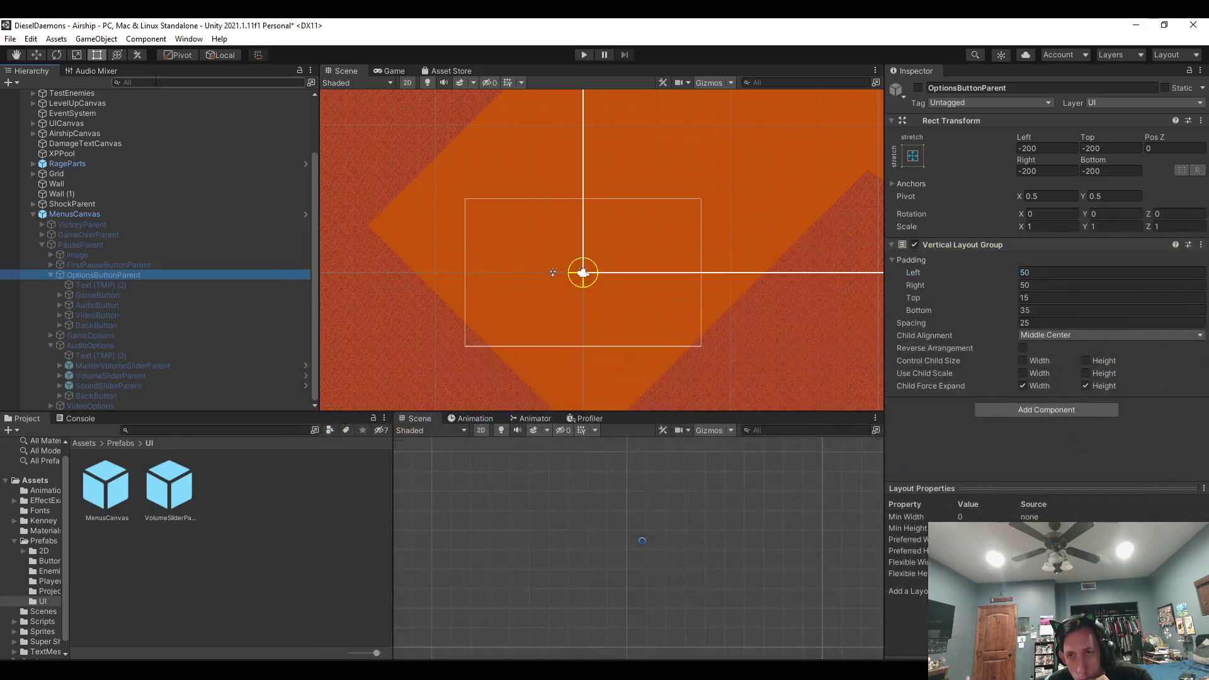
Select GameController and find its options-menu reference fields in the Inspector.
scroll(88, 95, up, 3)
click(97, 94)
click(98, 104)
scroll(1011, 498, down, 5)
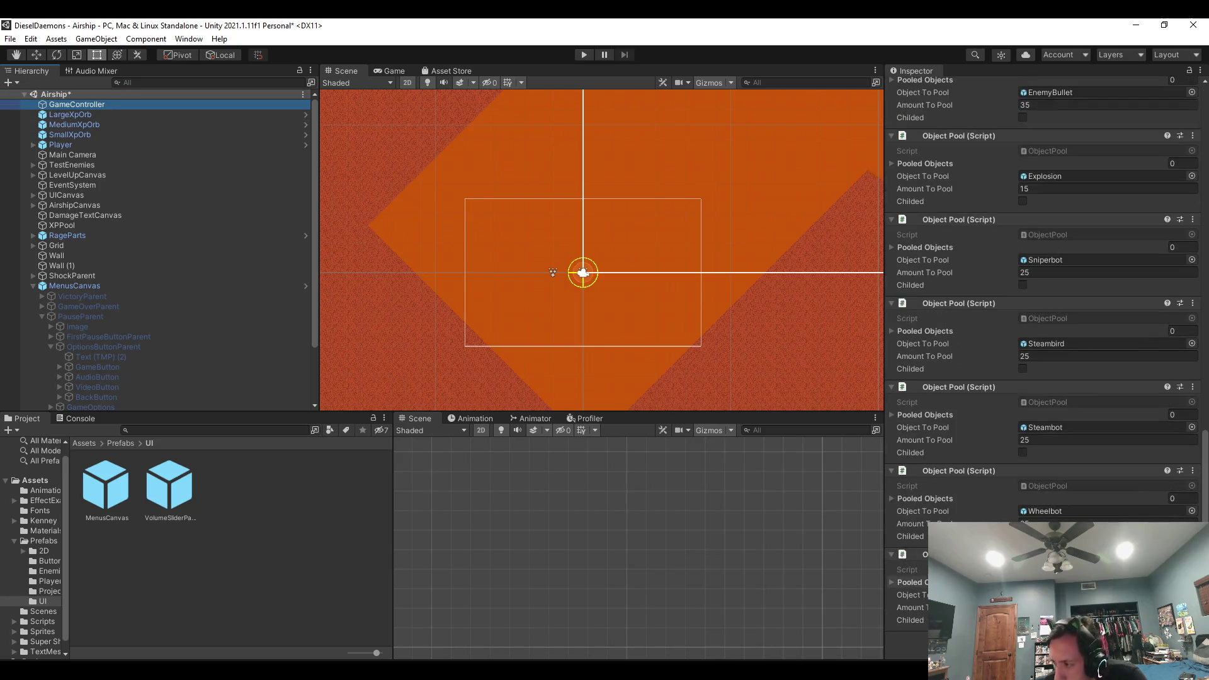
scroll(1011, 497, up, 5)
scroll(947, 455, down, 3)
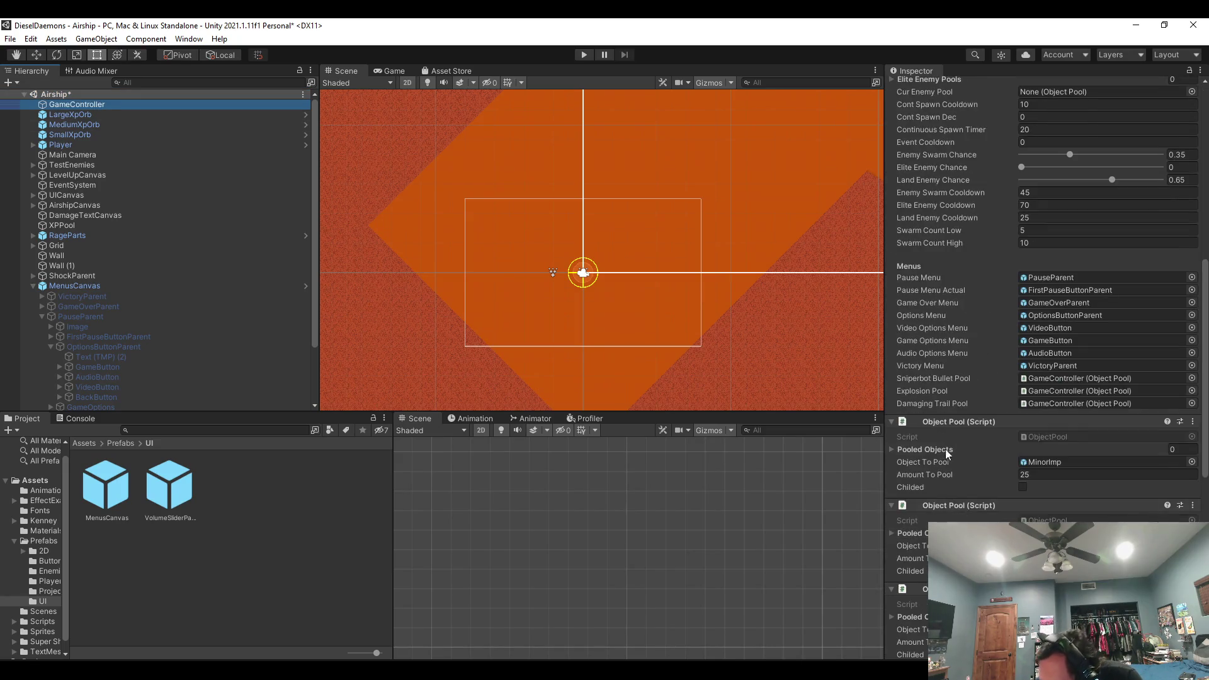
click(1061, 326)
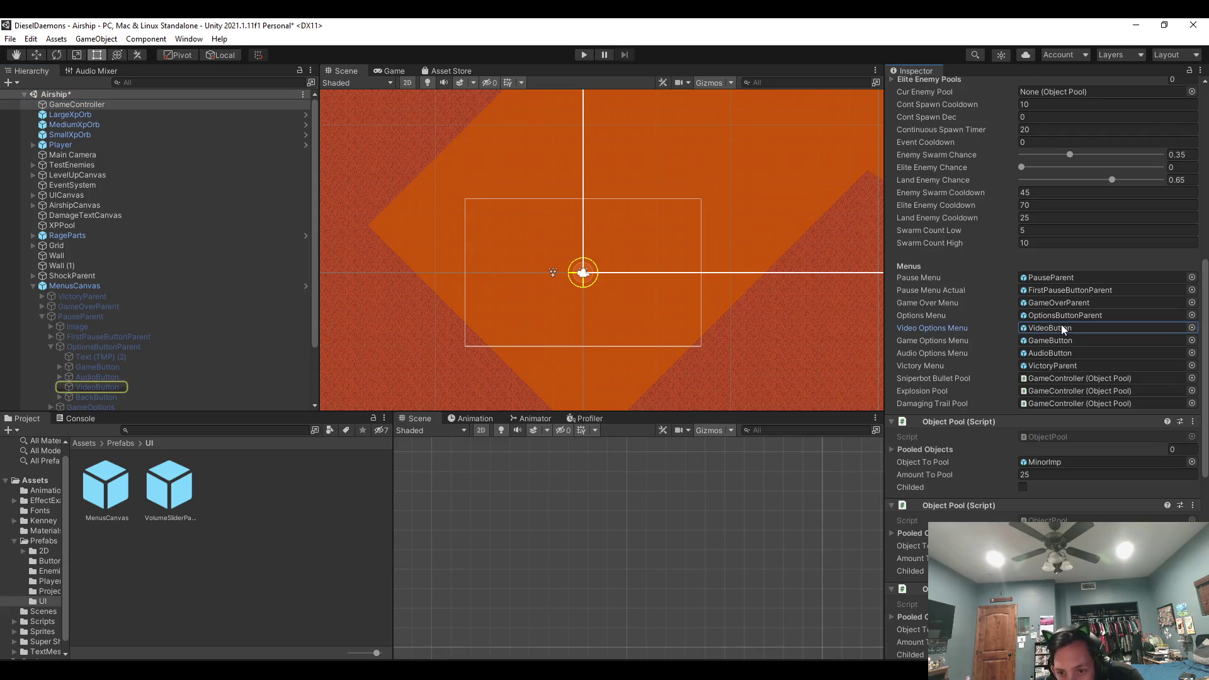
scroll(270, 372, down, 3)
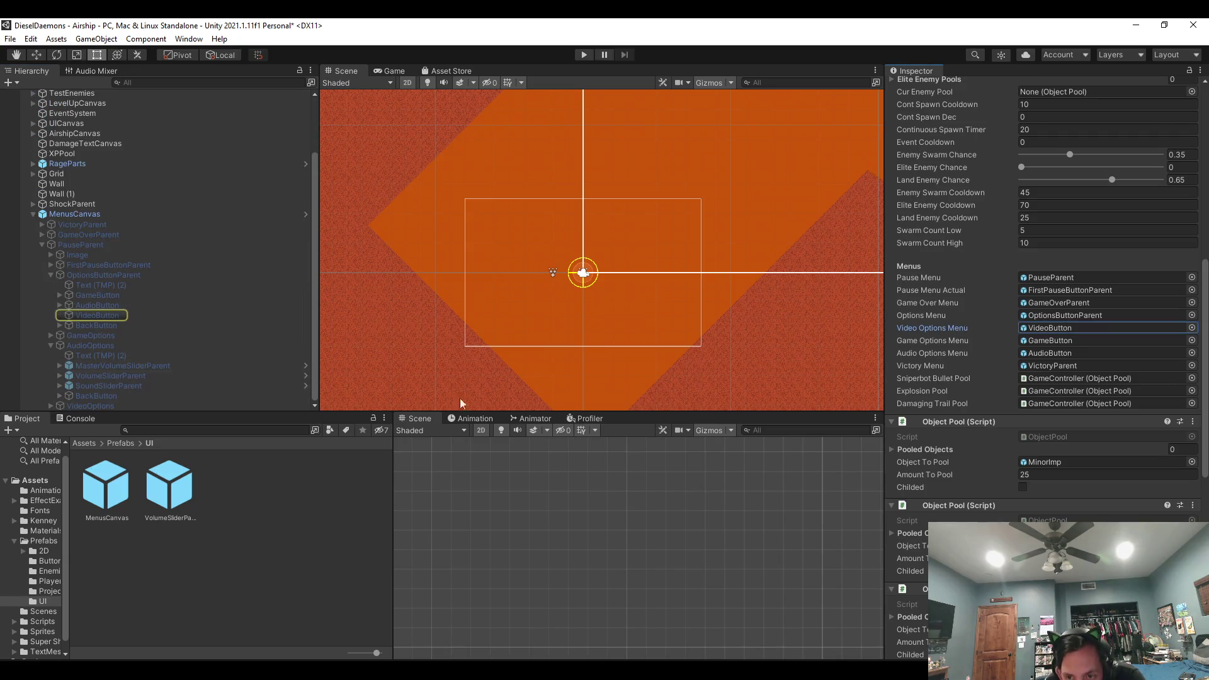
click(52, 345)
Assign GameOptions, AudioOptions and VideoOptions to the Game, Audio and Video Options Menu slots, then play.
mouse_move(82, 389)
mouse_down()
mouse_move(964, 302)
mouse_move(1053, 345)
mouse_up()
mouse_move(91, 395)
mouse_down()
mouse_move(1093, 338)
mouse_move(1079, 327)
mouse_move(1079, 353)
mouse_up()
drag(123, 408, 1046, 326)
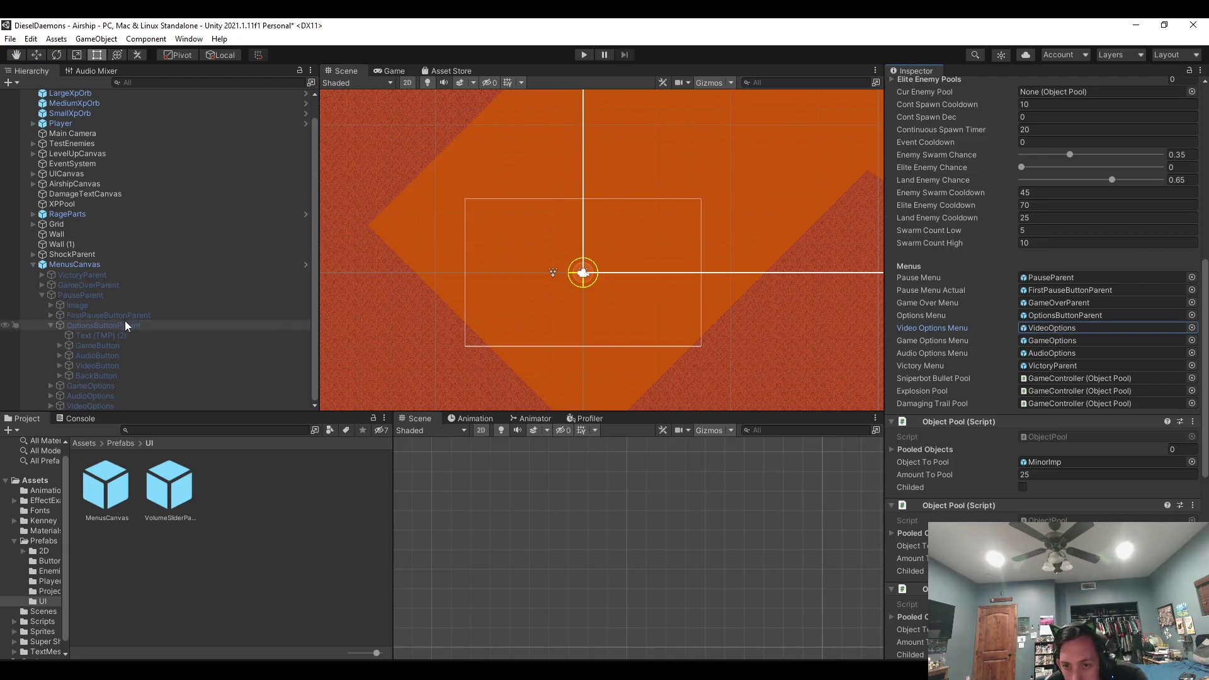
click(584, 55)
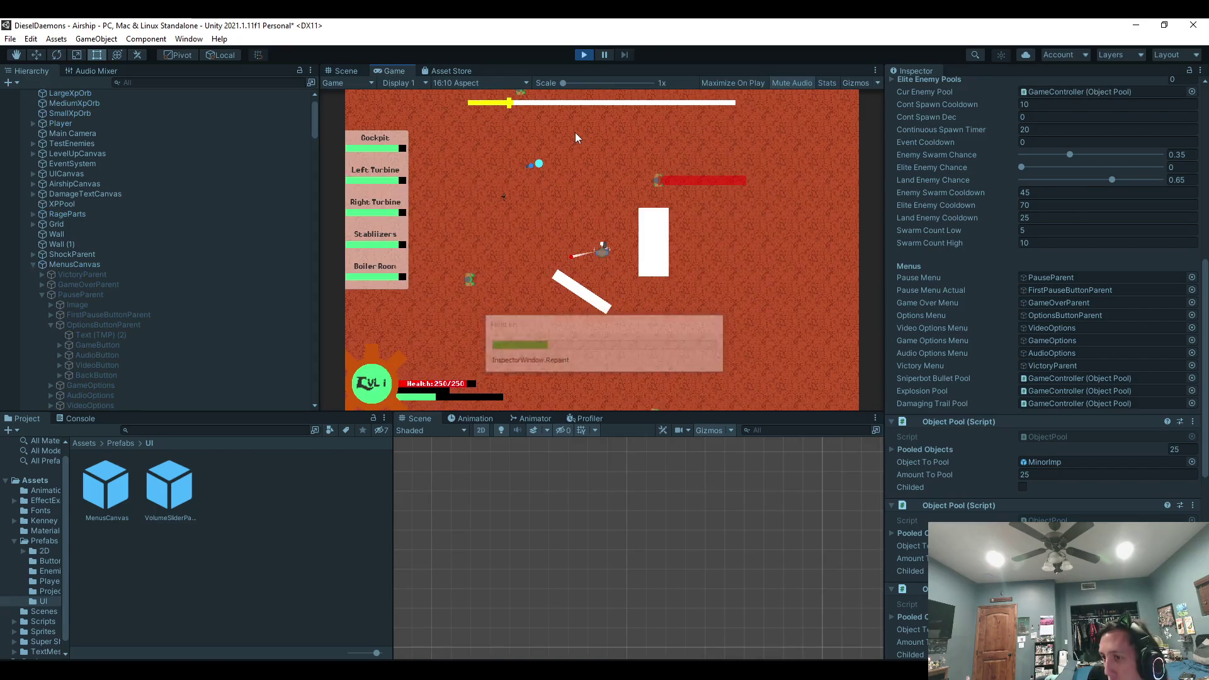
Pause the game, open Options from the pause menu, then stop play.
key(Escape)
key(Down)
key(Return)
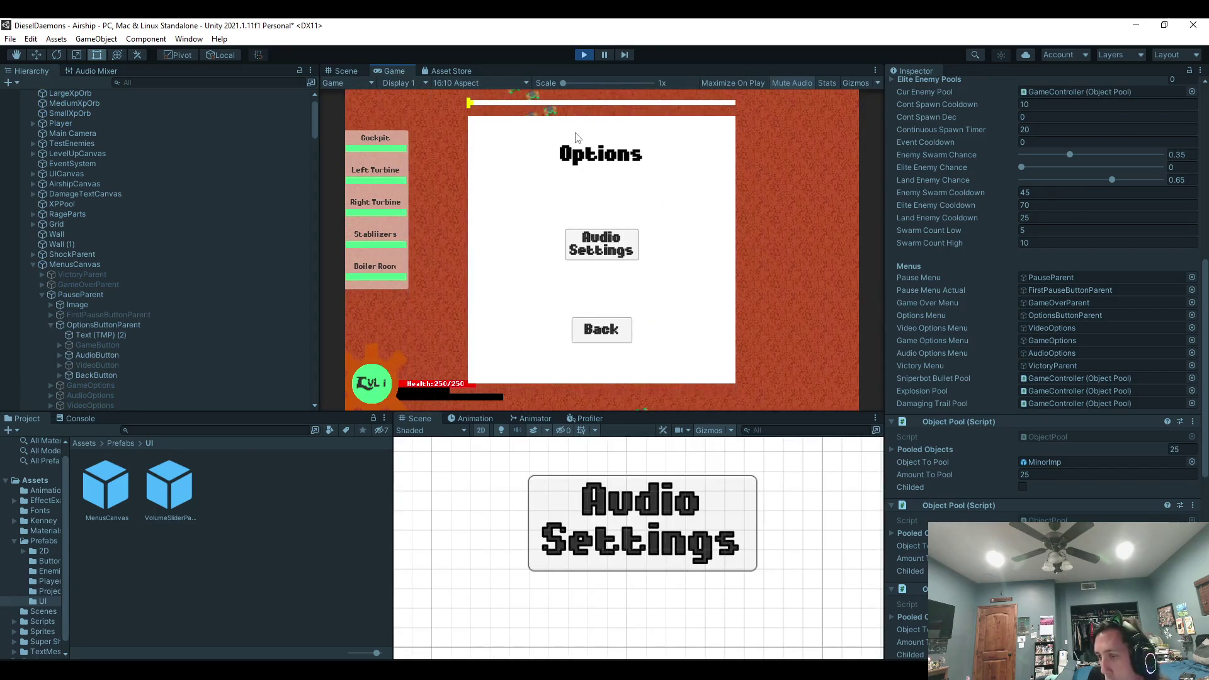
click(583, 56)
Open the MenusCanvas prefab and select its root object.
click(57, 105)
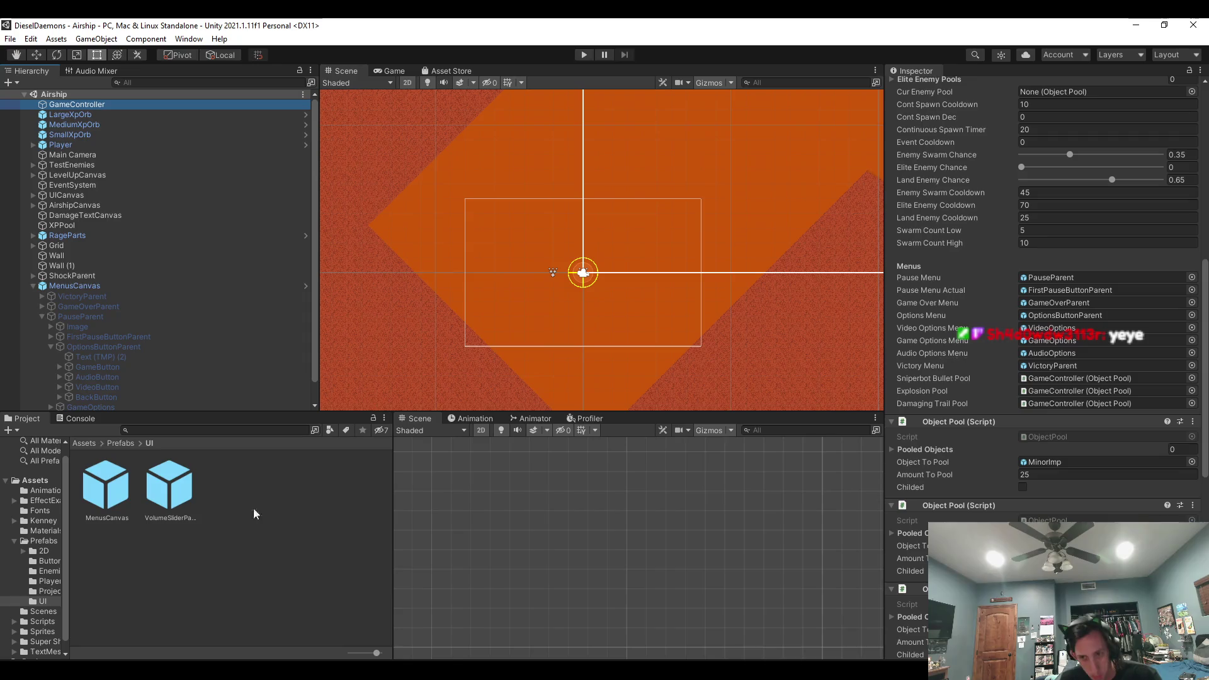
double_click(119, 511)
click(81, 111)
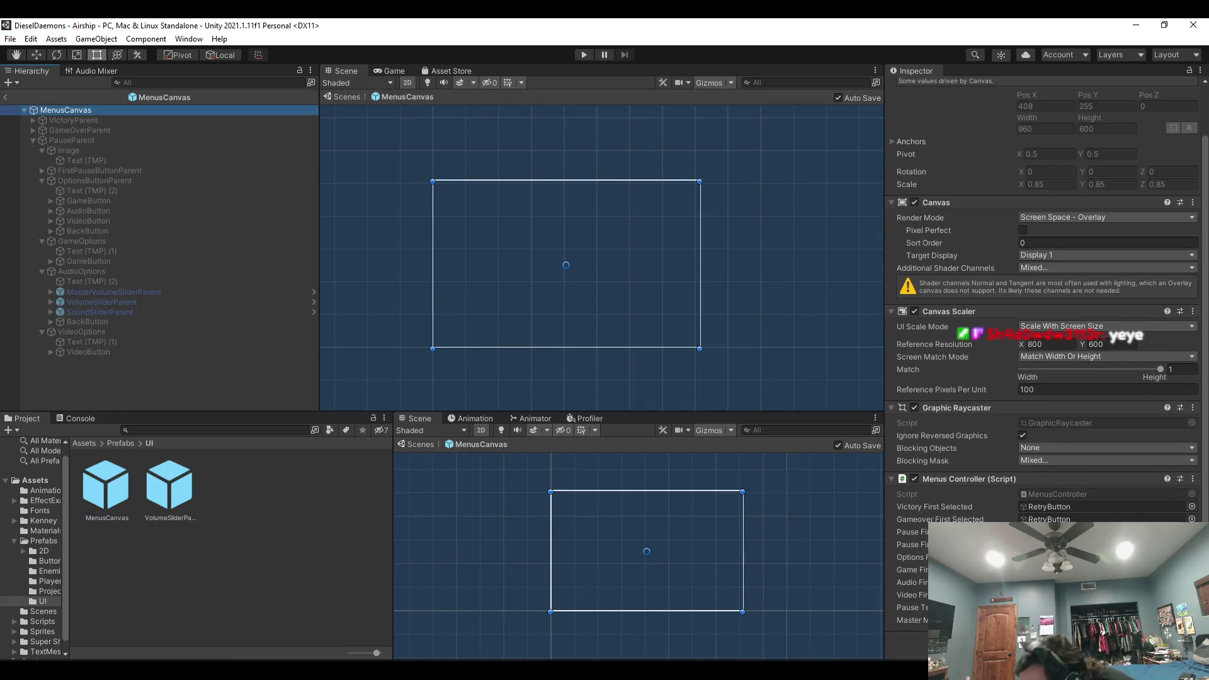
Try assigning AudioButton to Options First Selected, then start another play run.
click(1070, 557)
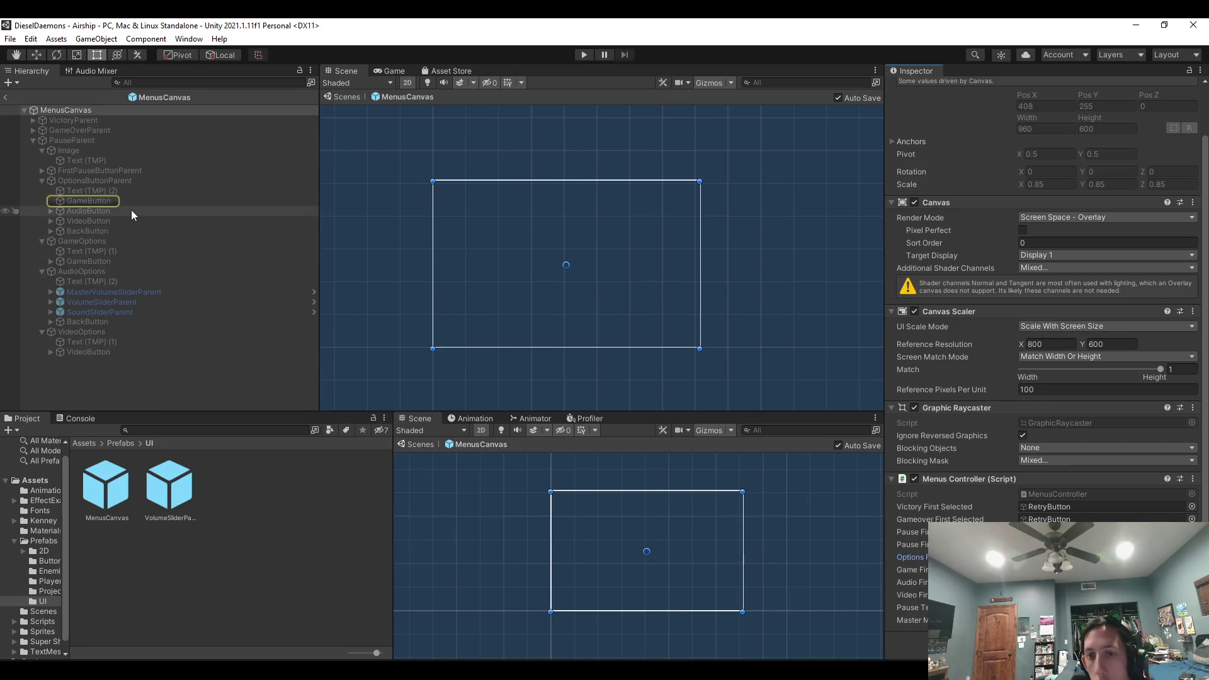
drag(138, 214, 1065, 500)
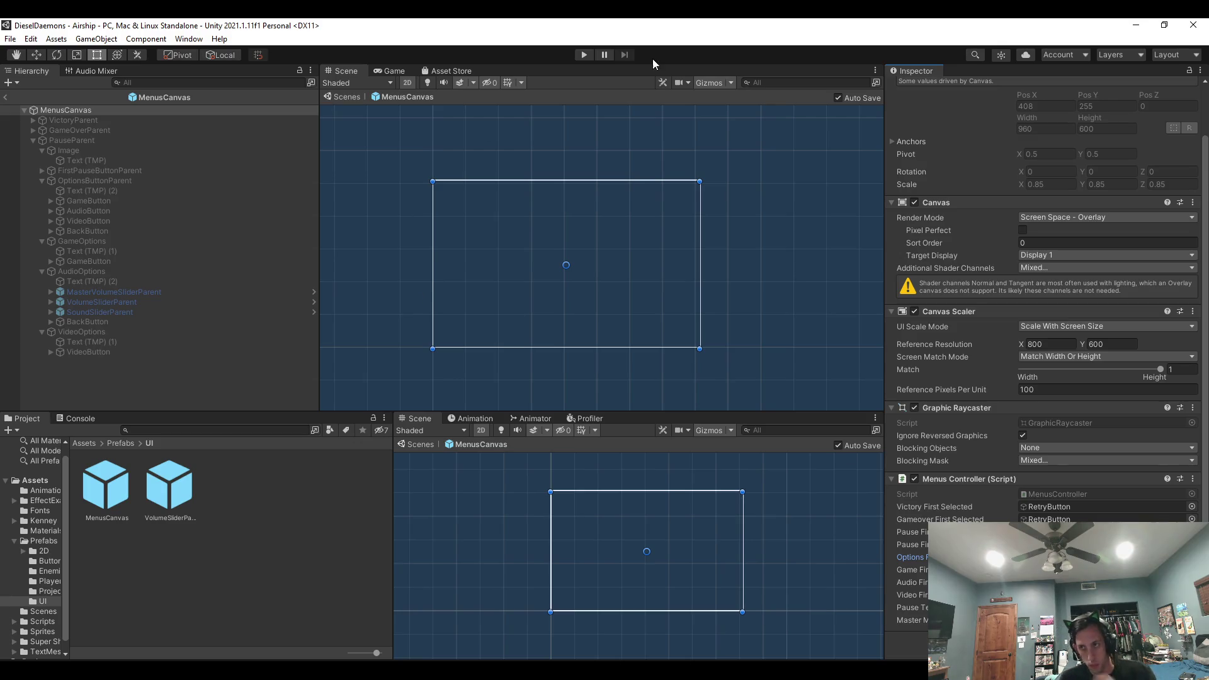
click(585, 55)
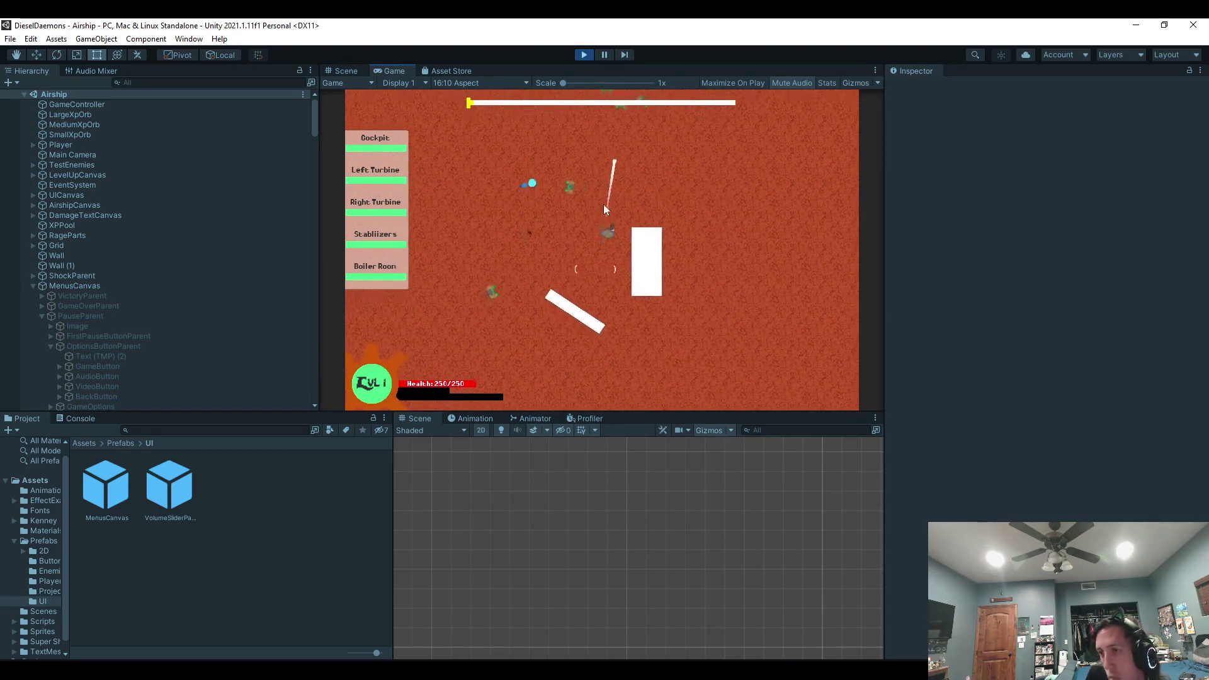
Playtest the pause menu: open Options, back out with Escape, then stop the game.
key(Escape)
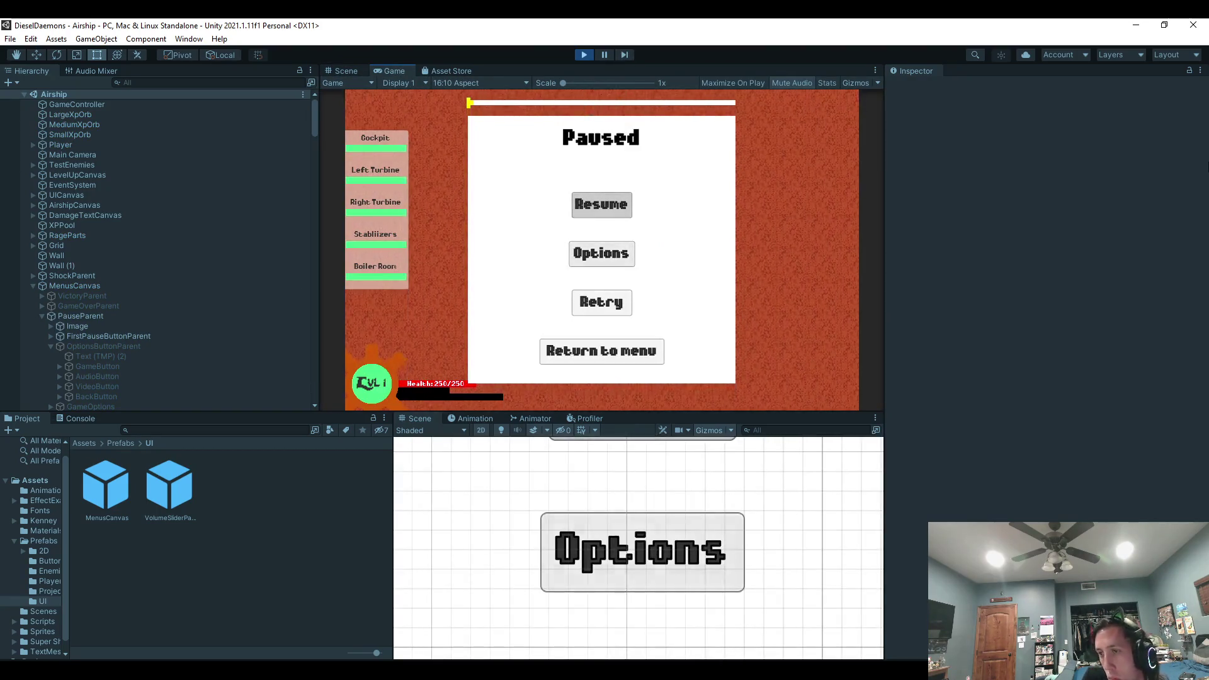
click(601, 253)
key(Escape)
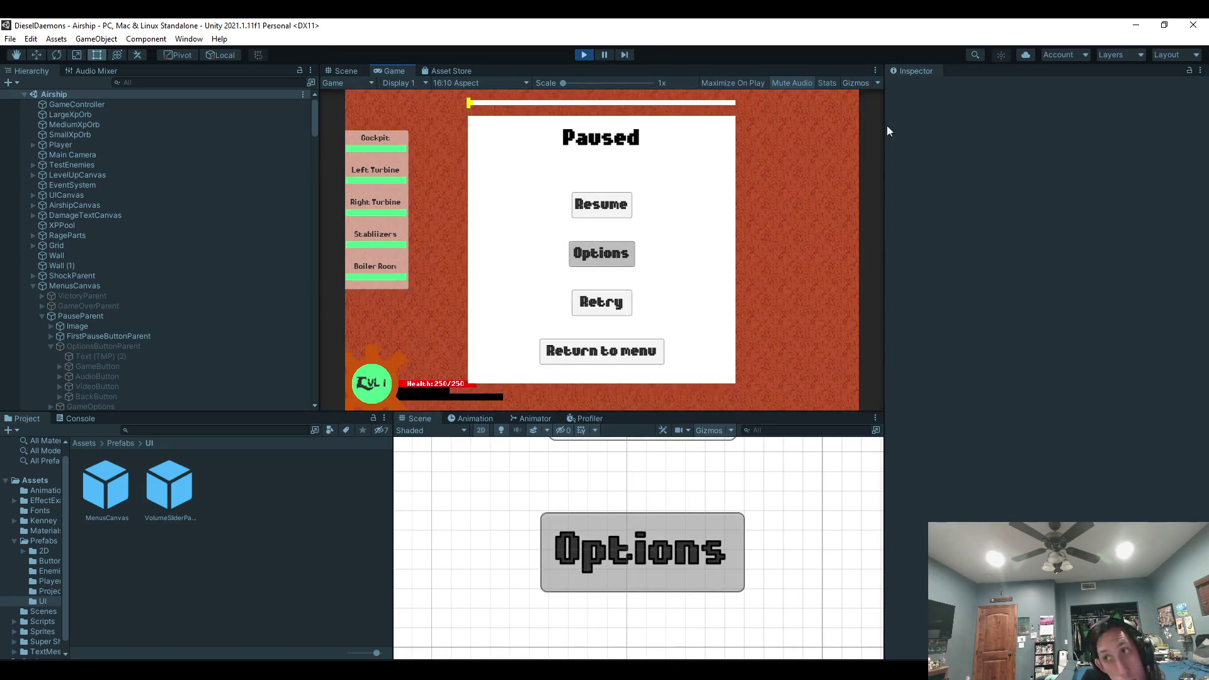
click(583, 55)
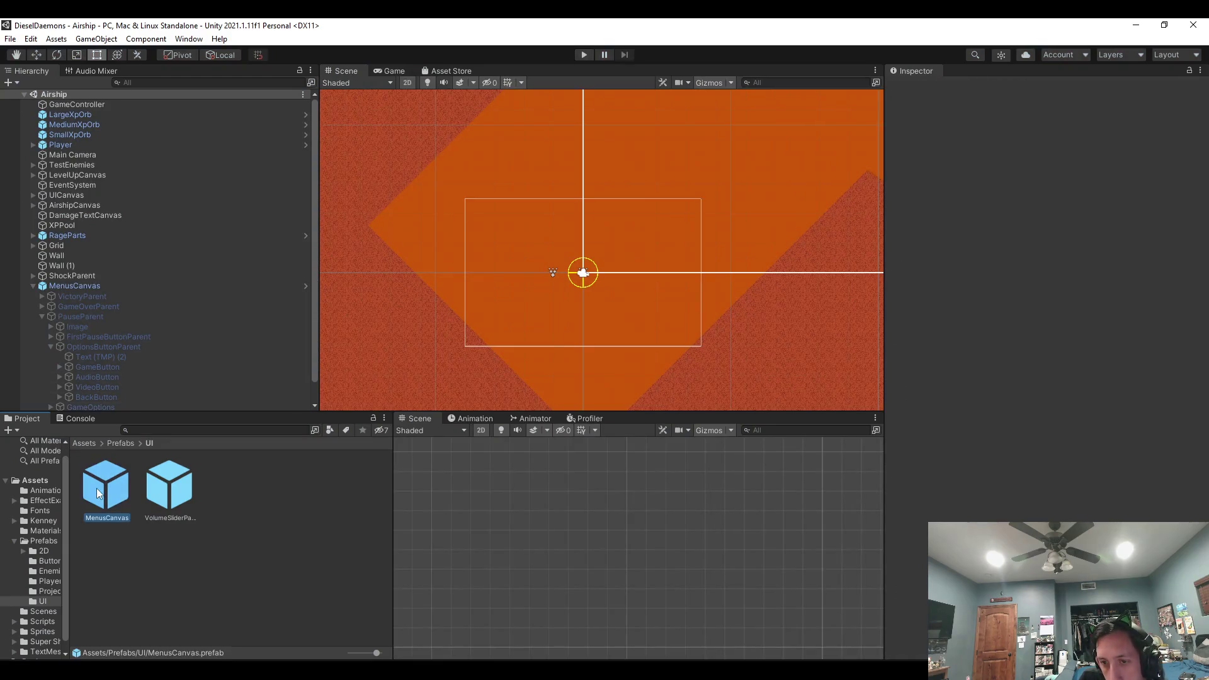
Open the MenusCanvas prefab, collapse the Audio, Game and Video options groups, and select GameButton.
double_click(105, 485)
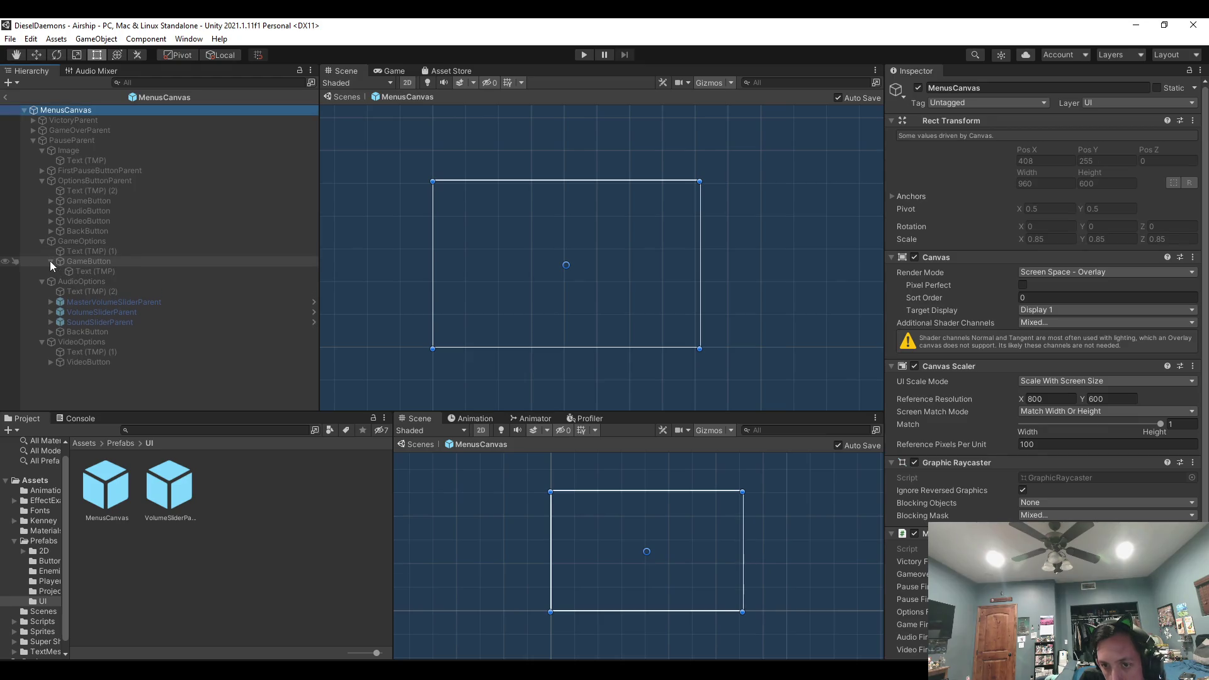
click(43, 270)
click(41, 241)
click(42, 261)
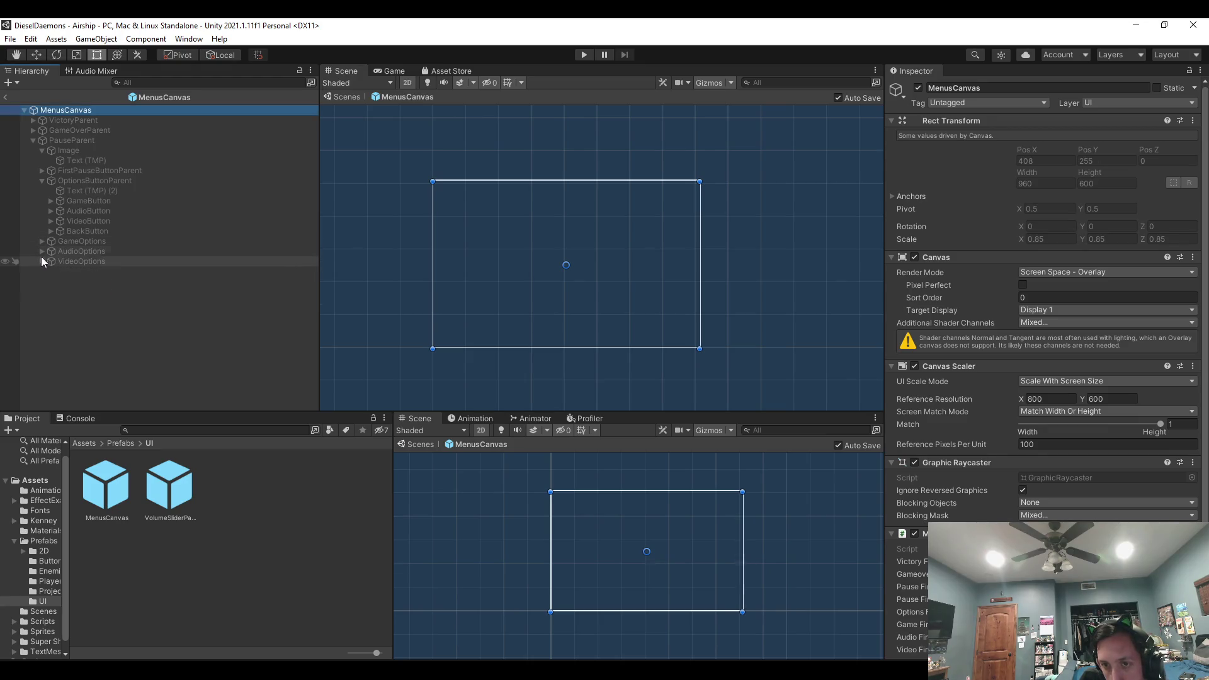
click(73, 220)
click(96, 201)
scroll(1093, 363, down, 5)
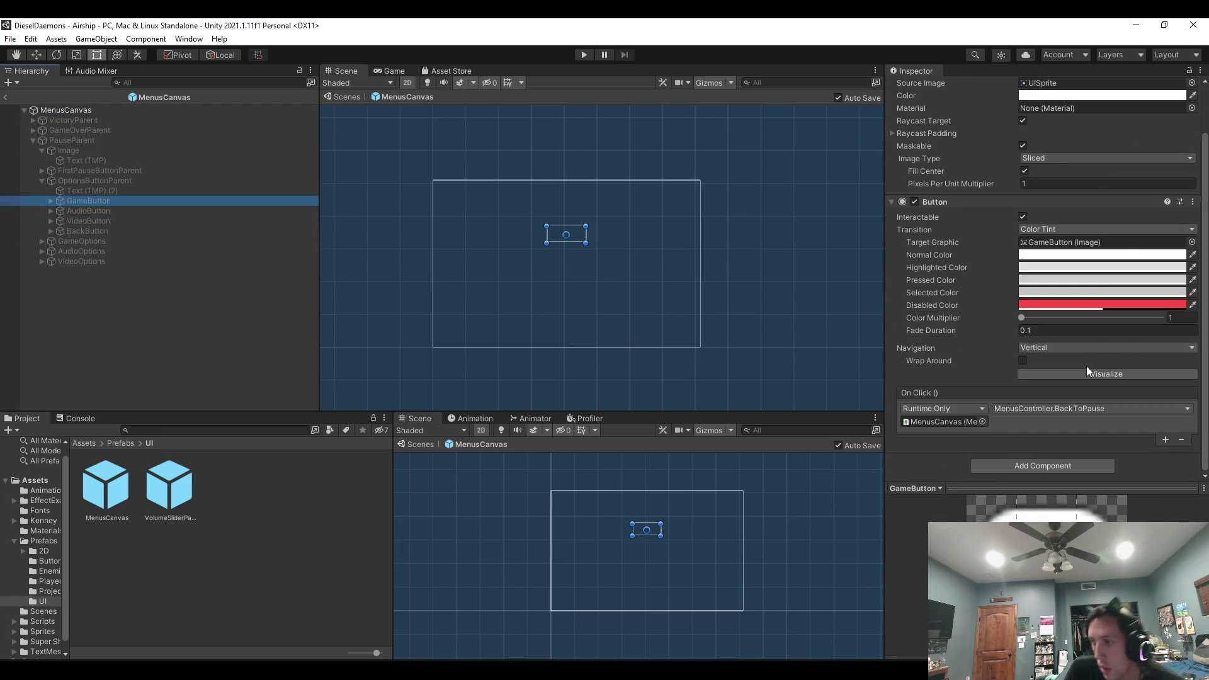
Set GameButton's On Click to ToGameMenu and AudioButton's to ToAudioMenu.
click(1060, 411)
mouse_move(1064, 510)
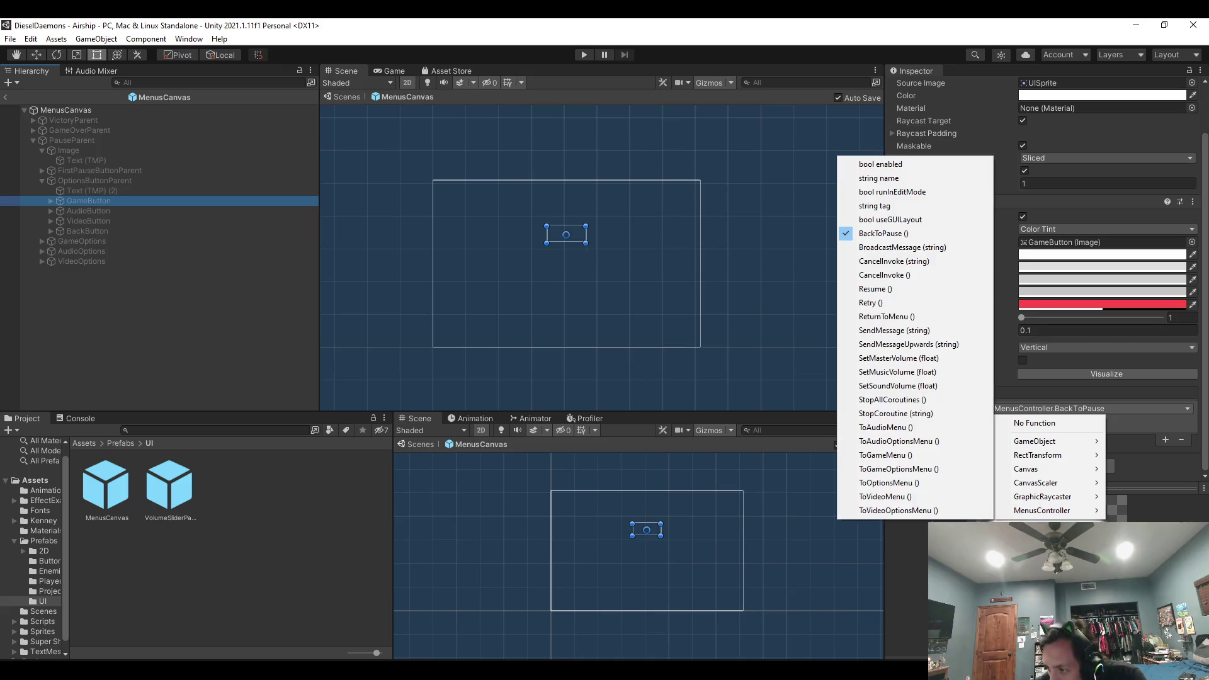
click(903, 456)
key(Down)
click(1027, 411)
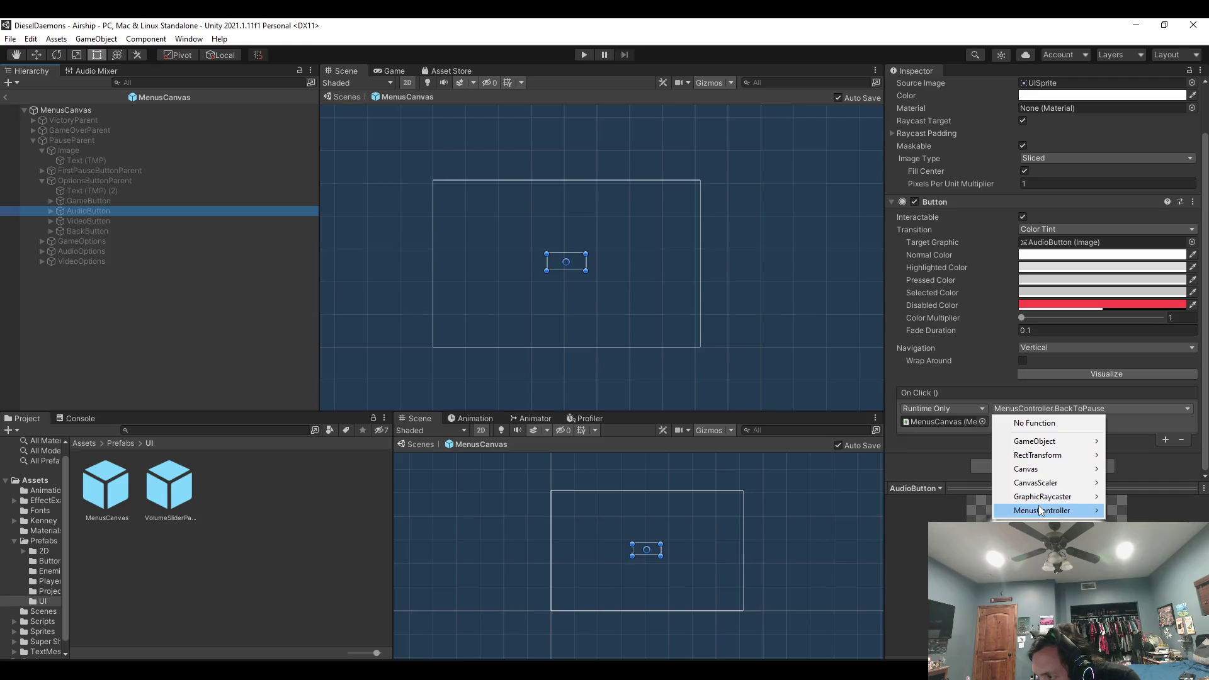
mouse_move(1037, 511)
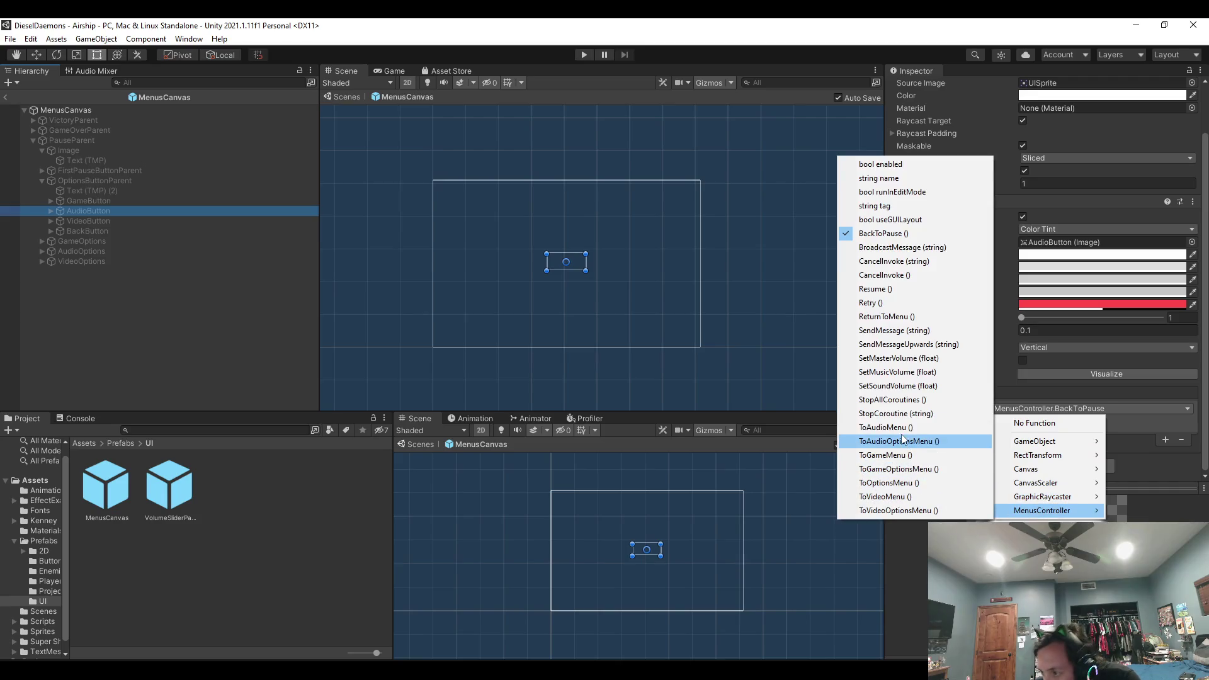
click(894, 428)
Set VideoButton's On Click to MenusController ToVideoMenu.
click(117, 221)
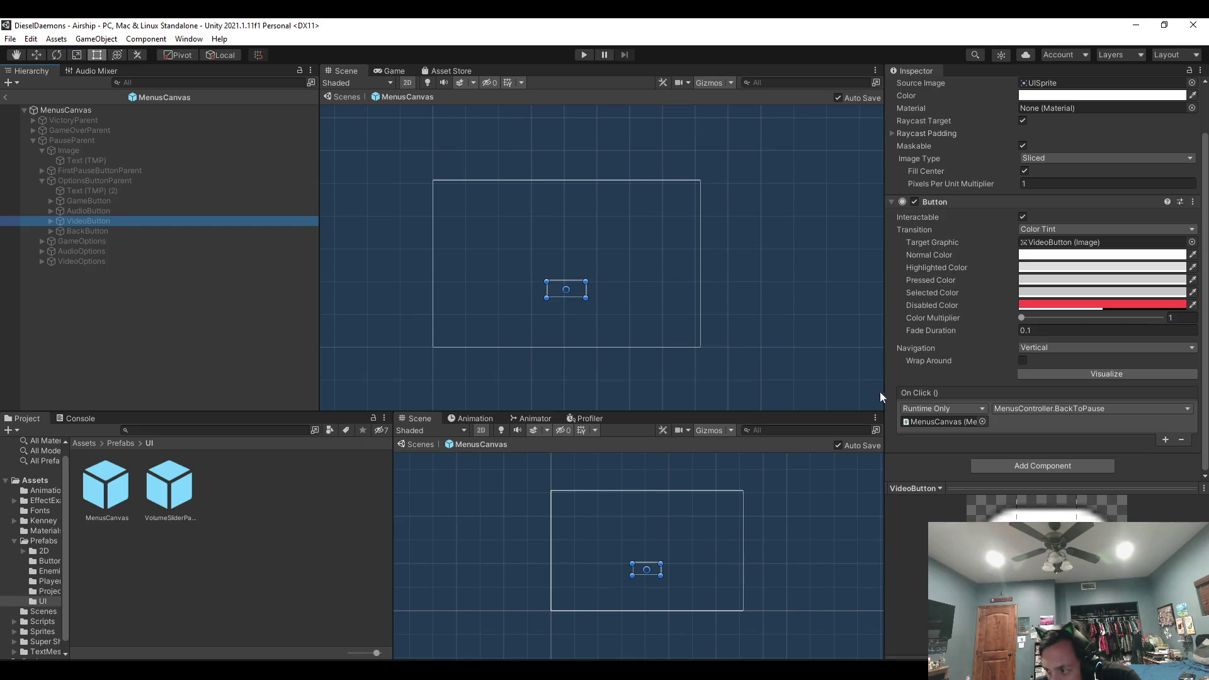
click(1051, 409)
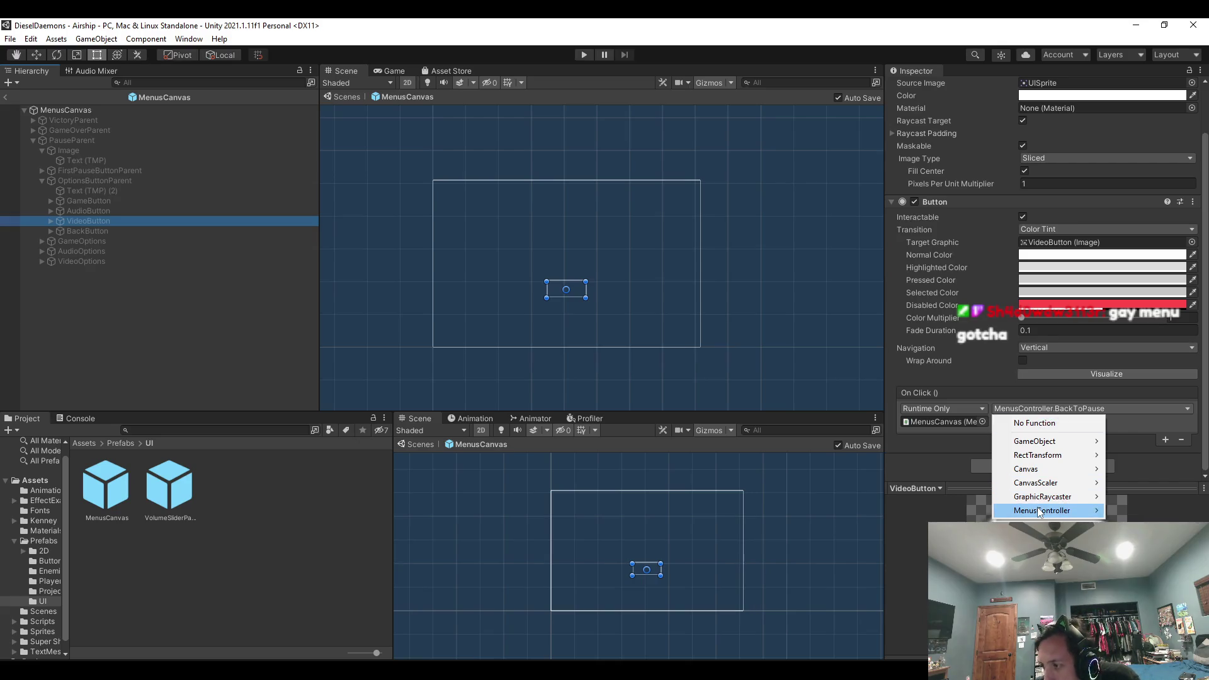
mouse_move(1042, 510)
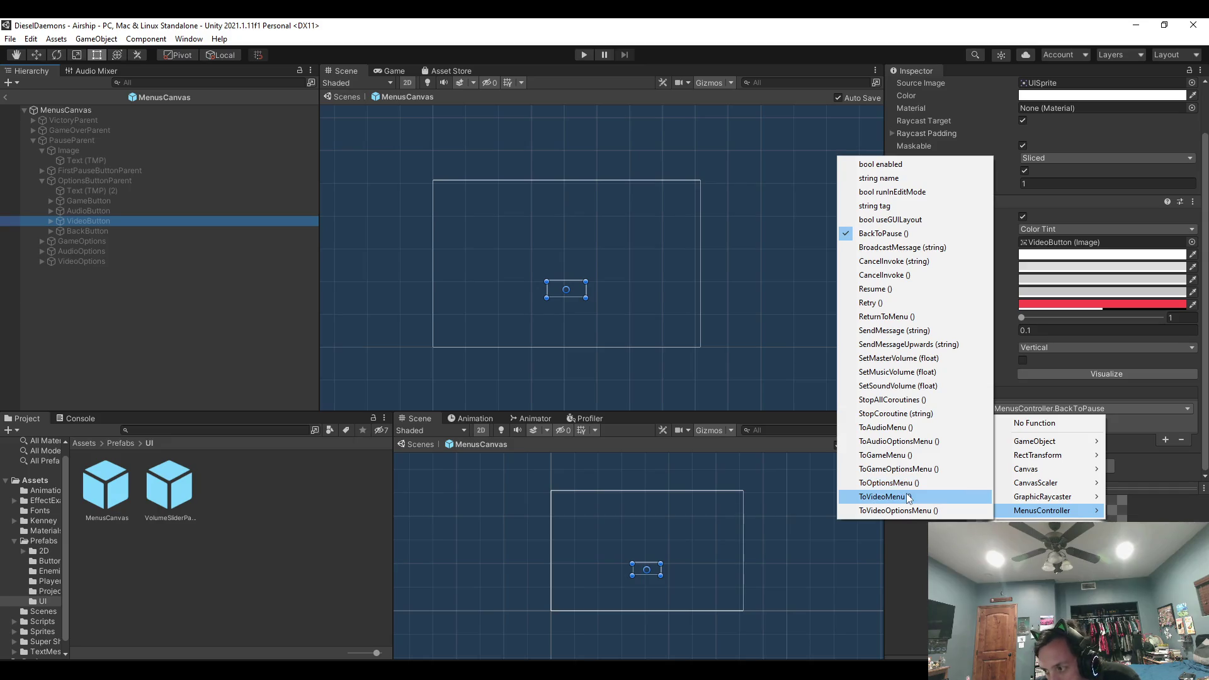
click(908, 496)
key(alt+Tab)
click(315, 355)
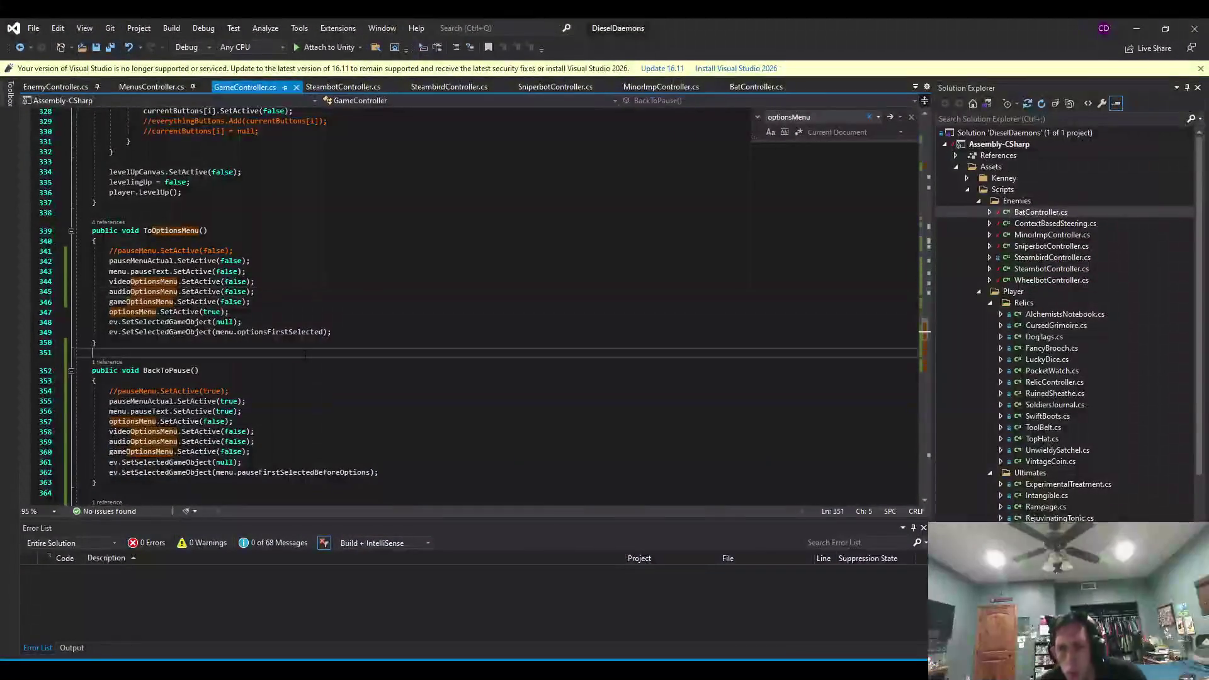
Search GameController.cs and MenusController.cs for 'tovideo' to locate ToVideoMenu.
key(ctrl+f)
text(tovideo)
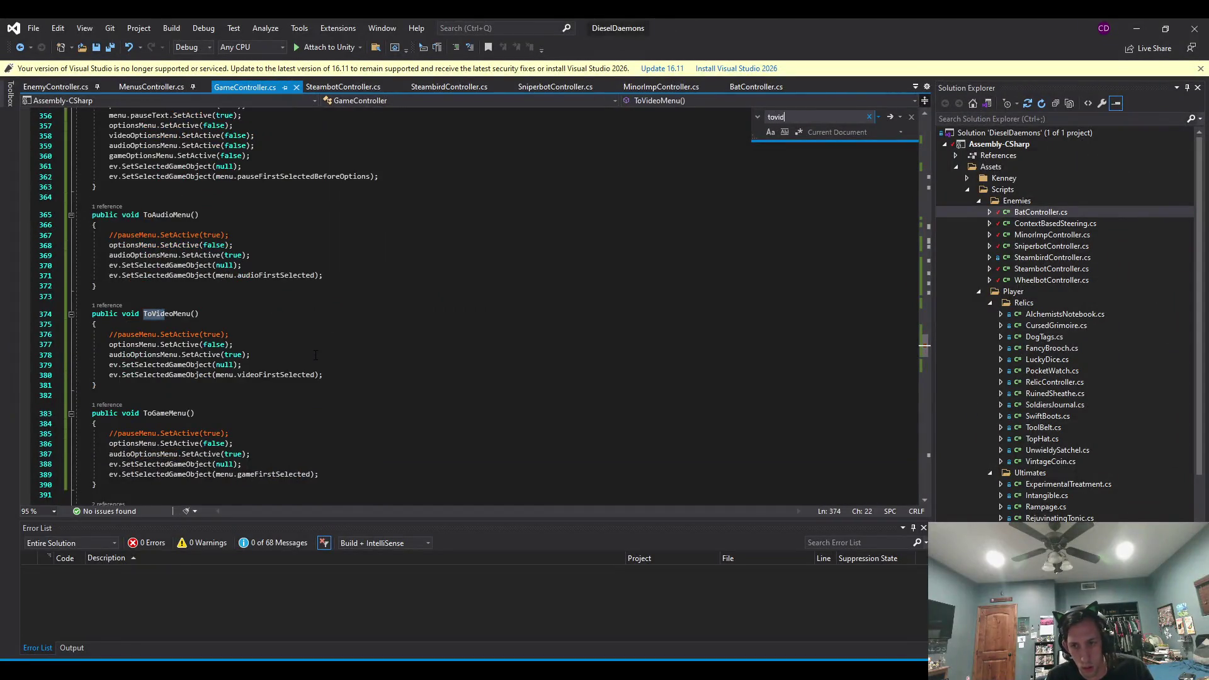
key(Return)
key(Return)
key(Return)
key(Return)
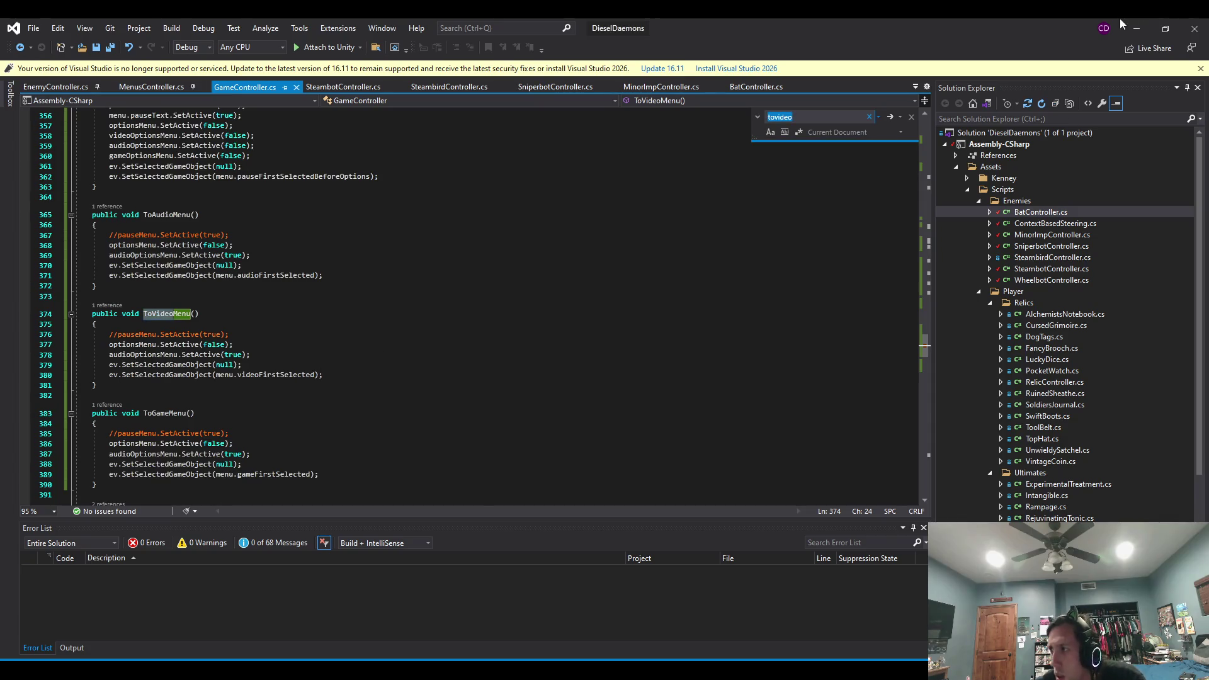
click(151, 87)
click(321, 291)
key(ctrl+f)
text(tovideo)
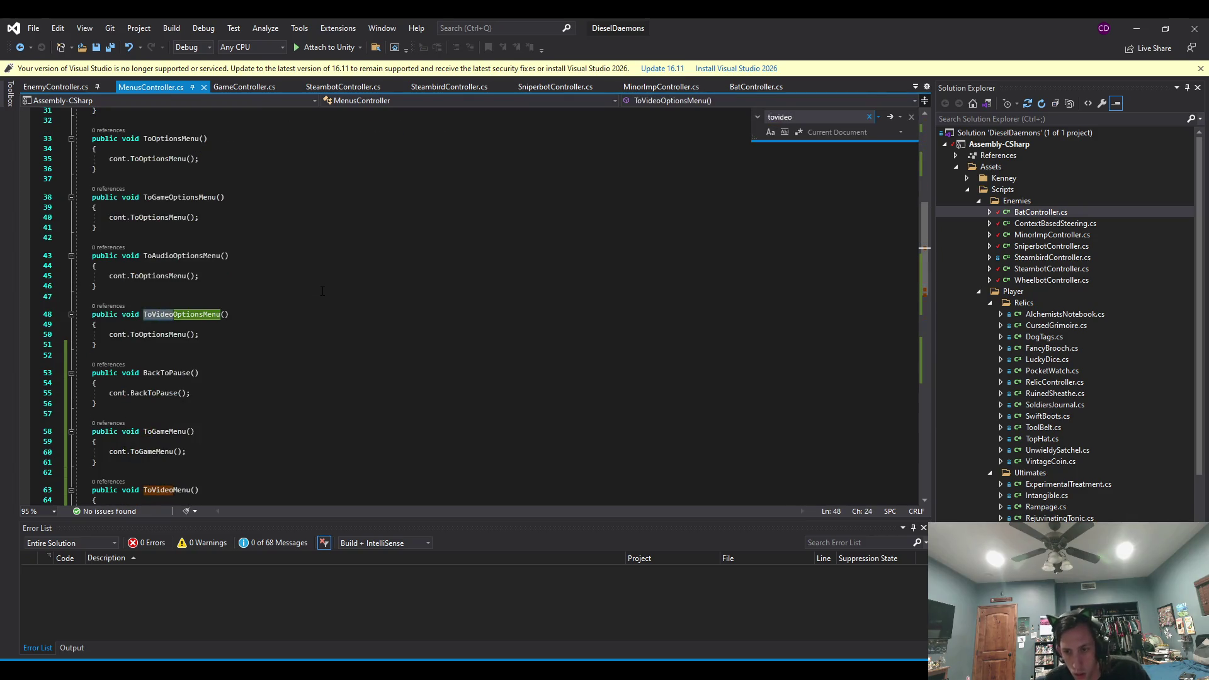
key(Return)
click(202, 328)
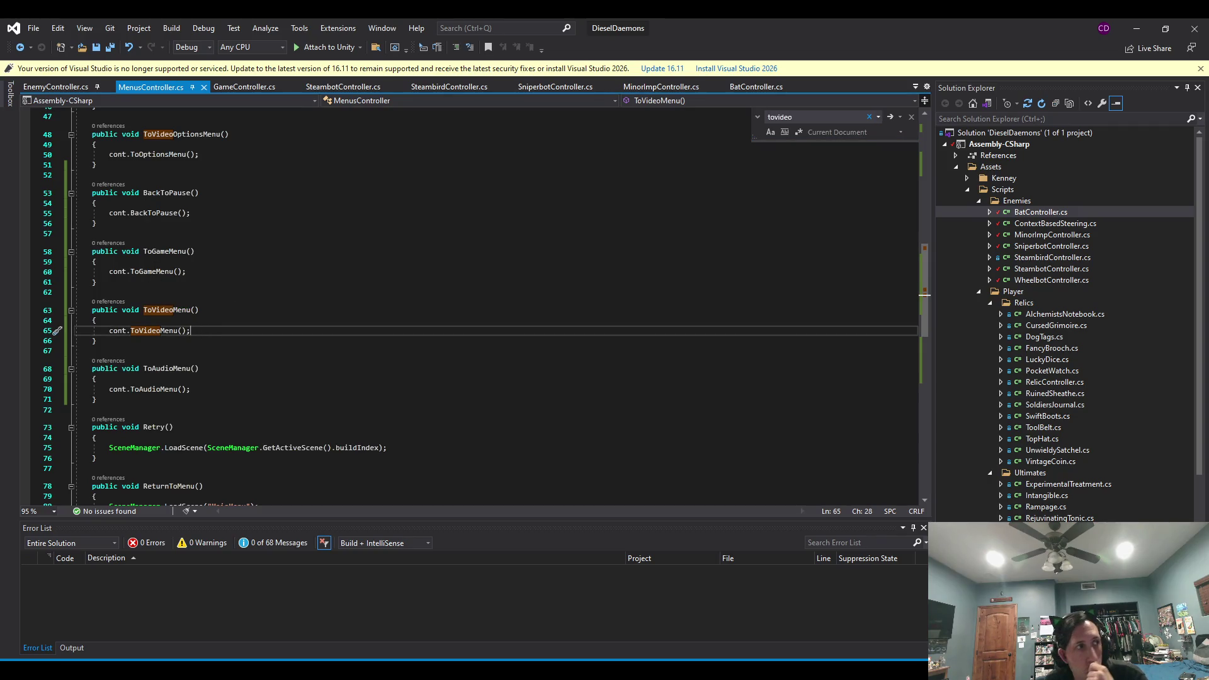
key(alt+Tab)
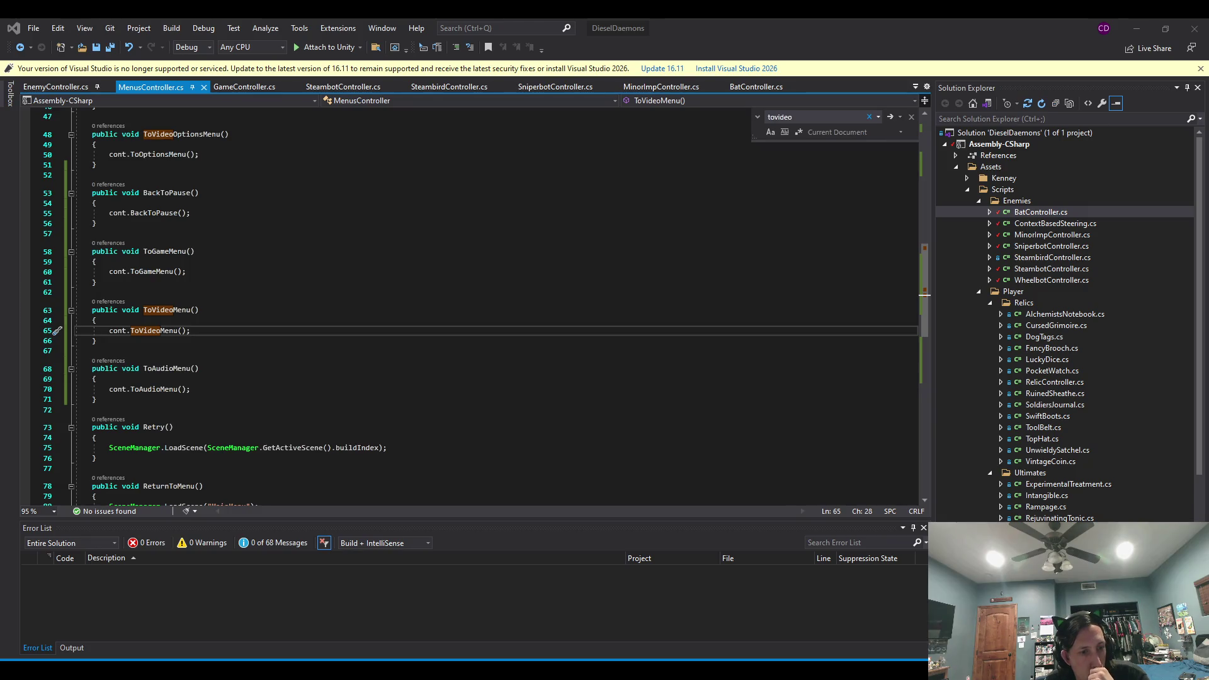
key(alt+Tab)
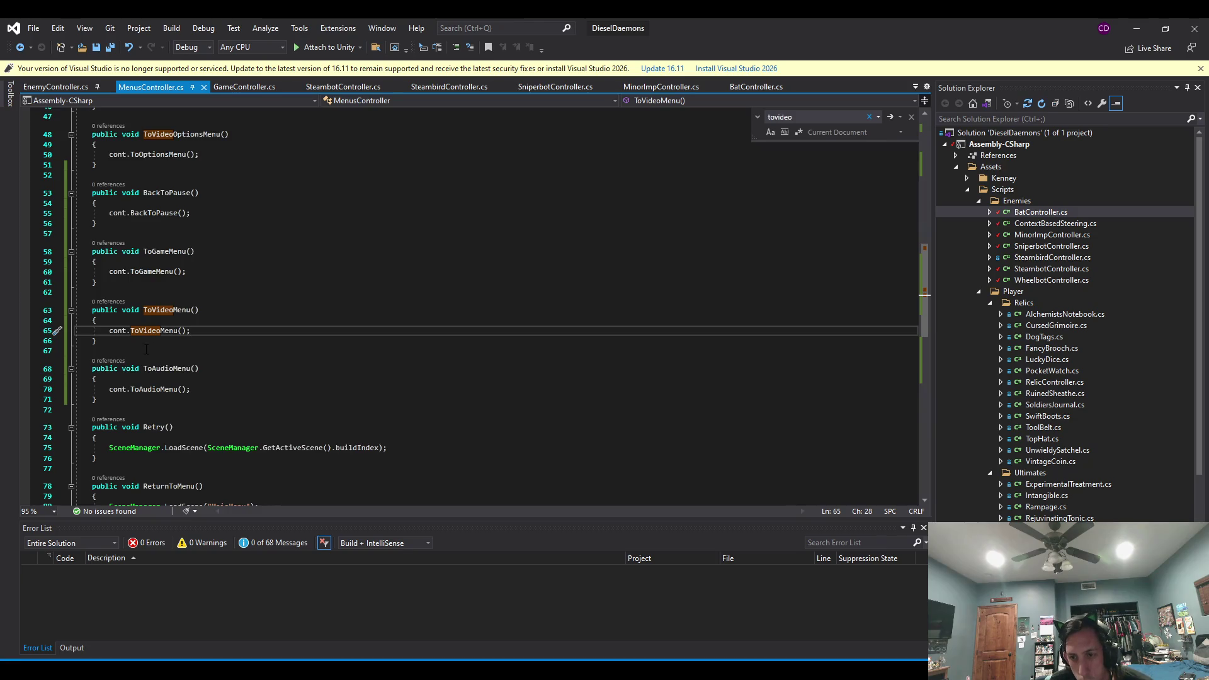
Delete ToGameOptionsMenu, ToAudioOptionsMenu and ToVideoOptionsMenu (lines 37–51) from MenusController.cs.
click(130, 341)
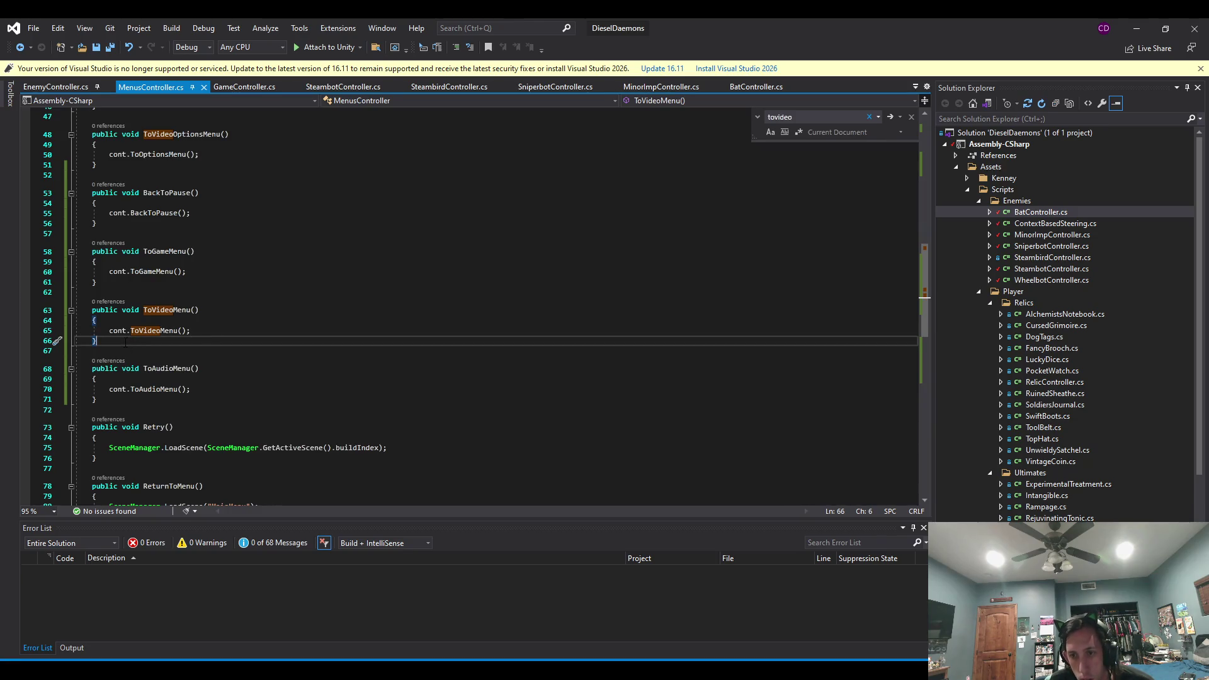
scroll(126, 342, up, 3)
click(120, 314)
click(118, 255)
mouse_move(118, 254)
mouse_down()
mouse_move(135, 113)
mouse_move(140, 122)
mouse_up()
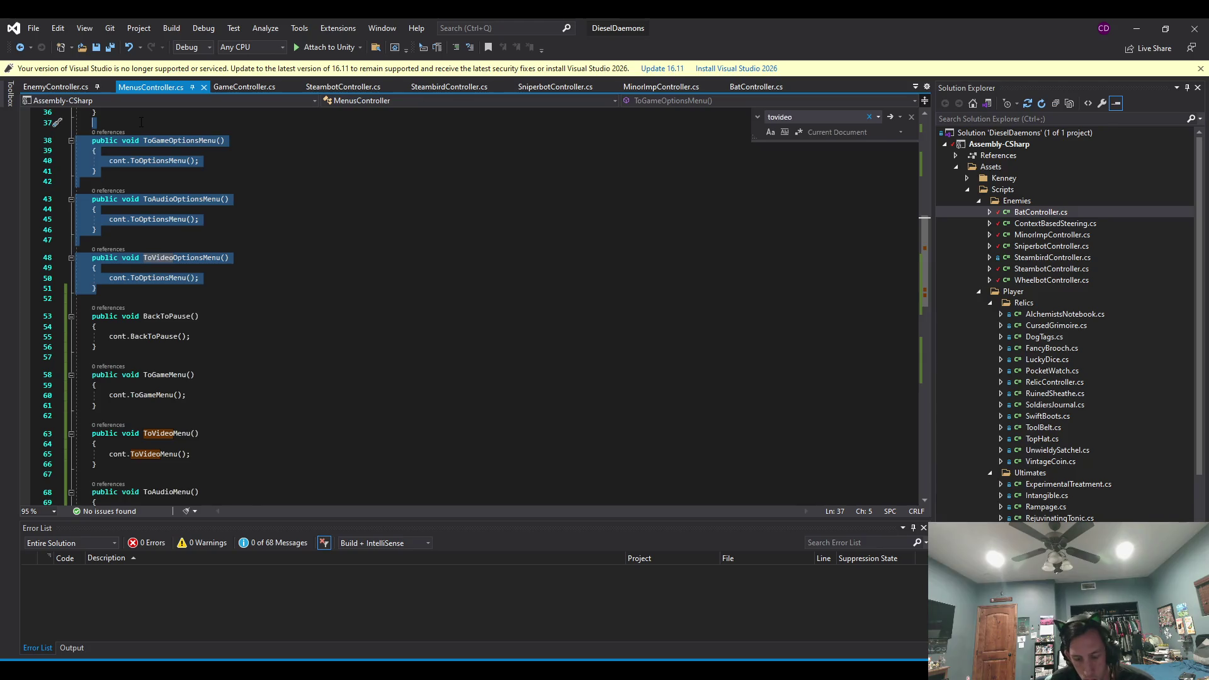
key(Delete)
Look over the remaining ToGame/Audio/VideoMenu methods, then minimize Visual Studio.
click(250, 375)
click(208, 197)
click(208, 268)
click(208, 298)
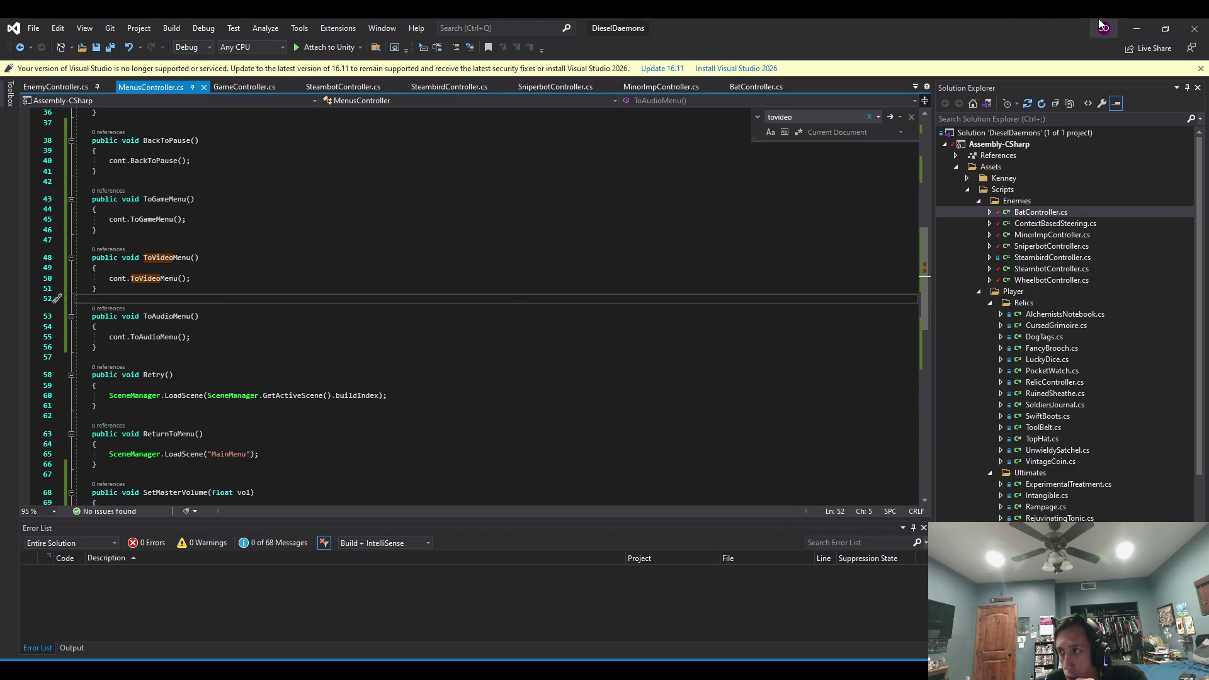
click(1137, 28)
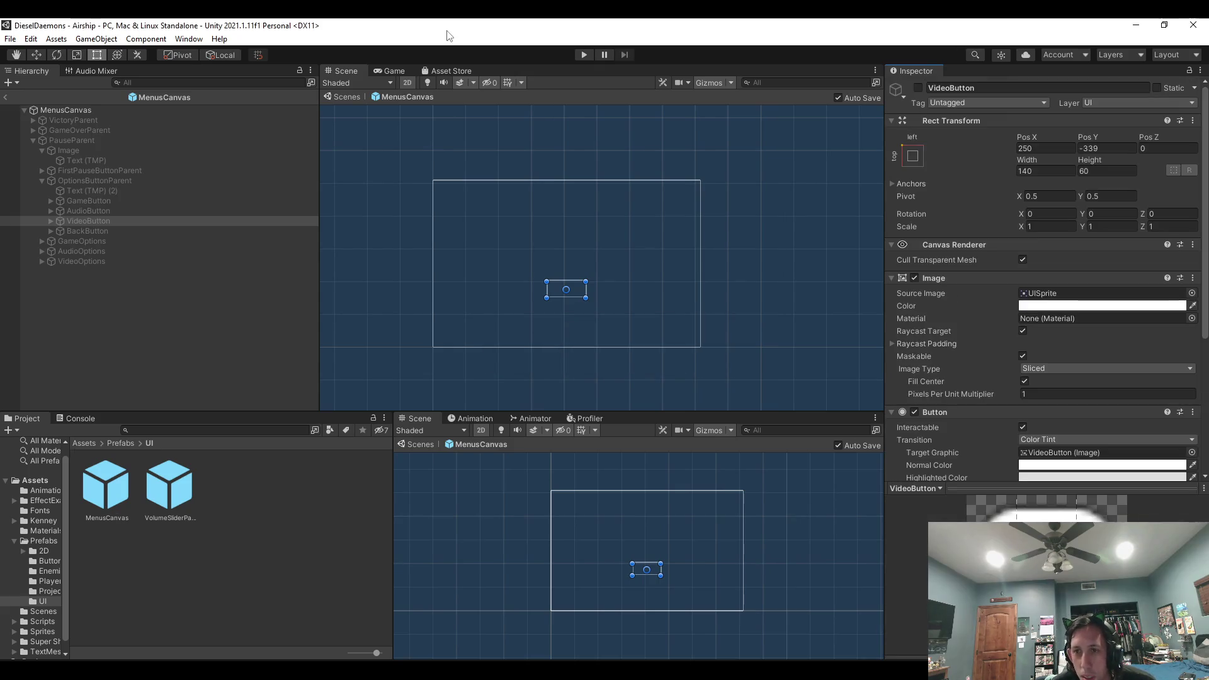
Verify VideoButton and GameButton call ToVideoMenu and ToGameMenu, then exit Prefab Mode.
scroll(1099, 352, down, 5)
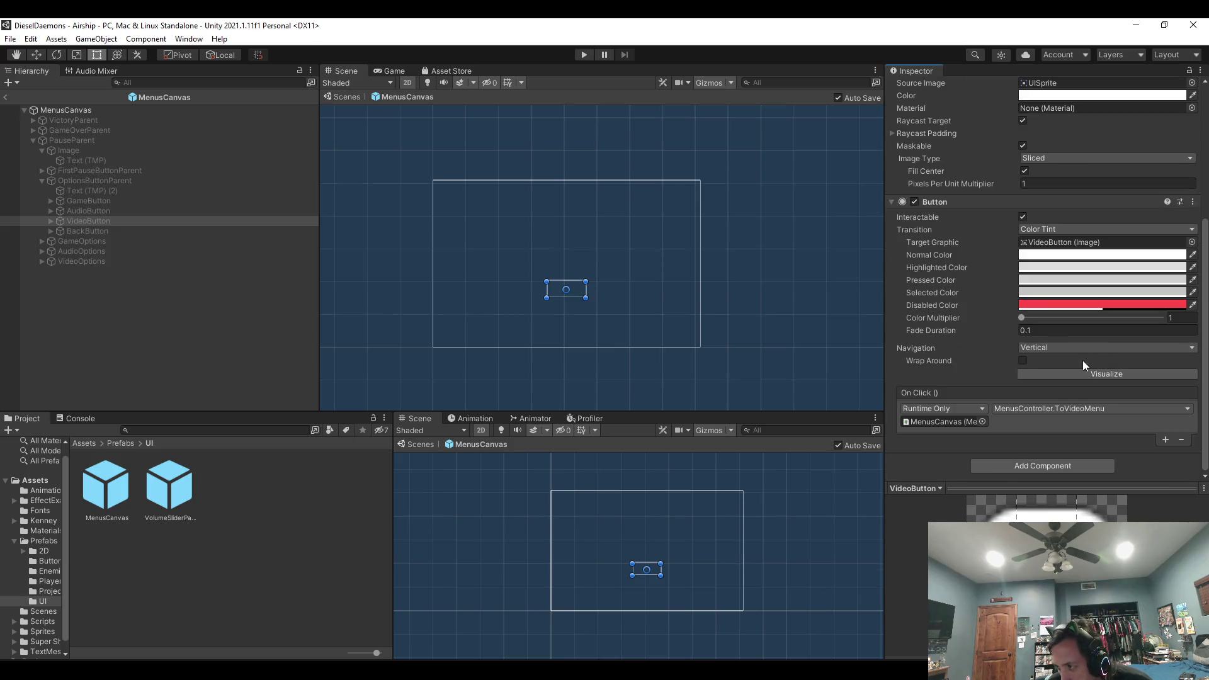
click(99, 220)
key(Up)
key(Up)
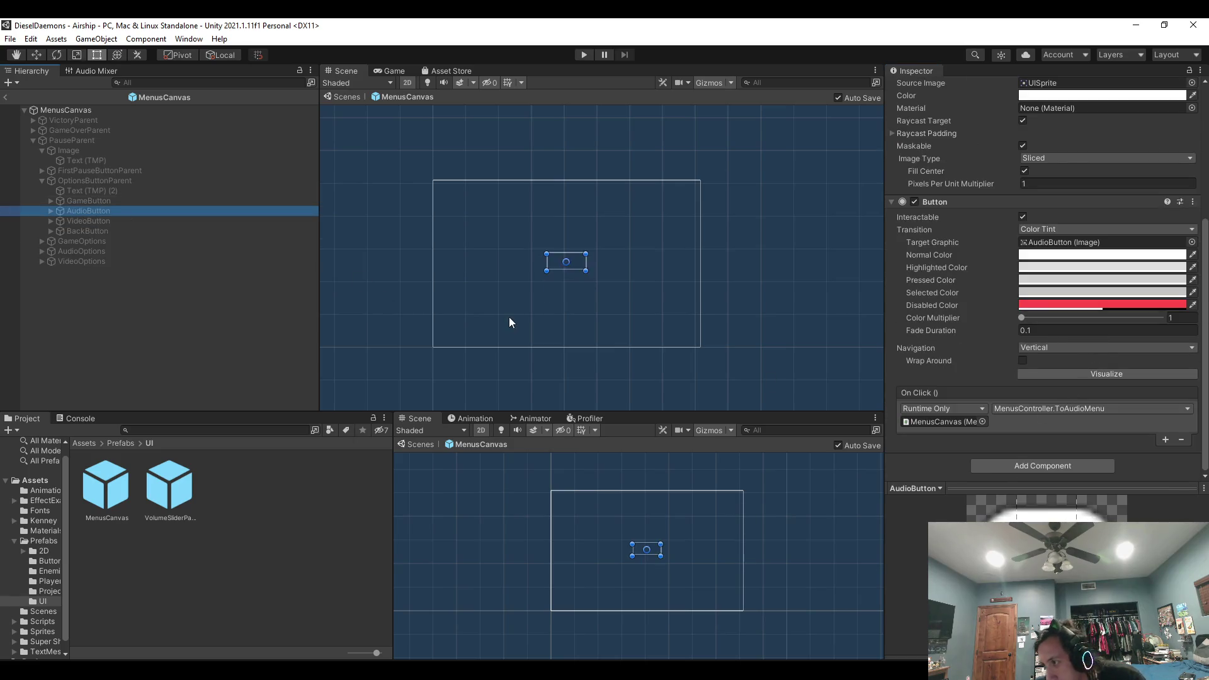
click(5, 97)
Playtest the Audio screen with Master, Music and Sound Volume sliders, then stop.
click(576, 55)
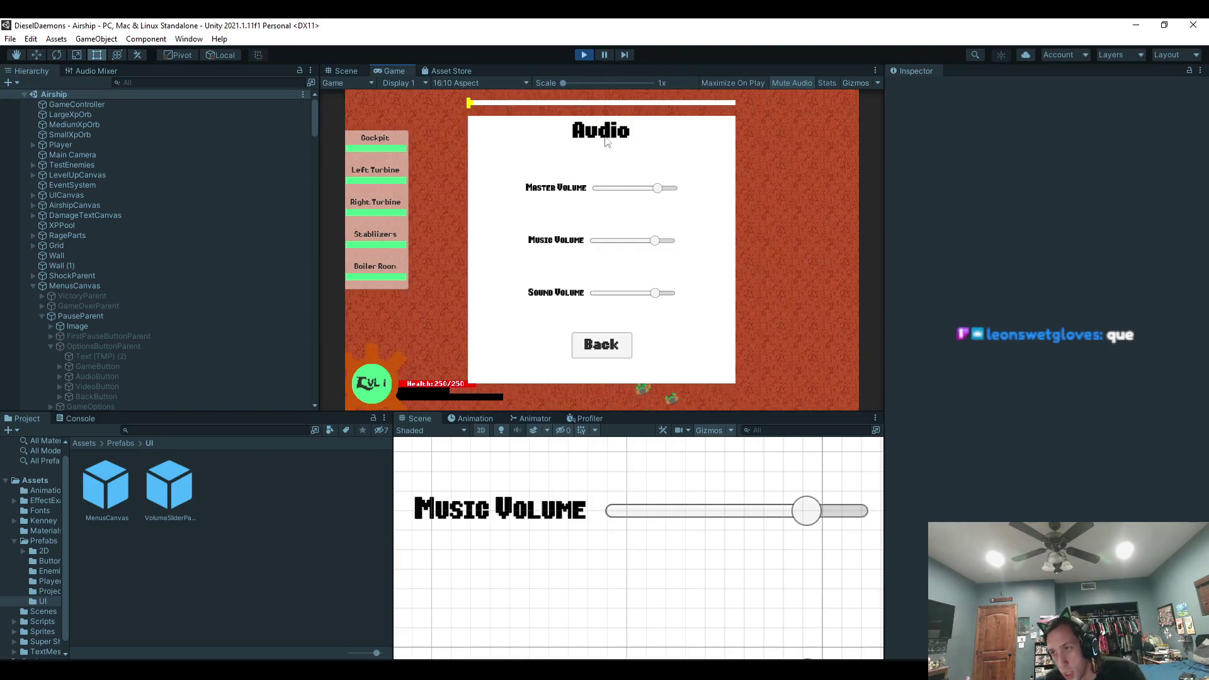
click(585, 54)
click(121, 476)
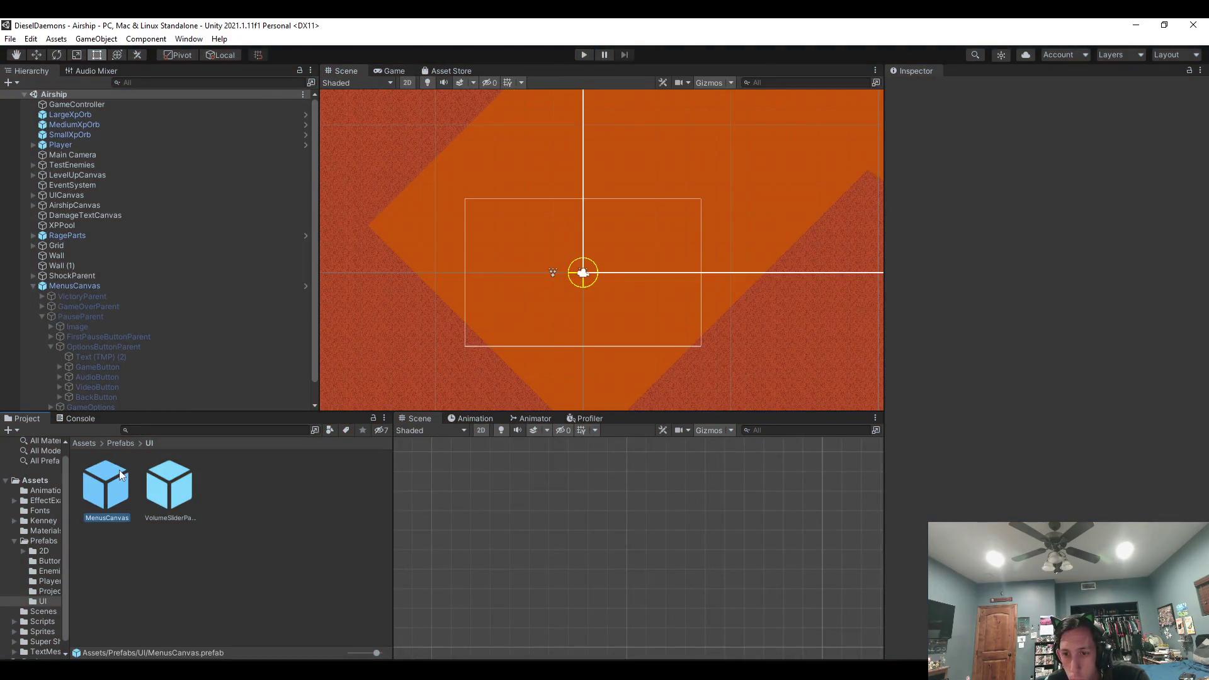
Reopen MenusCanvas, expand VideoOptions and MasterVolumeSliderParent, check Audio First Selected, and play.
double_click(121, 475)
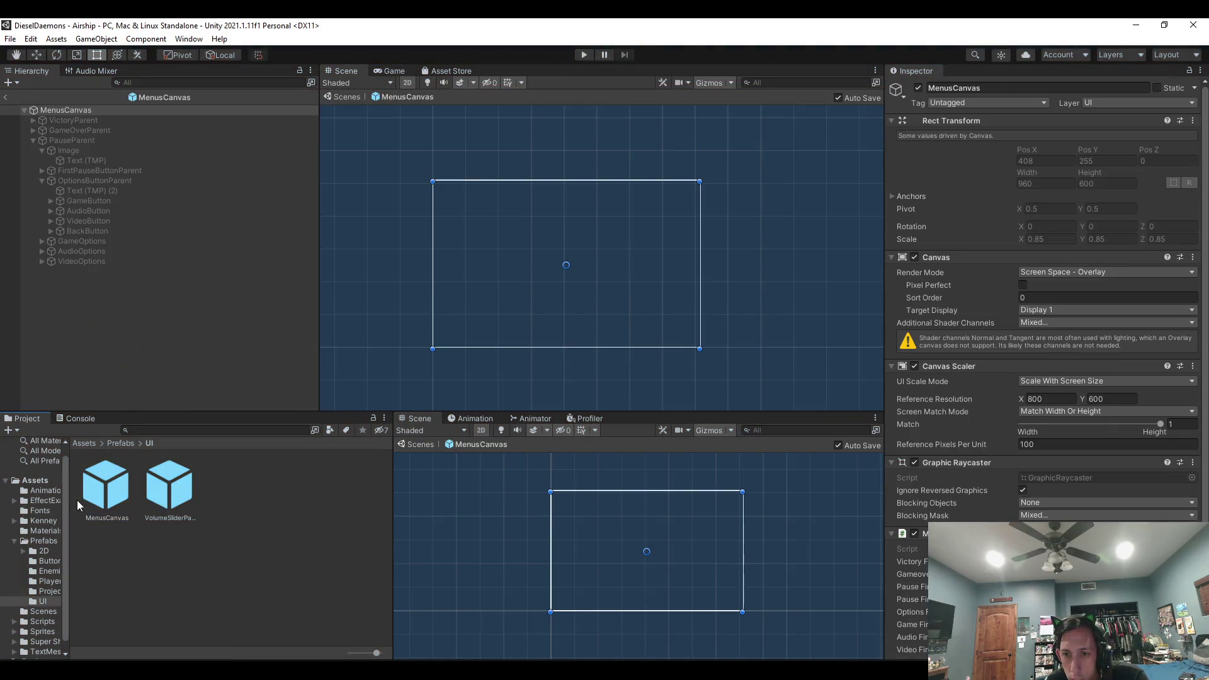
click(52, 260)
click(43, 261)
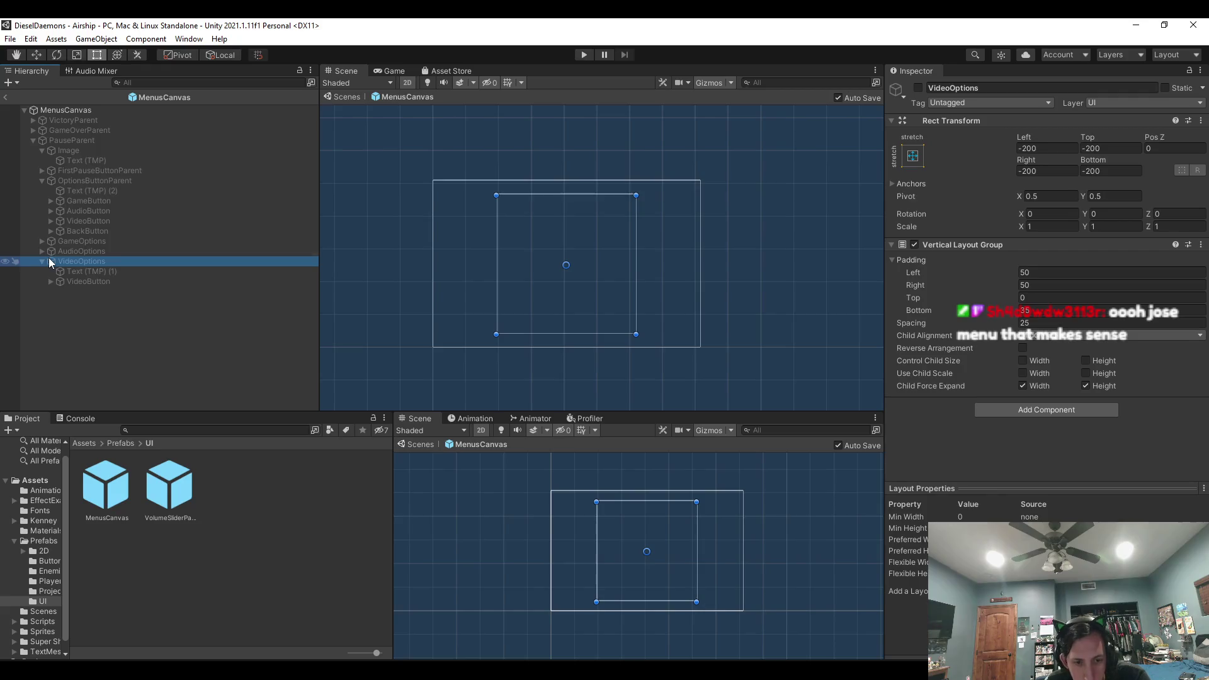
click(81, 111)
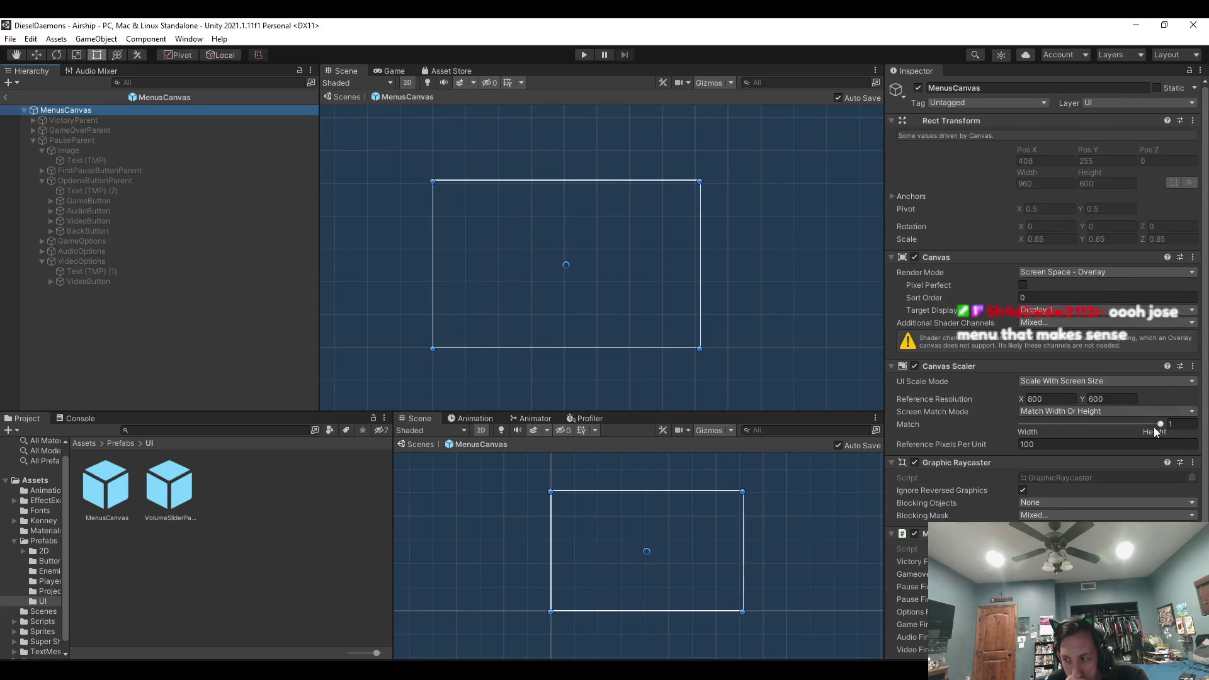
scroll(1152, 434, down, 2)
click(1070, 581)
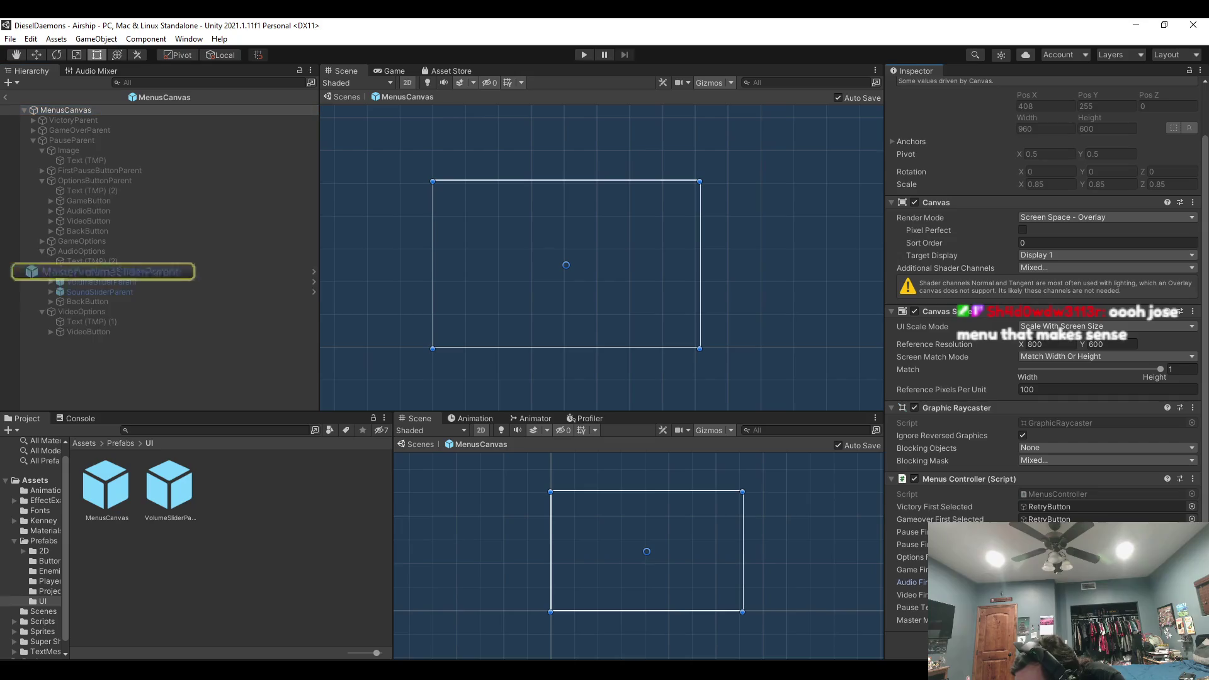
click(50, 271)
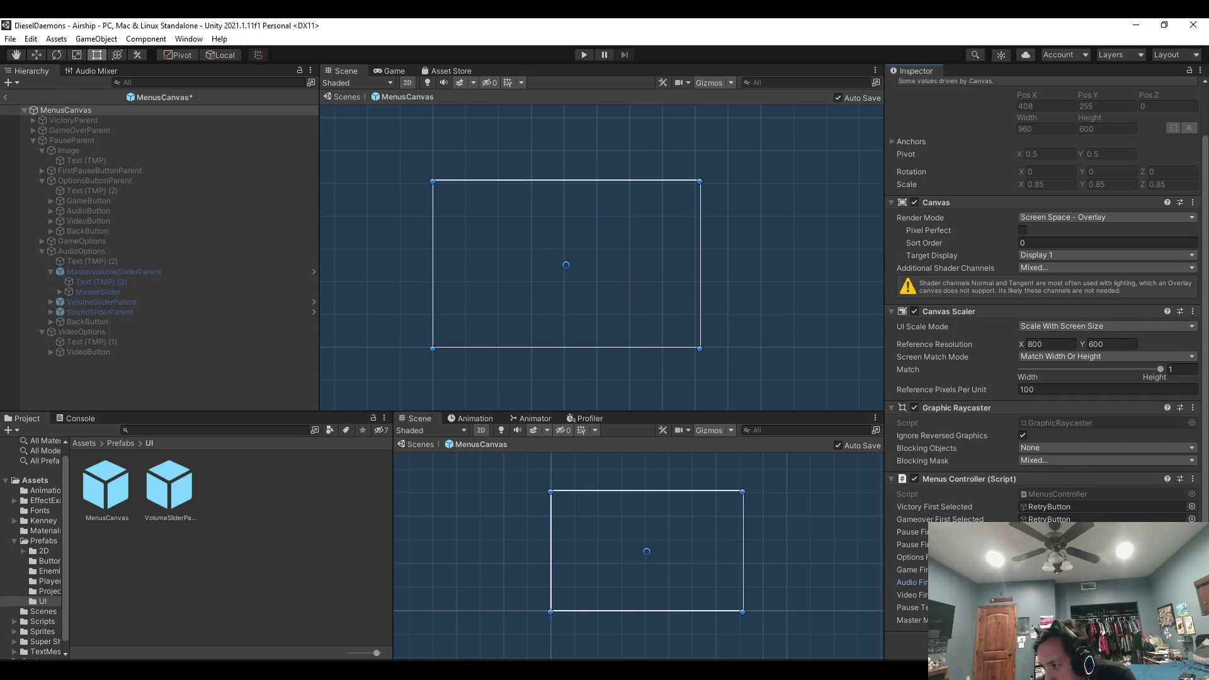
click(584, 55)
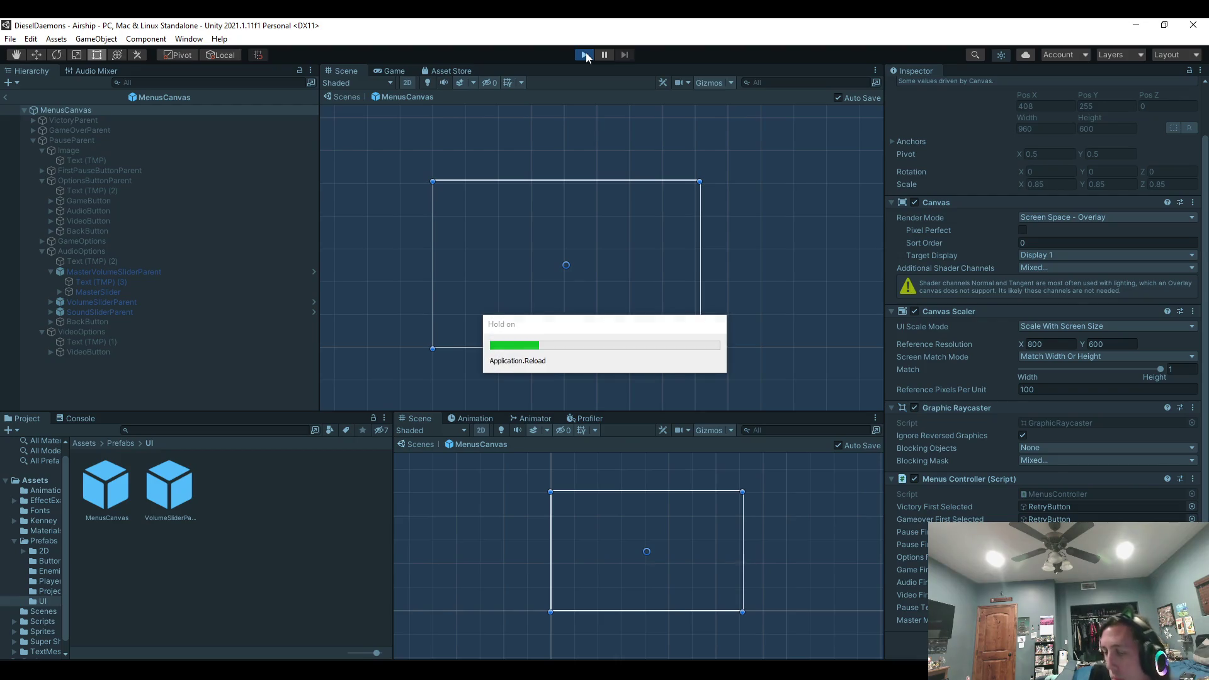
In Play mode, pause the game and navigate through Options to the Audio settings screen.
key(Escape)
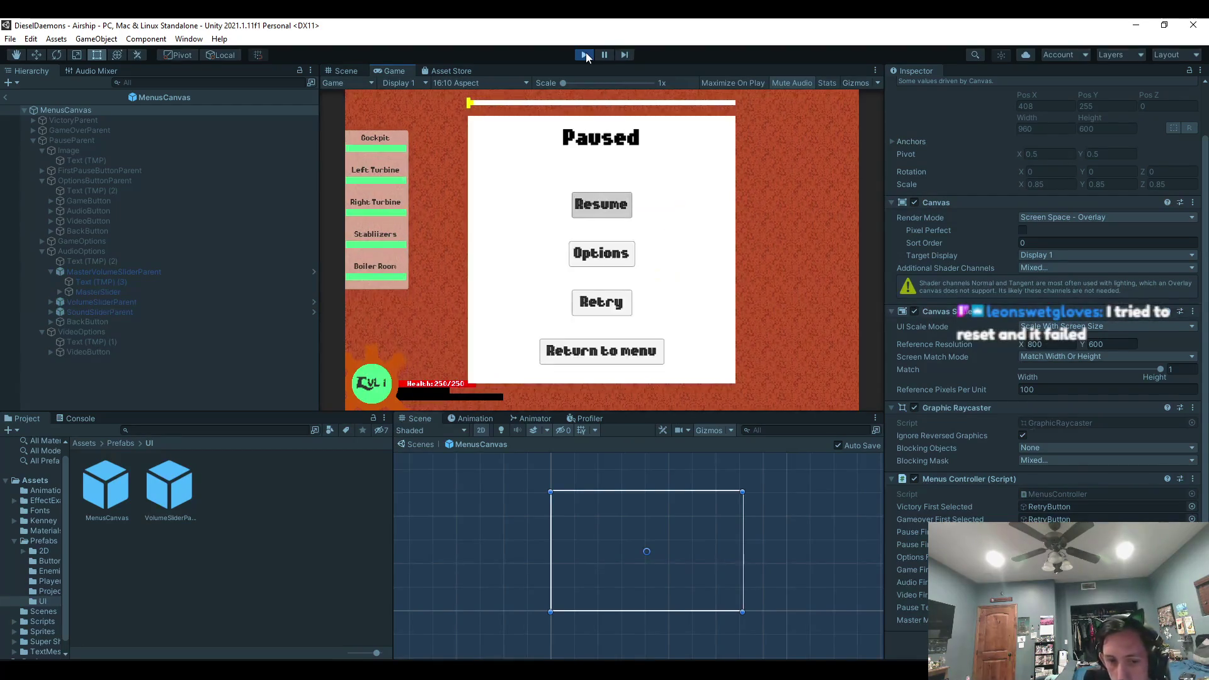
key(Down)
key(Return)
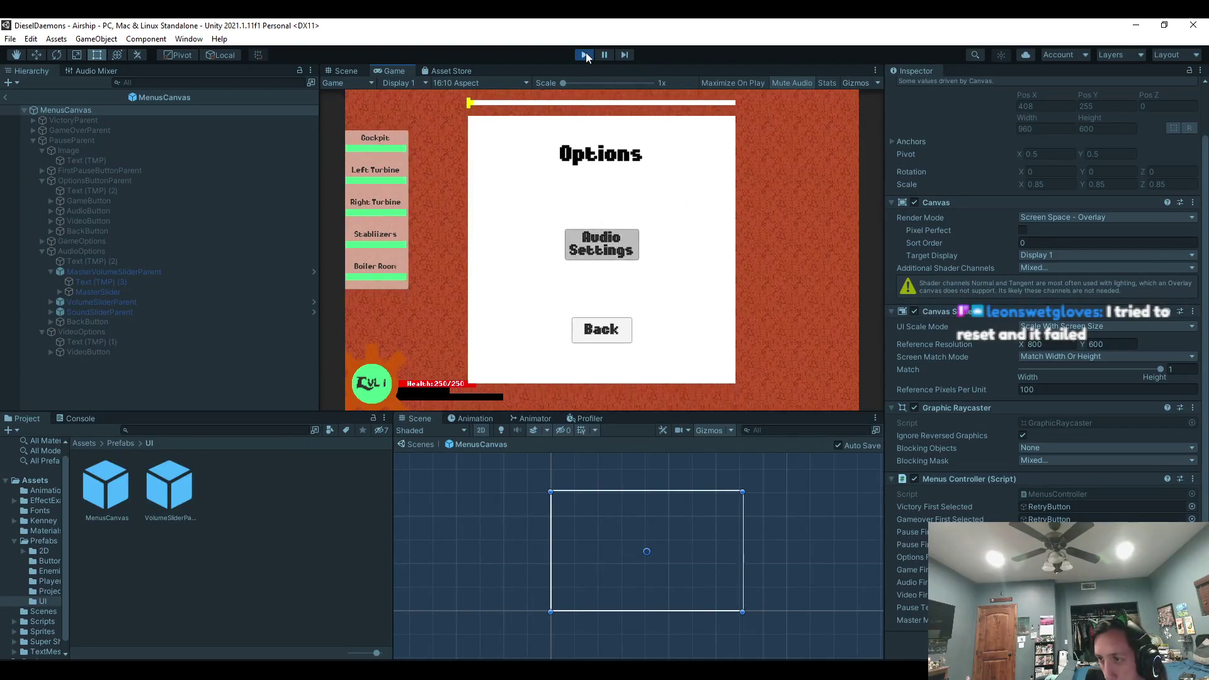
key(Return)
Lower the Master Volume and Music Volume sliders with the arrow keys, then stop Play mode.
key(Left)
key(Left)
key(Down)
key(Left)
key(Left)
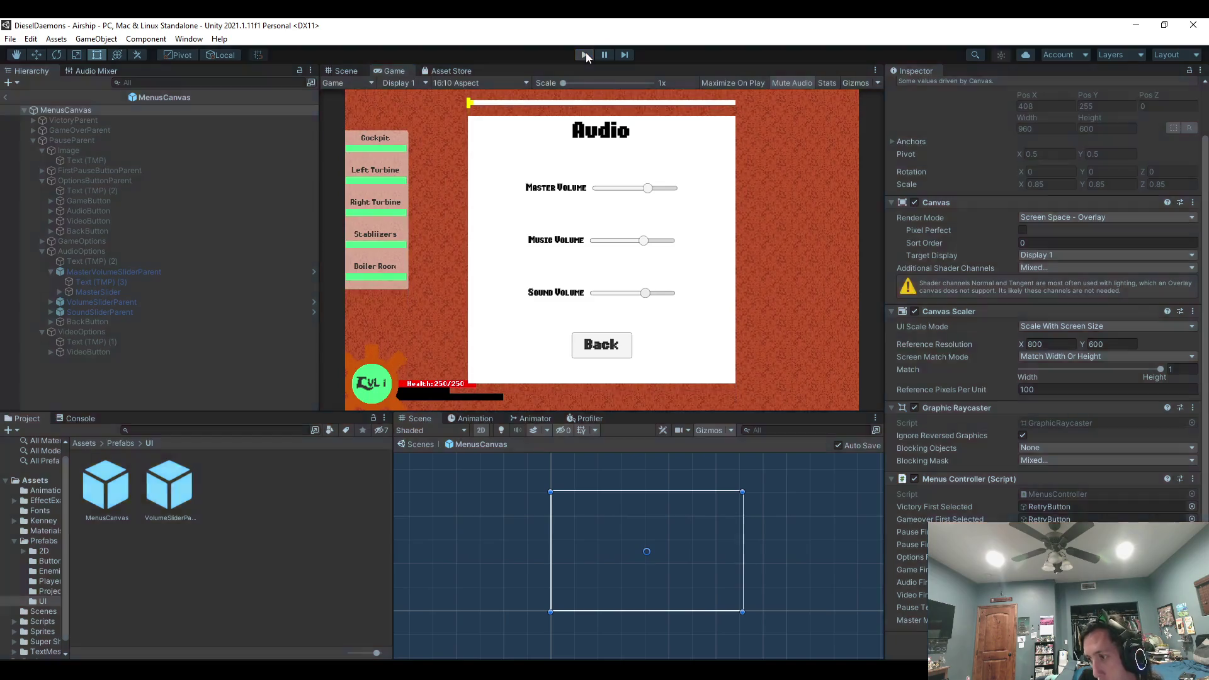
click(585, 55)
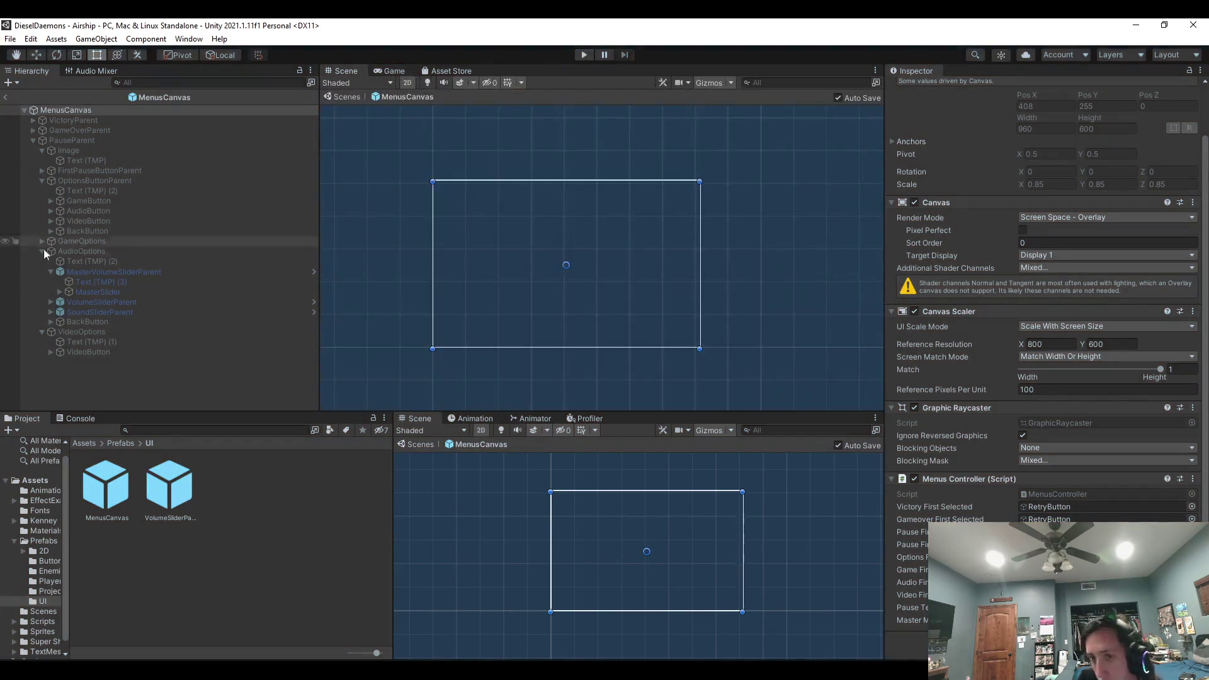
Confirm the VolumeSliderParent prefab's MasterSlider spans -80 to 20 in whole numbers, then return to Airship.
double_click(172, 486)
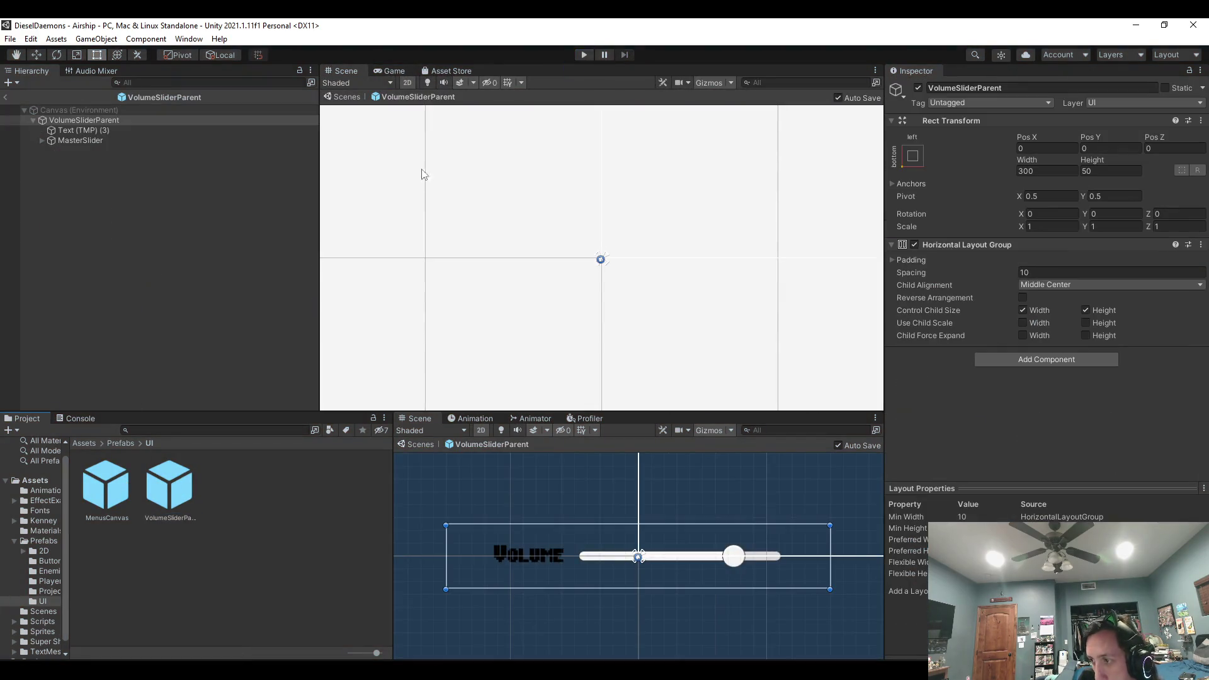
click(151, 141)
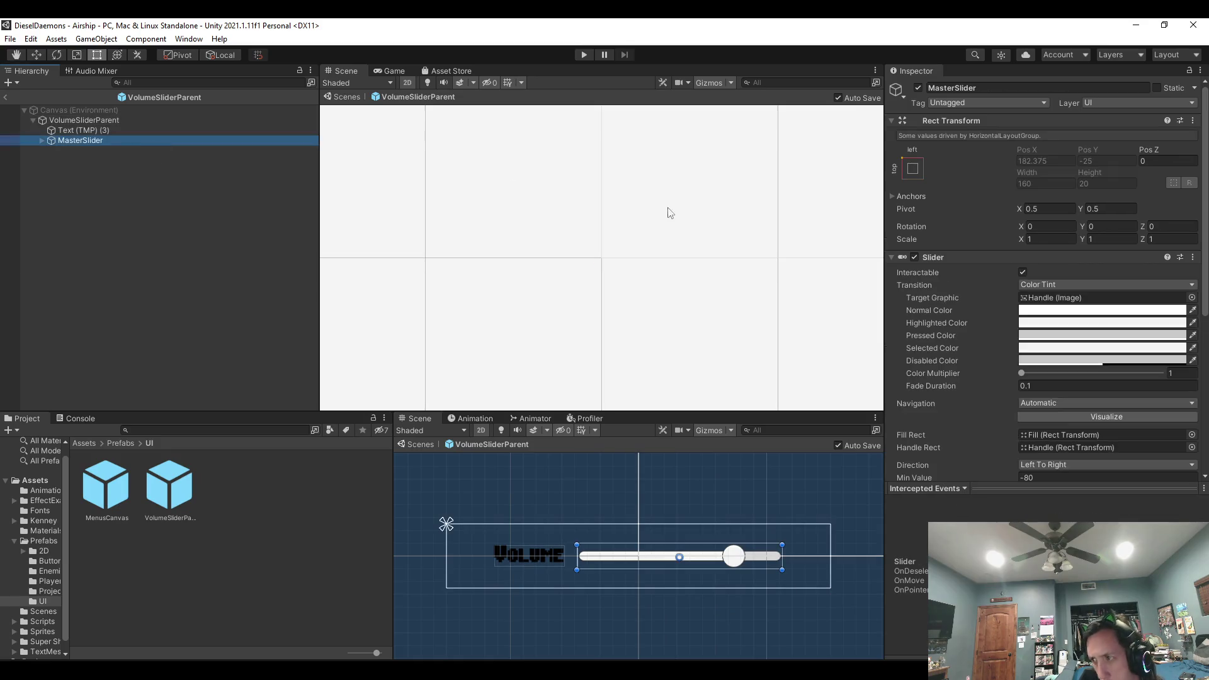
scroll(1011, 405, down, 3)
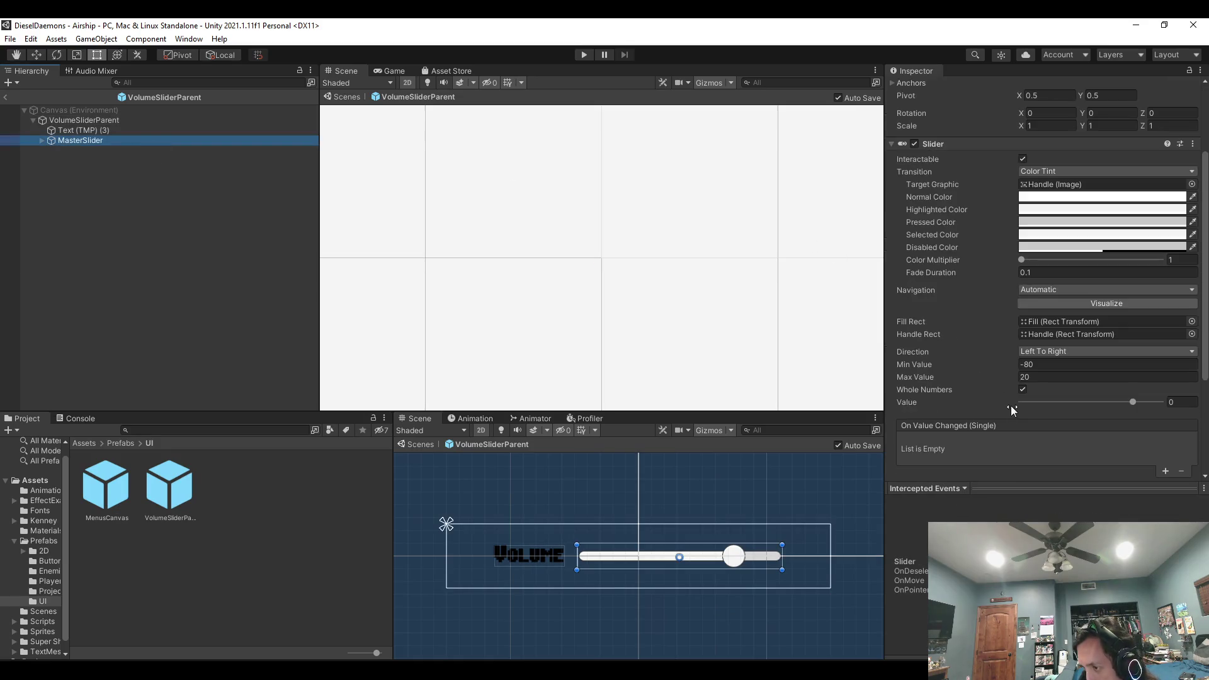
scroll(1013, 427, down, 3)
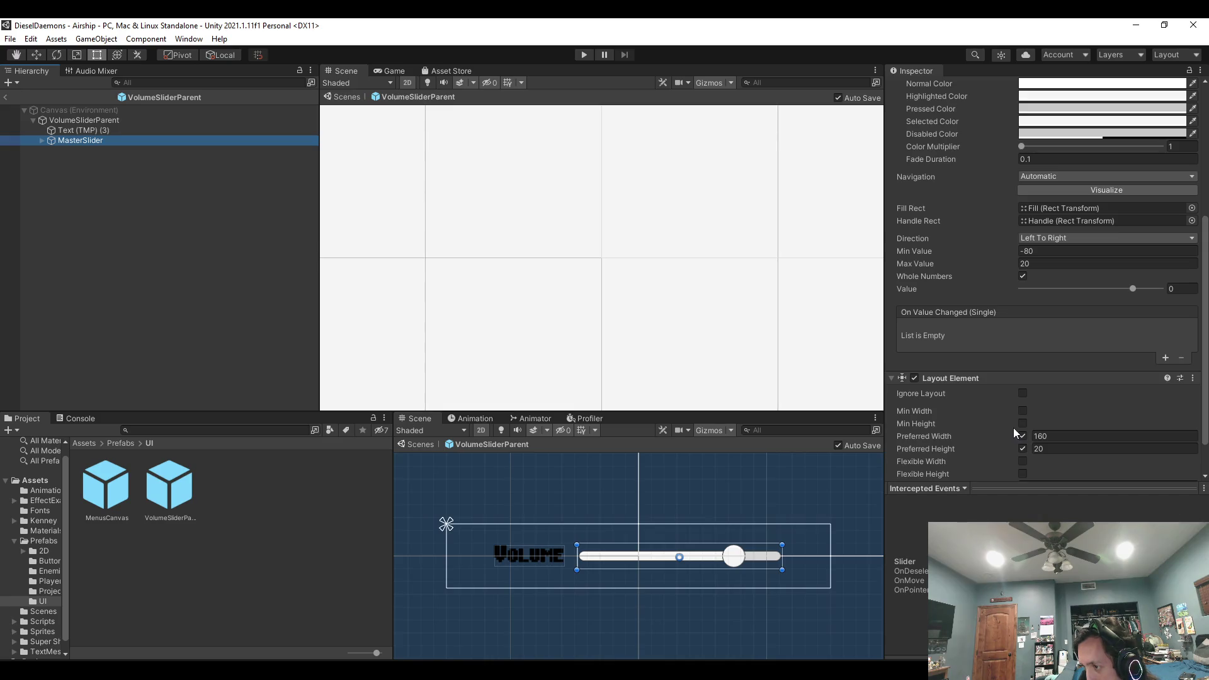
scroll(1011, 427, up, 3)
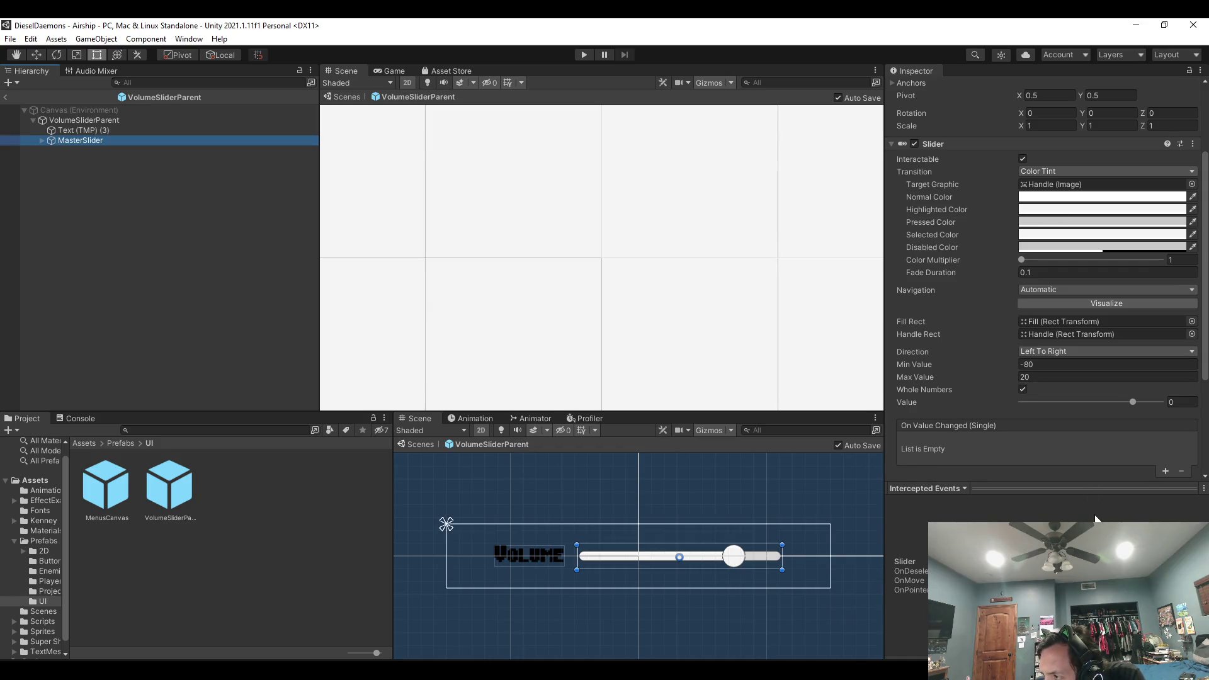
click(124, 206)
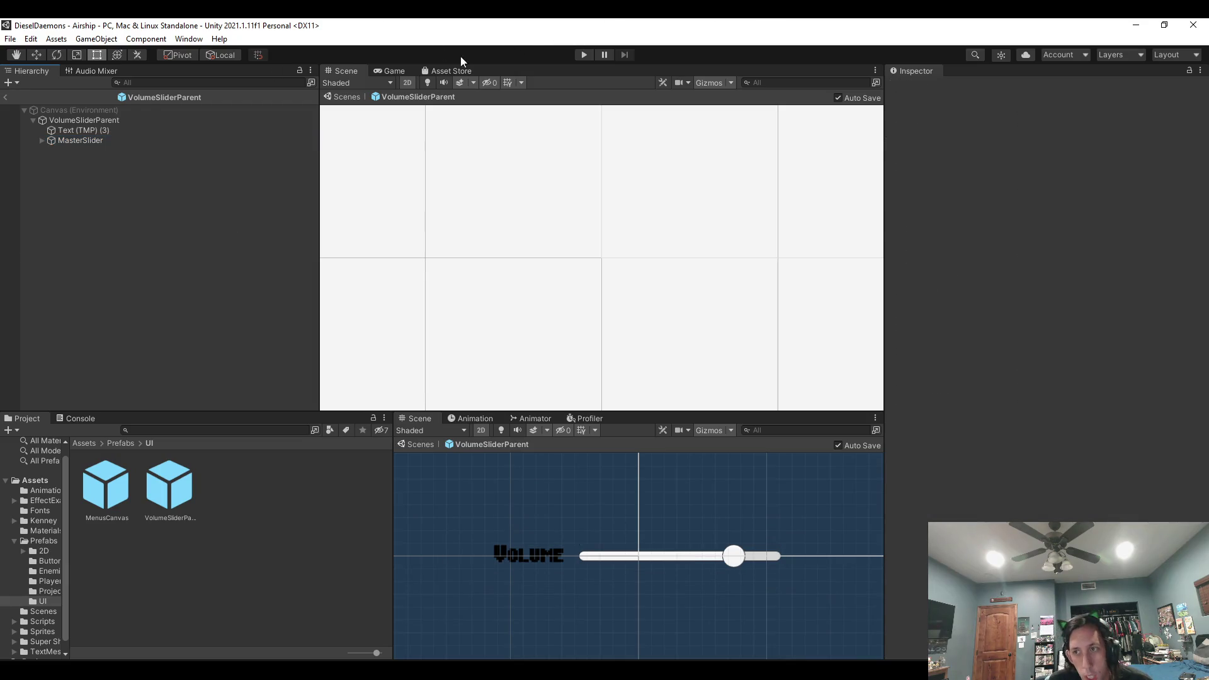
click(5, 97)
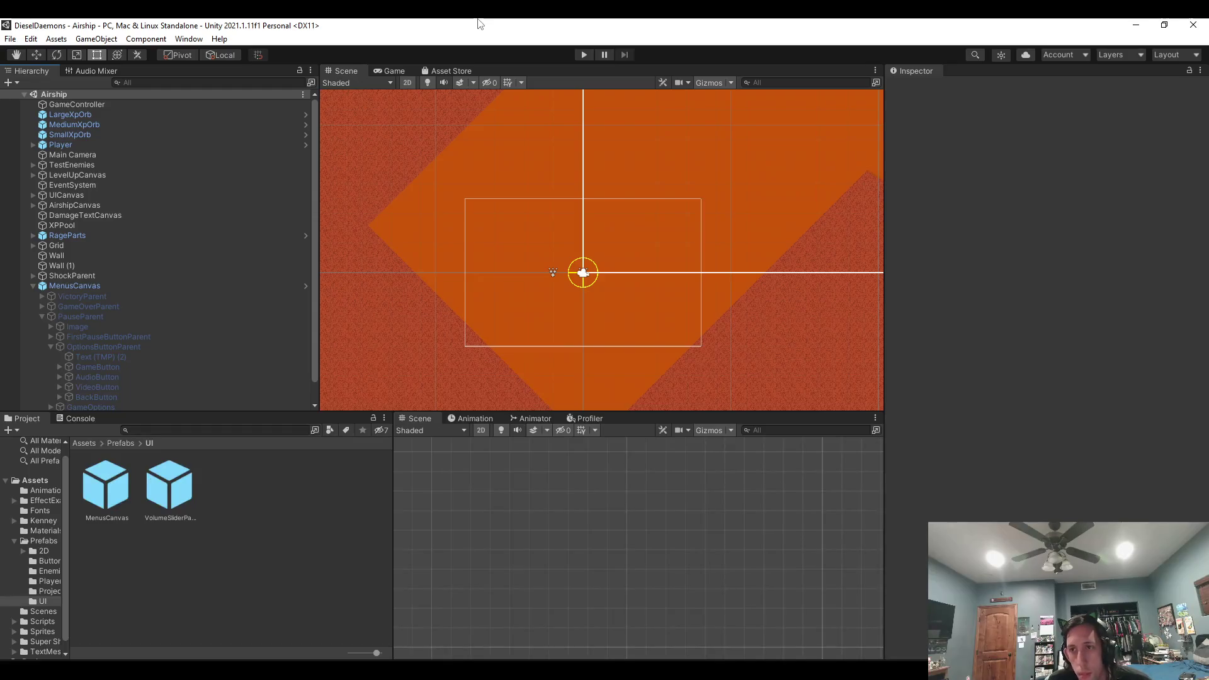
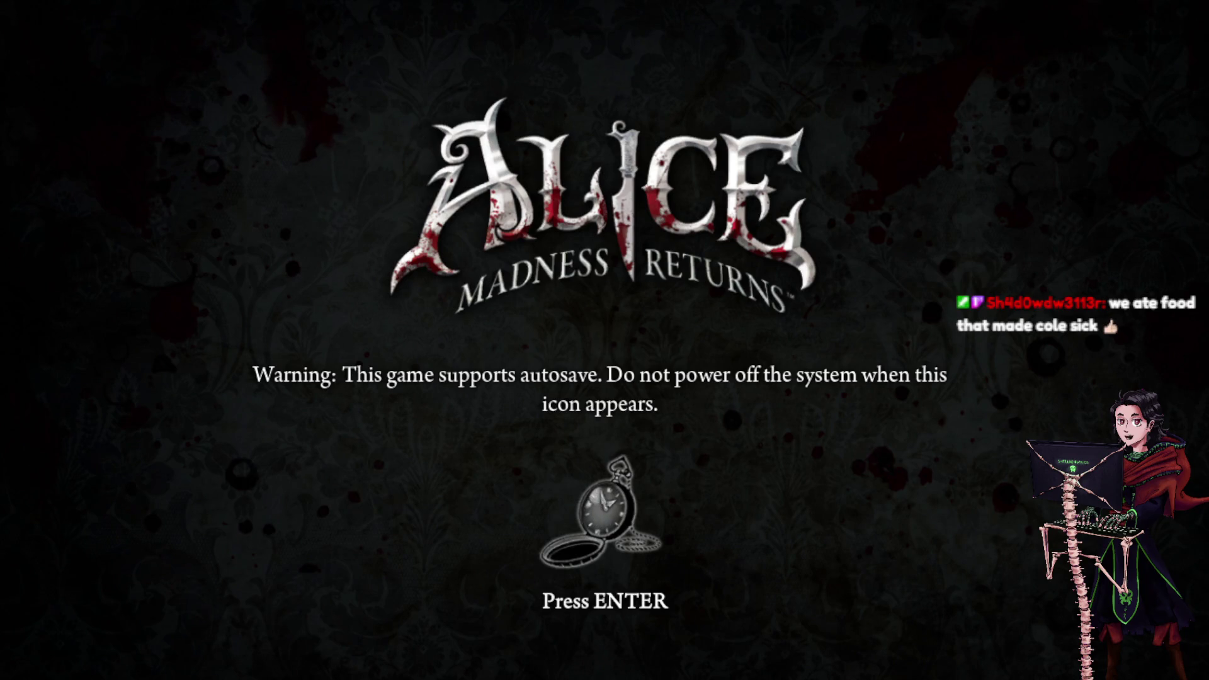
Skip the warning and title screens and continue the saved profile's game into the Mysterious East level.
key(Return)
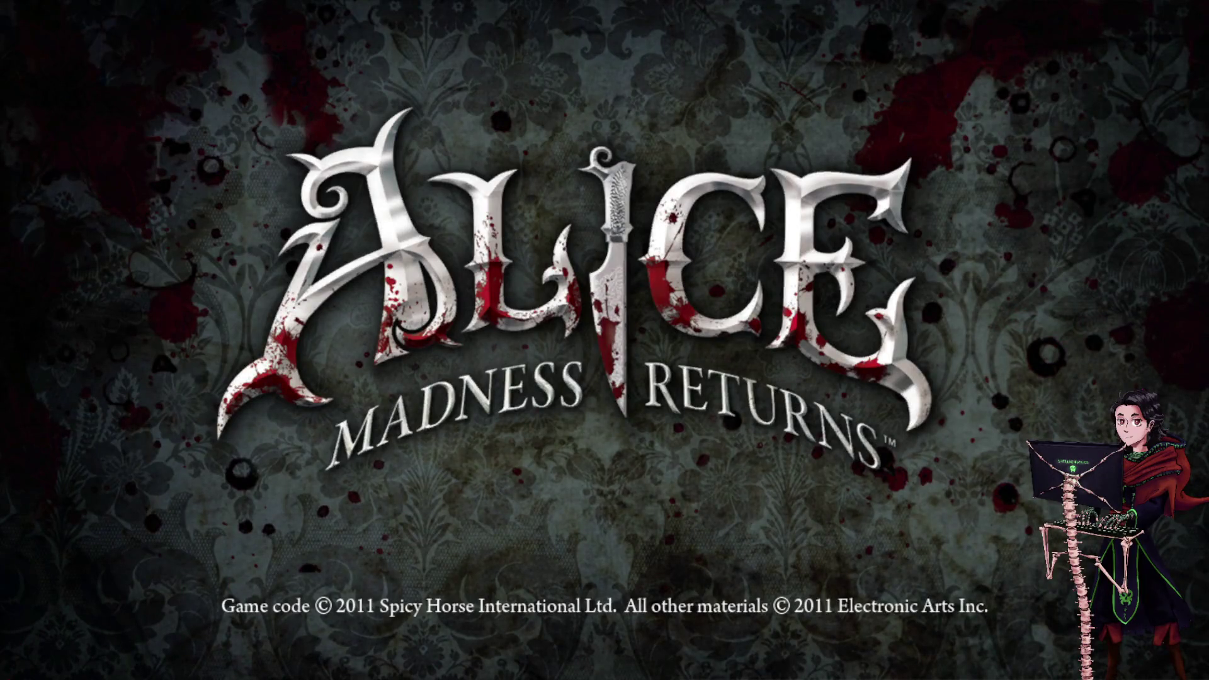
key(Return)
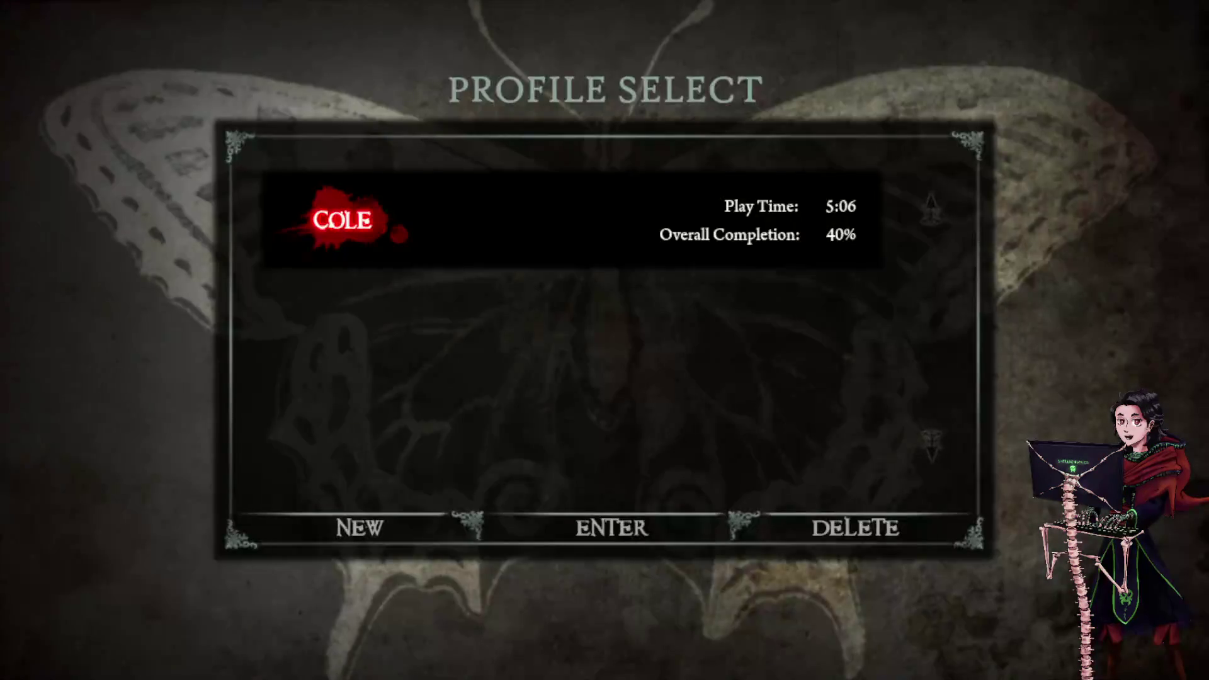
key(Return)
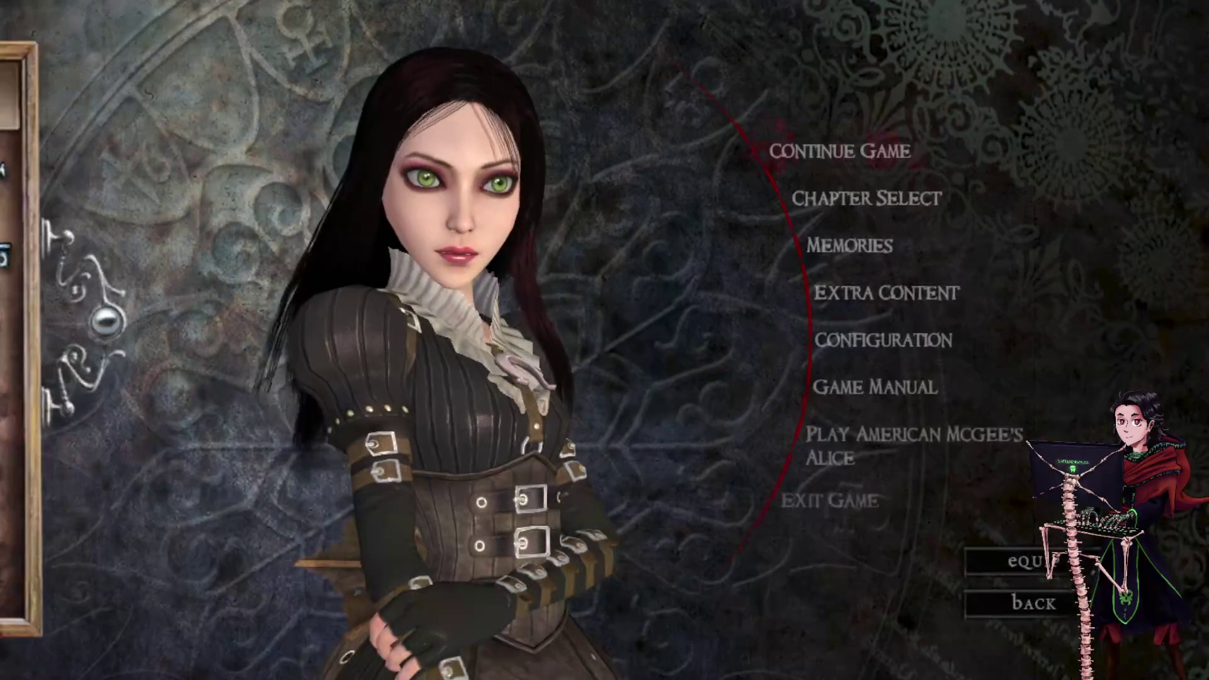
key(Return)
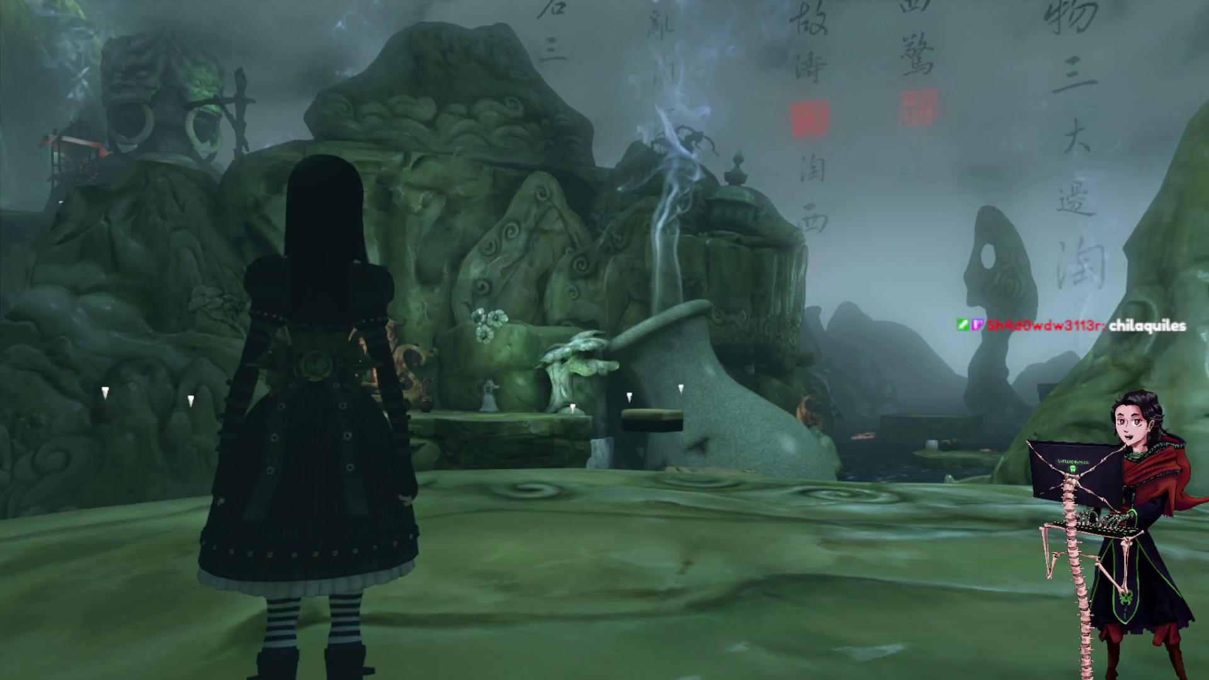
Run across the jade island, leap onto the first platforms, and grab a tooth mid-air.
key(a)
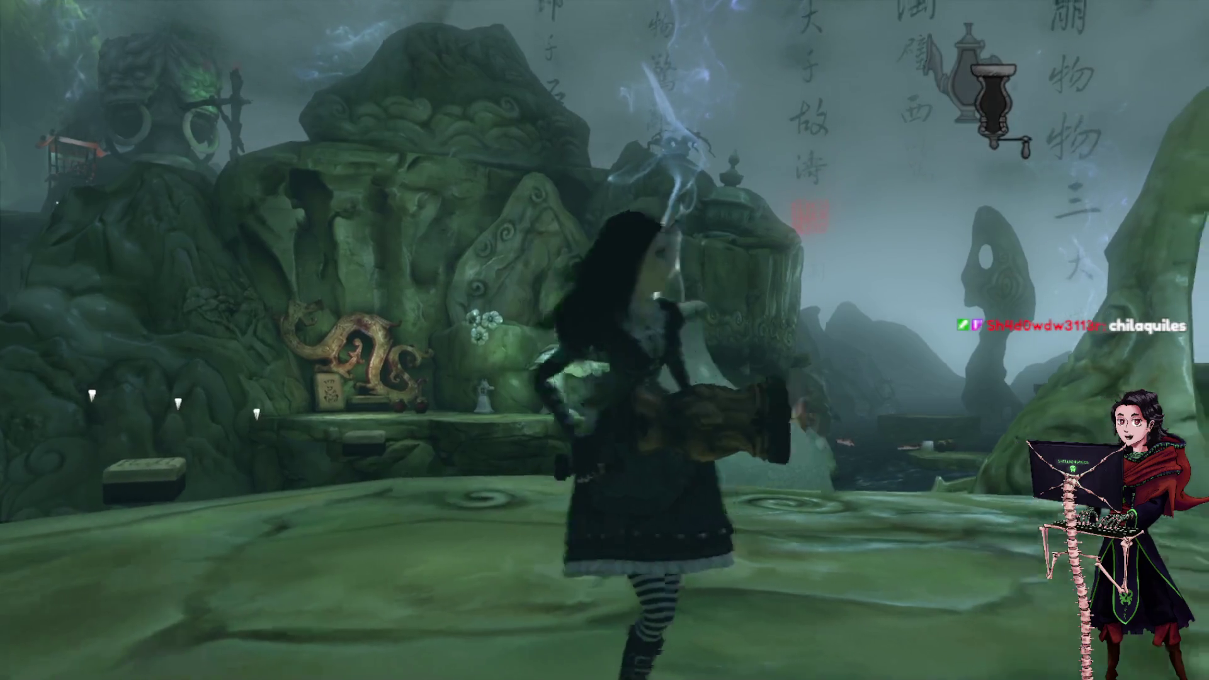
key(w)
key(d)
key(a)
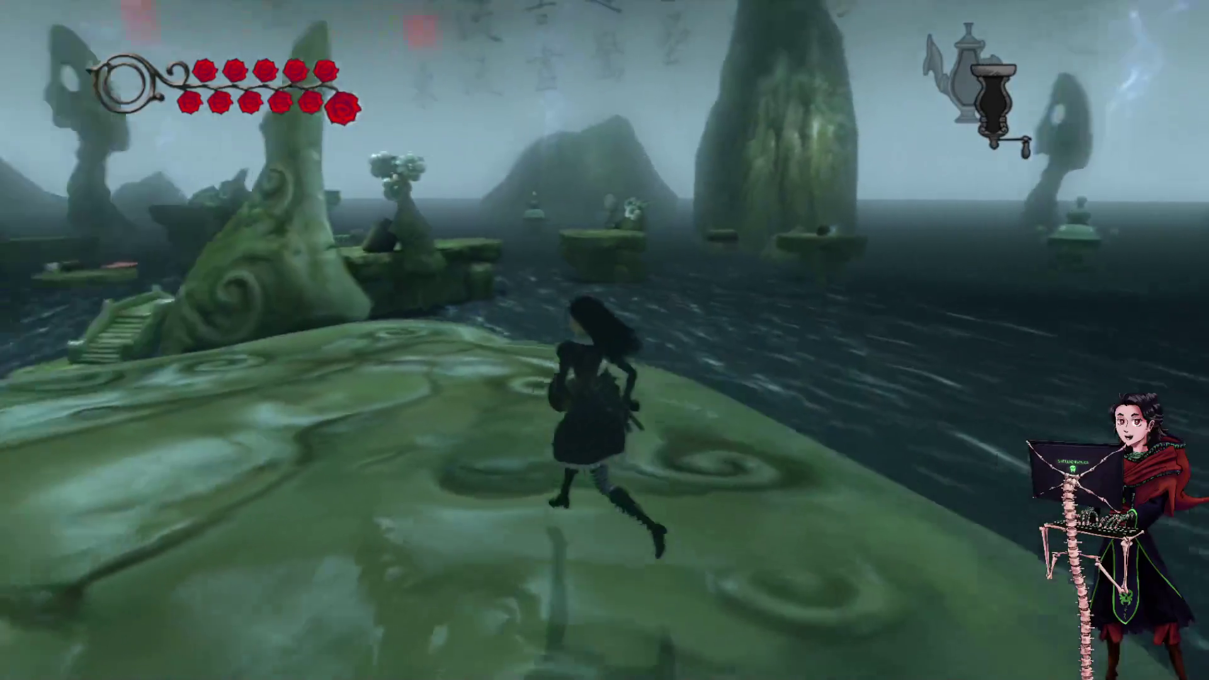
key(space)
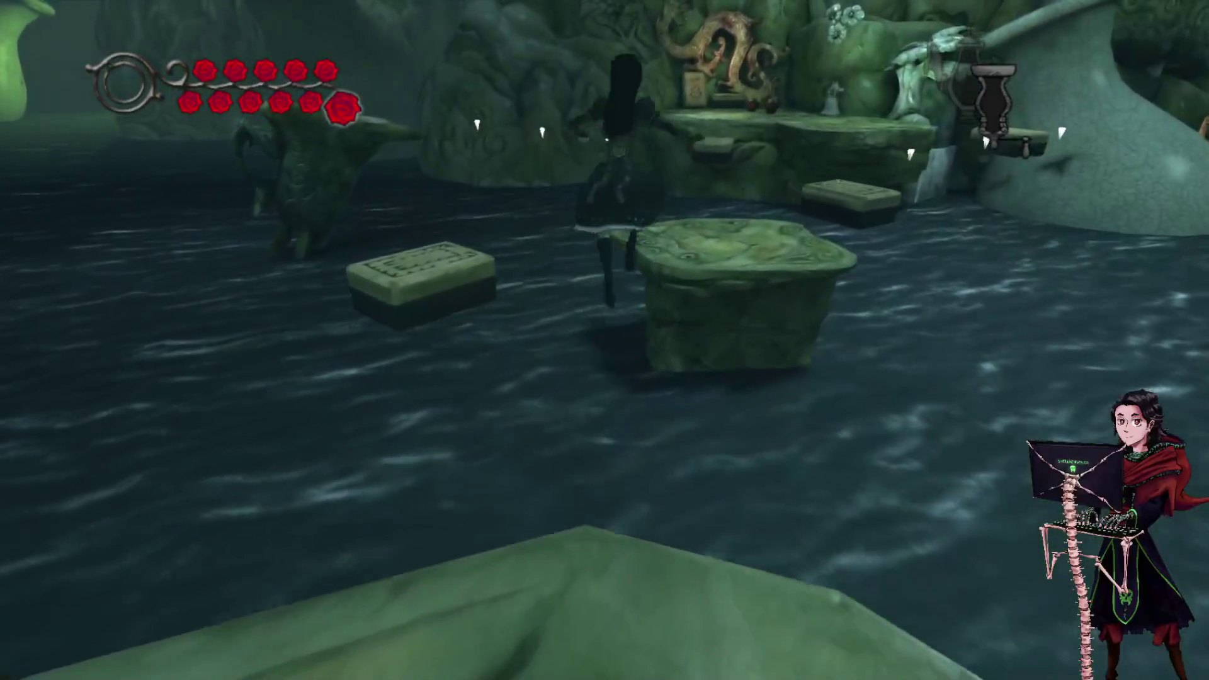
key(w)
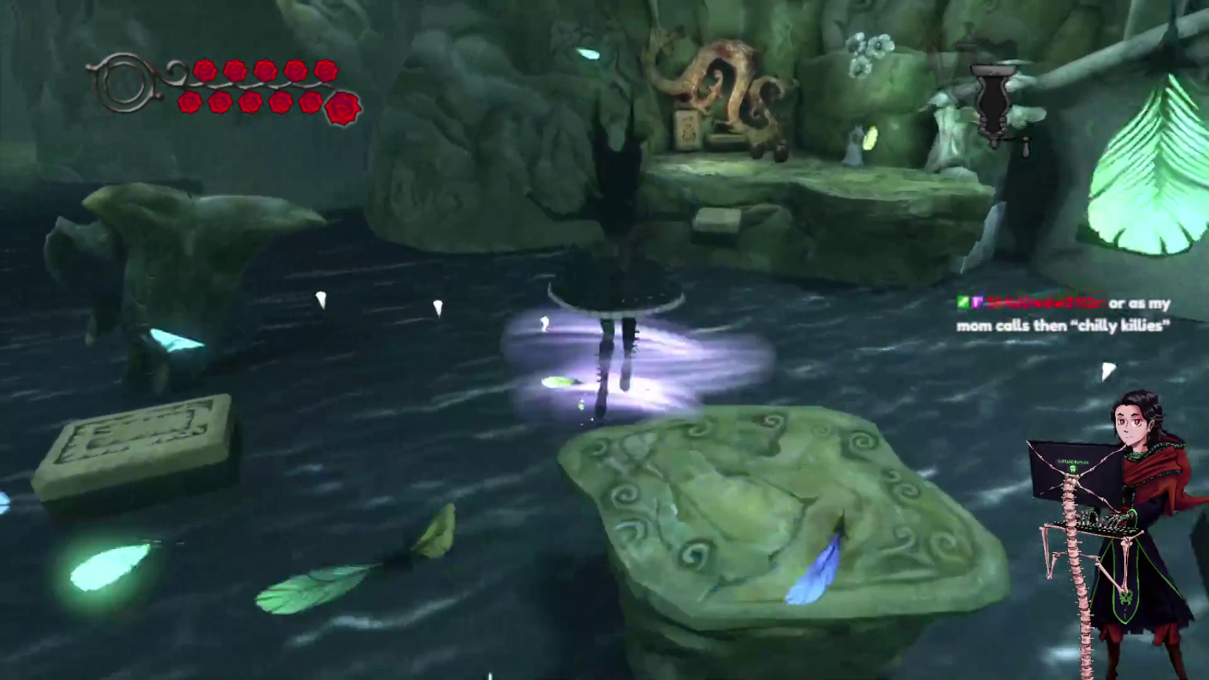
key(space)
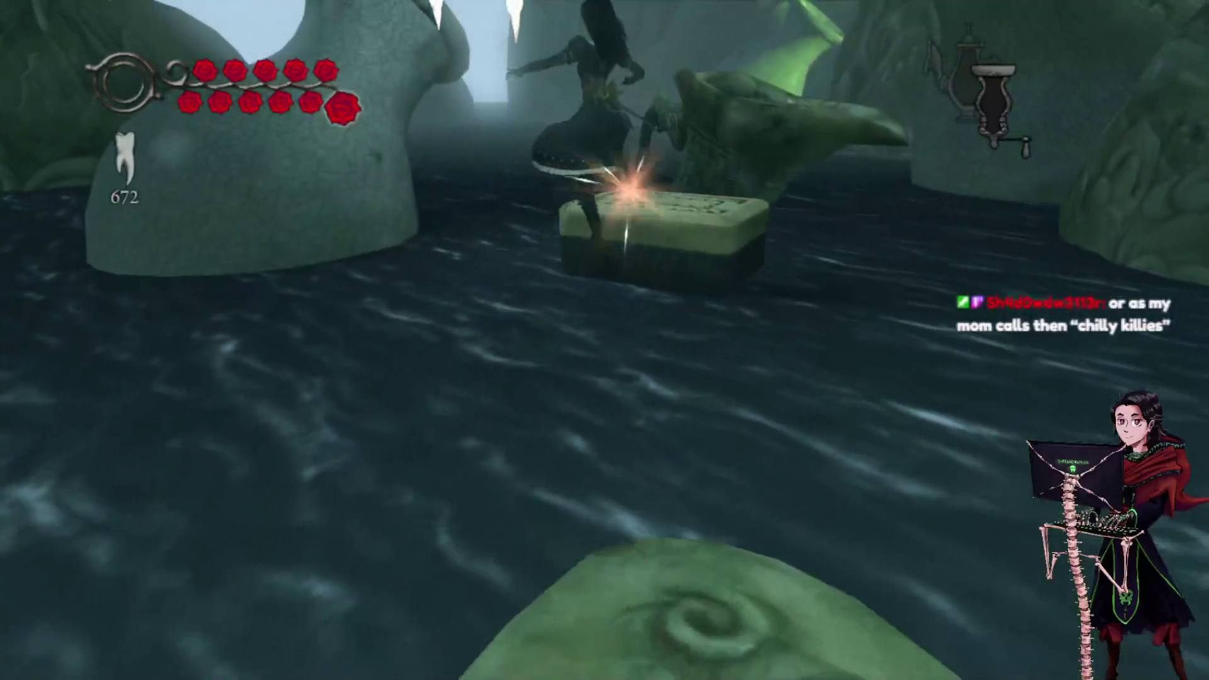
key(shift)
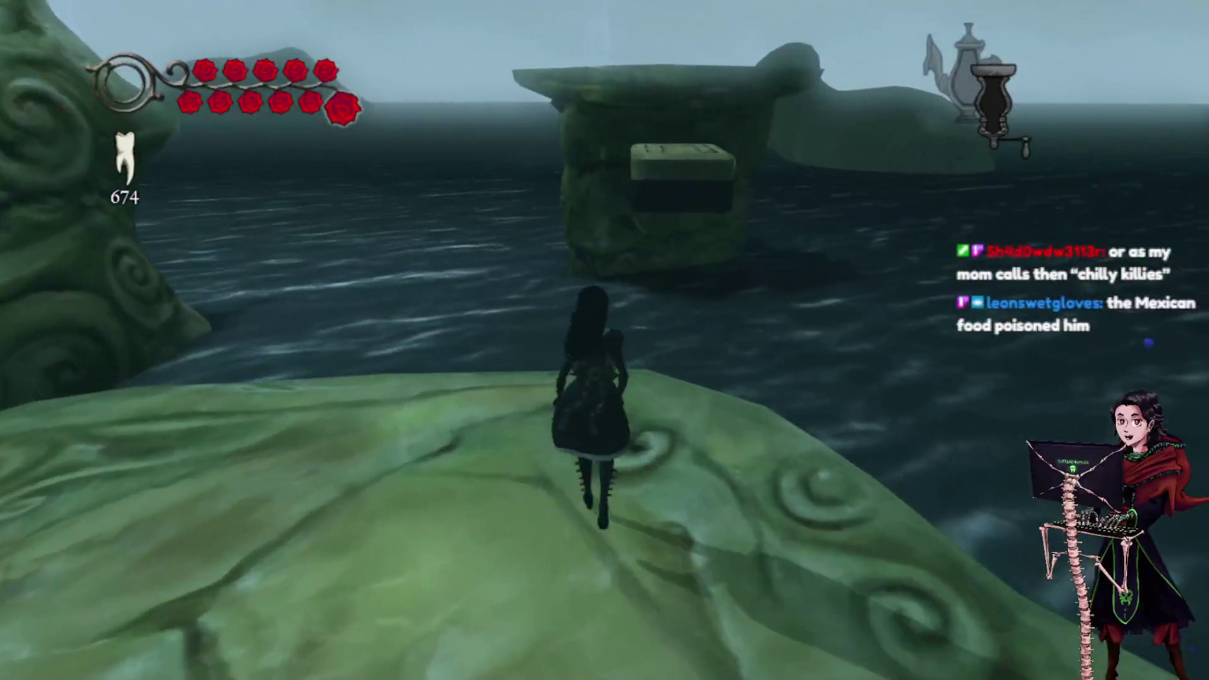
Chain boosted jumps across the swirled platforms and glide past the rock platform toward the cliff.
key(space)
key(shift)
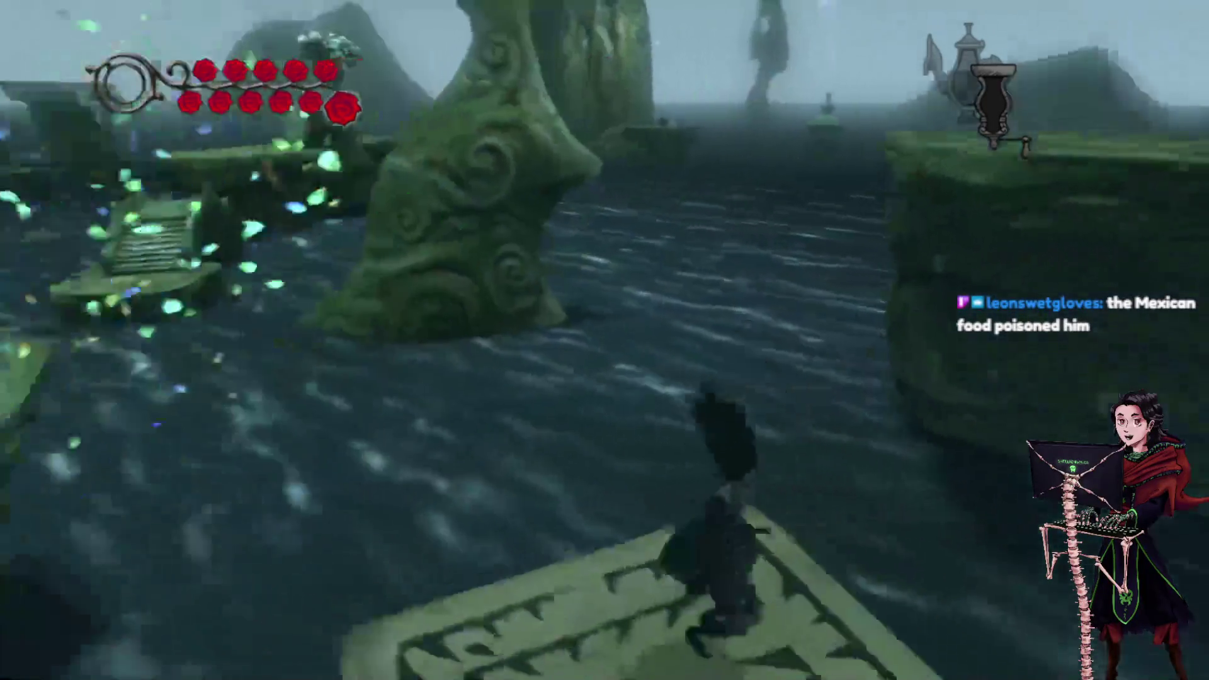
key(space)
key(shift)
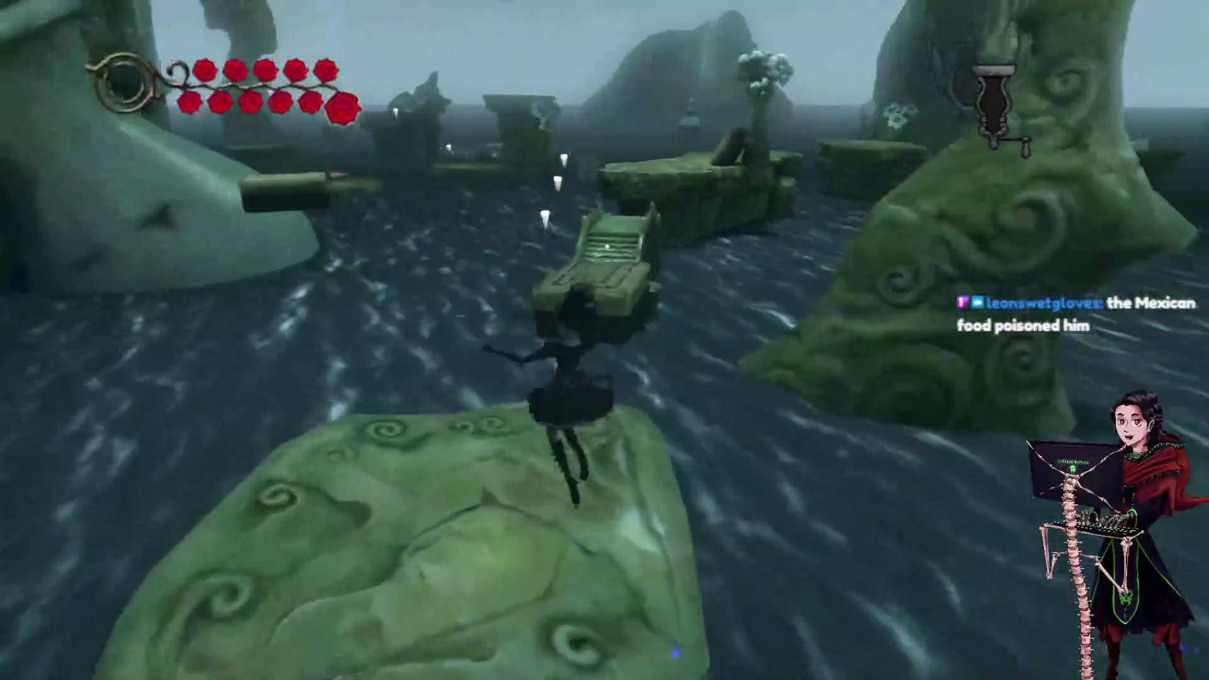
key(space)
key(shift)
key(shift)
key(shift)
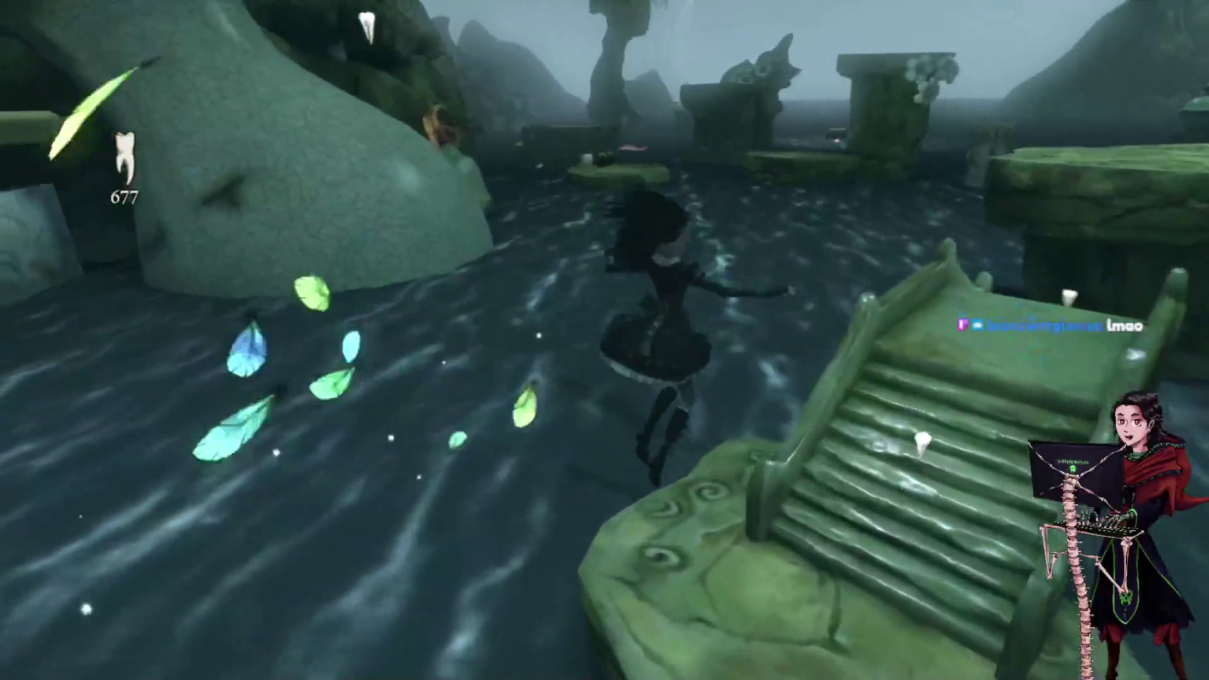
key(space)
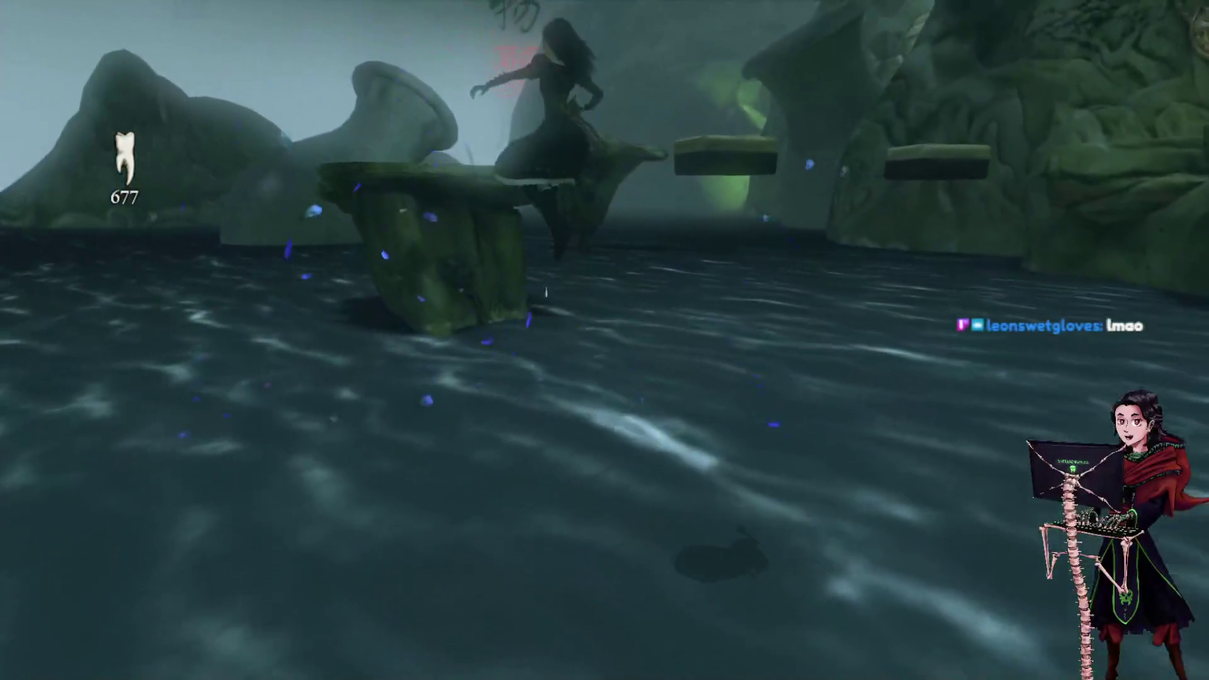
key(shift)
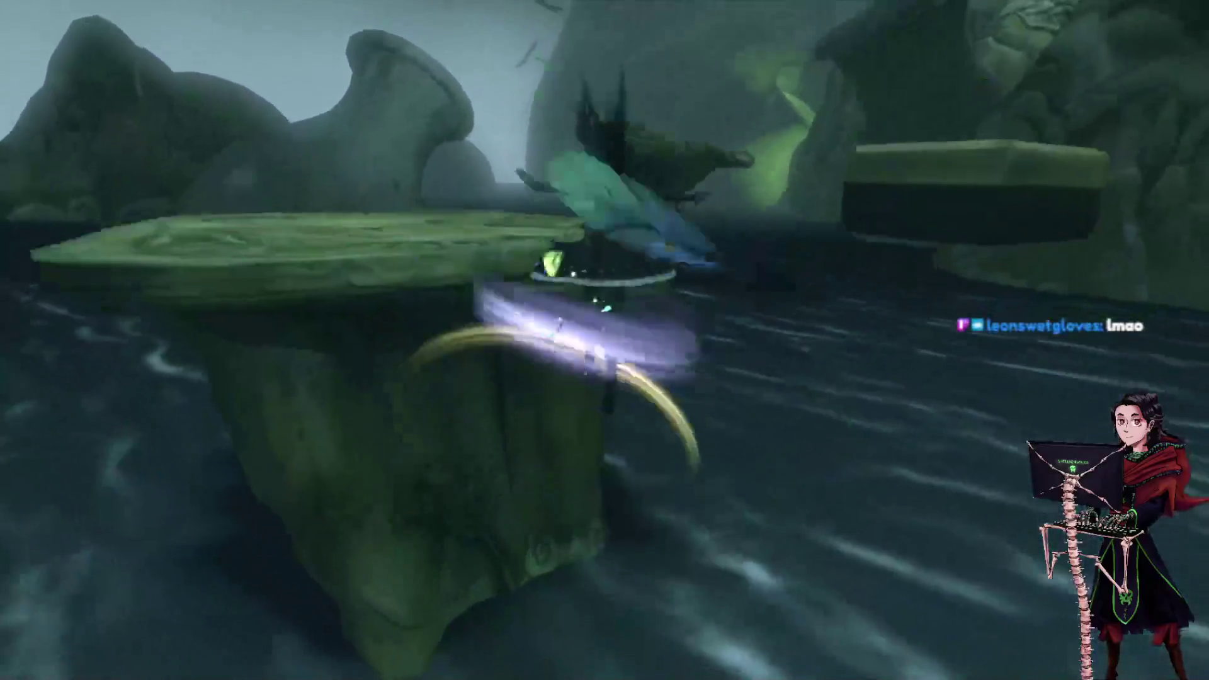
key(space)
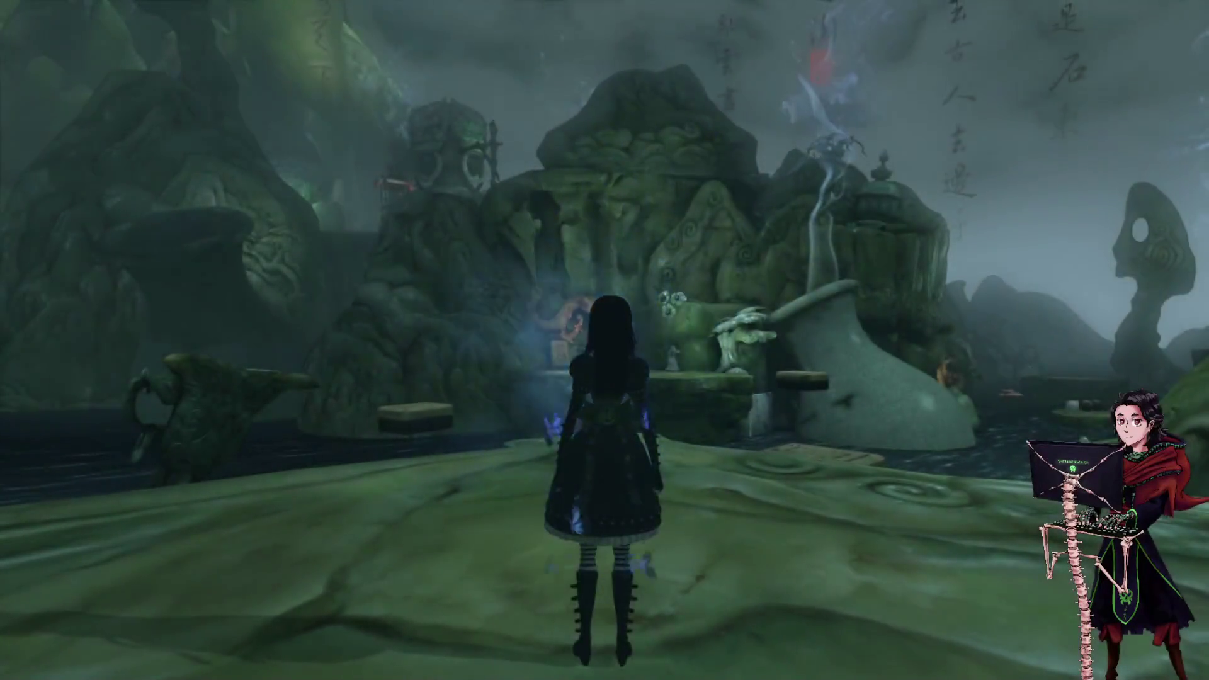
Jump to the stone slab, then double-jump onto the upper ledge by the dragon carving.
key(w)
key(space)
key(s)
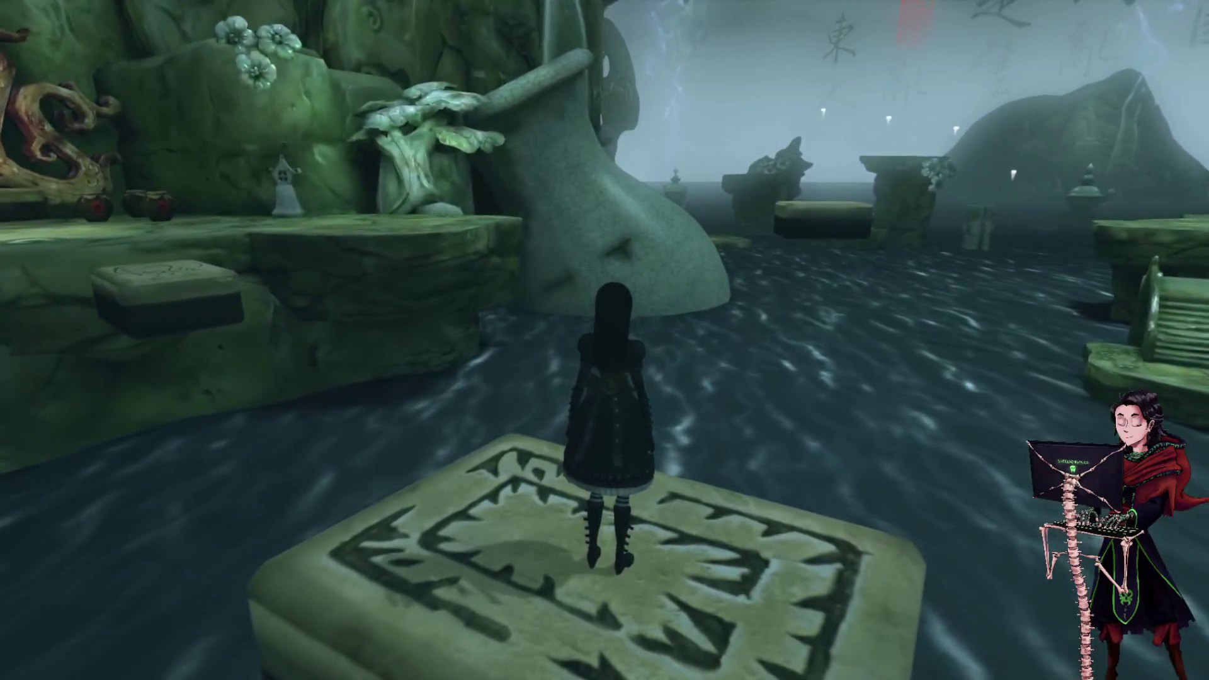
key(w)
key(space)
key(space)
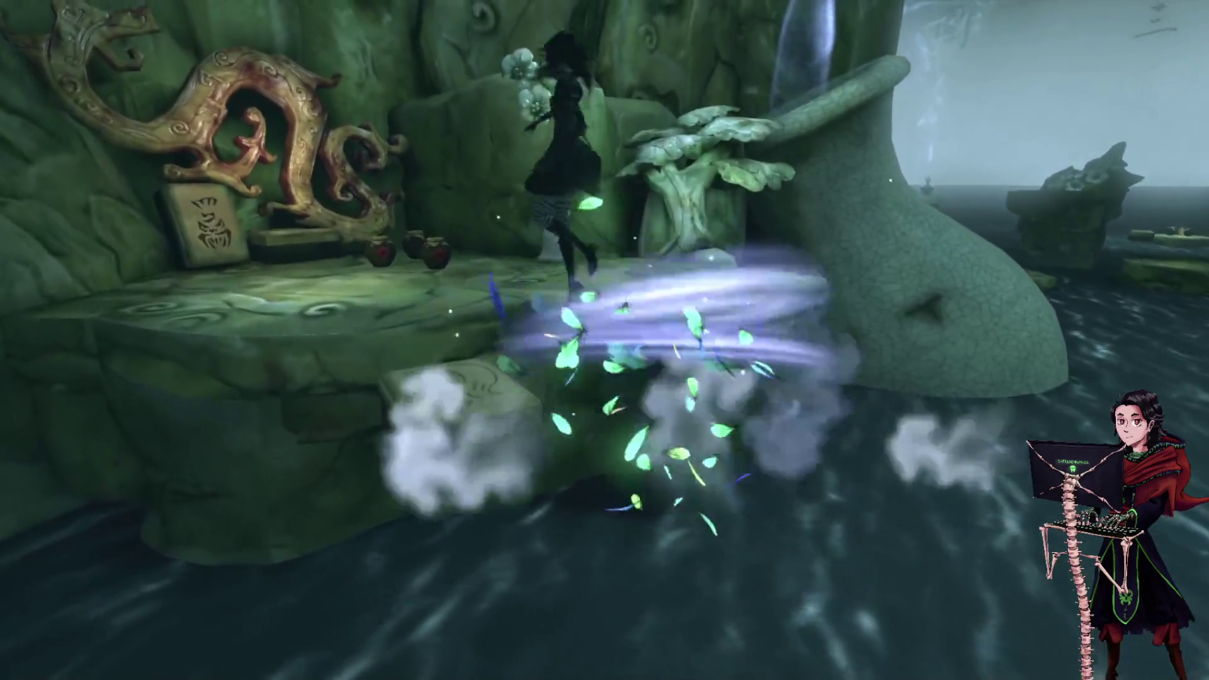
key(space)
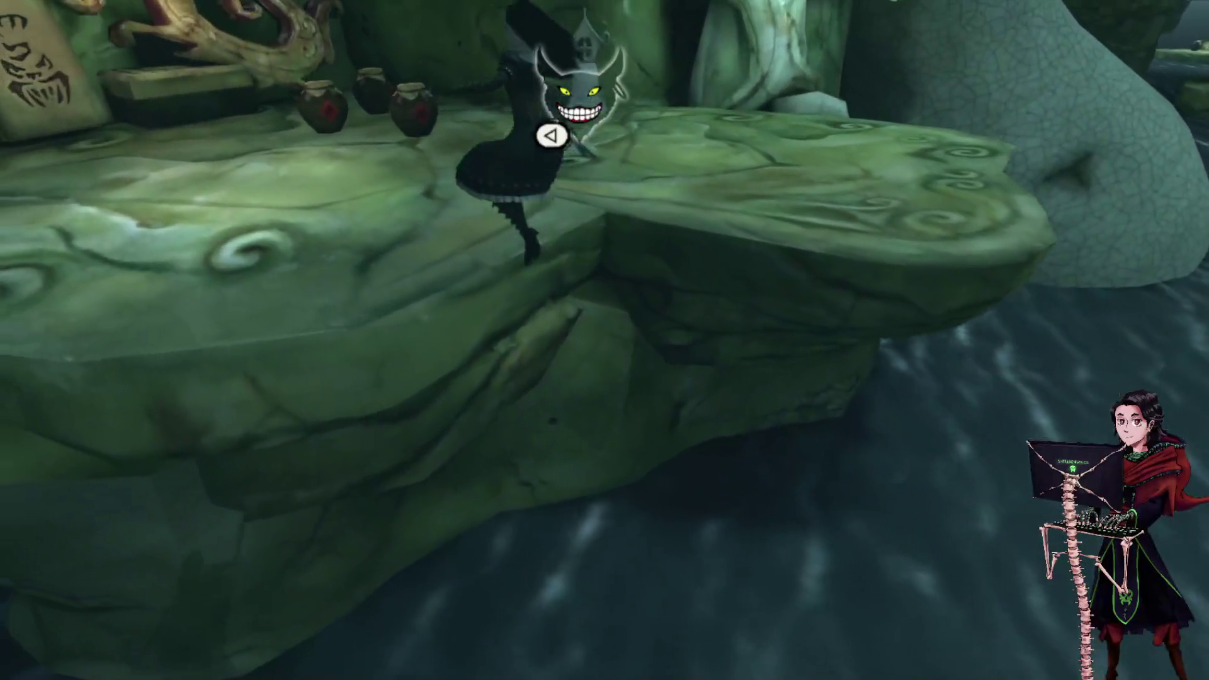
key(space)
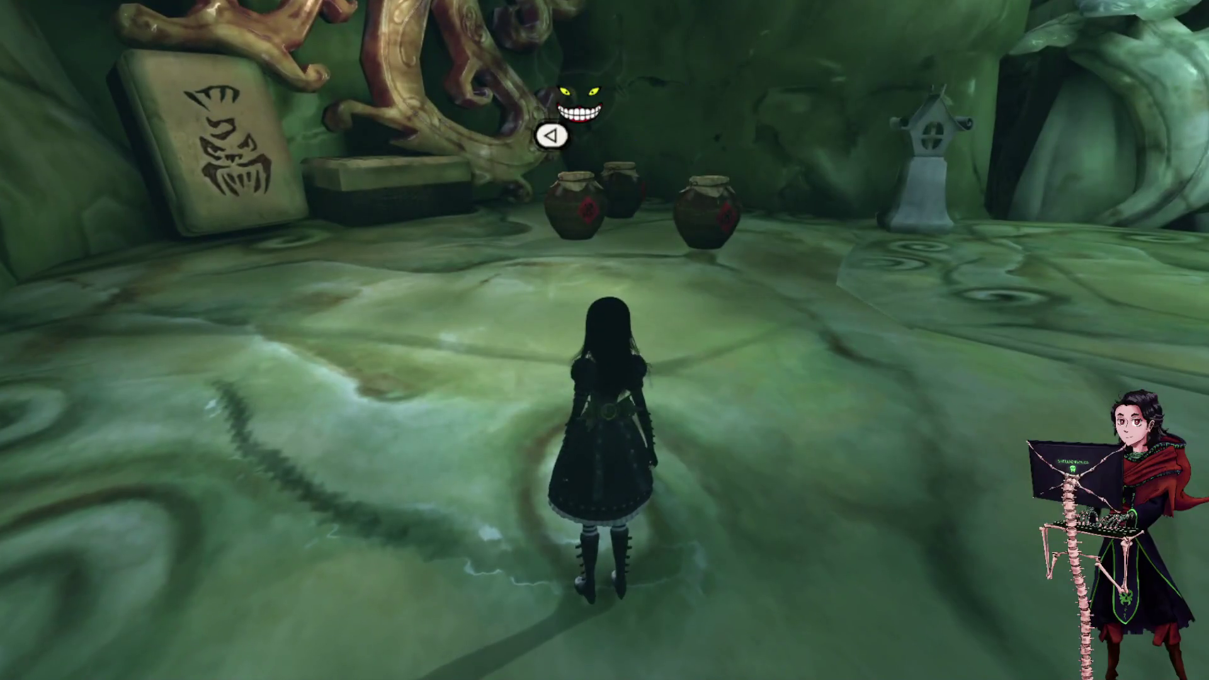
Smash the jars and objects beside the dragon carving for teeth.
key(w)
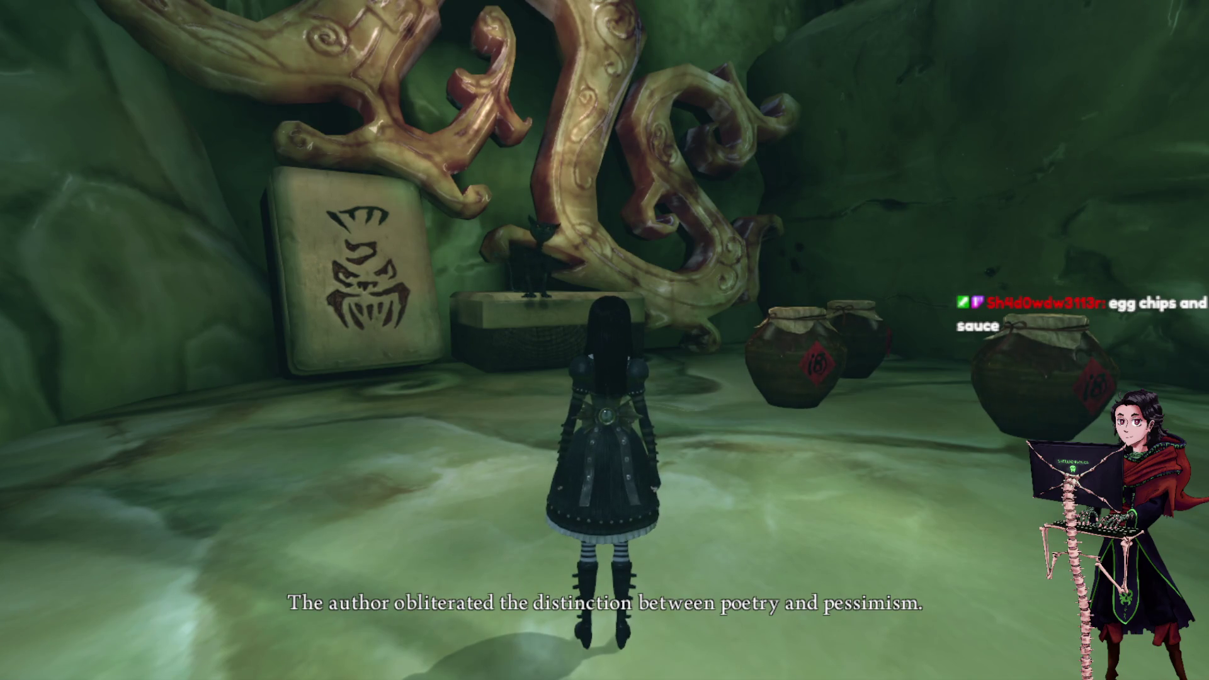
key(d)
click(604, 340)
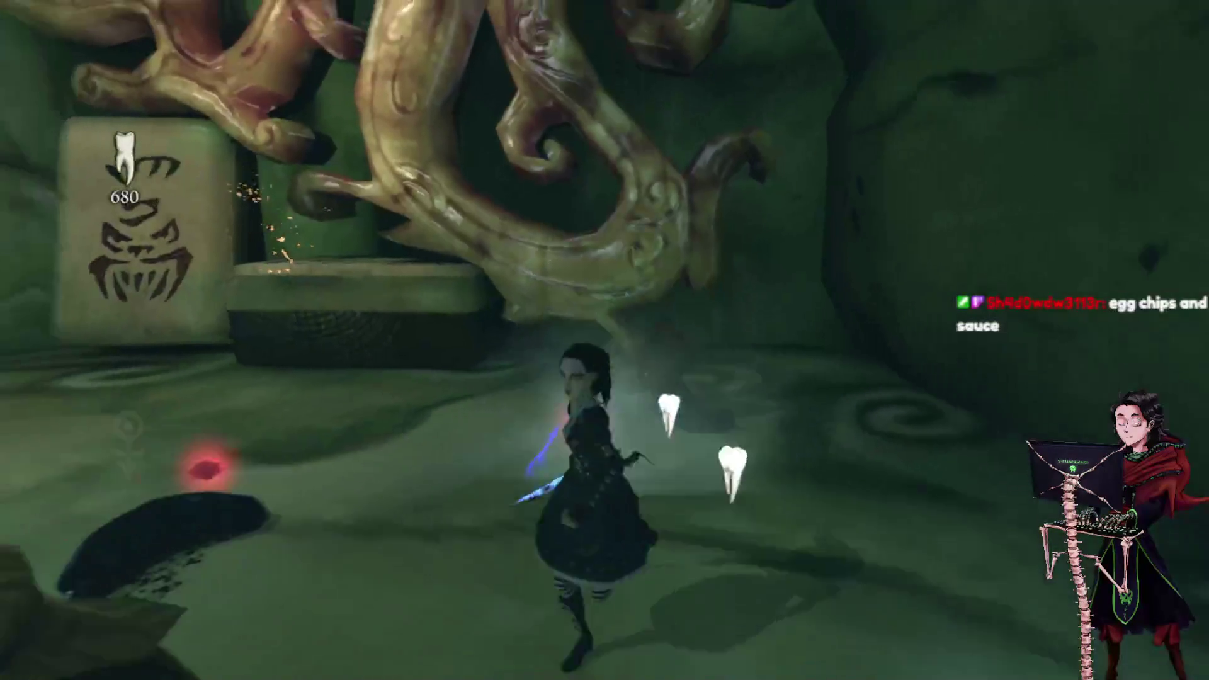
click(605, 340)
click(604, 341)
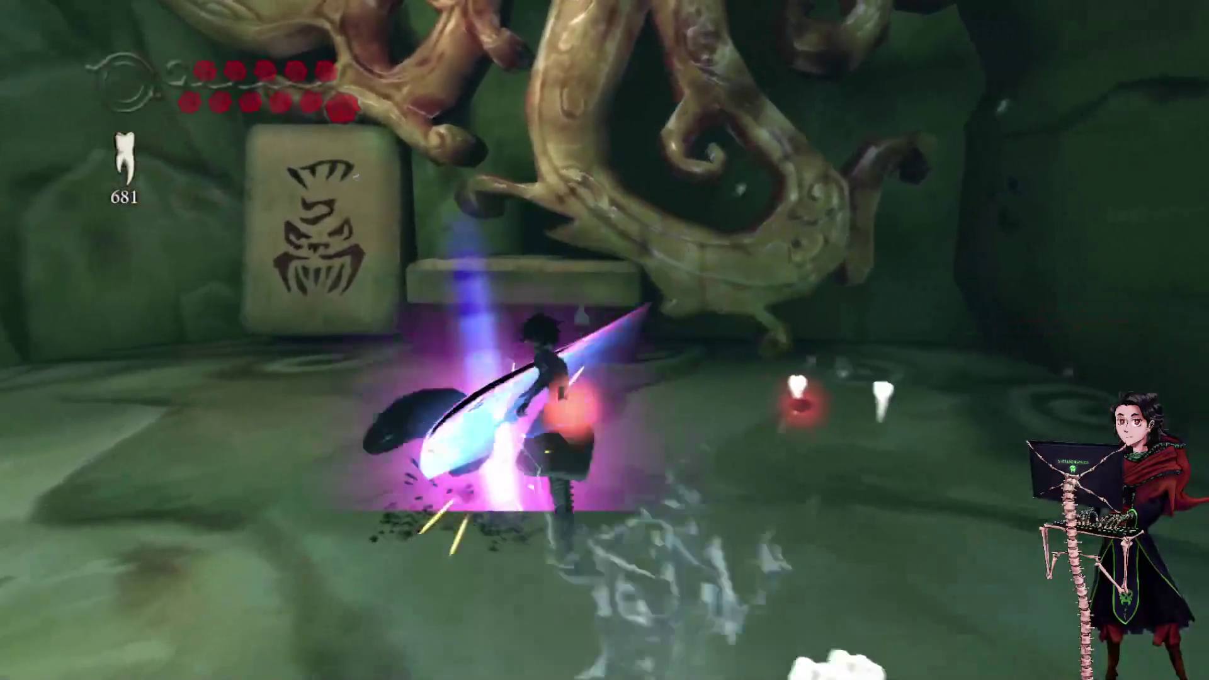
Slam the heavy weapon into the debris on the open terrain to collect teeth.
key(w)
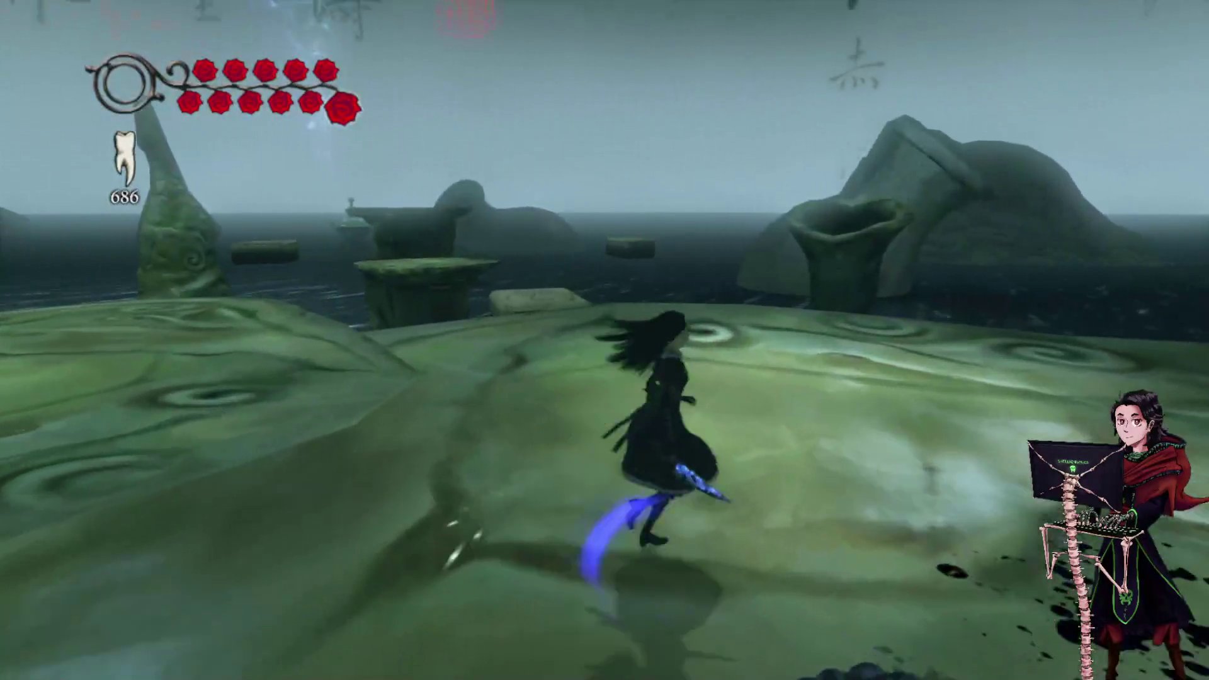
key(e)
key(e)
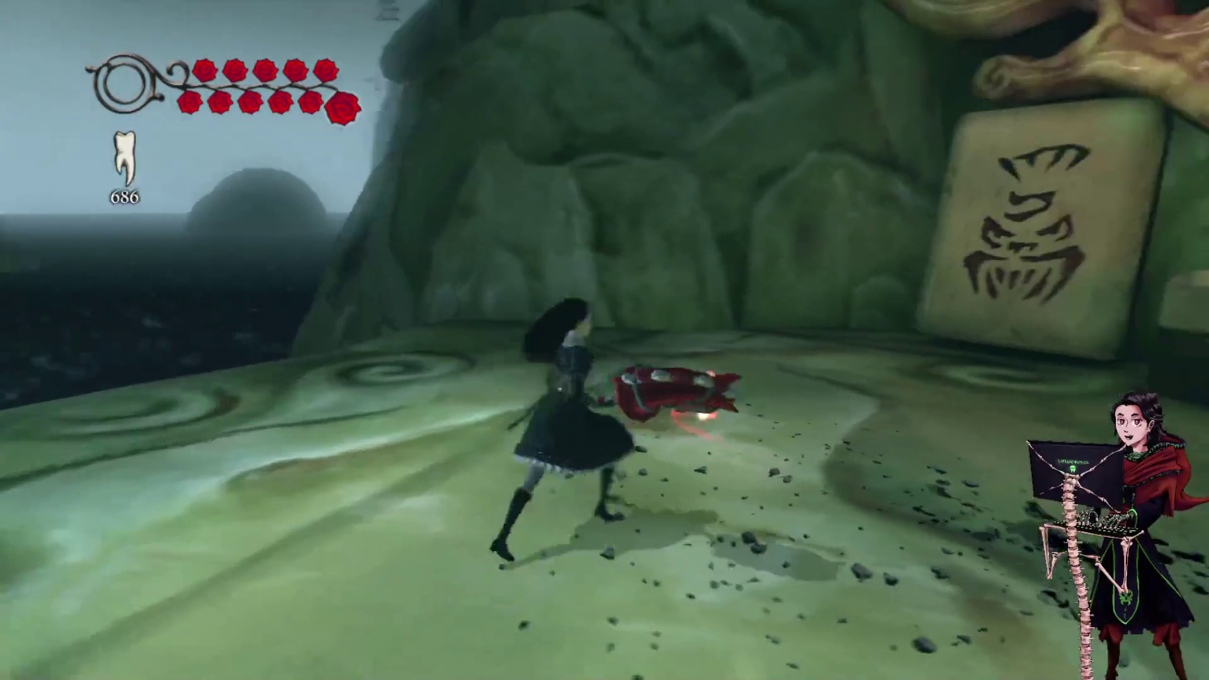
key(e)
key(w)
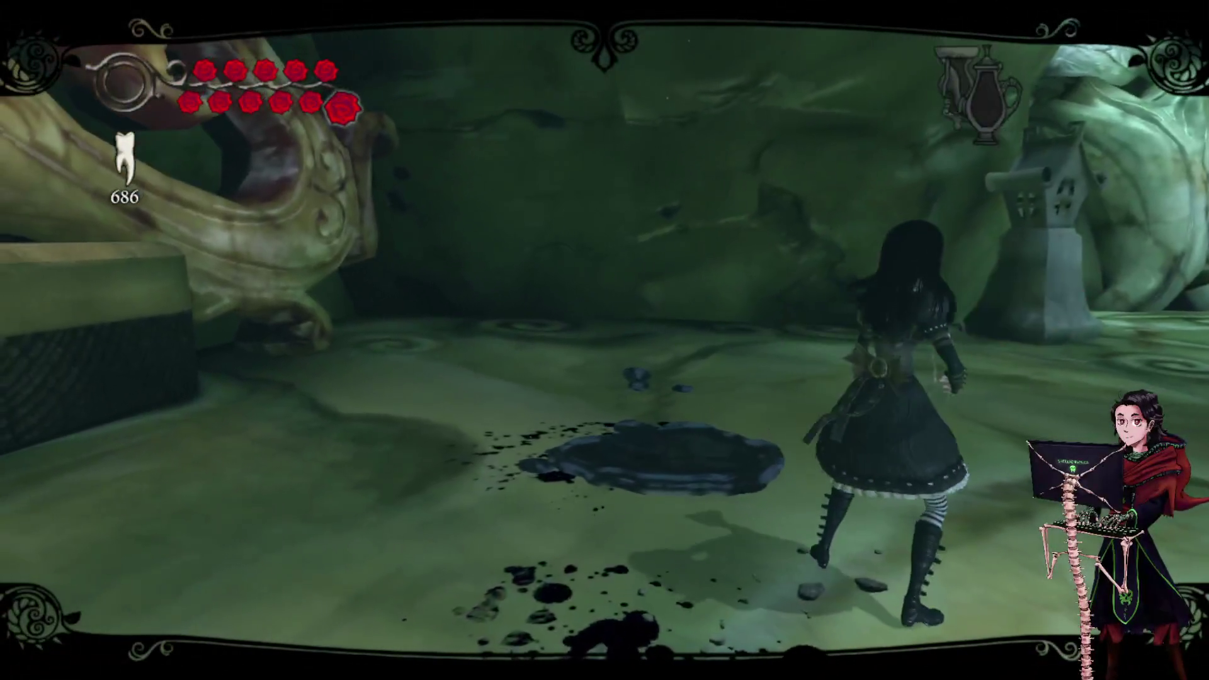
Run through the jade courtyard past the stone lantern and glide over the water to the root platform.
key(w)
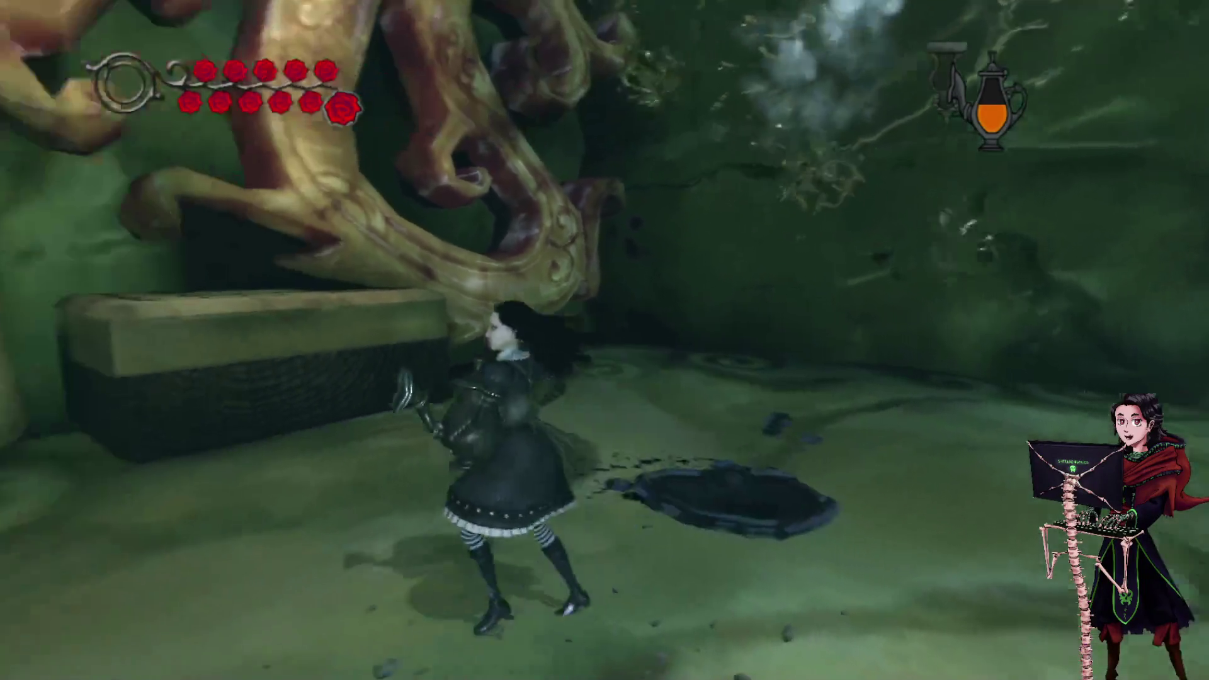
key(w)
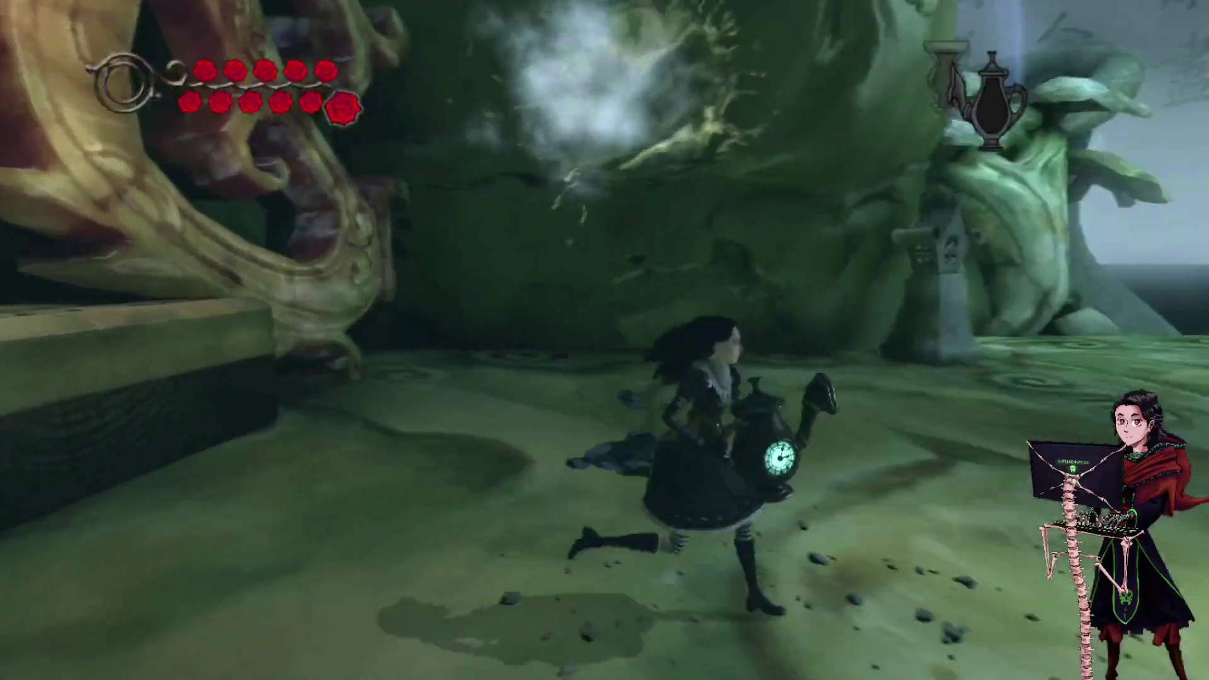
key(w)
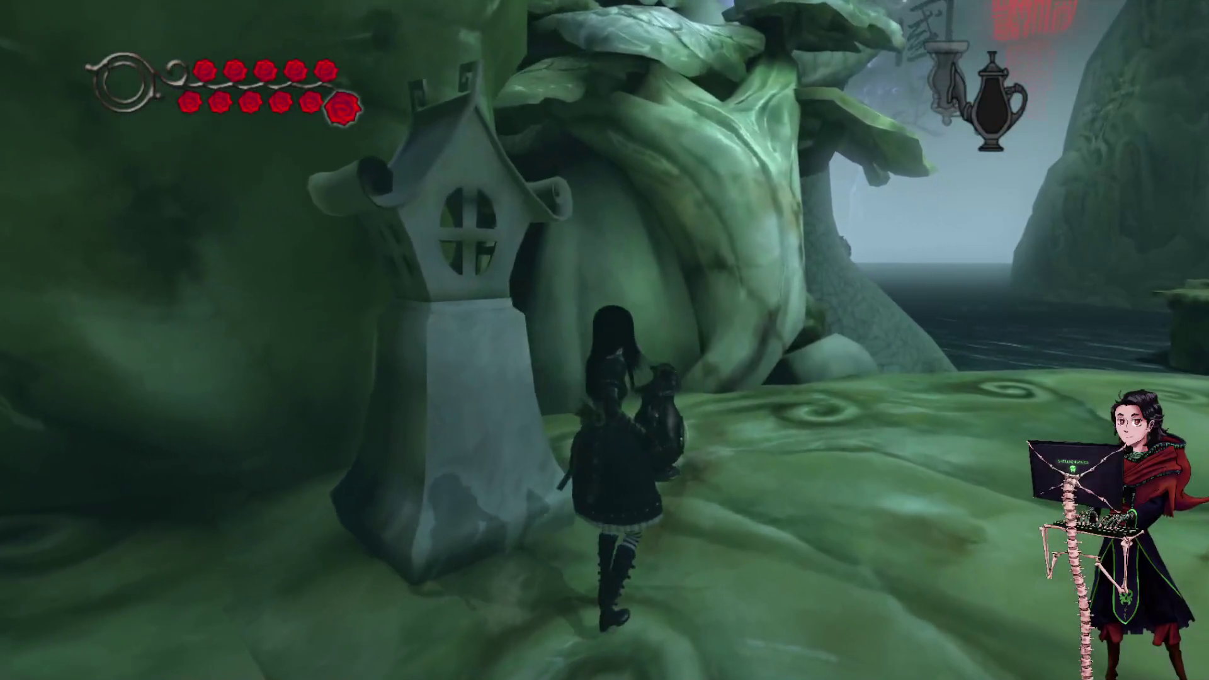
key(w)
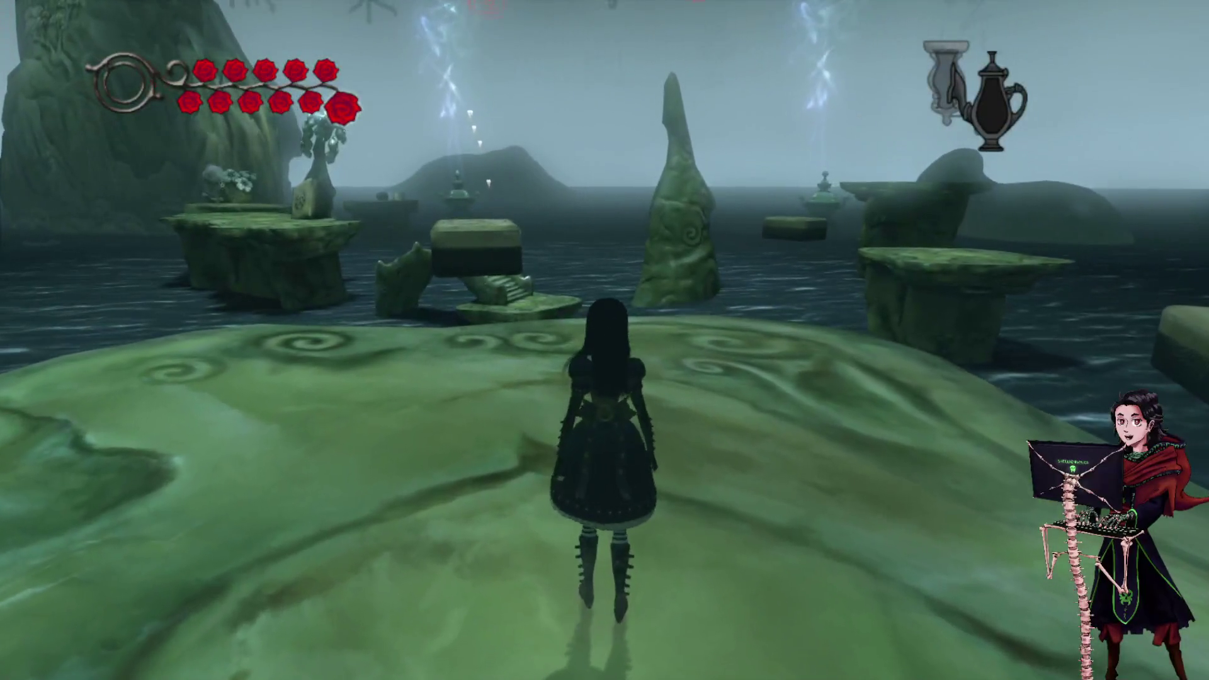
key(w)
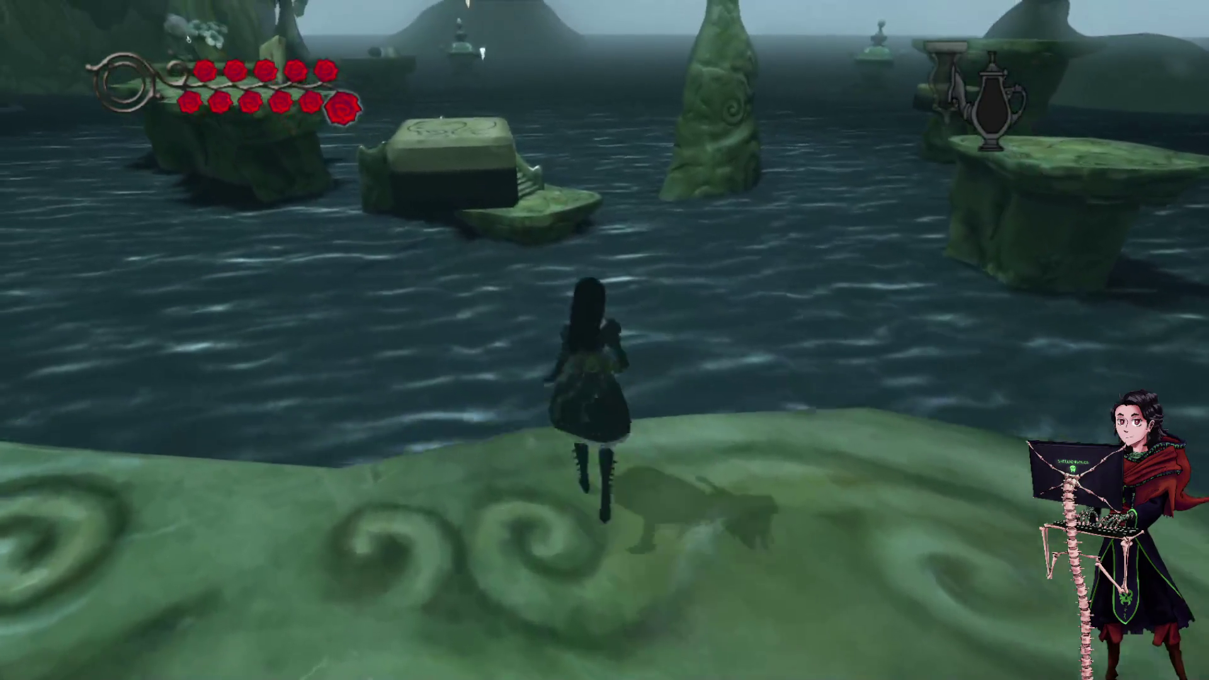
key(space)
key(space)
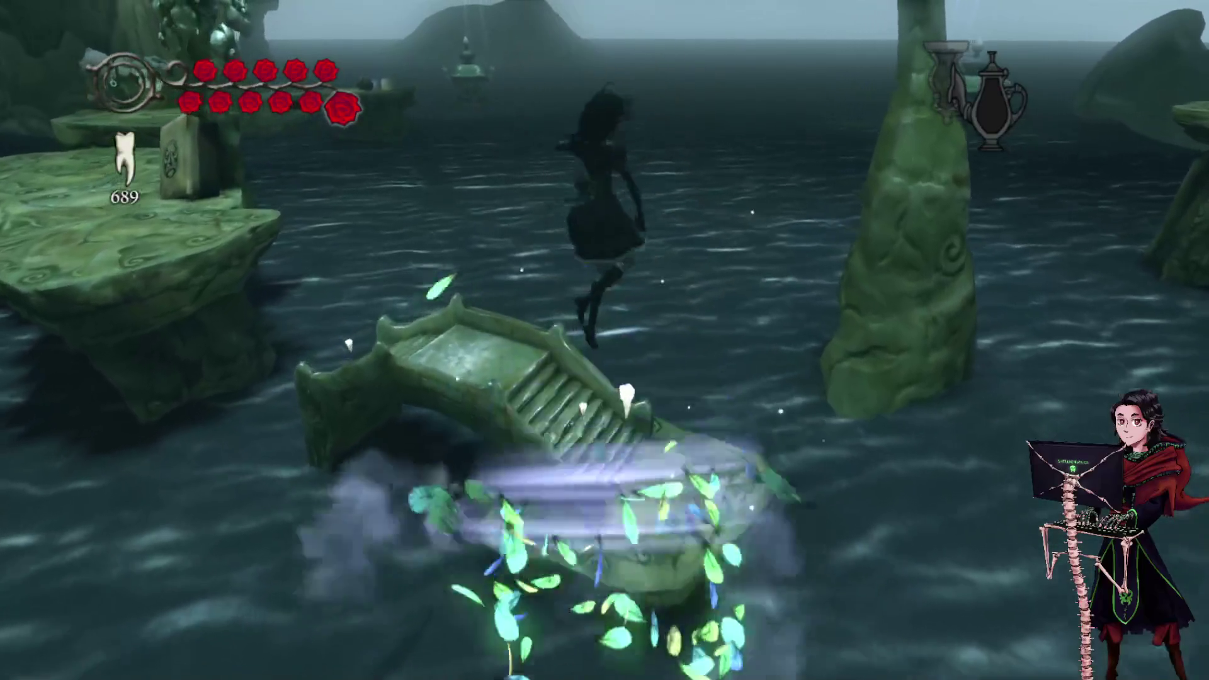
key(space)
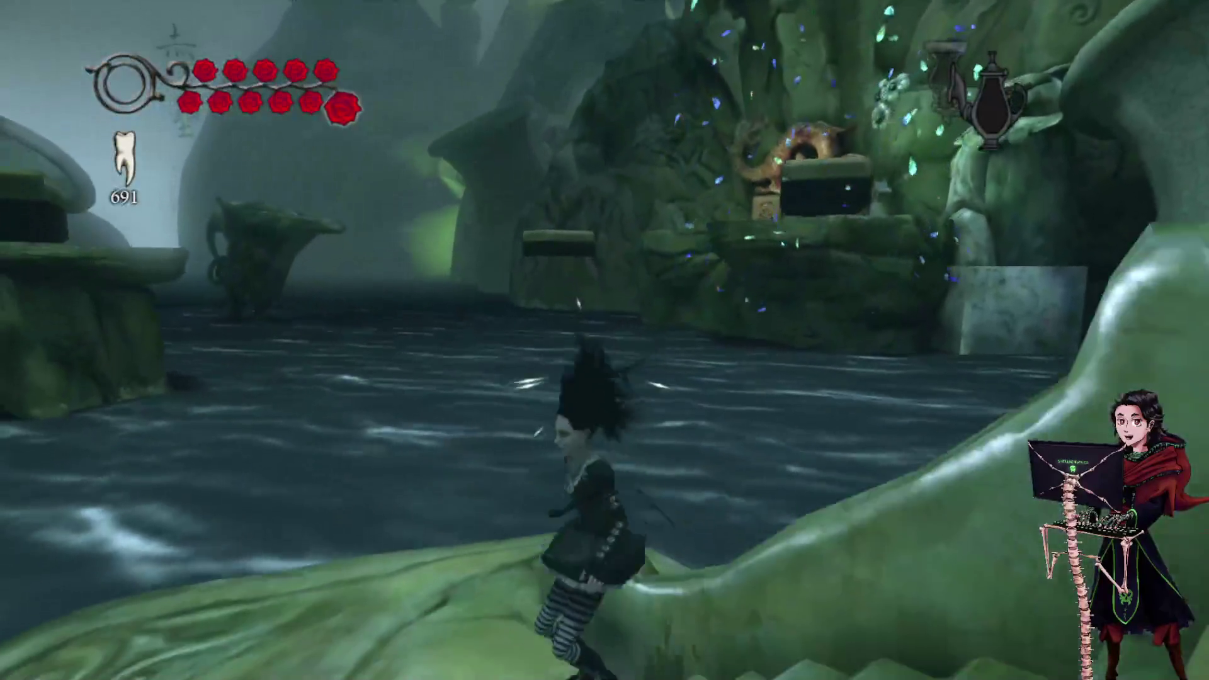
Use Shrink Sense for hidden clues, then cross the swirled platform past the carved tablet.
key(ctrl)
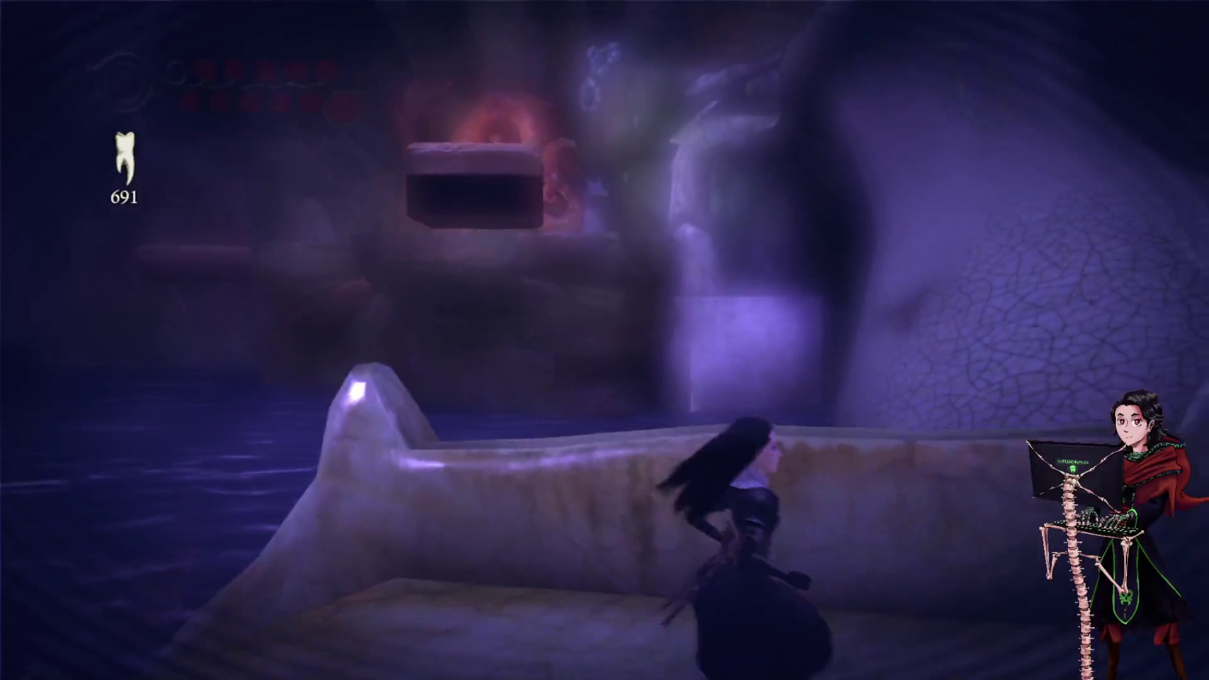
key(ctrl)
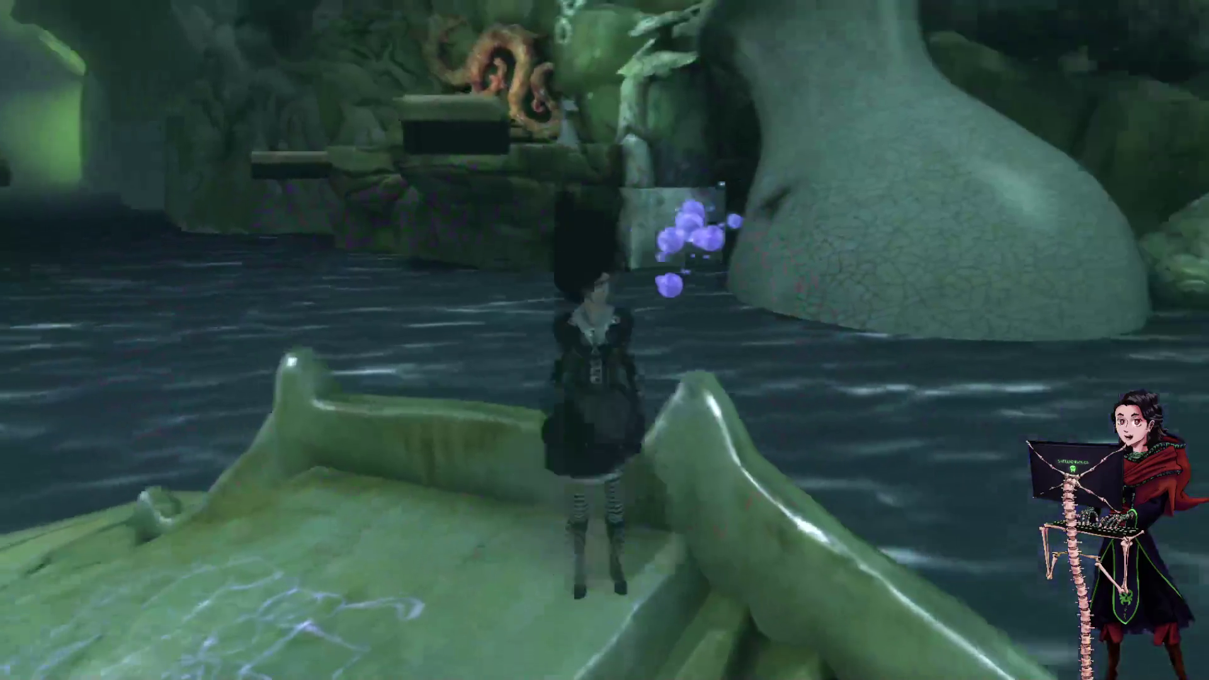
key(w)
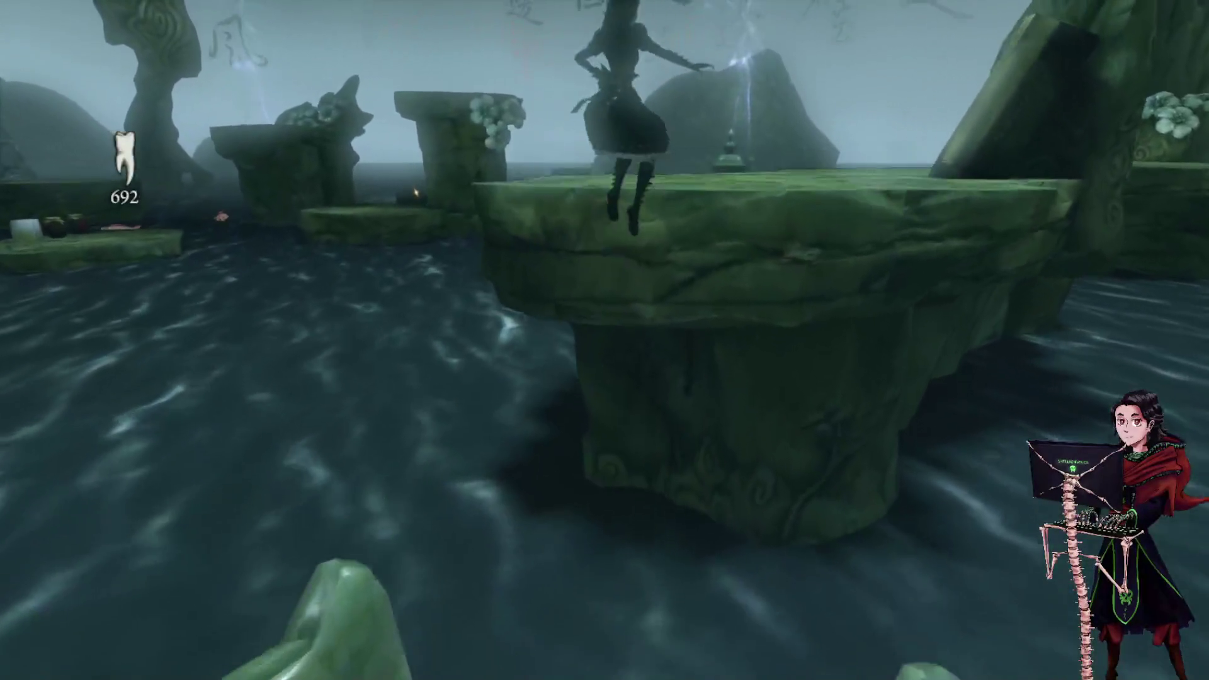
key(w)
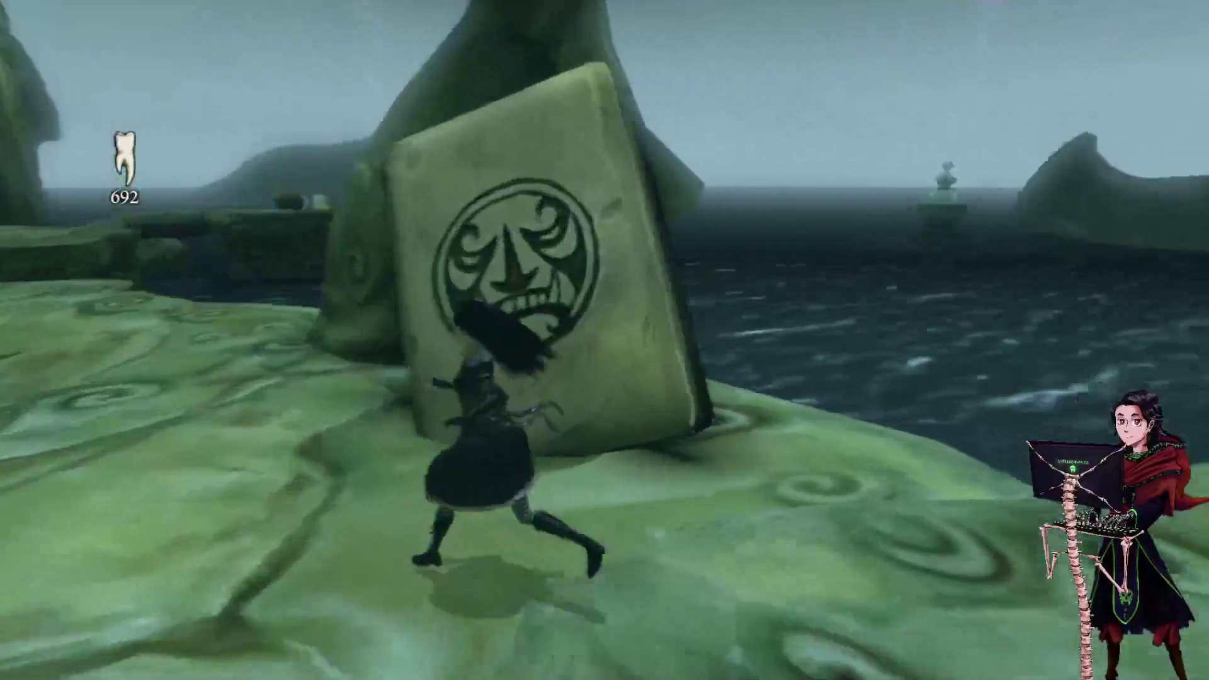
key(w)
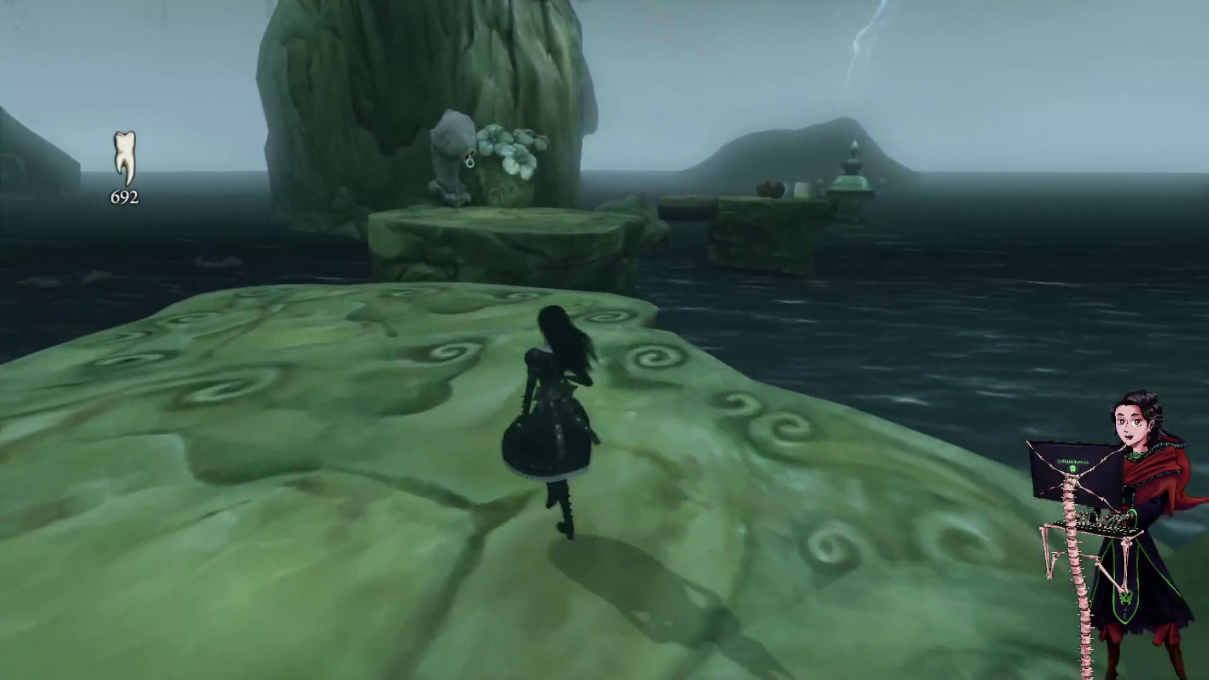
key(shift)
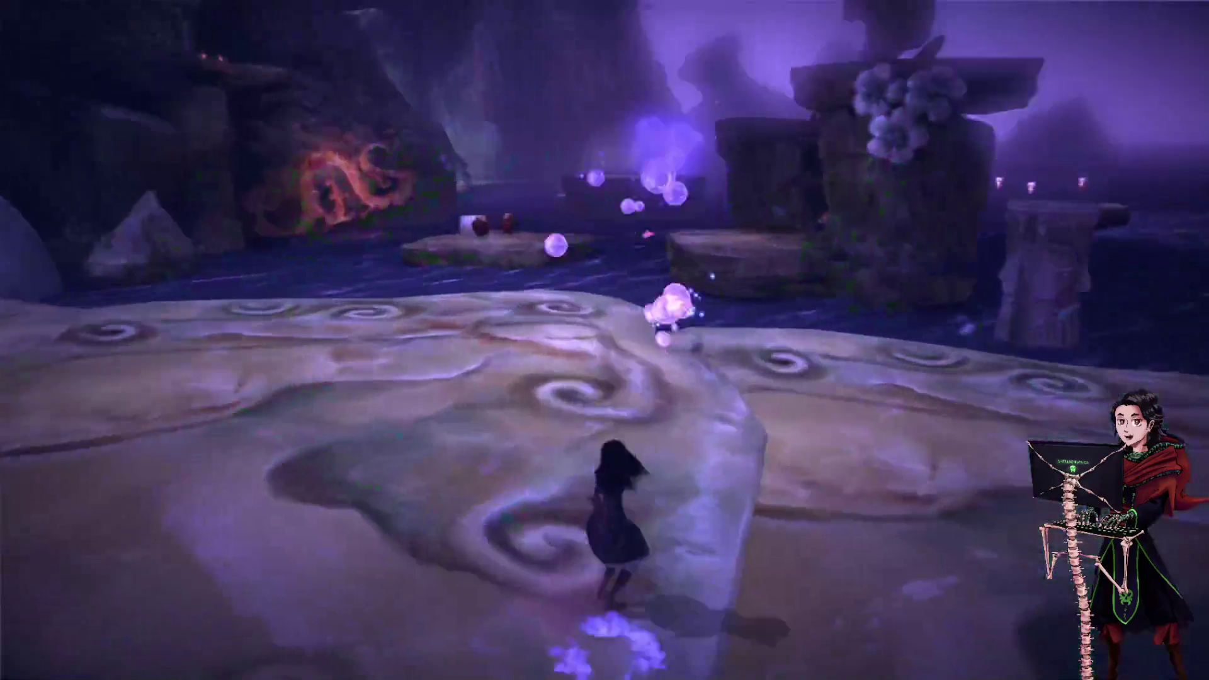
key(shift)
key(shift)
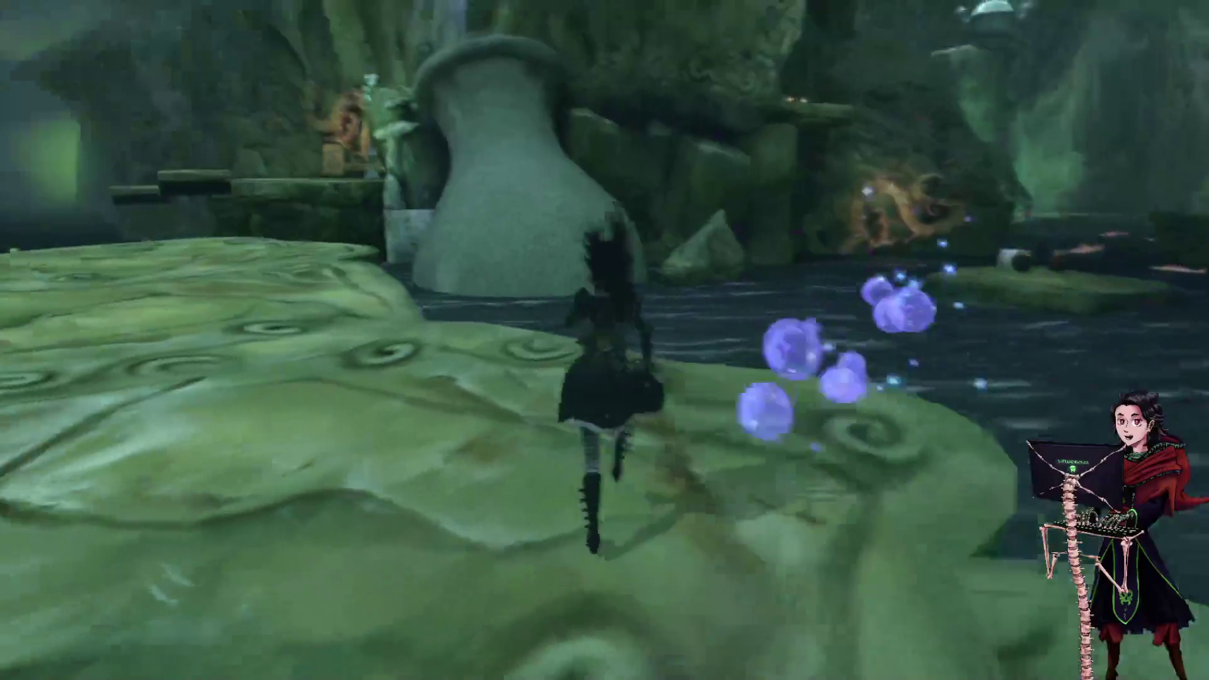
Jump and dodge across the rocks to the jade fish statue and move on.
key(space)
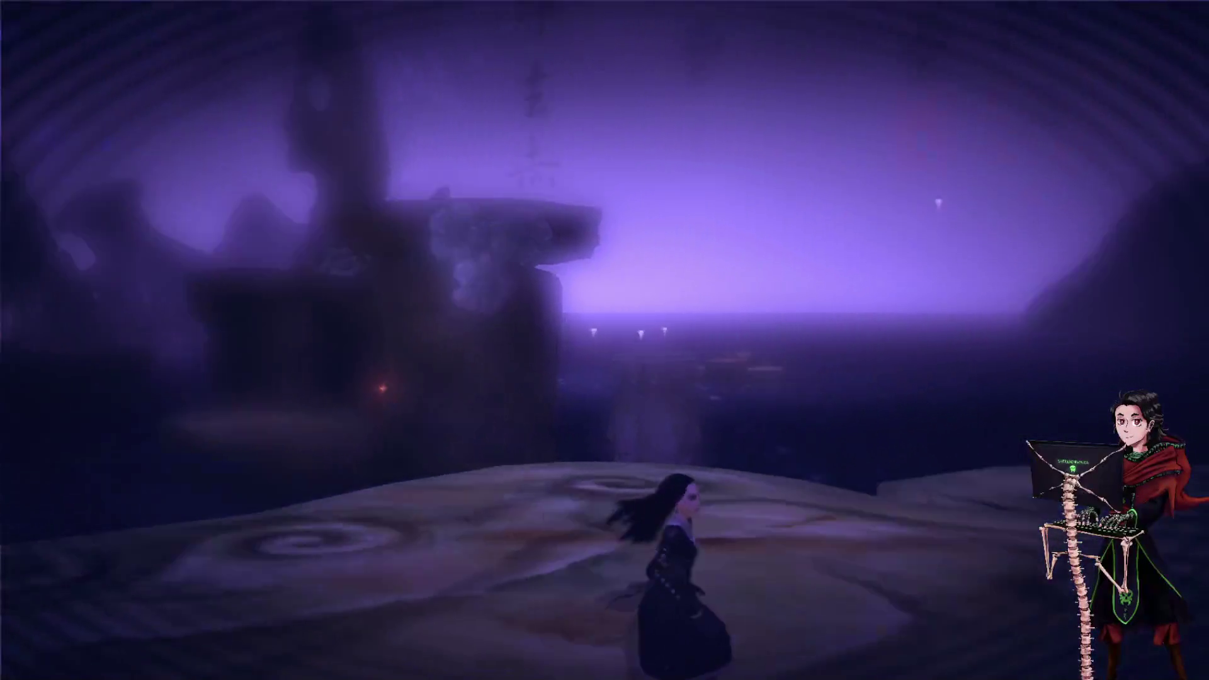
key(space)
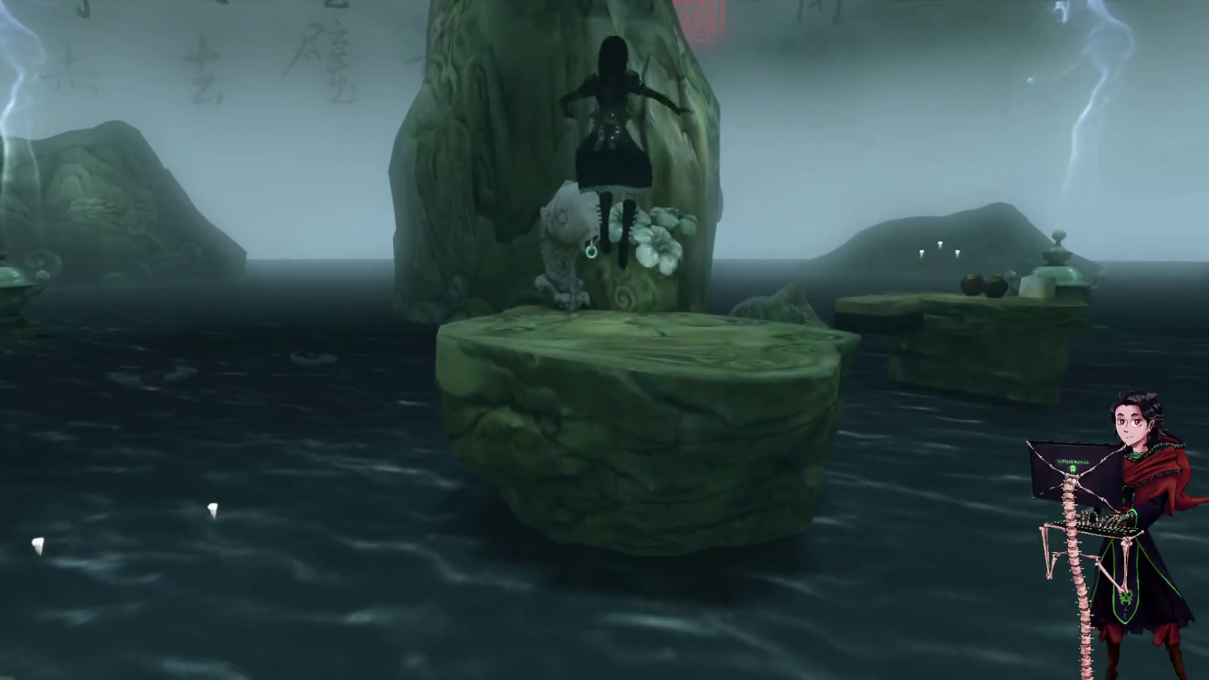
key(shift)
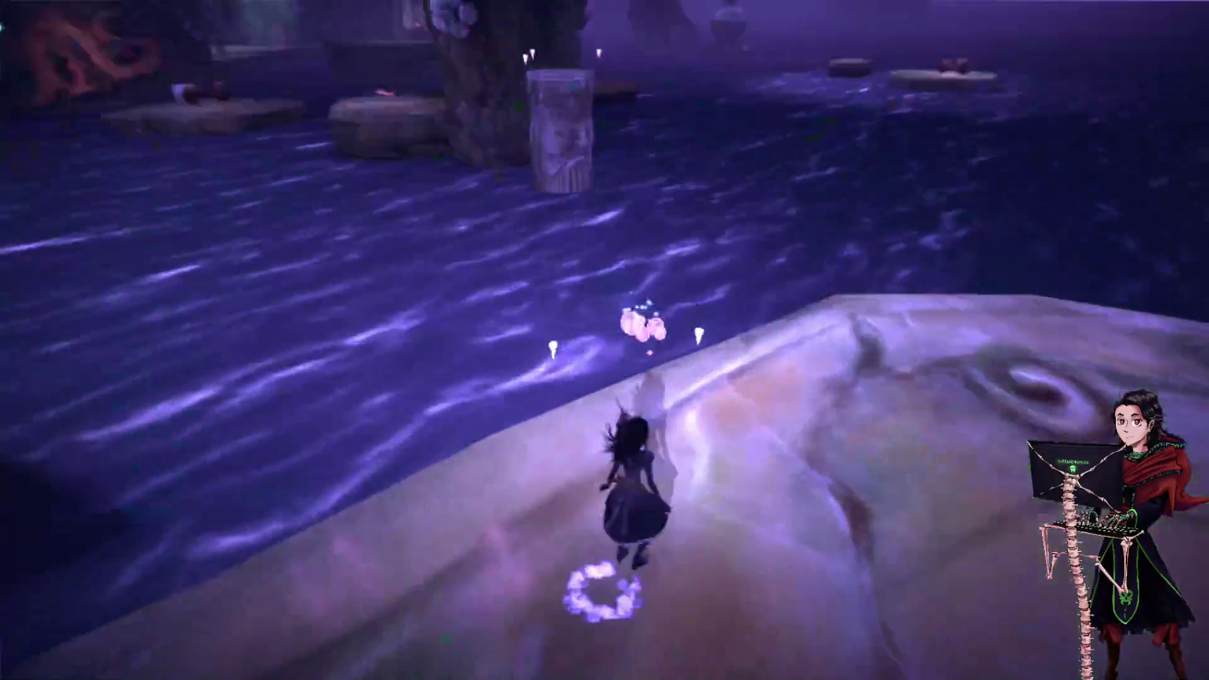
key(w)
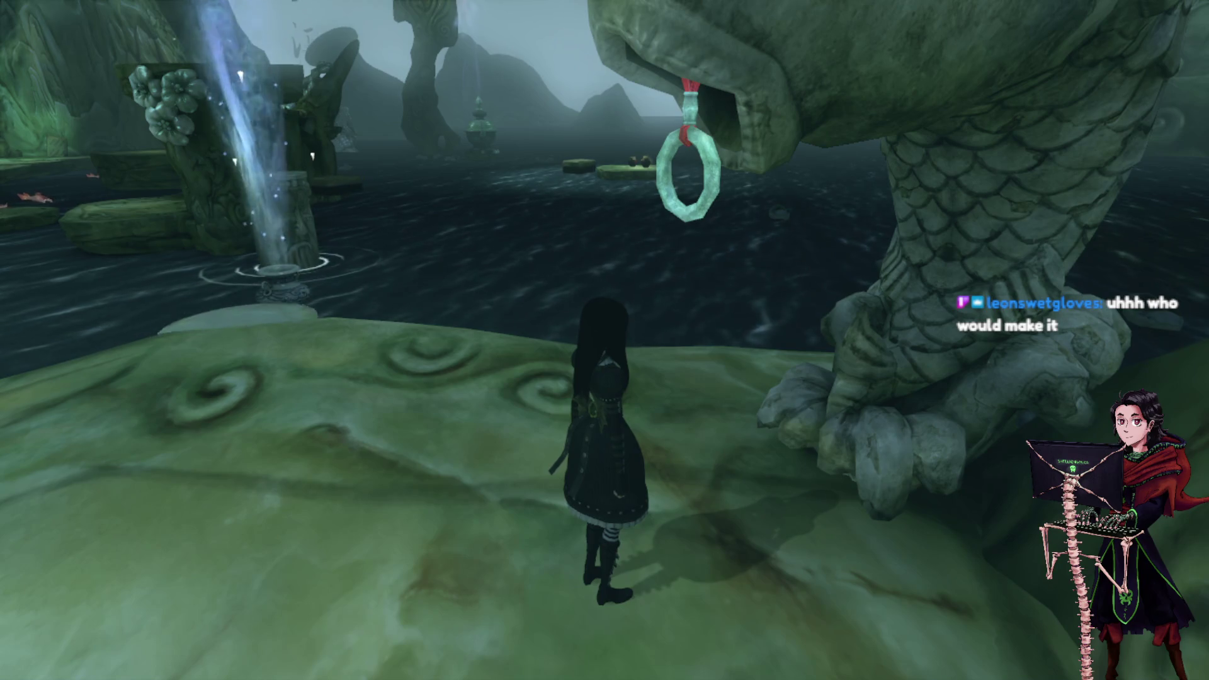
key(w)
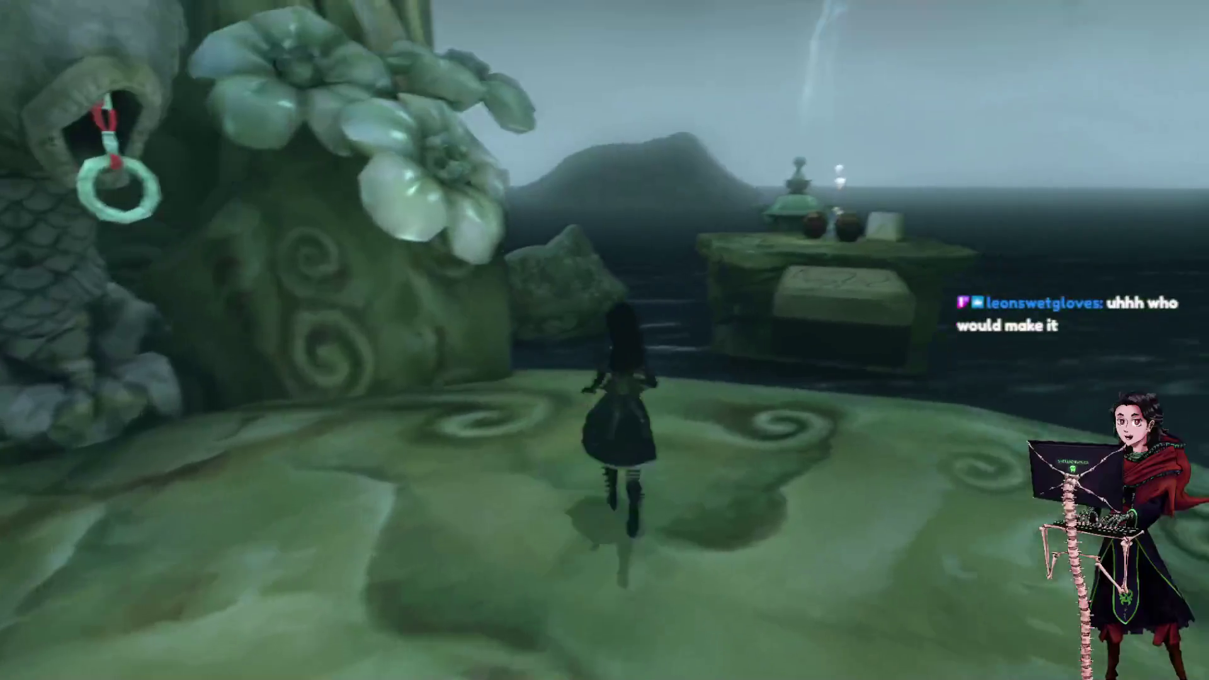
Jump onto the sea altar, break its pot and box, and collect the scattered teeth.
key(space)
key(space)
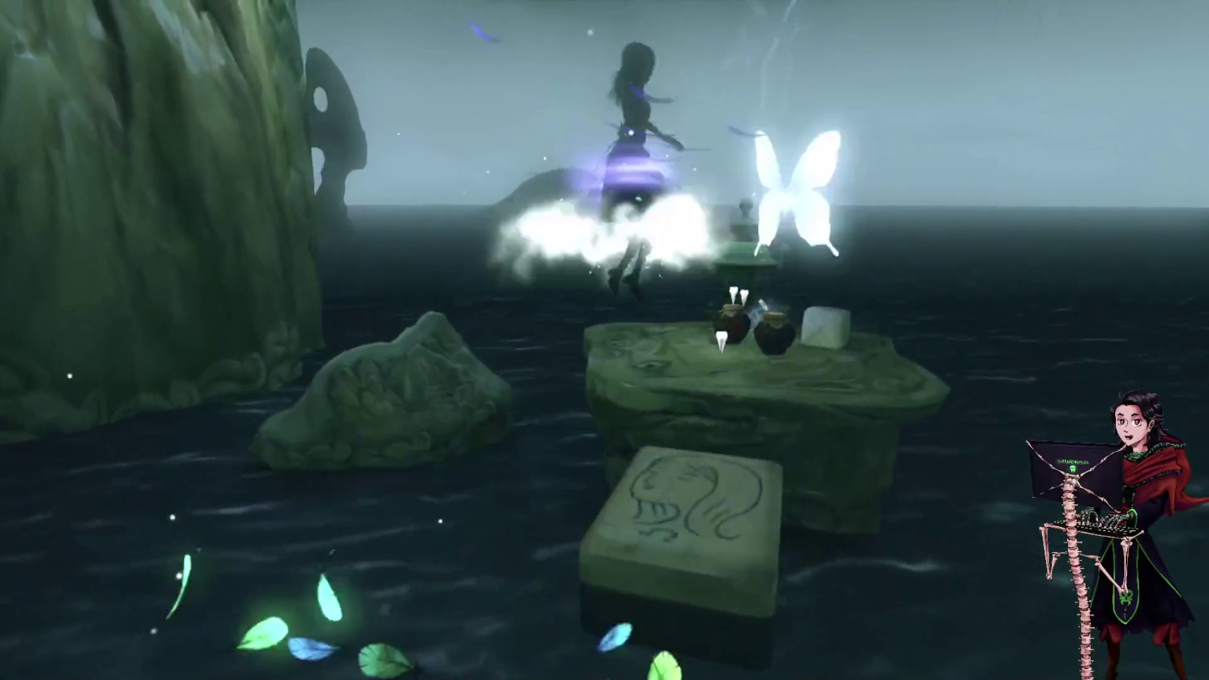
key(space)
key(space)
key(w)
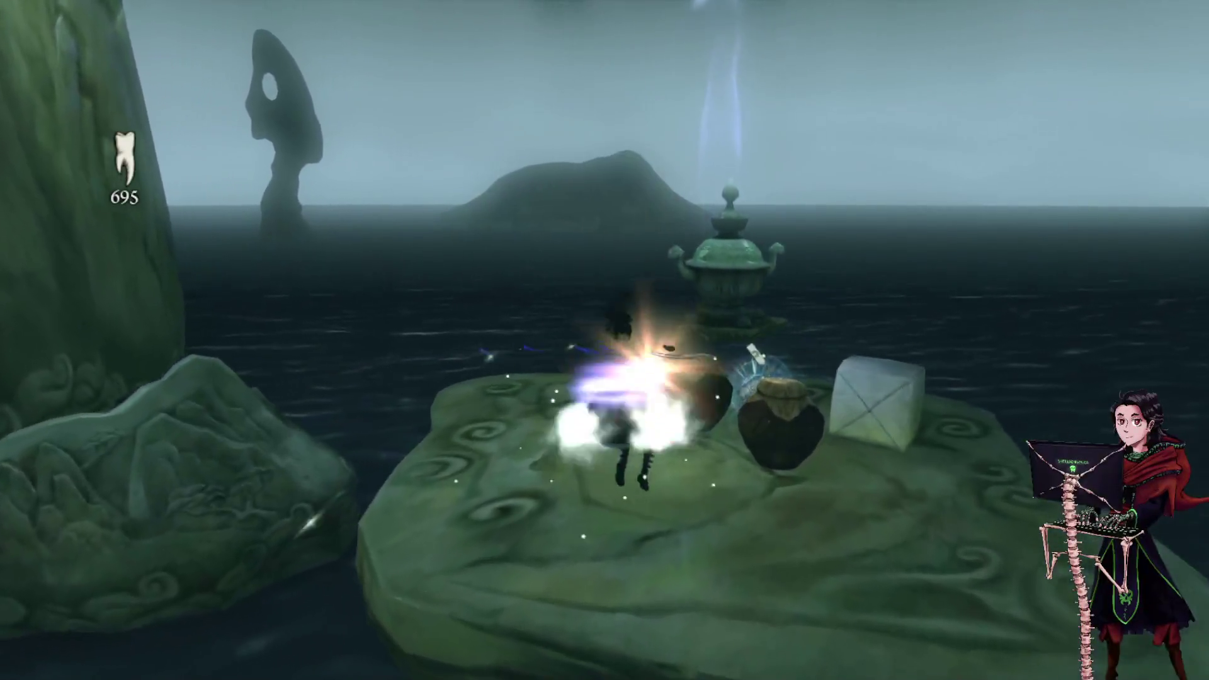
key(w)
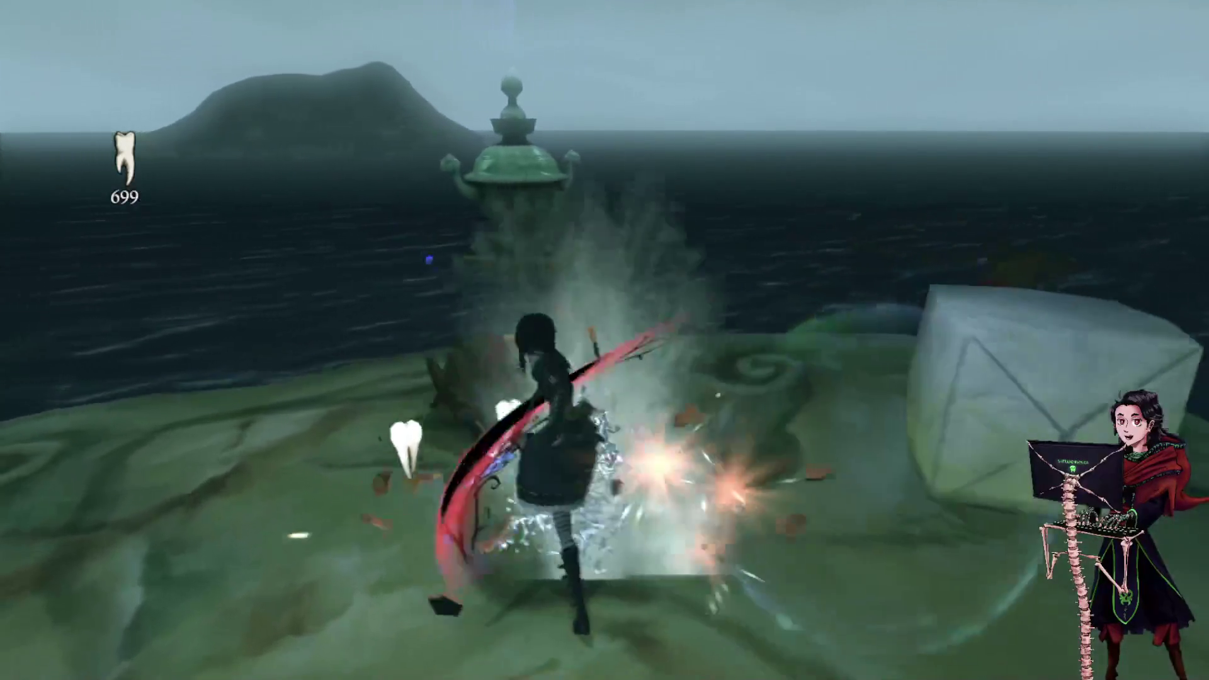
key(shift)
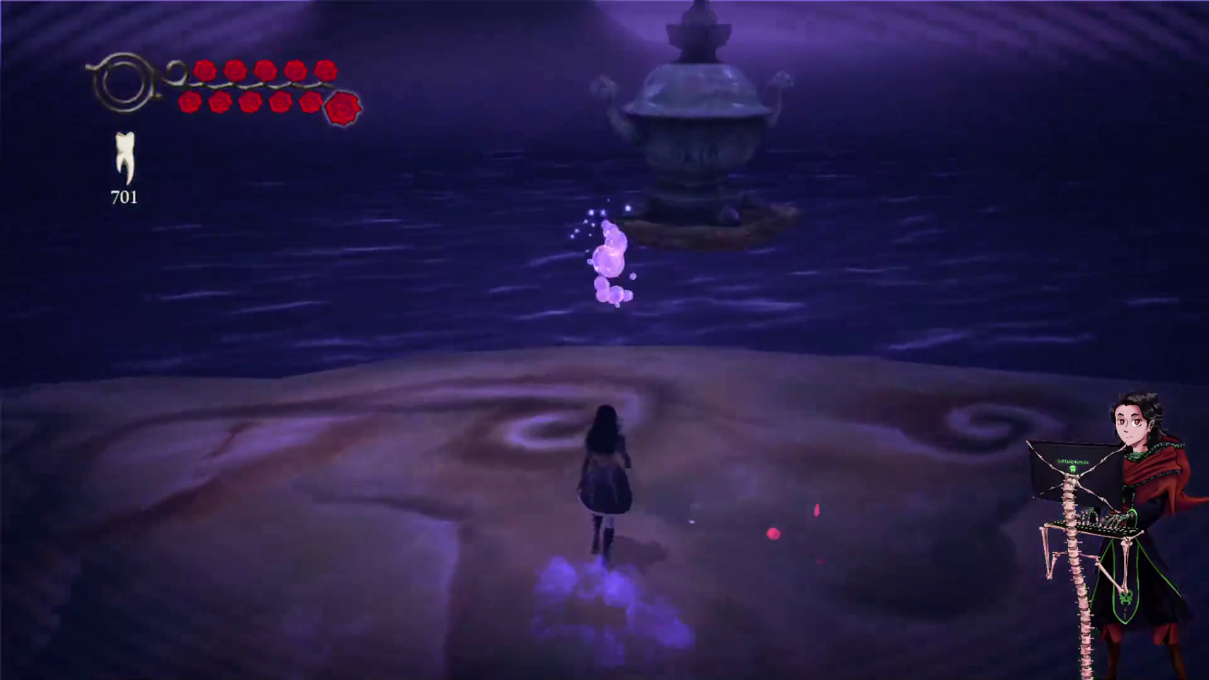
key(shift)
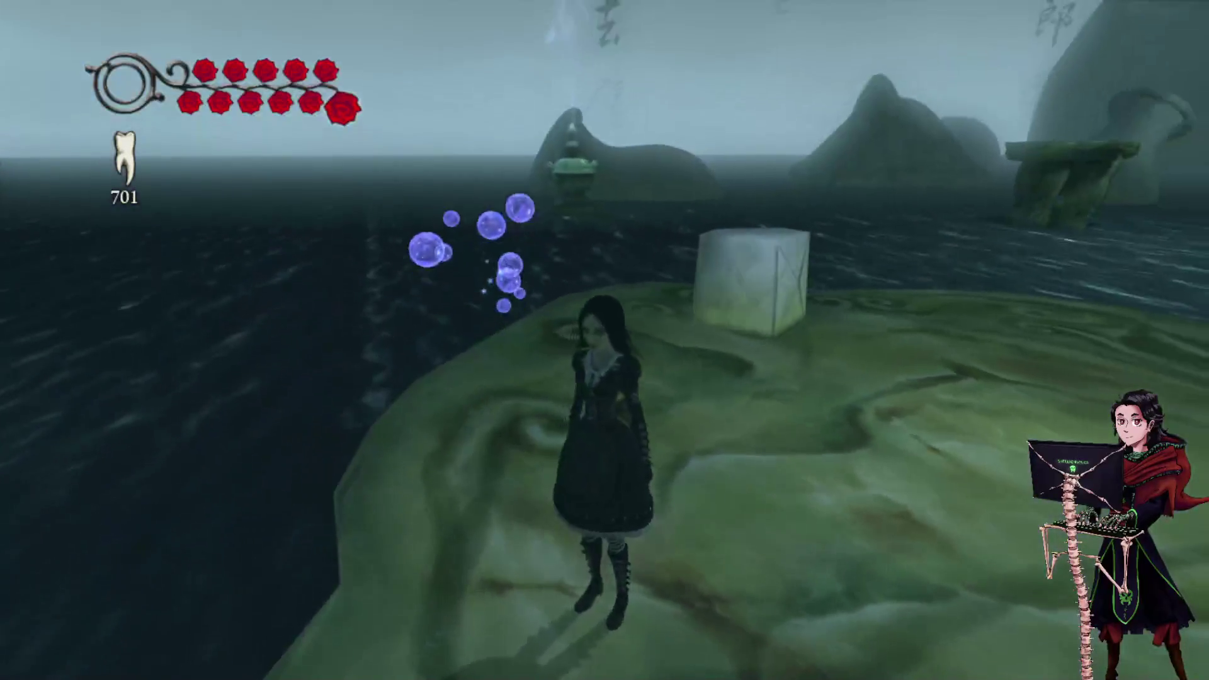
key(w)
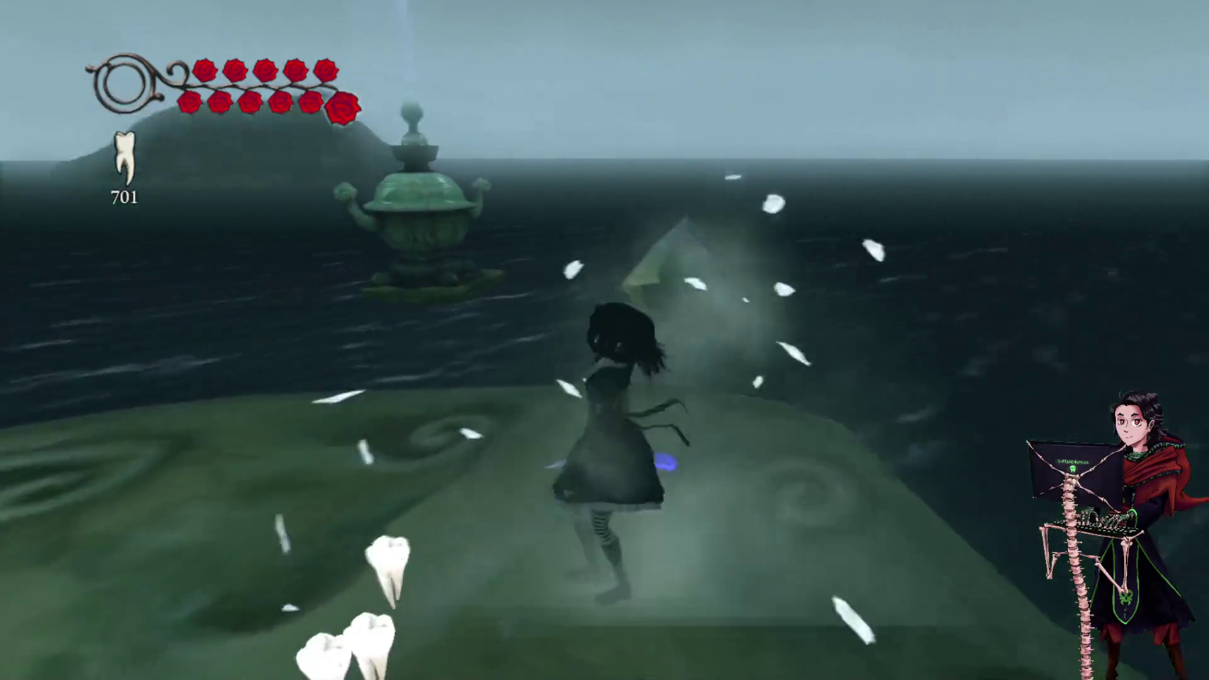
key(w)
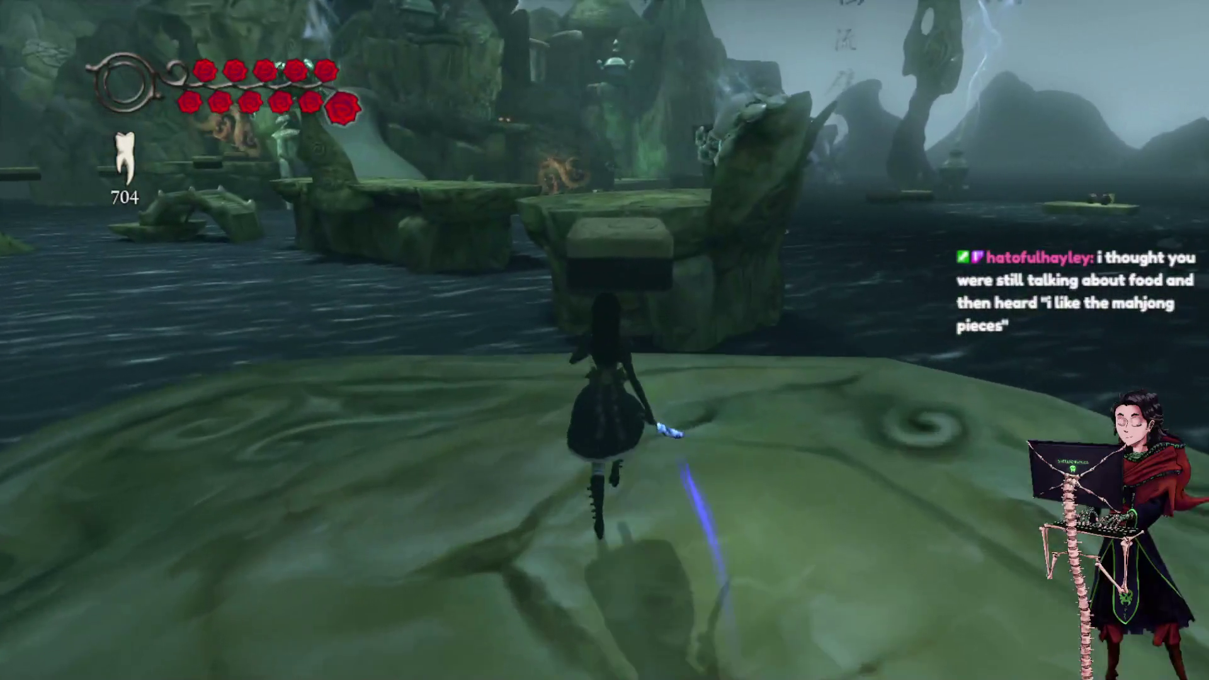
Dodge across the jade platform to the lily pad and launch up through the water geyser.
key(w)
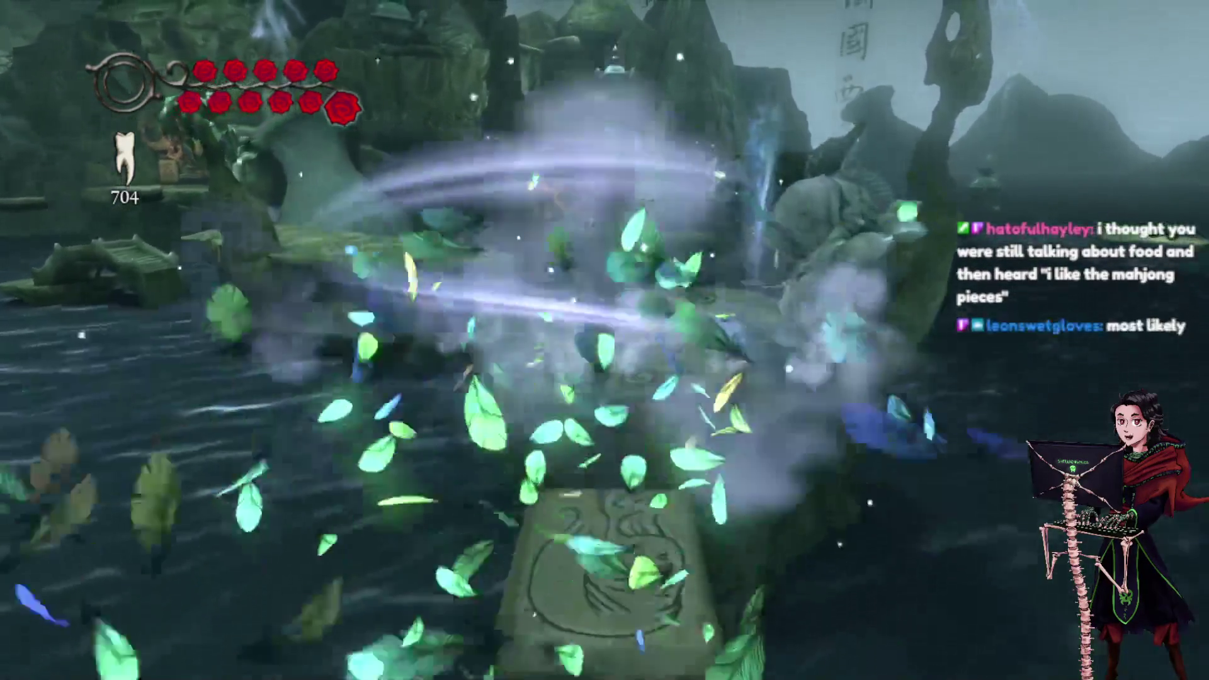
key(shift)
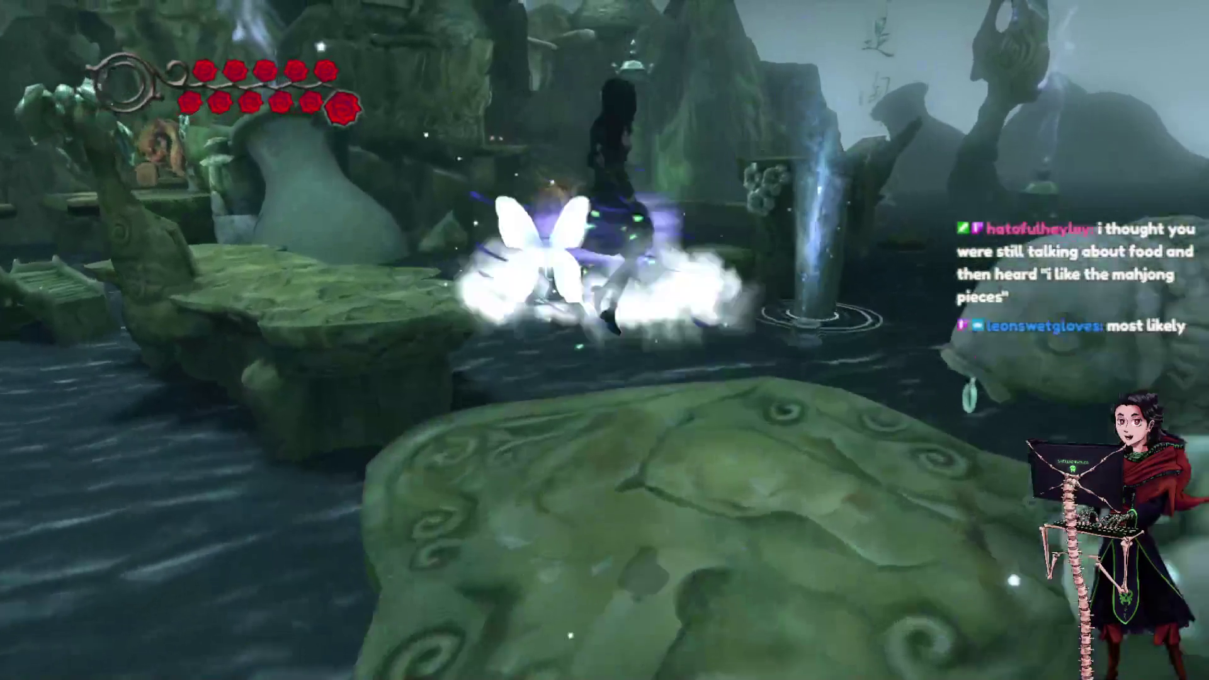
key(shift)
key(space)
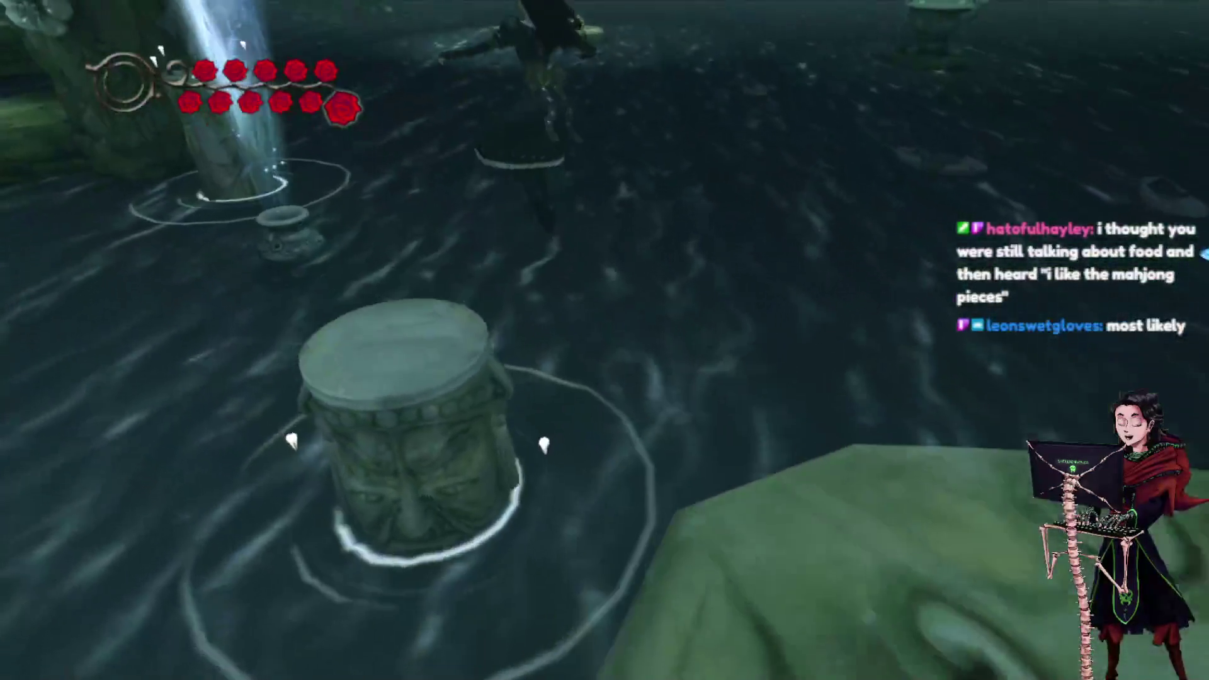
key(w)
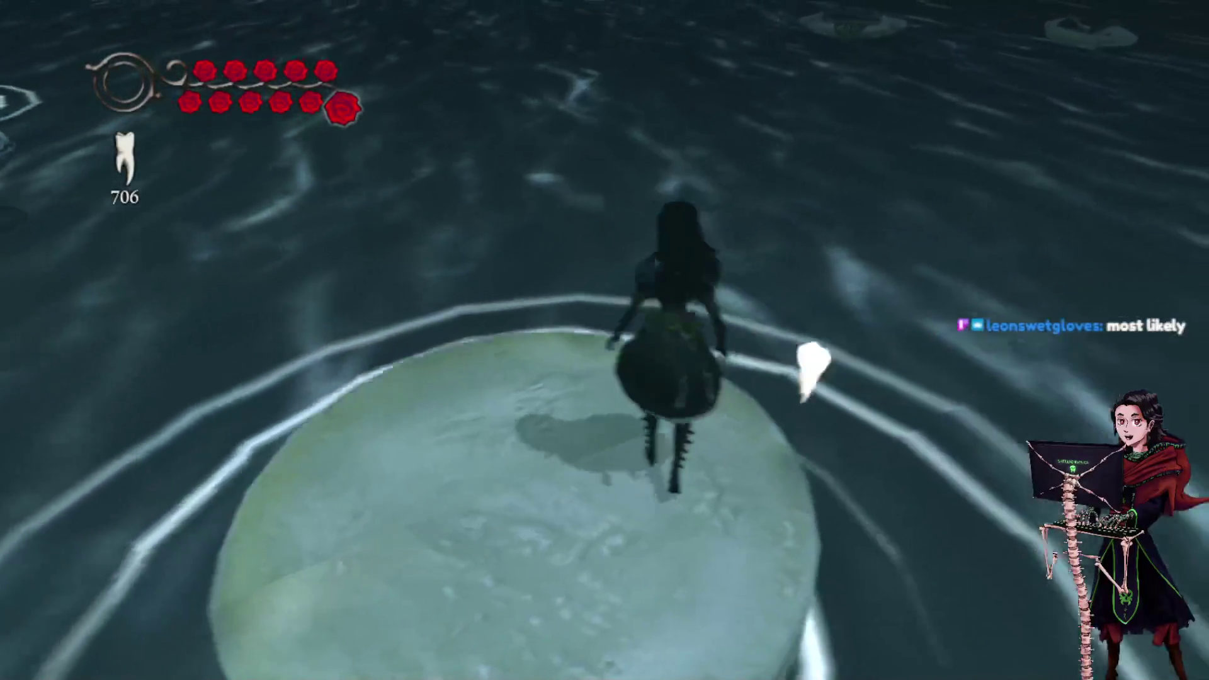
key(space)
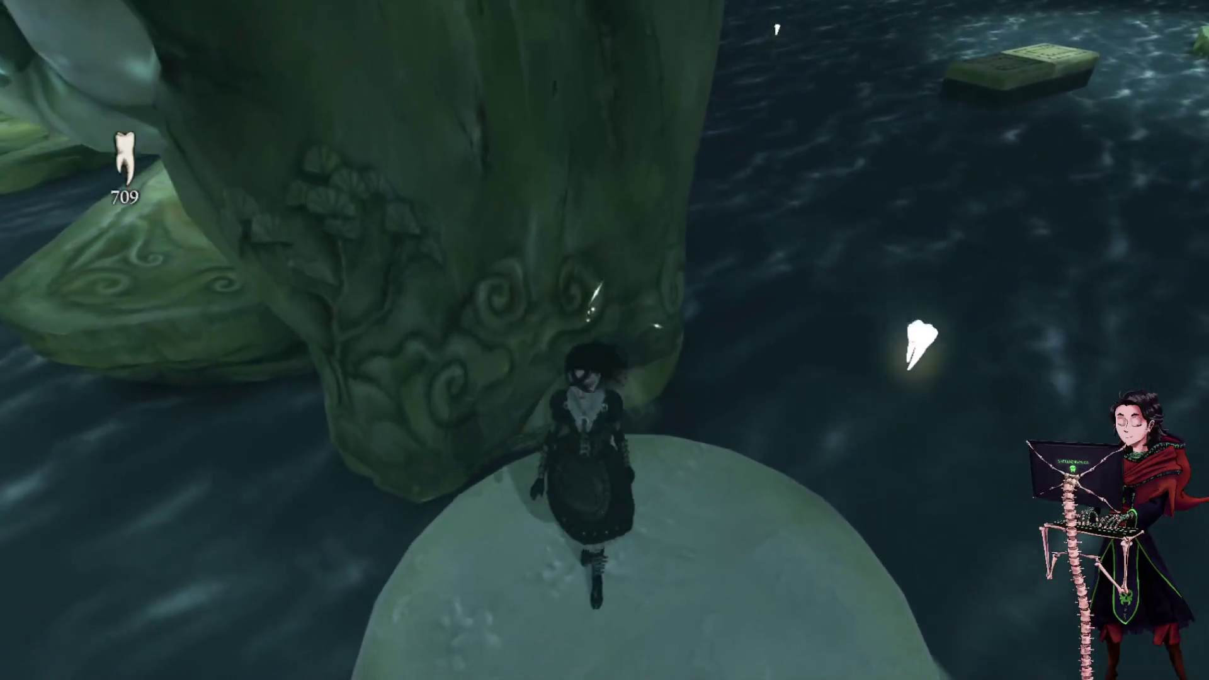
Collect teeth on the pillar top, float to the larger platform, and reach the swirl-carved rock.
key(w)
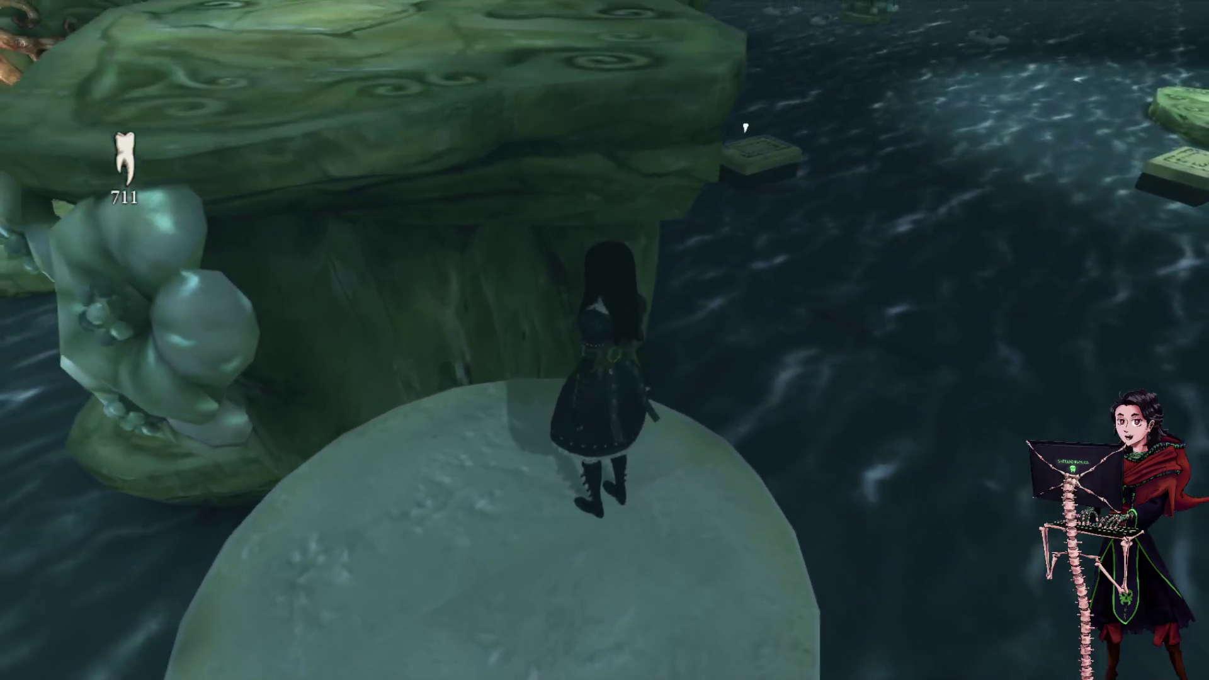
key(space)
key(w)
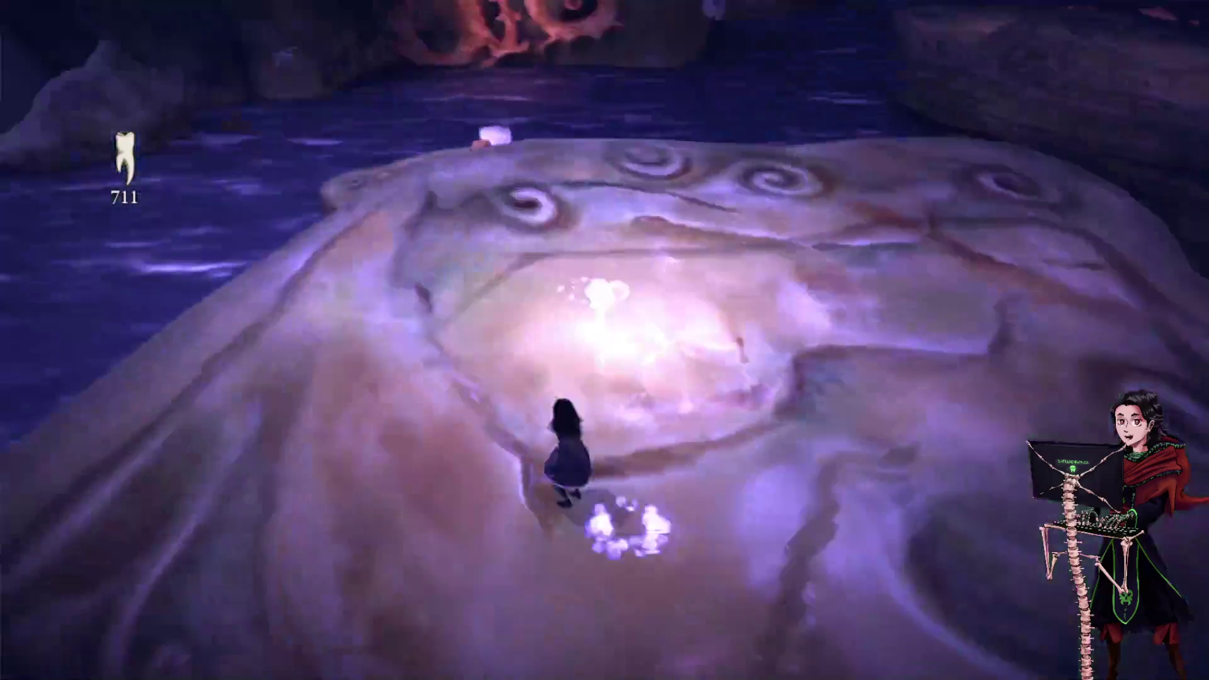
key(w)
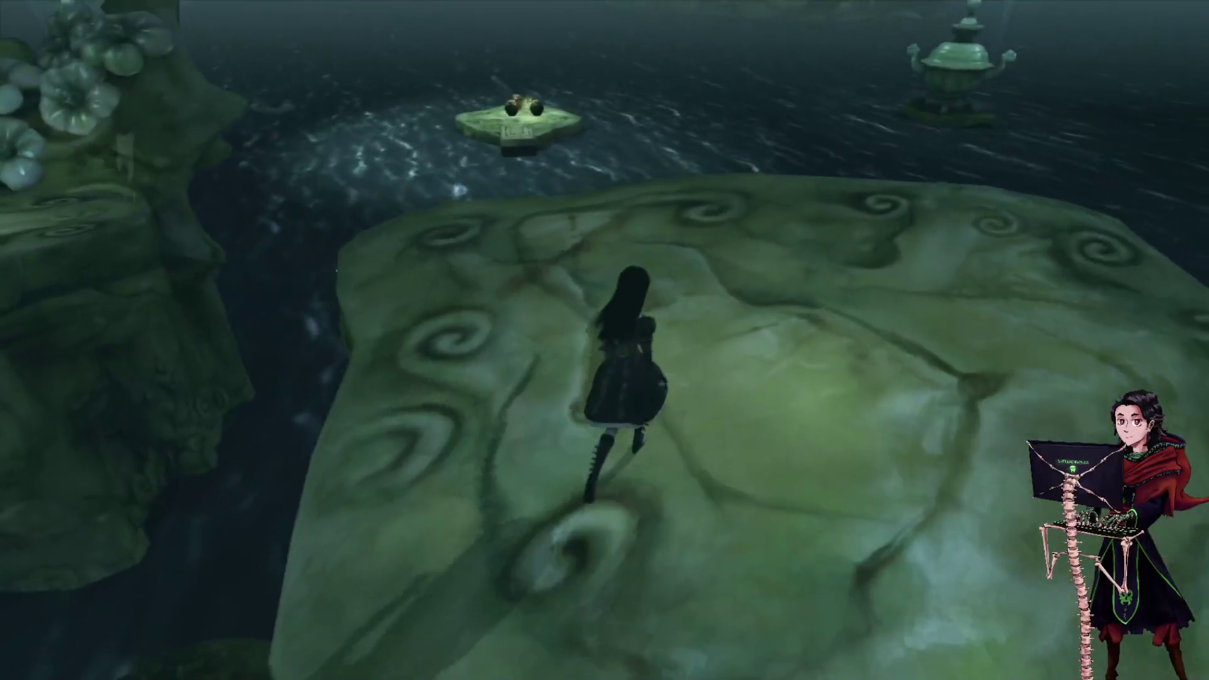
key(w)
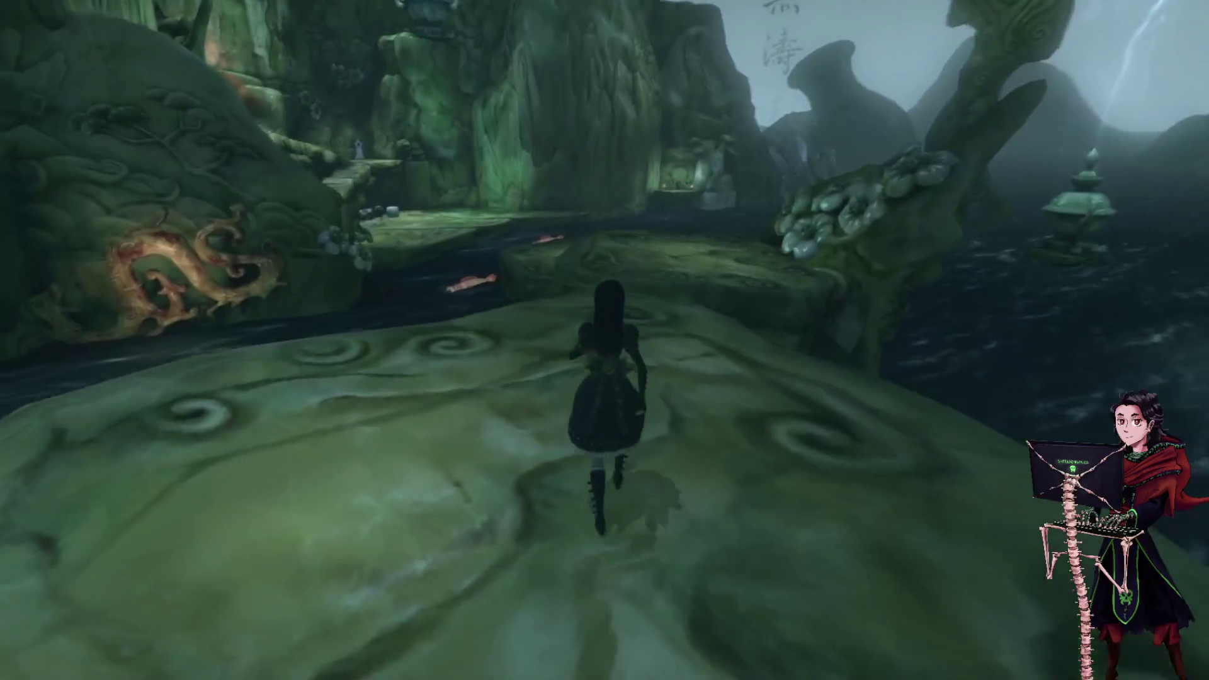
key(w)
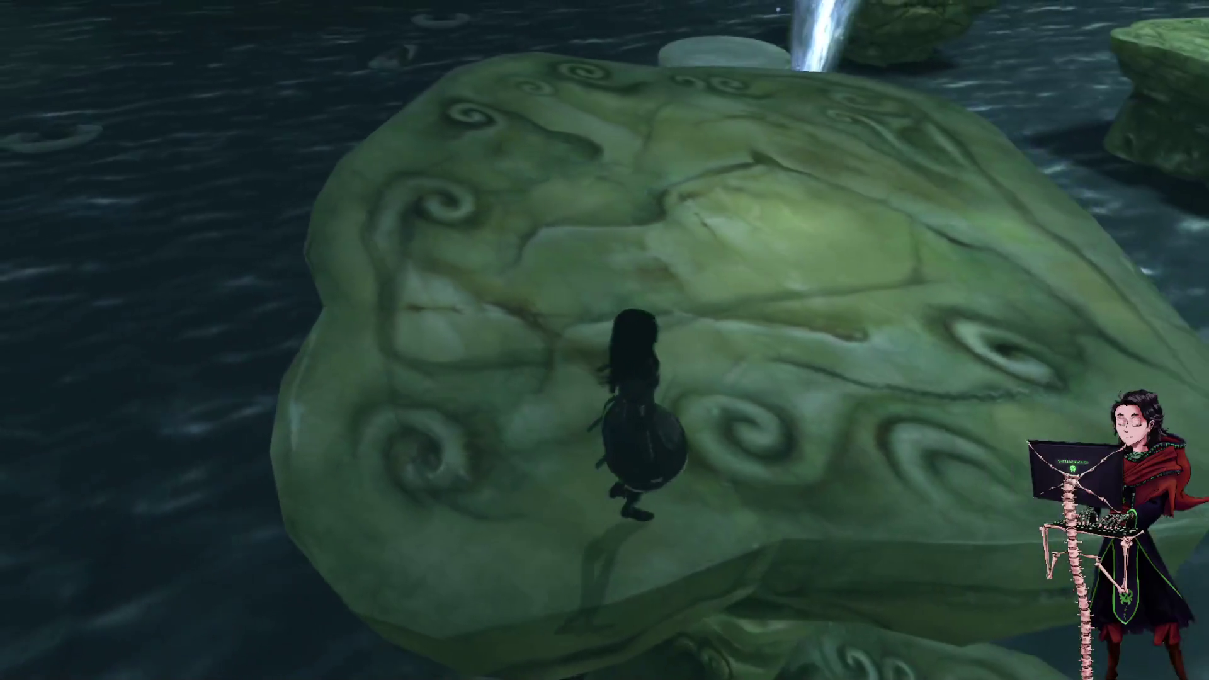
key(w)
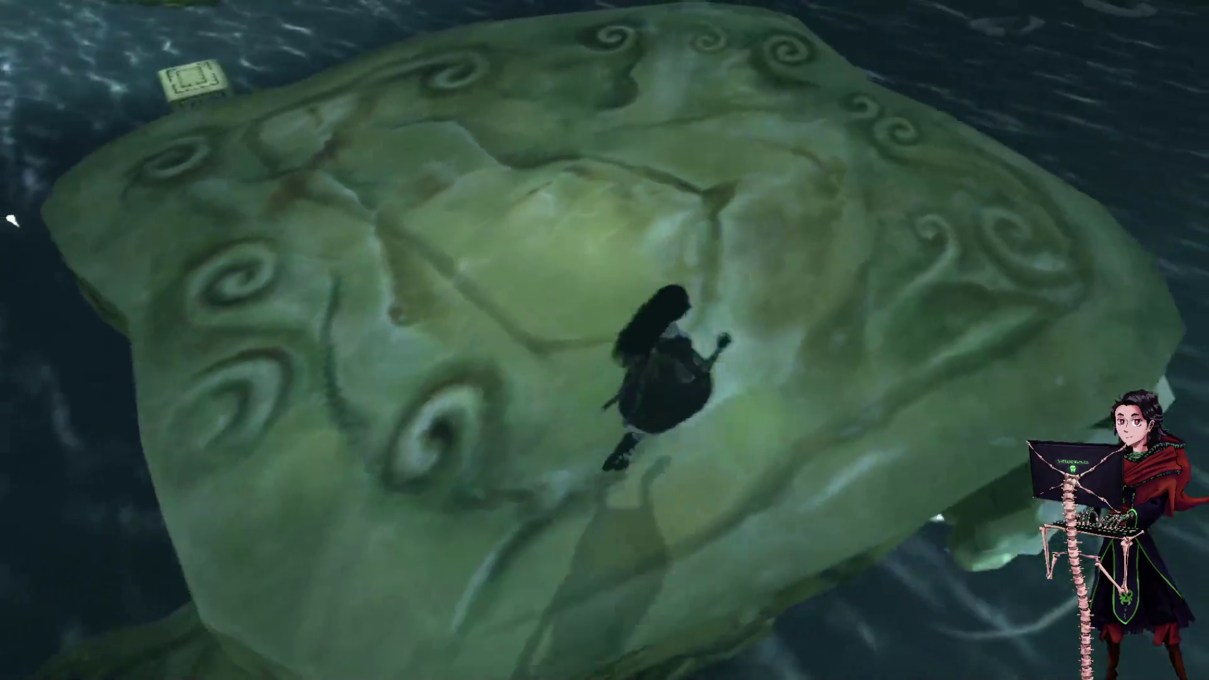
Use Shrink Sense on the swirl rock, then hop via a small rock to the large swirl rock.
key(w)
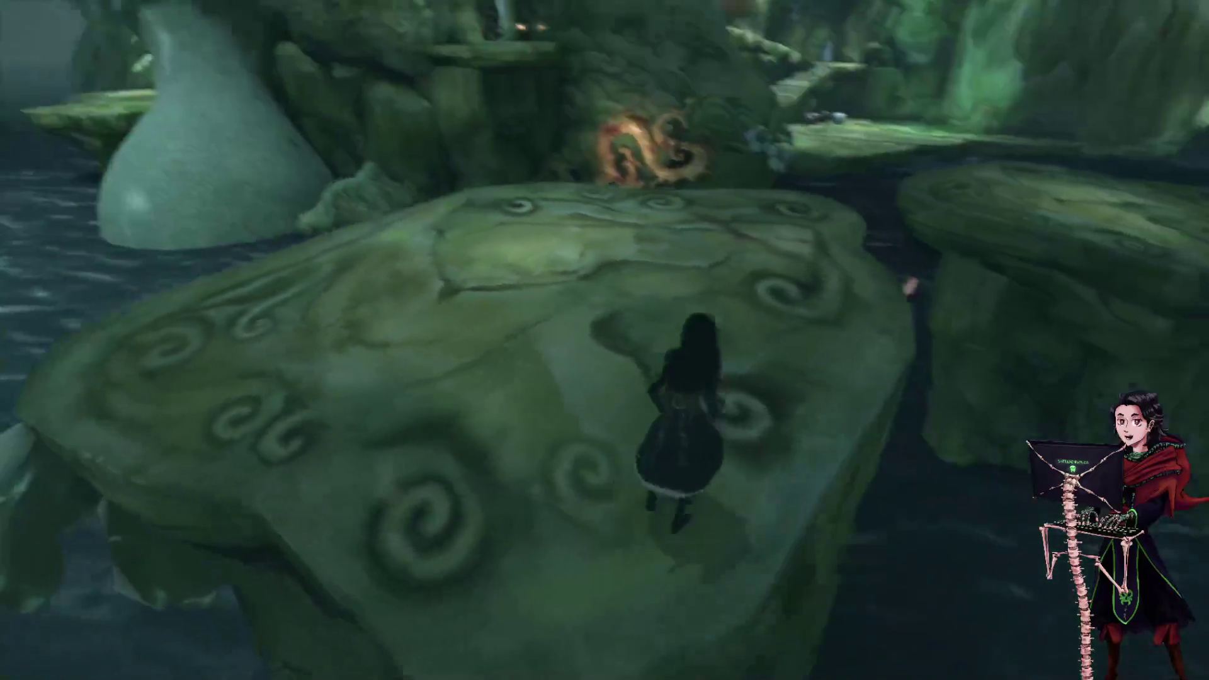
key(w)
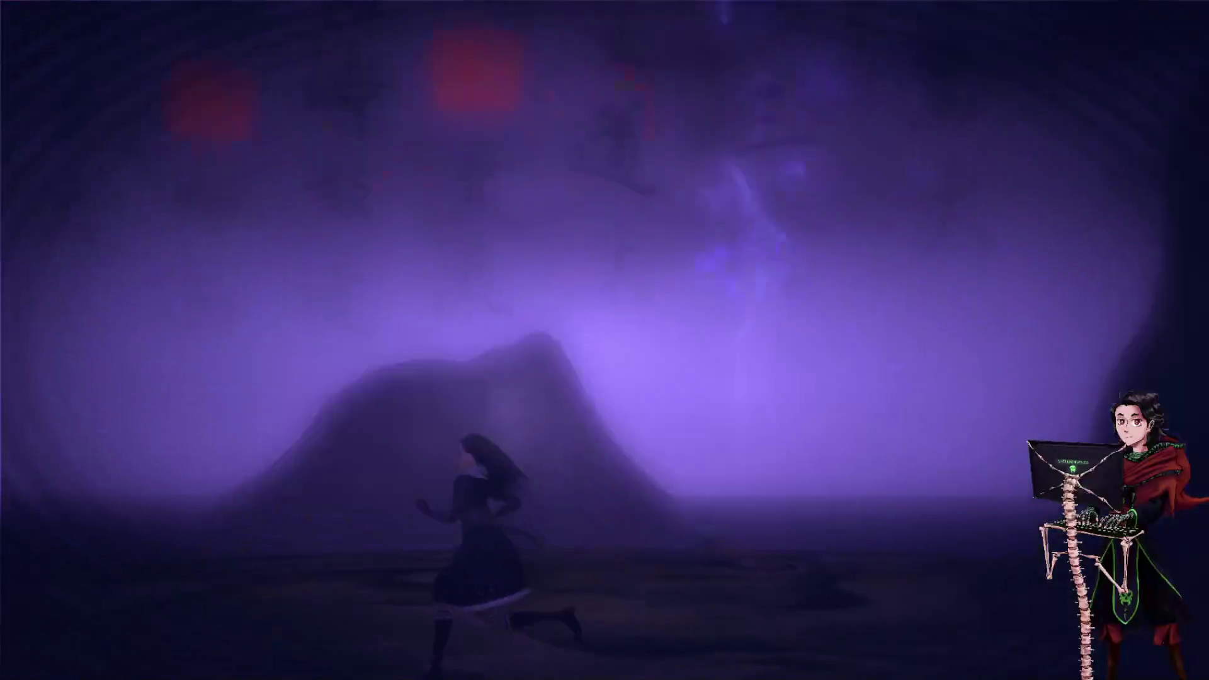
key(w)
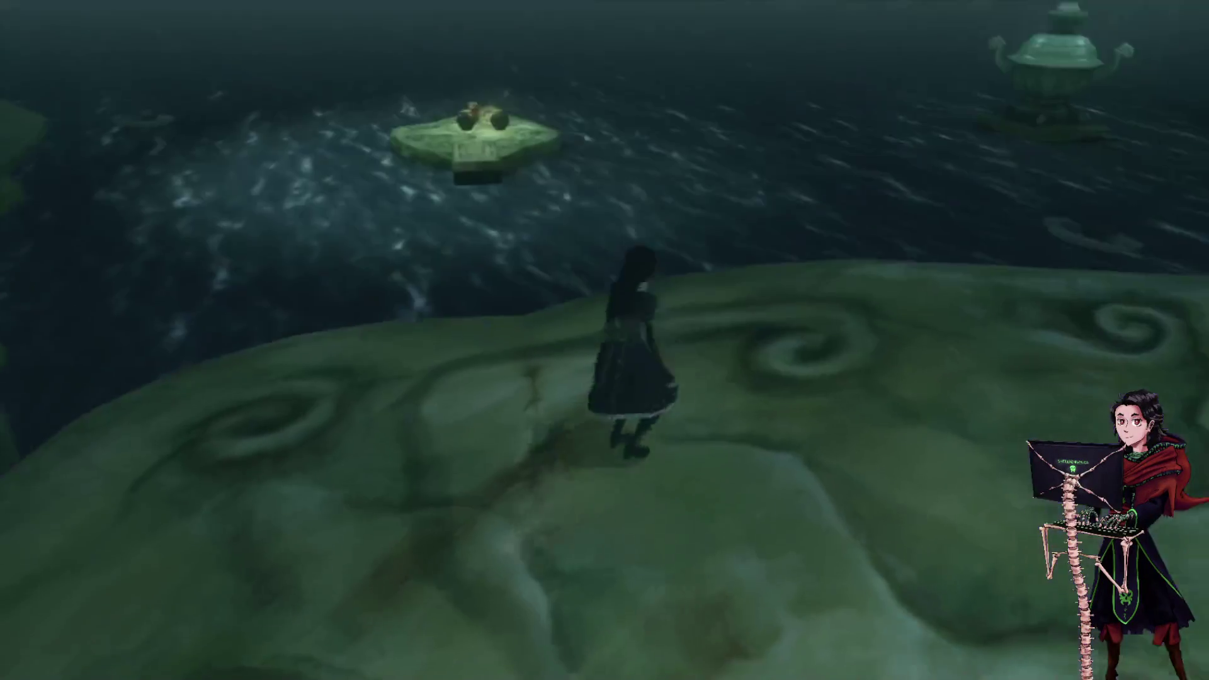
key(w)
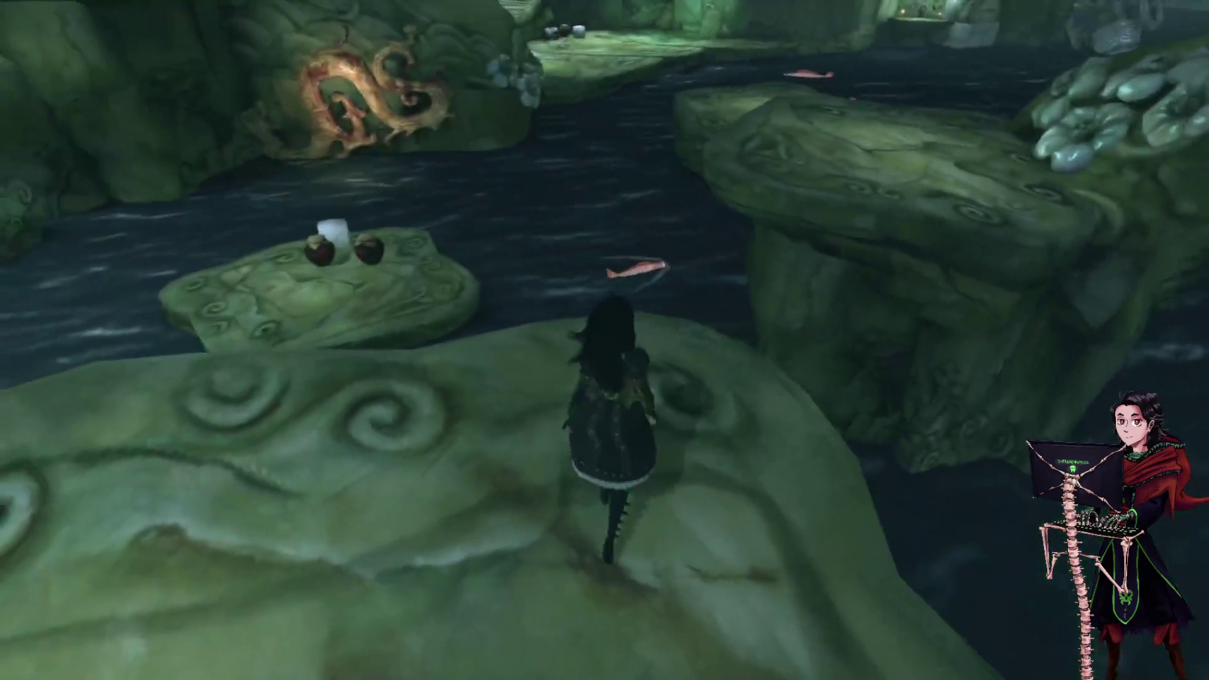
key(space)
key(space)
key(w)
key(space)
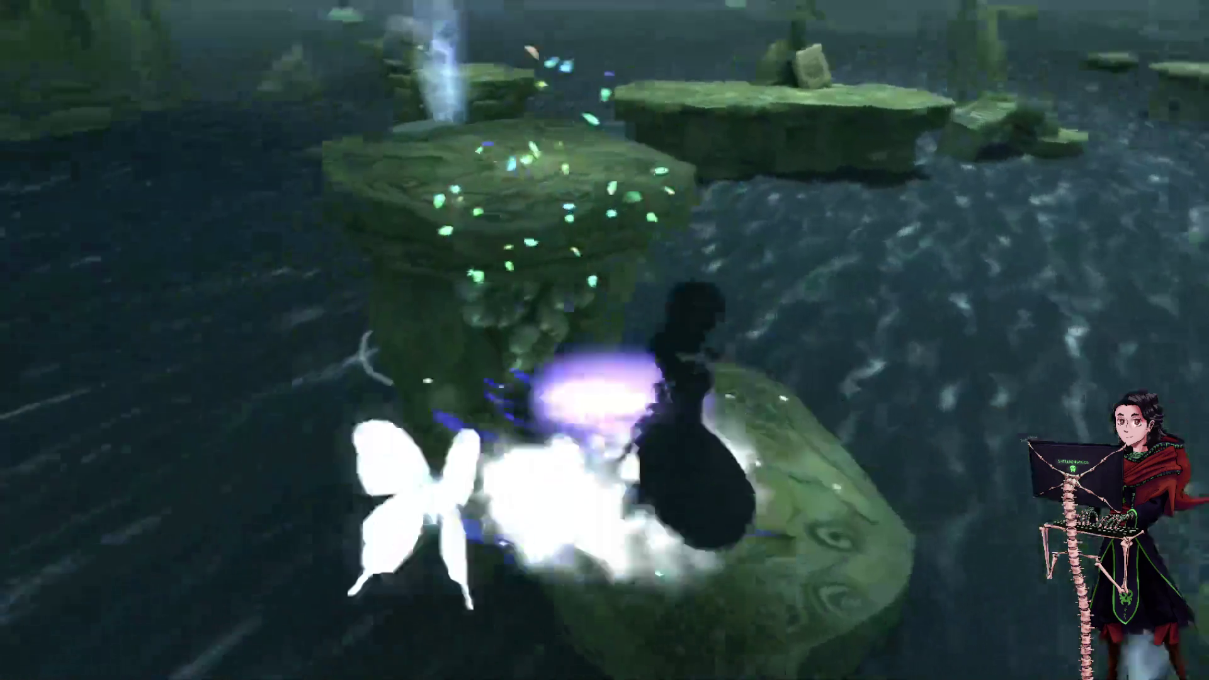
Shrink across the green swirl rocks past the jade flower rock onto the pig-snout rock.
key(shift)
key(w)
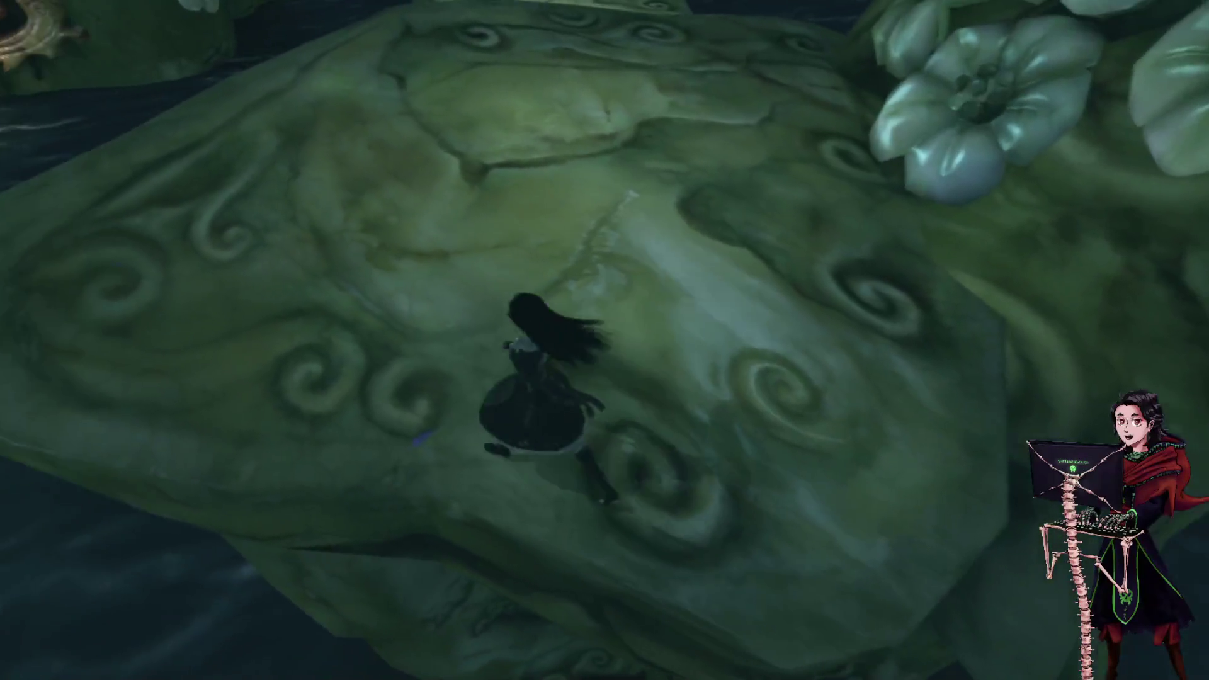
key(w)
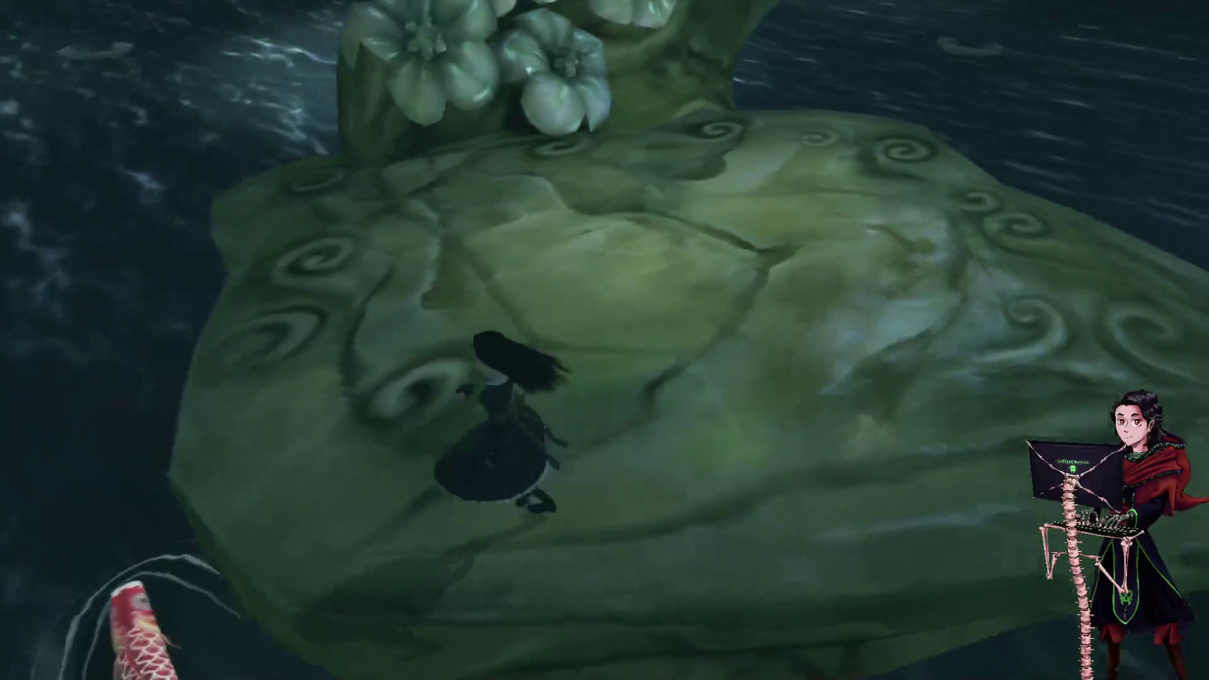
key(shift)
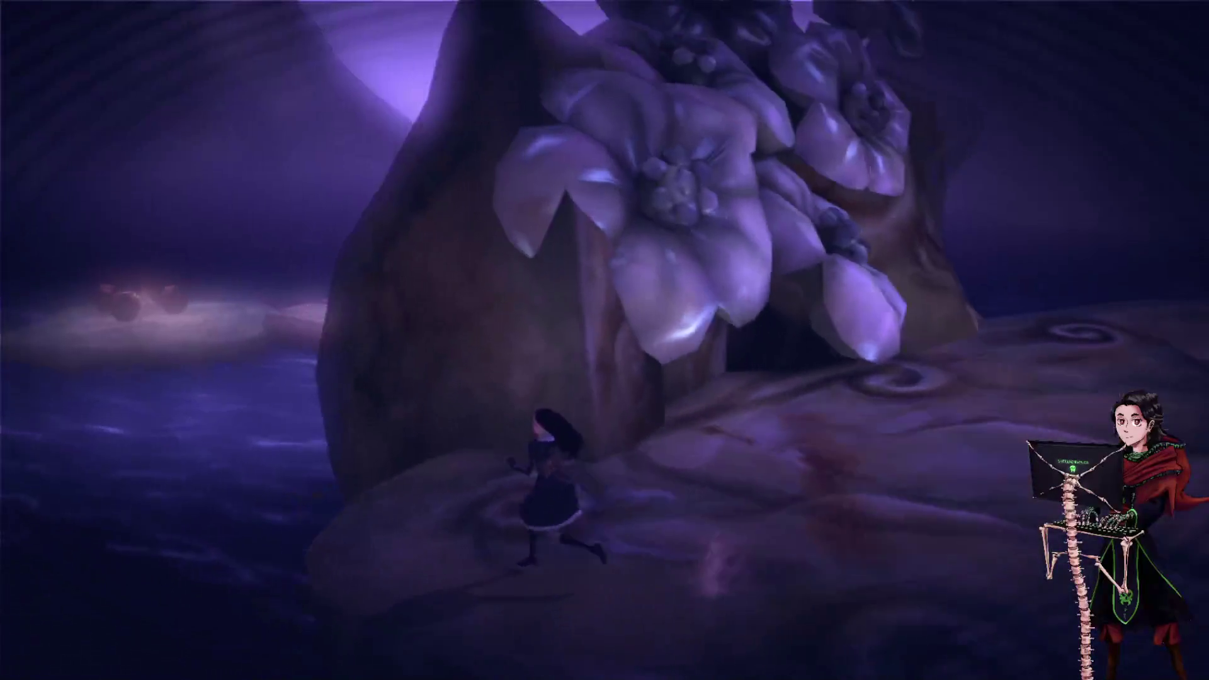
key(shift)
key(shift)
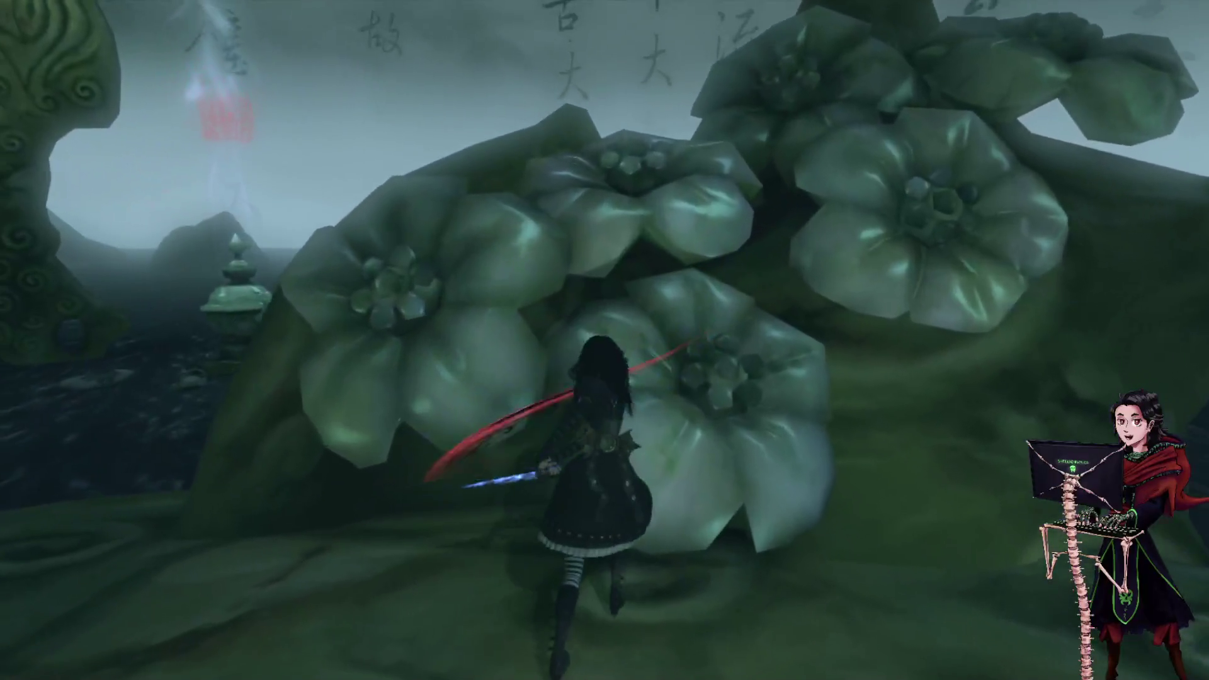
key(w)
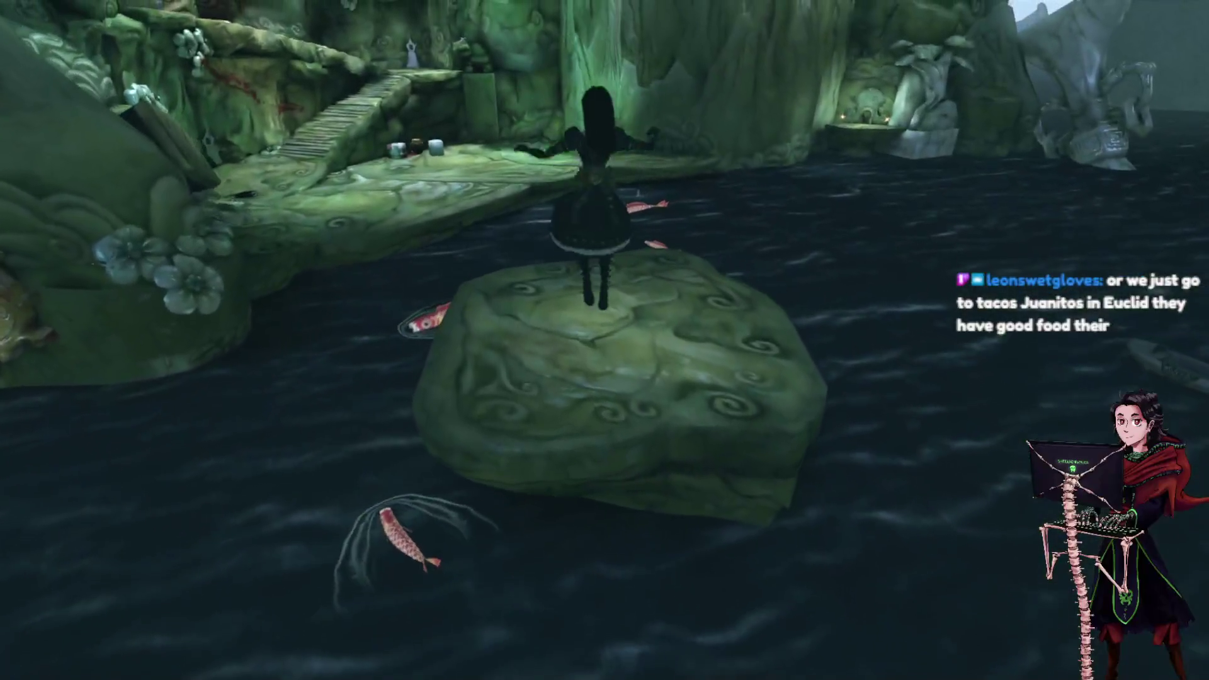
key(space)
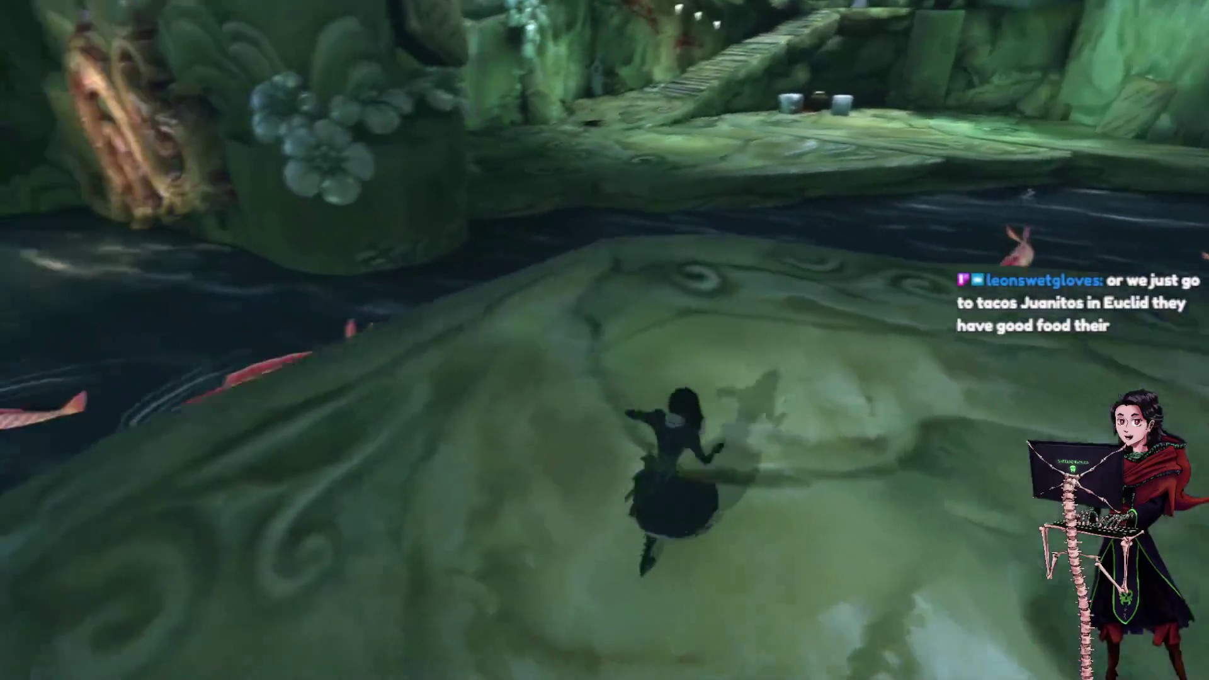
key(shift)
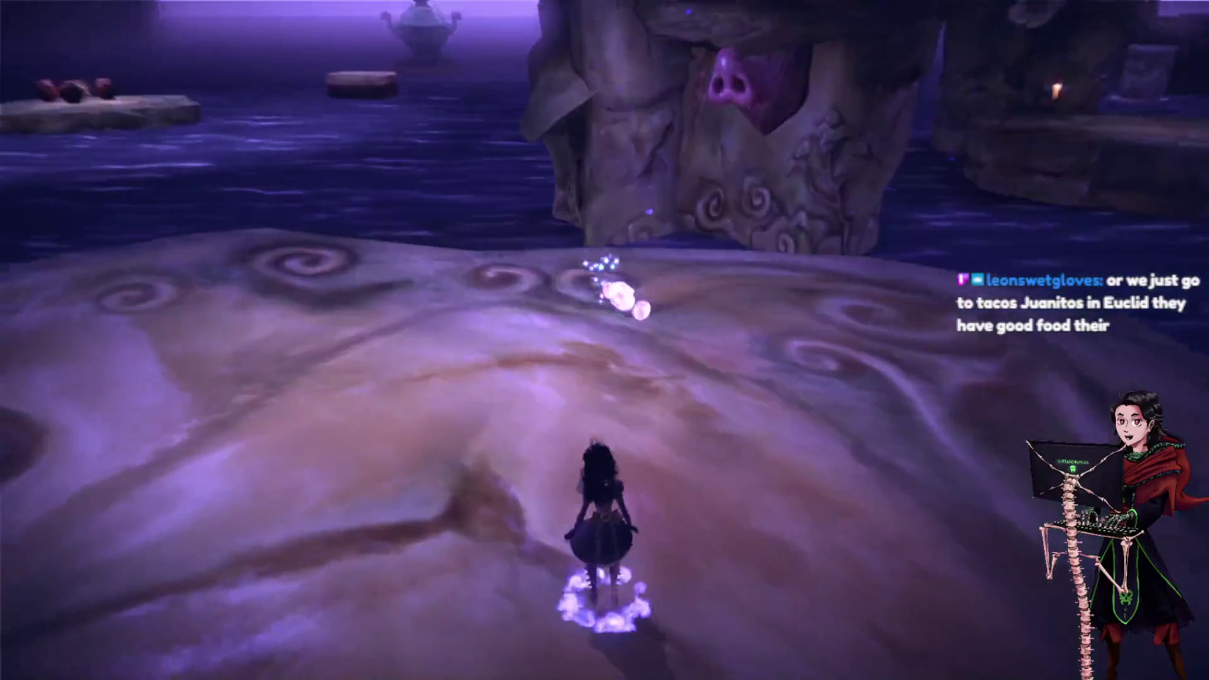
Pepper the pig snout, bounce up to the honeycomb-hole ledge, and shrink to grab teeth (721).
key(w)
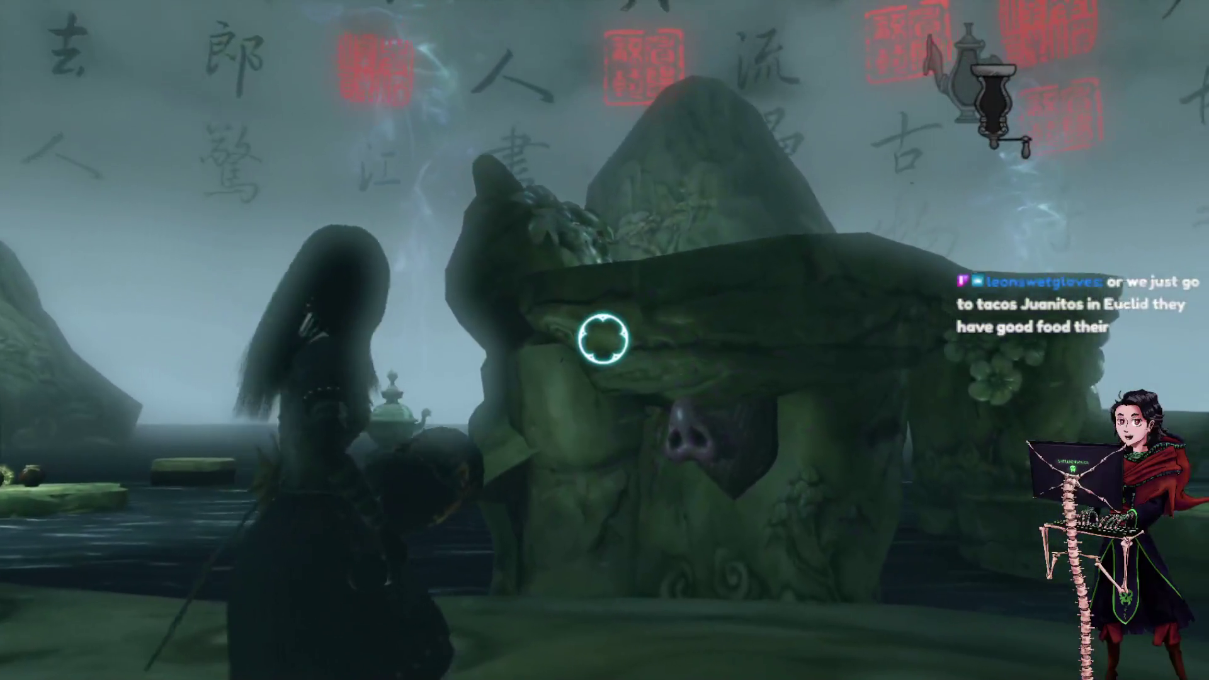
right_click(602, 338)
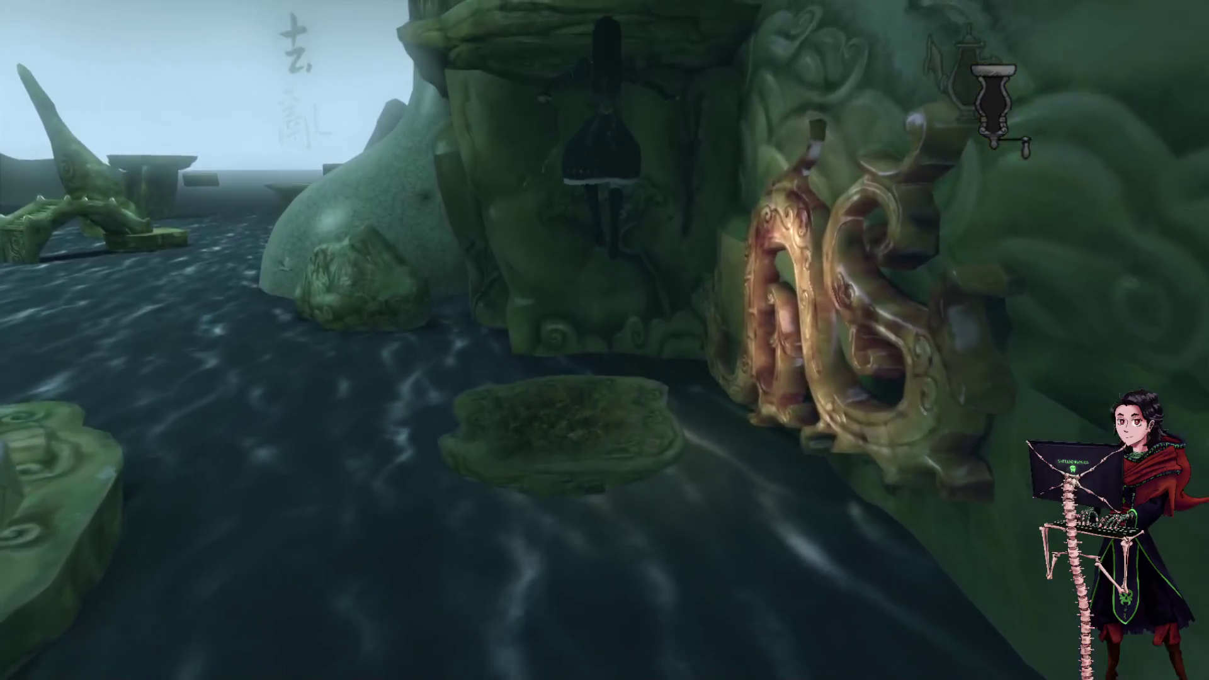
key(space)
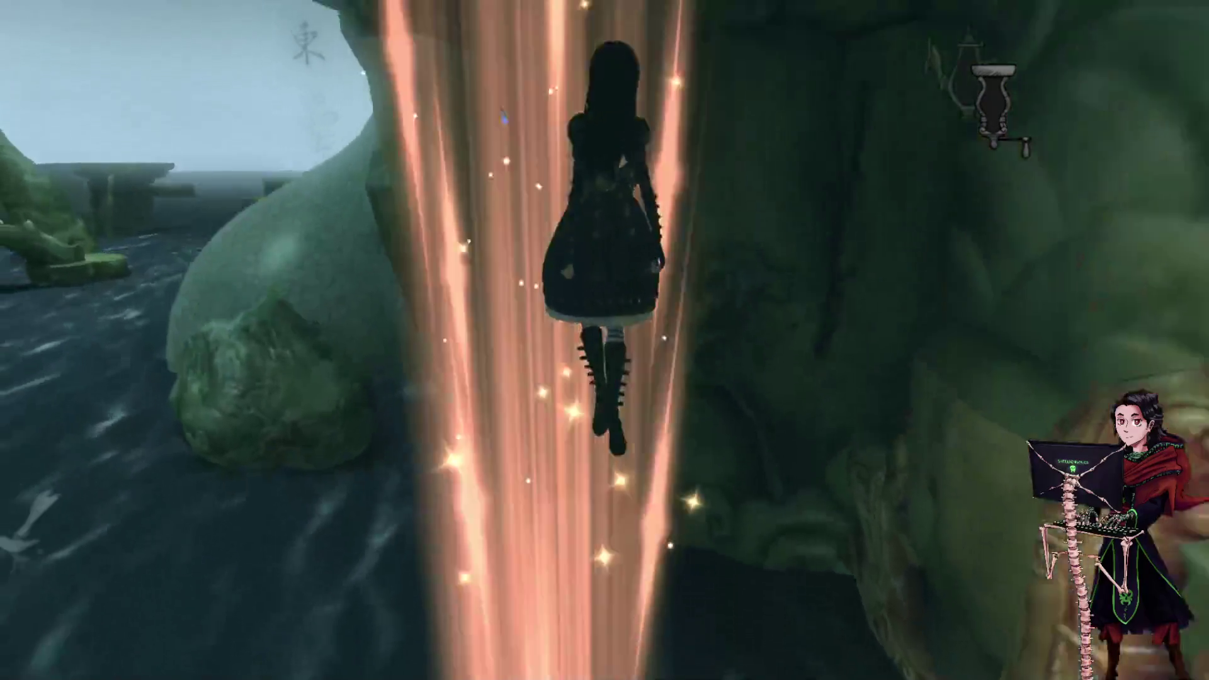
key(ctrl)
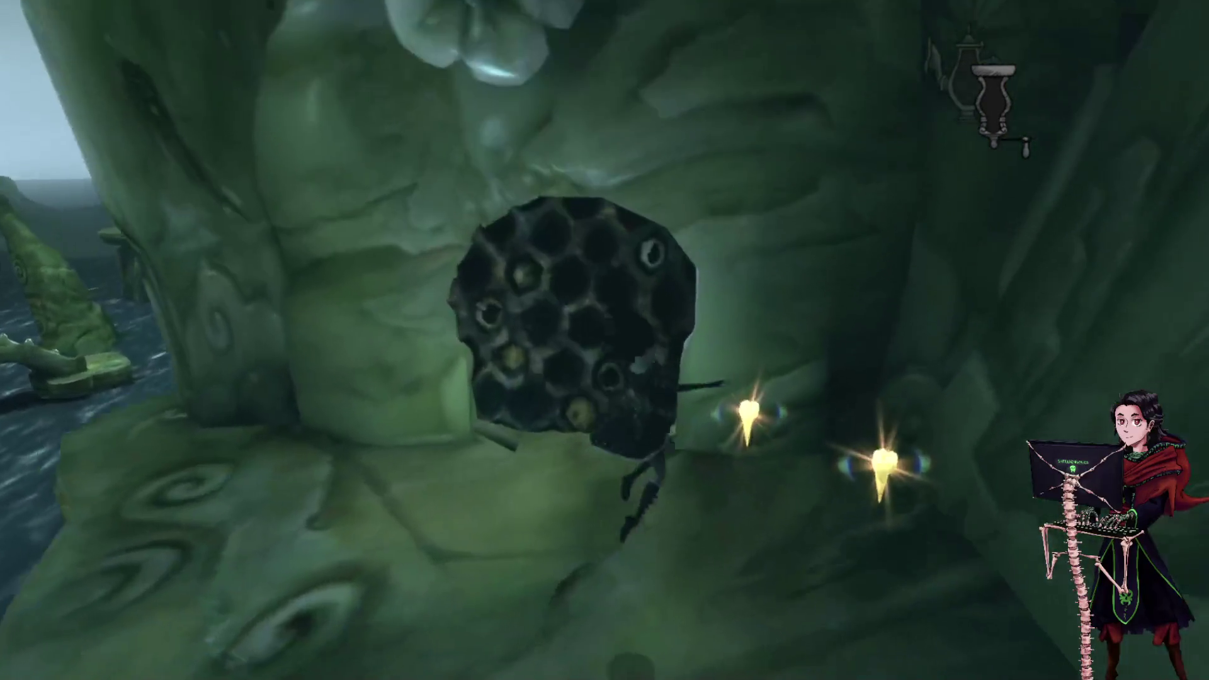